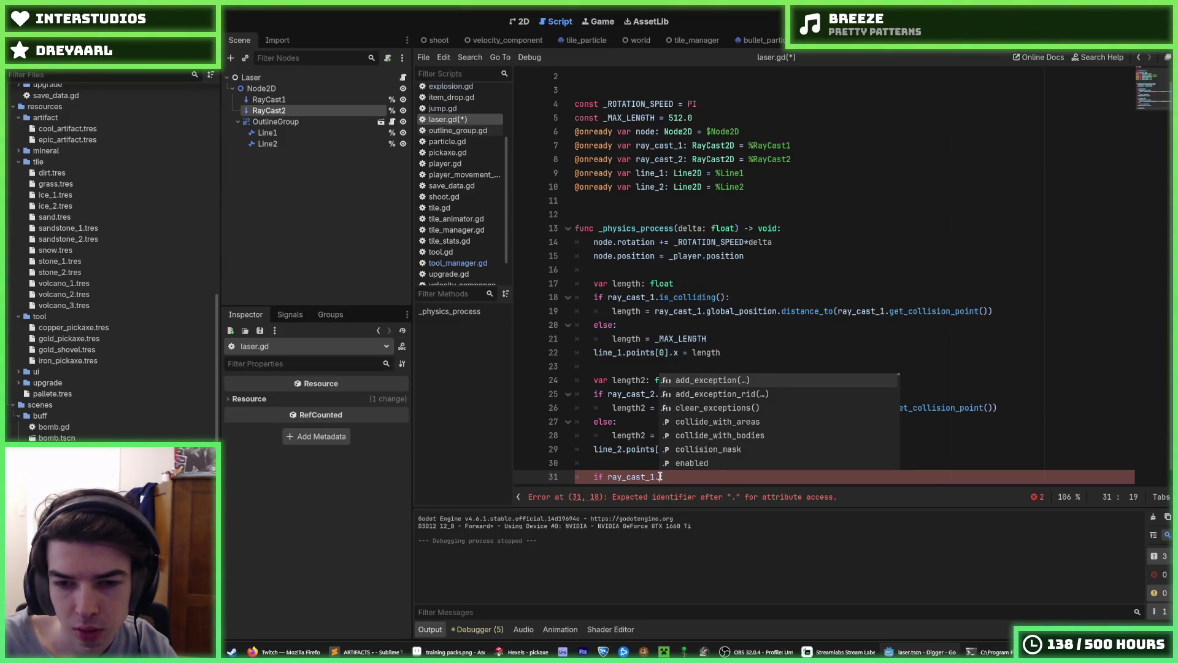
- Add a ray_cast_1.get_collider() call below the line_2 code using autocomplete
text(bod:)
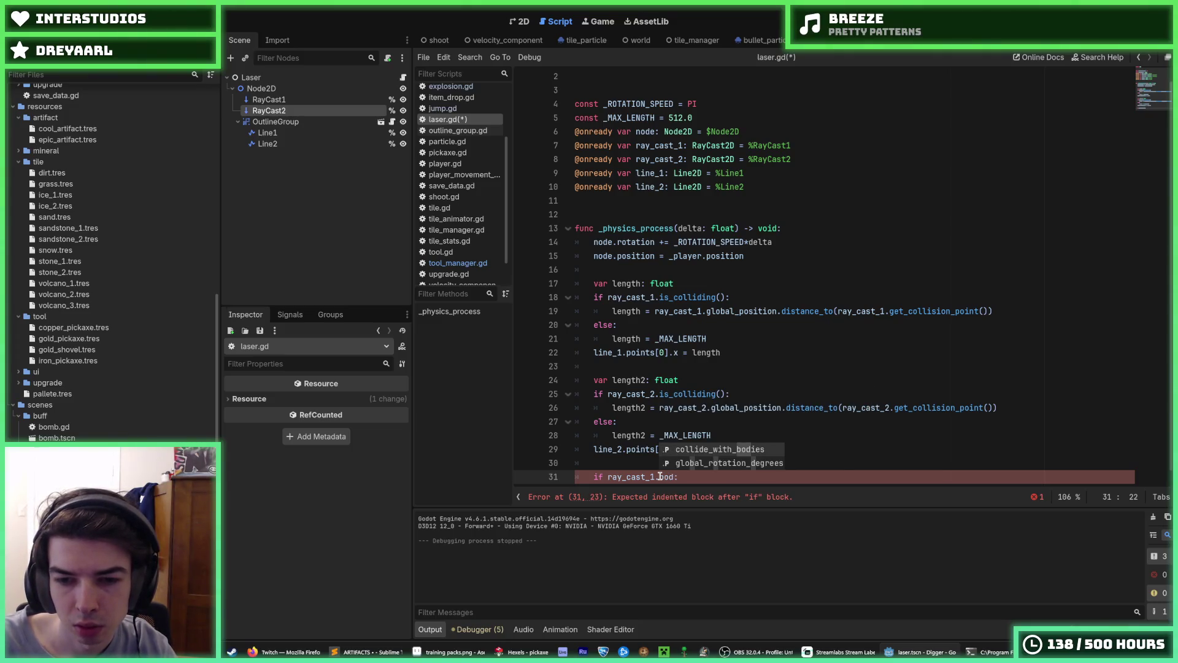
key(Return)
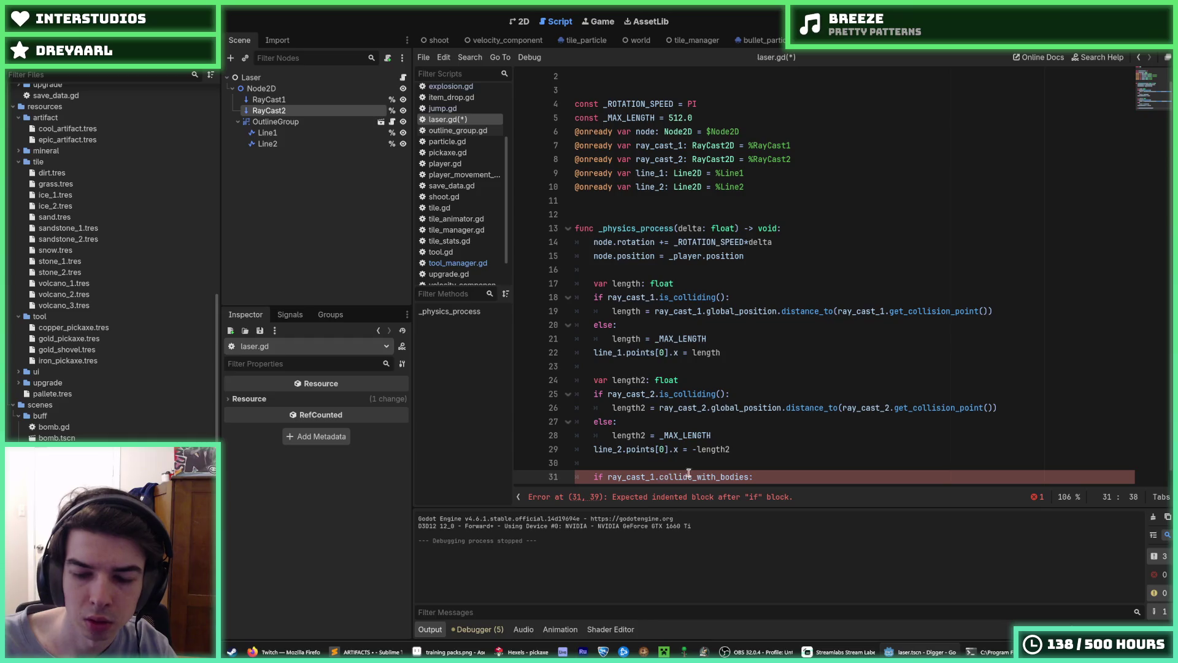
double_click(688, 477)
key(BackSpace)
key(BackSpace)
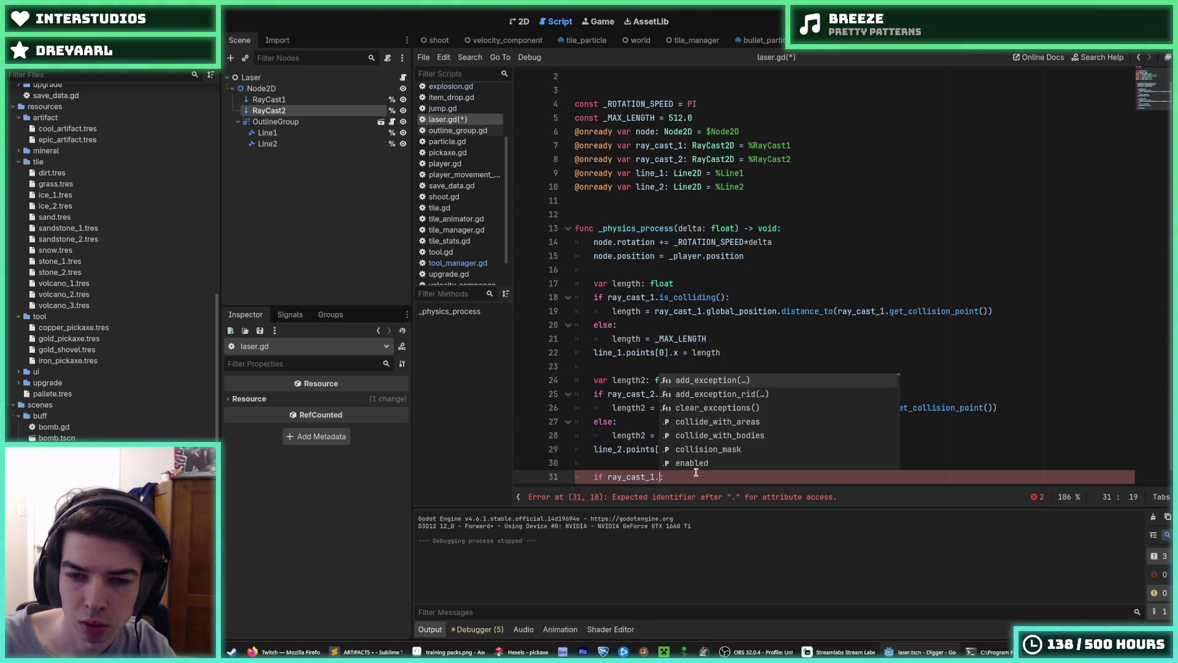
key(Down)
key(Down)
key(Down)
key(Down)
key(Down)
key(Down)
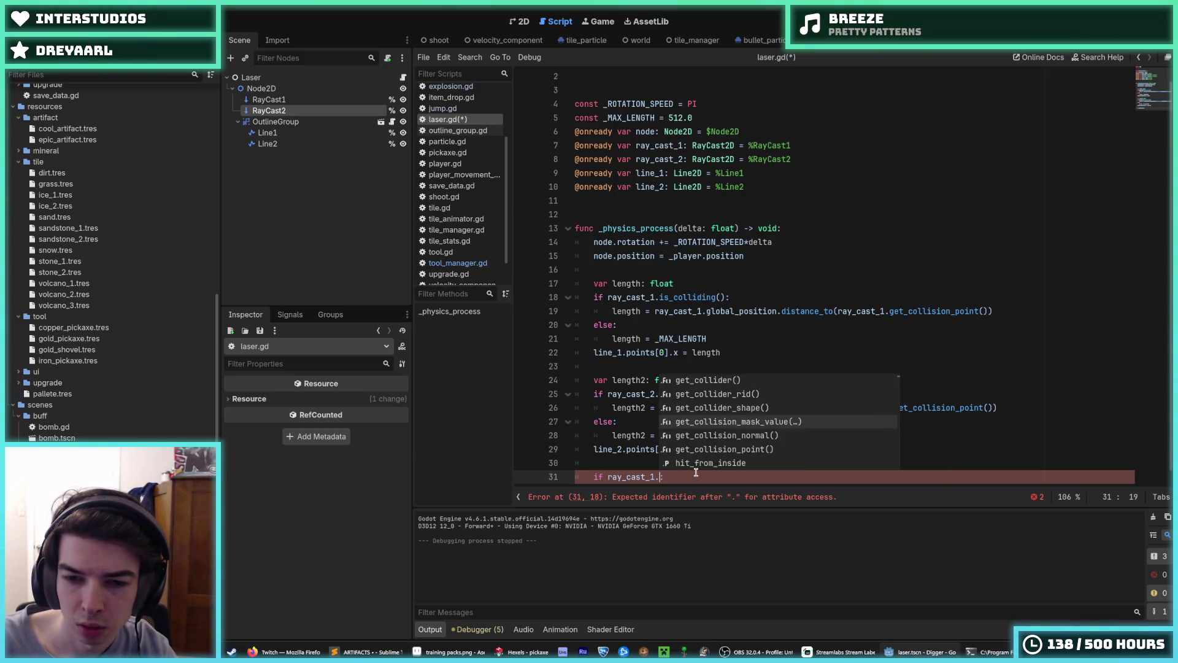
key(Up)
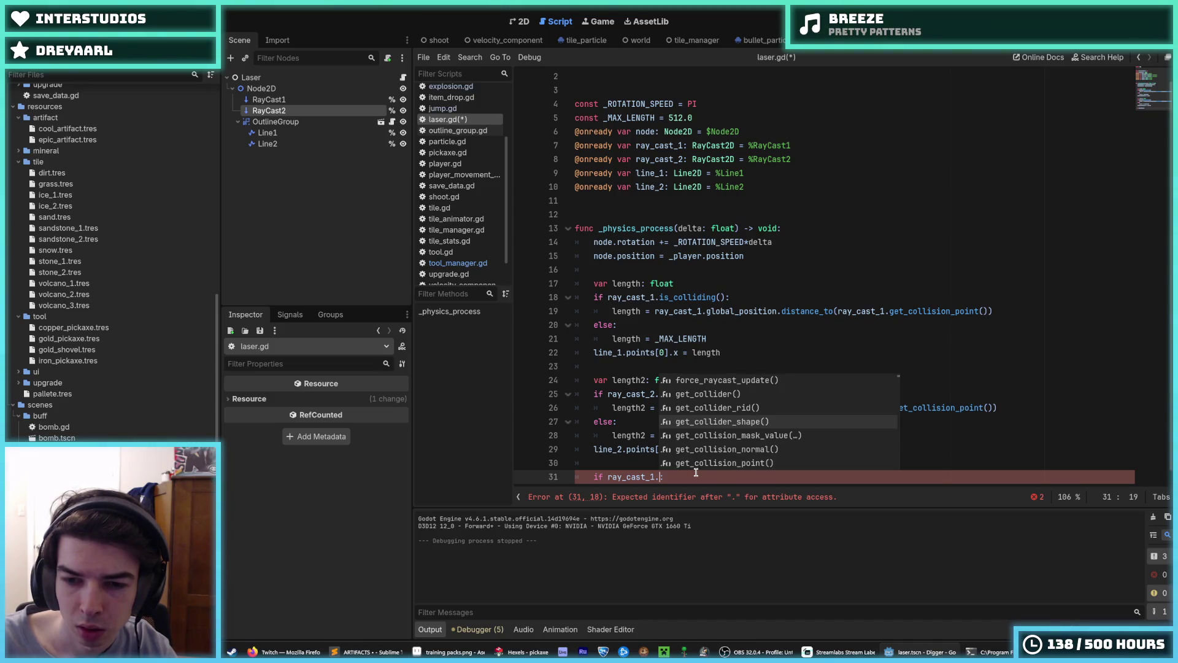
key(Up)
key(Up)
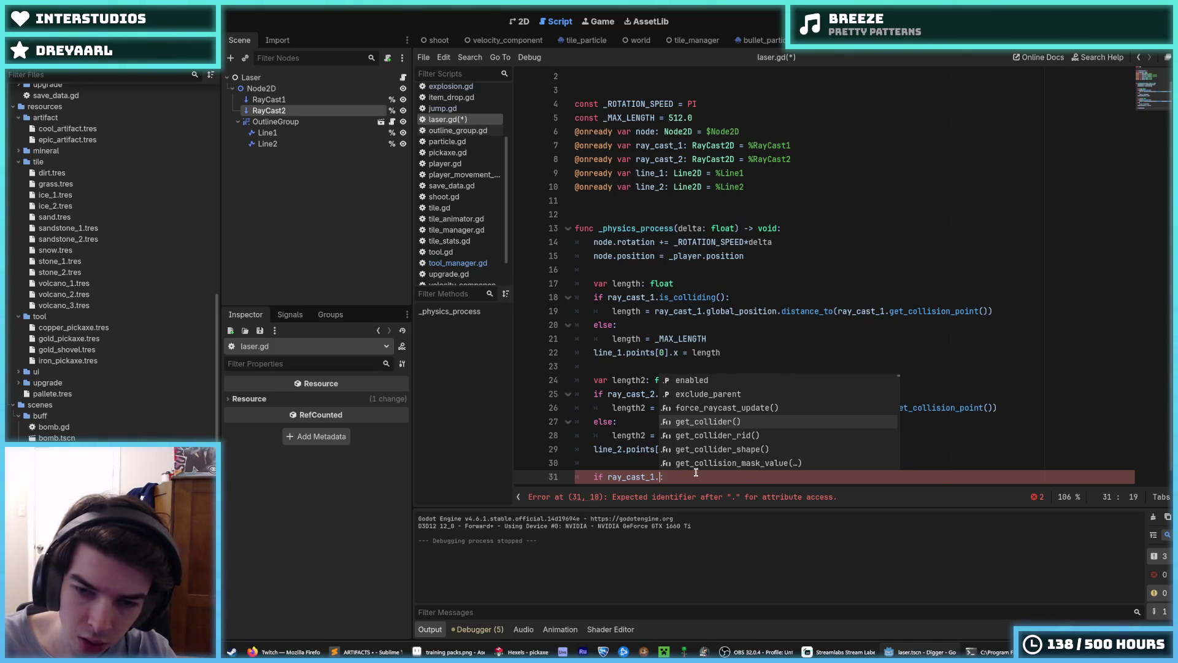
key(Return)
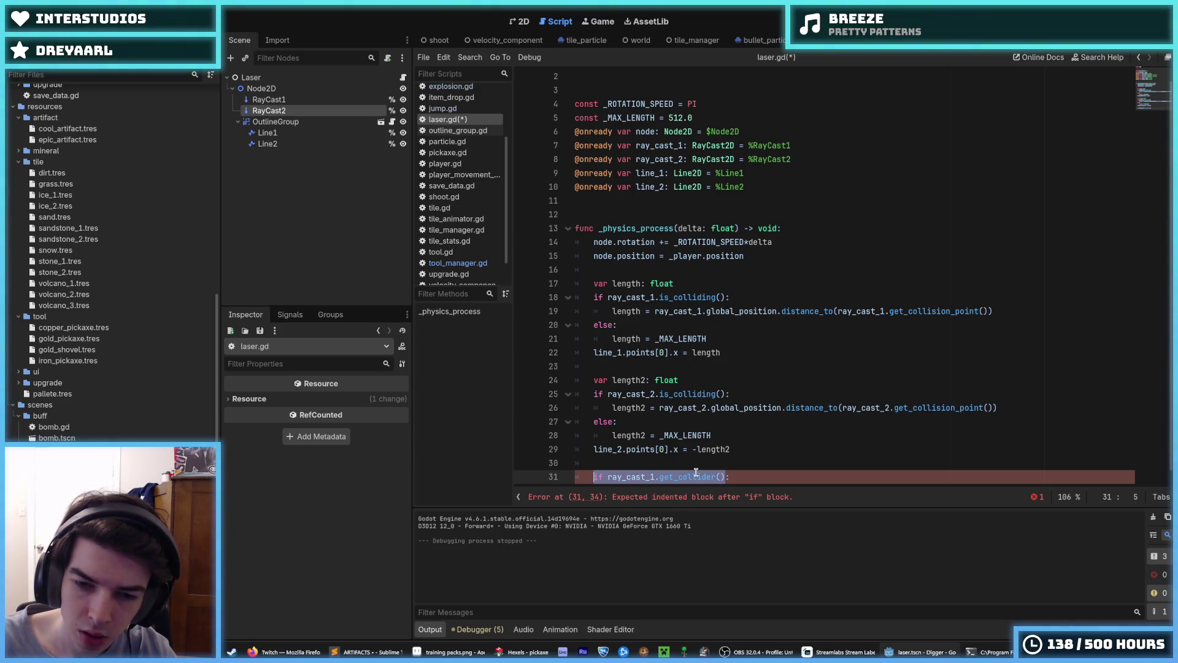
double_click(696, 472)
key(End)
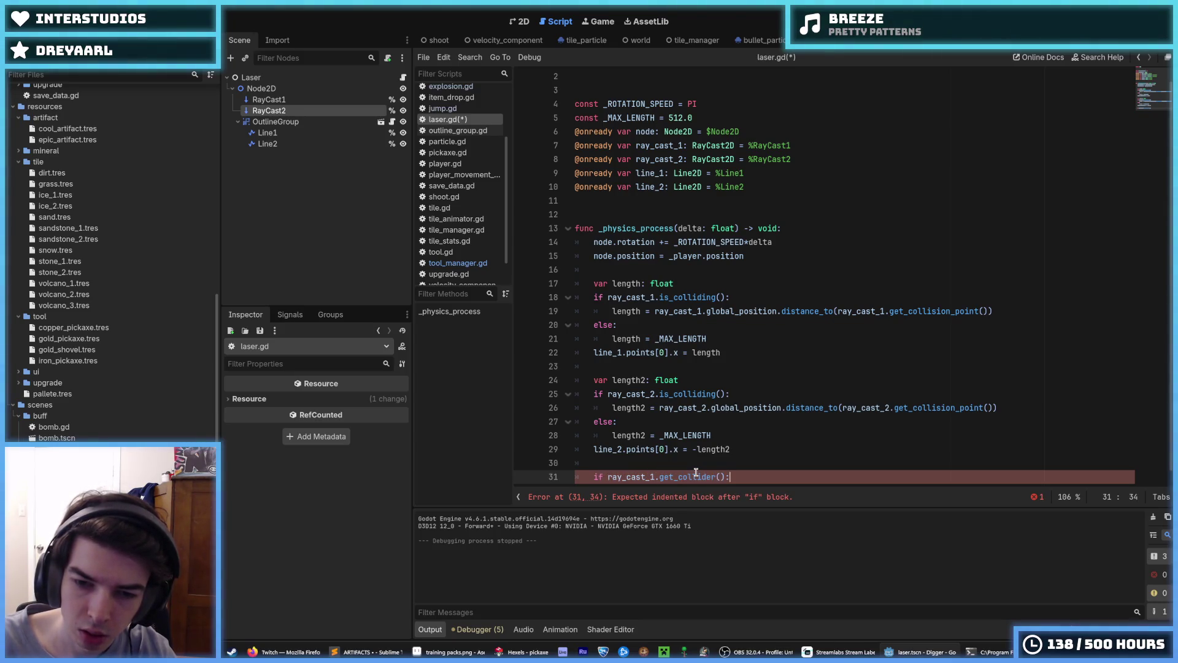
key(Return)
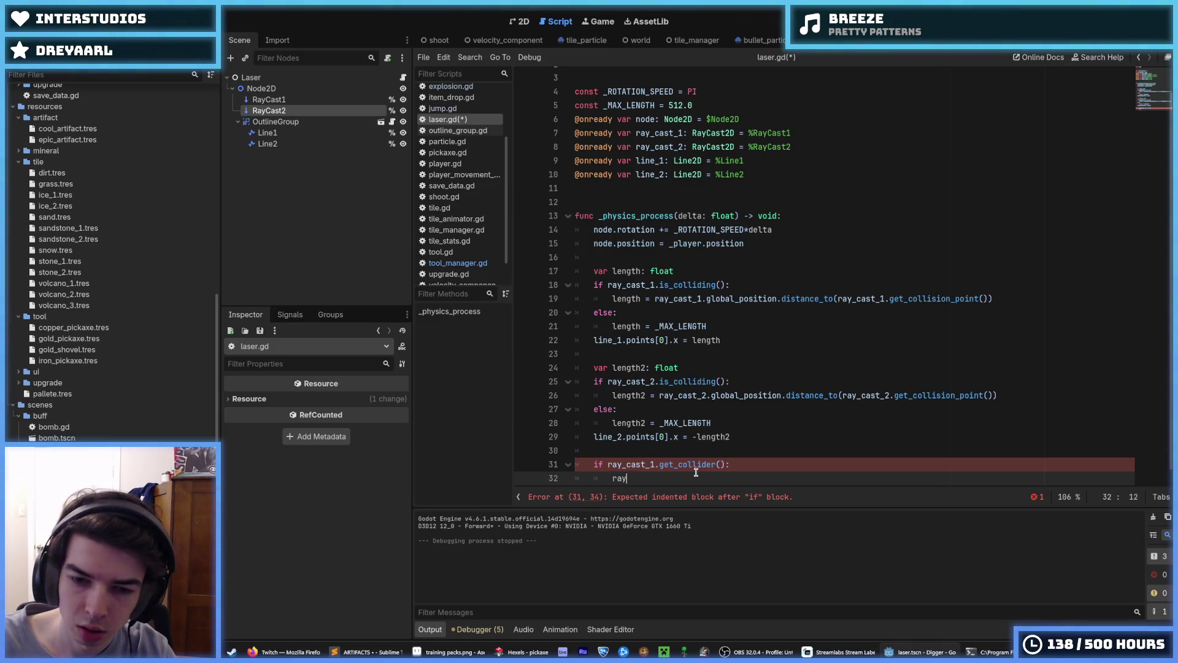
key(Escape)
key(Up)
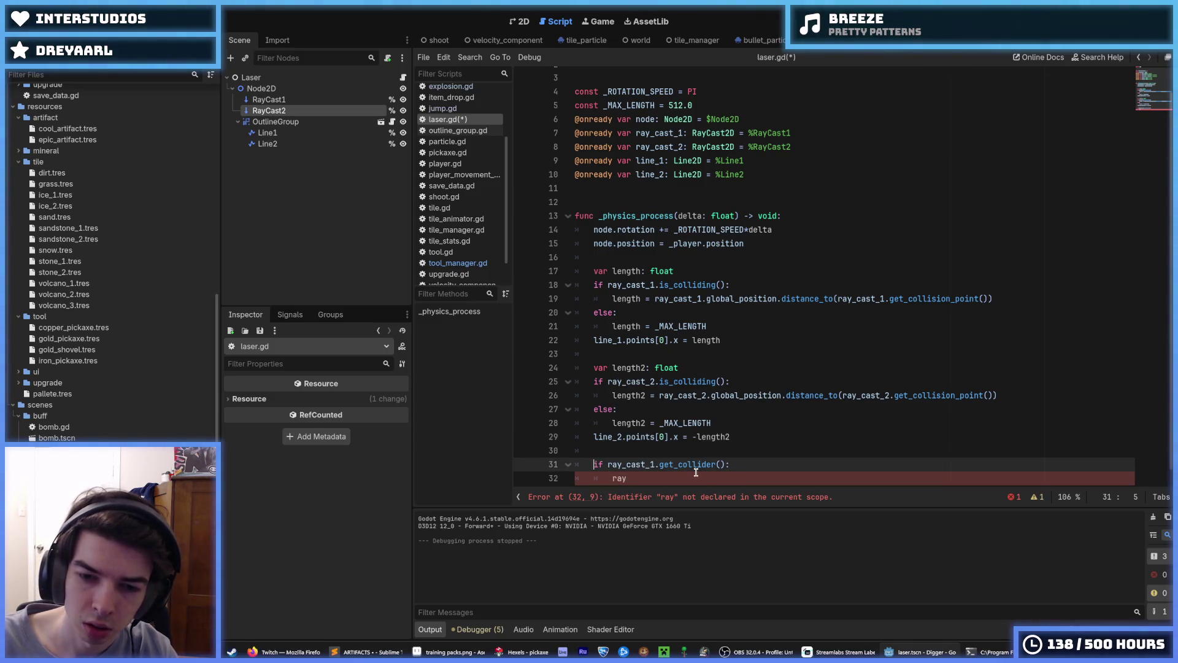
- Put get_collider() under a copied 'if ray_cast_1.is_colliding():' check, removing stray text and the trailing colon
drag(732, 284, 592, 289)
key(ctrl+c)
click(669, 441)
key(Down)
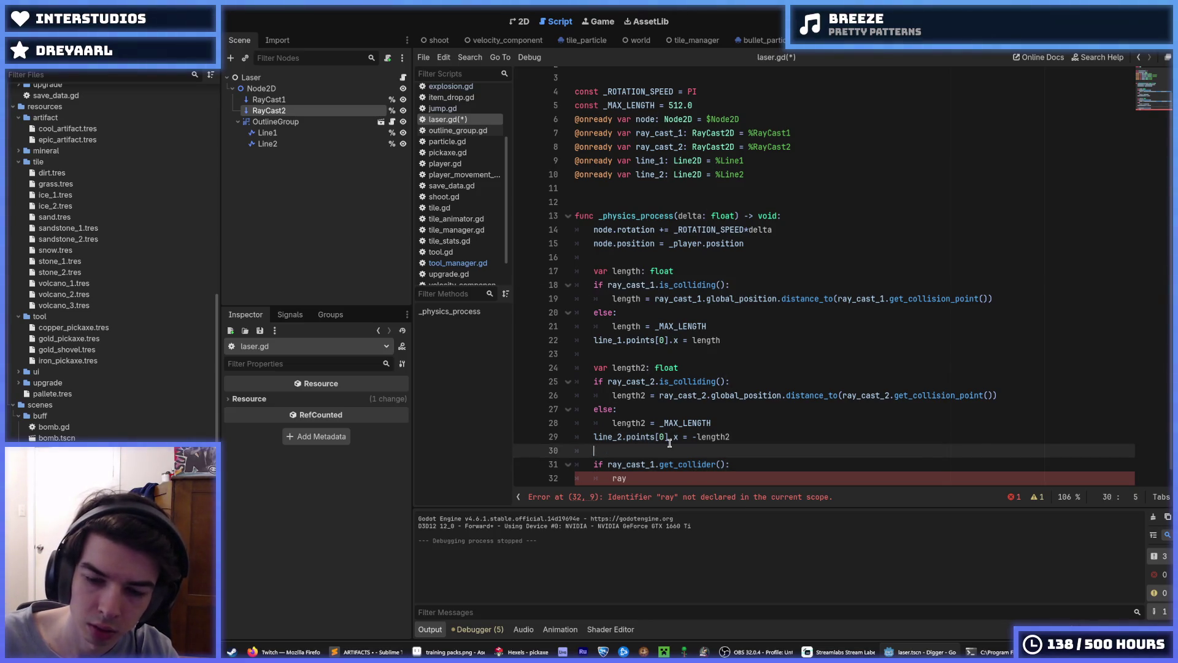
key(Return)
key(ctrl+v)
scroll(704, 446, down, 1)
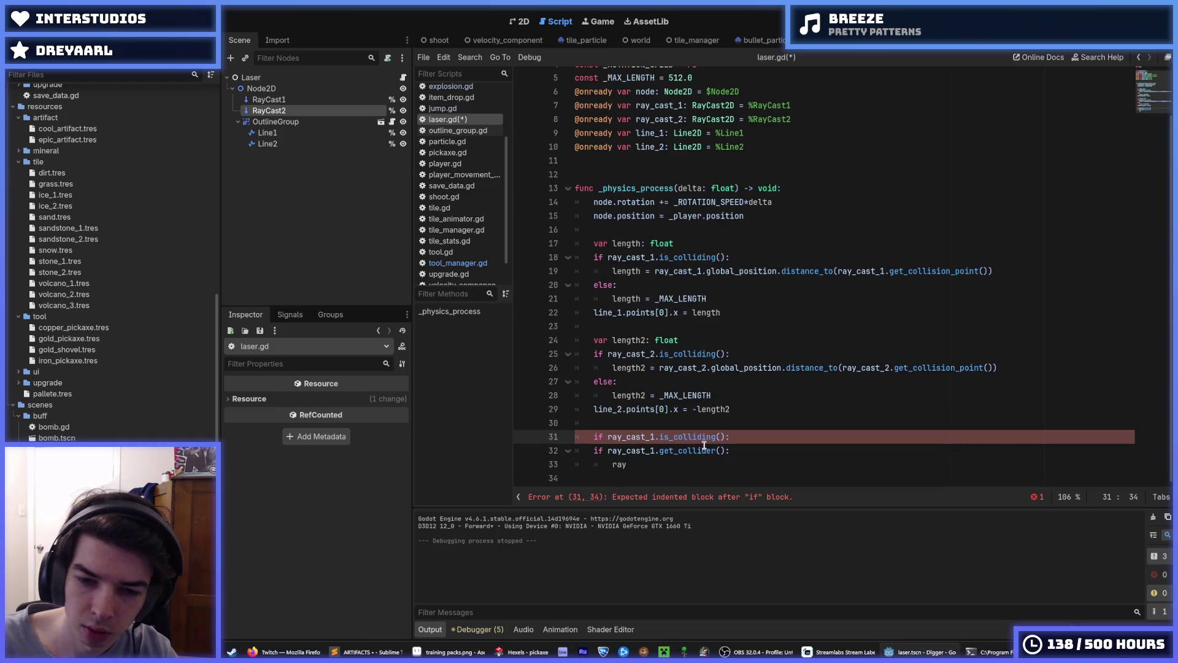
click(608, 450)
key(BackSpace)
key(BackSpace)
key(BackSpace)
key(Tab)
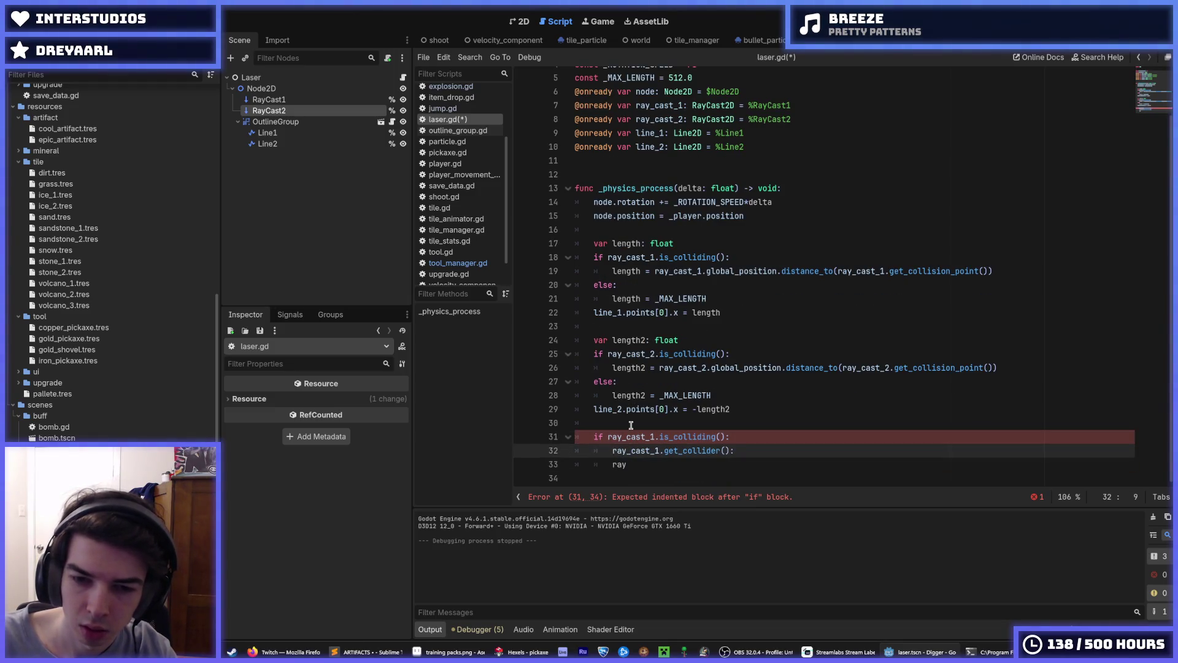
key(Down)
key(ctrl+shift+Left)
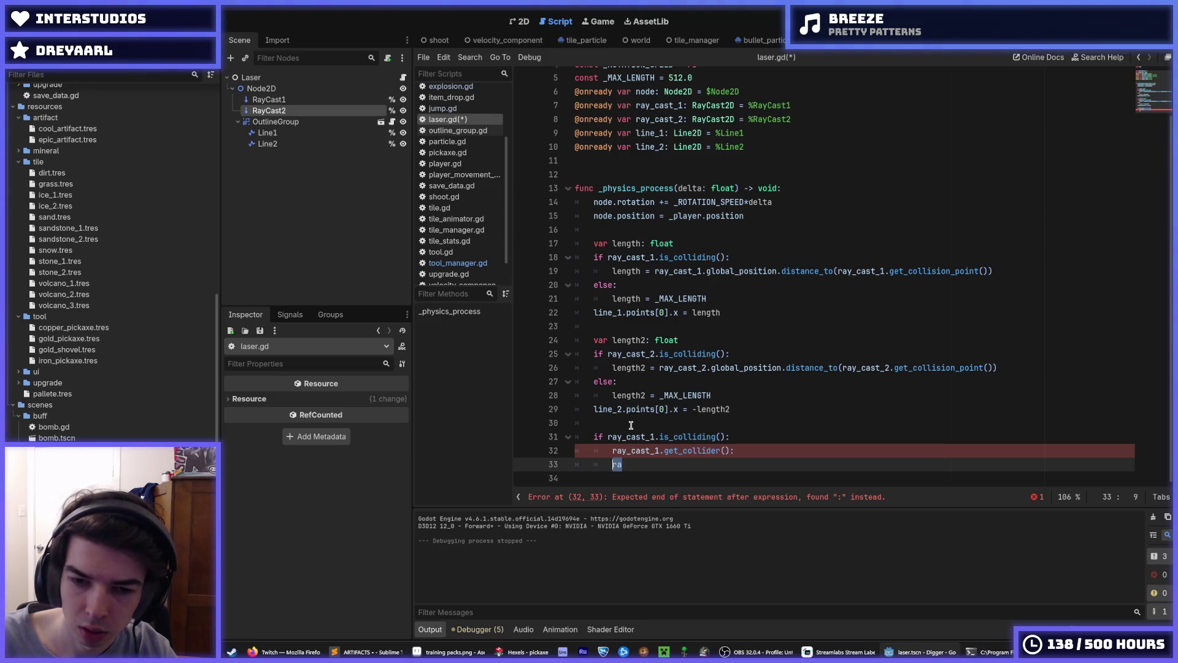
key(BackSpace)
key(BackSpace)
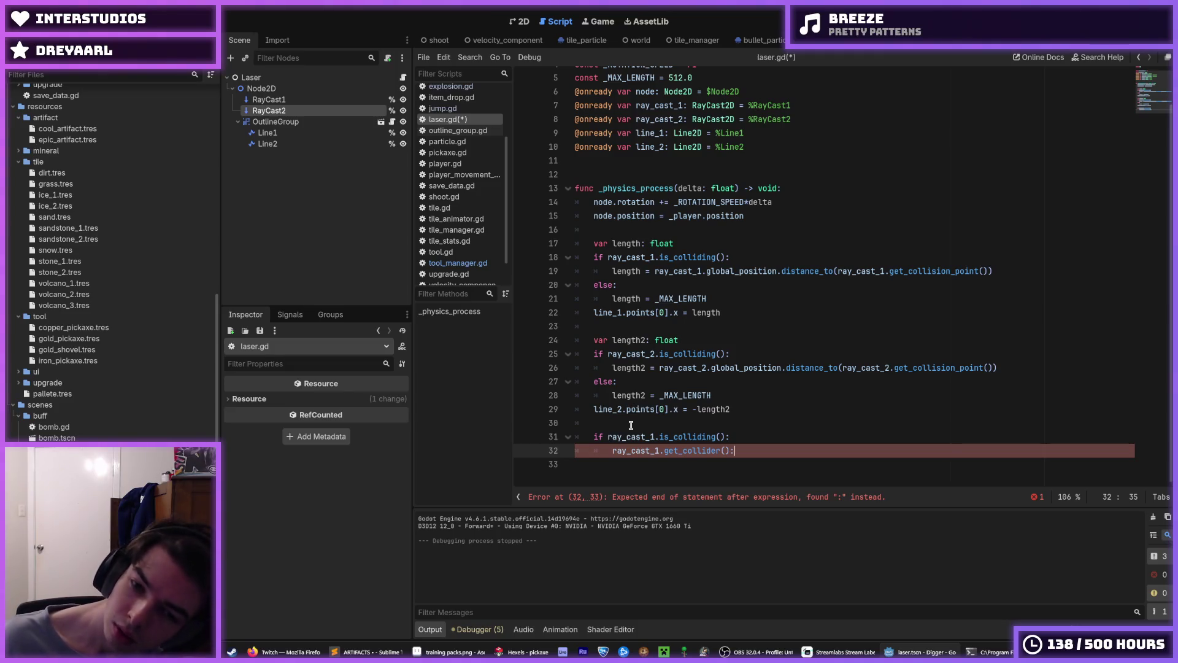
key(BackSpace)
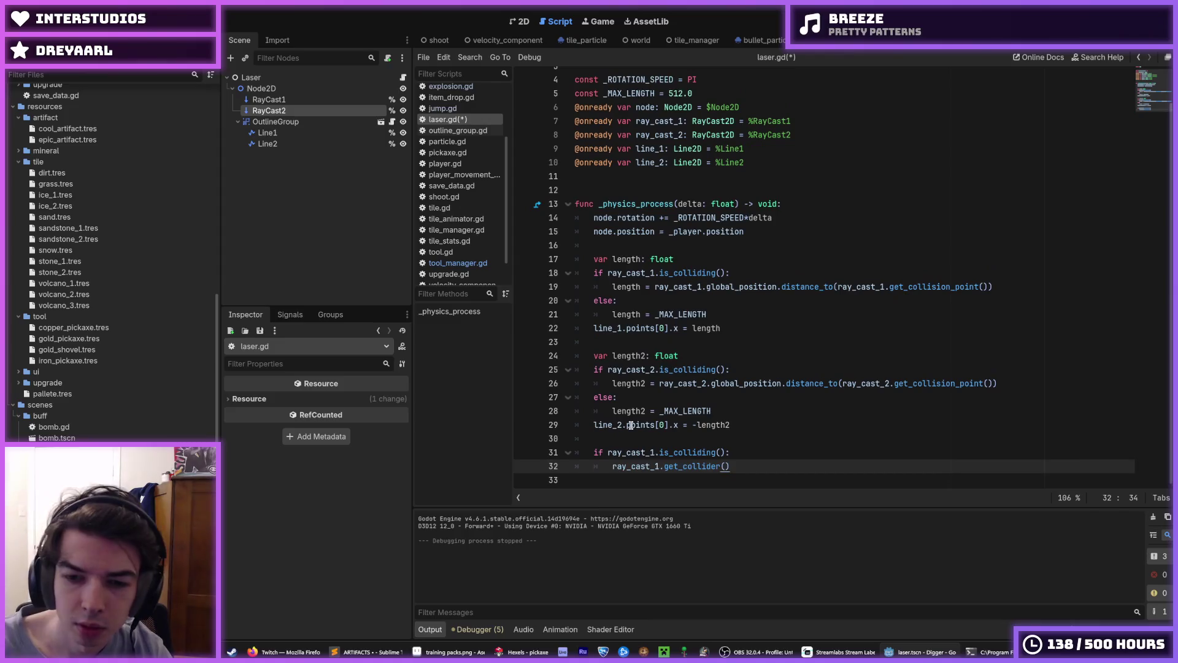
- Write 'var tile := ray_cast_1.get_collider() as TileEntity' and 'tile.damage(1)', then save
key(Return)
text(var tile )
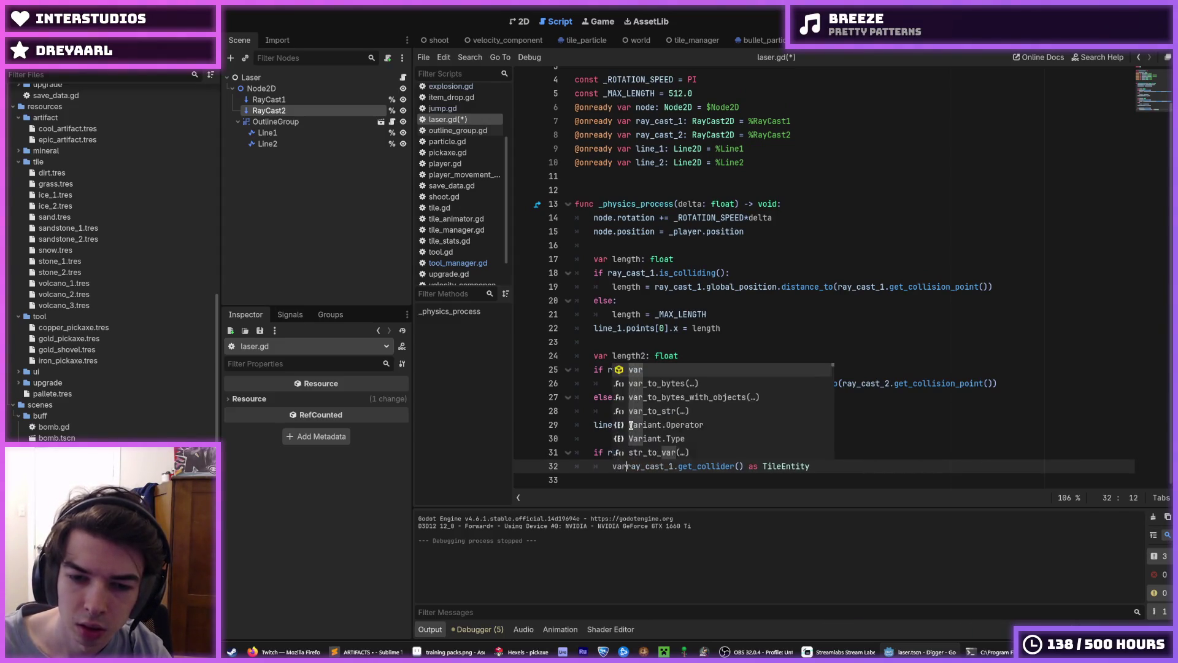
text(:=)
key(End)
key(Return)
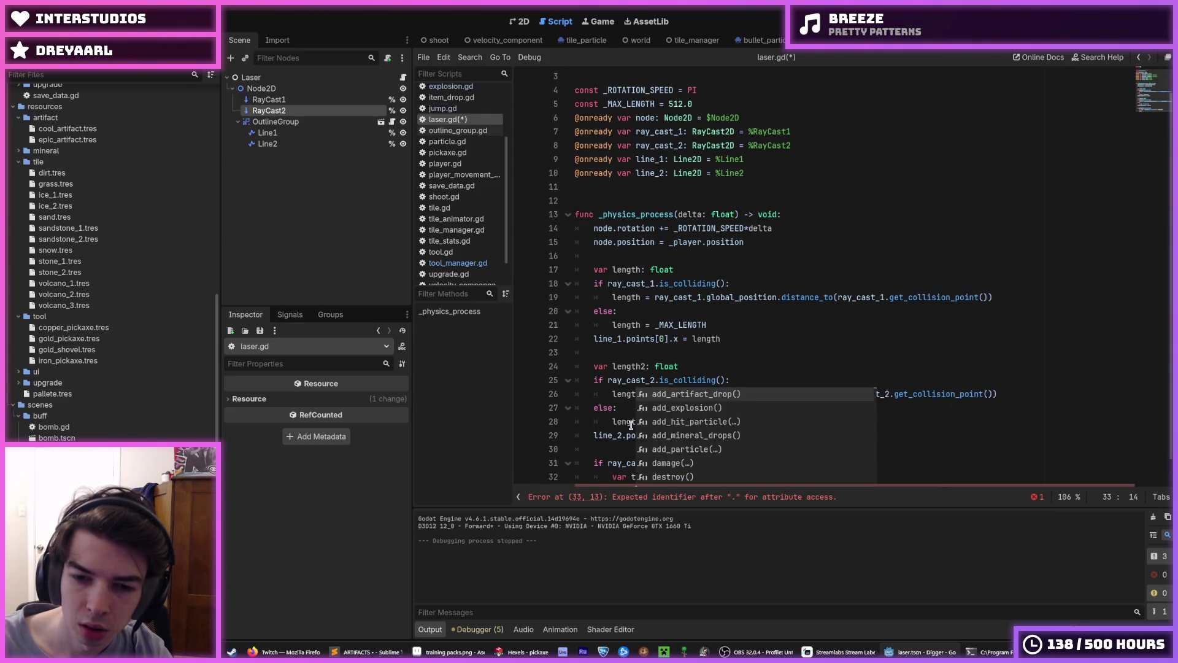
text(damage)
key(Return)
text(1)
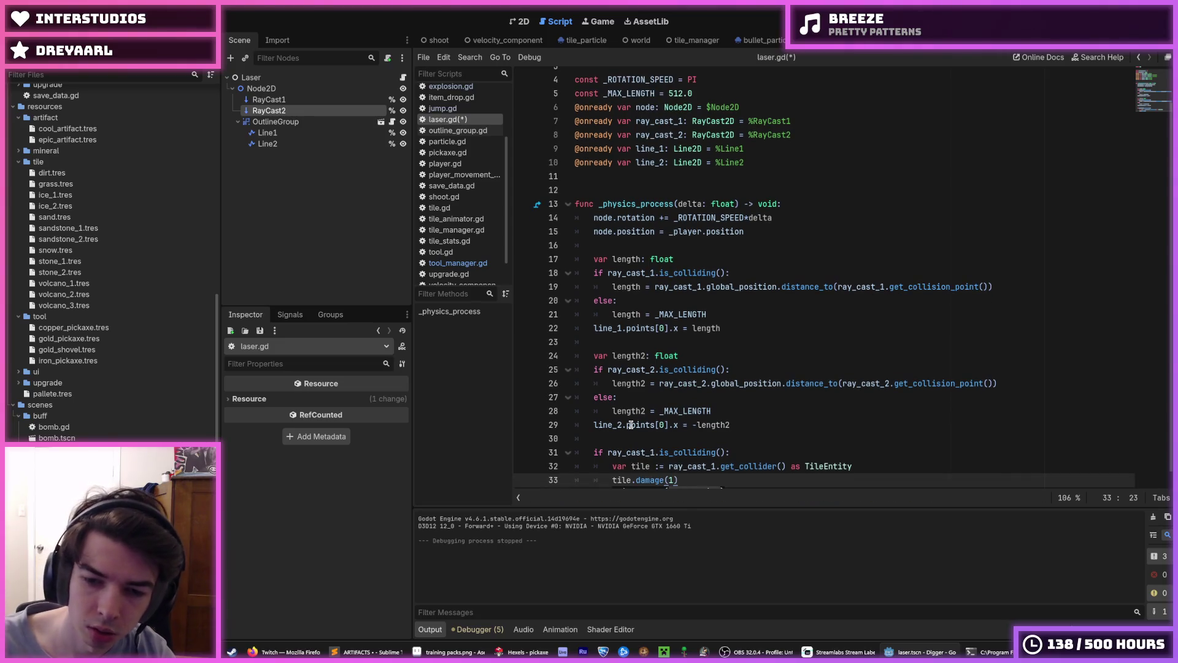
click(767, 443)
key(ctrl+s)
- Wrap the collision block in 'func _process(delta: float) -> void:' and run the game
click(761, 461)
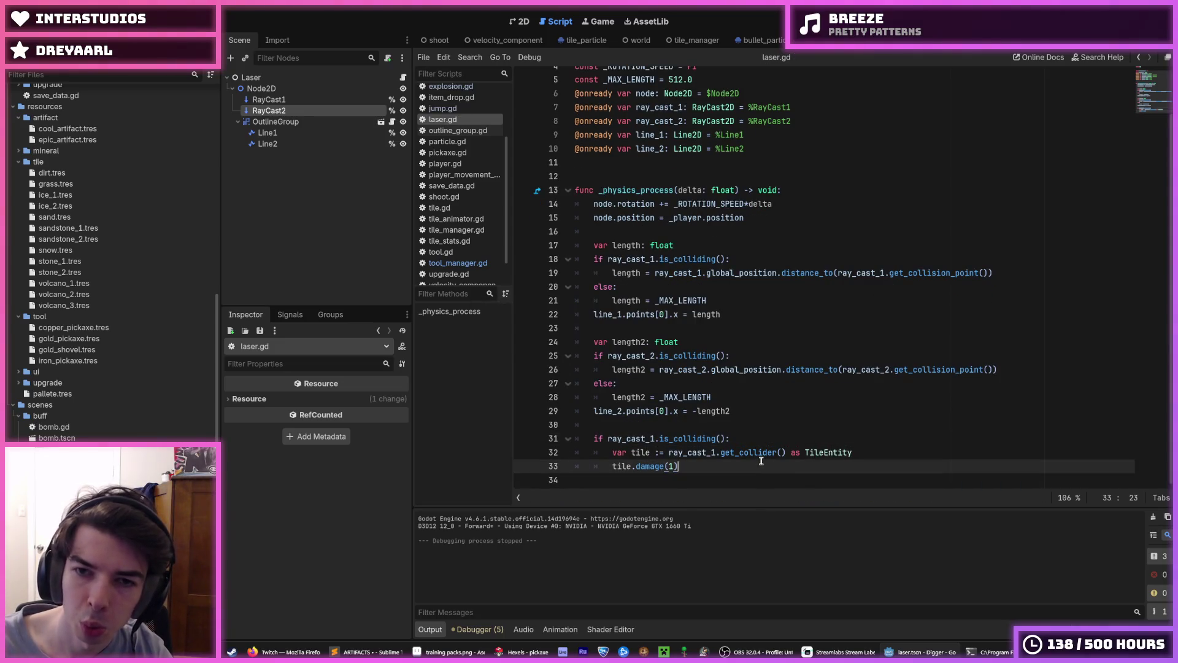
click(849, 454)
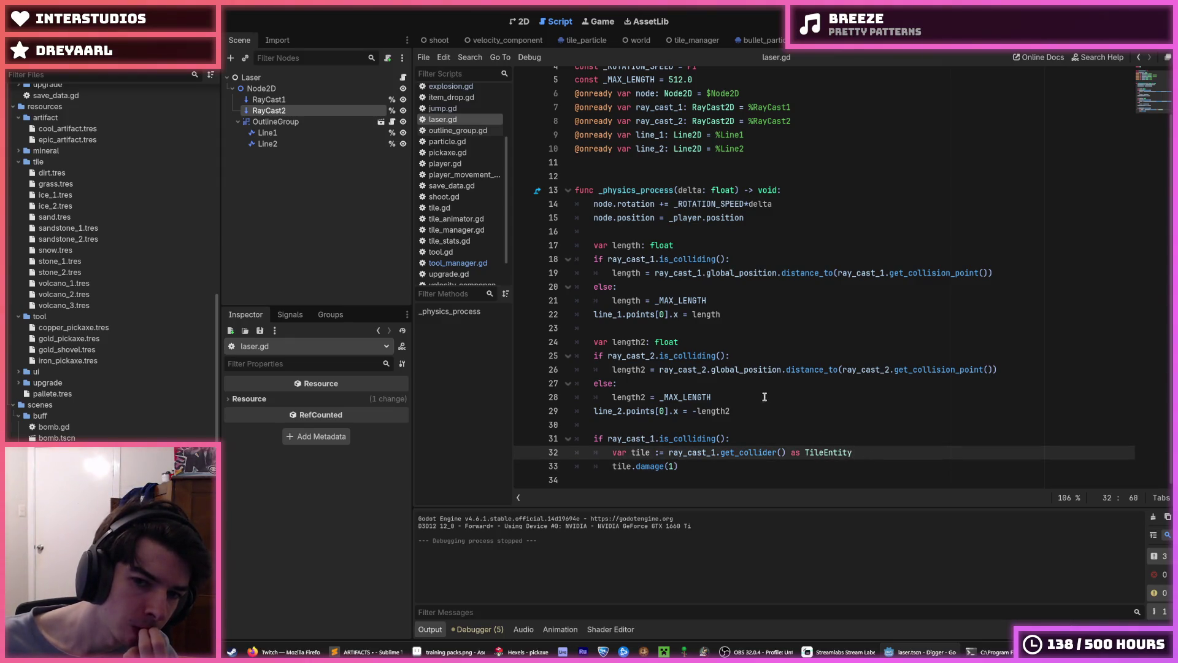
click(688, 424)
key(Return)
key(Return)
key(Return)
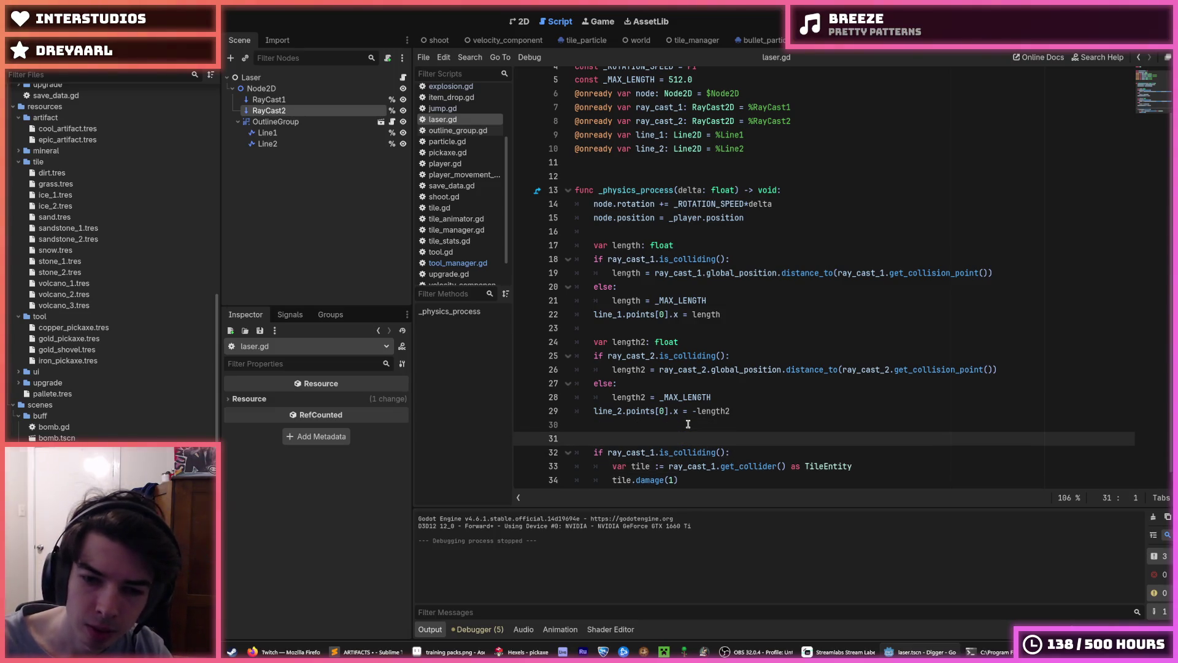
key(Up)
text(f)
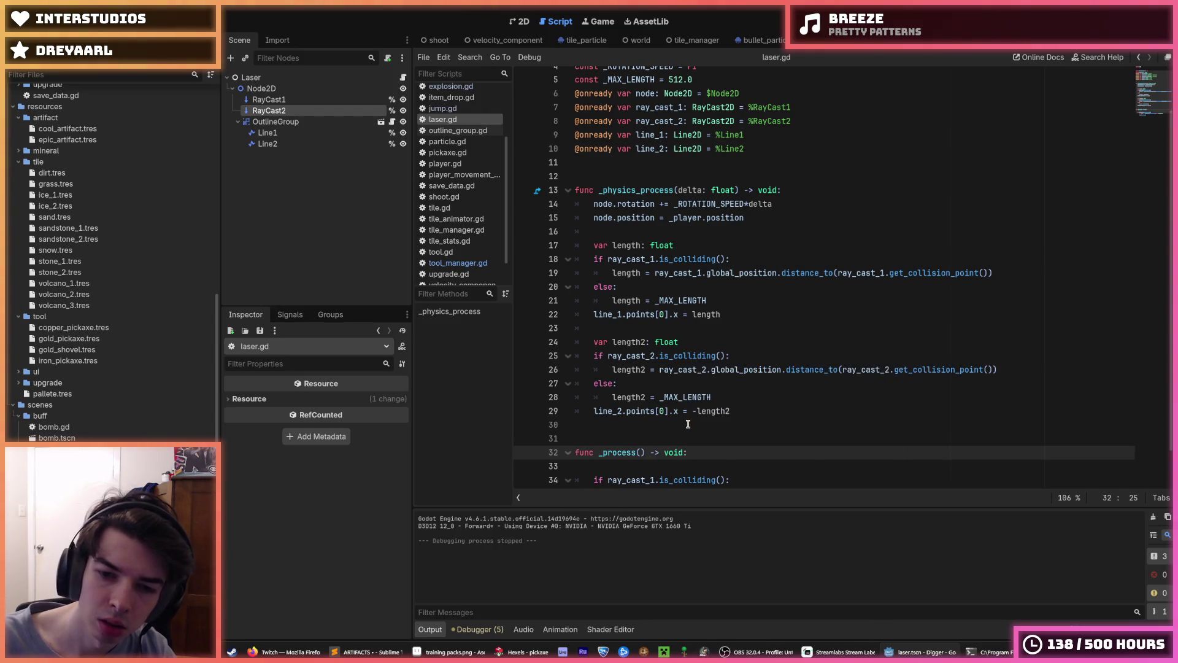
key(Delete)
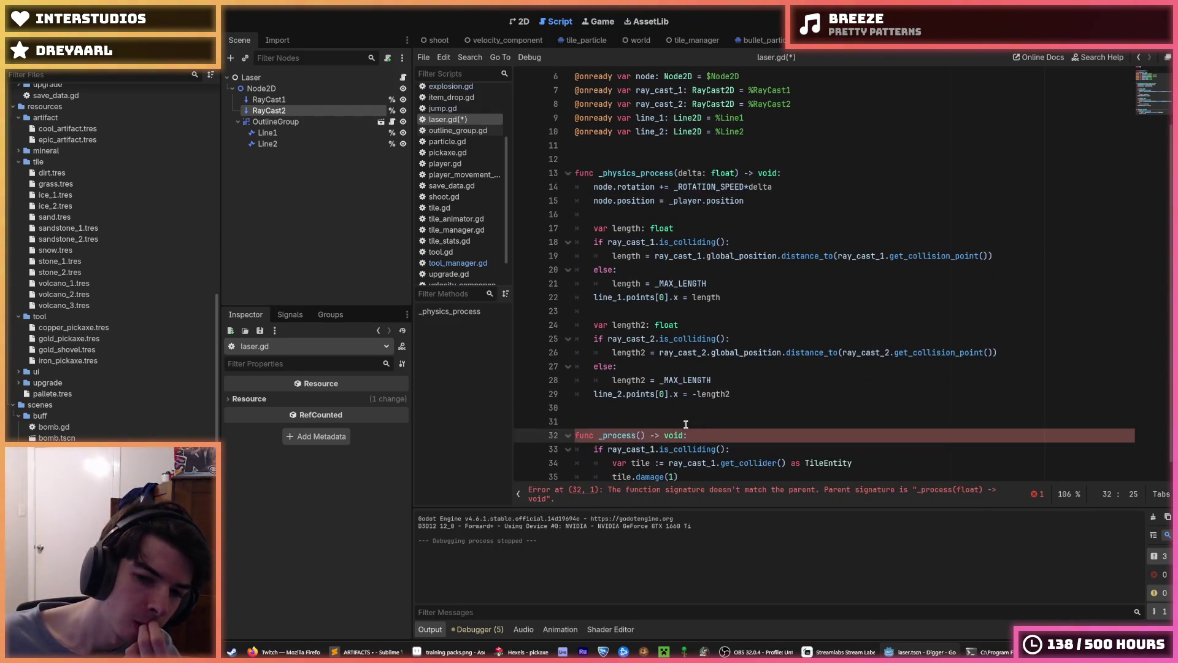
key(Up)
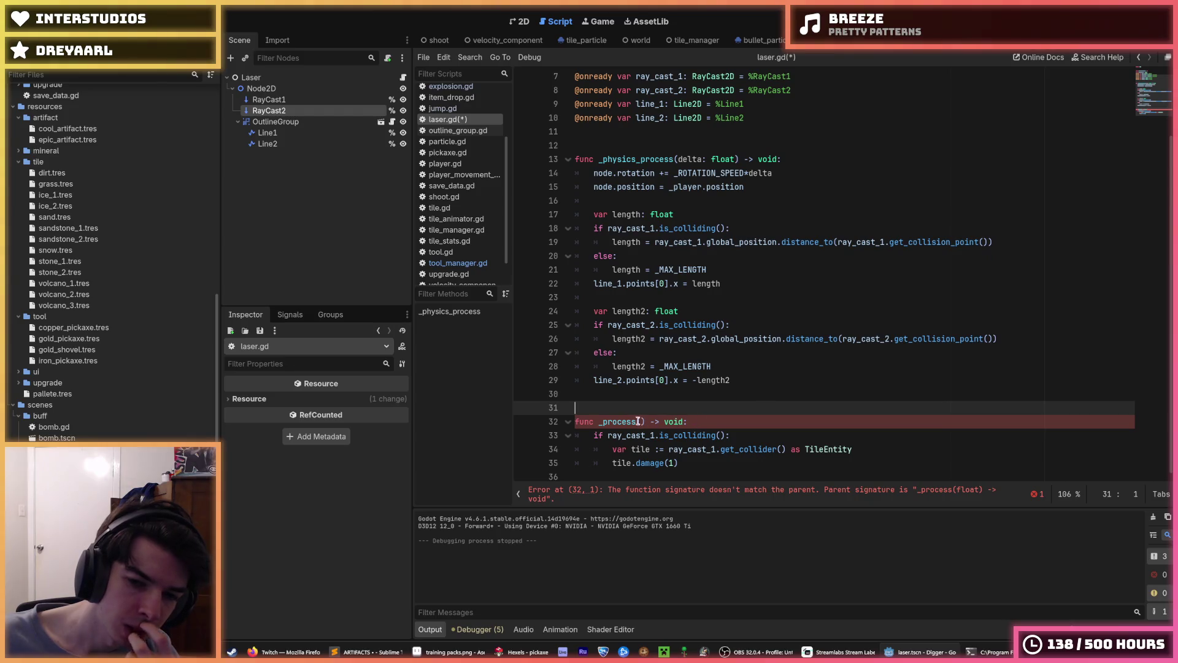
click(638, 421)
text(delta)
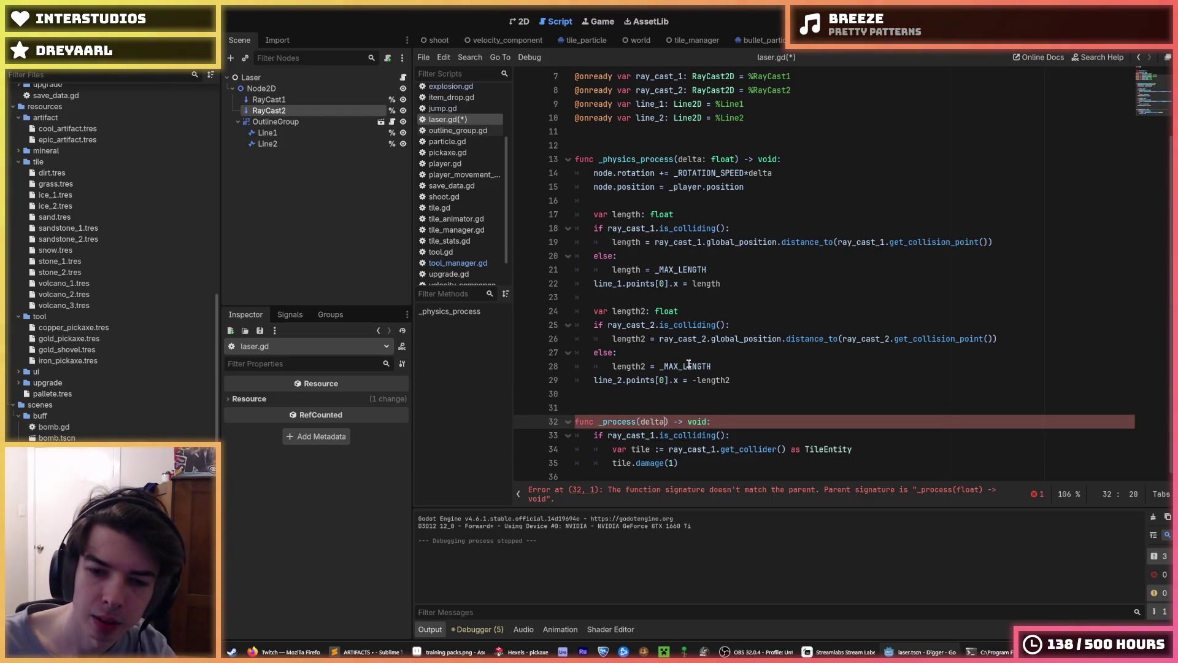
text(: float)
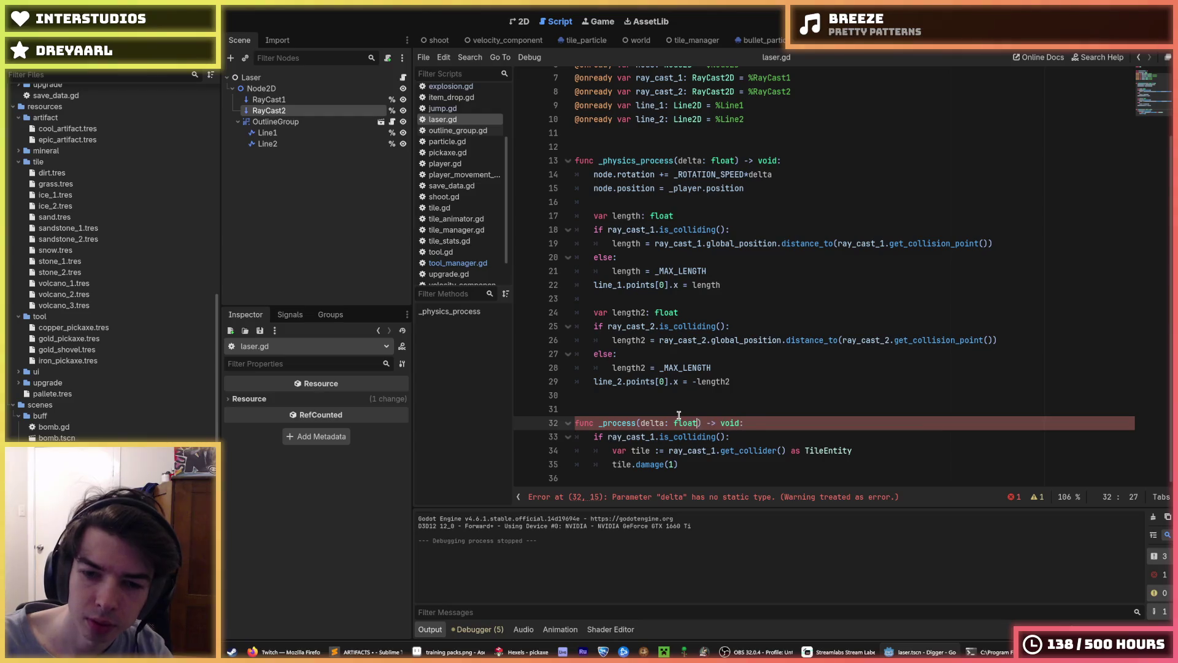
key(Down)
key(Down)
key(Down)
key(F5)
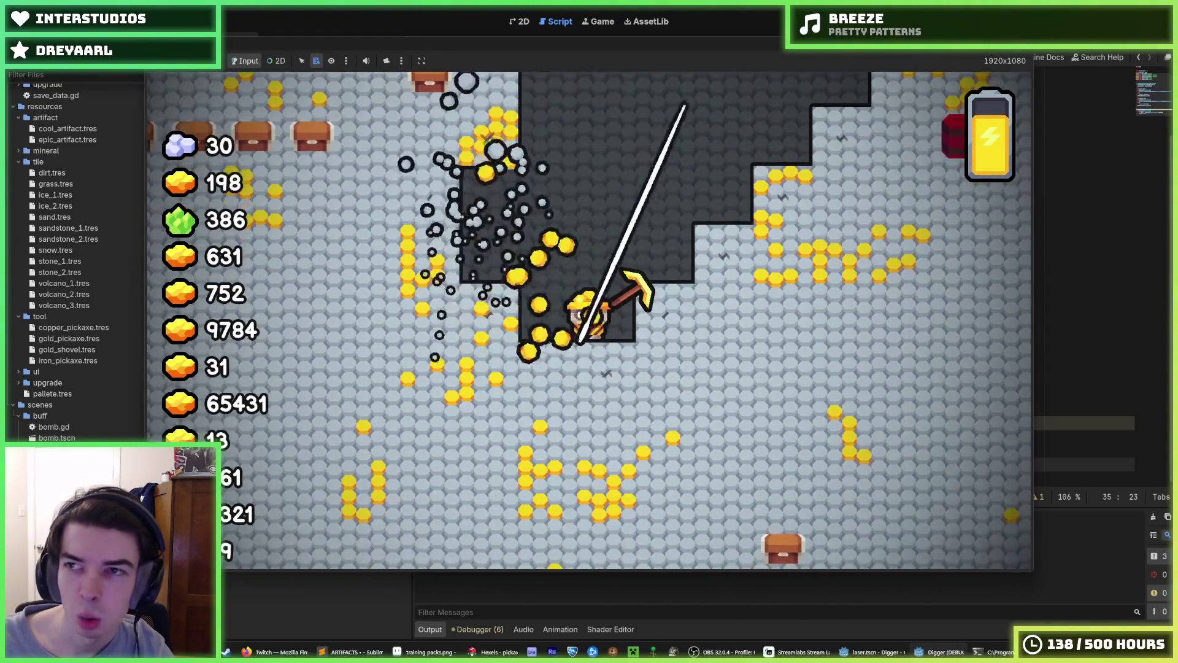
key(F8)
click(739, 423)
click(744, 435)
key(ctrl+s)
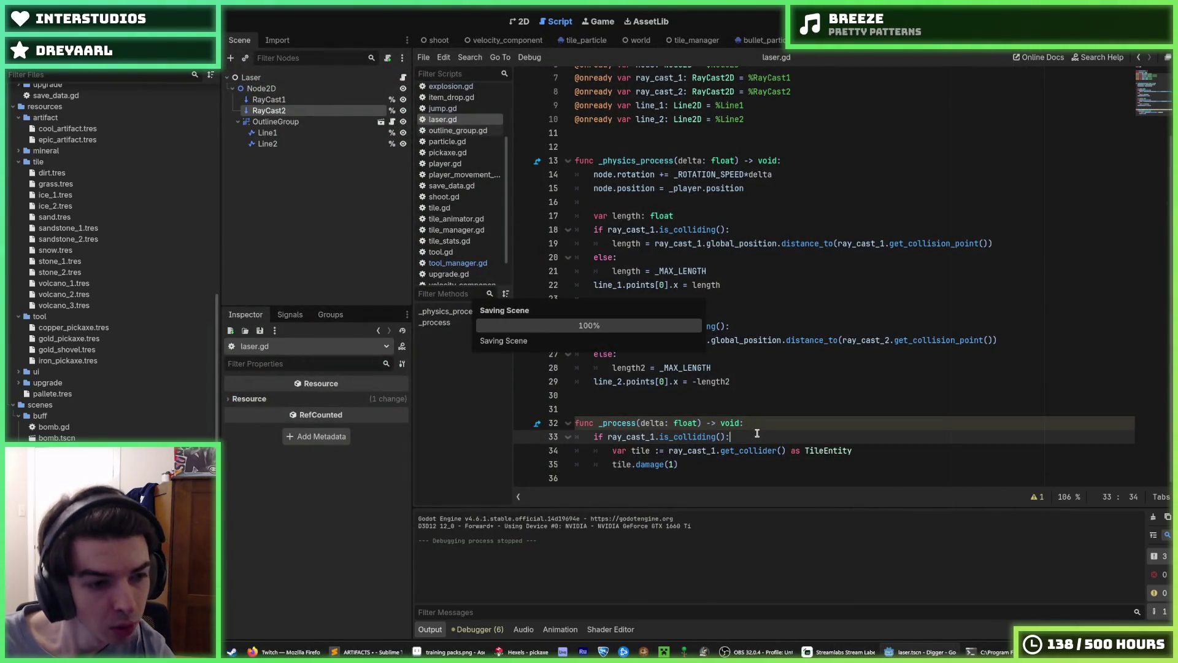
- Add tile.add_hit_particle(ray_cast_1.get_collision_point()) after the damage call and save
click(761, 423)
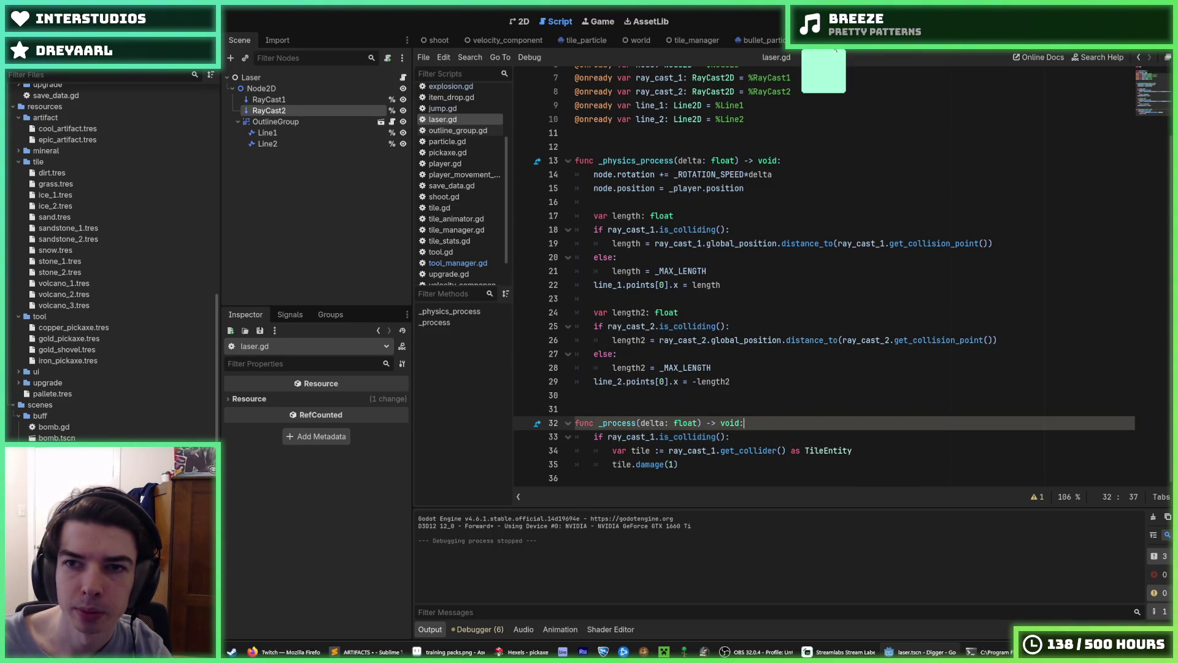
click(685, 461)
key(Return)
text(tile)
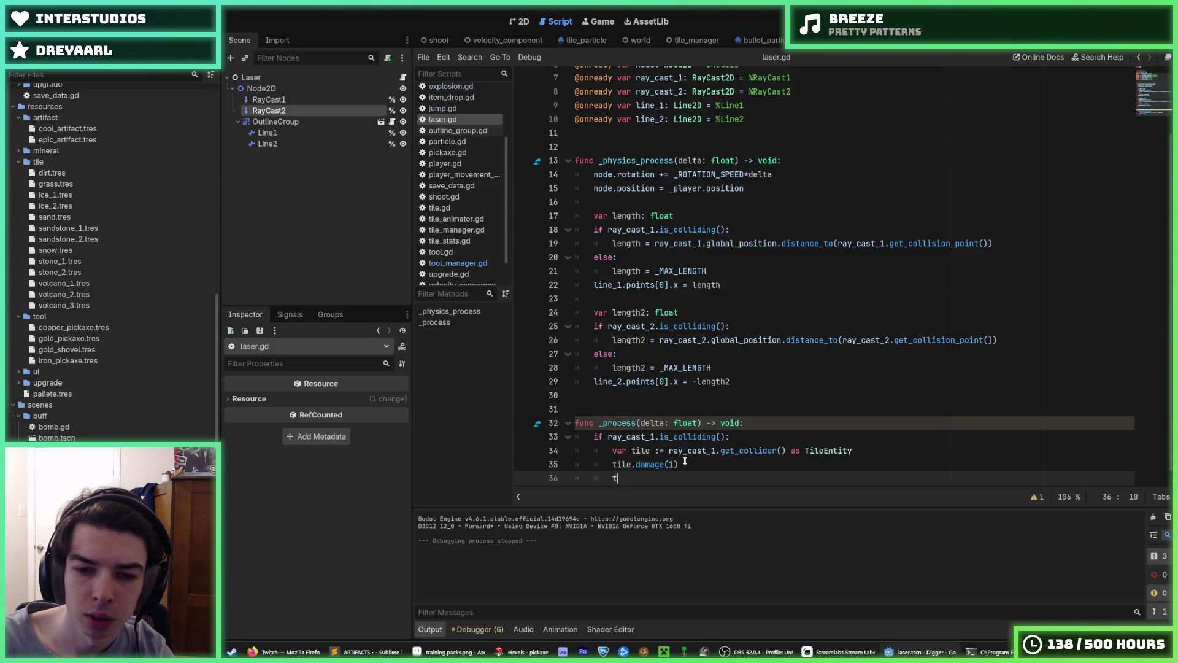
text(.hit)
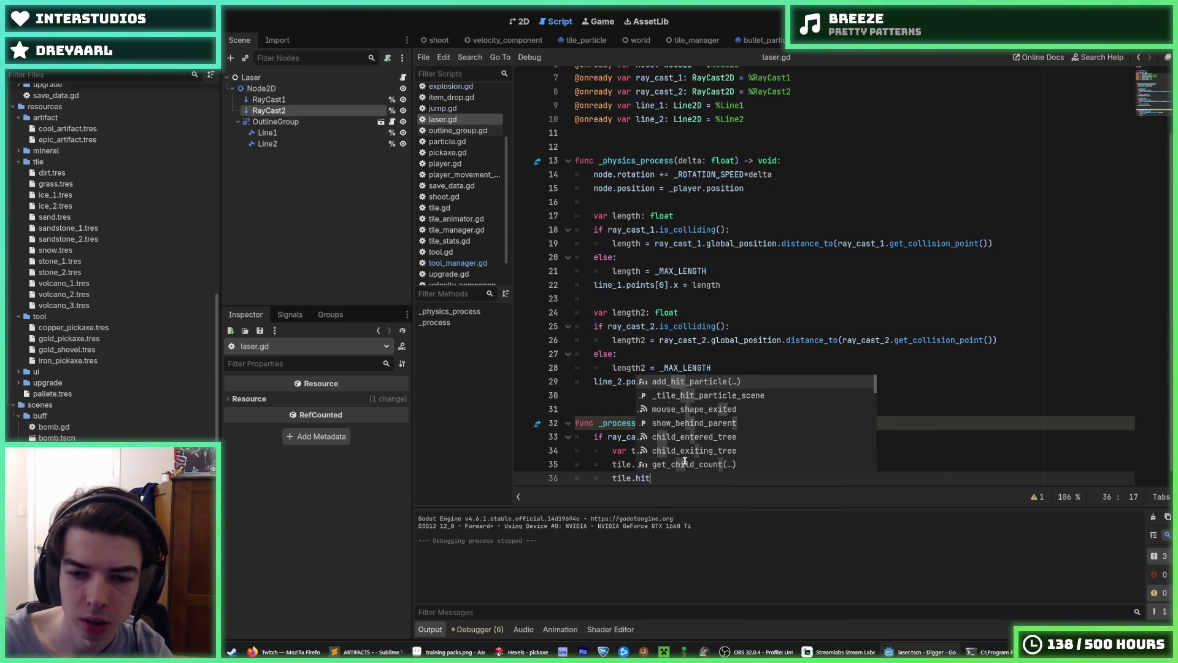
key(Return)
scroll(687, 449, down, 1)
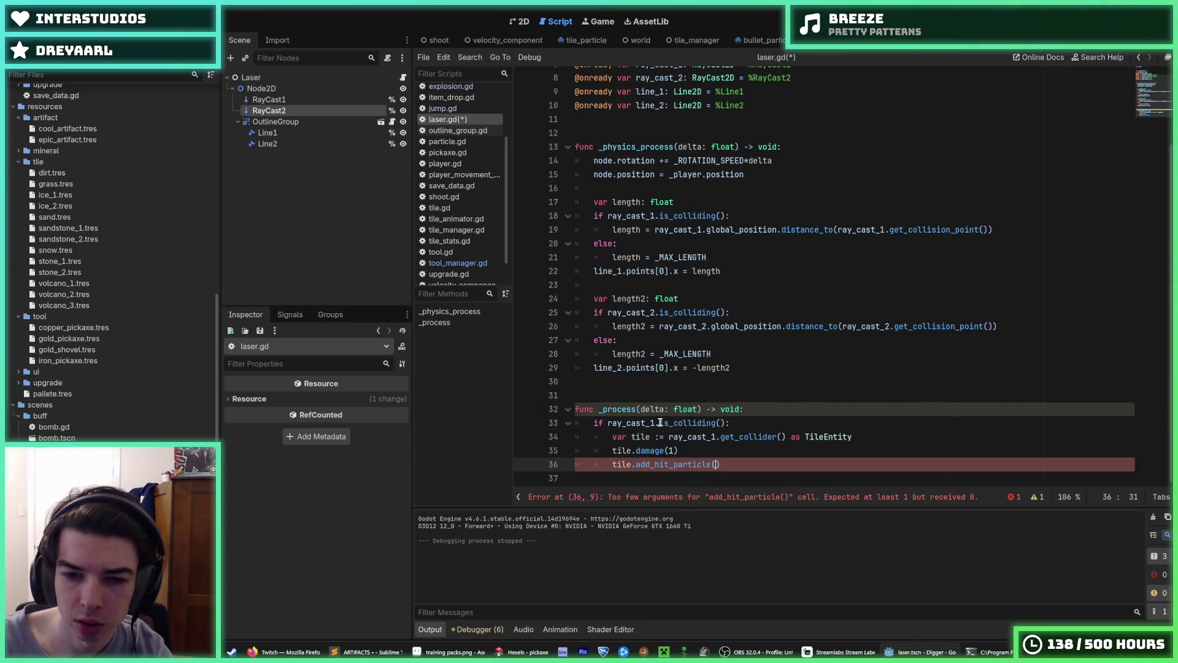
drag(839, 230, 987, 228)
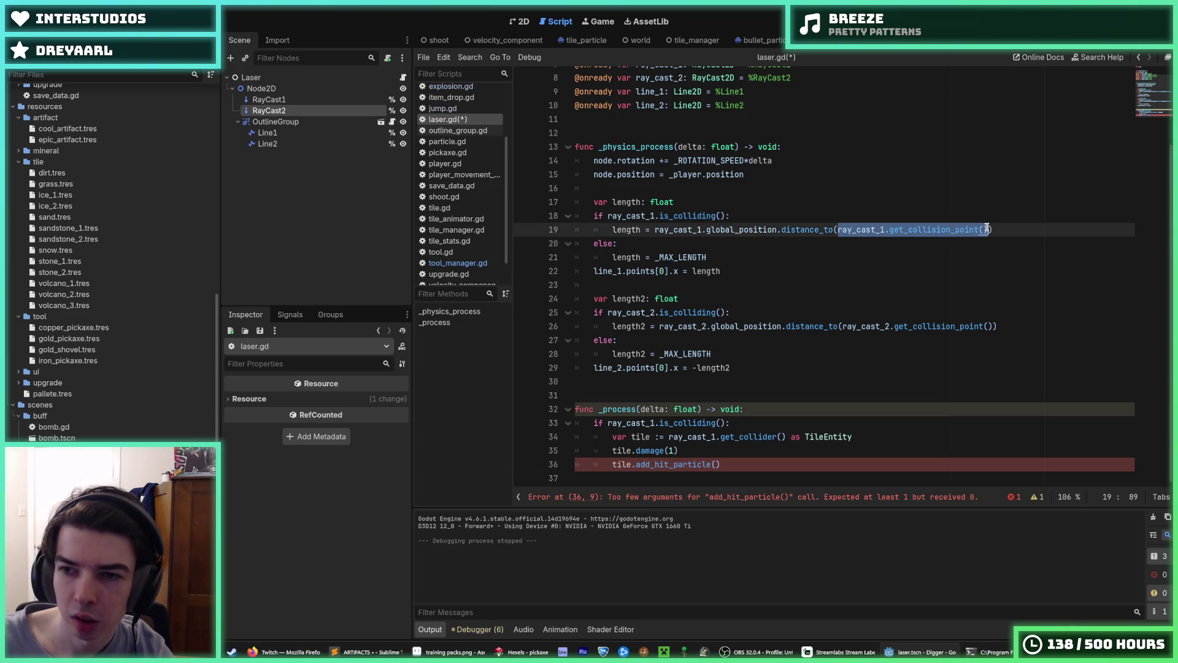
key(ctrl+c)
click(715, 464)
key(ctrl+v)
key(ctrl+s)
key(End)
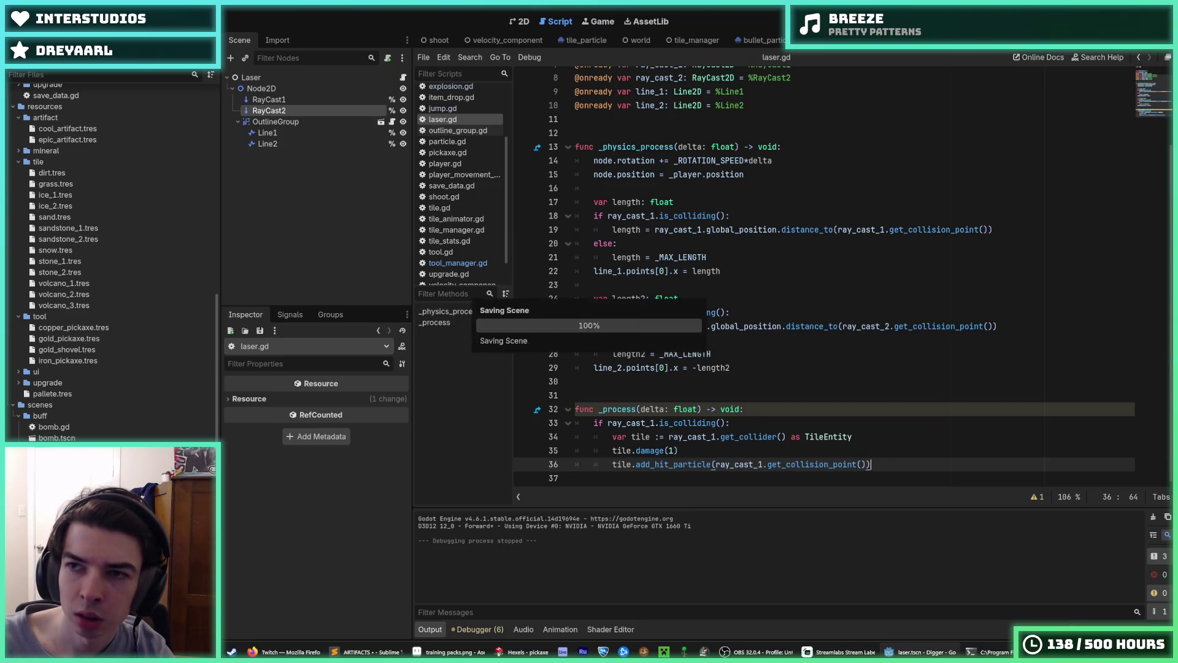
- Change the damage amount to 0, save, and run the game
click(673, 450)
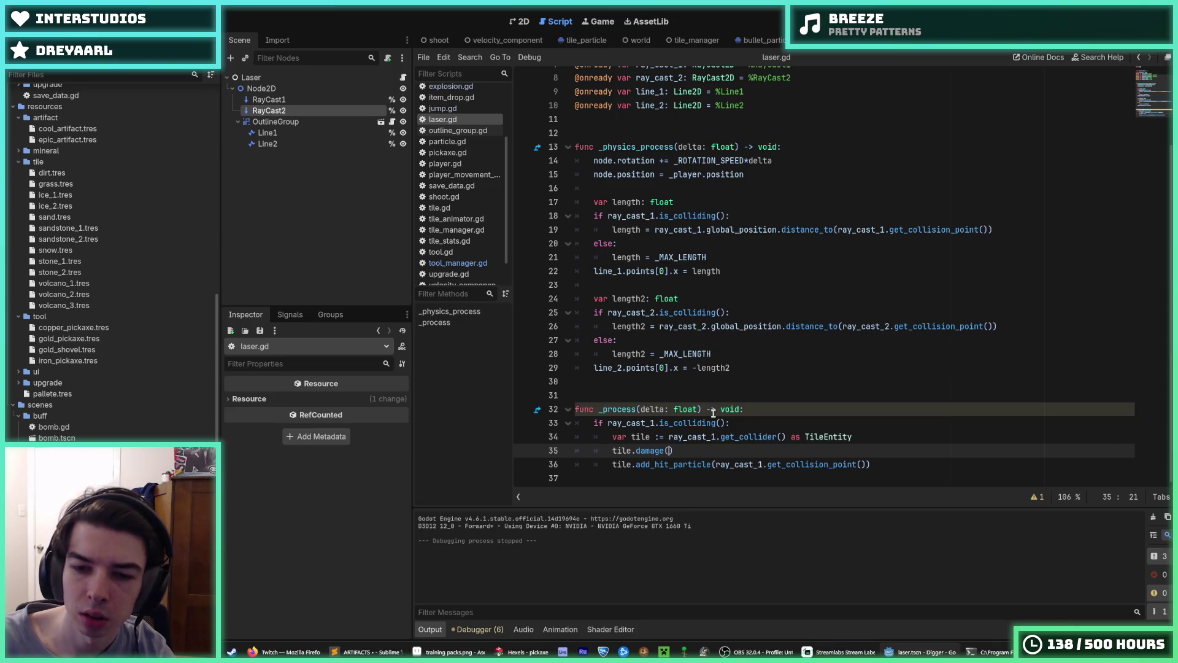
text(0)
key(ctrl+s)
key(F5)
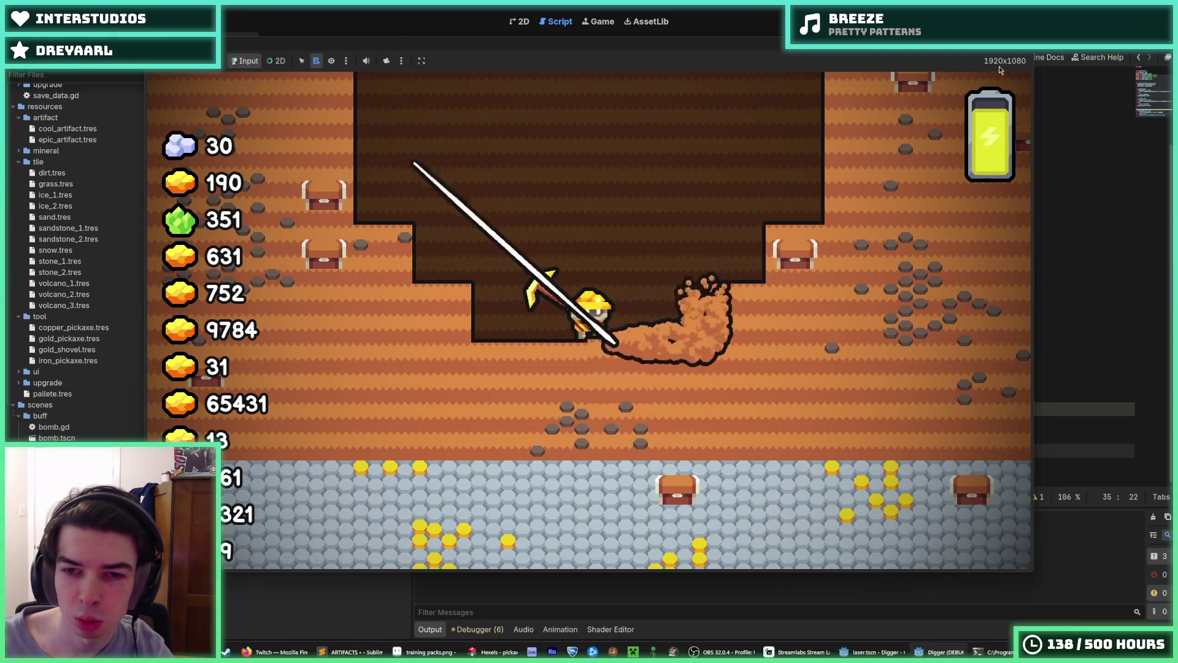
key(F8)
drag(878, 463, 855, 405)
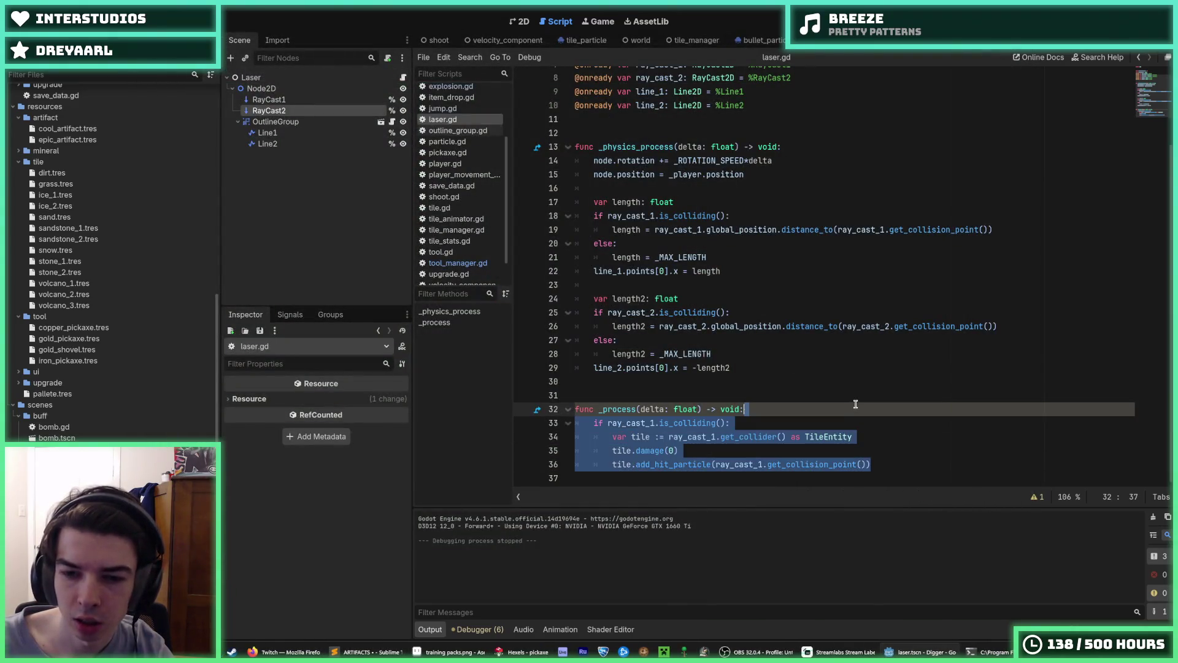
- Duplicate the collision block for ray_cast_2, then test-run and stop the game
key(ctrl+shift+d)
click(654, 423)
key(BackSpace)
text(2)
key(Down)
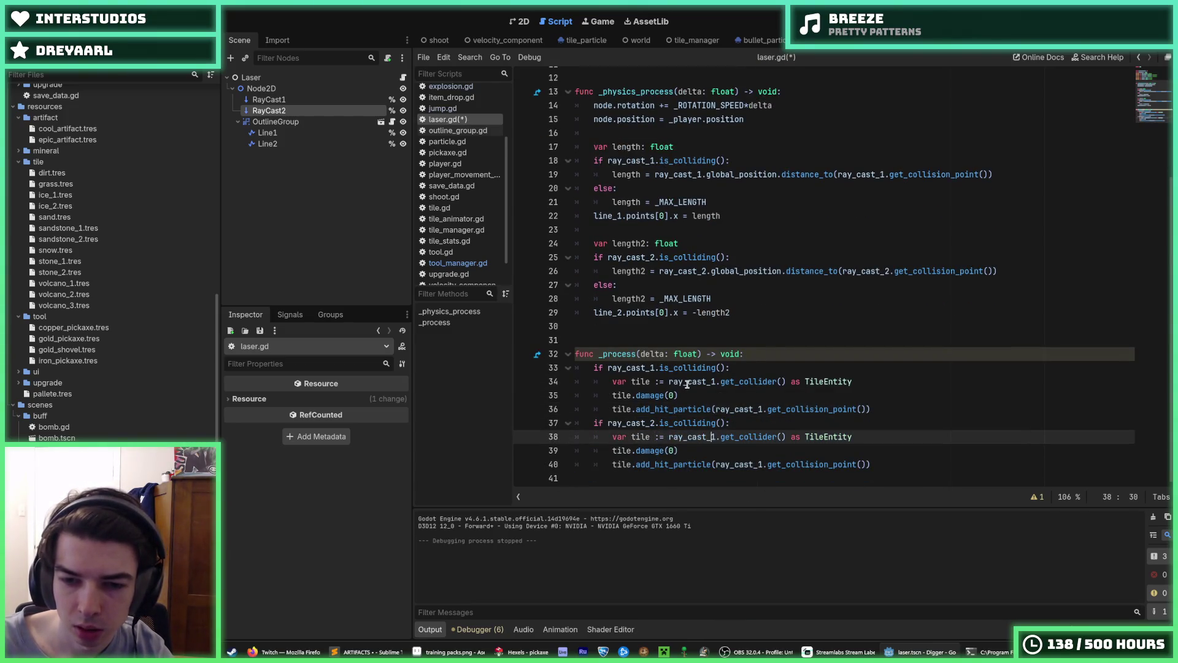
key(Down)
key(Down)
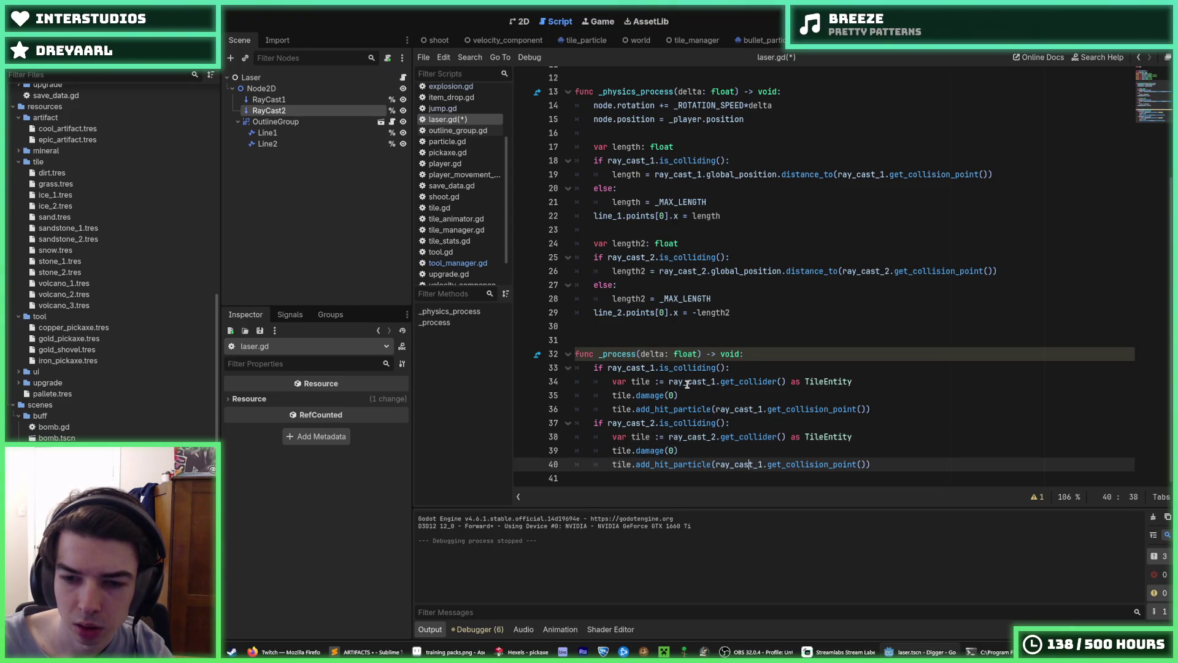
key(F5)
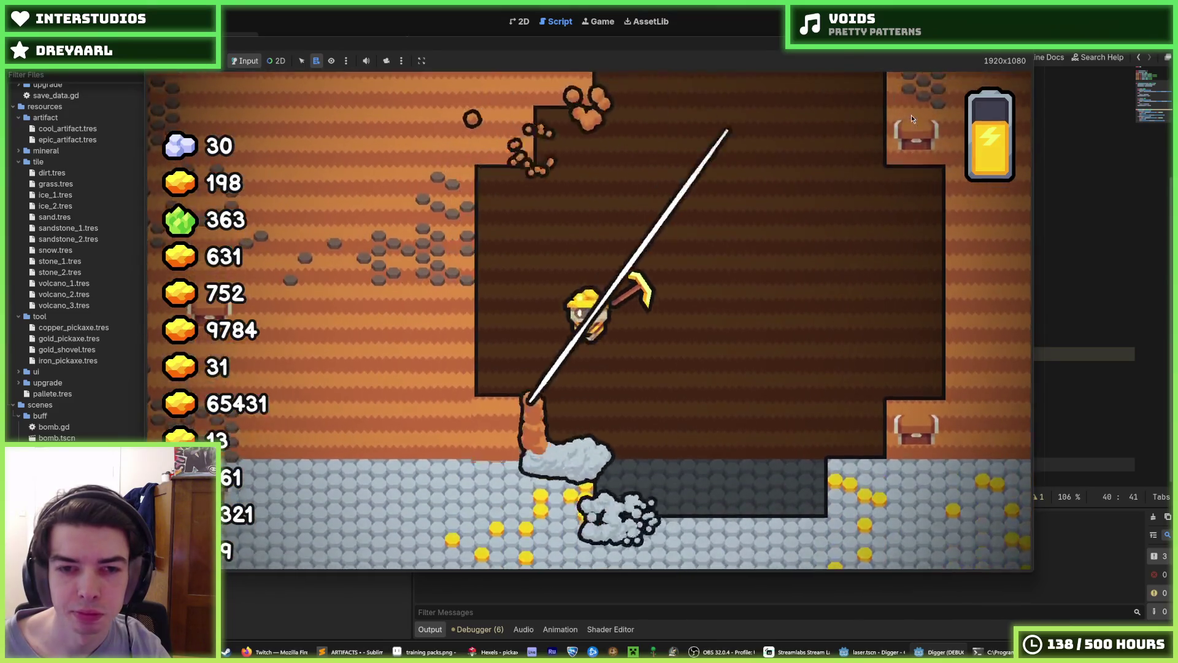
key(F8)
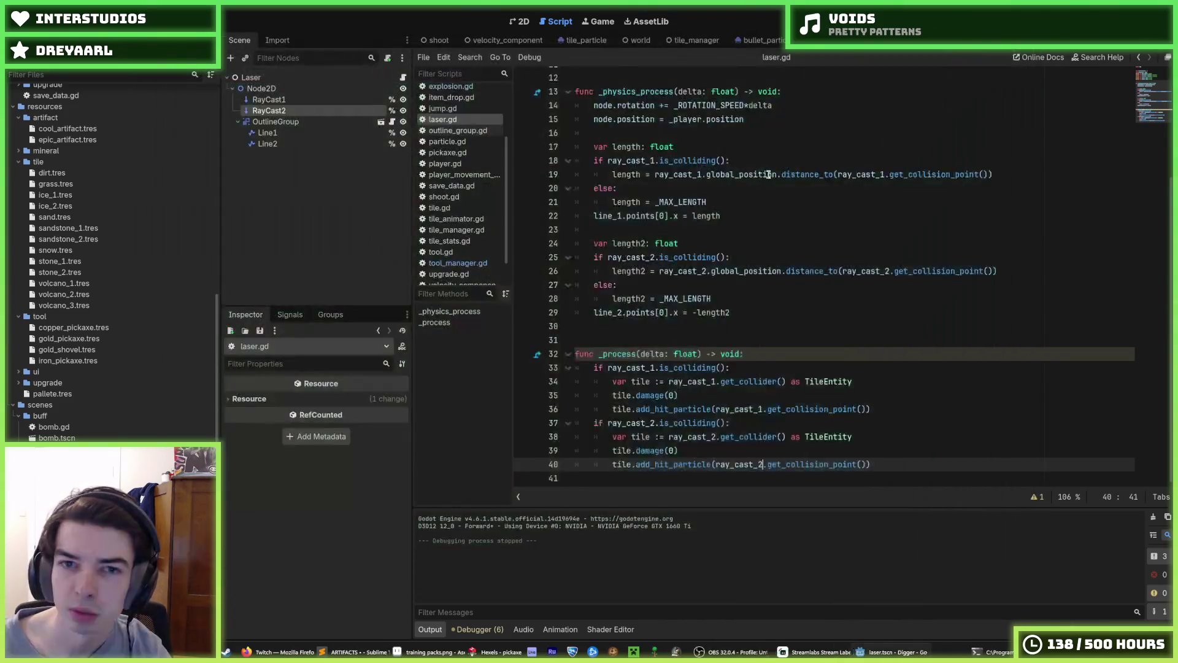
- Set _MAX_LENGTH to 1024.0, test-run the game, and inspect RayCast1's properties
double_click(675, 131)
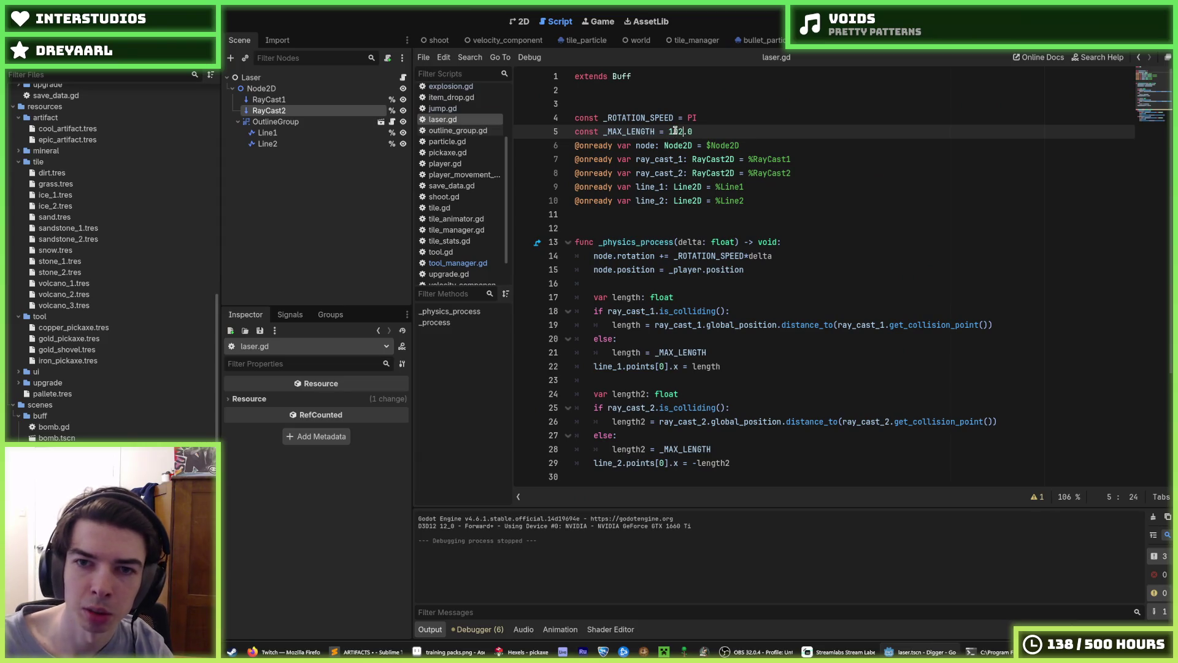
key(F5)
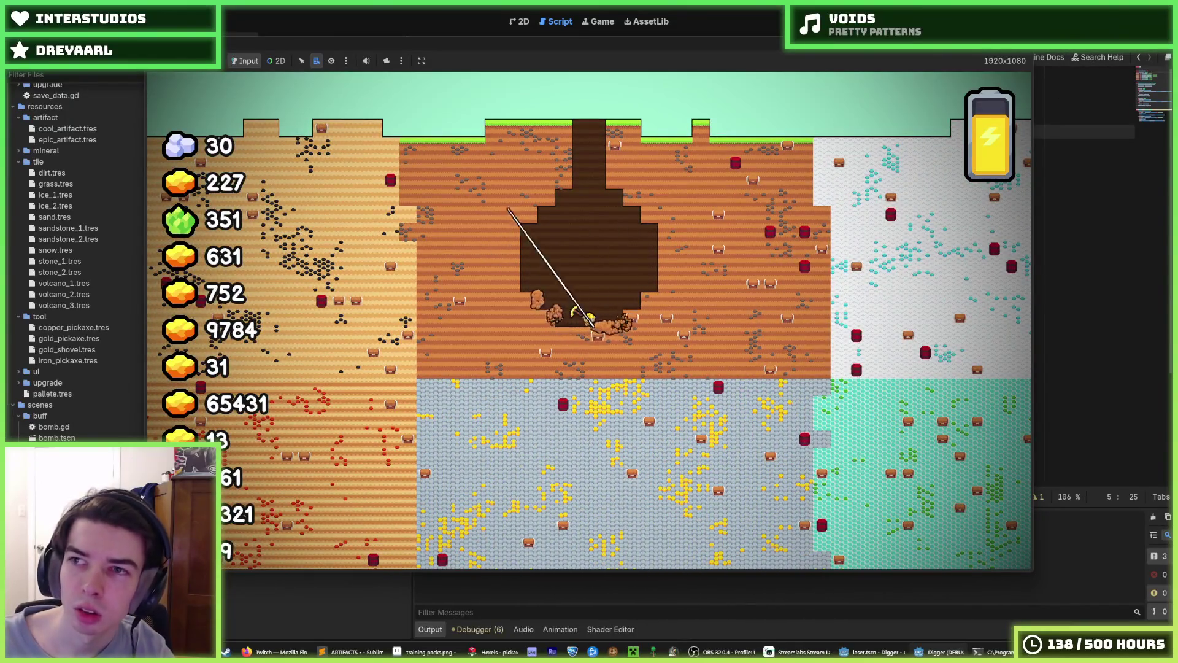
key(F8)
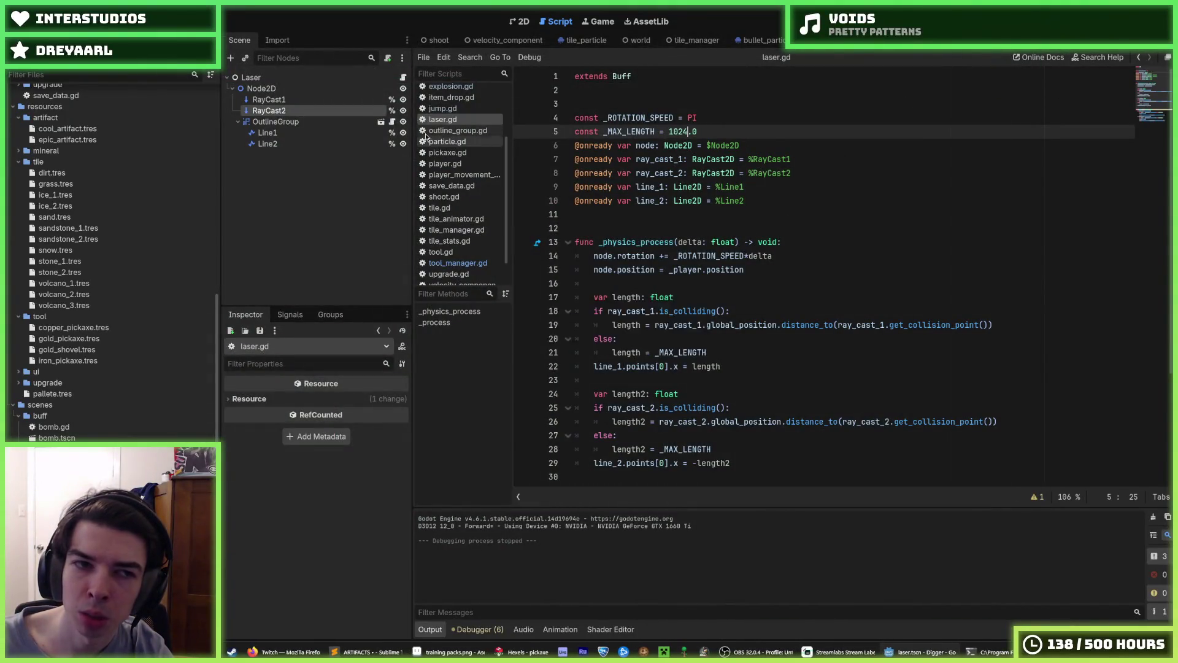
click(313, 100)
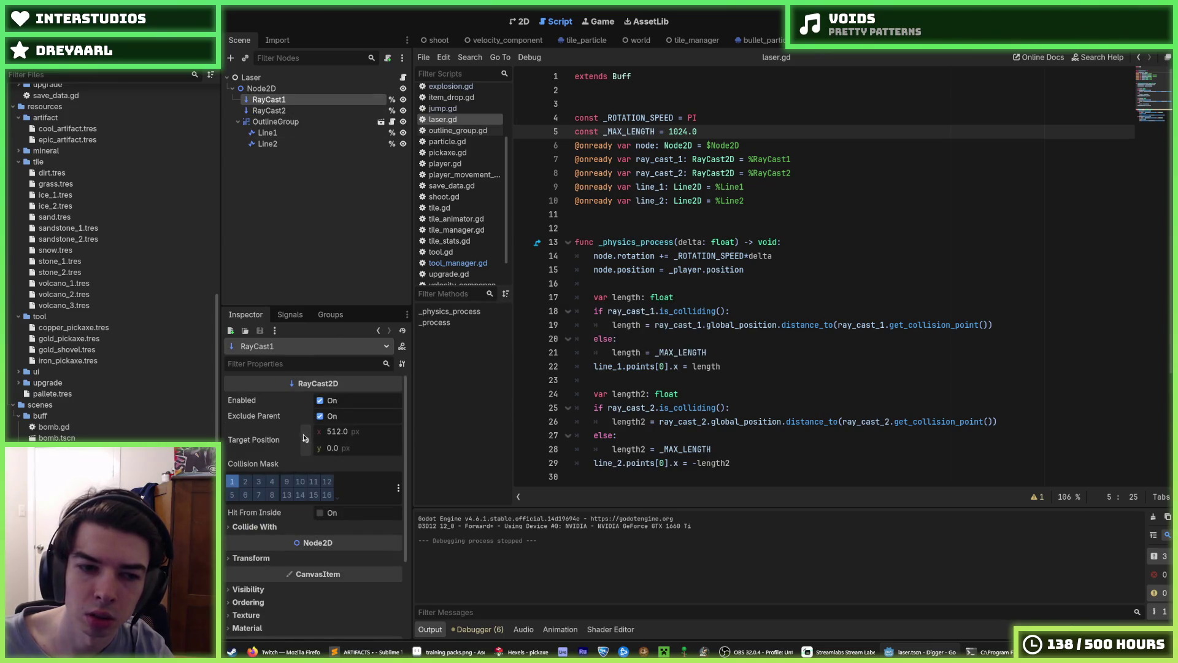
- Start a new _ready function header above _physics_process
click(712, 222)
key(Return)
key(Return)
key(Return)
key(Up)
key(Up)
text(fu)
text(_ready() -> void)
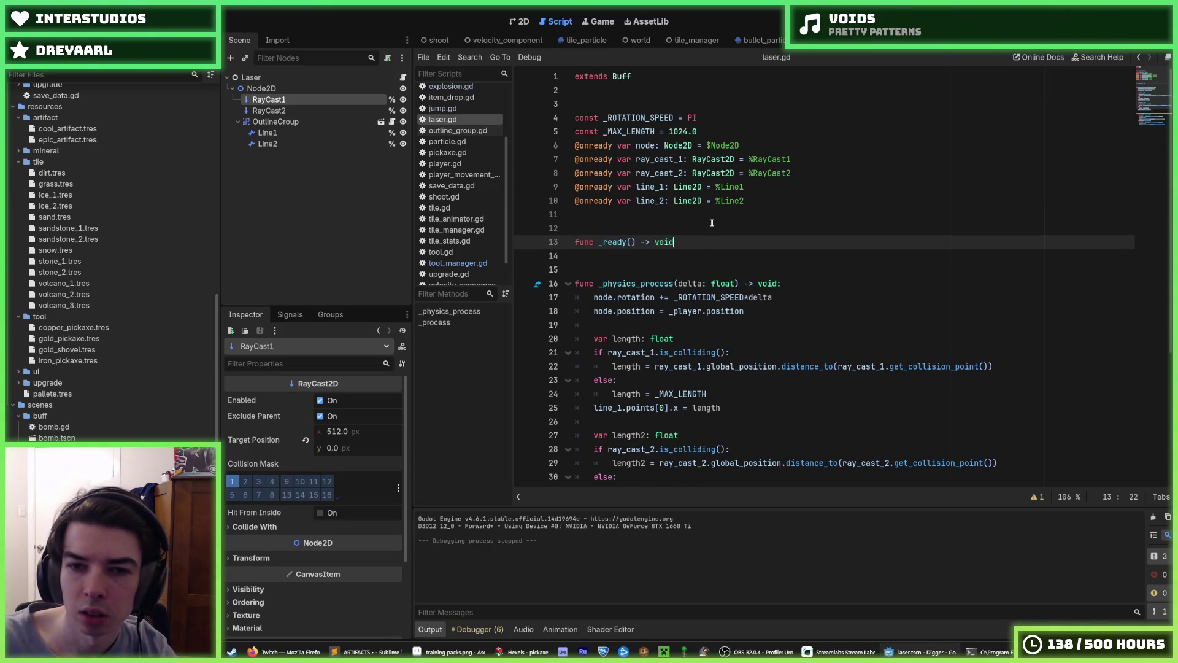
text(:)
- Set ray_cast_1.target_position.x = _MAX_LENGTH inside _ready and save
key(Return)
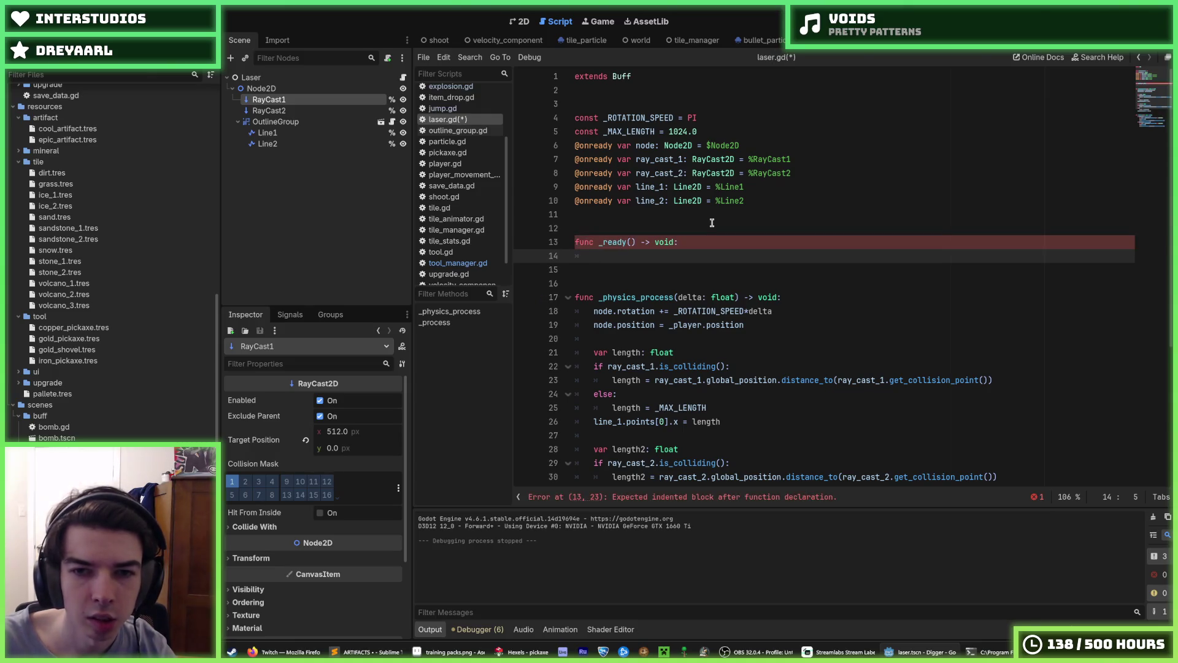
text(cast_1.)
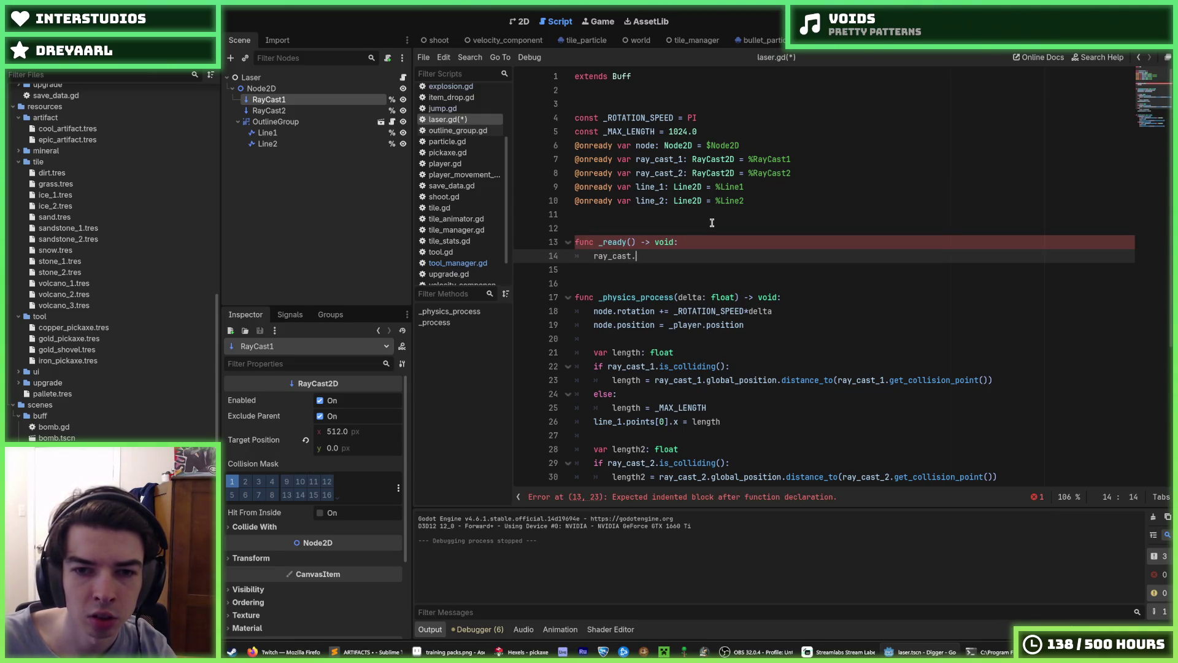
text(target_position.x)
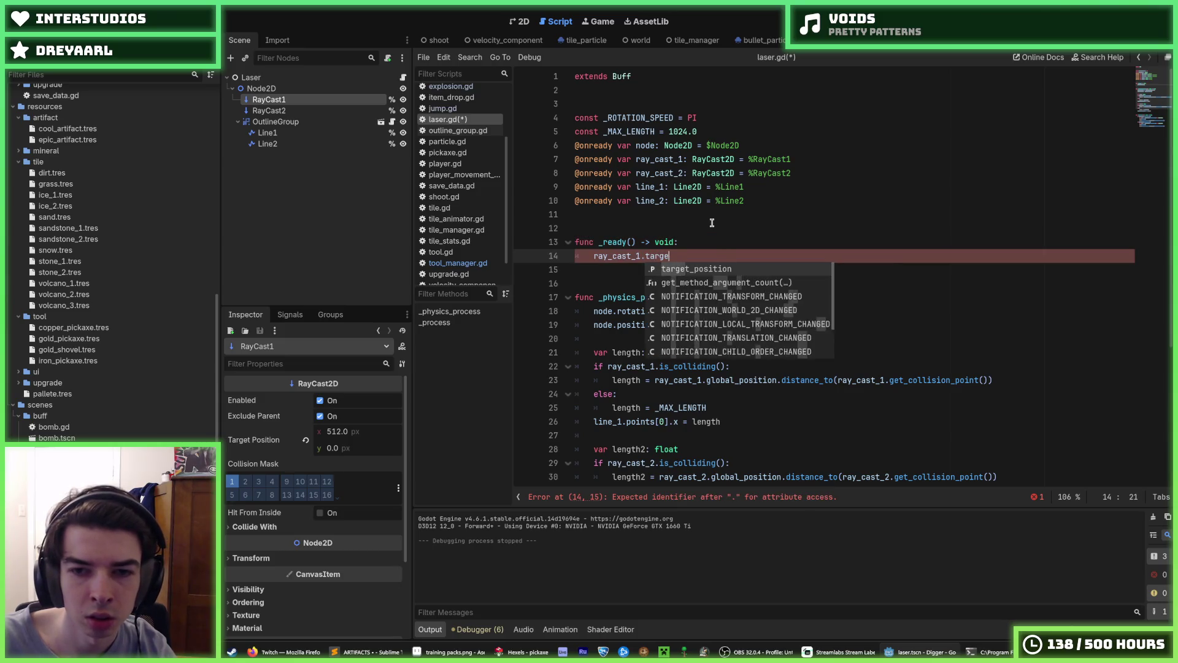
text( = MAX_LENGTH-)
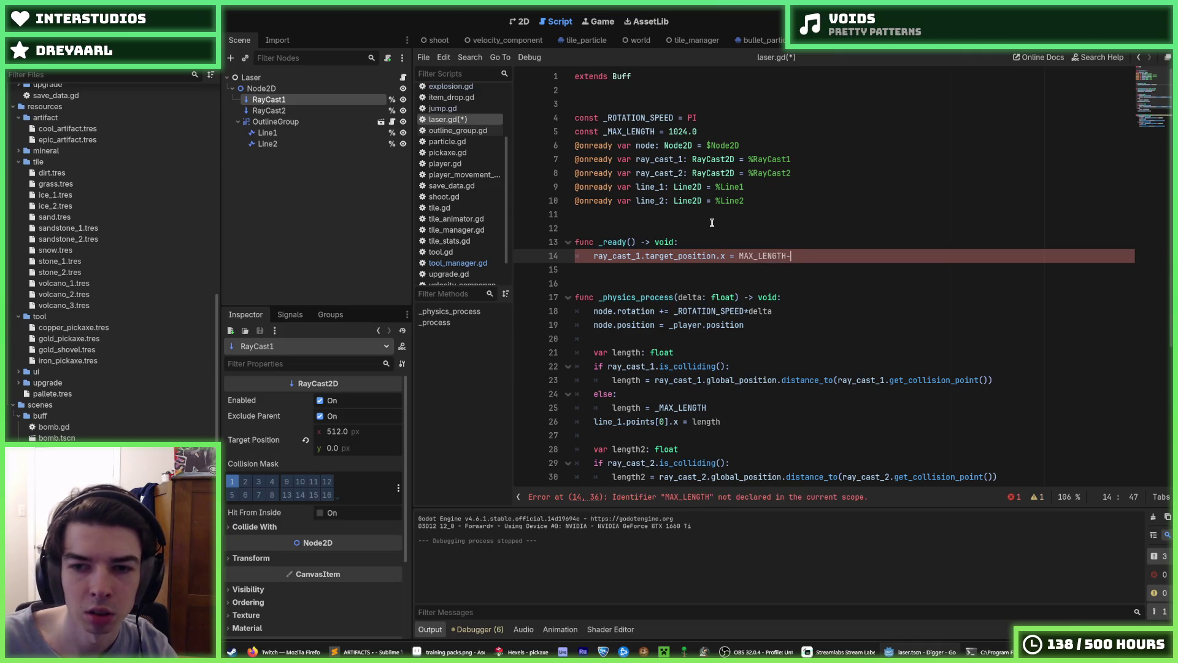
key(BackSpace)
key(BackSpace)
key(BackSpace)
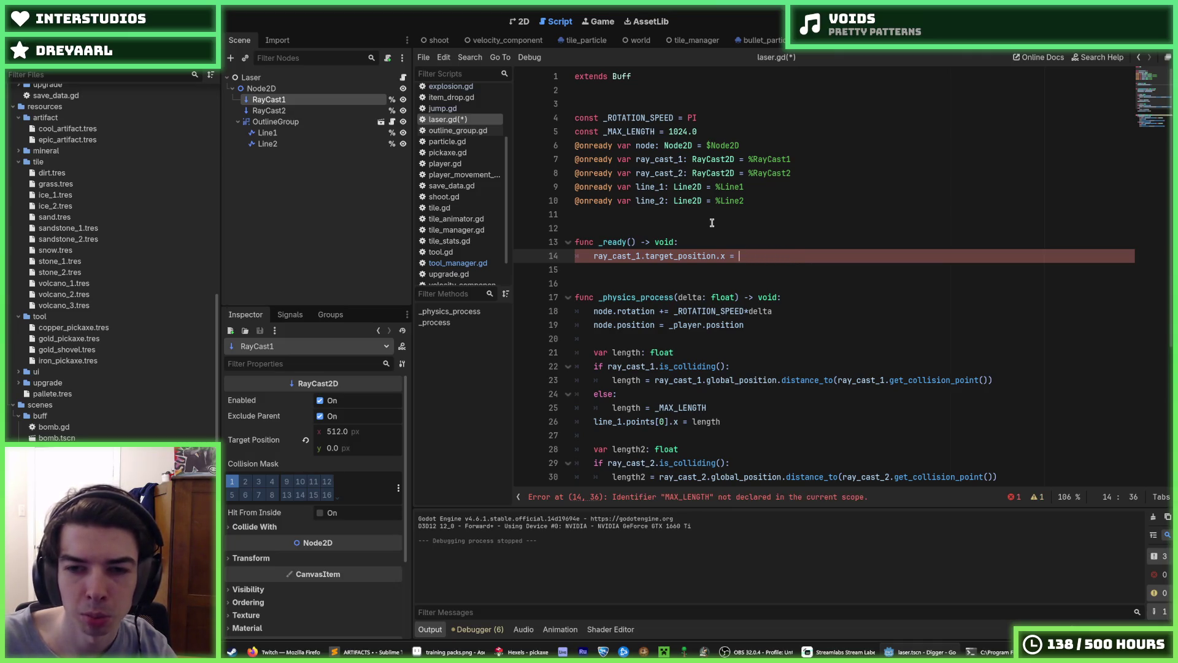
text(X_LENGTH)
key(ctrl+s)
- Duplicate the line for ray_cast_2 with -_MAX_LENGTH, save, and run the game
key(ctrl+shift+d)
key(Left)
key(Left)
key(Left)
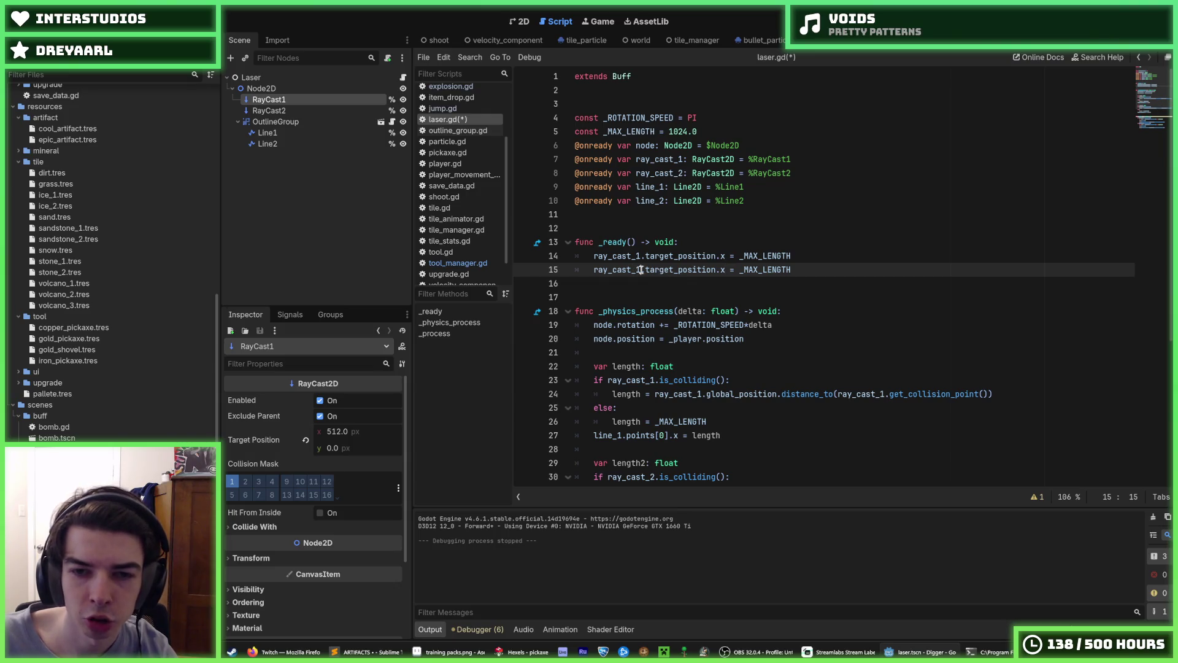
click(807, 271)
key(ctrl+s)
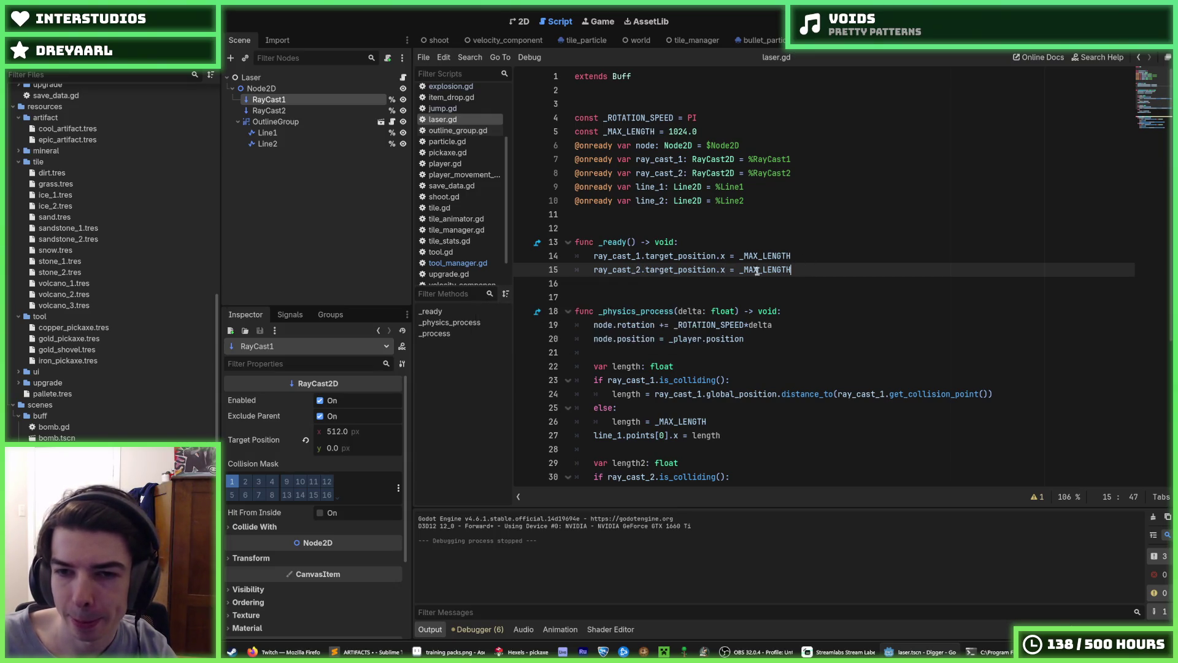
click(740, 270)
text(-)
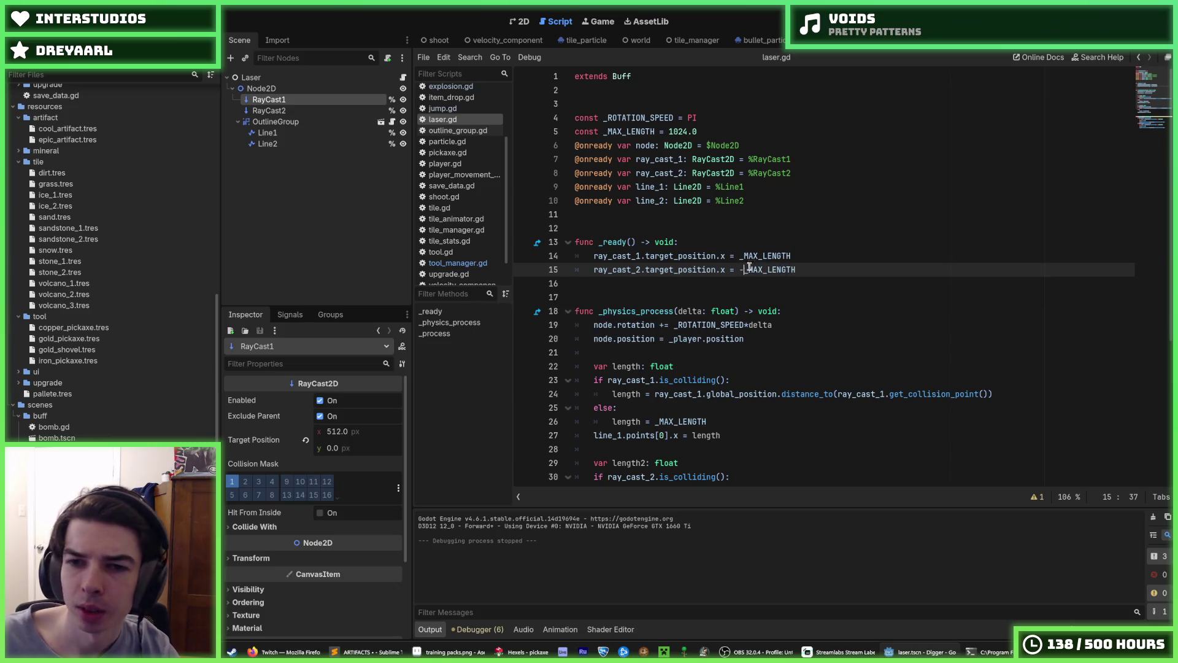
click(797, 244)
key(F6)
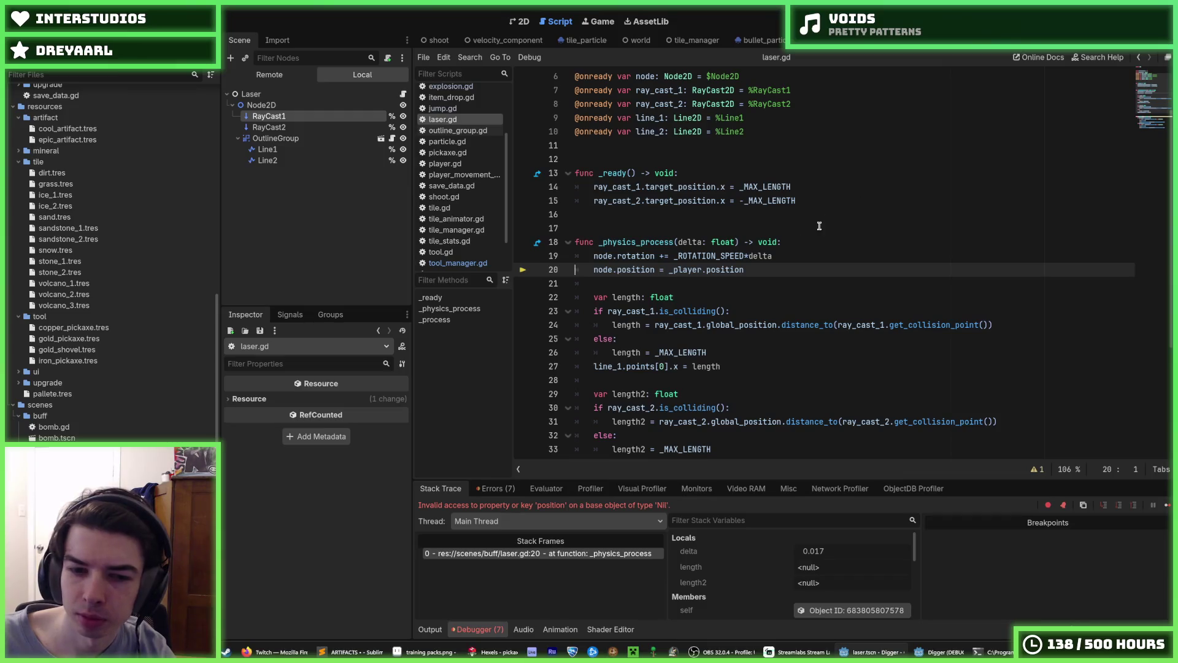
- Review the rotation and position lines in laser.gd's _ready code
click(790, 255)
click(759, 275)
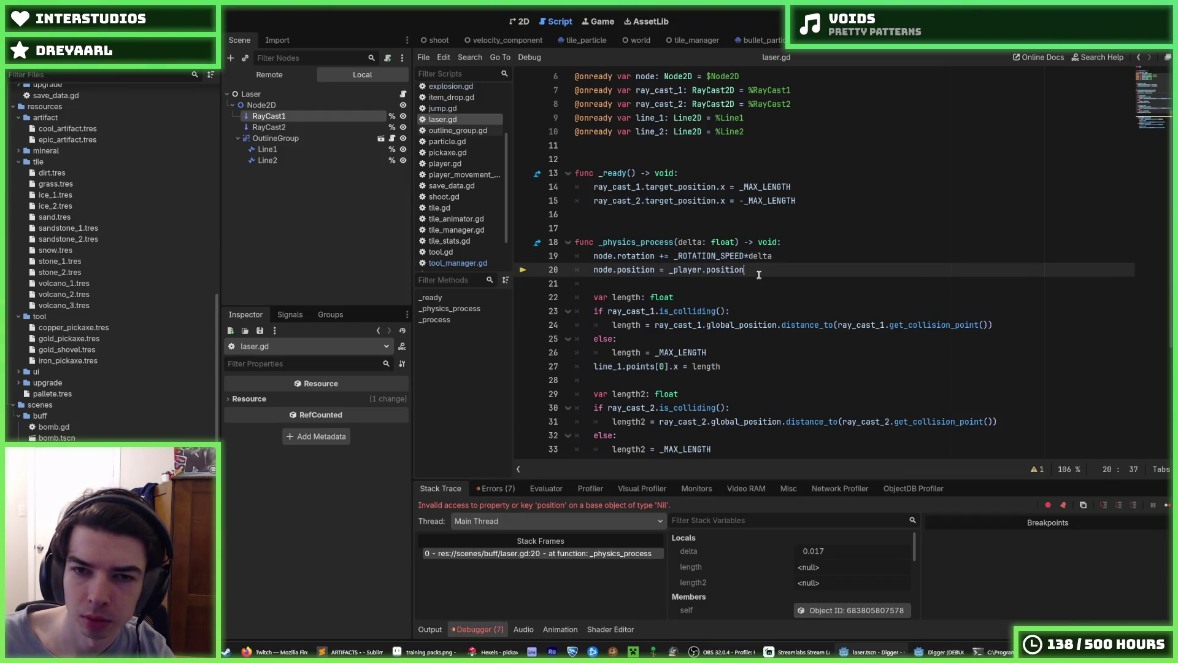
click(808, 258)
click(793, 272)
click(772, 258)
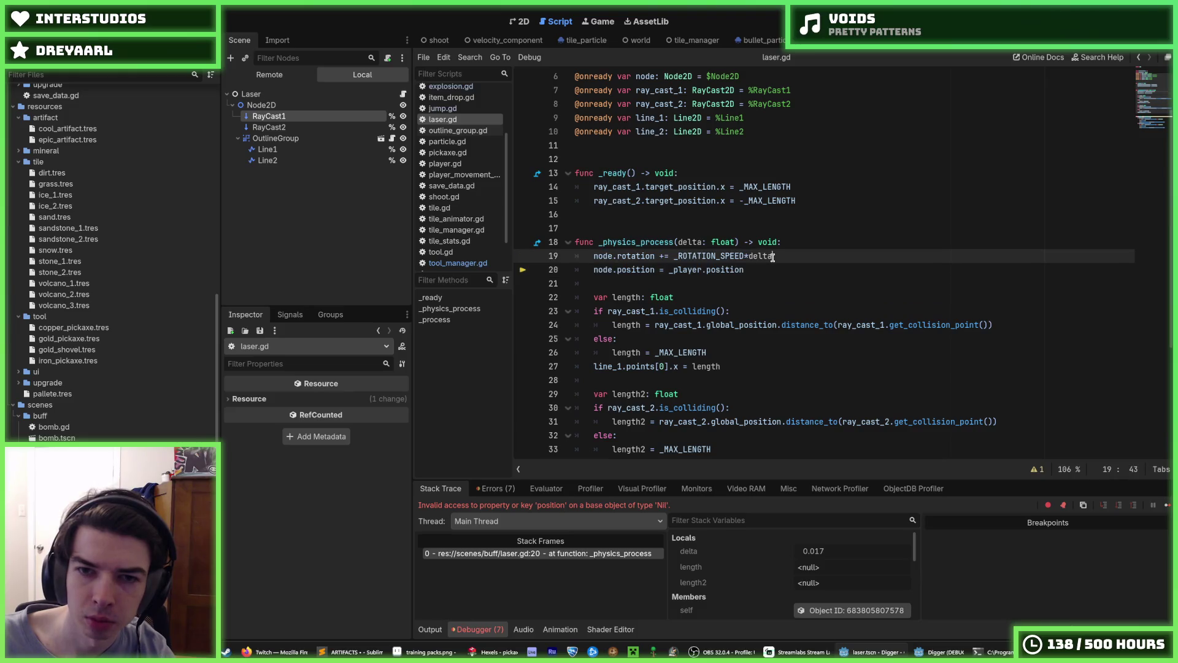
scroll(772, 258, down, 3)
scroll(773, 258, up, 5)
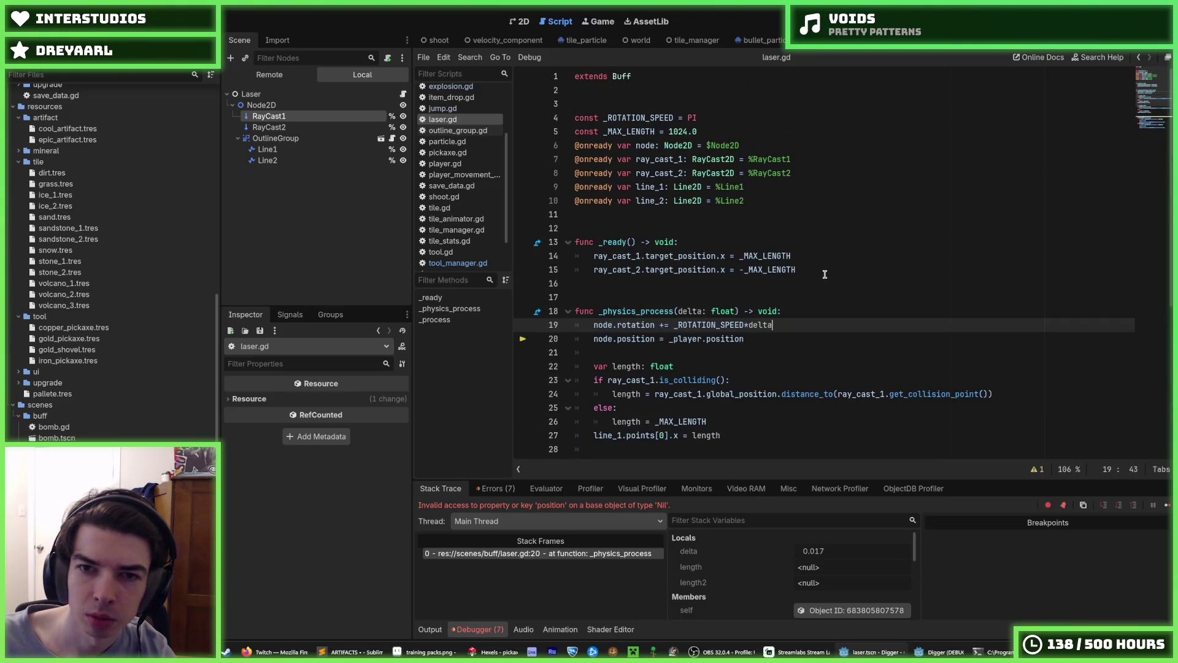
drag(825, 274, 575, 228)
scroll(680, 267, down, 4)
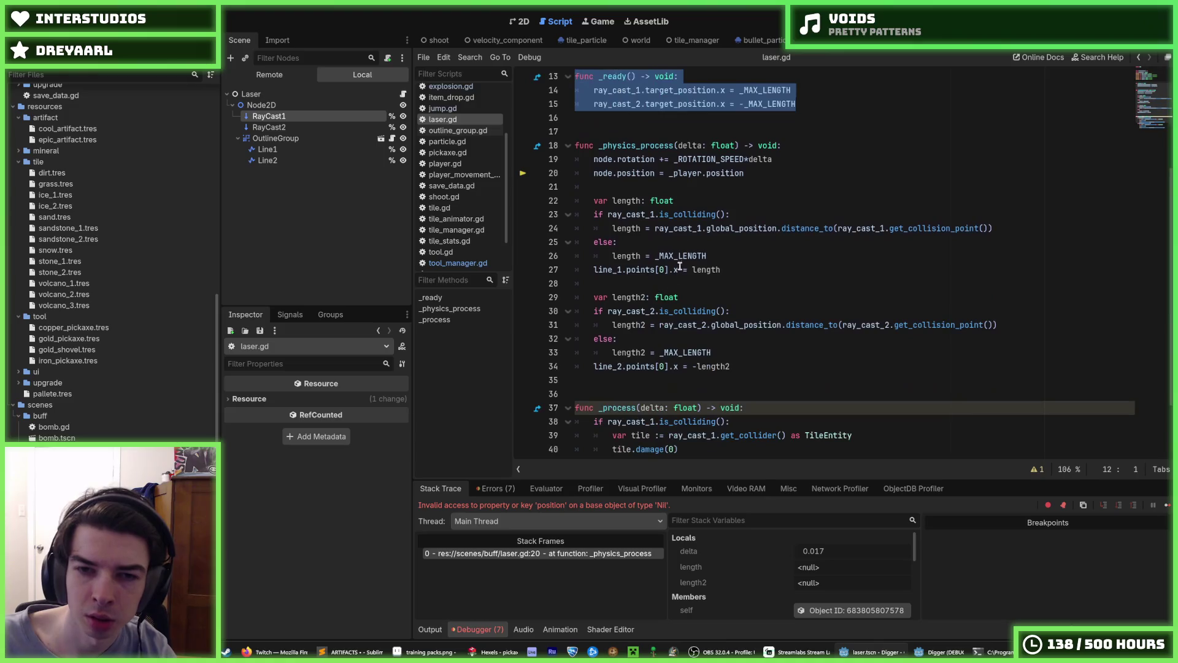
- Highlight the uses of position and trace the line 20 error back to ray_cast_1
click(663, 176)
double_click(654, 174)
scroll(688, 245, up, 3)
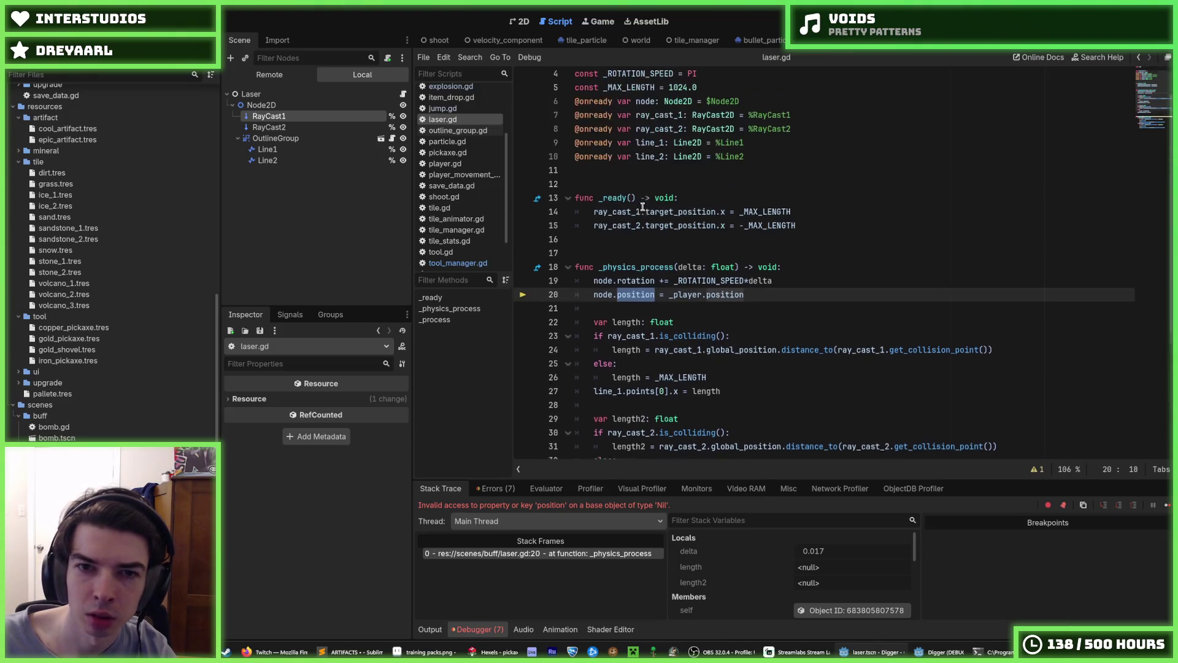
double_click(624, 214)
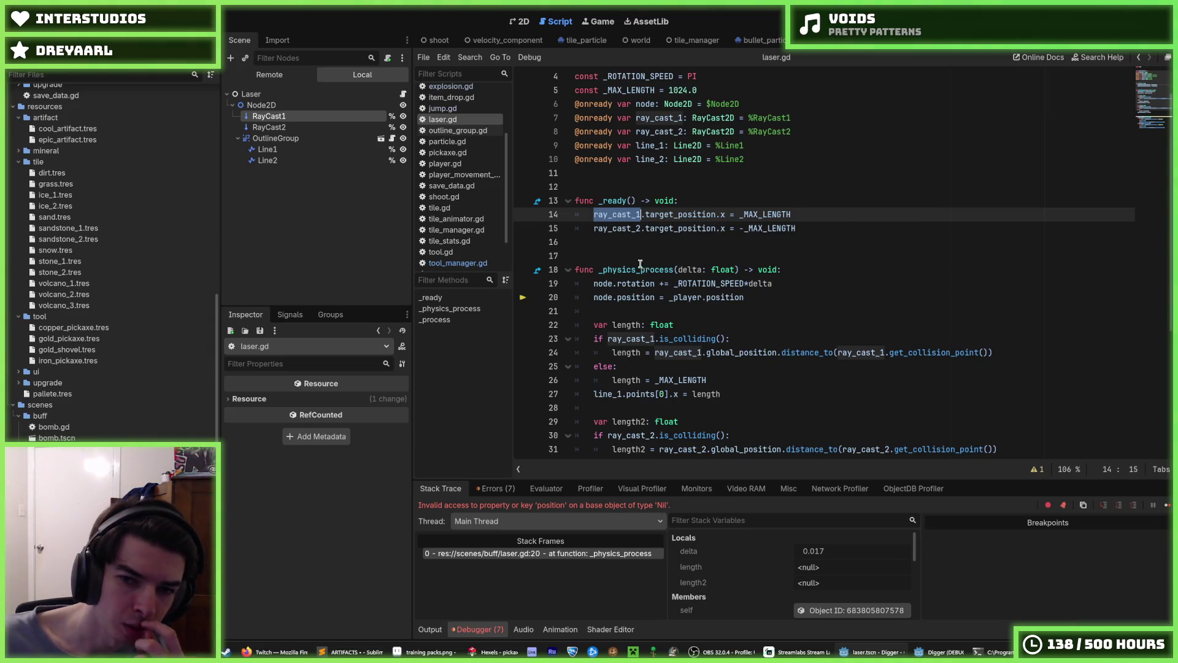
click(637, 298)
double_click(636, 297)
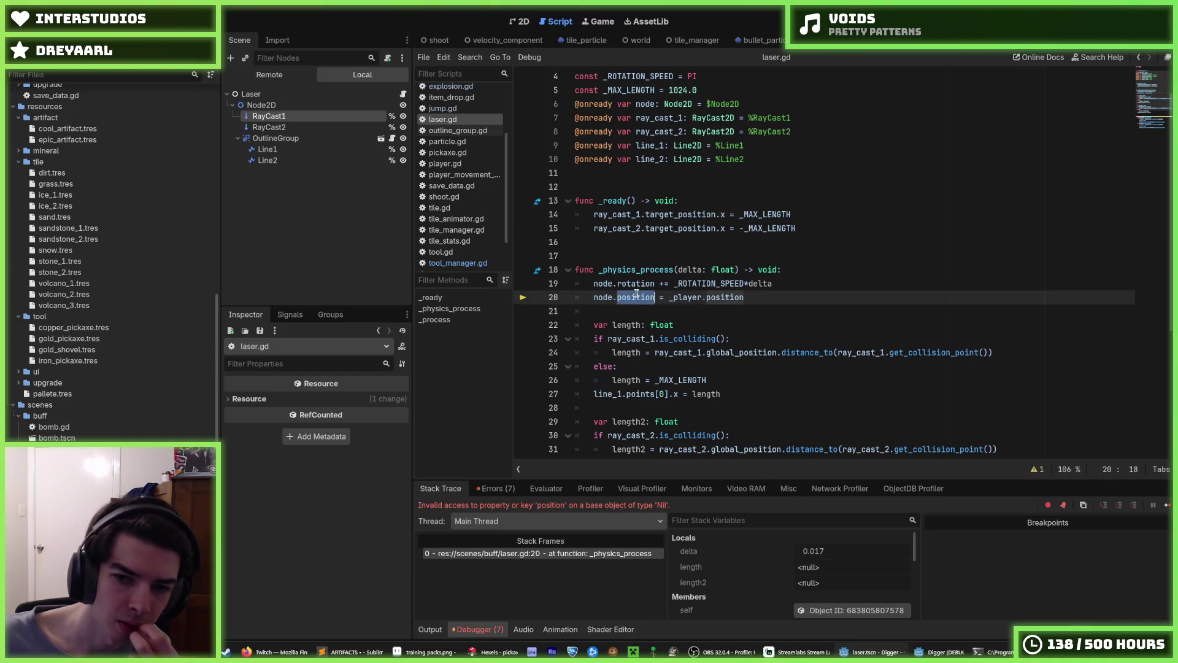
scroll(715, 306, up, 1)
click(818, 257)
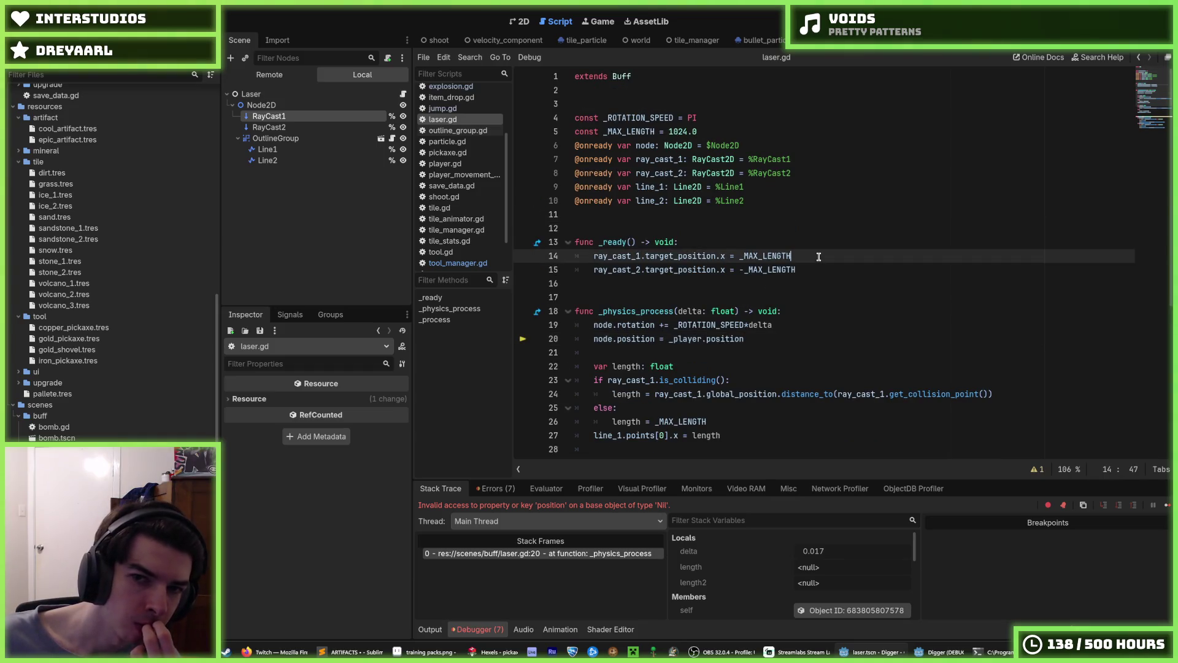
click(817, 246)
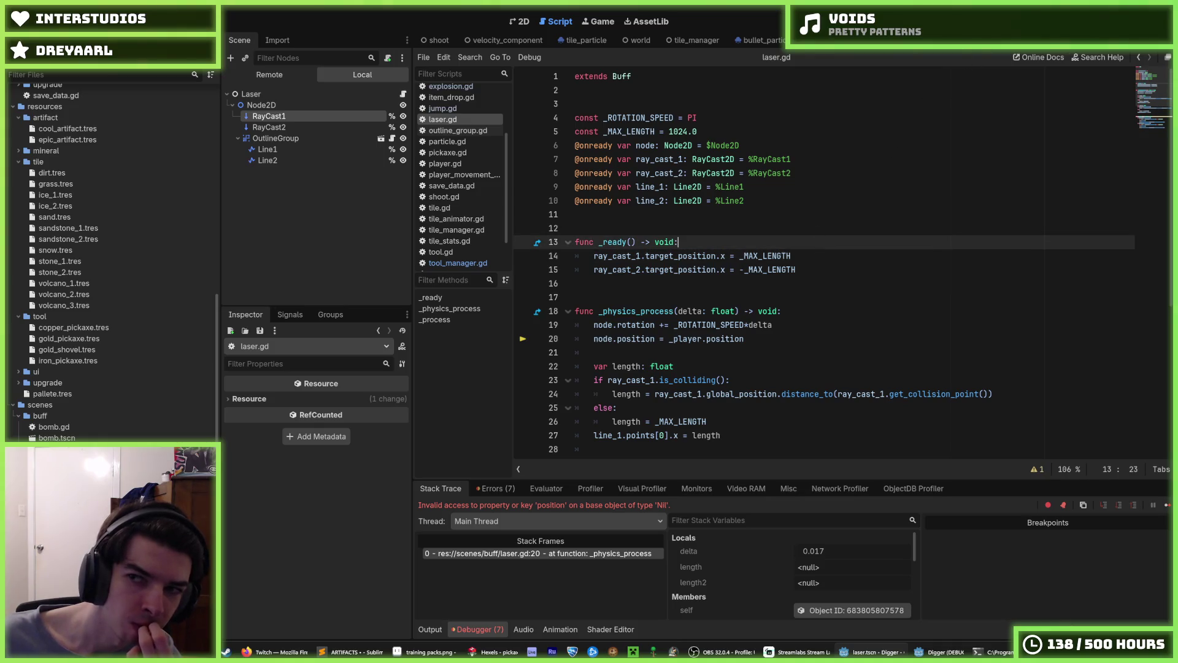
- Stop the debug session and return to the _MAX_LENGTH line 15 in _ready
click(819, 145)
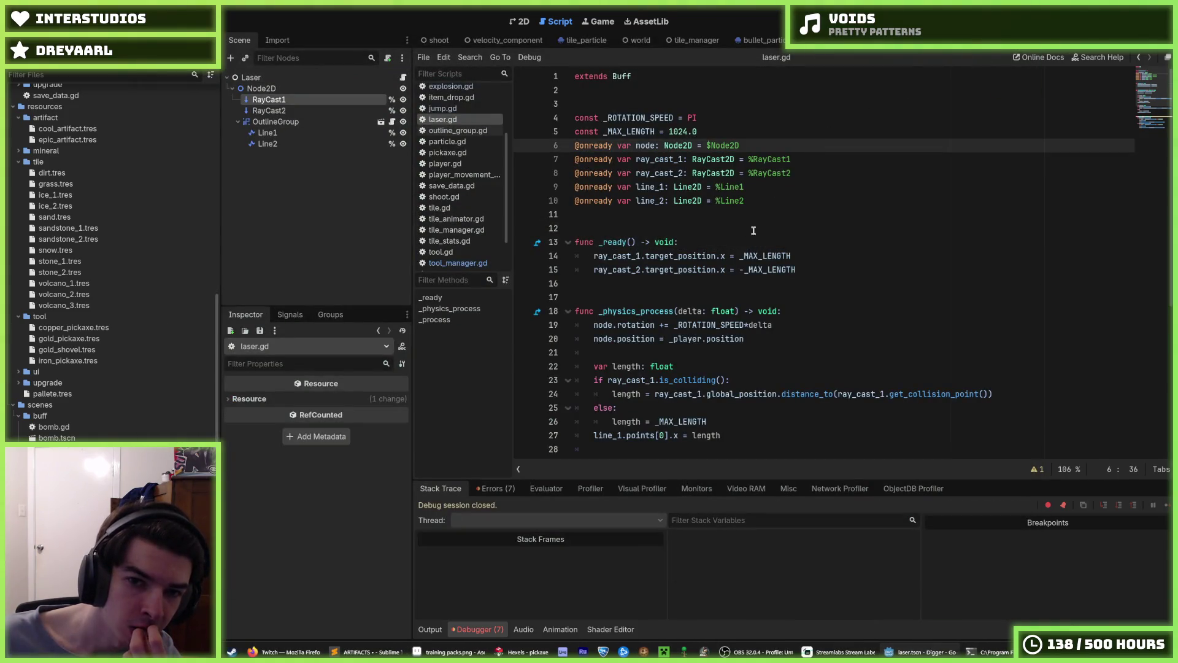
click(730, 242)
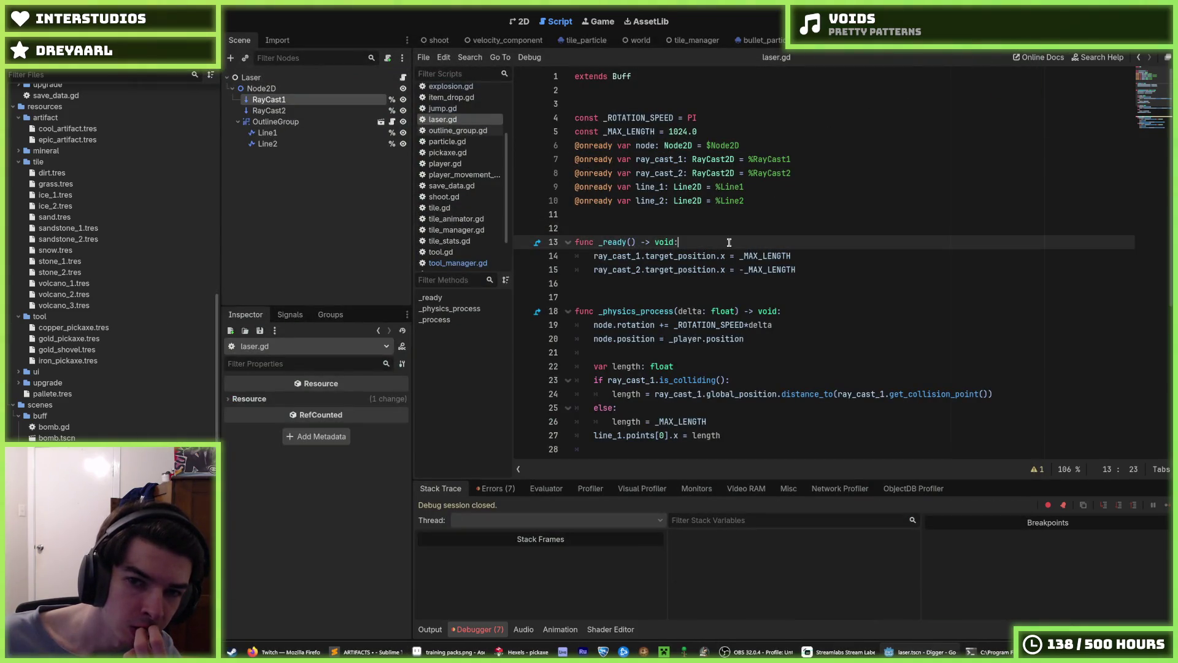
click(794, 255)
click(796, 269)
- Rename the node and ray_cast_1 variables to _node and _ray_cast_1
text(-)
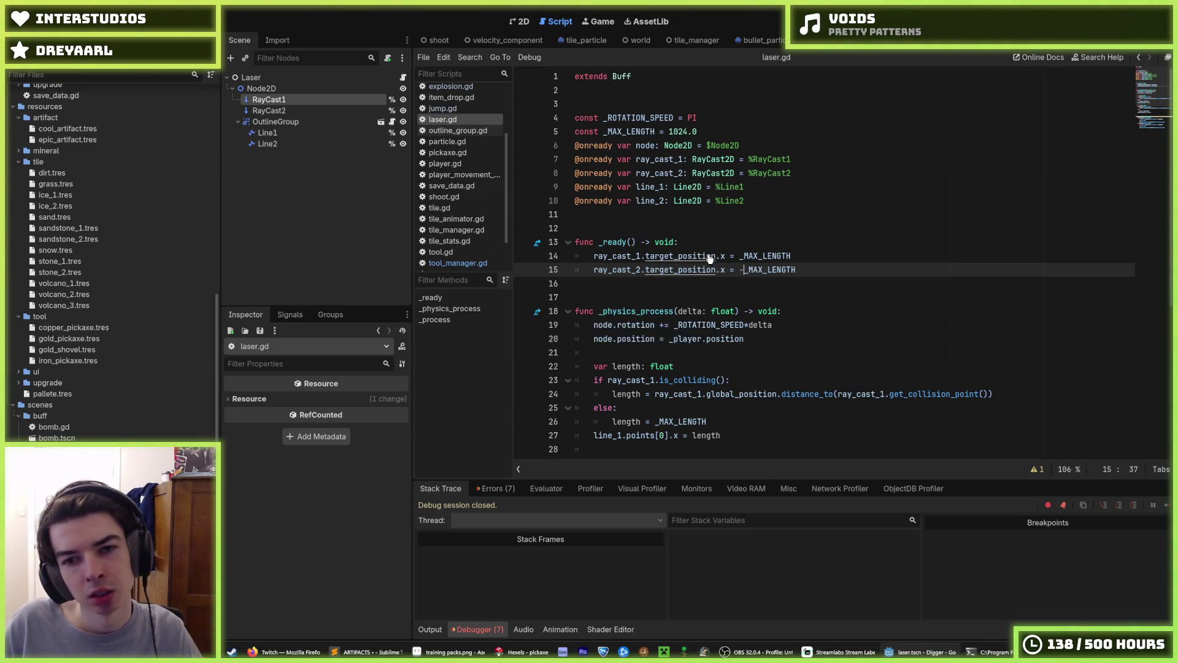
double_click(709, 258)
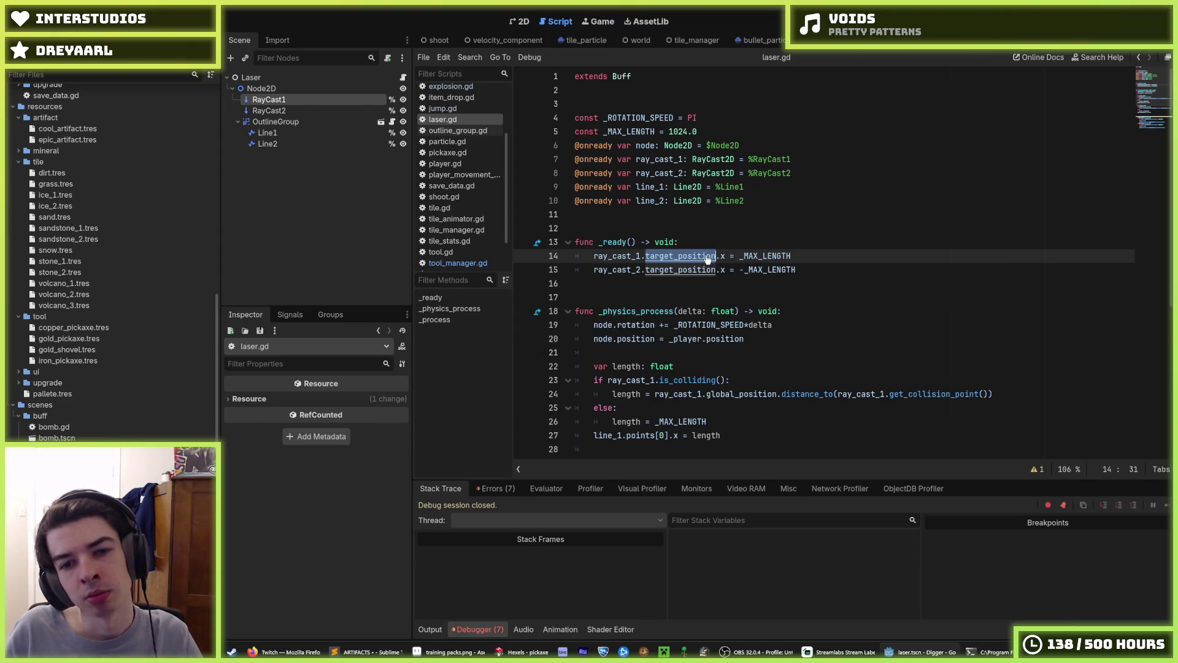
double_click(644, 147)
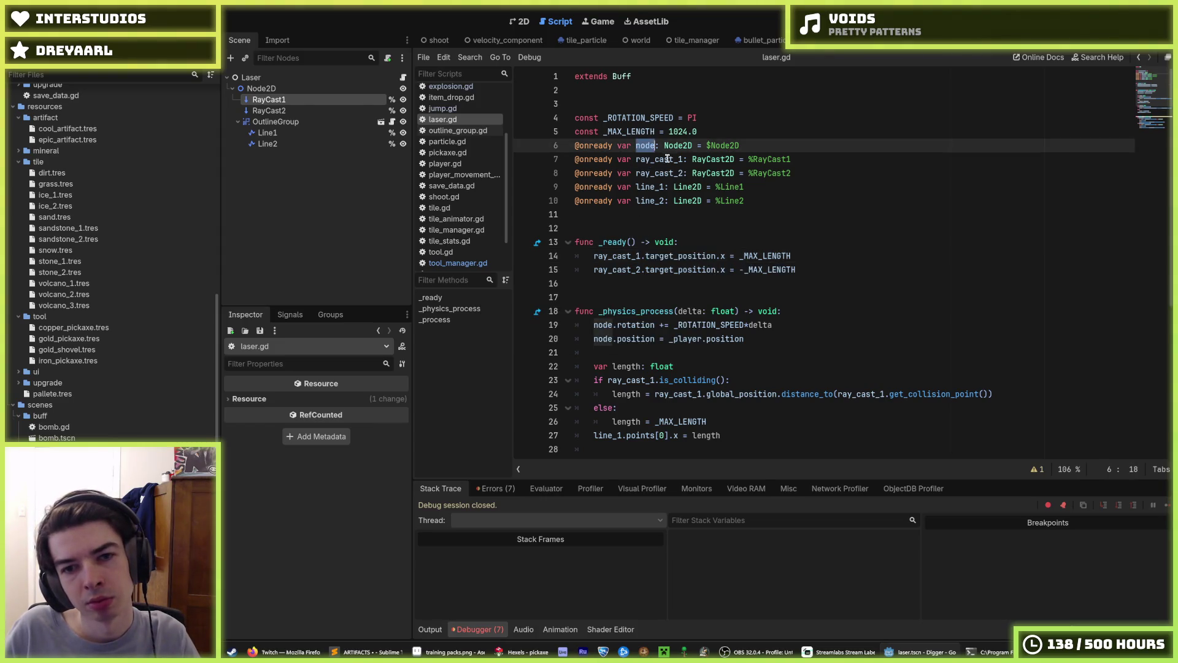
scroll(693, 187, down, 4)
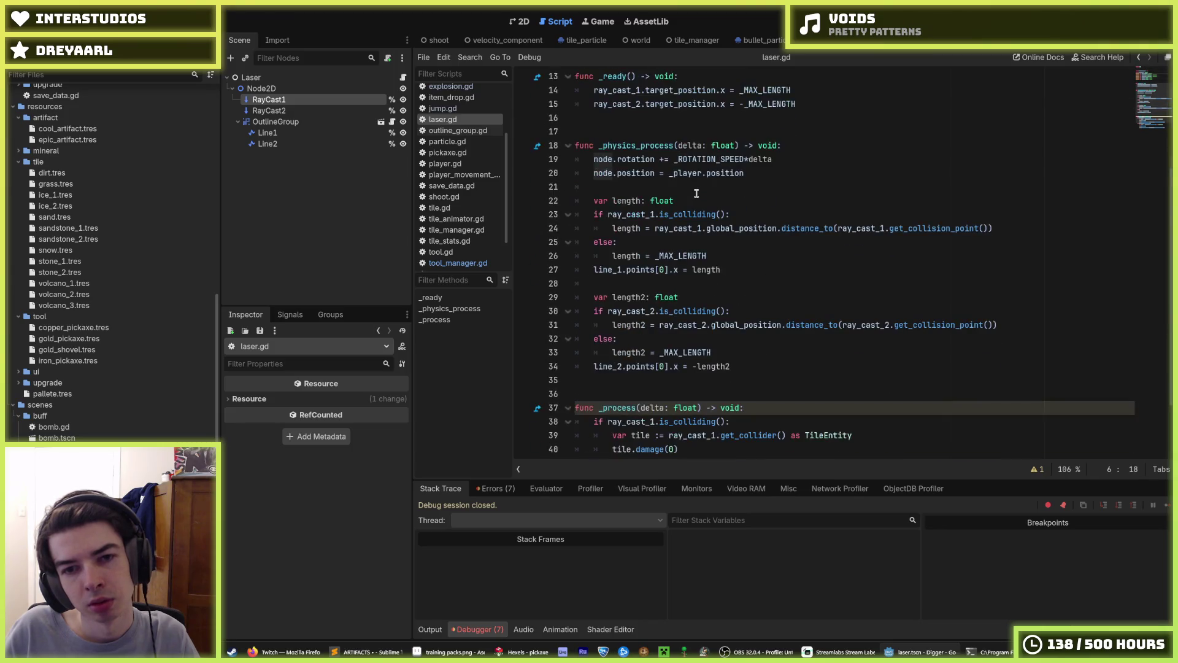
text(_node: Node2D = $Node2D)
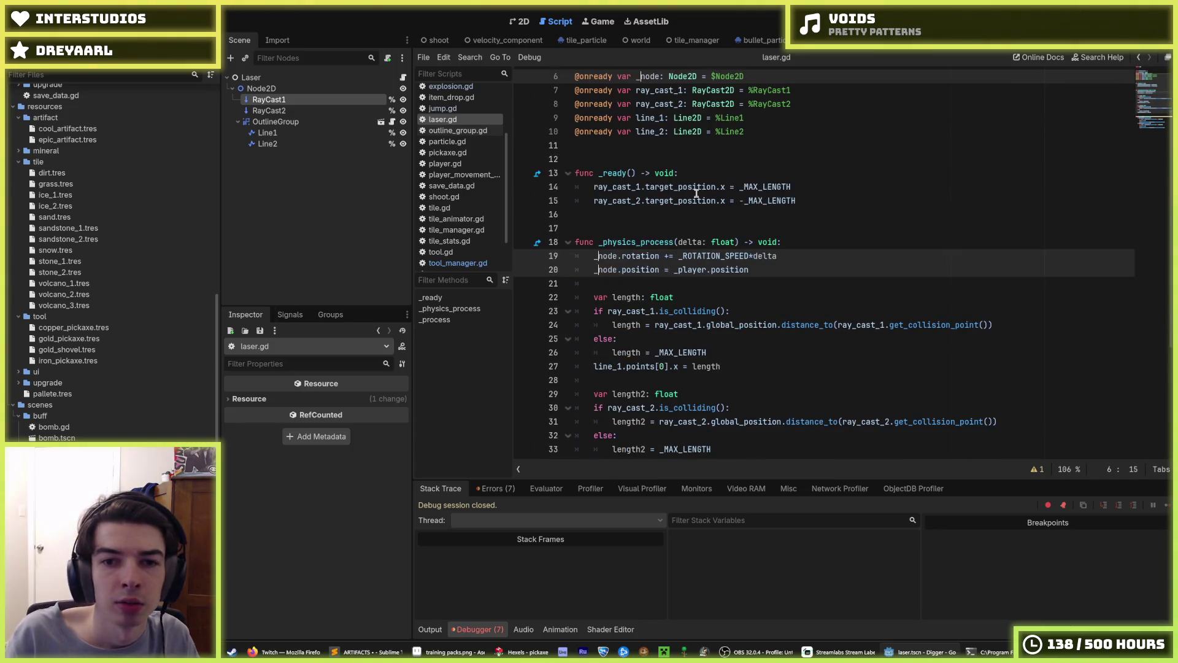
double_click(658, 91)
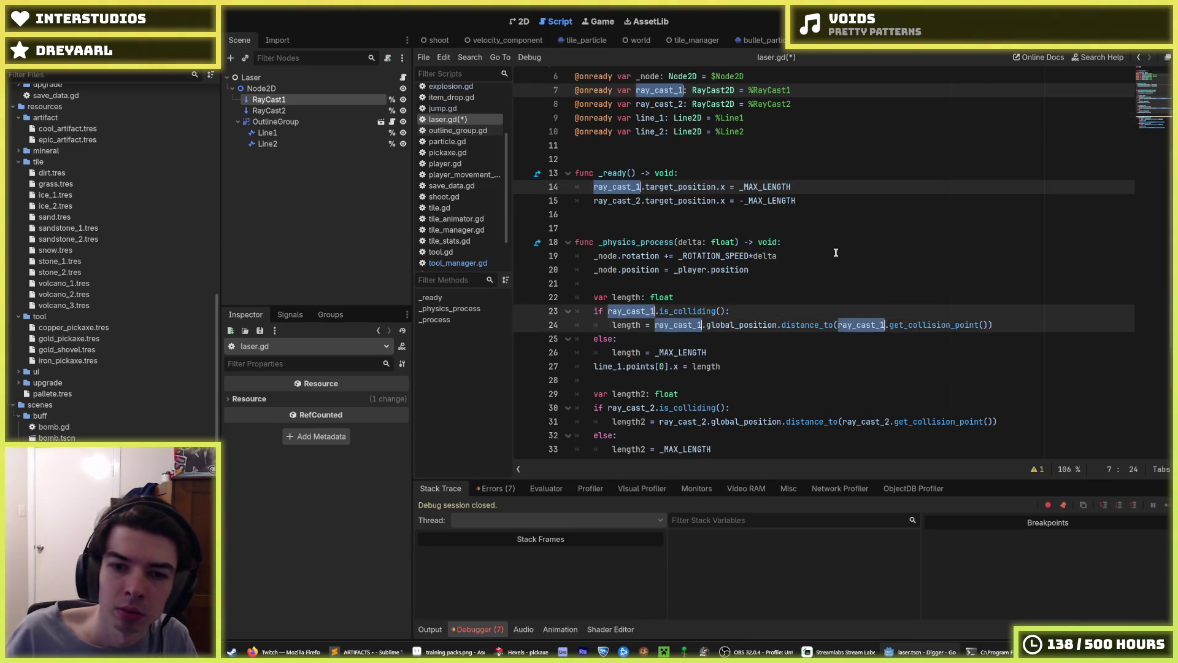
scroll(836, 252, down, 3)
text(_ray_cast_1)
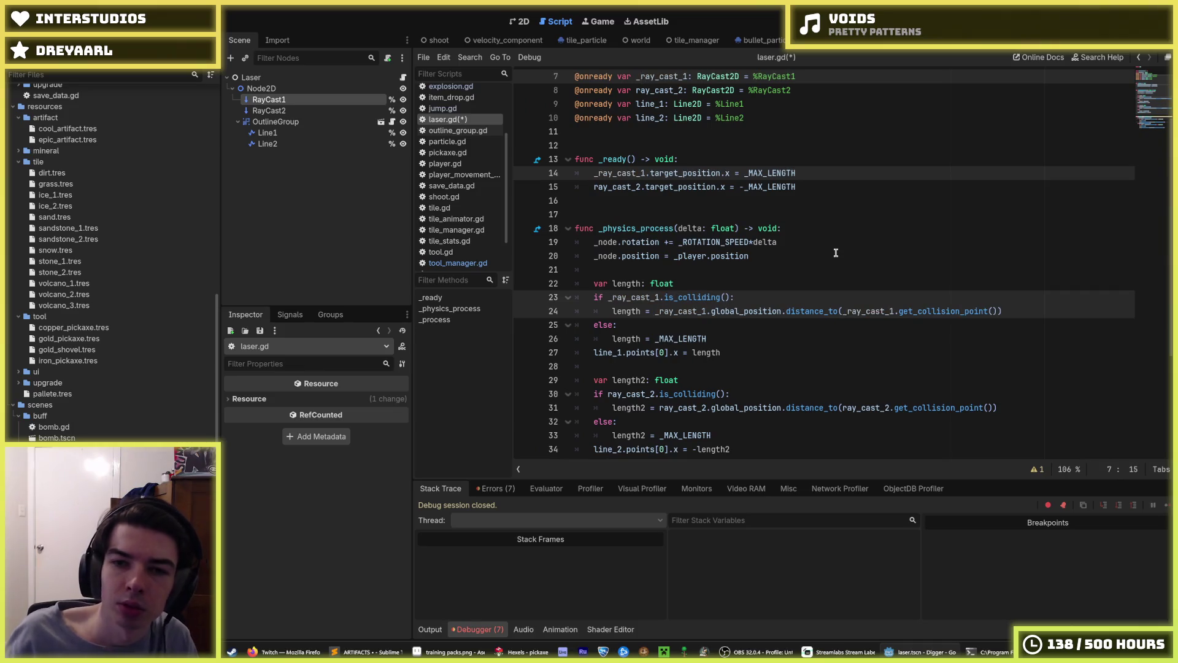
scroll(675, 183, up, 2)
- Prefix every ray_cast_2, line_1 and line_2 occurrence with an underscore via multi-caret
double_click(660, 173)
key(ctrl+d)
key(ctrl+d)
key(ctrl+d)
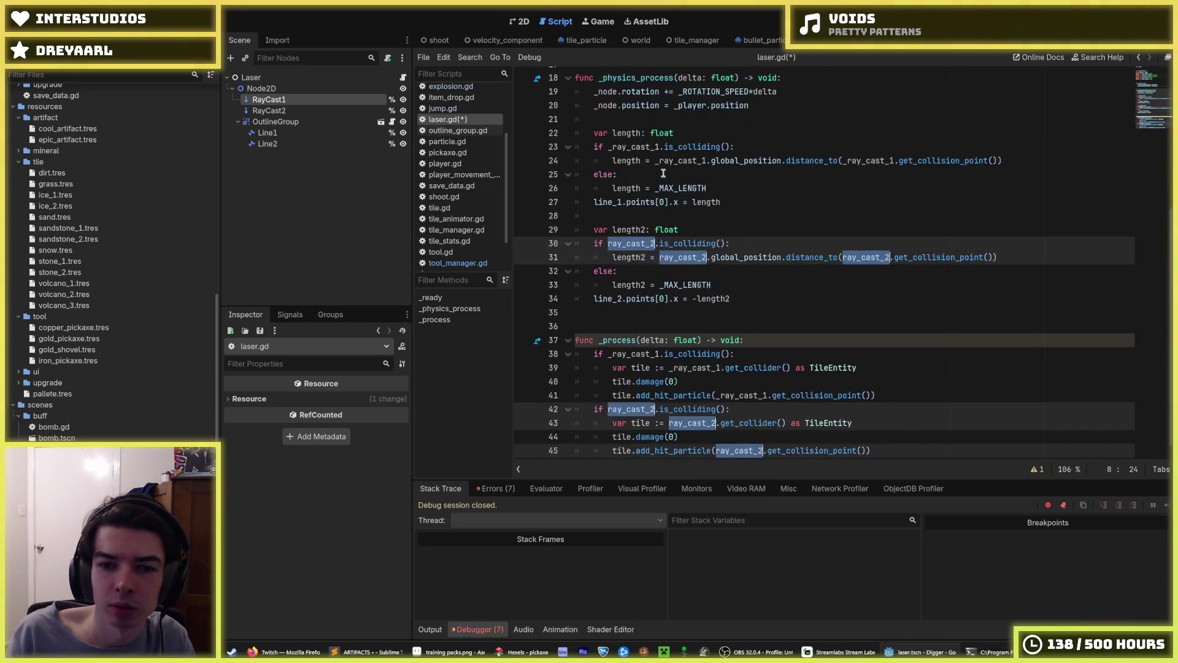
key(Left)
text(_)
double_click(651, 90)
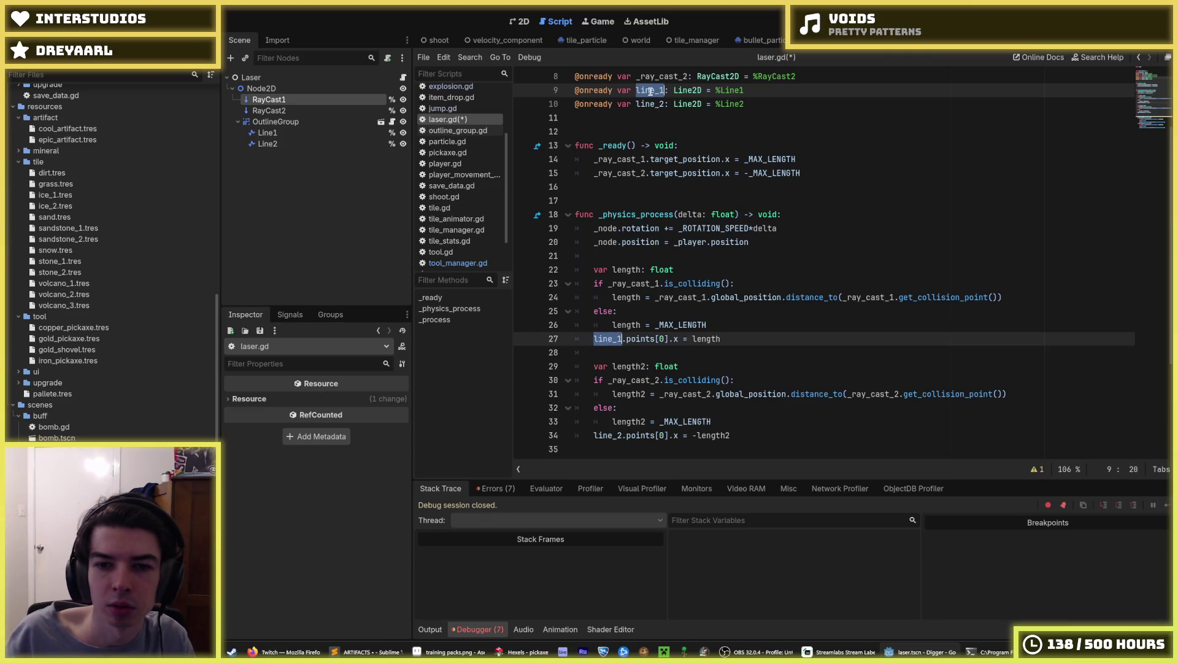
key(ctrl+d)
key(Left)
text(_)
double_click(648, 100)
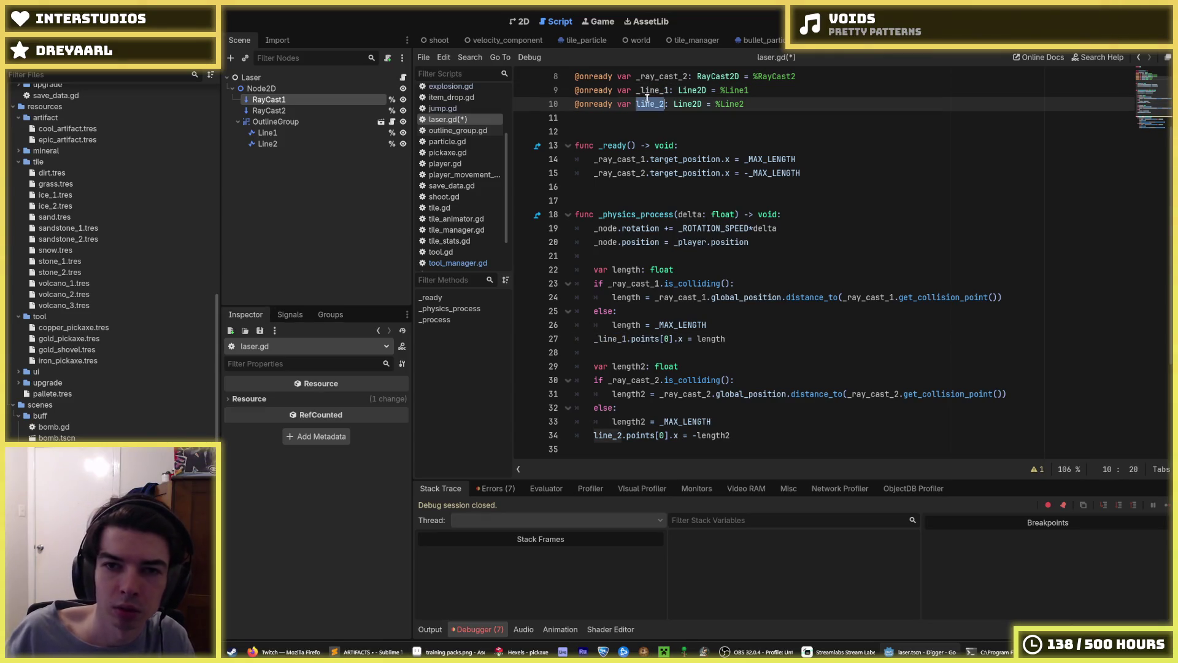
key(ctrl+d)
key(Left)
text(_)
- Save the renamed laser.gd and run the game
click(945, 131)
scroll(945, 147, up, 3)
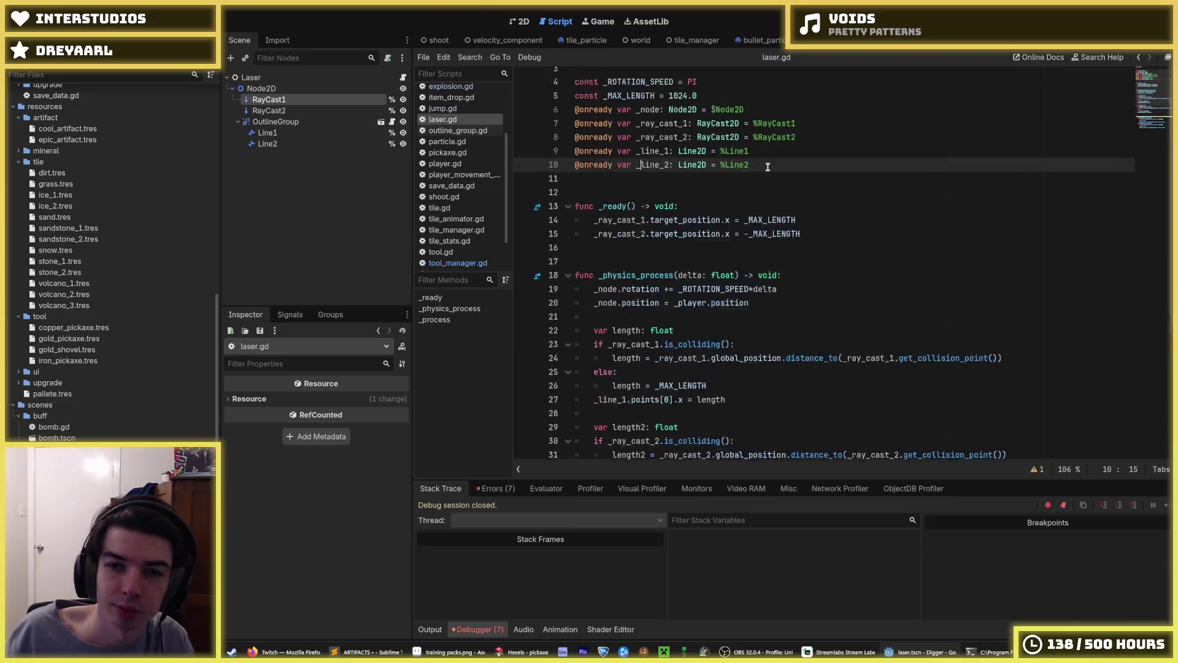
key(ctrl+s)
key(F5)
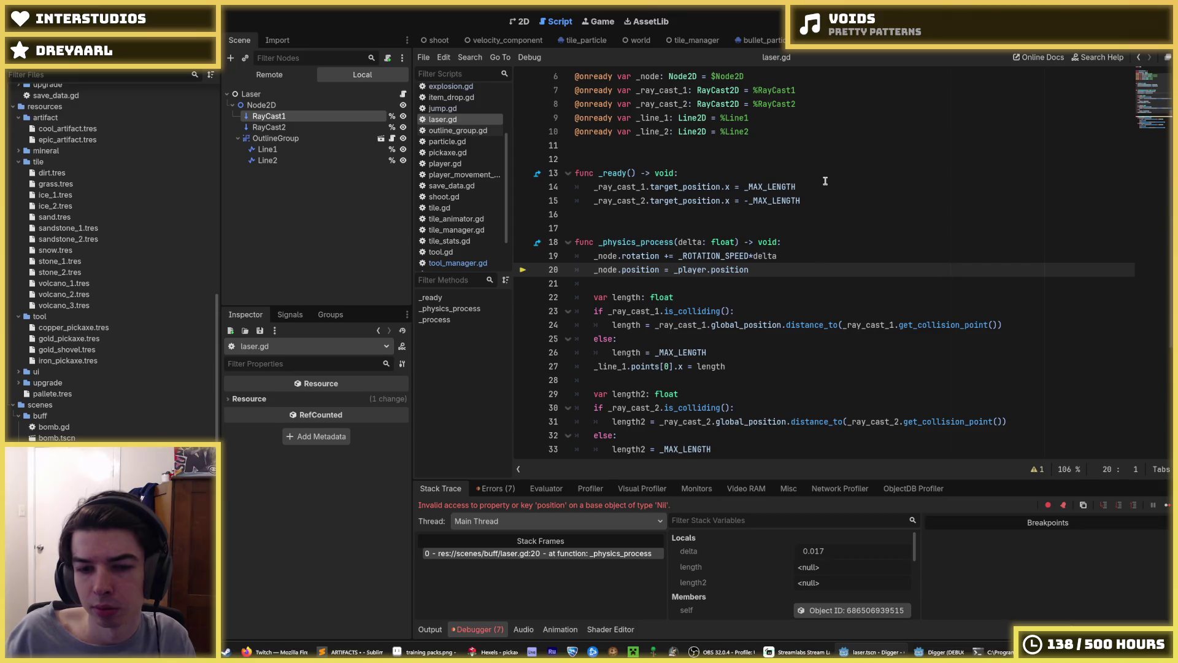
- Comment out laser.gd's _ready function (lines 11–15) and rerun the game, showing one spinning laser
click(769, 268)
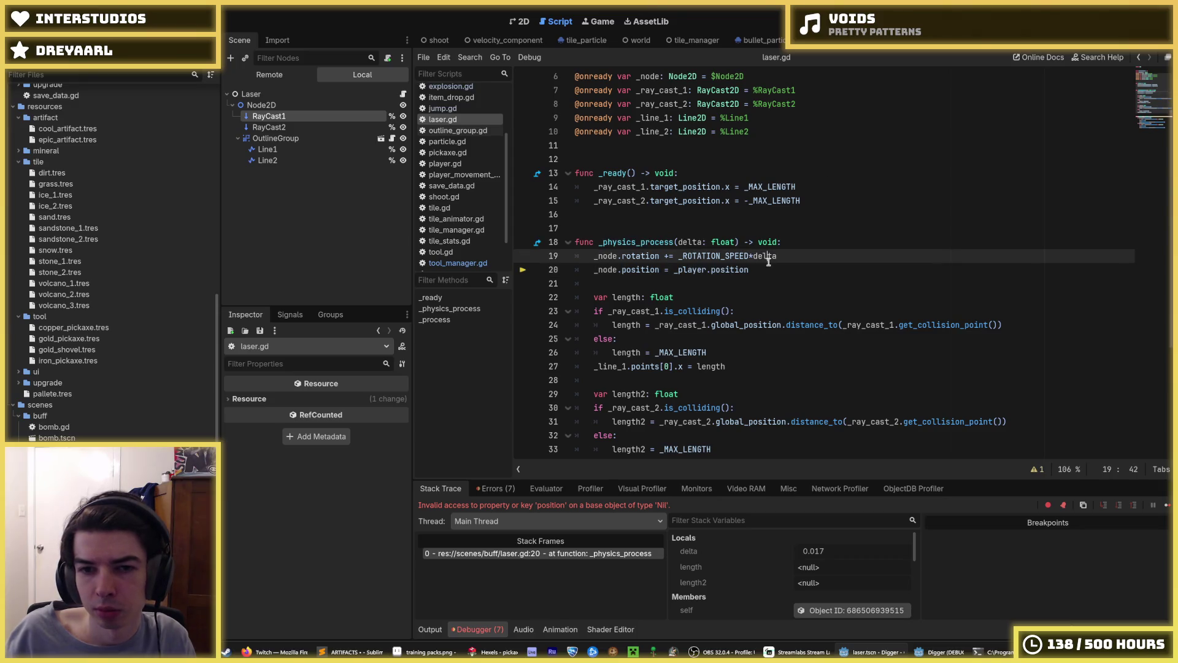
click(801, 255)
scroll(802, 256, down, 2)
scroll(808, 277, up, 4)
drag(804, 271, 627, 220)
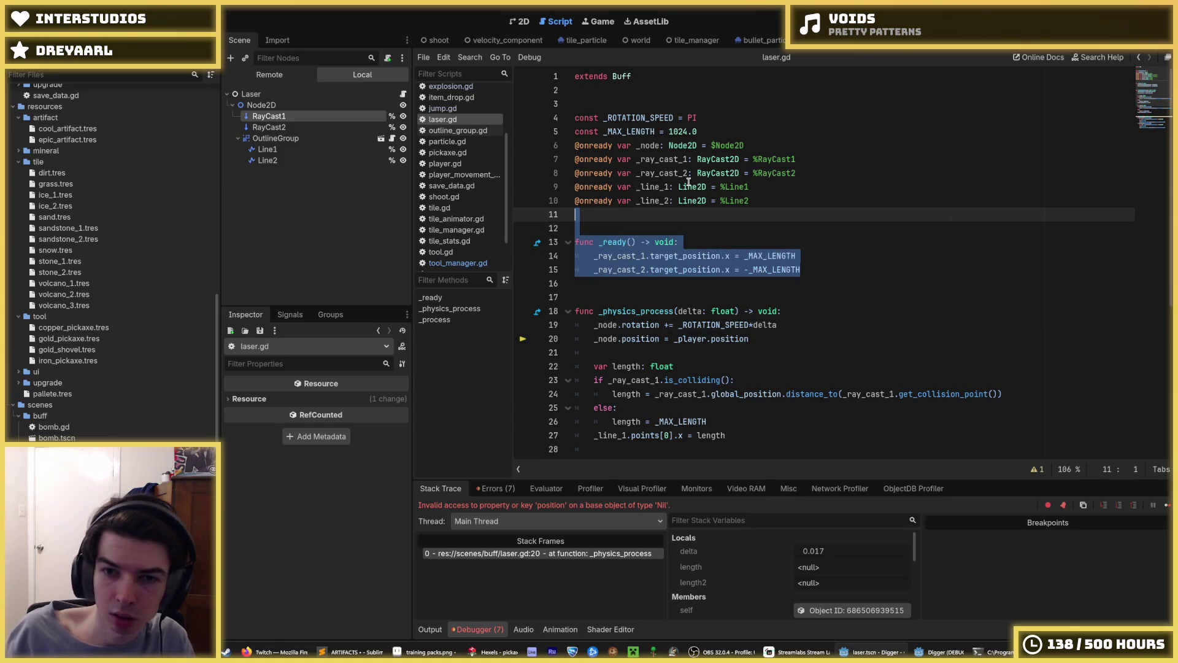
key(ctrl+k)
key(Right)
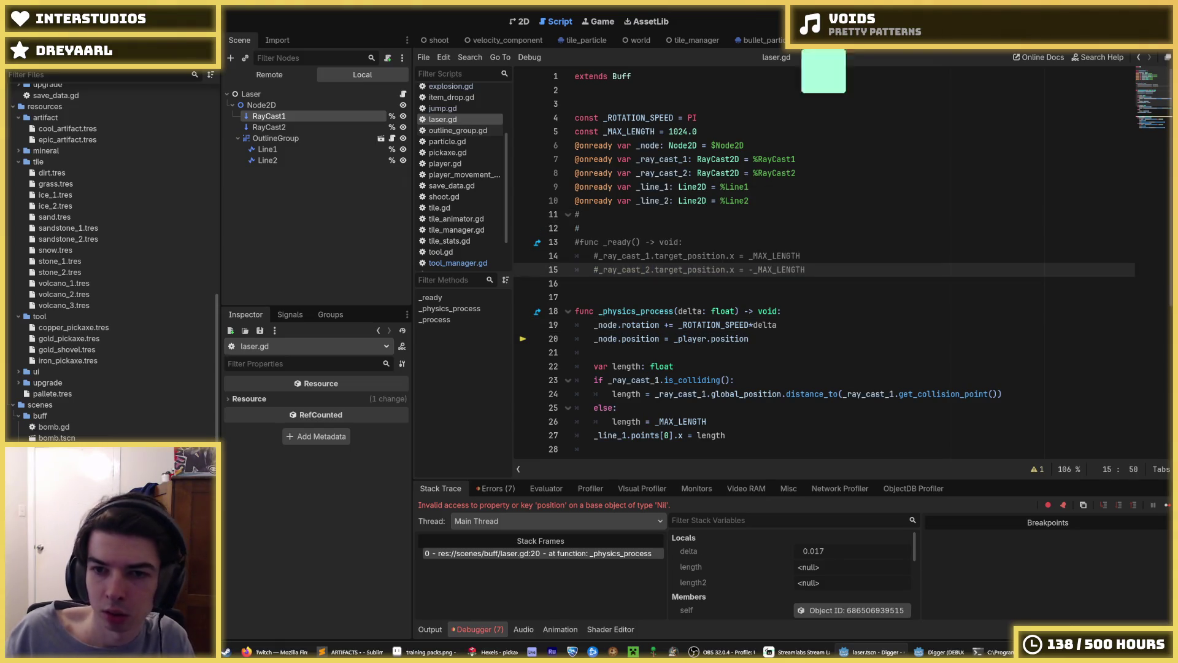
key(F5)
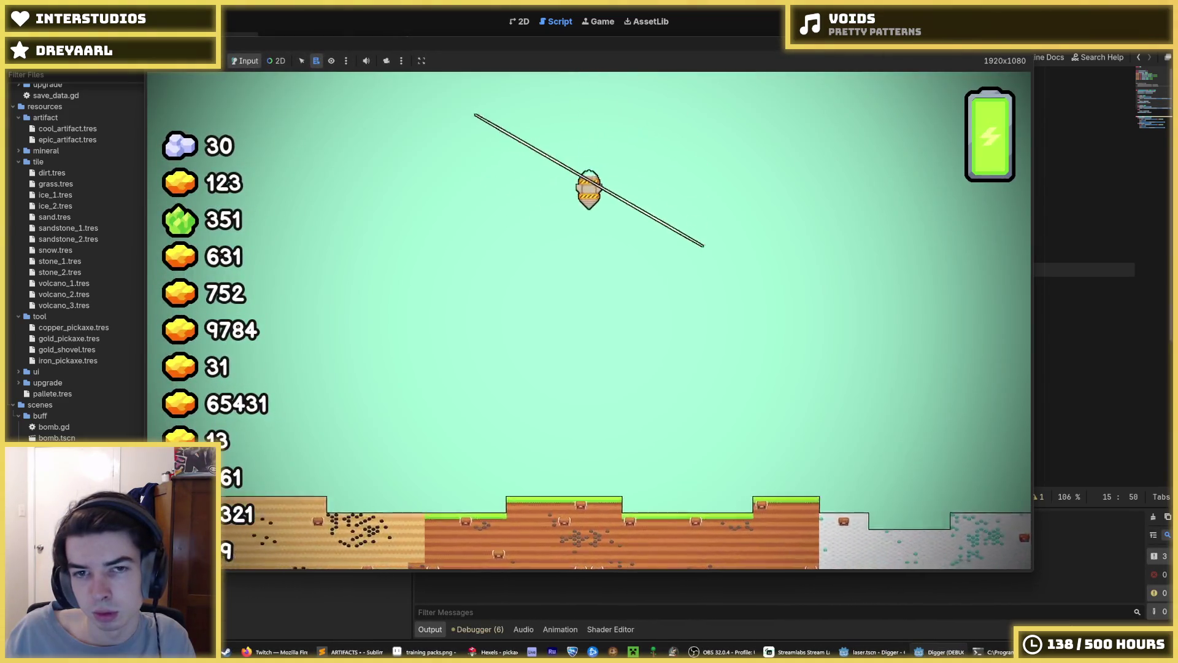
key(alt+Tab)
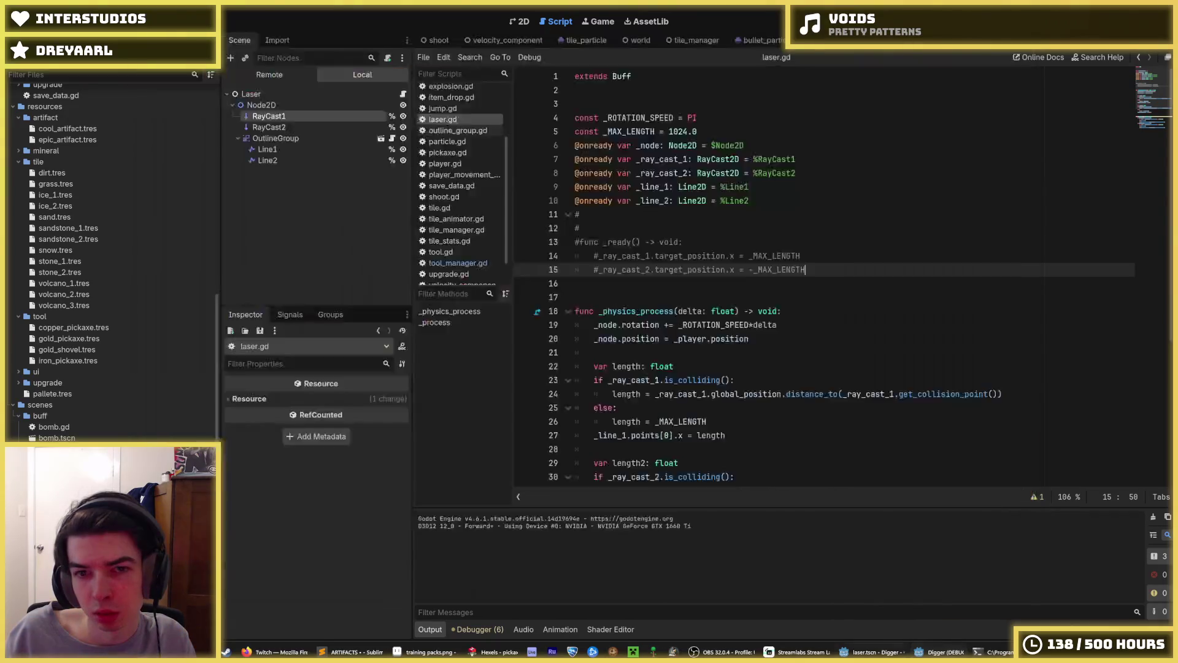
- Uncomment lines 11–15 to restore laser.gd's _ready function
mouse_move(722, 270)
mouse_down()
mouse_move(589, 228)
mouse_move(589, 216)
mouse_up()
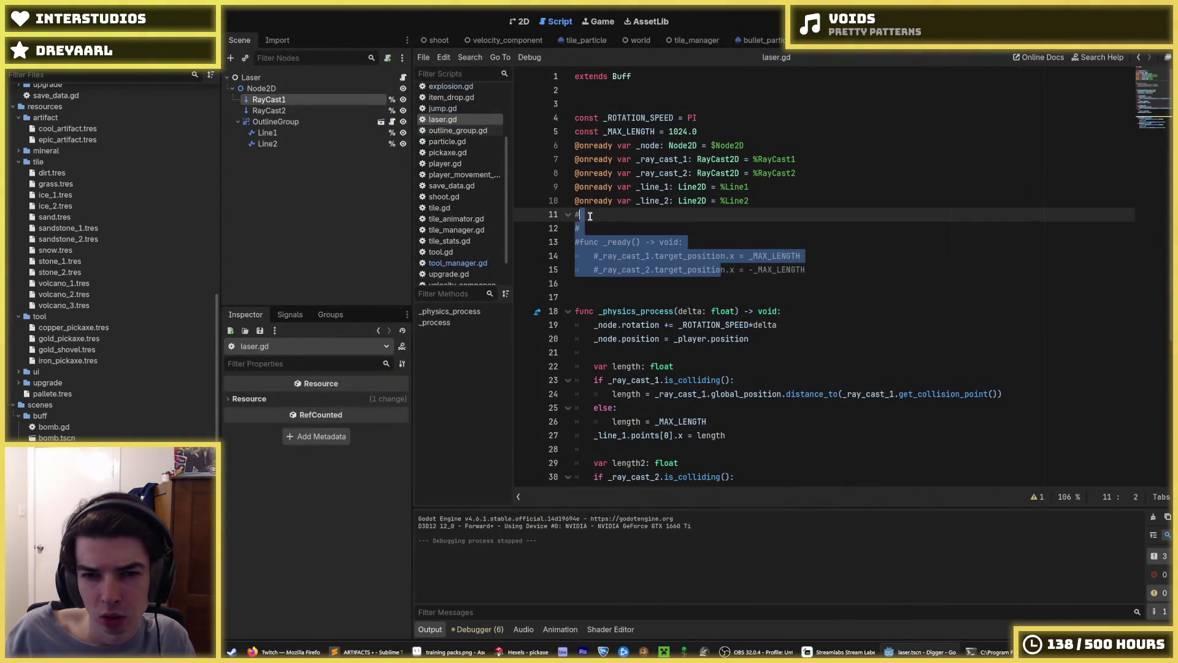
key(ctrl+k)
key(Down)
key(Down)
key(Down)
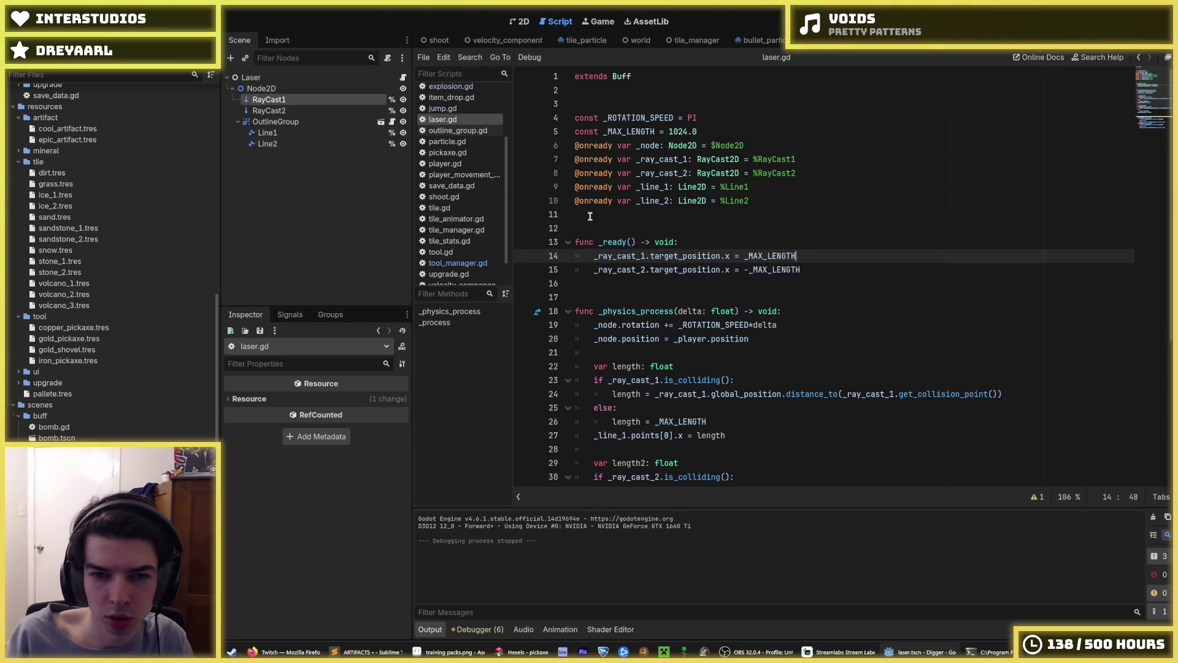
double_click(702, 255)
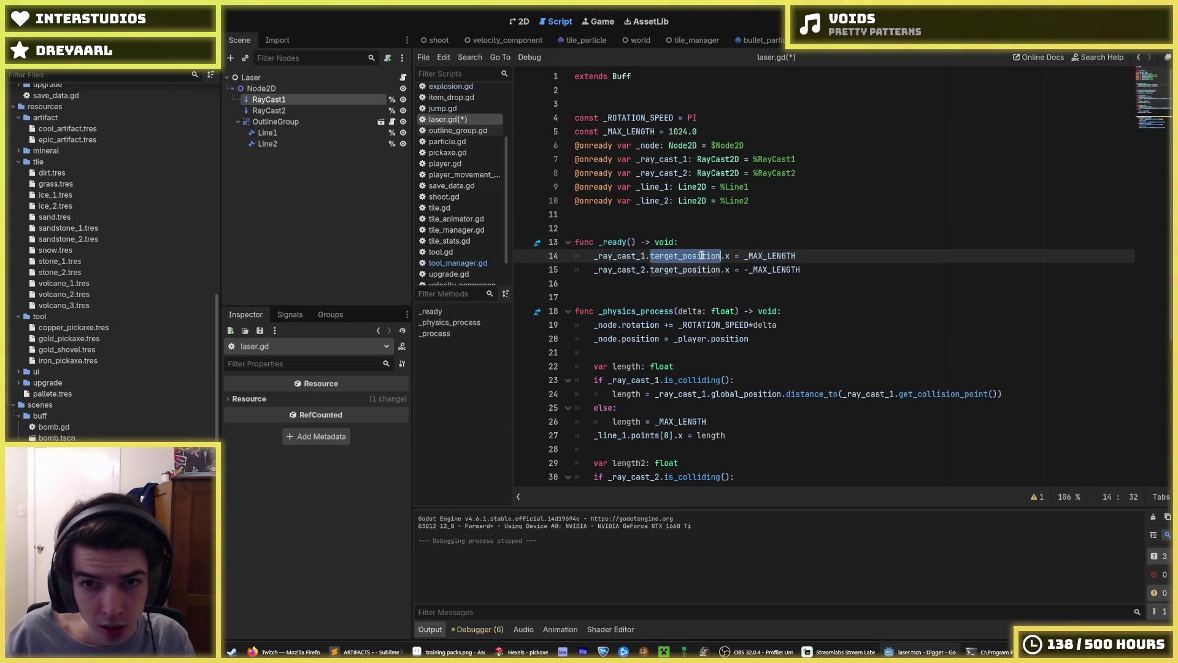
click(606, 324)
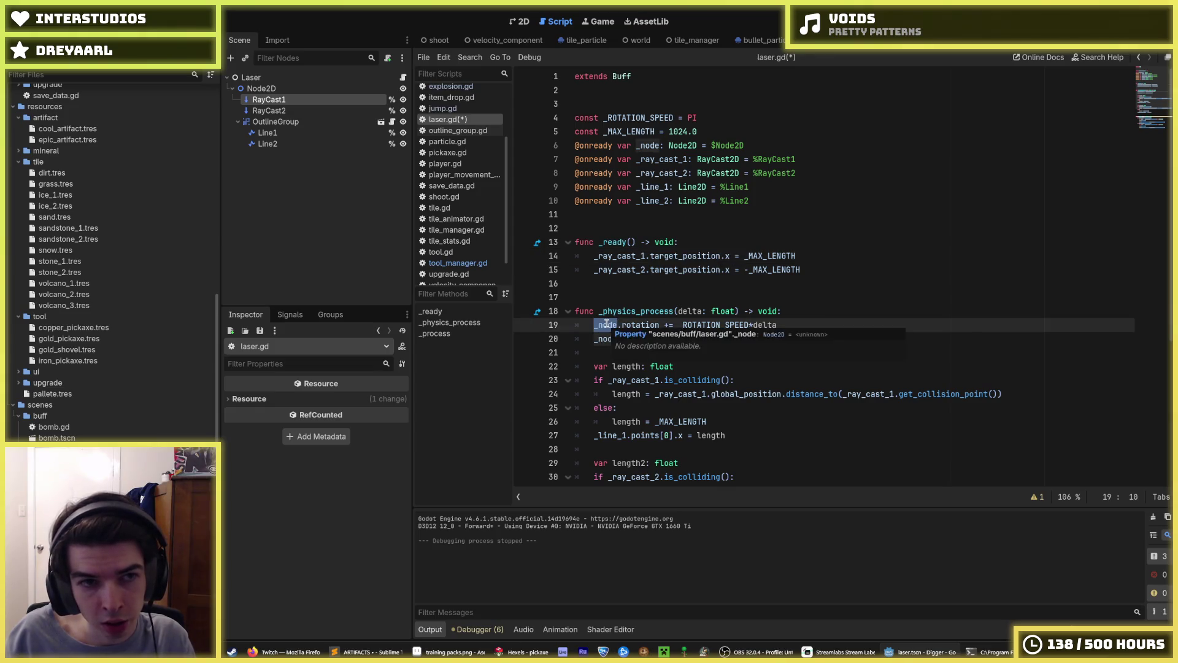
- Reset Node2D's Z Index to 0, then save the scene and run the game
click(294, 100)
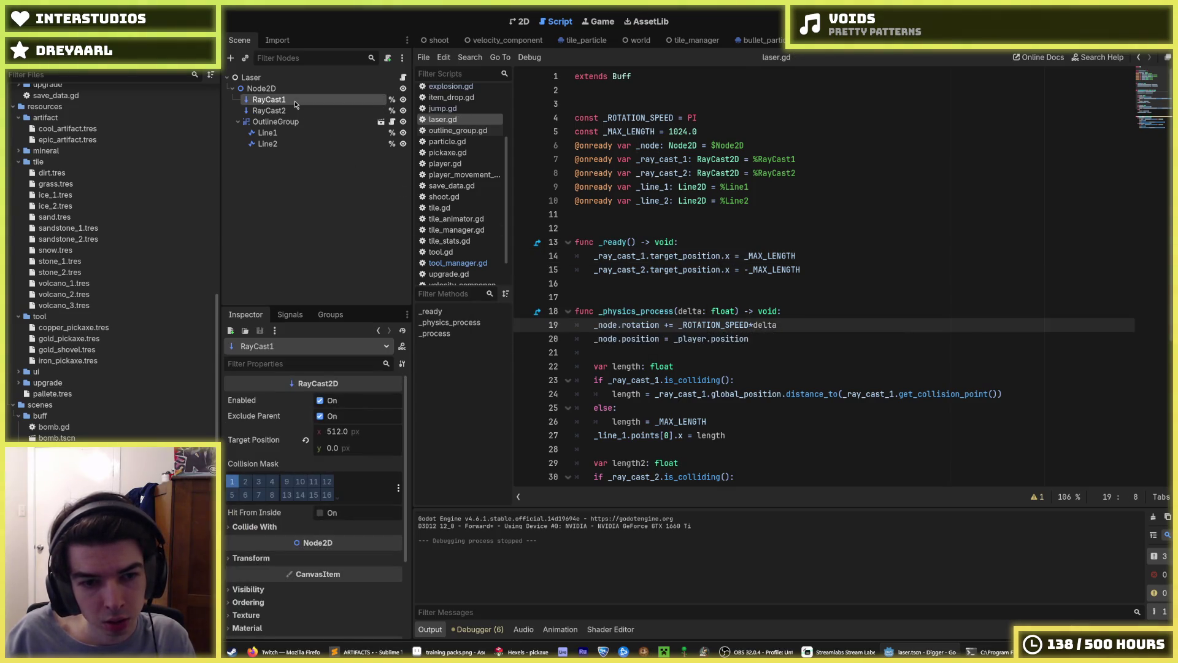
click(295, 90)
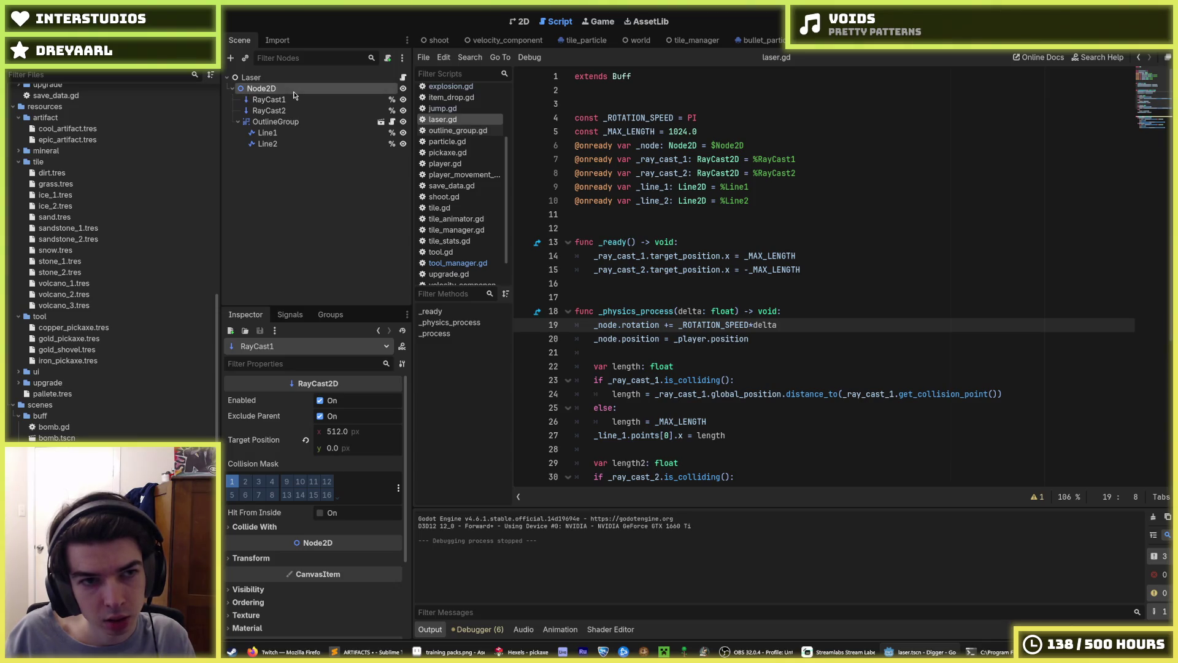
click(312, 457)
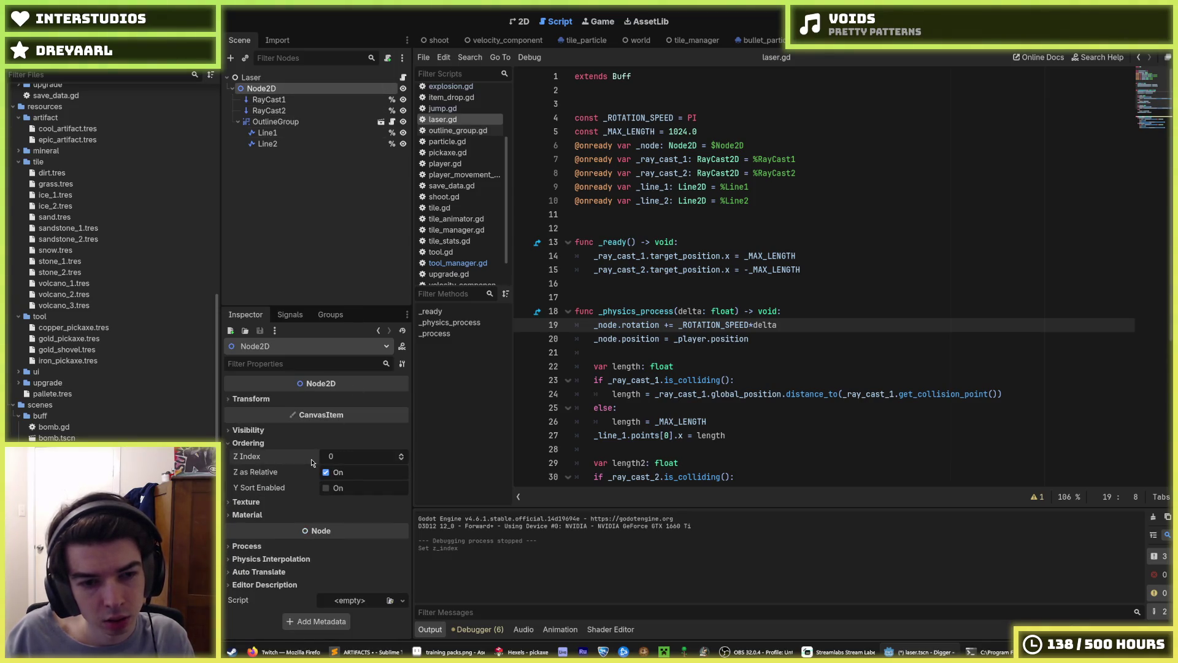
key(F5)
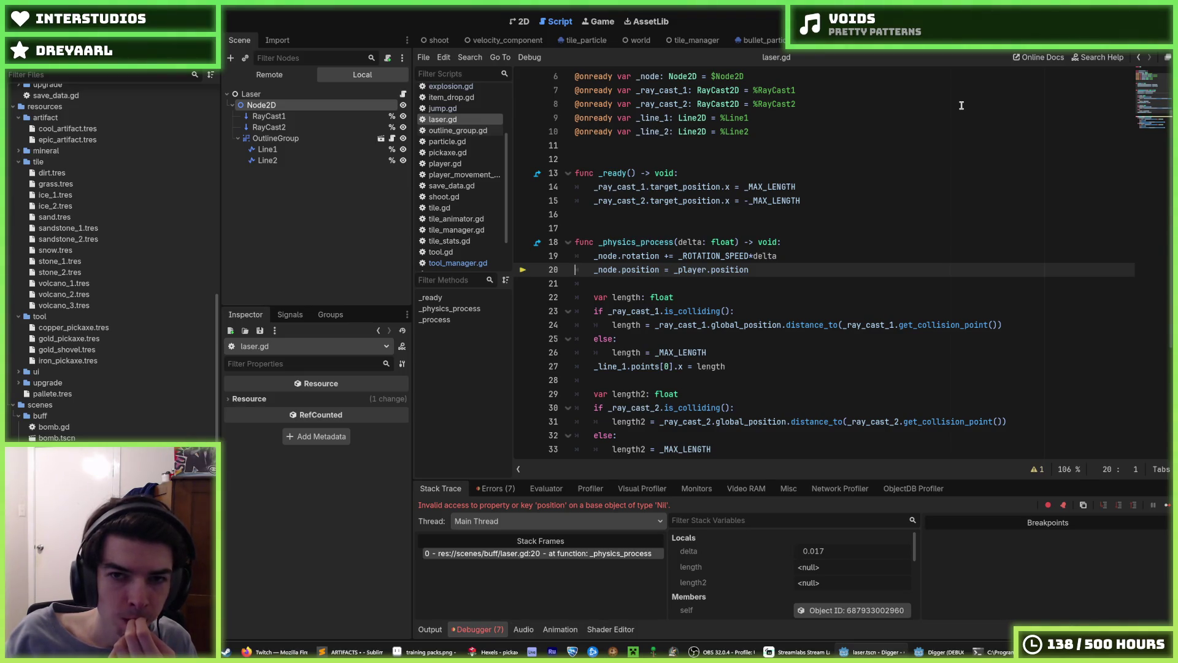
- Examine the Nil 'position' error at laser.gd line 20 through the debugger's Errors and Stack Trace lists
scroll(902, 188, up, 1)
mouse_move(831, 242)
mouse_down()
mouse_move(804, 227)
mouse_move(660, 215)
mouse_up()
click(658, 214)
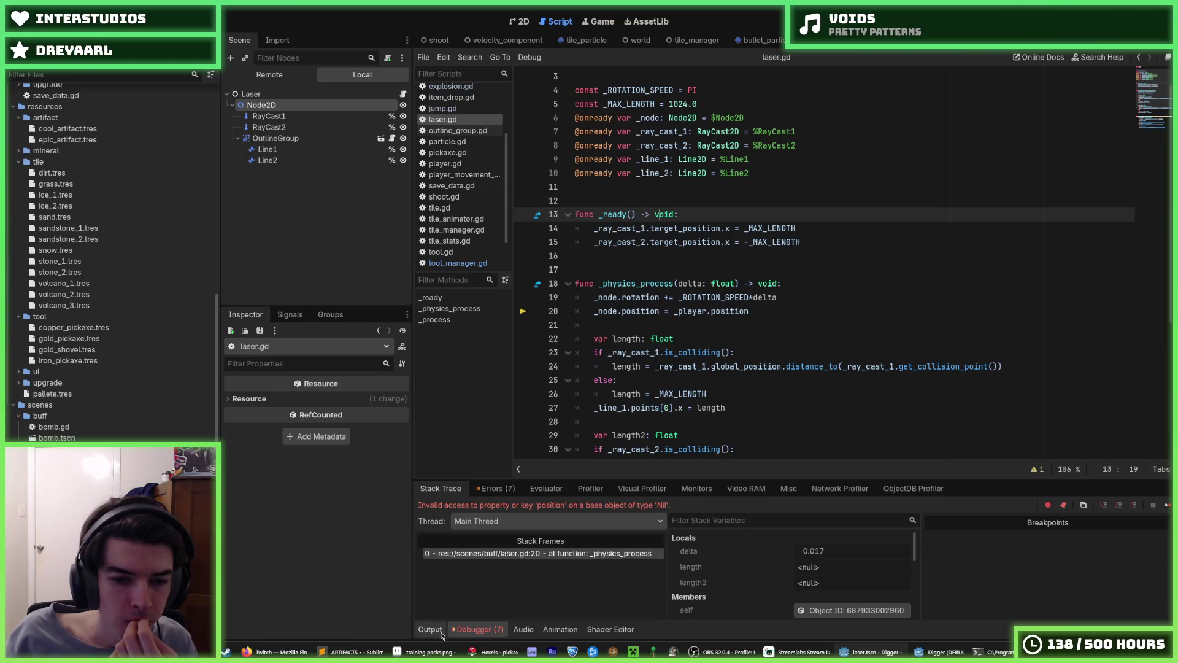
click(496, 488)
click(537, 589)
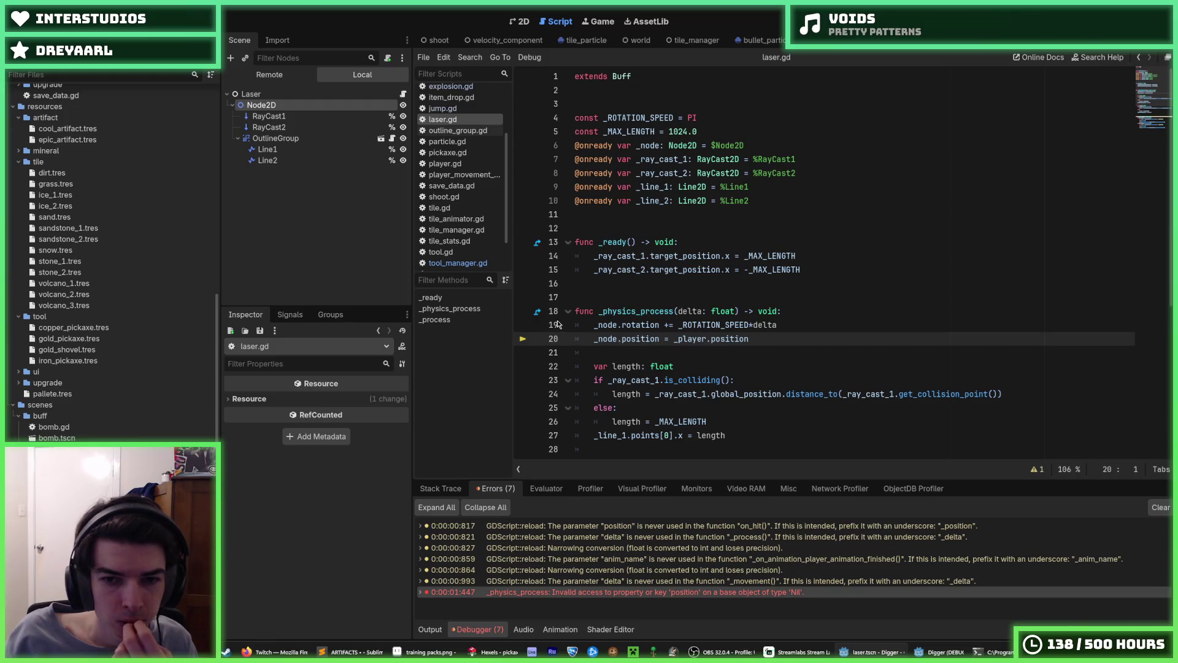
click(449, 489)
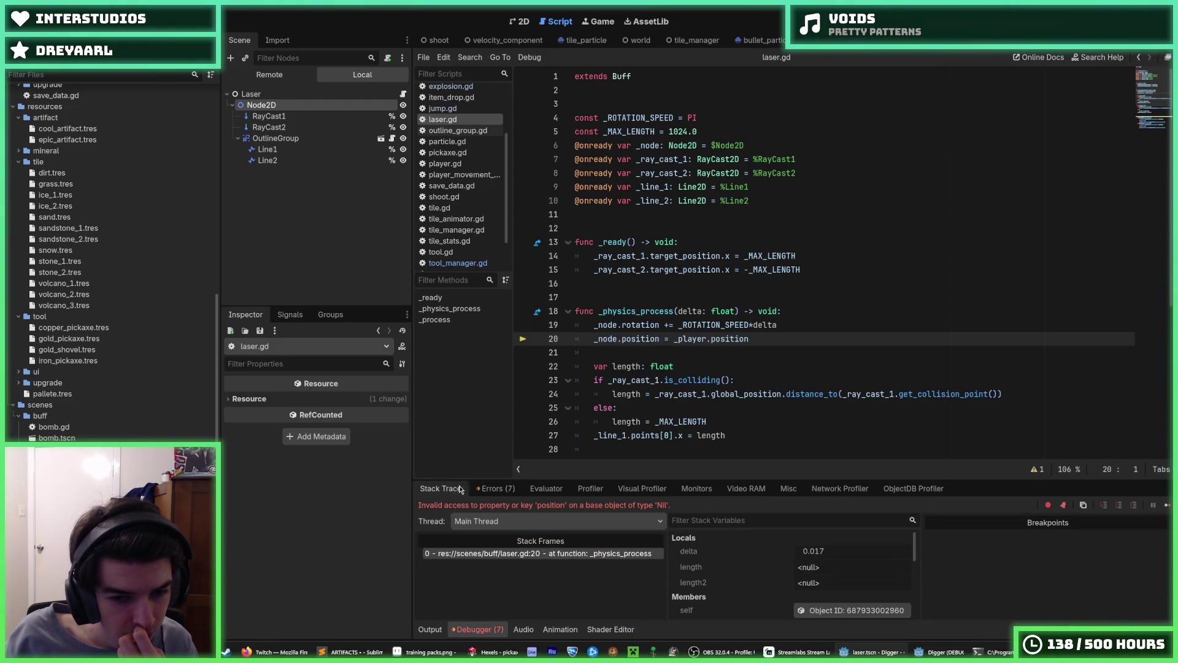
click(497, 489)
click(790, 327)
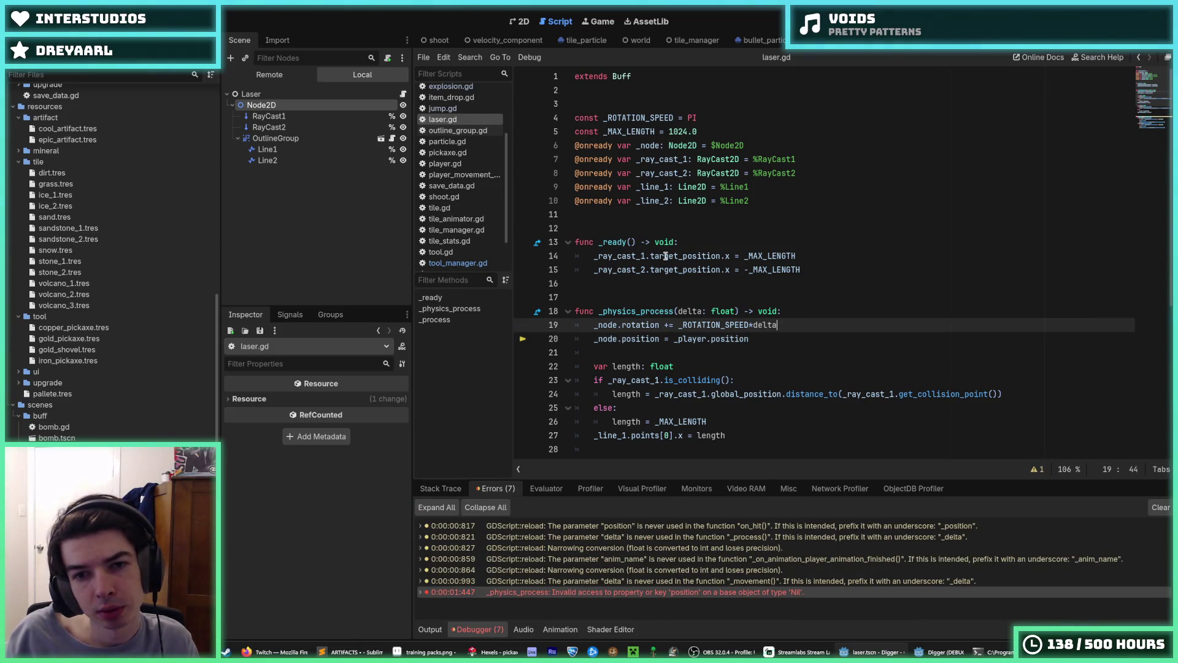
- Insert a plain super() call as the first line of laser.gd's _ready and save the script
click(718, 243)
key(Return)
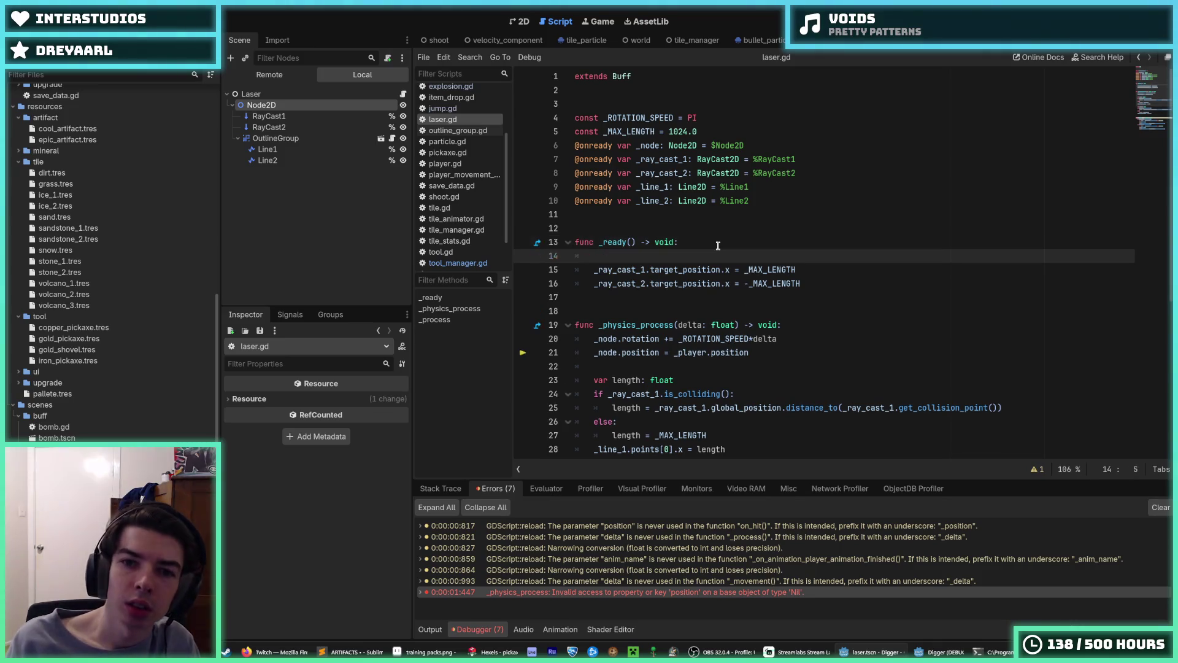
text(per)
key(Return)
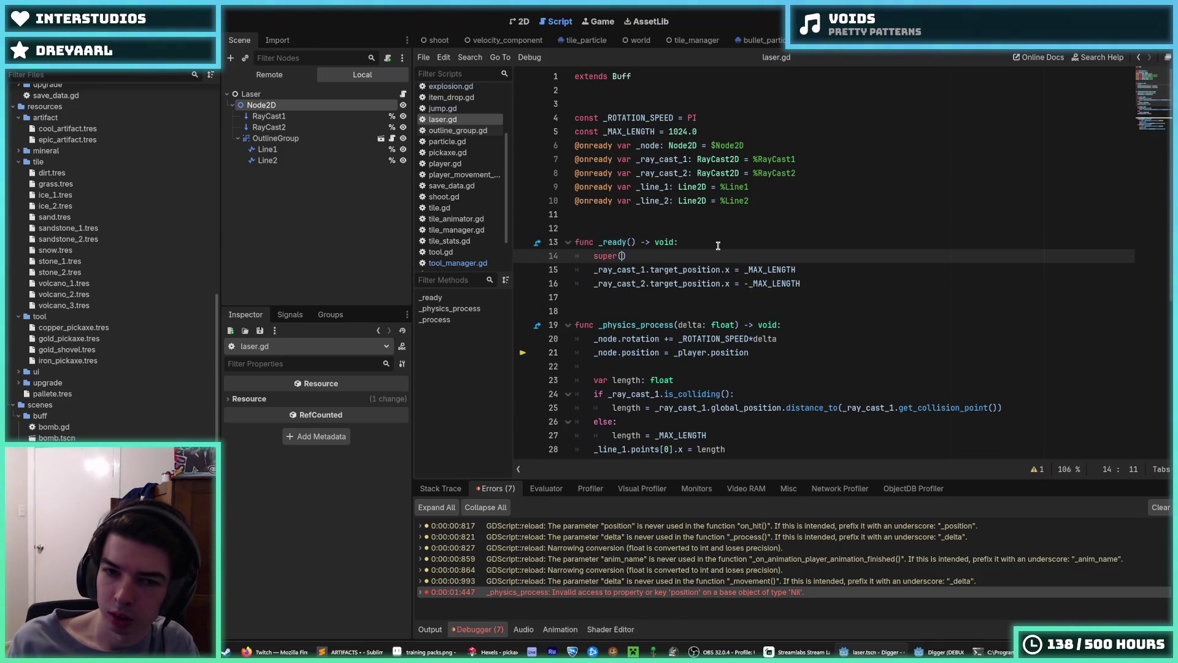
text(_ready()
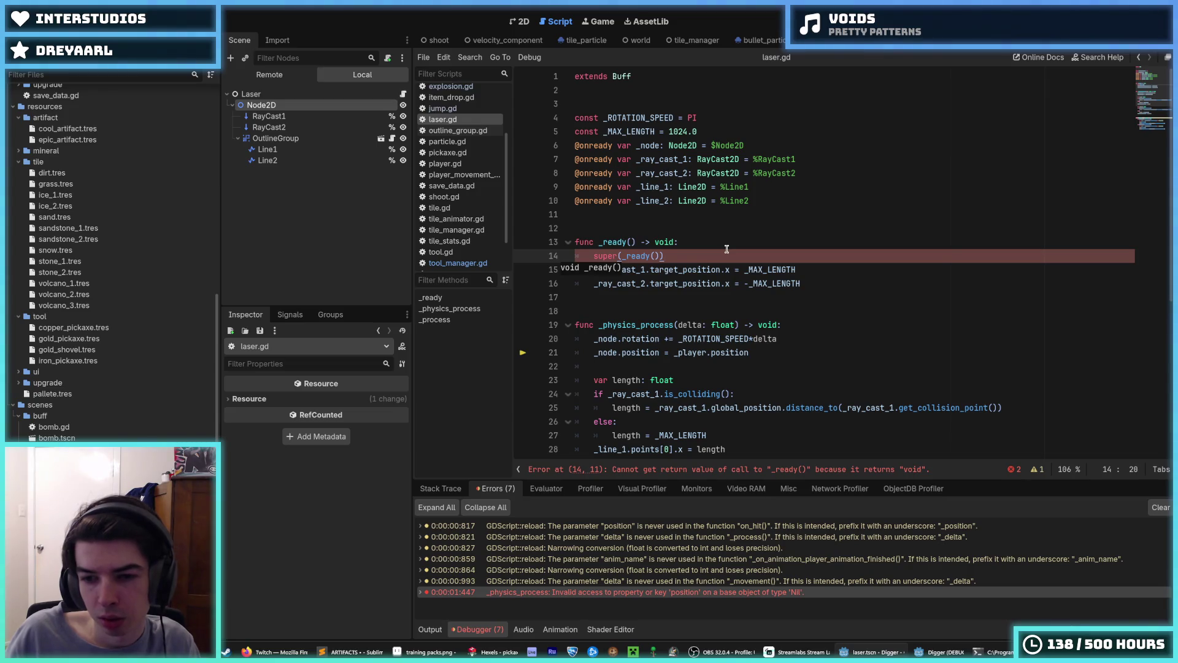
drag(680, 253, 623, 261)
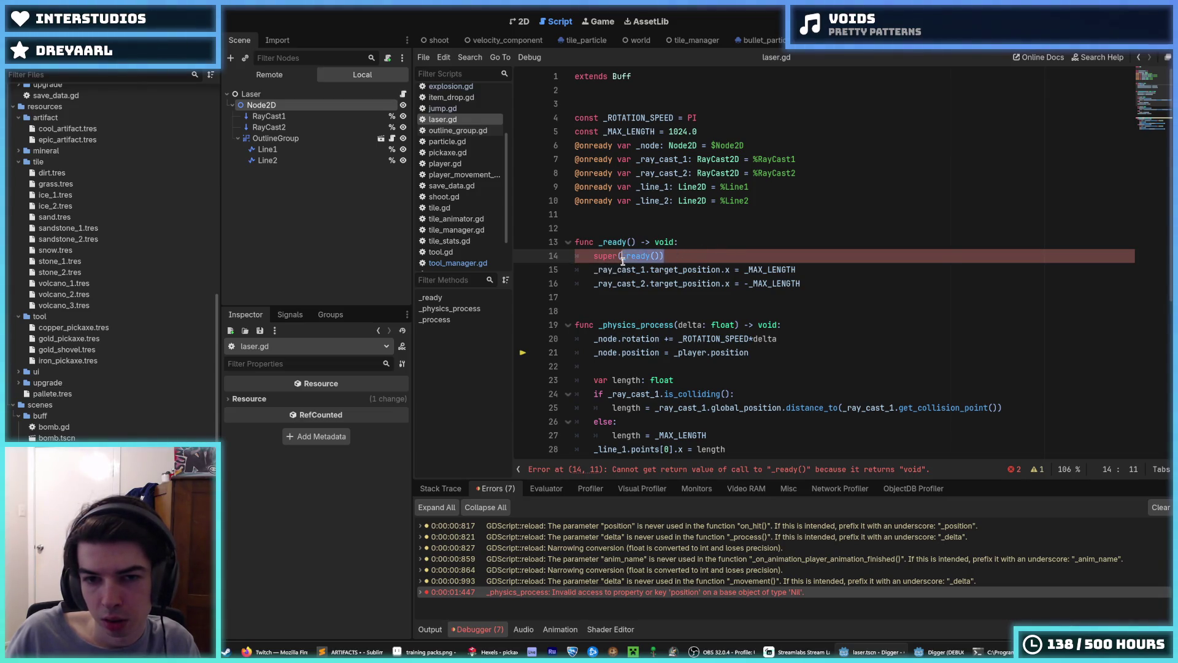
key(BackSpace)
text())
key(ctrl+s)
key(F5)
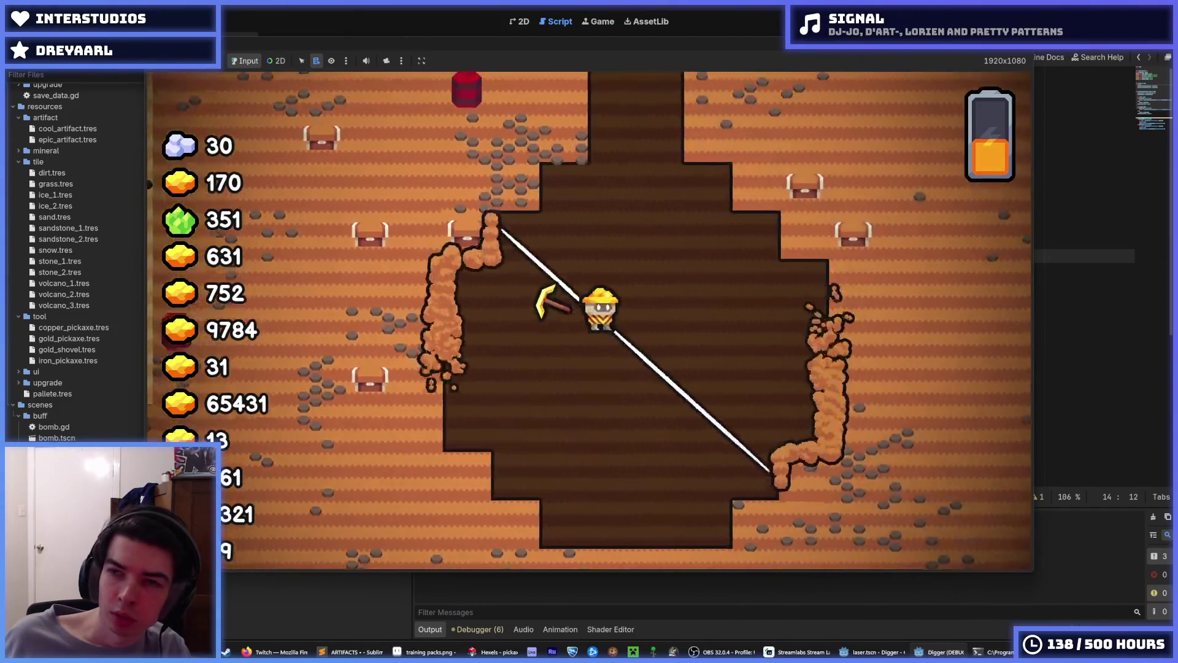
- Stop the running game with F8 after watching the laser dig
key(F8)
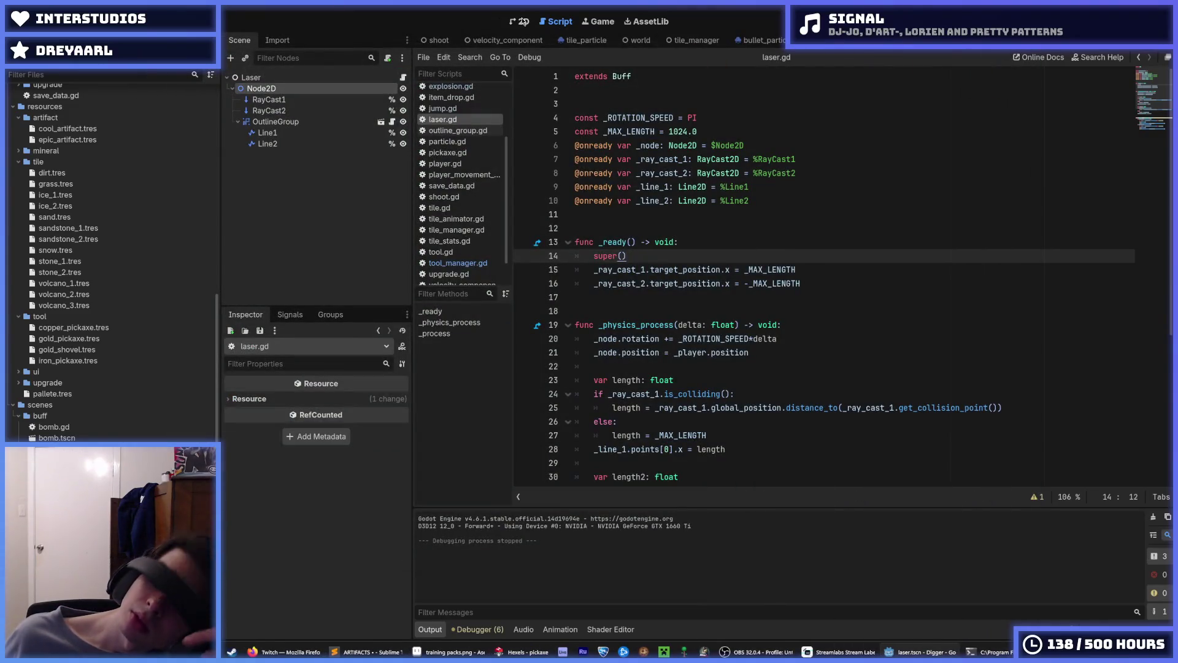
- Review laser.gd's raycast code and check RayCast1's target position of 512, 0 in the Inspector
scroll(743, 276, down, 6)
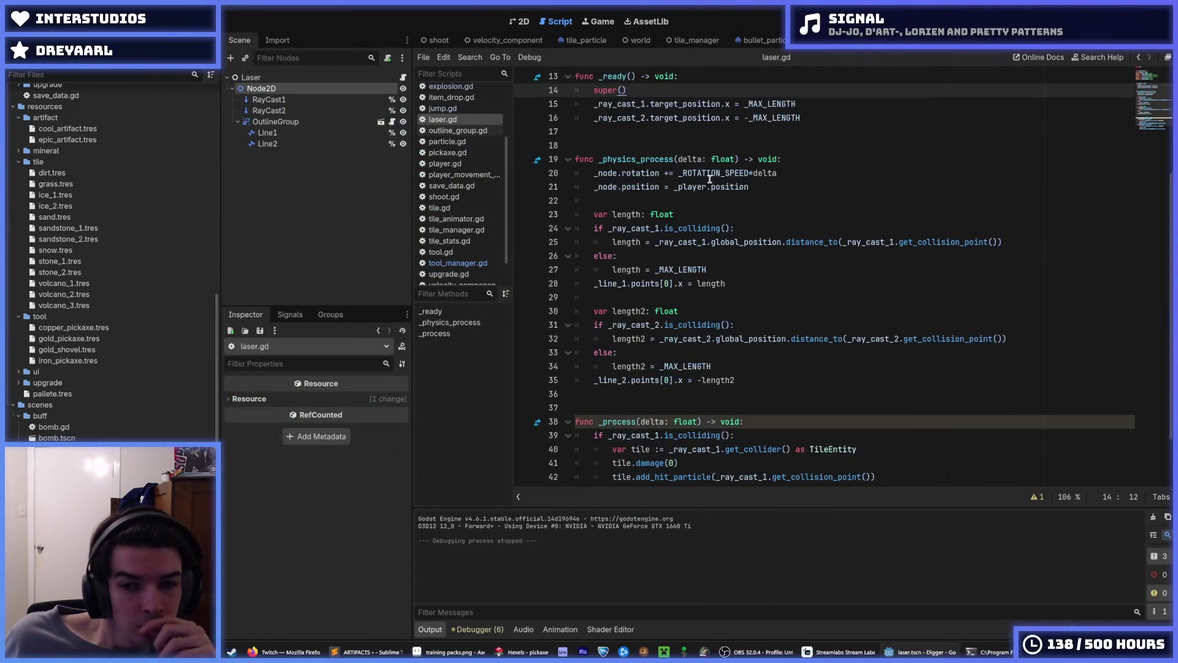
click(744, 313)
click(741, 299)
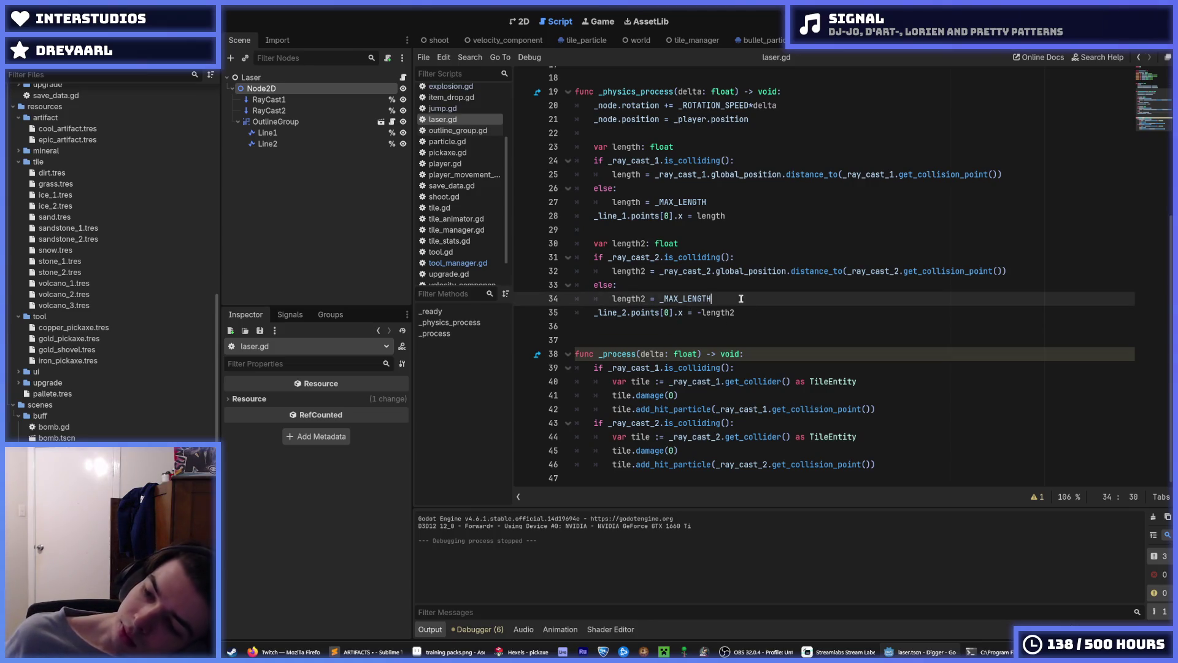
scroll(747, 313, up, 6)
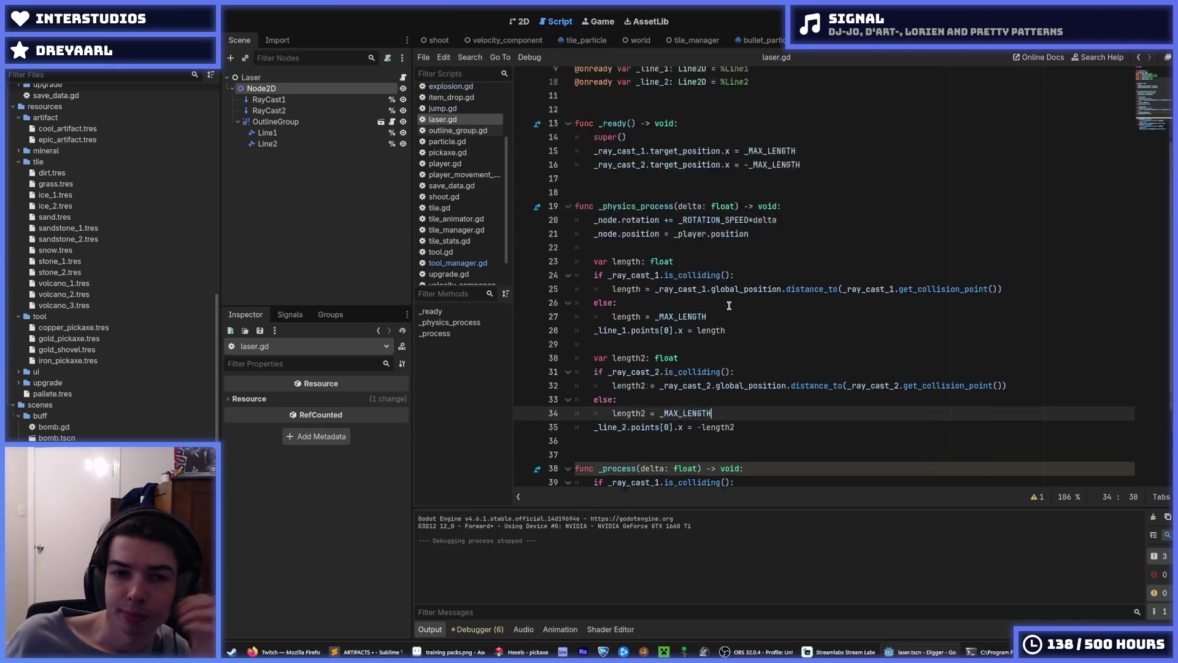
click(289, 100)
click(287, 90)
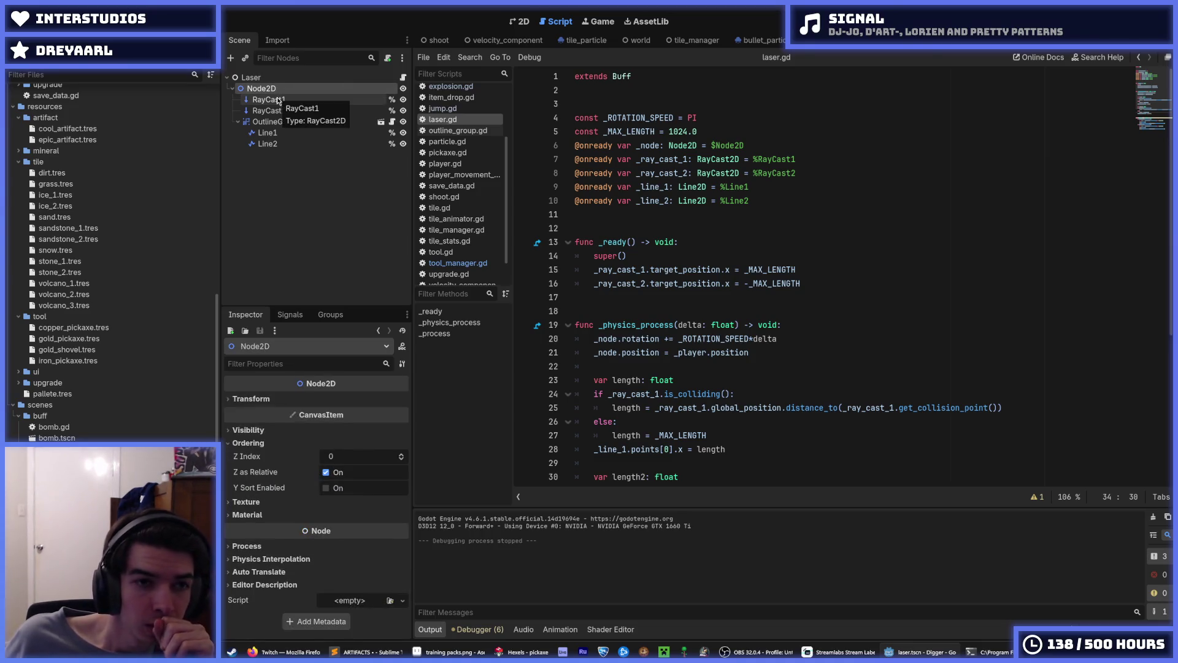
click(279, 100)
key(Up)
key(Down)
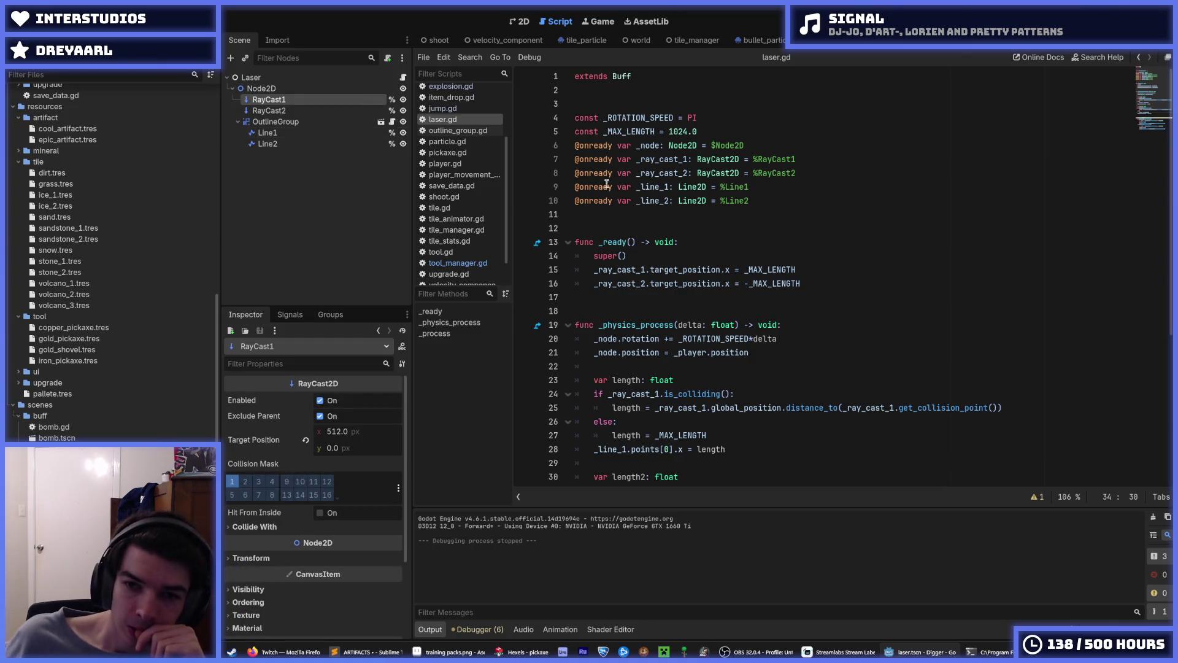
click(647, 258)
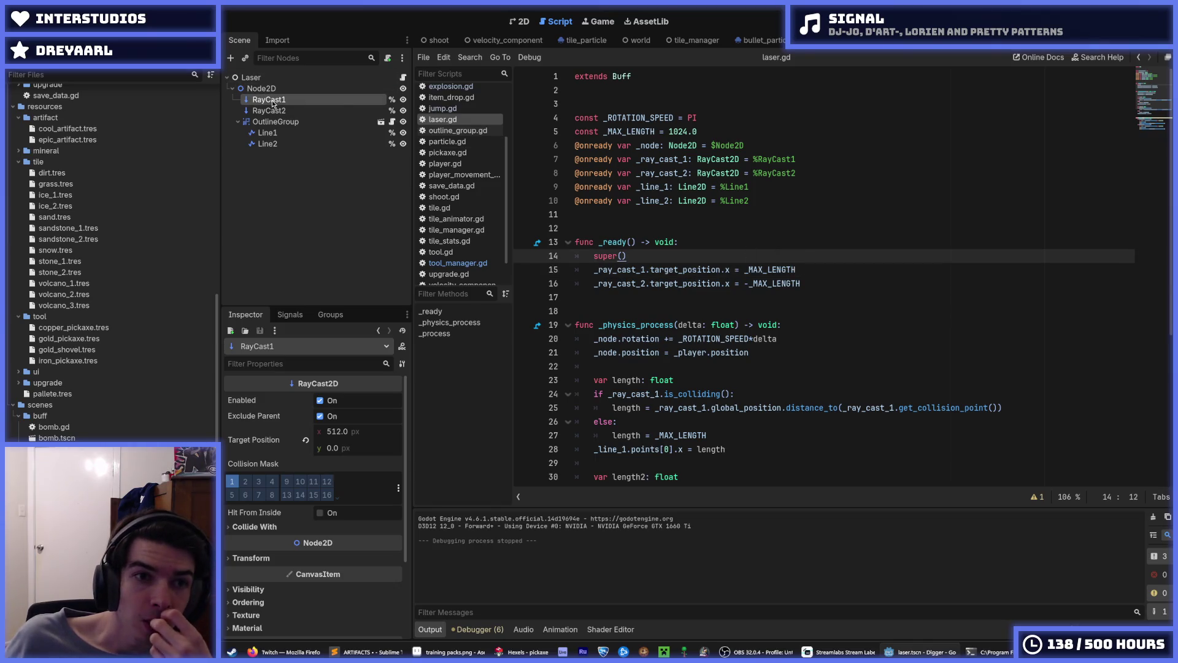
- Duplicate OutlineGroup to create OutlineGroup2
click(281, 132)
right_click(281, 132)
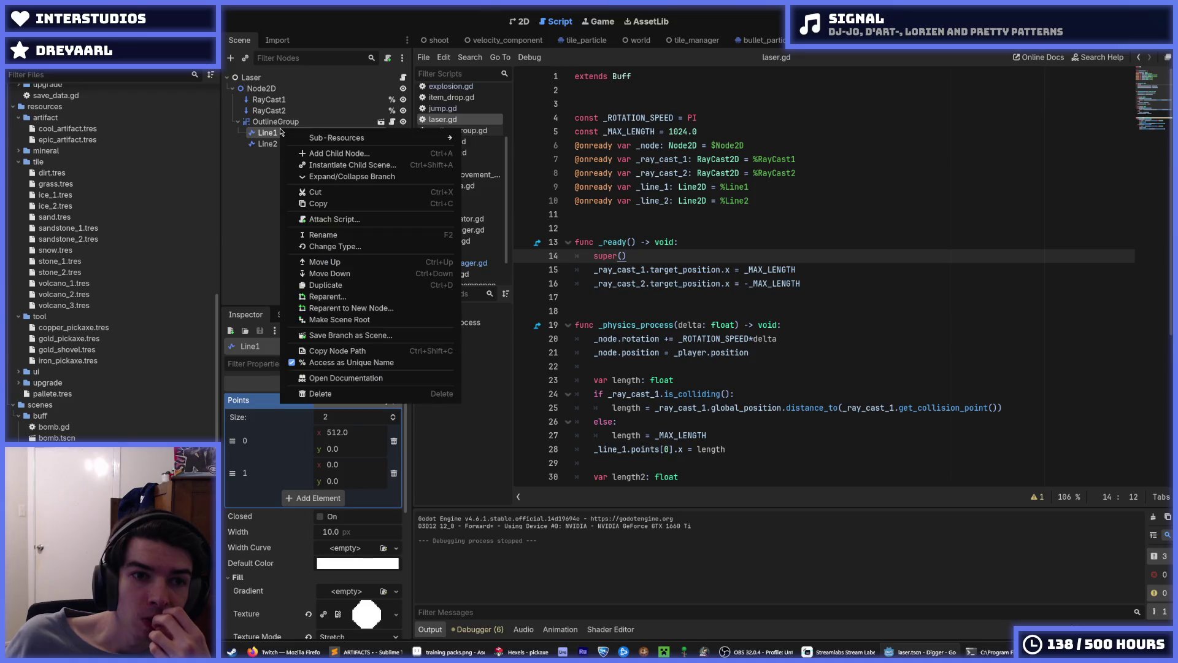
click(267, 137)
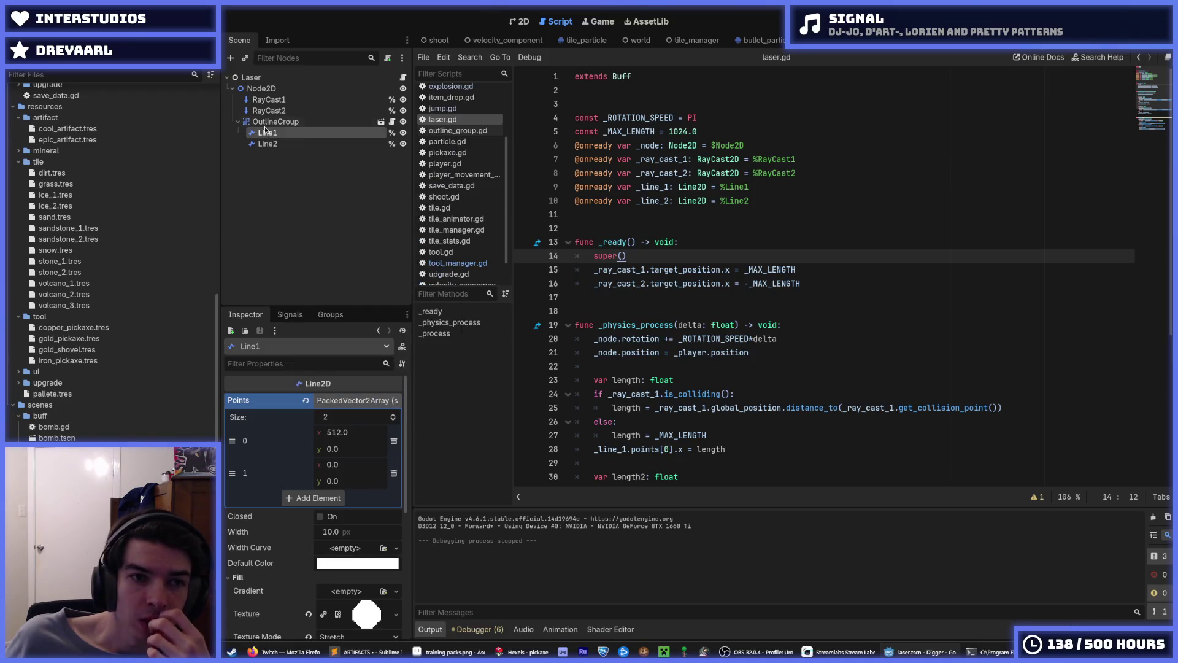
click(270, 122)
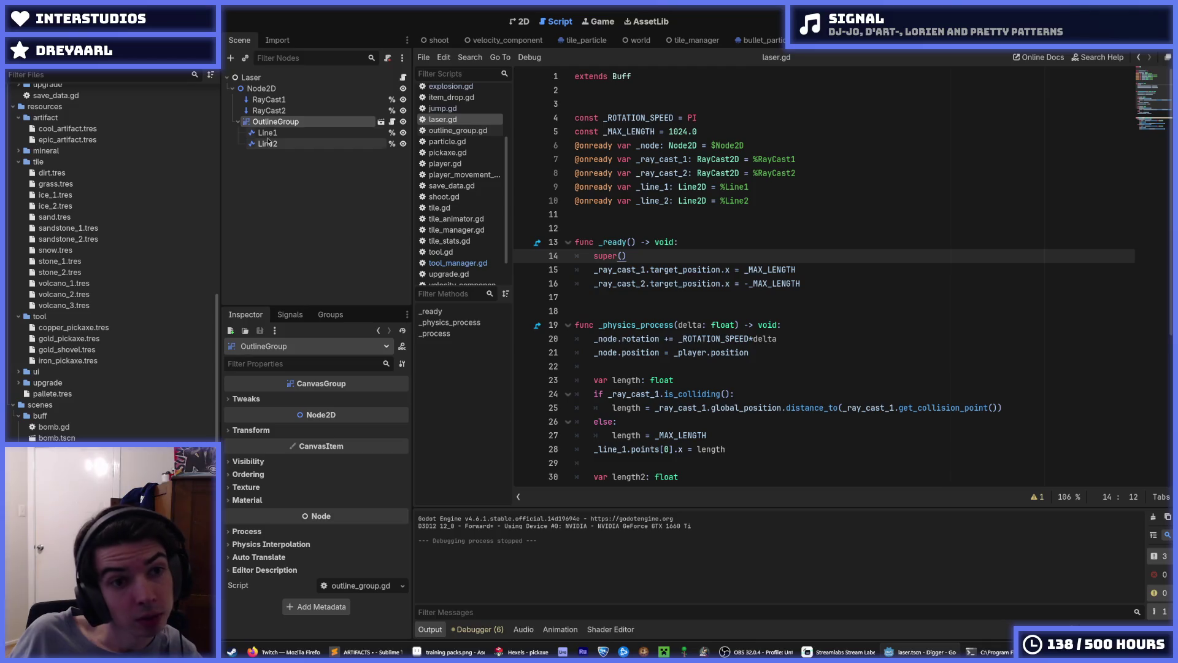
click(521, 22)
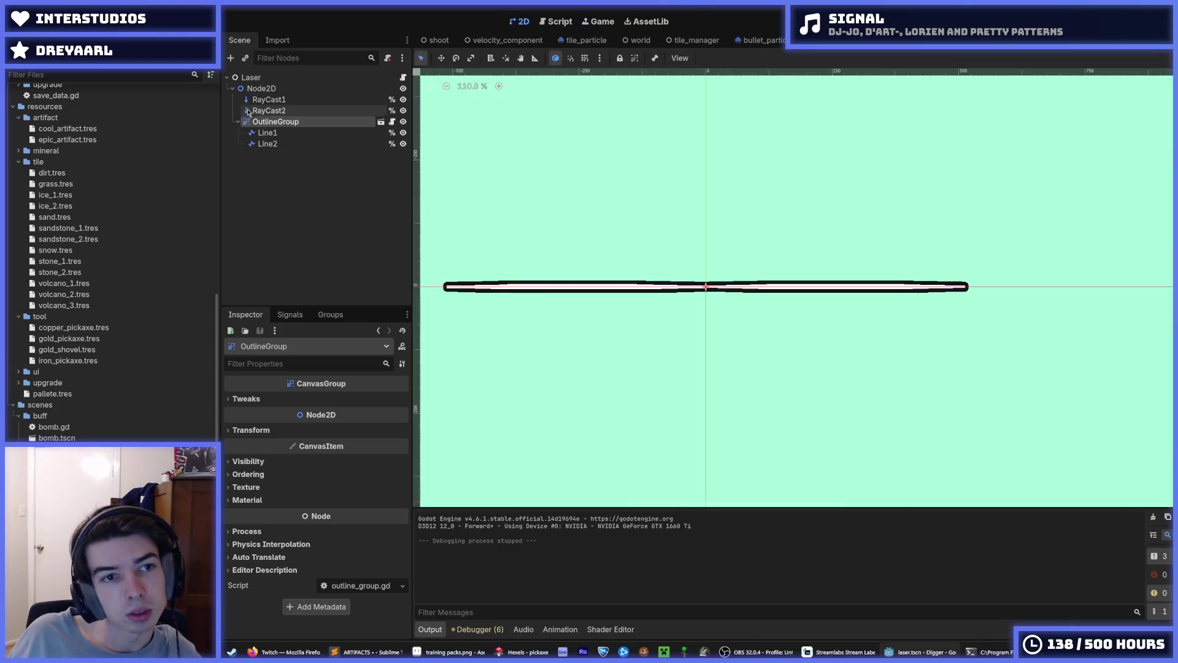
key(ctrl+d)
- Delete the copied lines, move Line2 into OutlineGroup2, and place RayCast2 between the groups
click(279, 175)
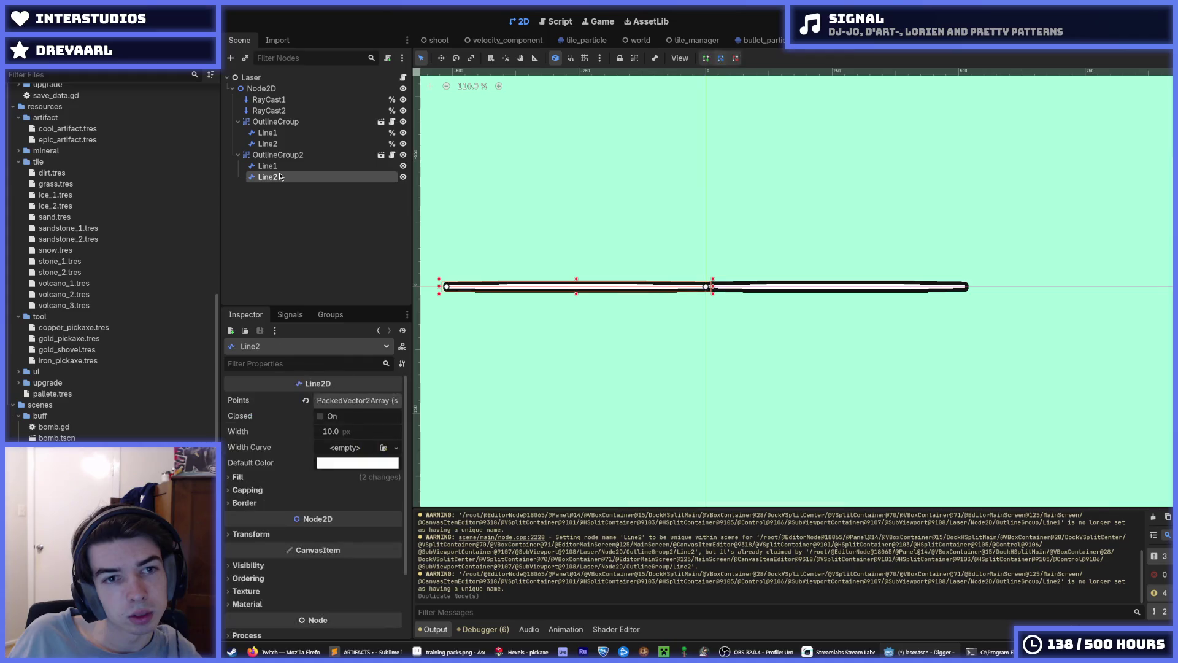
key(Delete)
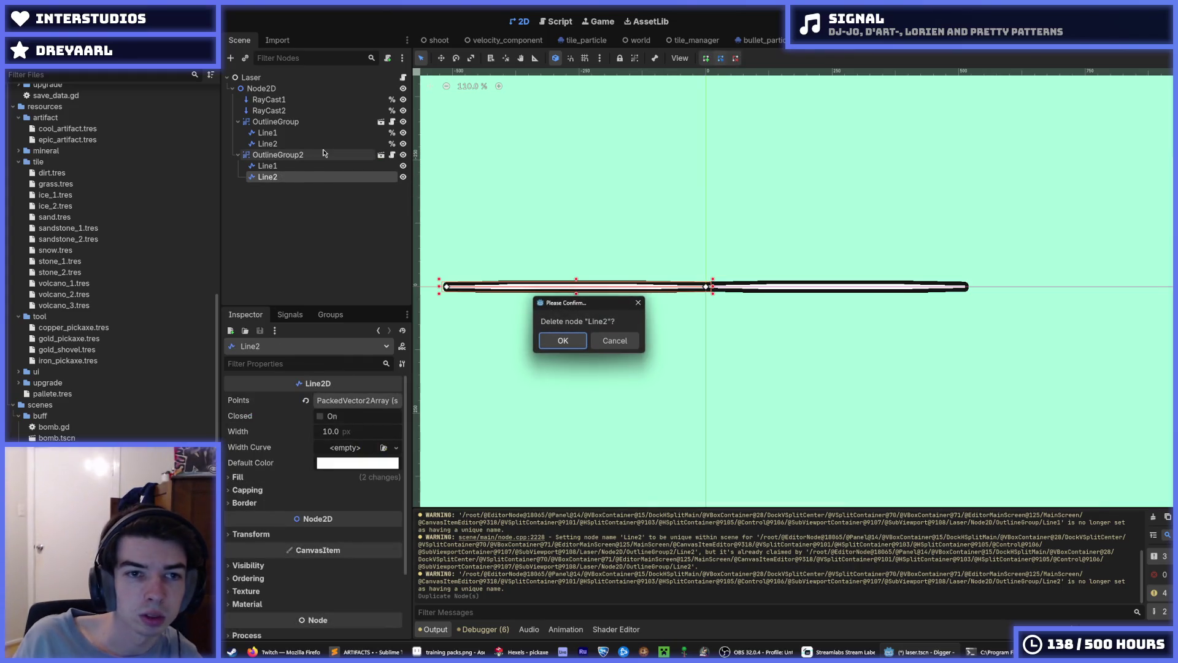
click(564, 340)
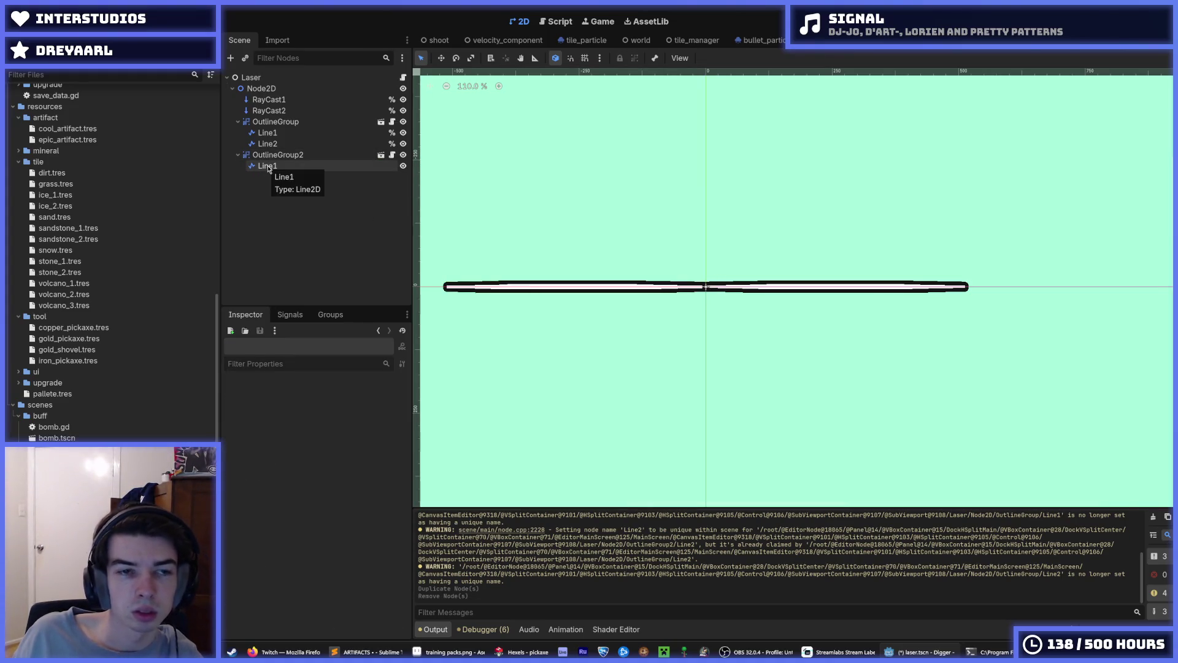
click(268, 167)
key(Delete)
key(Return)
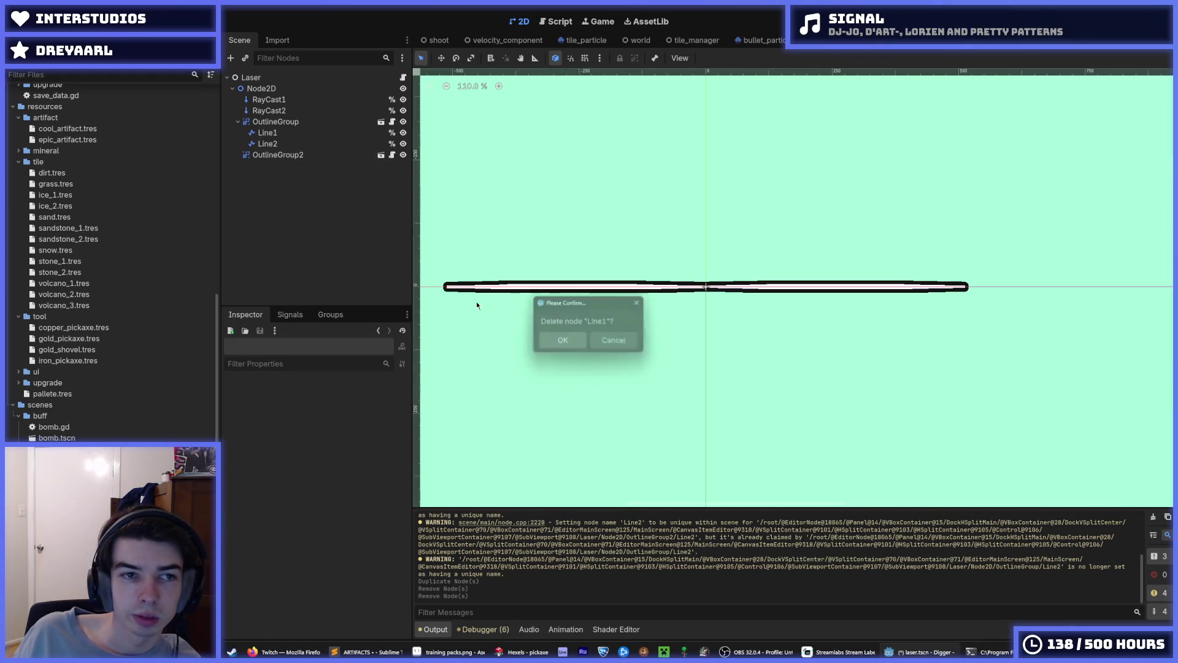
drag(272, 147, 277, 155)
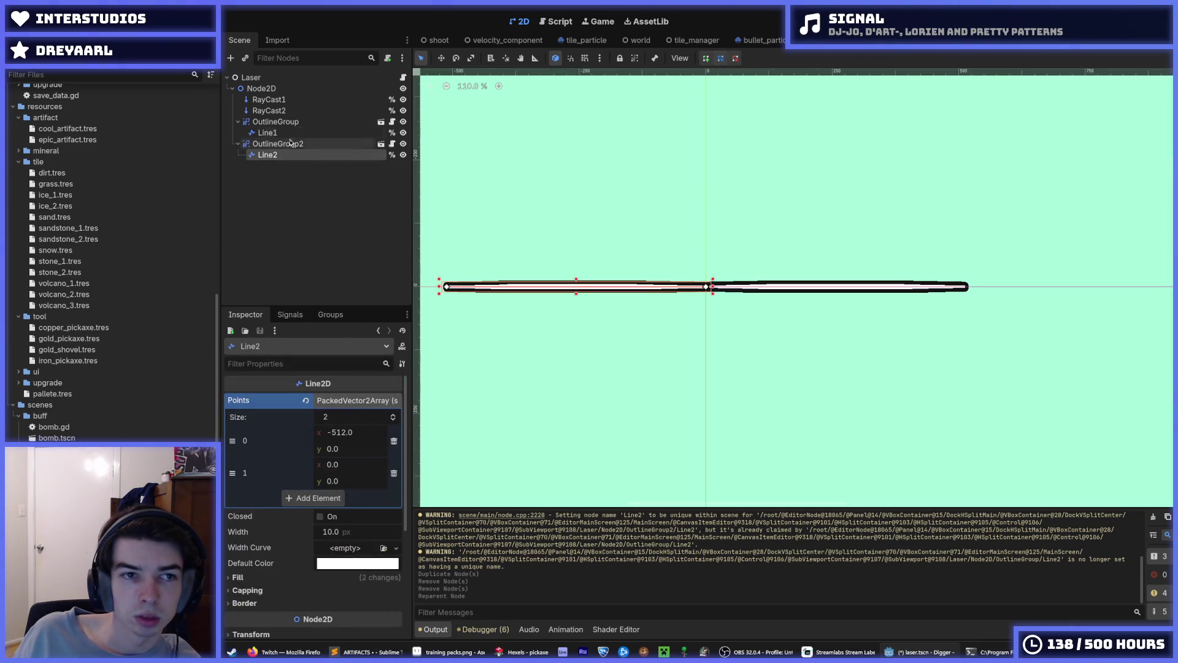
mouse_move(279, 101)
mouse_down()
mouse_move(293, 123)
mouse_move(274, 105)
mouse_move(287, 140)
mouse_up()
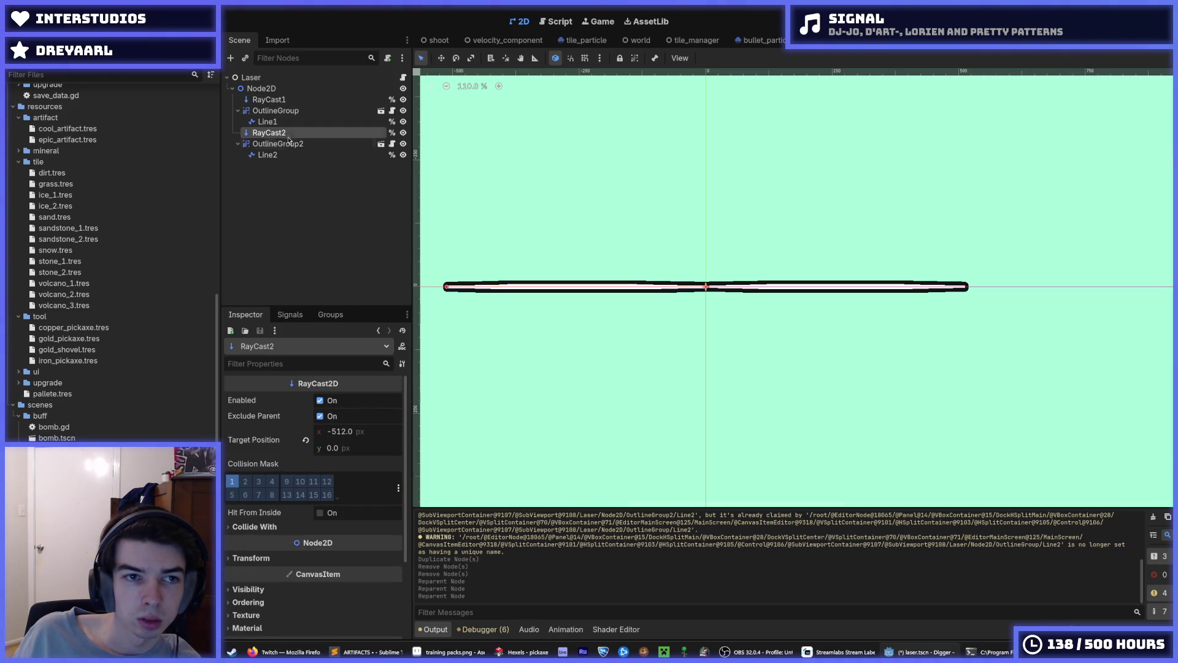
- Review the node selection and open the top Node2D's context menu
click(291, 116)
shift+click(288, 104)
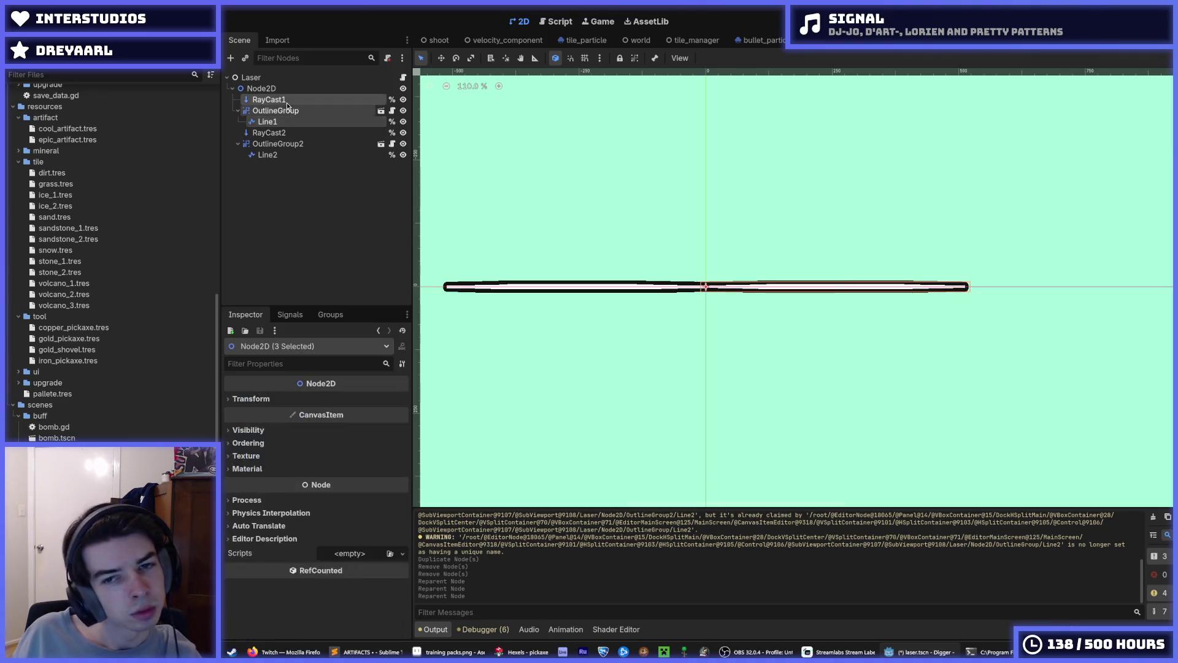
right_click(288, 106)
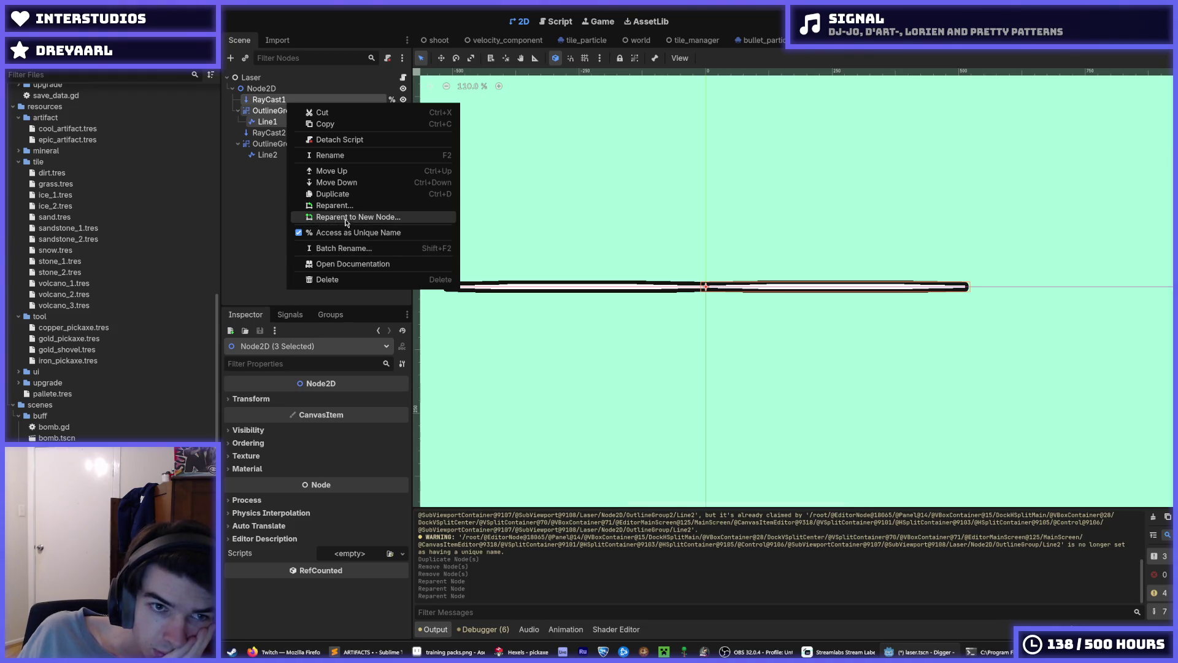
click(265, 103)
click(266, 101)
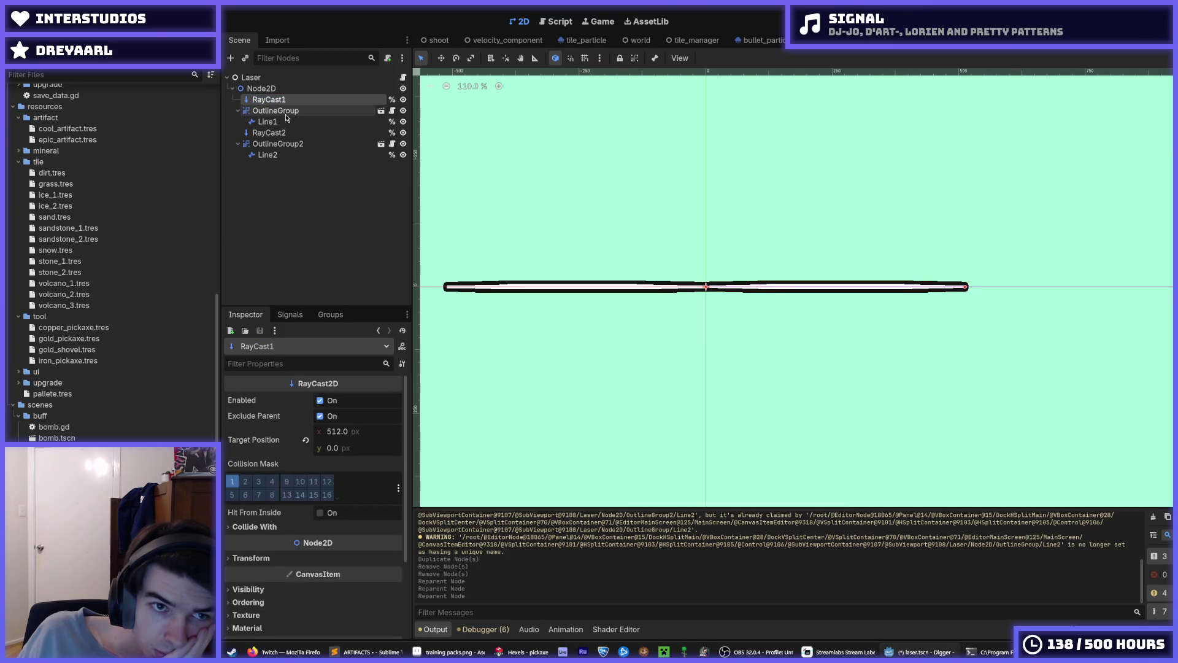
click(287, 112)
click(270, 90)
right_click(270, 90)
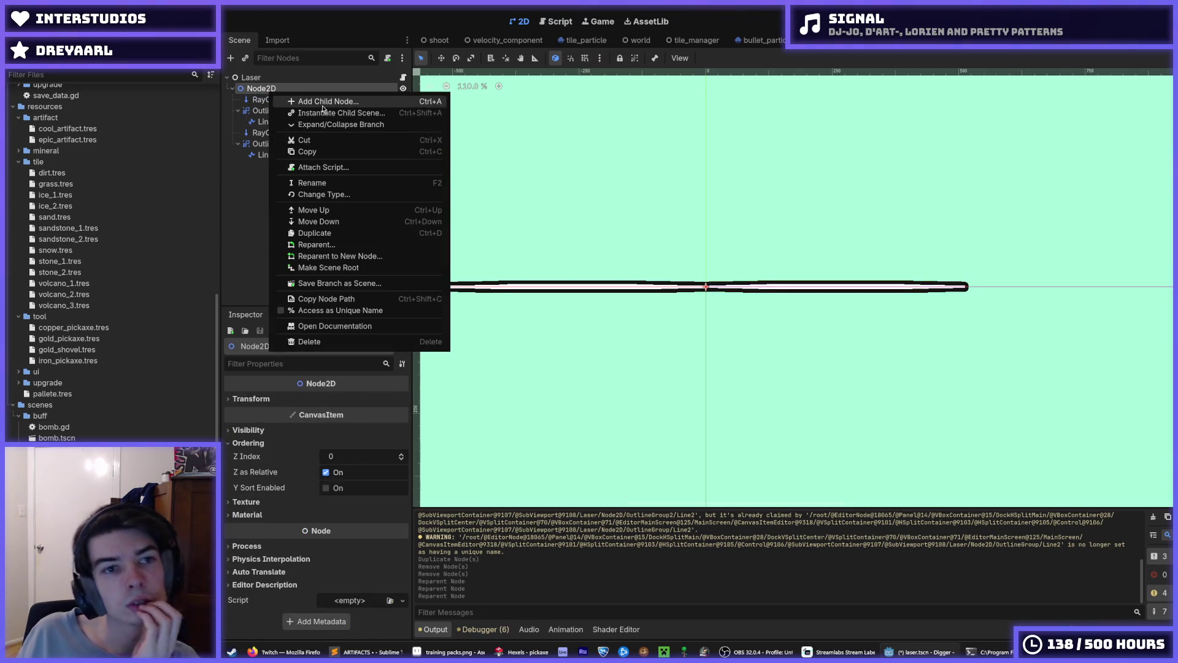
- Add a new Node2D child under the top Node2D and move RayCast1 and OutlineGroup into it
click(322, 108)
text(a)
key(BackSpace)
text(las)
key(BackSpace)
key(BackSpace)
key(BackSpace)
text(node2d)
key(Return)
drag(267, 166, 277, 103)
click(284, 117)
shift+click(284, 121)
- Rename the new Node2D to Laser and choose to save its branch as a scene
click(277, 101)
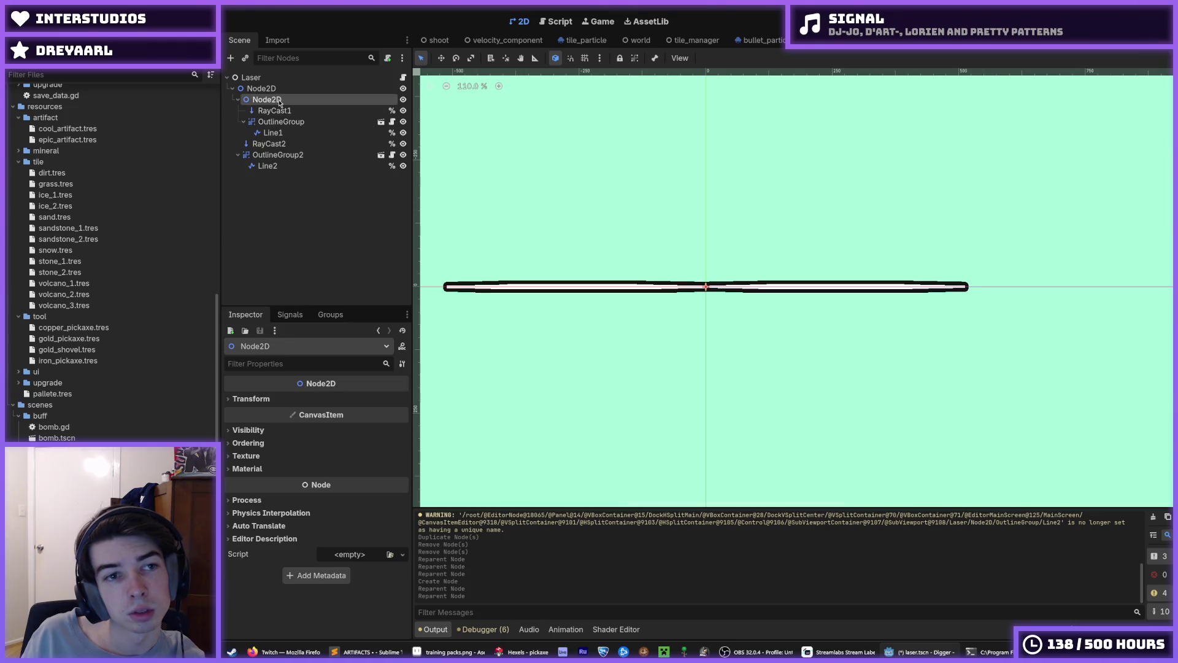
click(280, 99)
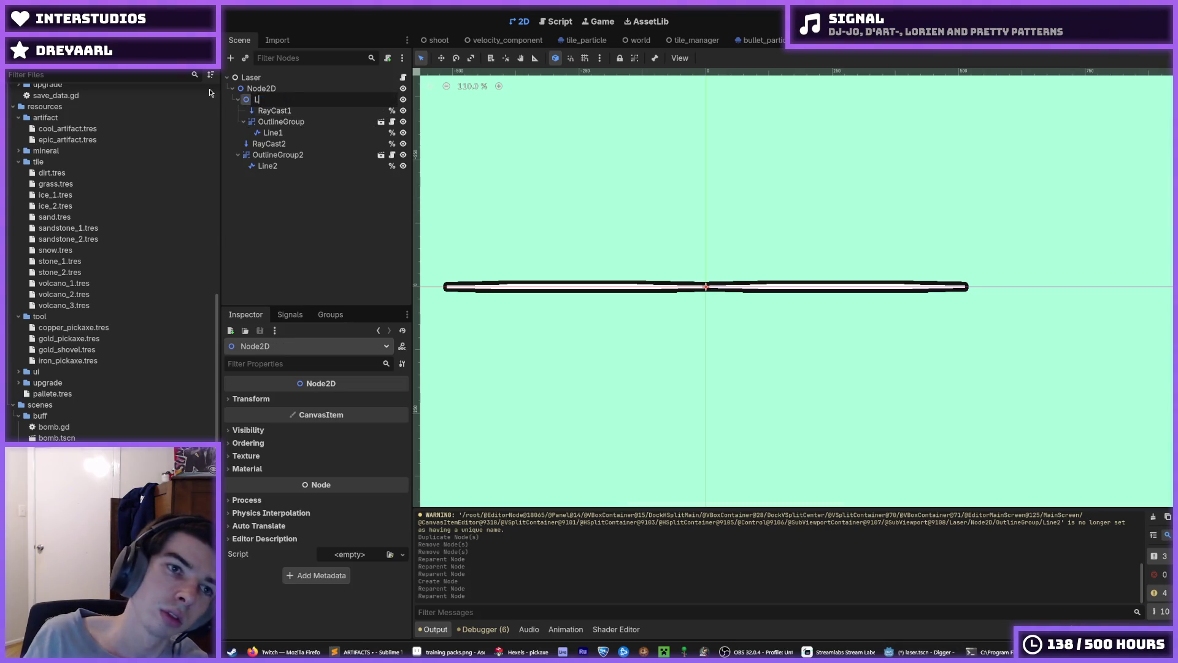
text(aswer)
key(BackSpace)
text(er)
key(Return)
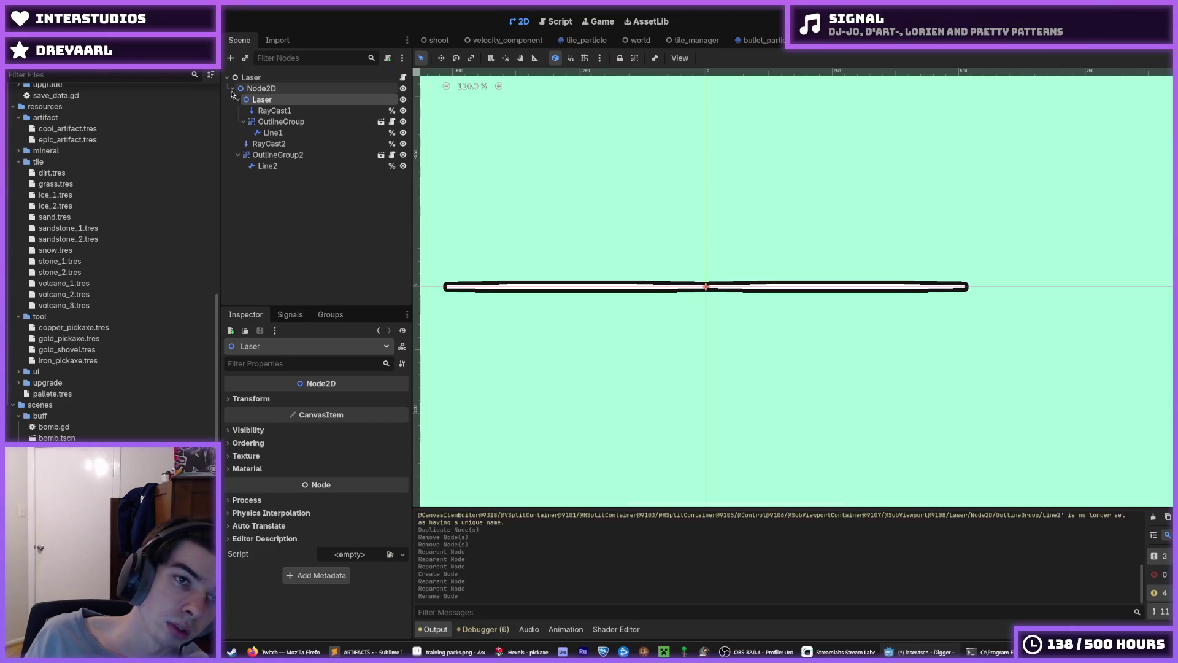
right_click(260, 101)
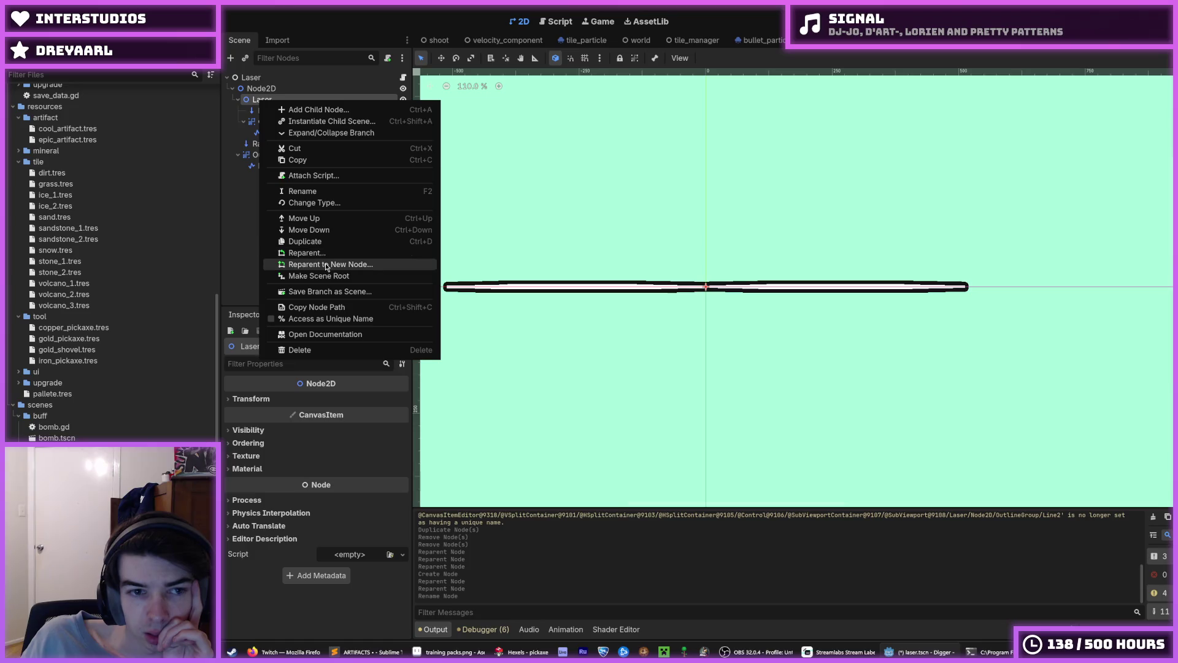
click(332, 292)
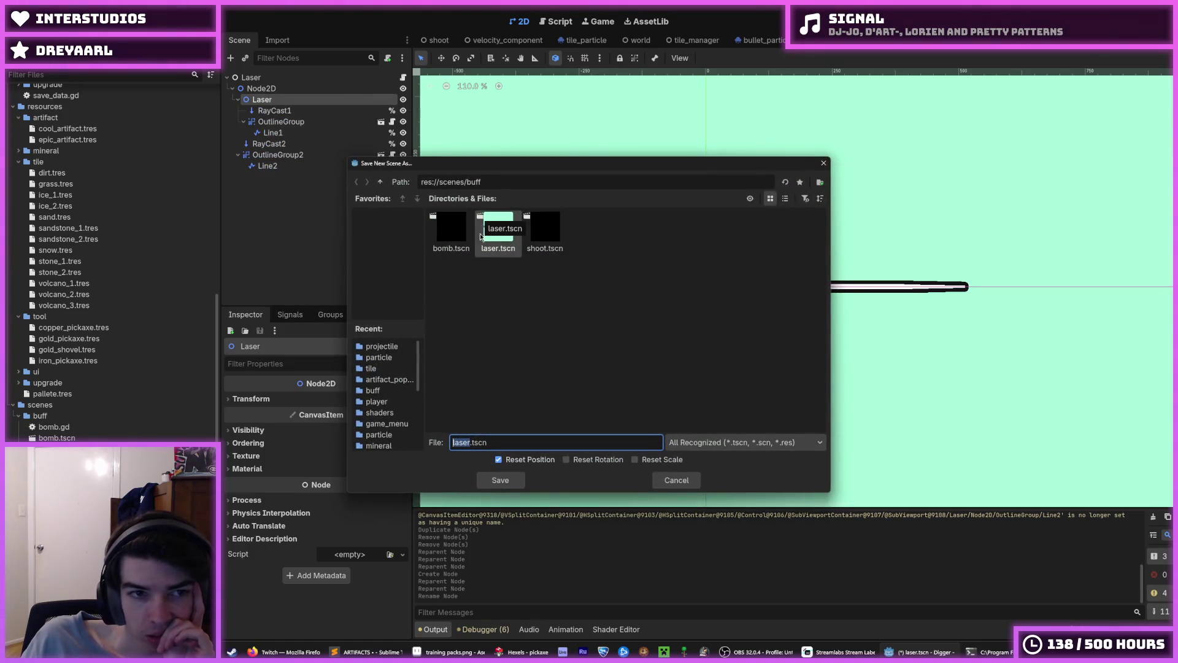
- Save the Laser branch as laser.tscn in res://scenes/entity/projectile and open that scene
click(380, 182)
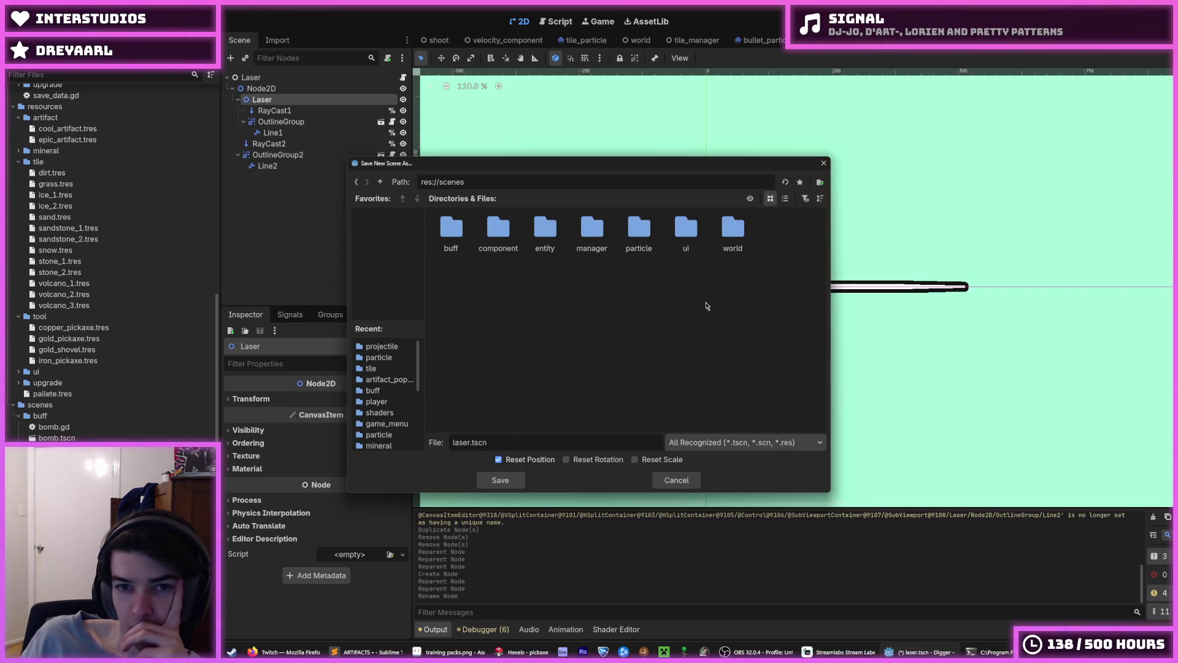
click(645, 238)
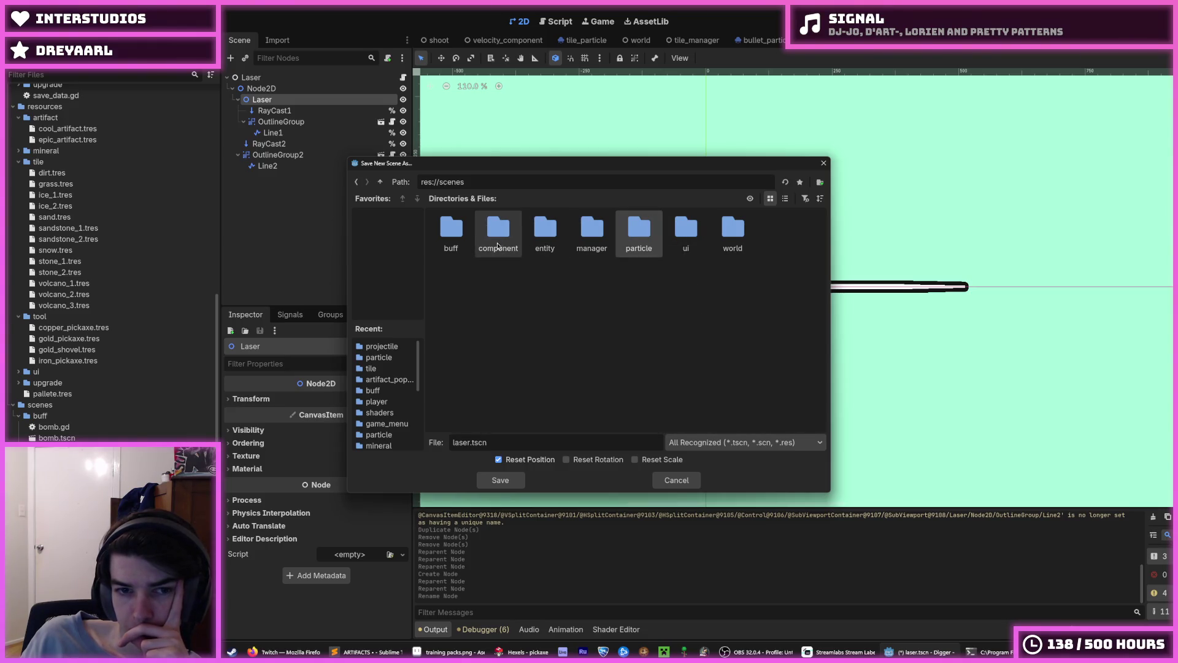
double_click(552, 236)
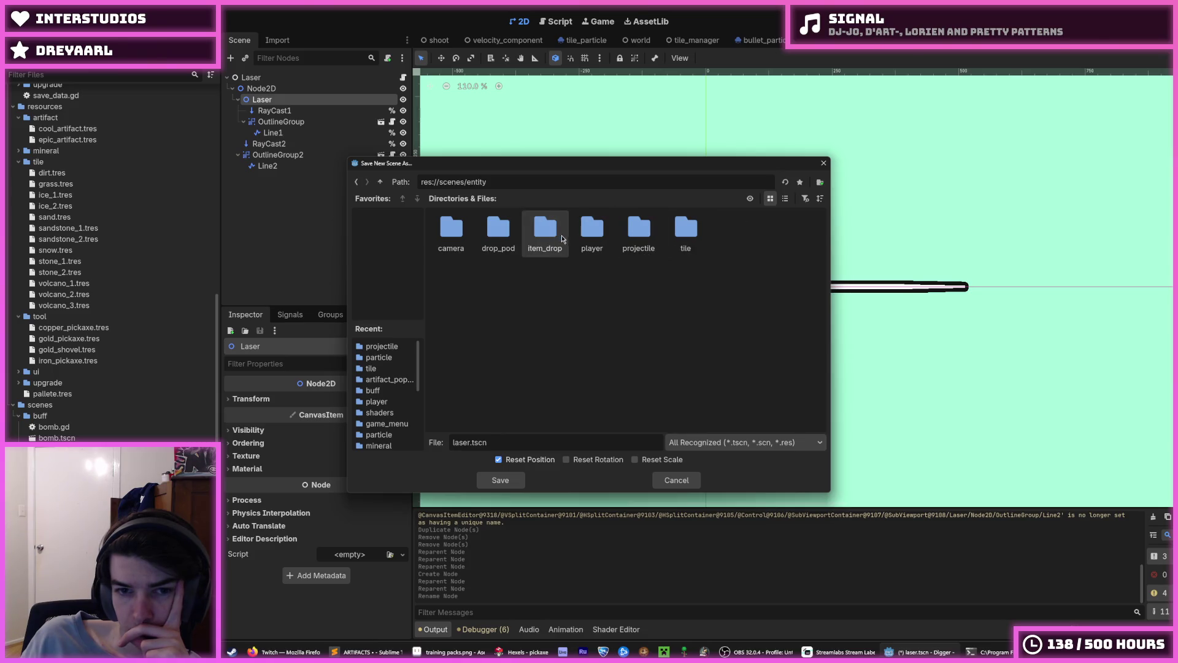
double_click(631, 237)
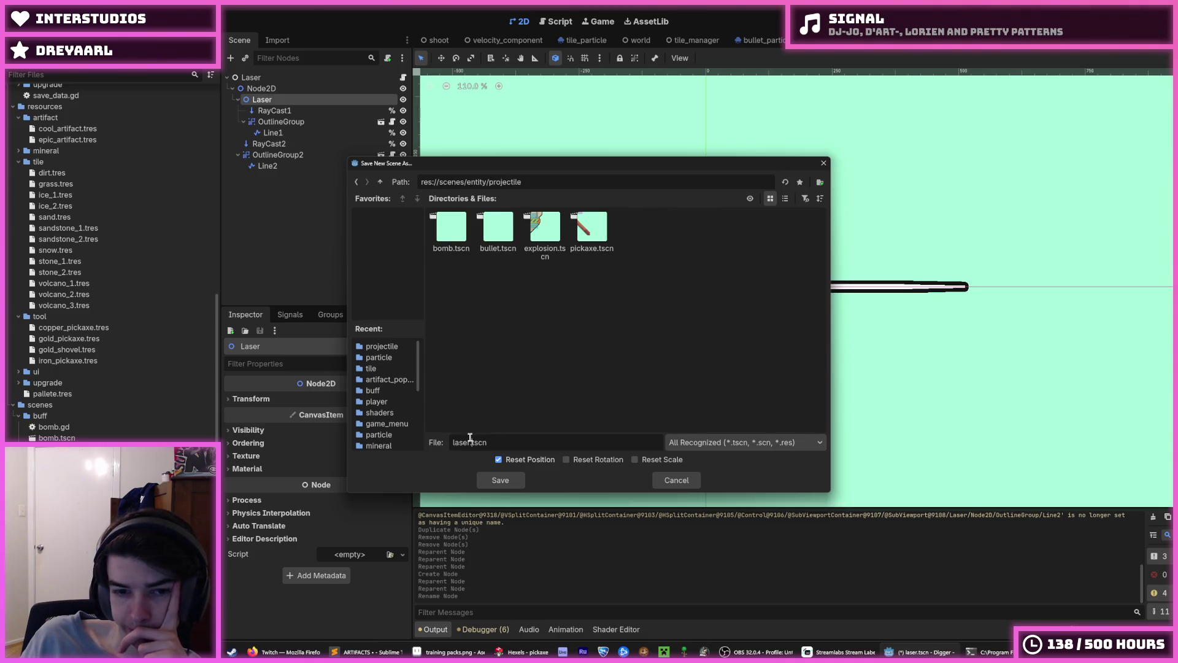
click(504, 481)
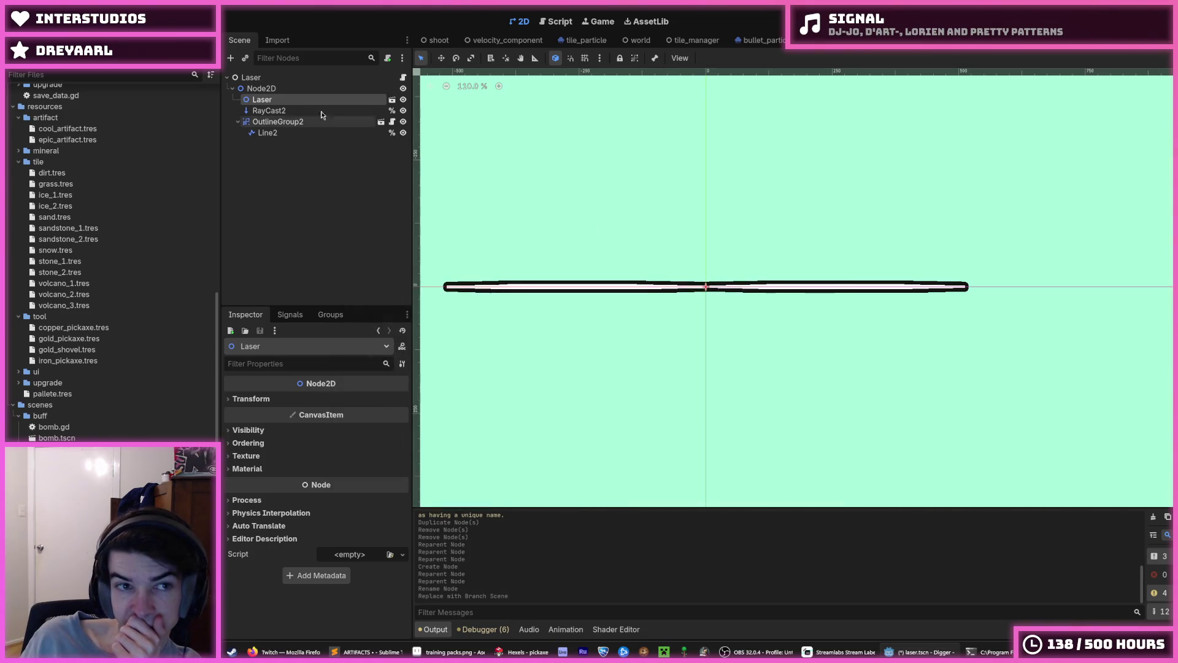
click(392, 99)
click(283, 88)
- Rename RayCast1 to RayCast2D and Line1 to Line2D in laser.tscn
double_click(288, 87)
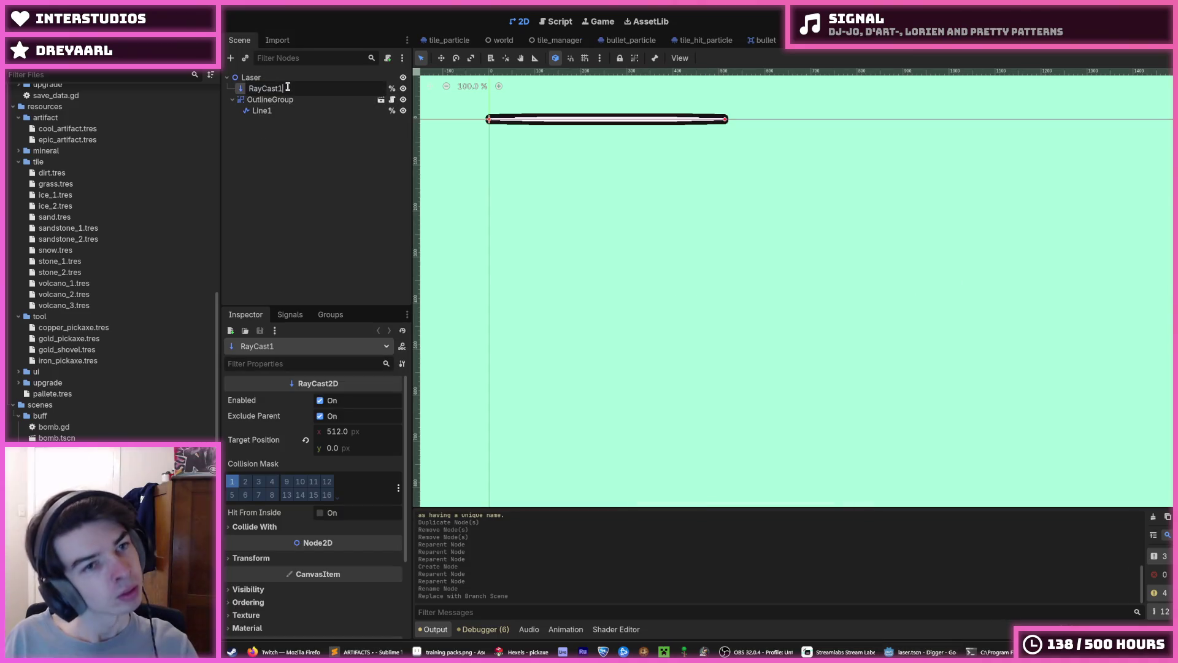
key(BackSpace)
key(Return)
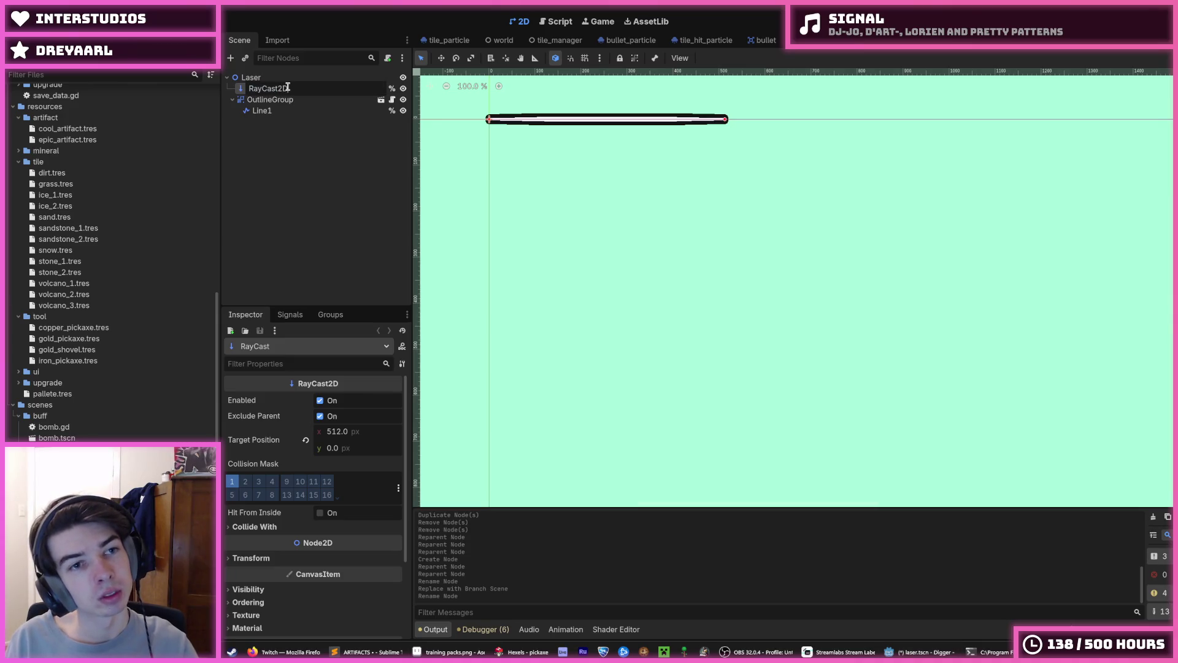
key(Return)
key(Down)
key(Down)
key(F2)
key(Return)
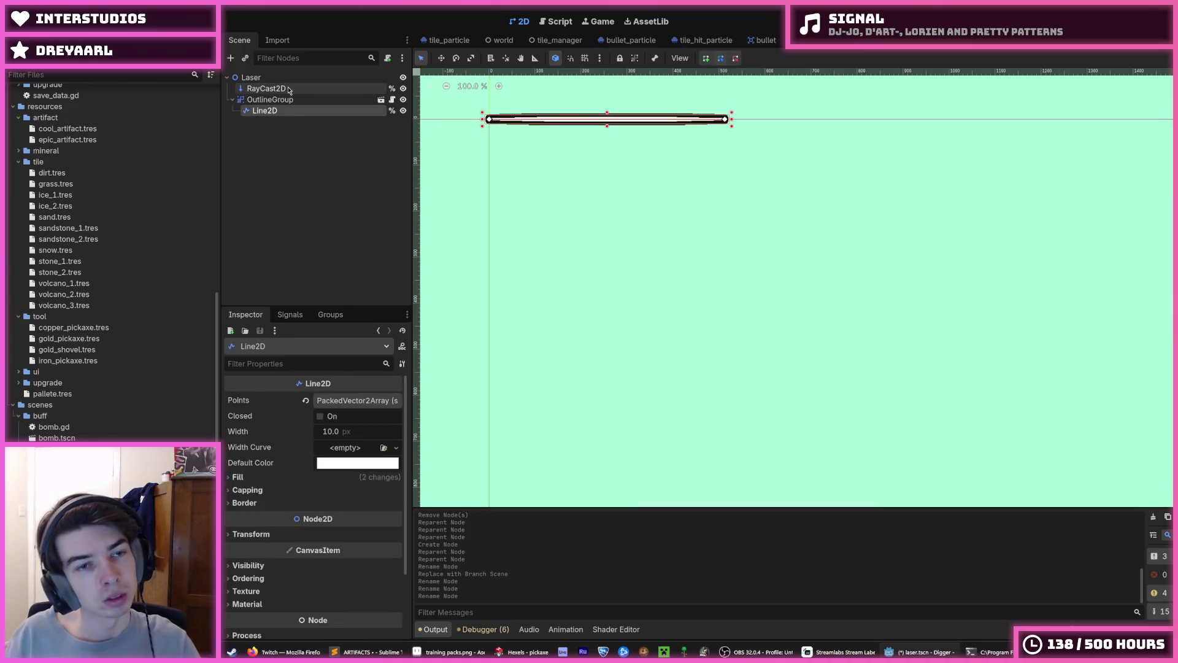
click(287, 89)
- Attach a new laser.gd script extending Node2D to the Laser root
click(265, 78)
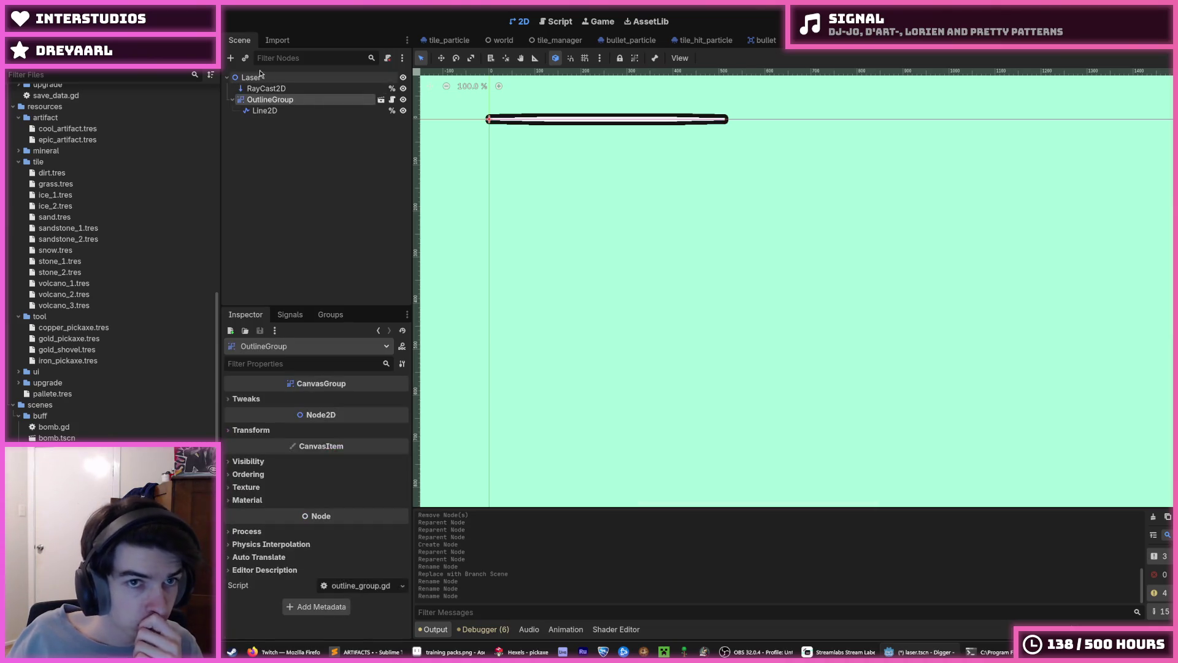
right_click(265, 77)
click(295, 148)
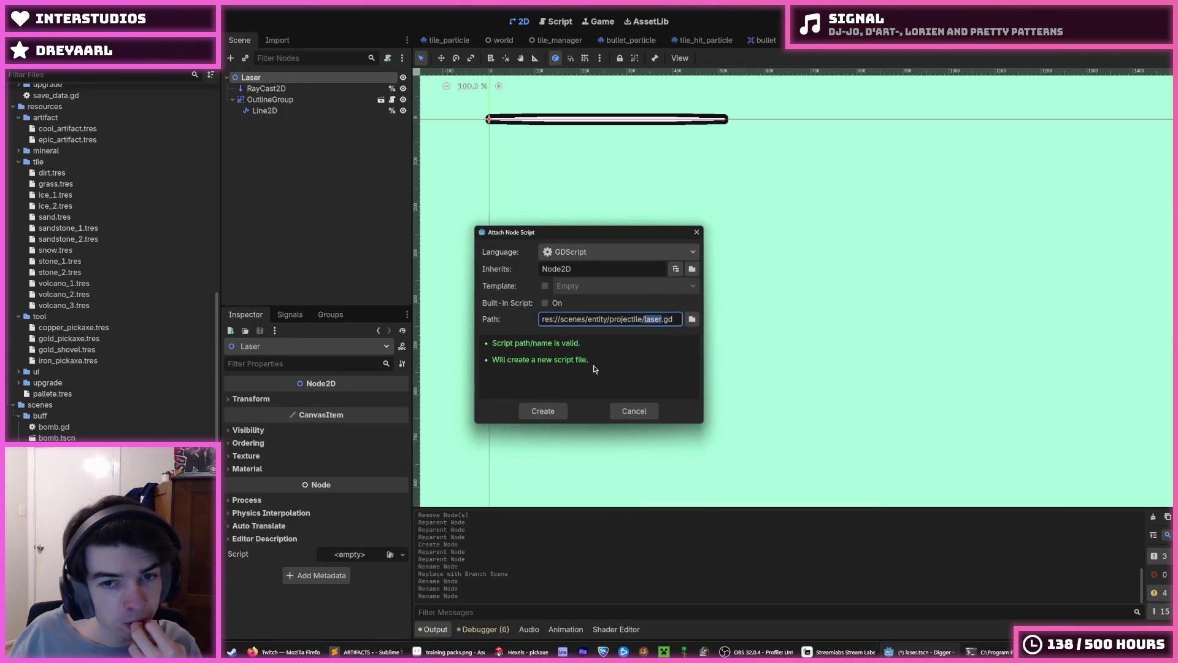
click(543, 411)
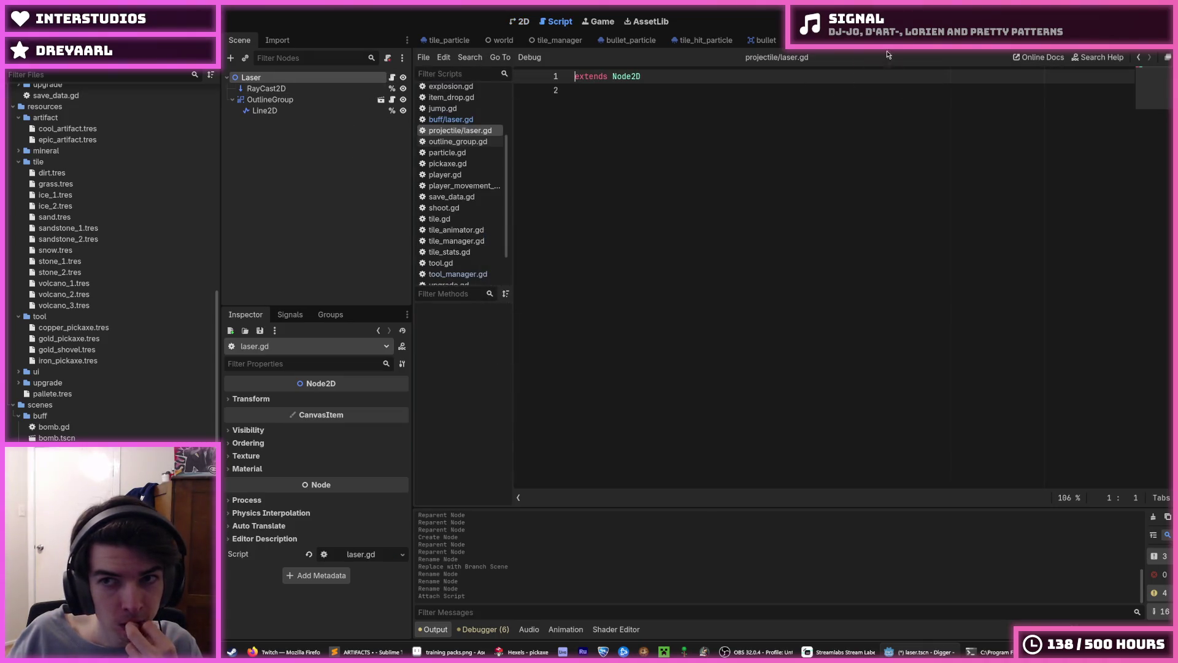
key(ctrl+Tab)
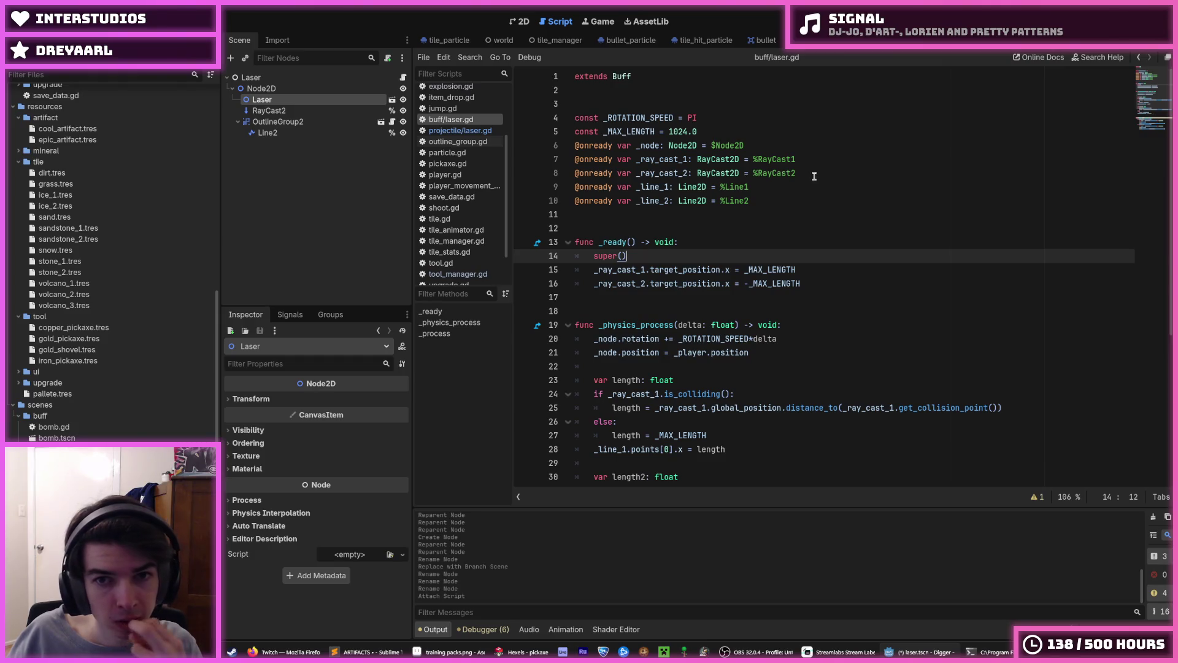
drag(802, 194, 575, 147)
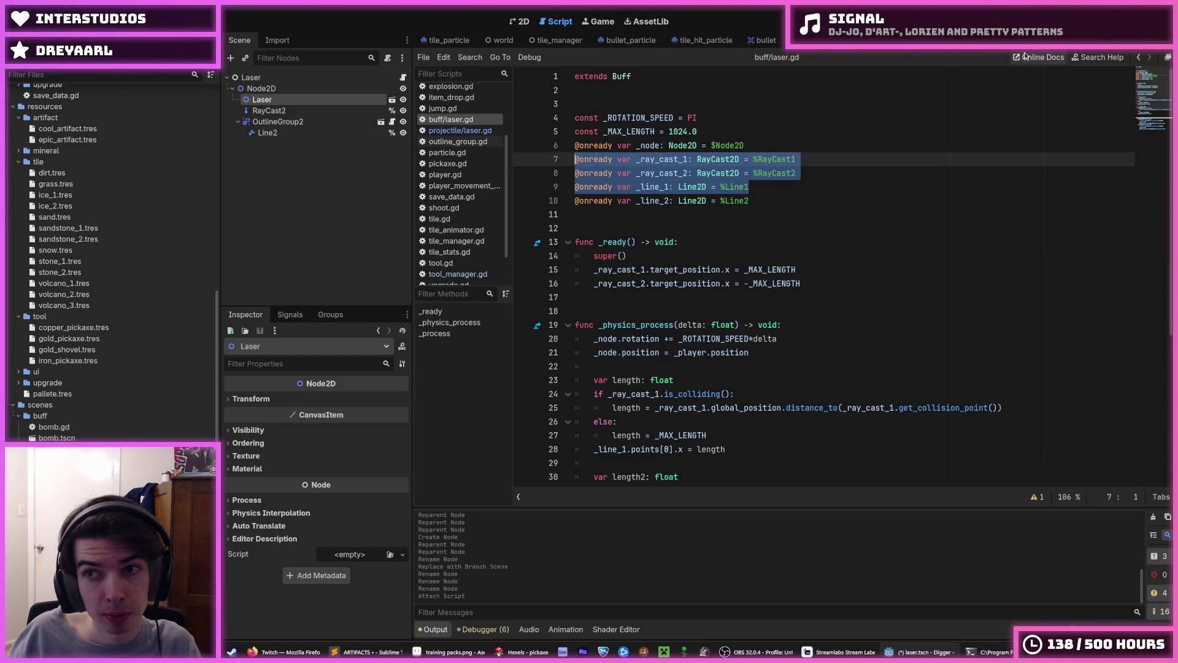
key(ctrl+Tab)
click(693, 146)
key(Return)
text(@onready var _ray_cast_1: RayCast2D = %RayCast1 @onready var _ray_cast_2: RayCast2D = %RayCast2 @onready var _line_1: Line2D = %Line1)
- Trim the onready declarations to _ray_cast = $RayCast and _line = %Line, deleting _ray_cast_2
click(672, 93)
key(Return)
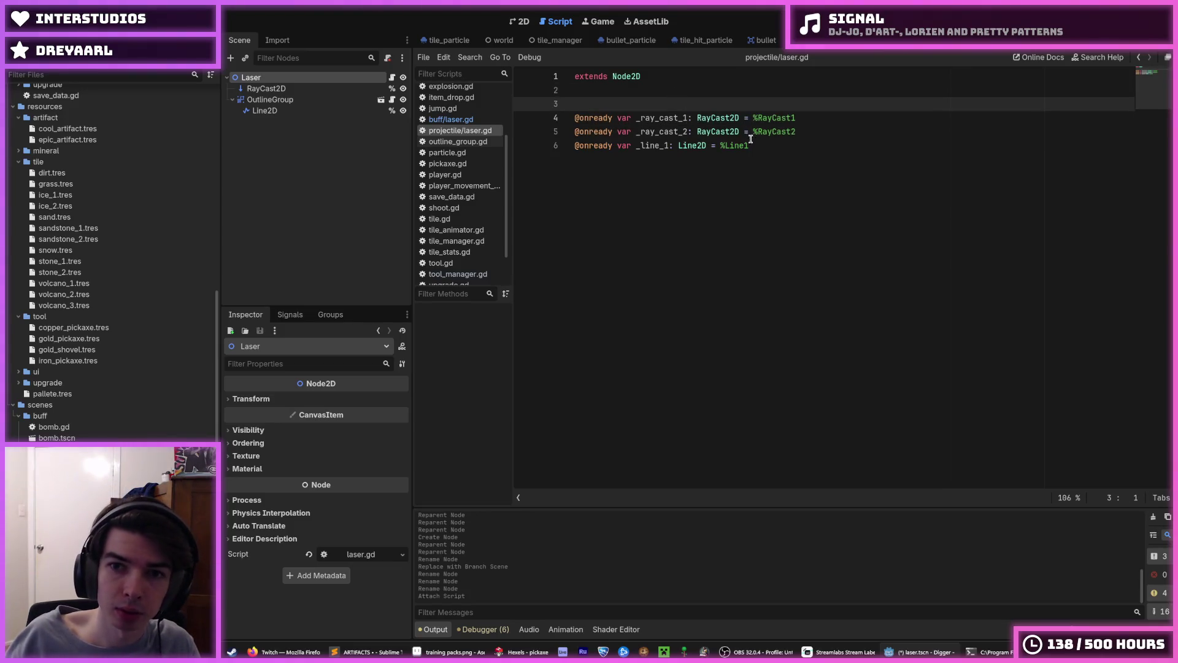
drag(809, 130, 808, 118)
key(BackSpace)
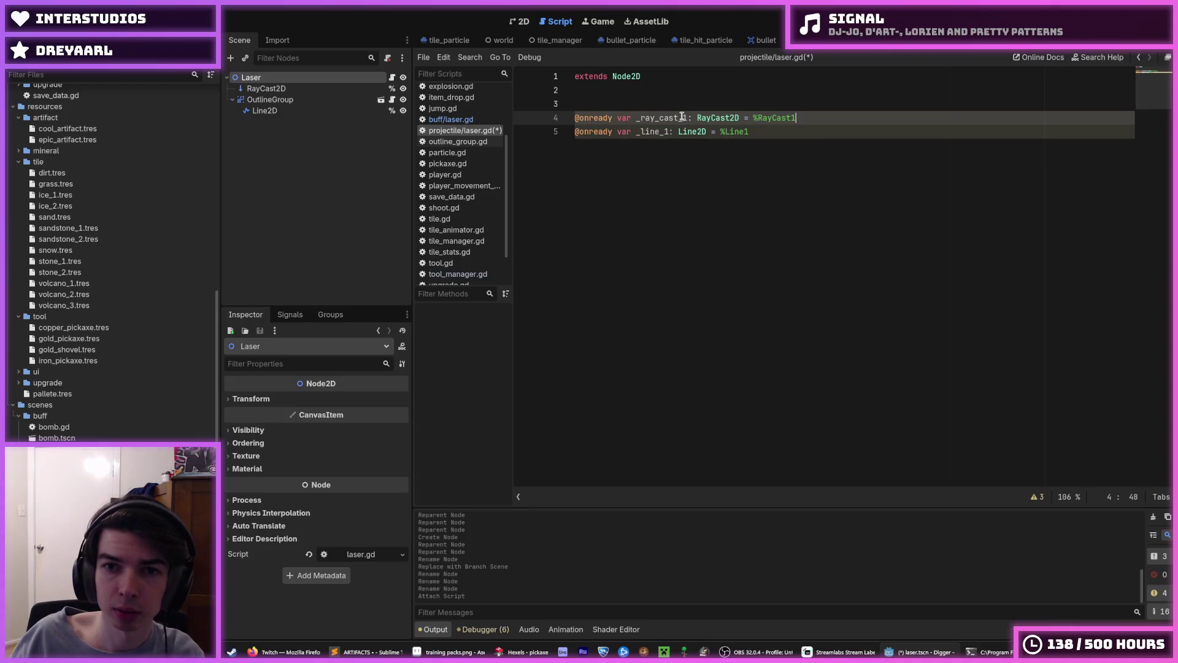
key(BackSpace)
key(BackSpace)
click(673, 131)
key(BackSpace)
key(BackSpace)
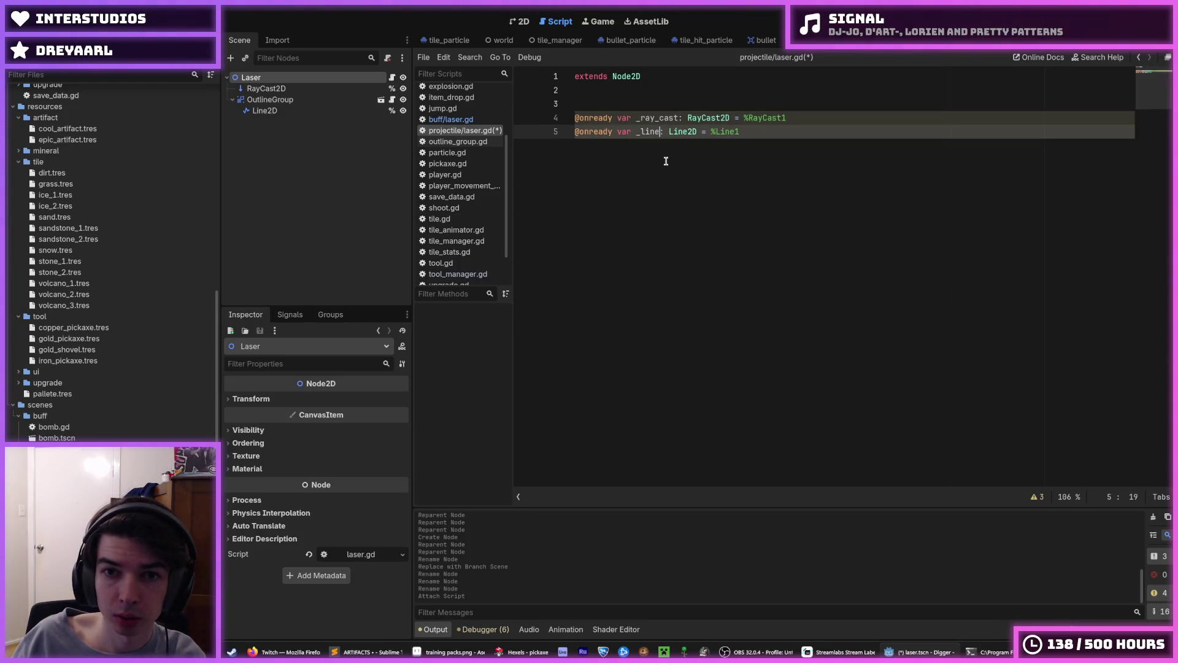
key(BackSpace)
click(787, 118)
key(BackSpace)
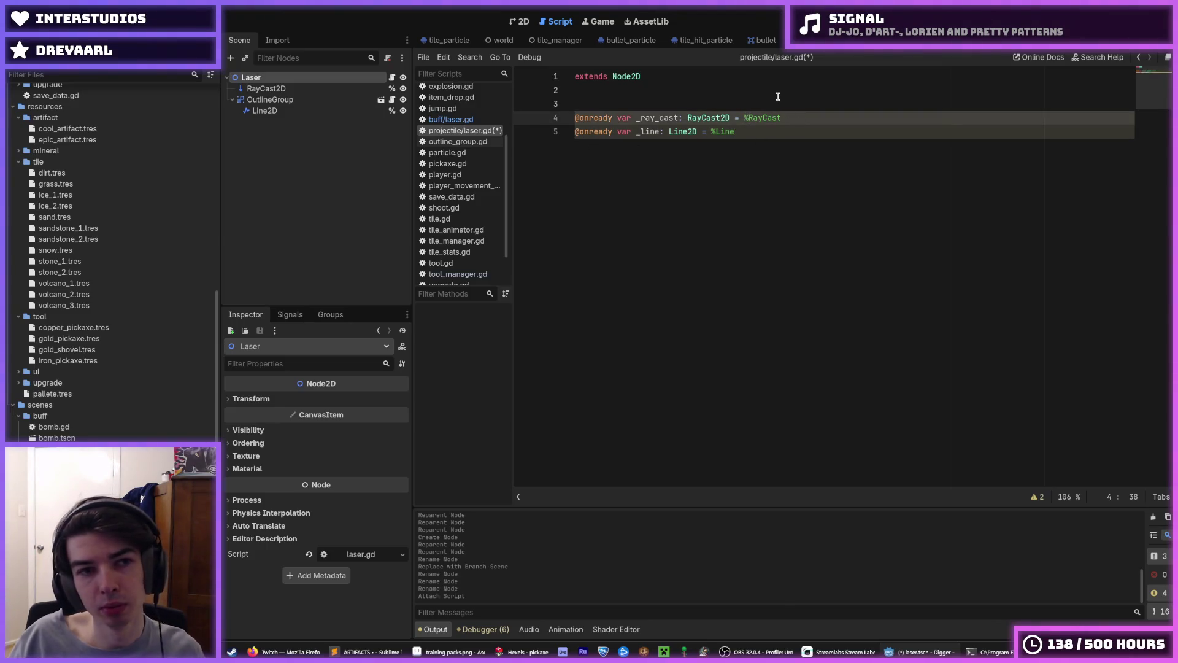
- Turn off RayCast2D's unique name and save the scene and script
right_click(266, 88)
click(341, 306)
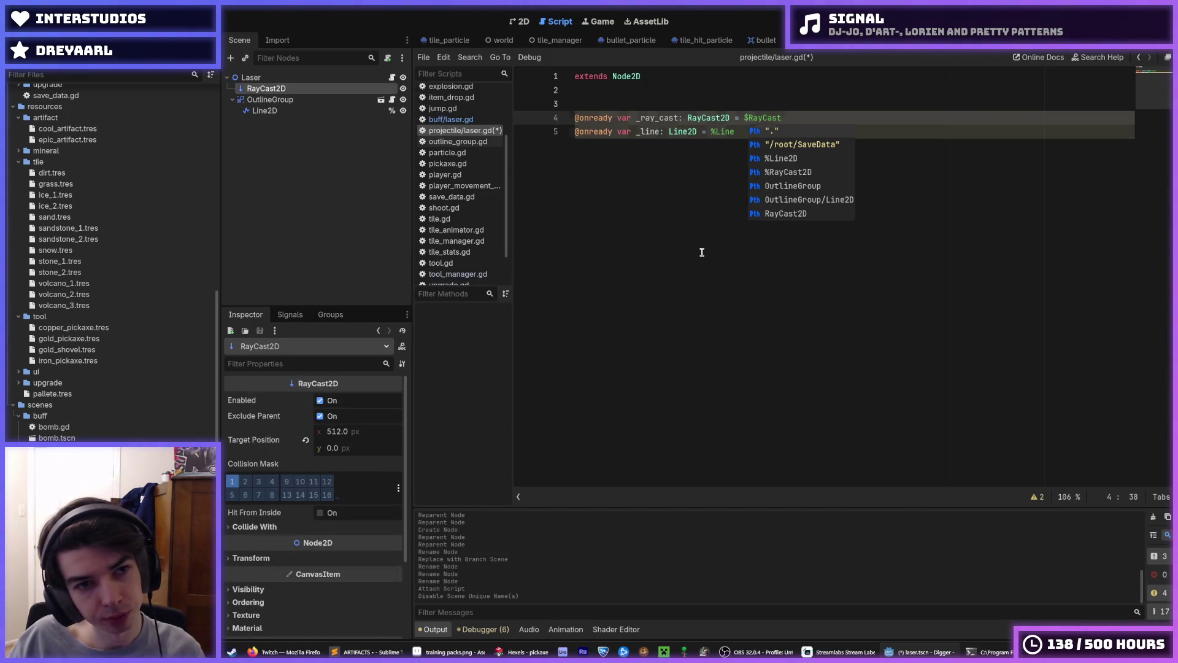
key(Escape)
key(ctrl+s)
key(ctrl+s)
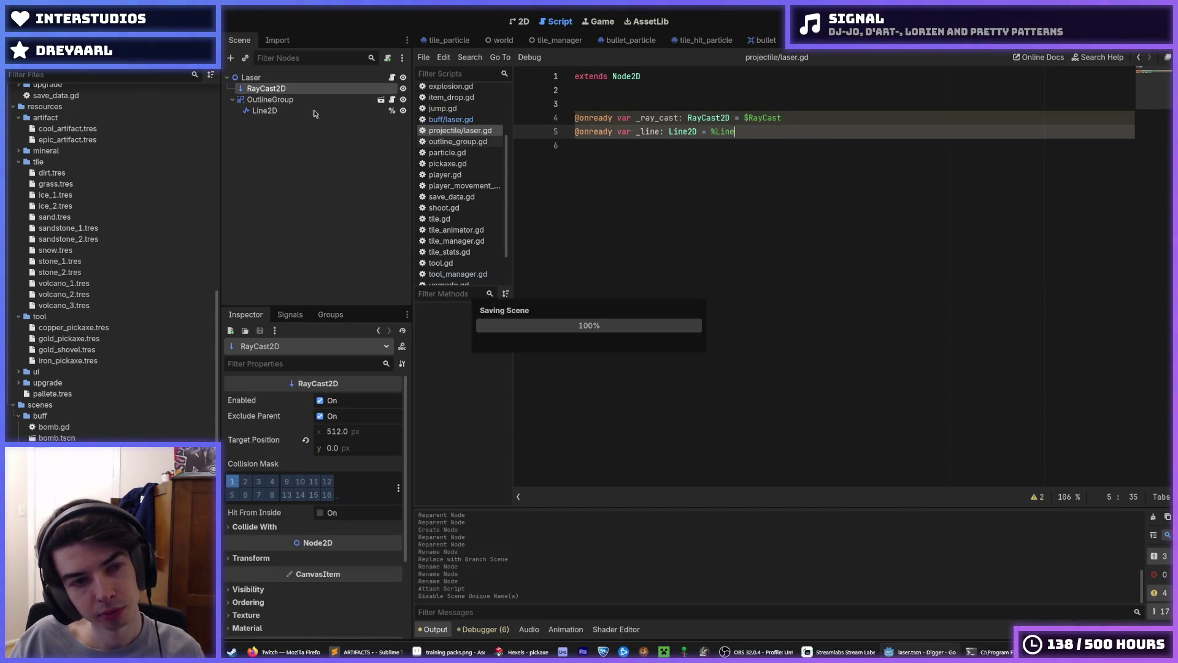
click(771, 165)
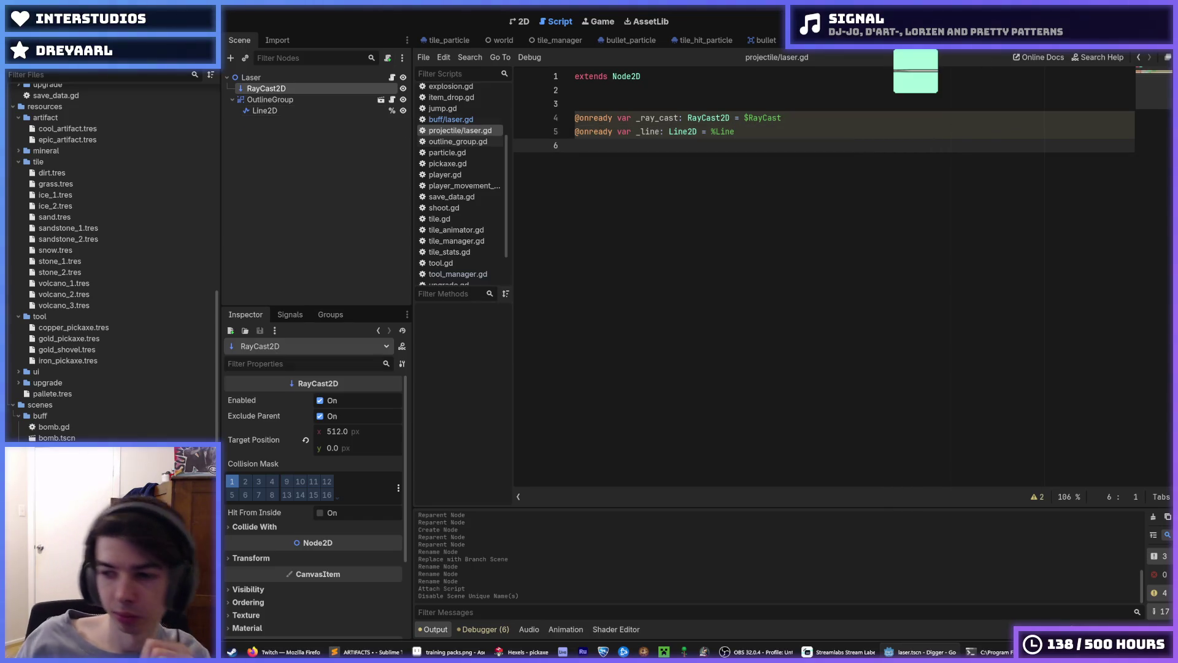
key(ctrl+Tab)
click(791, 196)
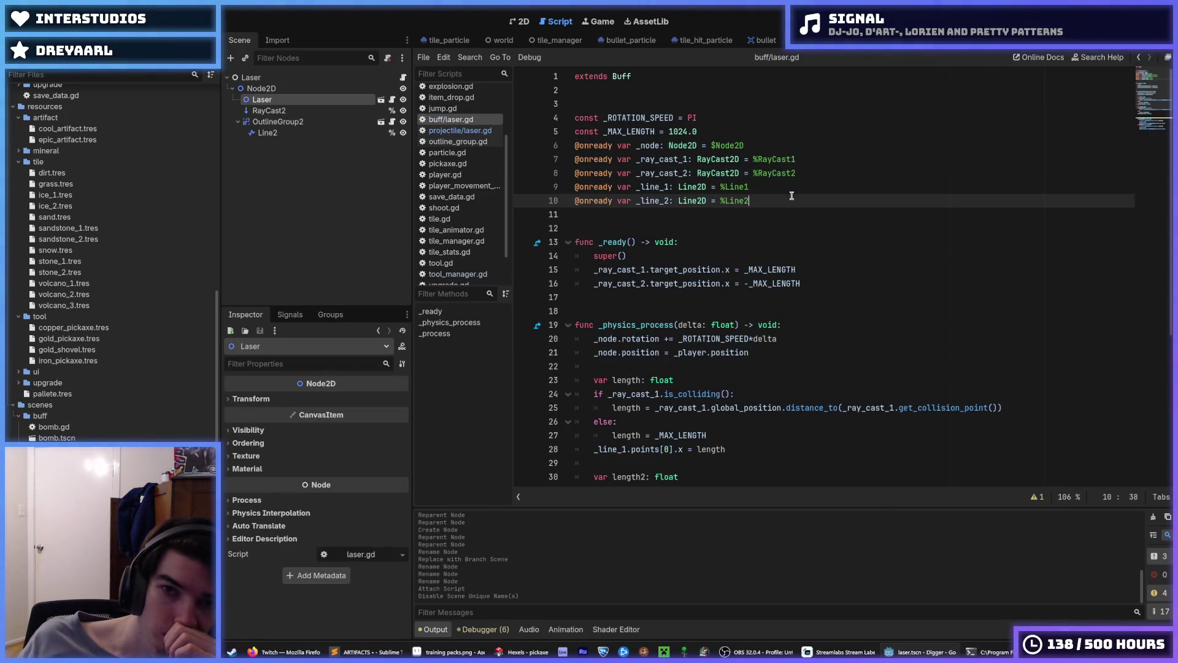
click(302, 110)
click(302, 99)
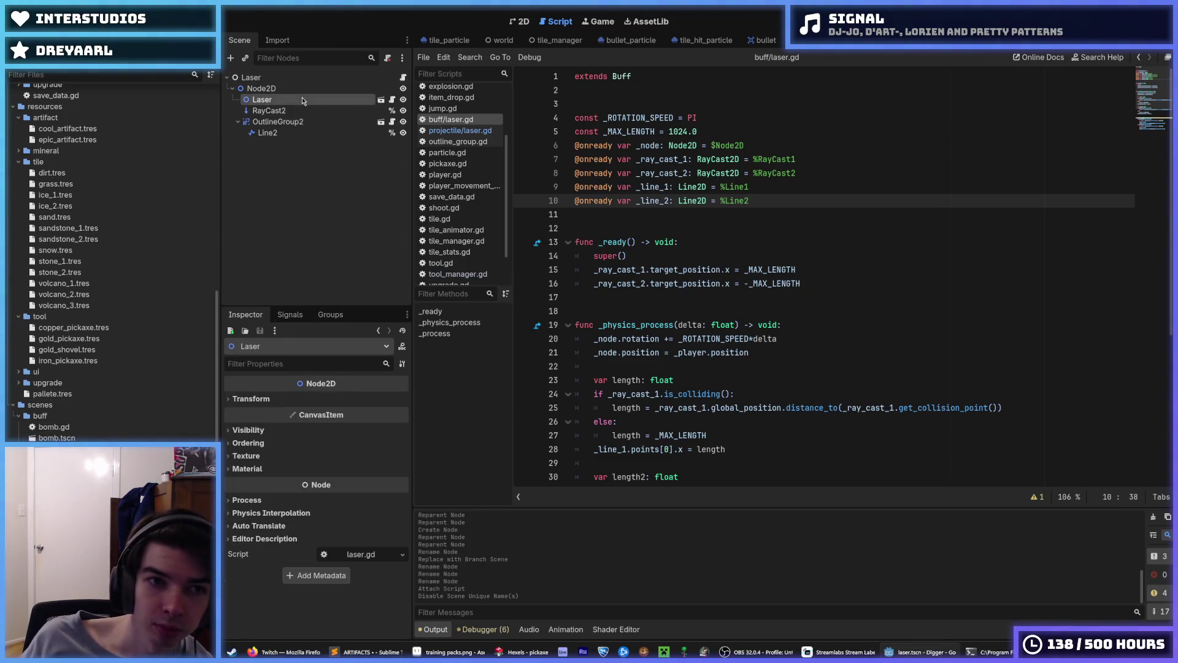
key(ctrl+d)
double_click(270, 100)
text(Laser1)
key(Return)
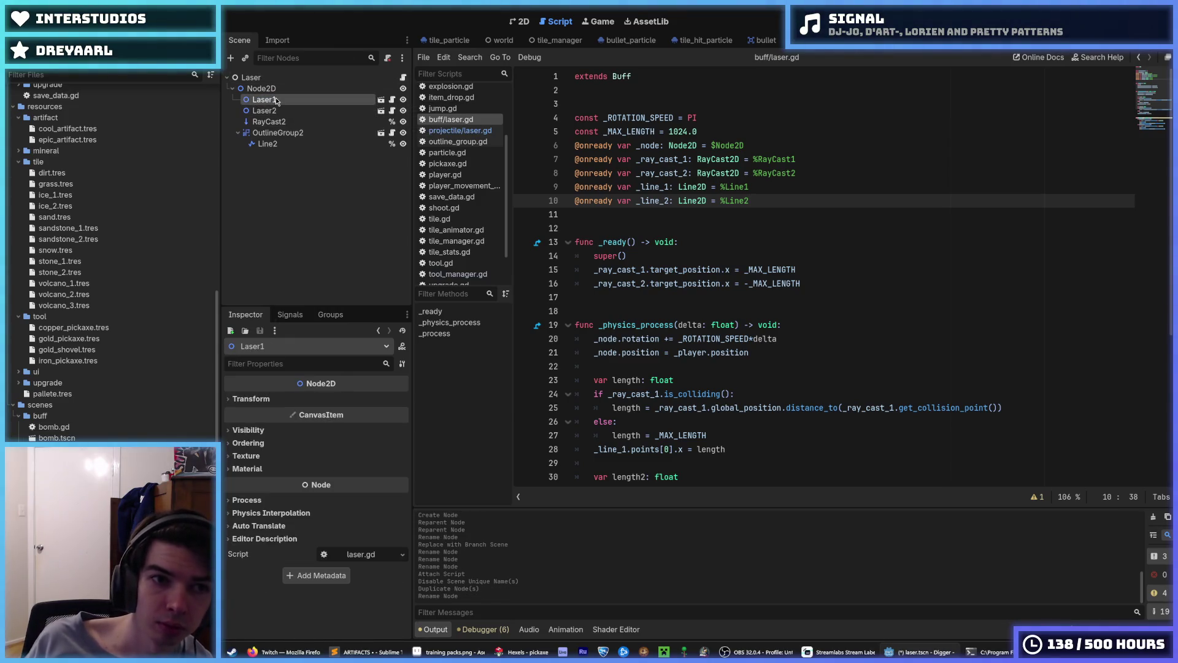
click(265, 111)
click(519, 22)
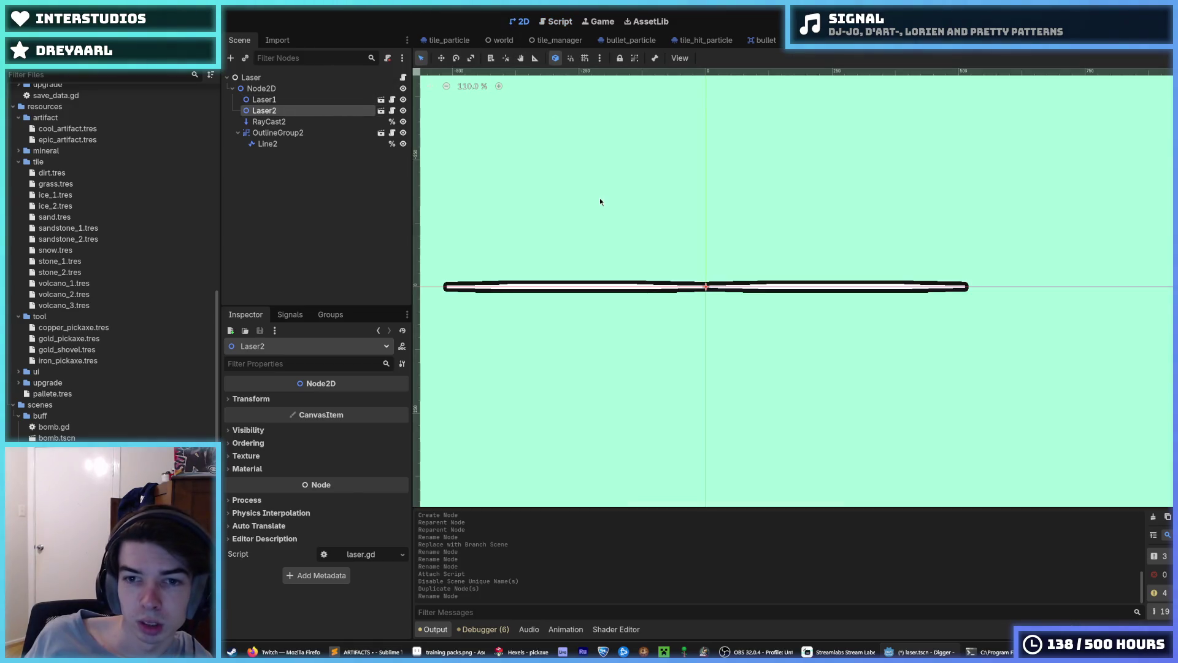
click(295, 121)
click(298, 107)
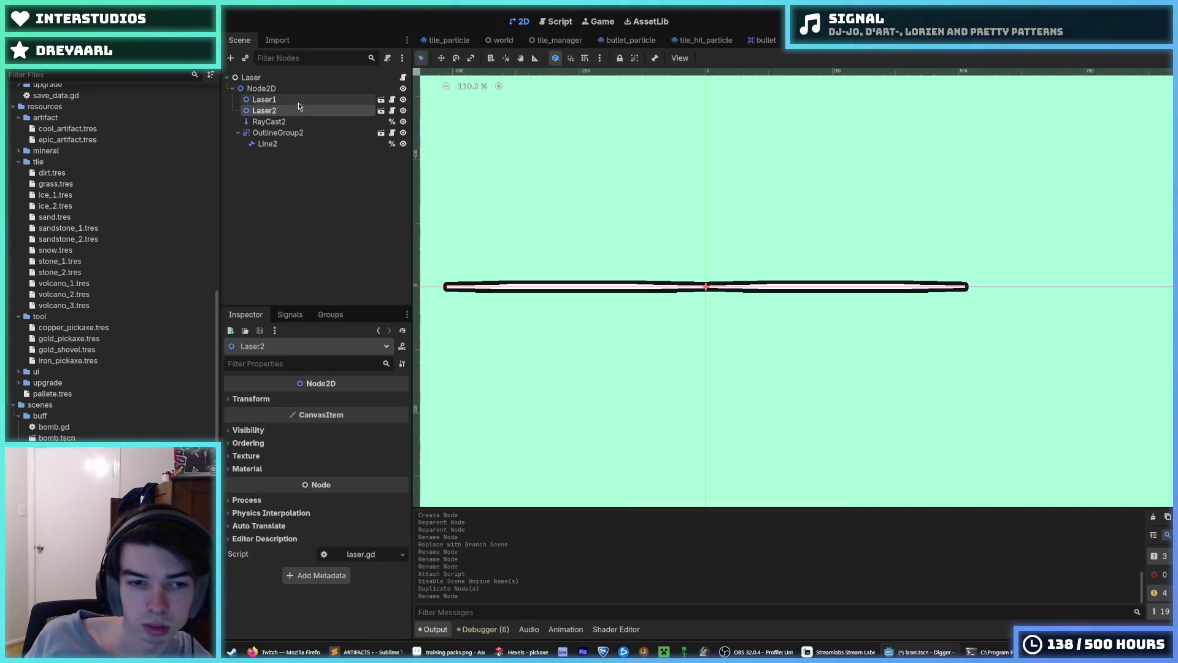
click(294, 122)
shift+click(287, 143)
key(Delete)
key(Return)
click(283, 101)
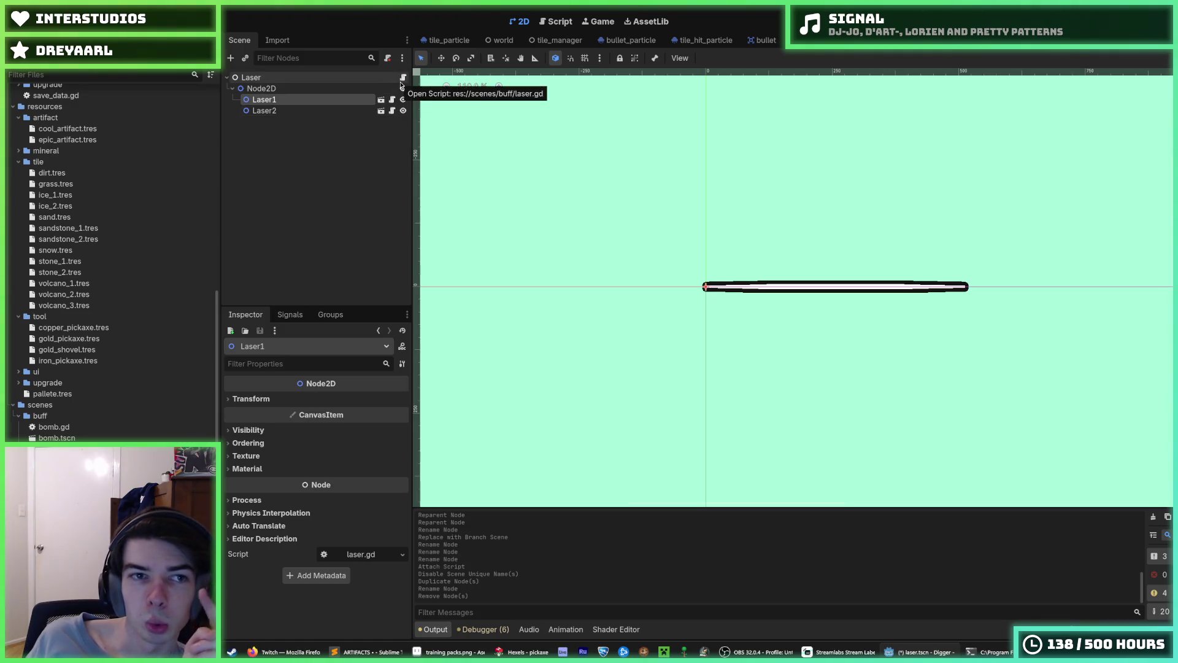
click(313, 110)
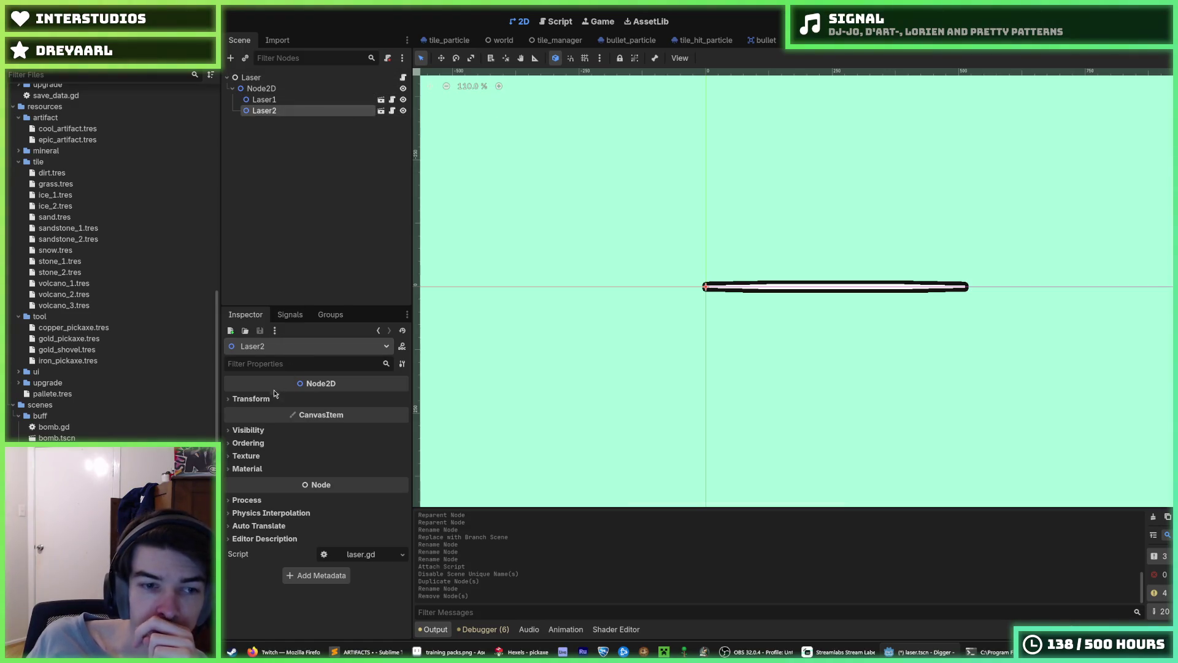
click(250, 400)
click(261, 539)
click(261, 539)
click(255, 400)
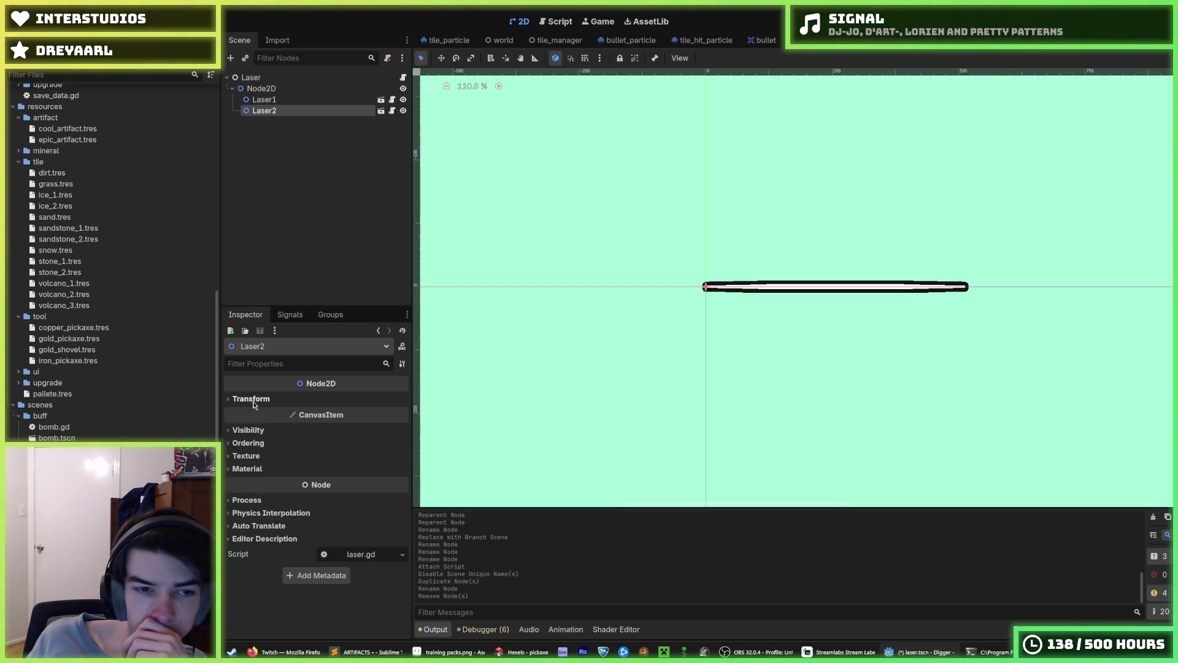
click(264, 444)
click(264, 443)
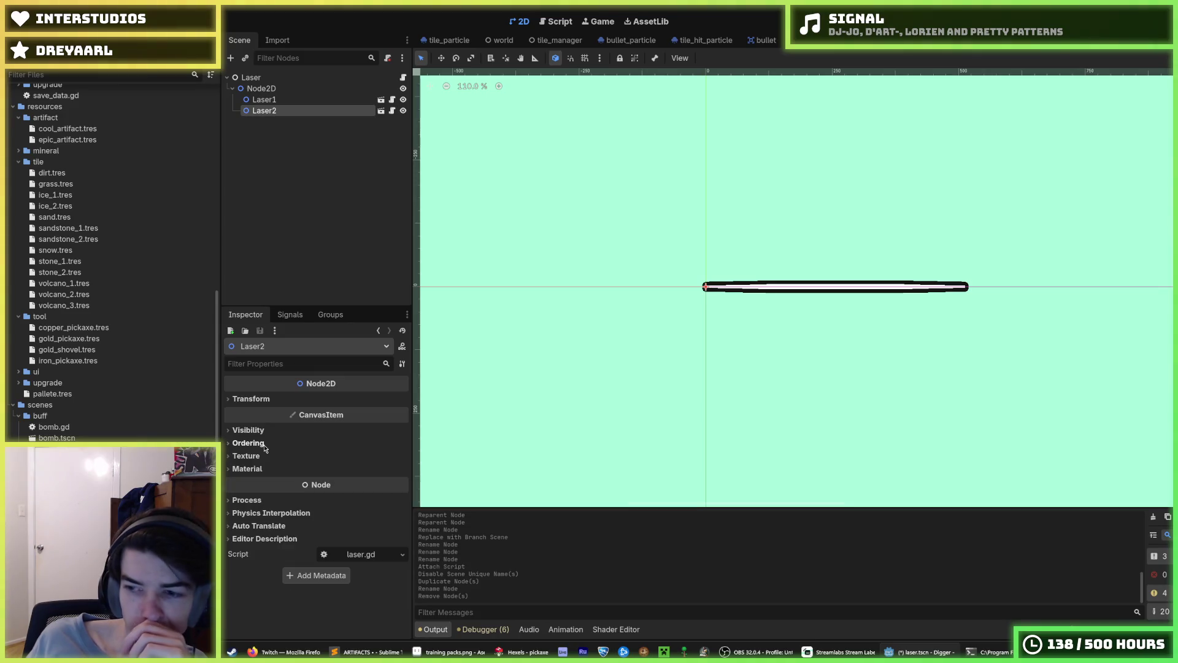
click(403, 77)
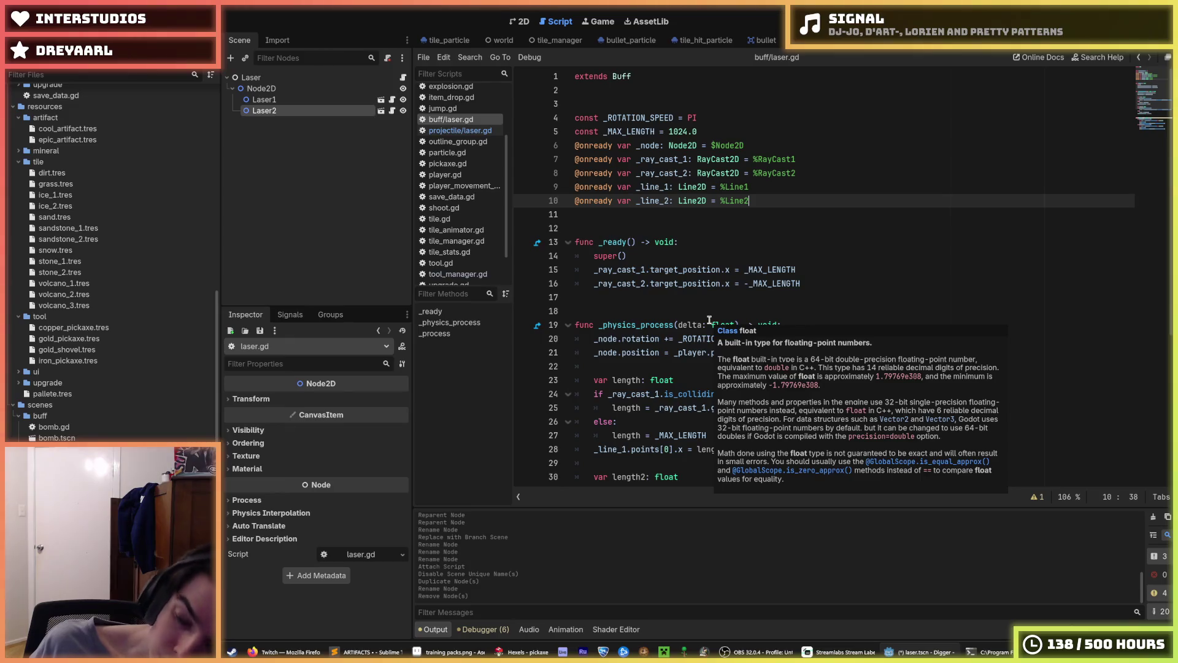
click(264, 99)
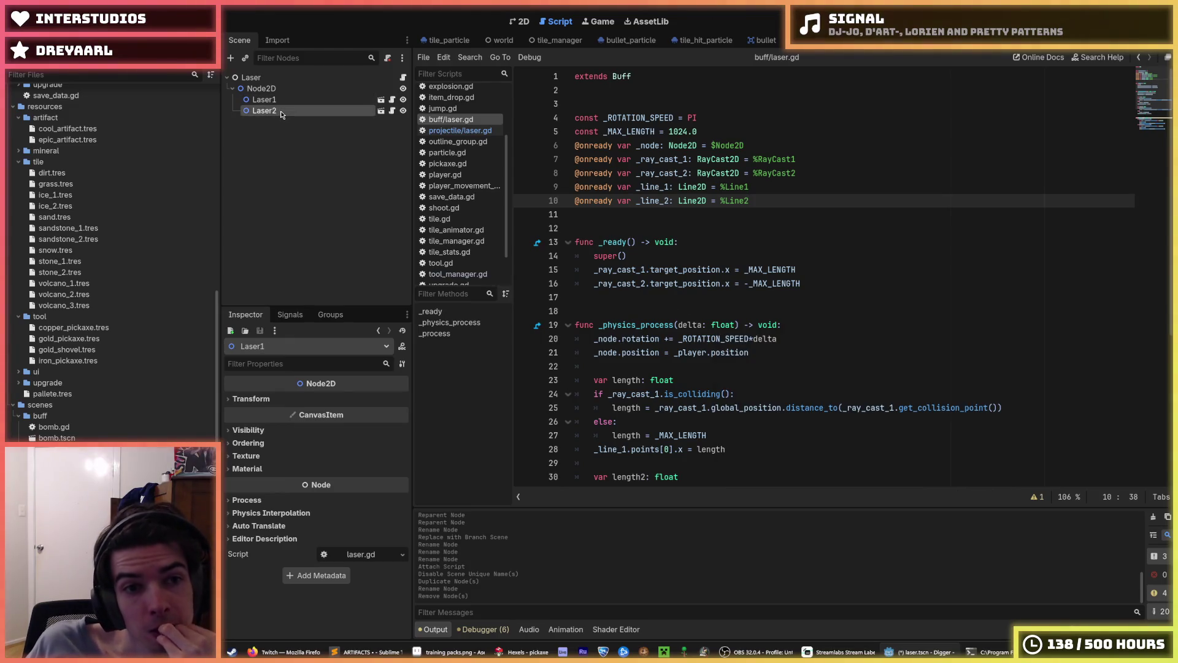
click(281, 110)
click(280, 99)
click(249, 443)
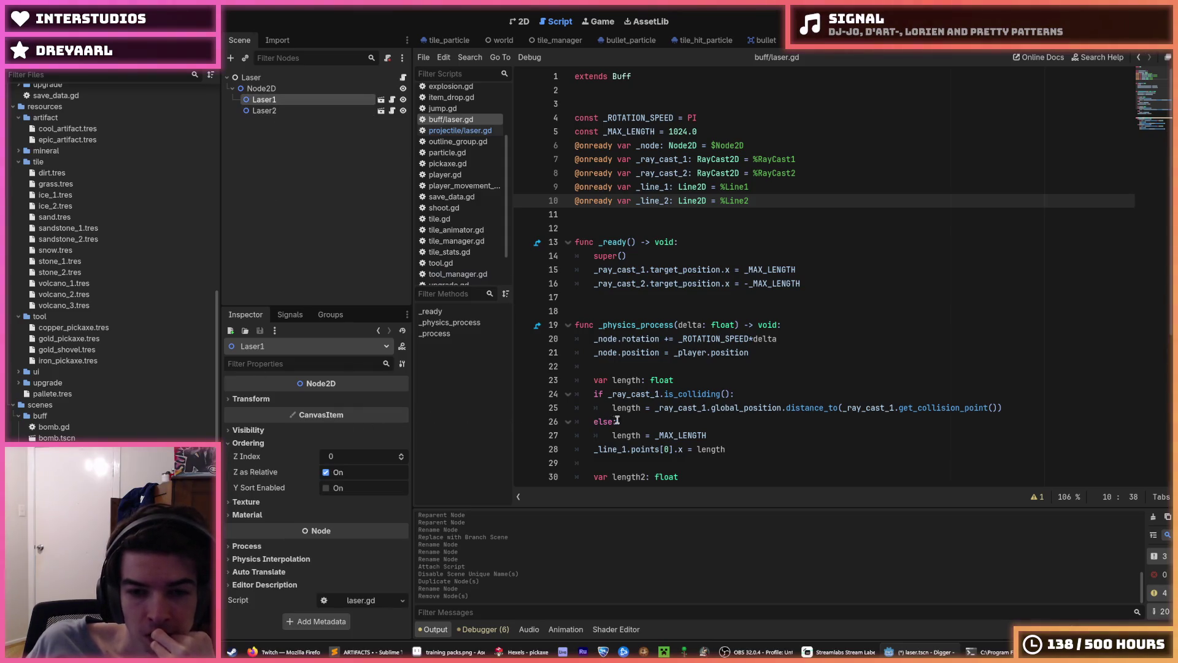
click(665, 421)
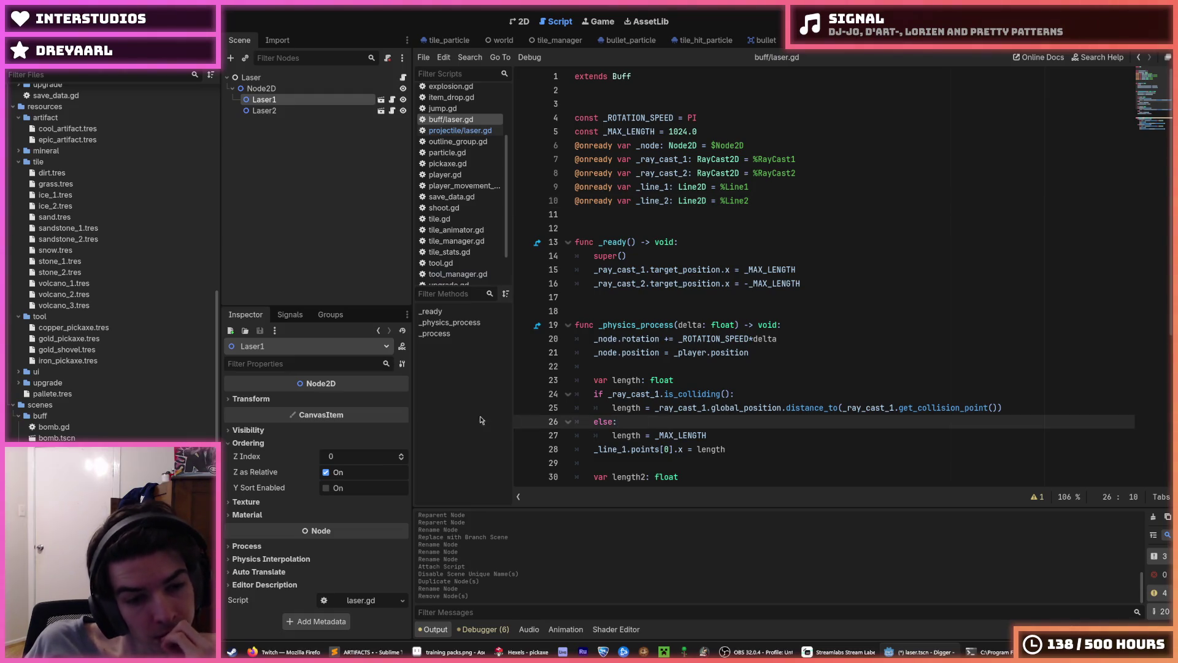
click(260, 431)
click(260, 432)
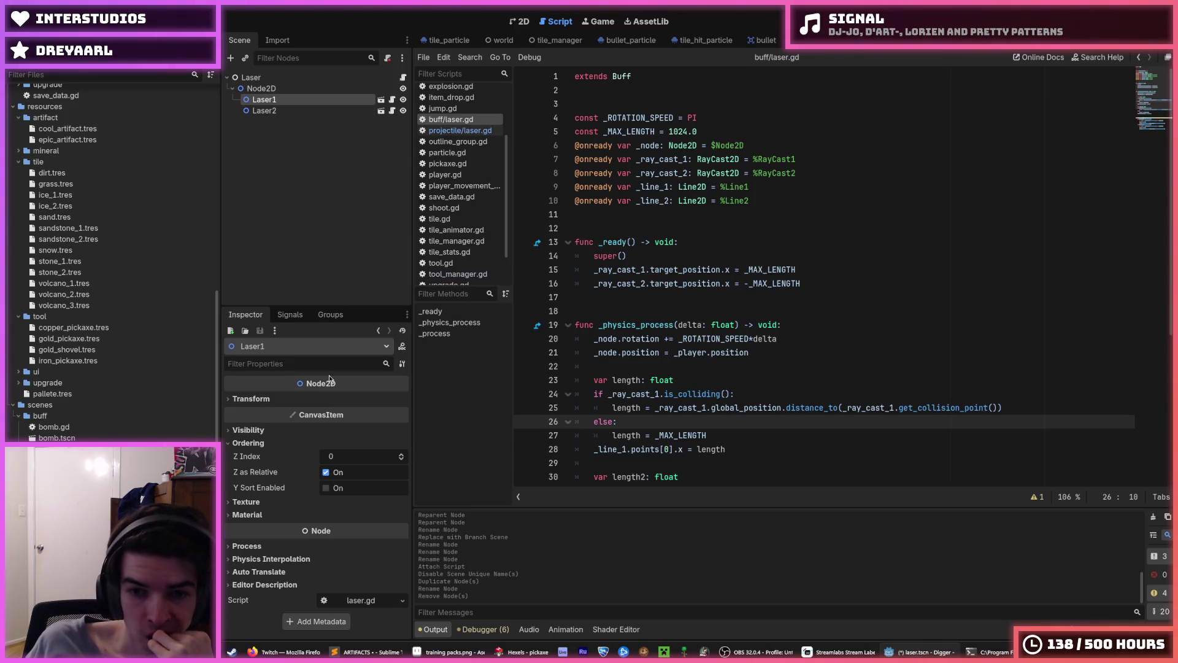
click(777, 340)
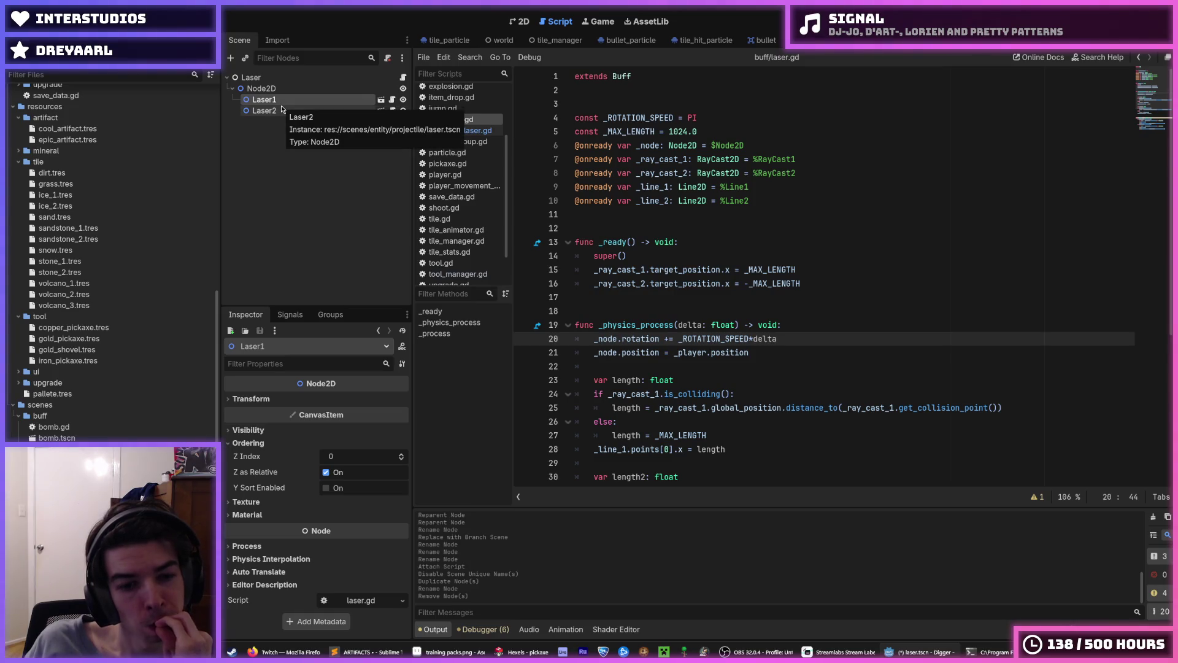
click(258, 444)
click(258, 445)
scroll(644, 391, down, 6)
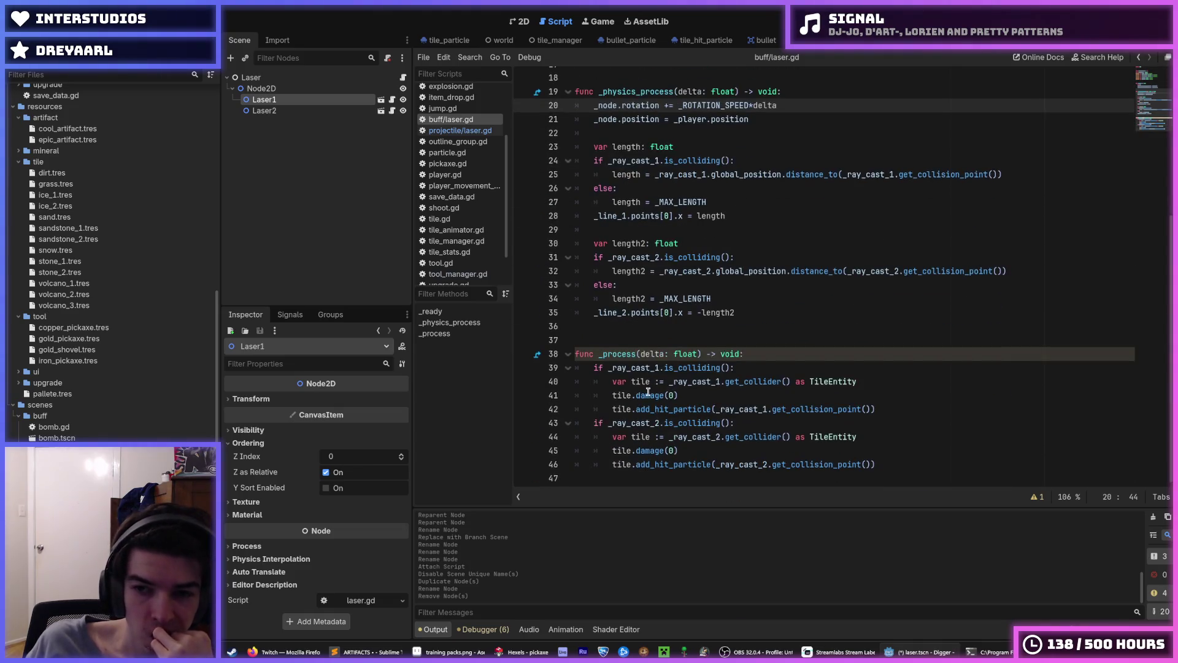
click(287, 110)
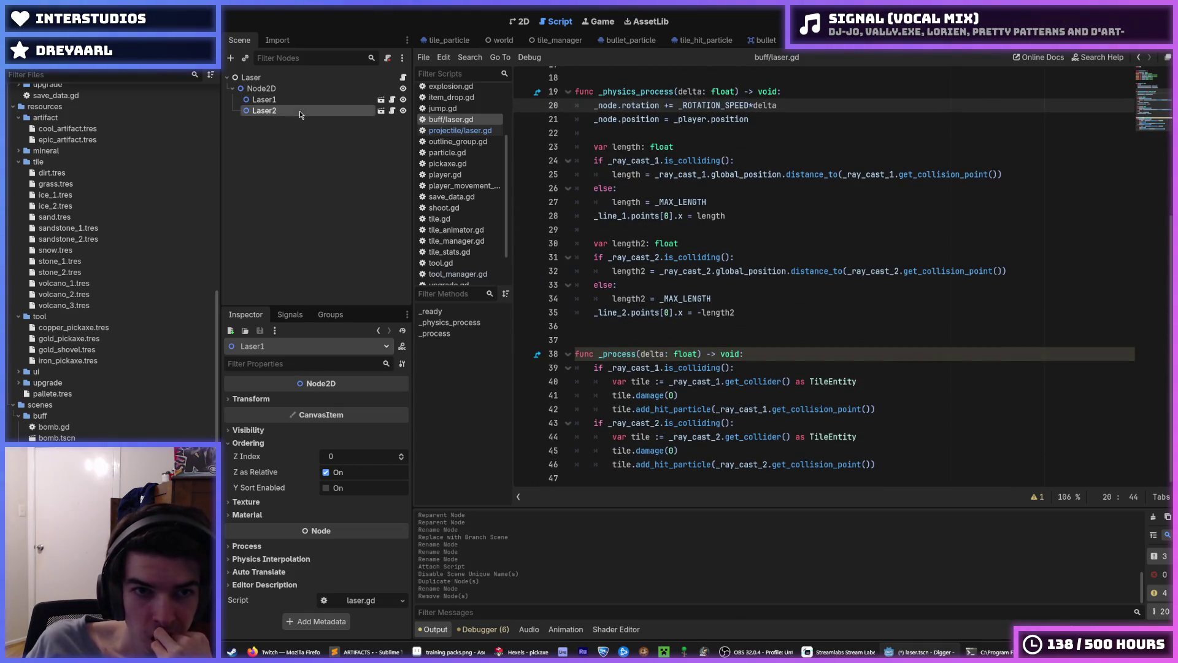
click(503, 23)
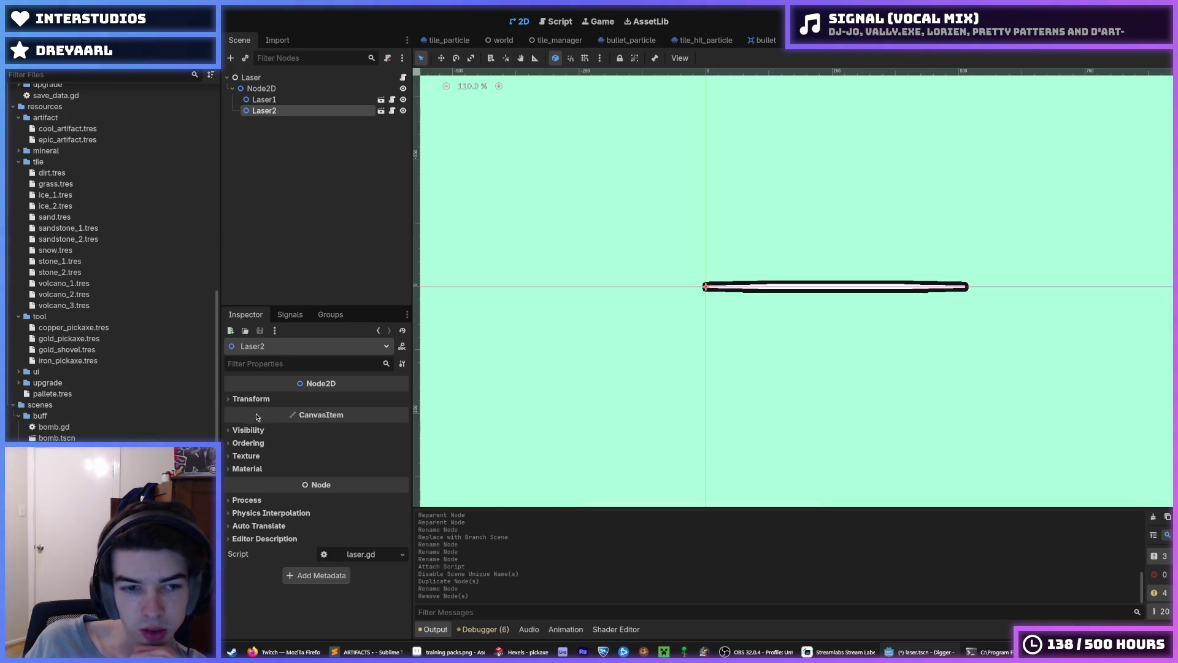
- Set Laser2's Transform rotation to 180 degrees and save the Laser scene
click(258, 443)
click(259, 444)
click(270, 399)
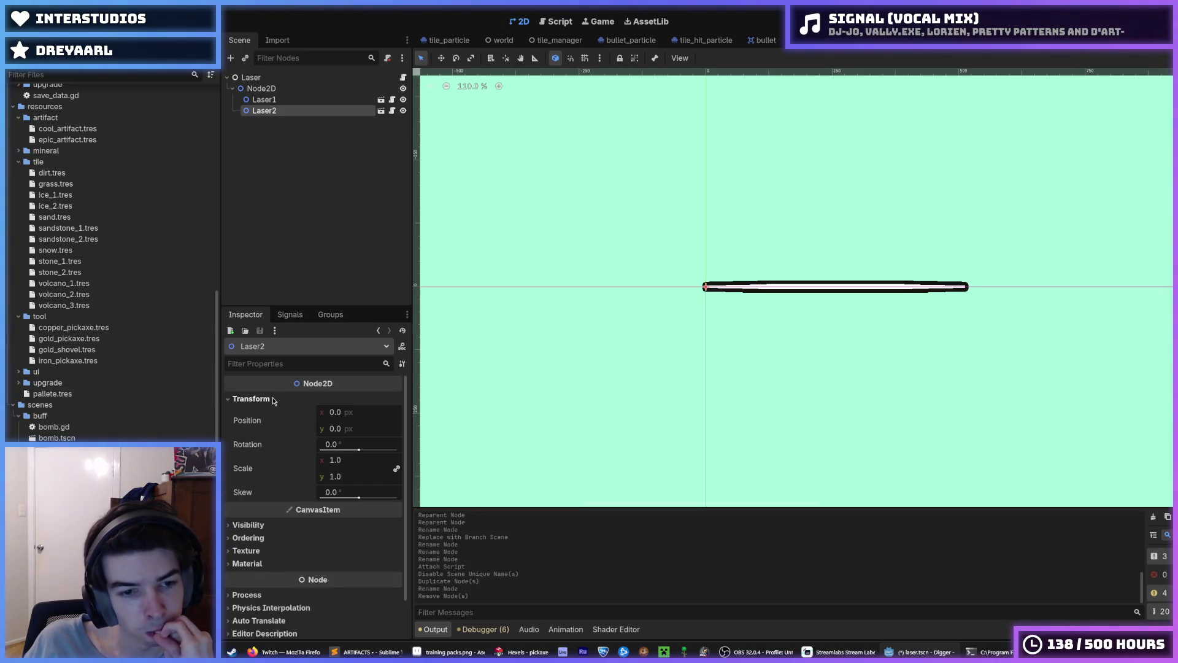
click(344, 442)
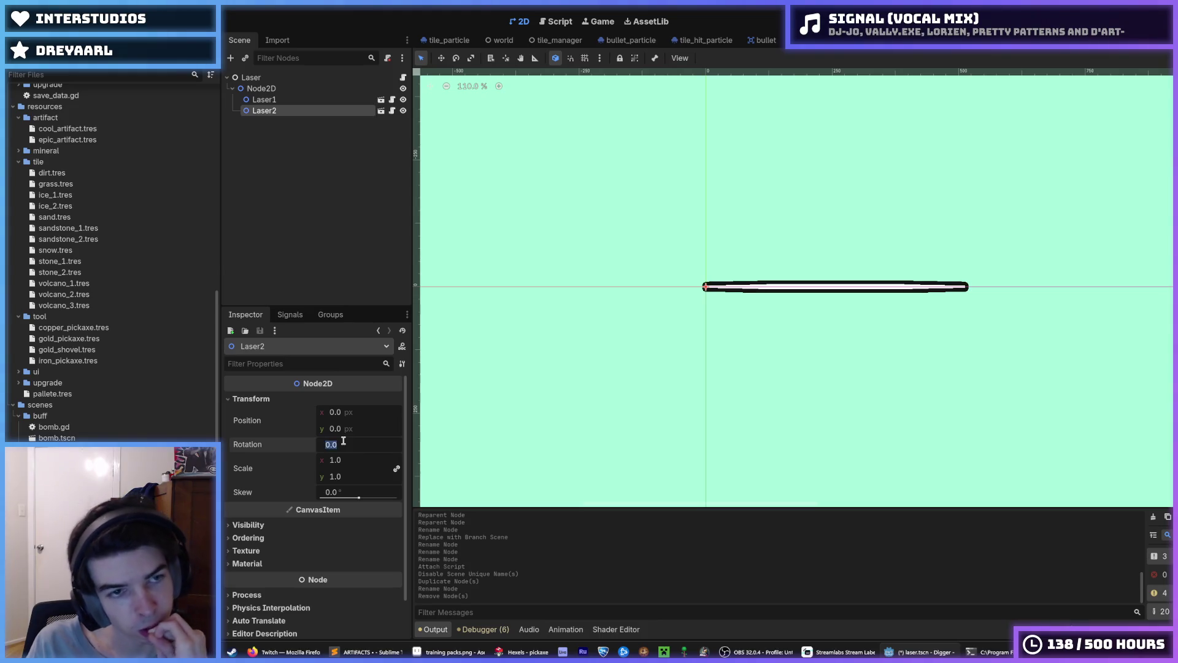
text(180)
key(Return)
key(ctrl+s)
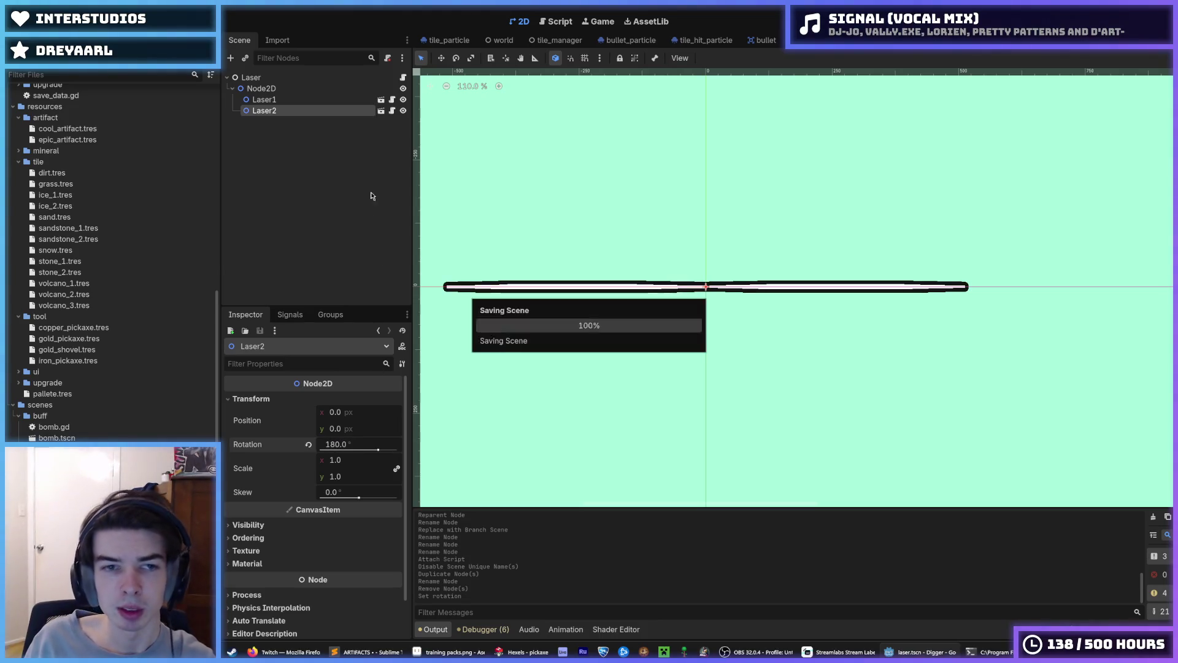
click(403, 77)
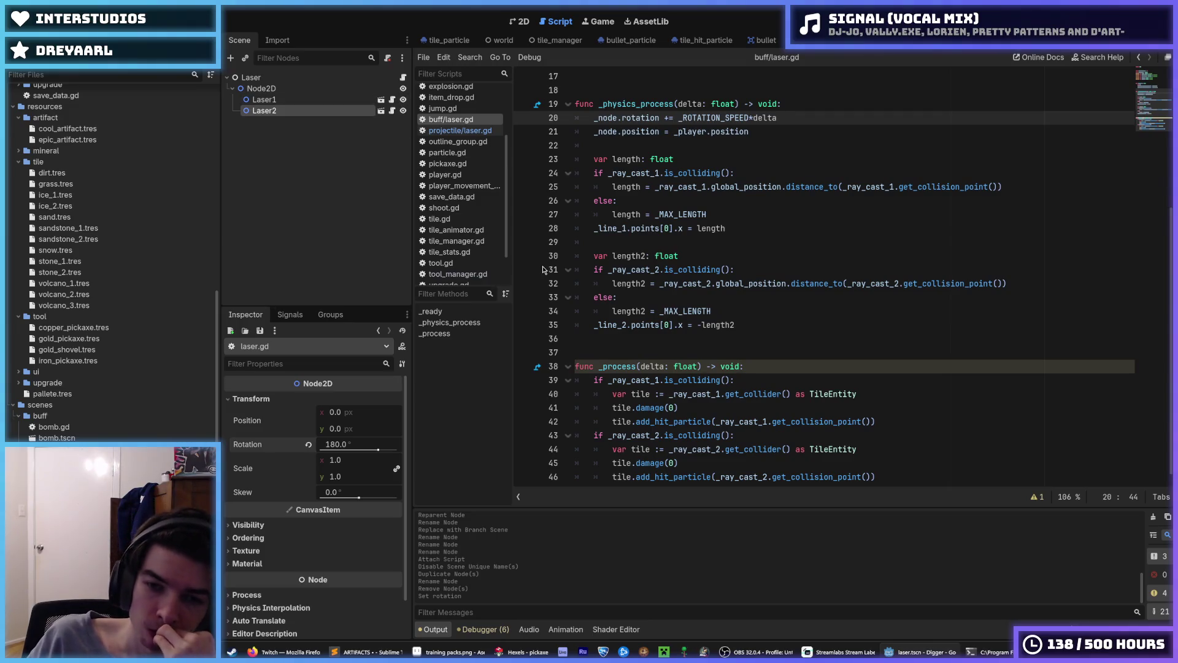
scroll(655, 287, down, 1)
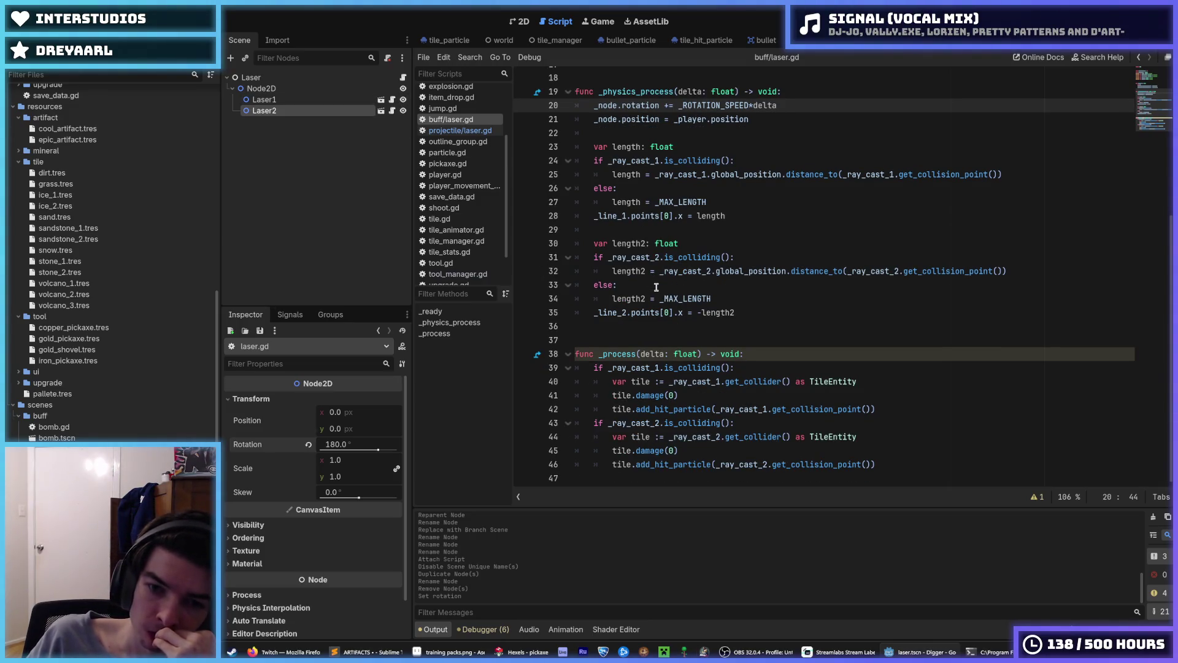
click(869, 375)
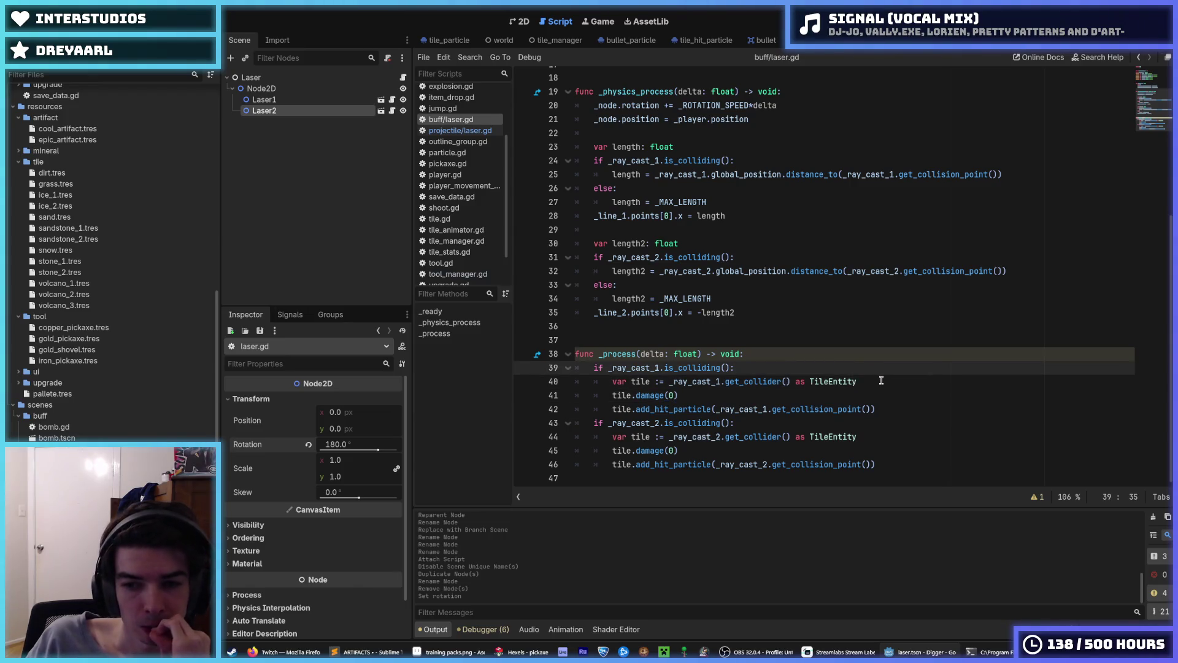
click(831, 357)
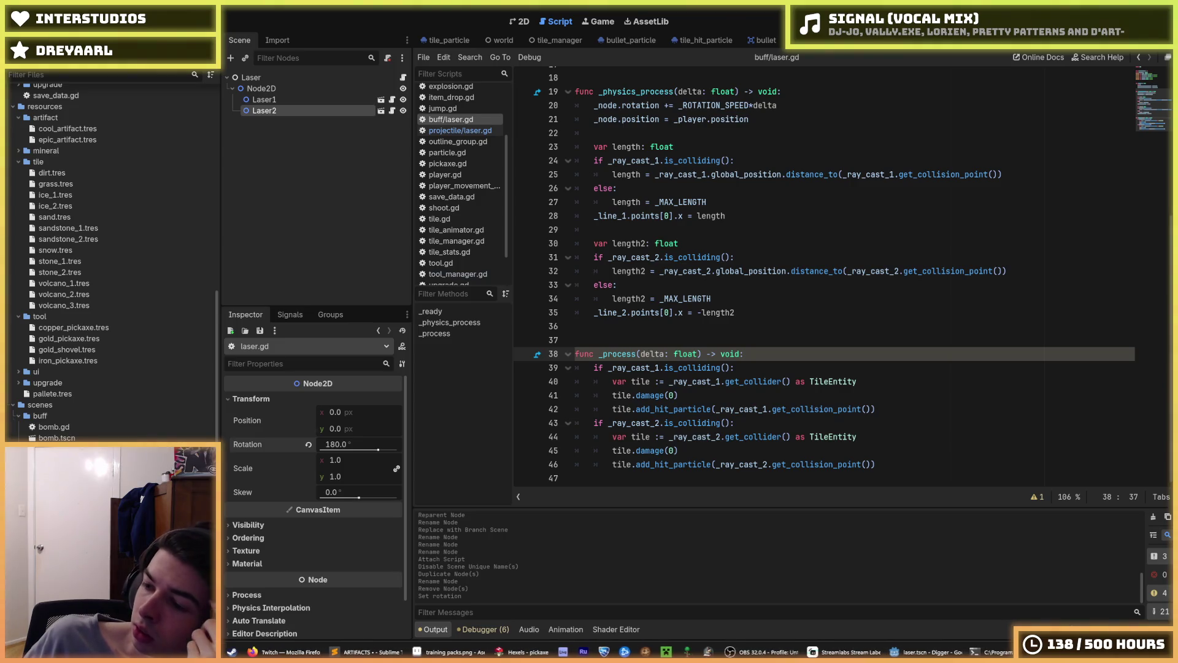
click(746, 365)
scroll(761, 362, up, 5)
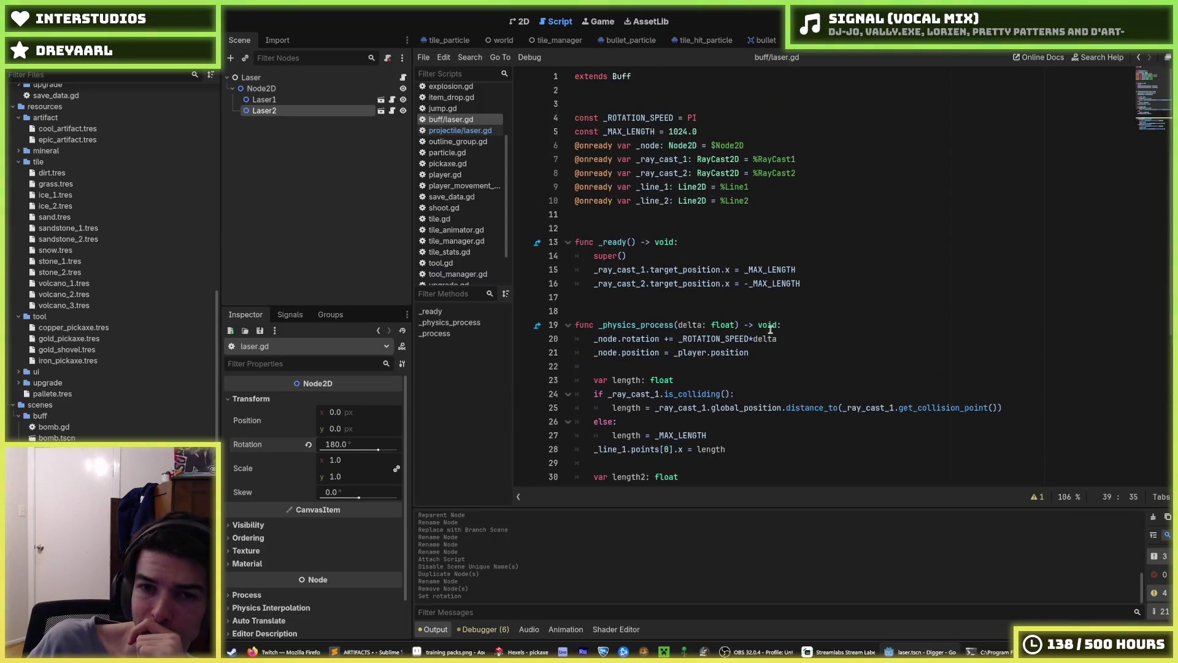
click(797, 144)
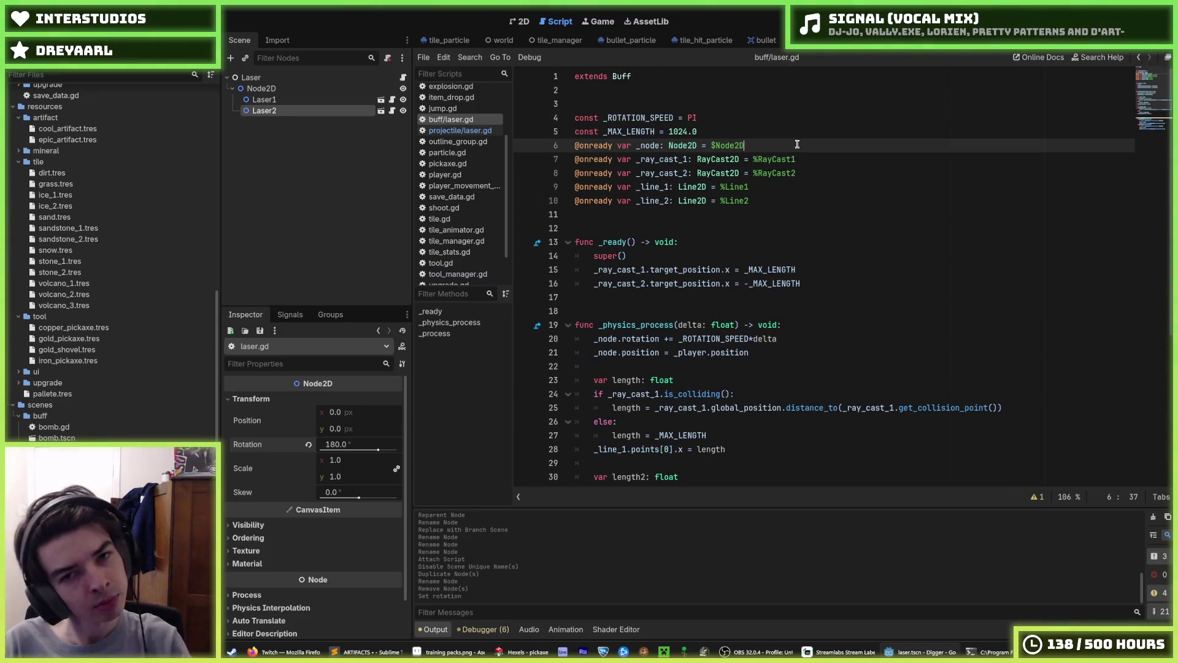
key(Return)
text(@onready var a)
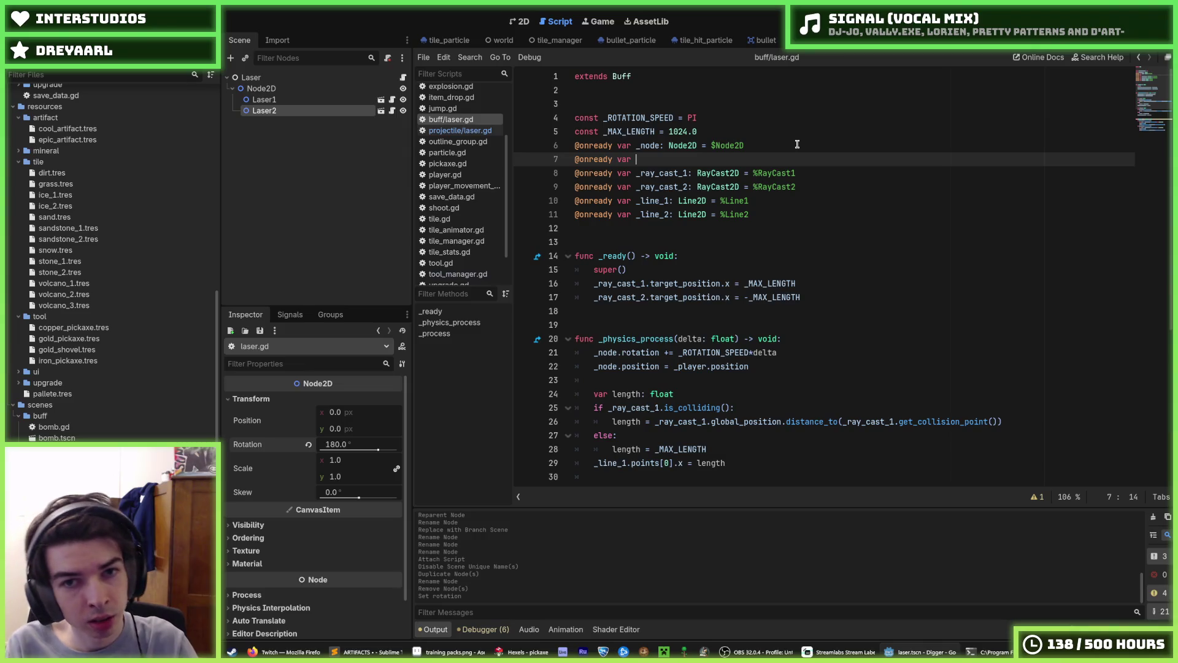
text(aser)
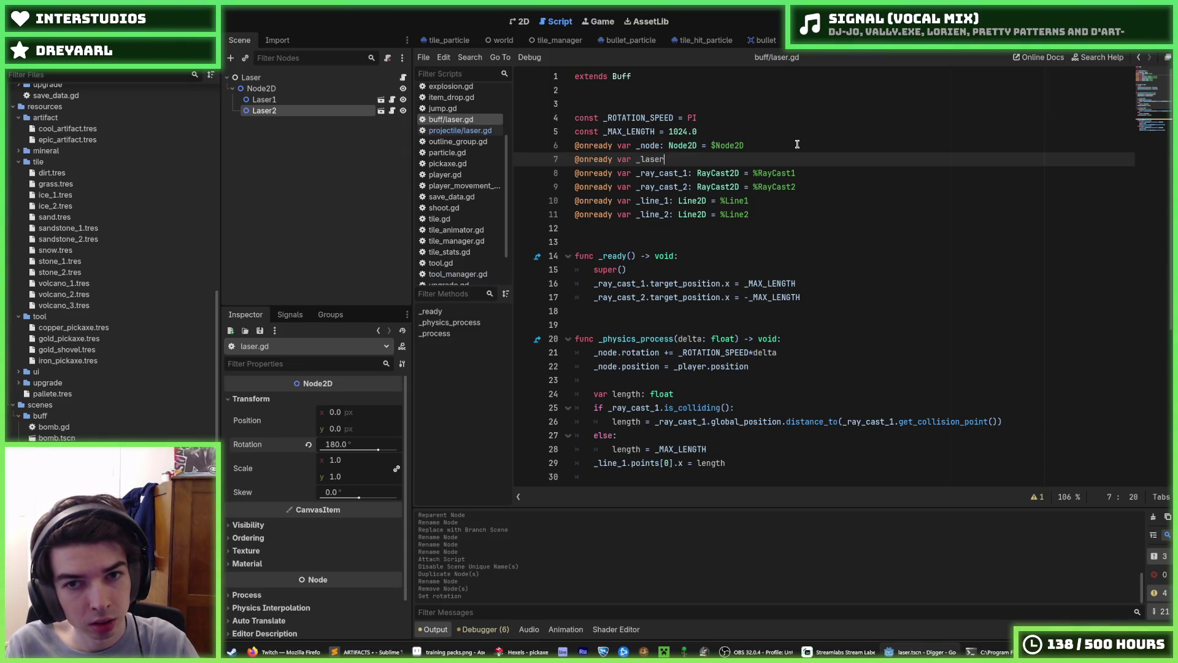
text(aser = )
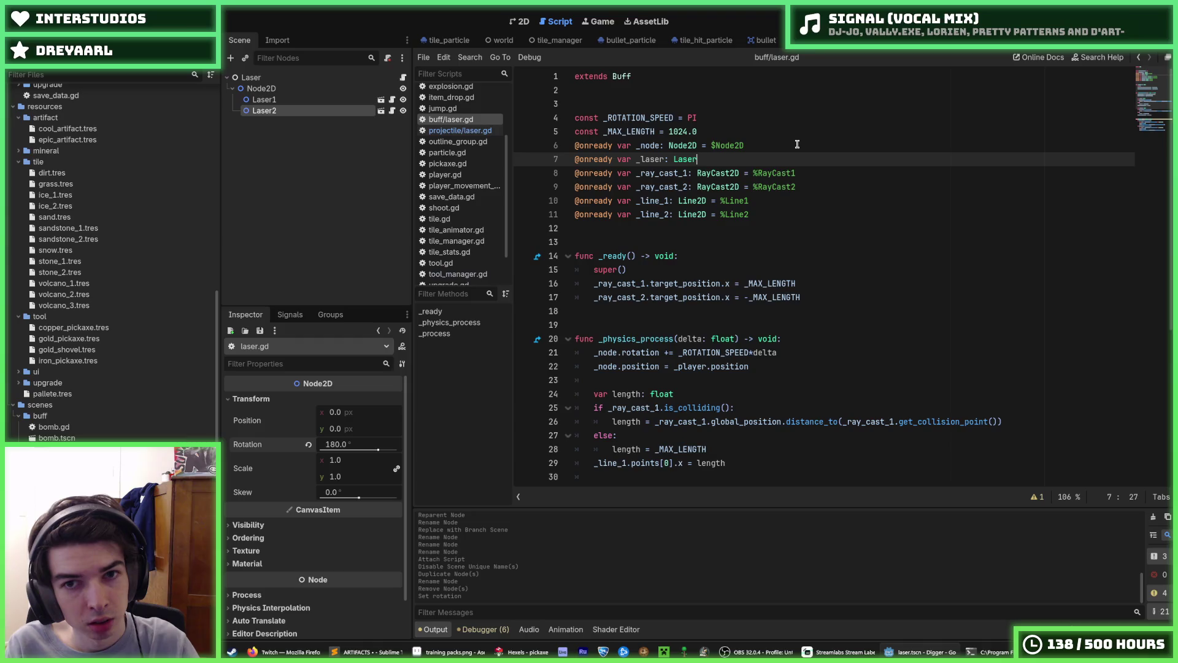
text(%Laser)
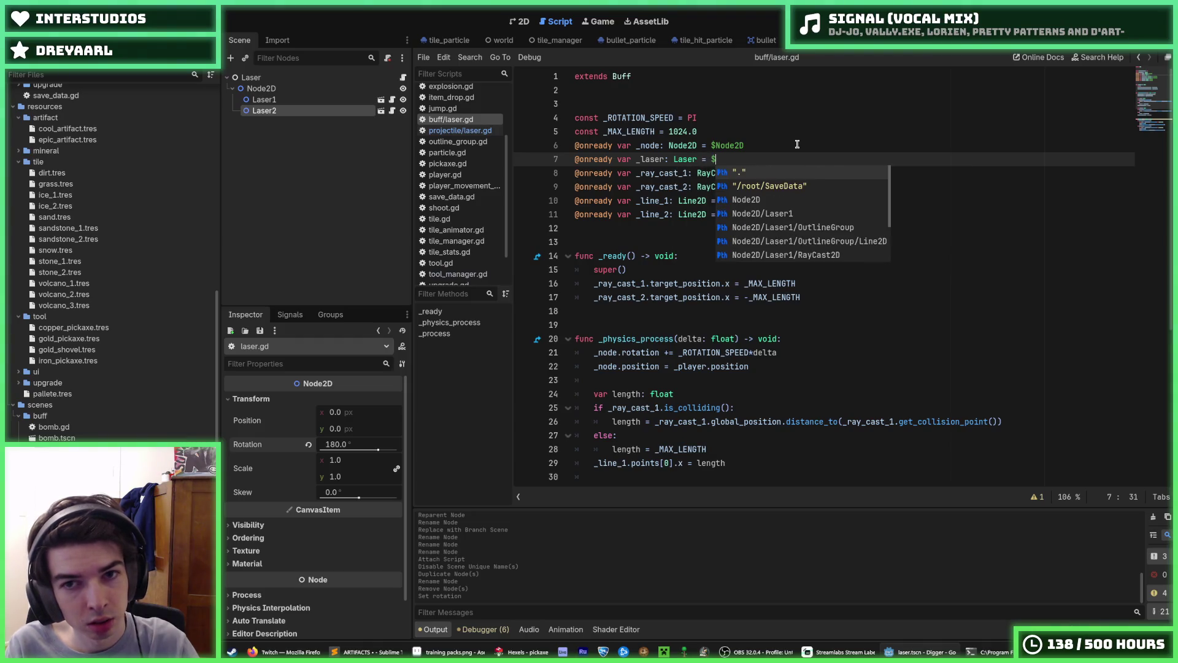
shift+click(329, 101)
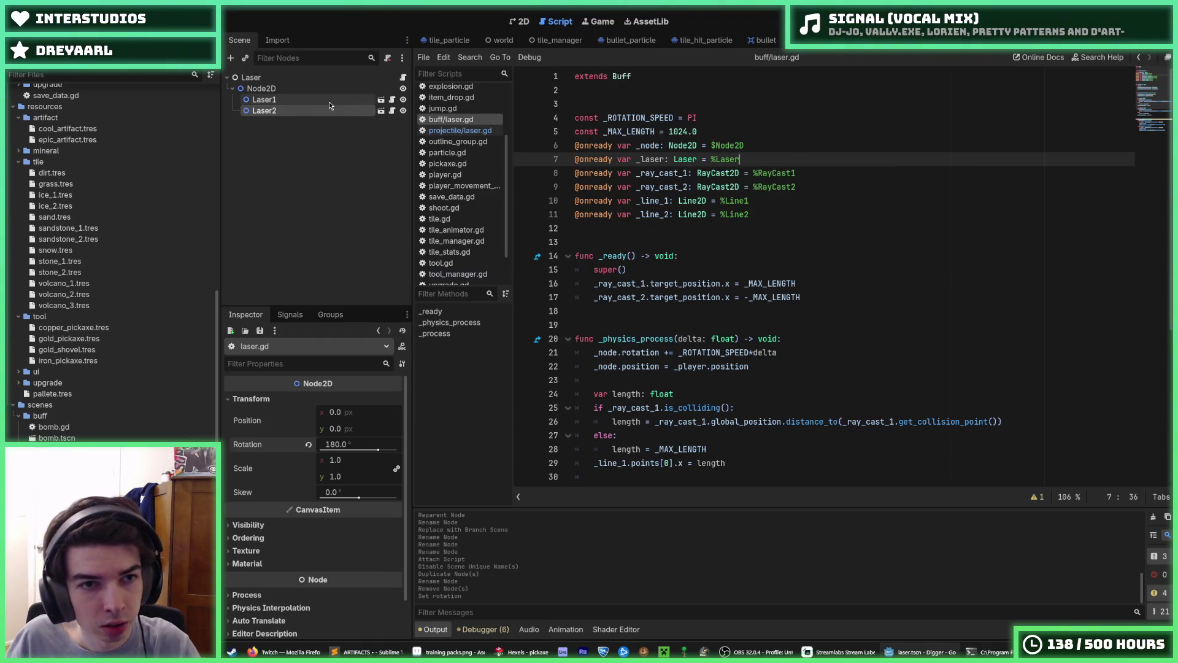
right_click(324, 112)
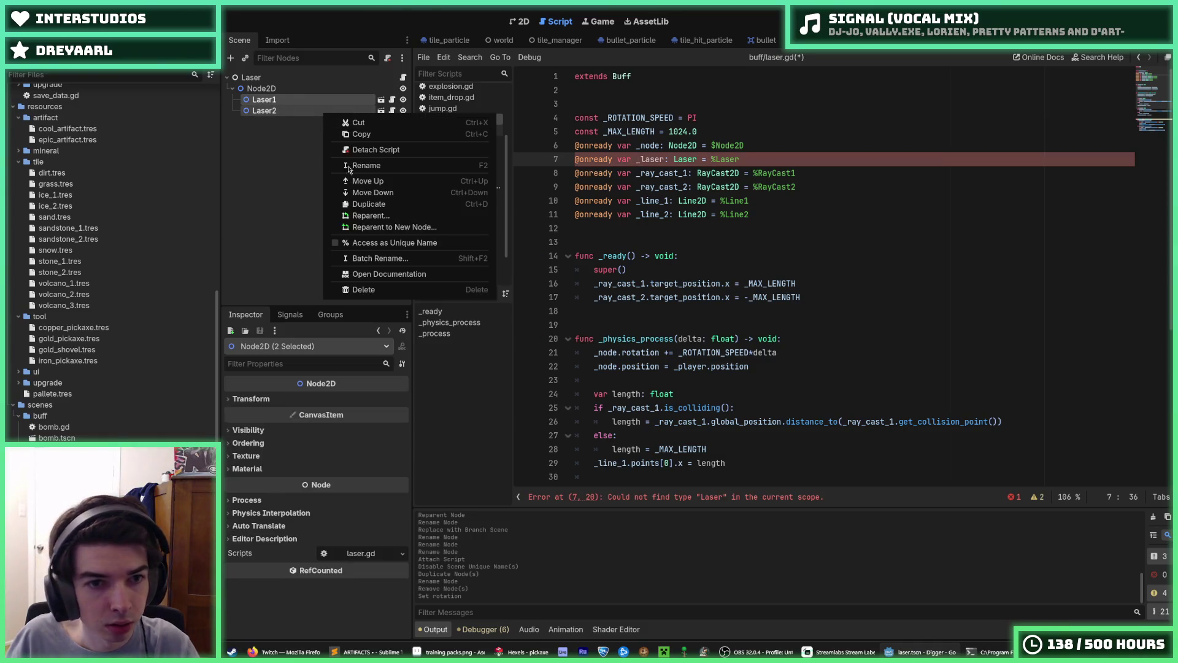
click(384, 243)
- Correct line 7 to declare _laser_1 as %Laser1, then go to projectile/laser.gd
click(743, 159)
text(1)
click(667, 159)
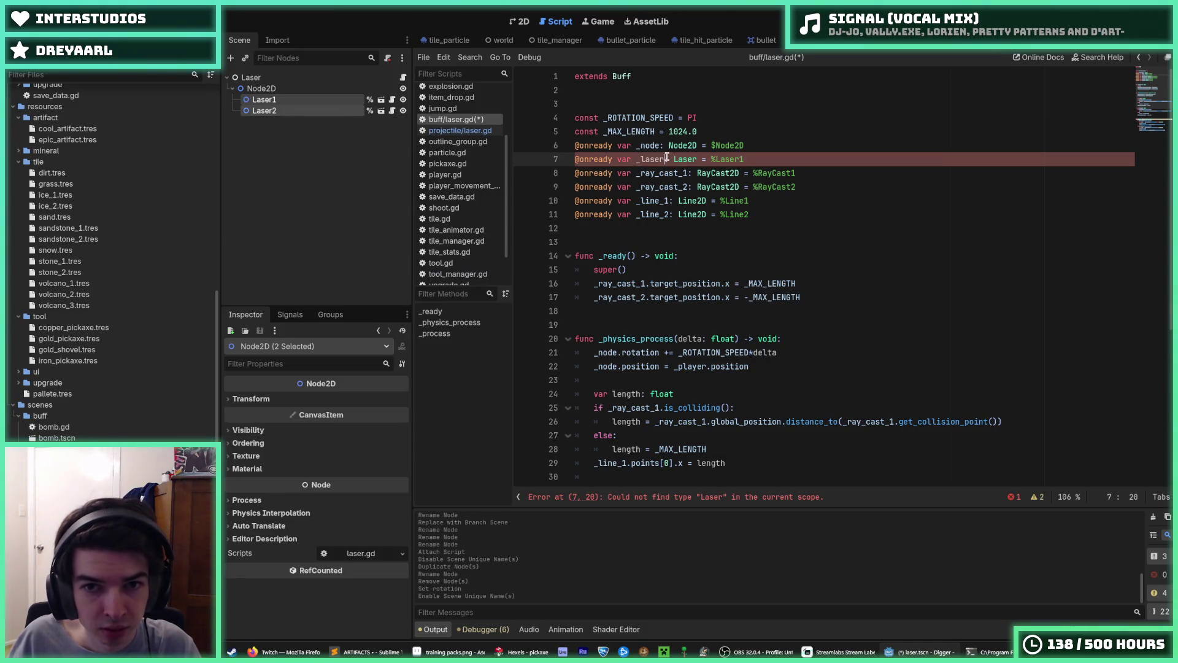
text(_1)
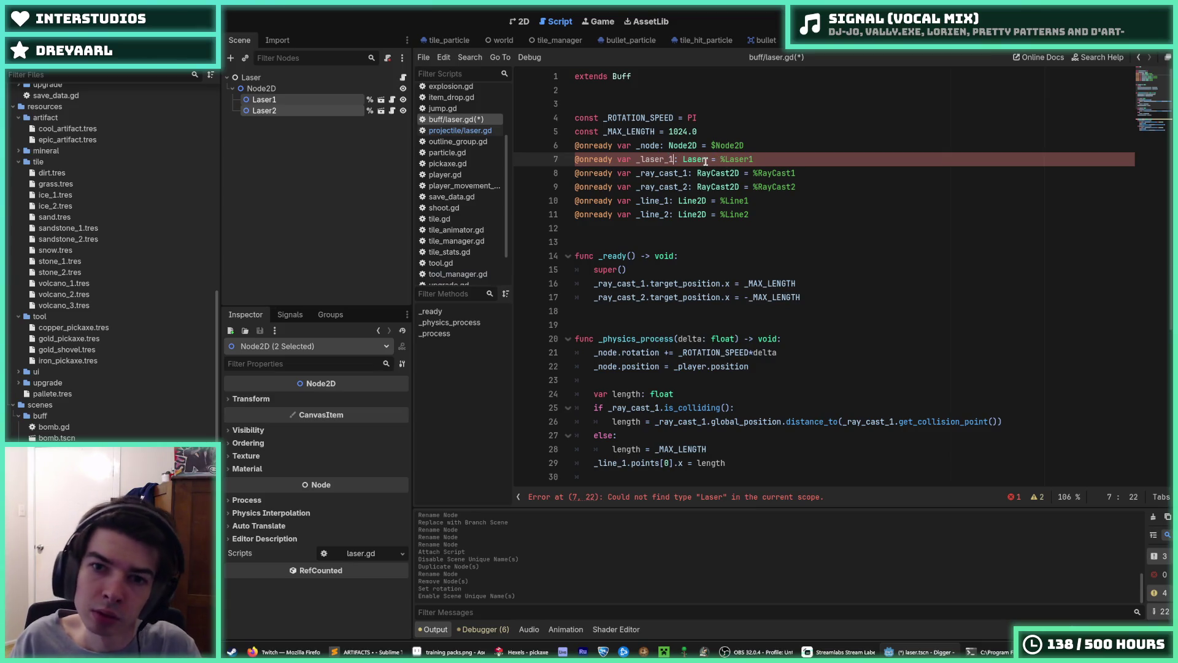
click(460, 130)
click(615, 76)
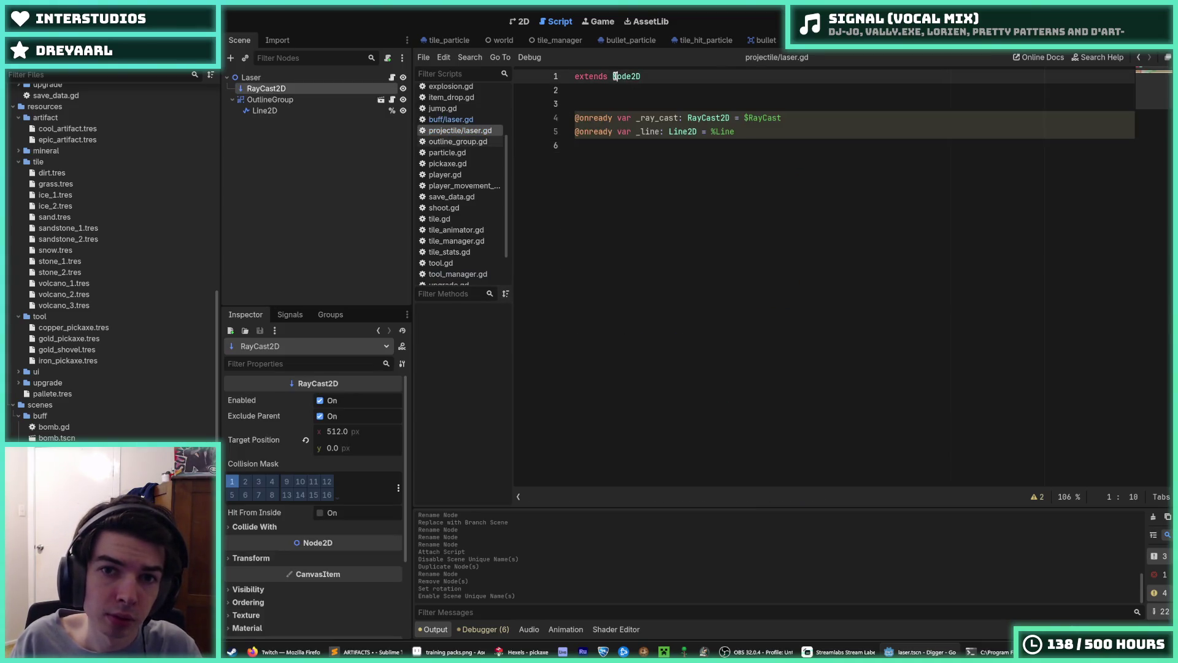
- Add 'class_name Laser' above extends in projectile/laser.gd and save
key(Return)
key(Up)
text(class_name )
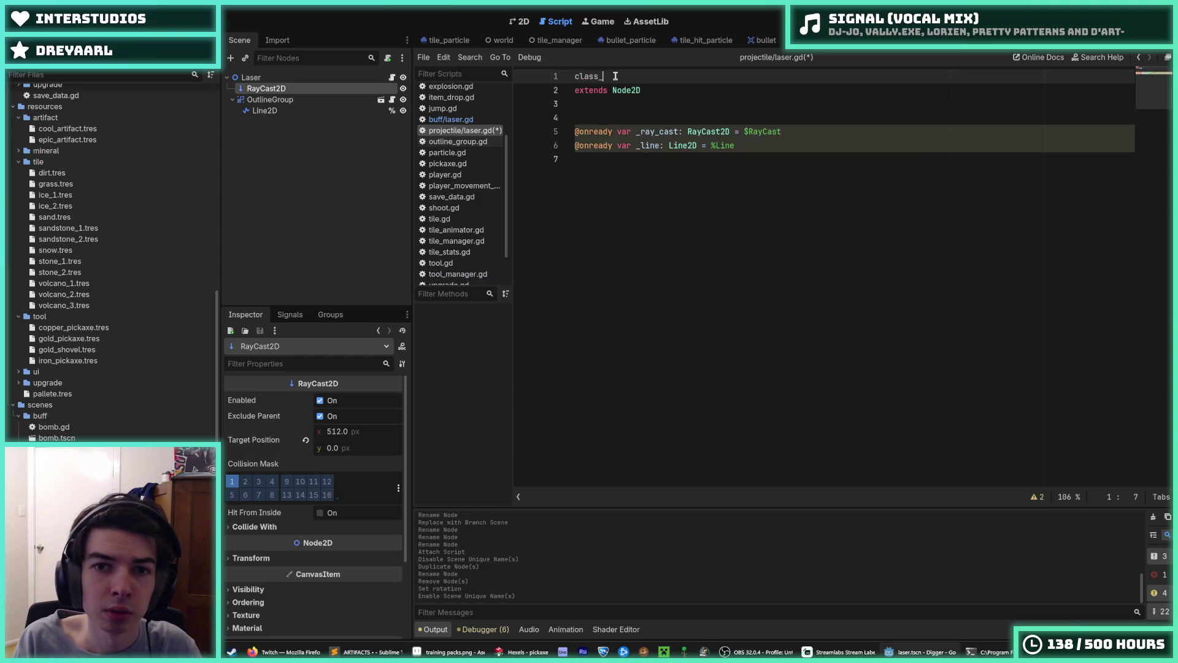
text(Lawser)
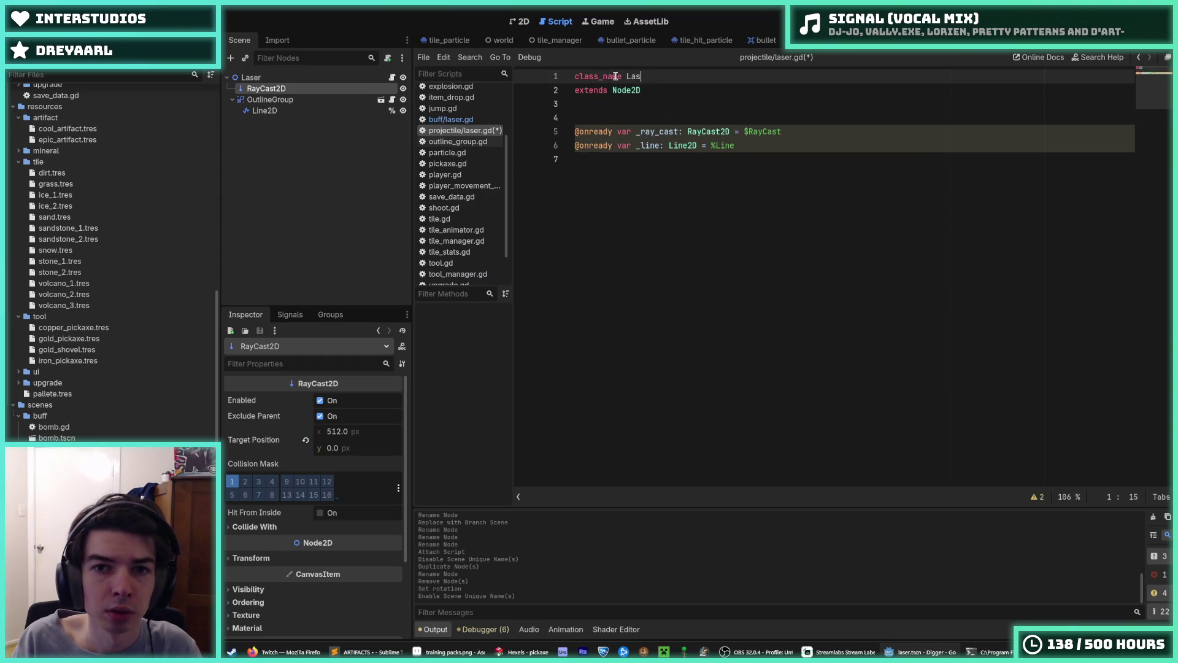
text(er)
key(ctrl+s)
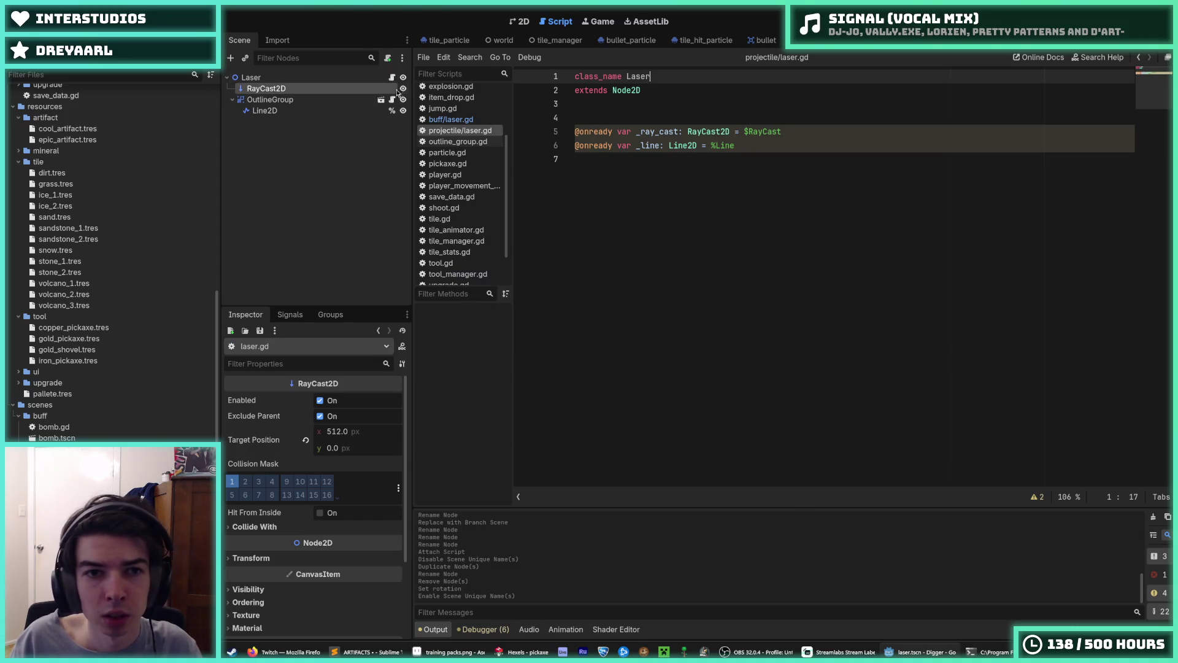
key(ctrl+s)
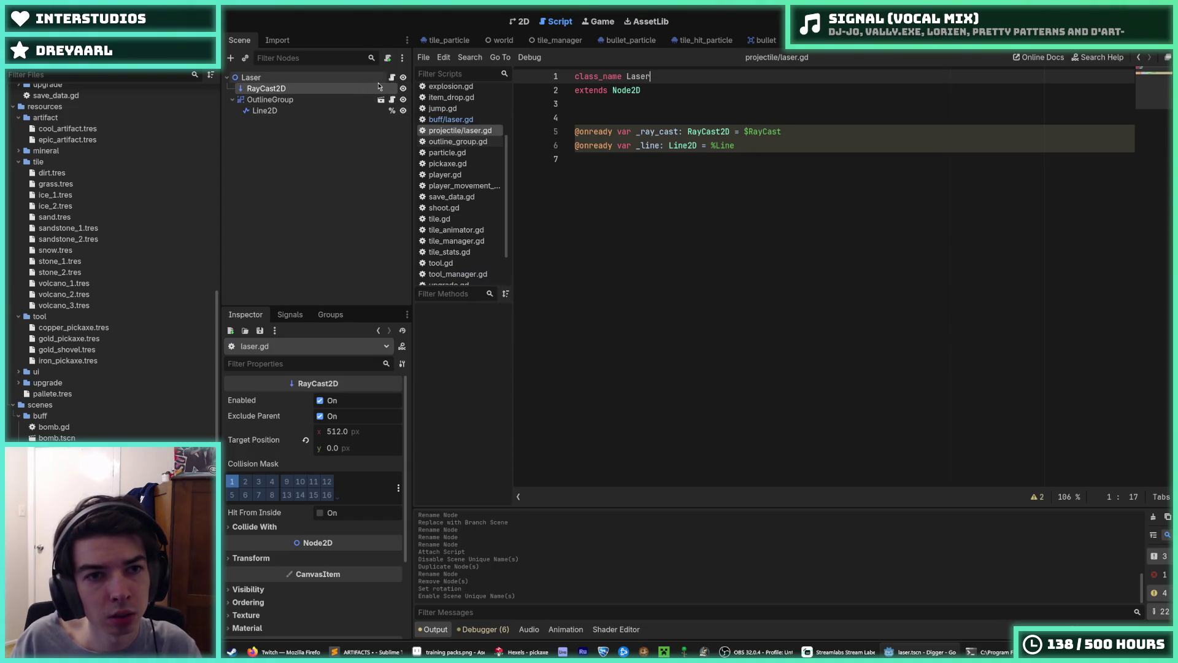
click(457, 119)
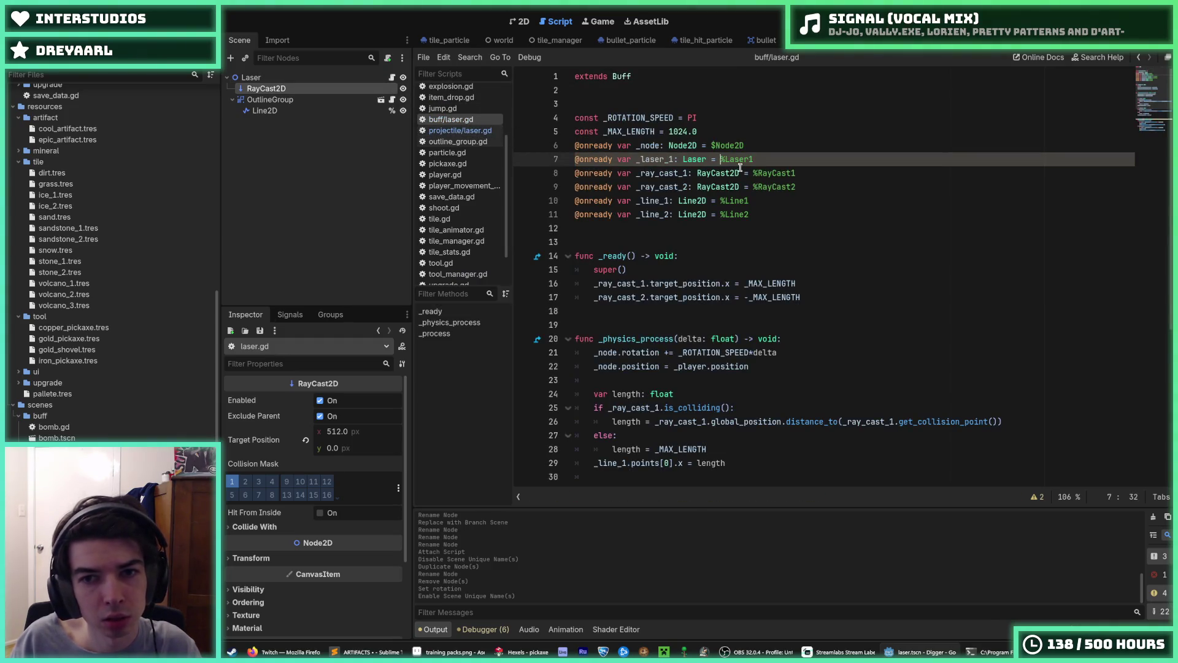
- Delete buff/laser.gd's raycast and line variables and copy its physics and tile-damage functions
drag(777, 214, 793, 163)
key(BackSpace)
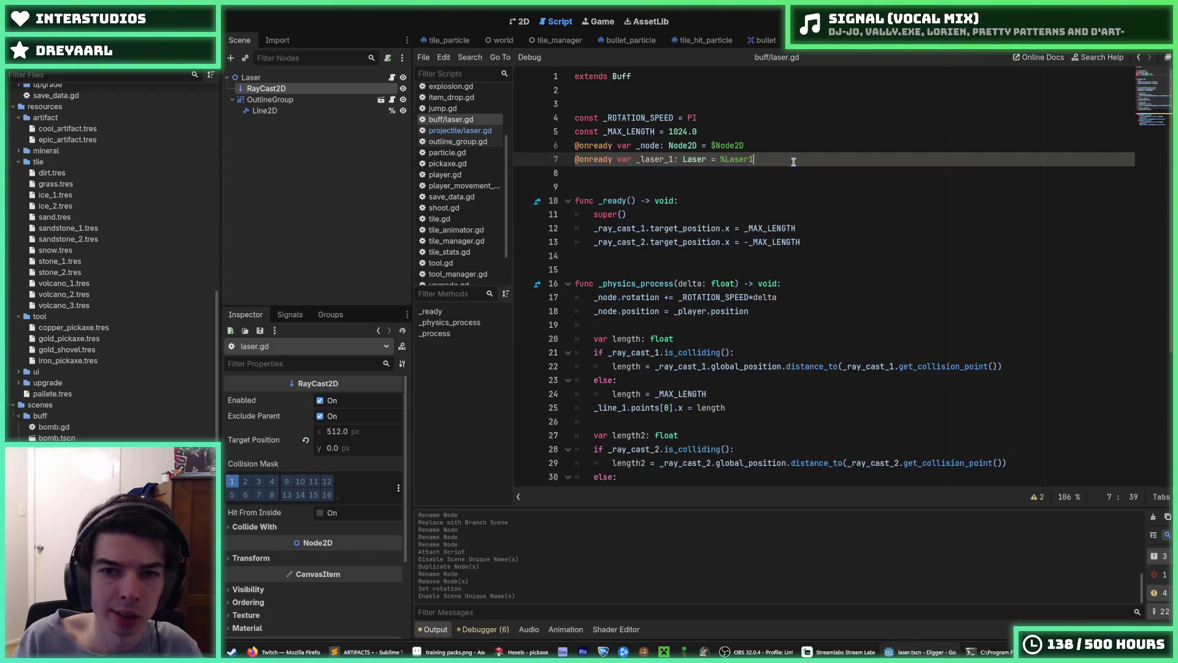
scroll(644, 213, down, 2)
mouse_move(575, 201)
mouse_down()
mouse_move(768, 429)
mouse_move(921, 468)
mouse_up()
key(ctrl+c)
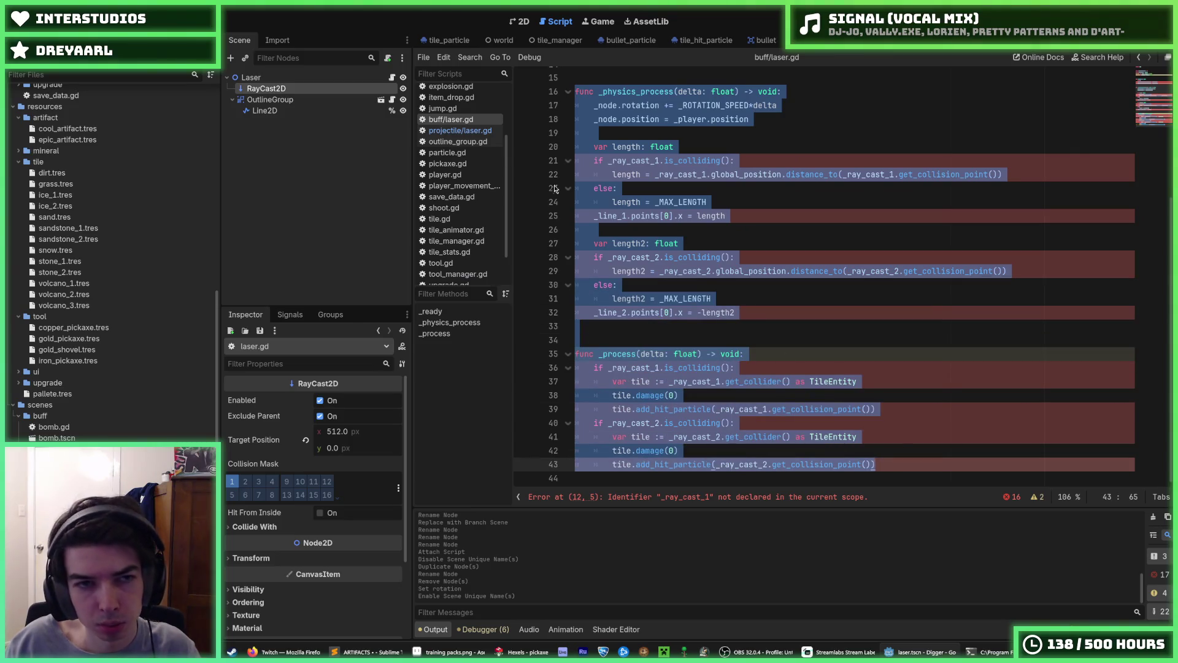
click(460, 130)
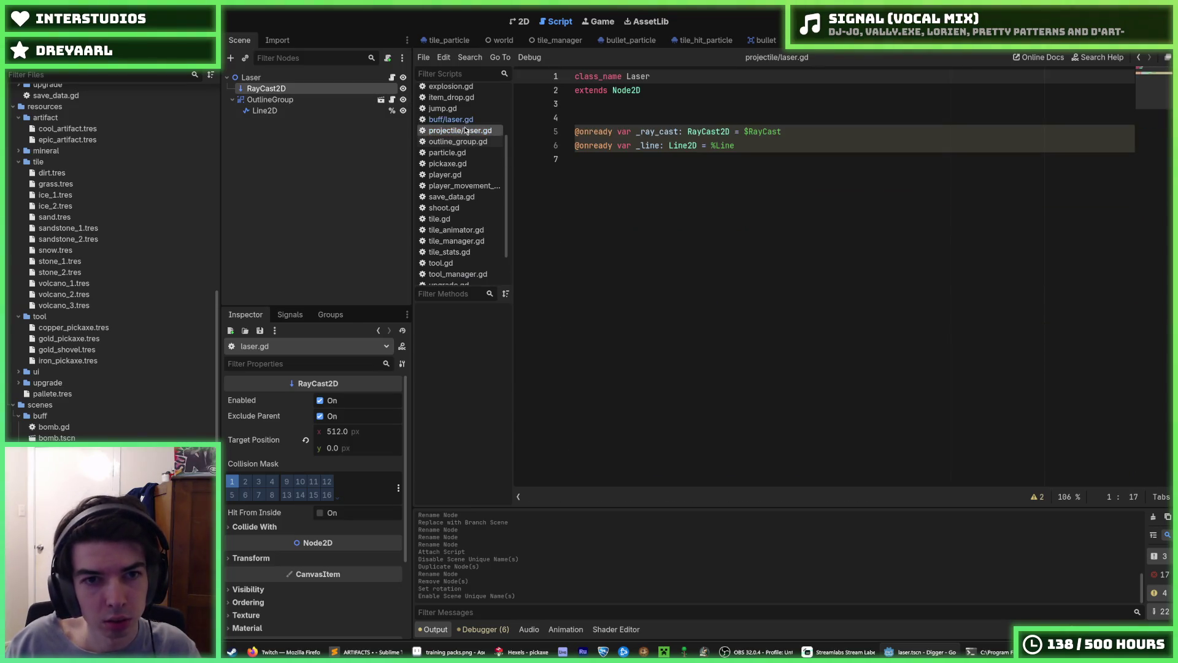
- Paste the copied functions below the declarations and delete the node rotation and position lines
click(736, 218)
key(Return)
key(Return)
key(ctrl+v)
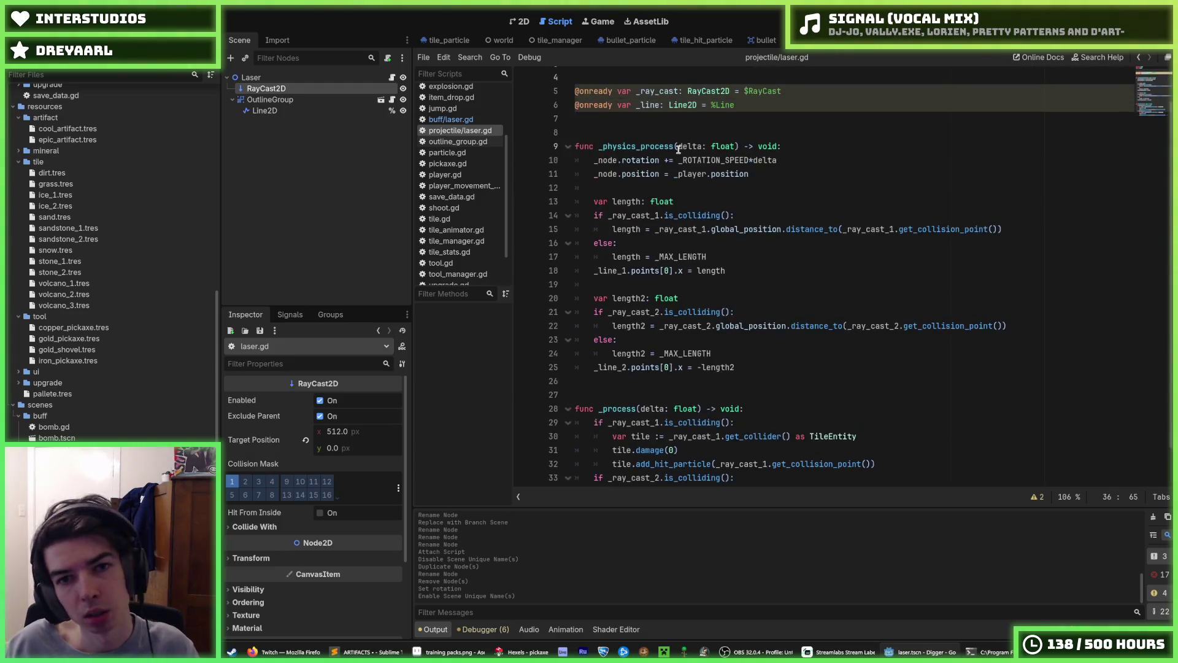
scroll(678, 150, up, 1)
mouse_move(797, 214)
mouse_down()
mouse_move(533, 187)
mouse_move(525, 202)
mouse_up()
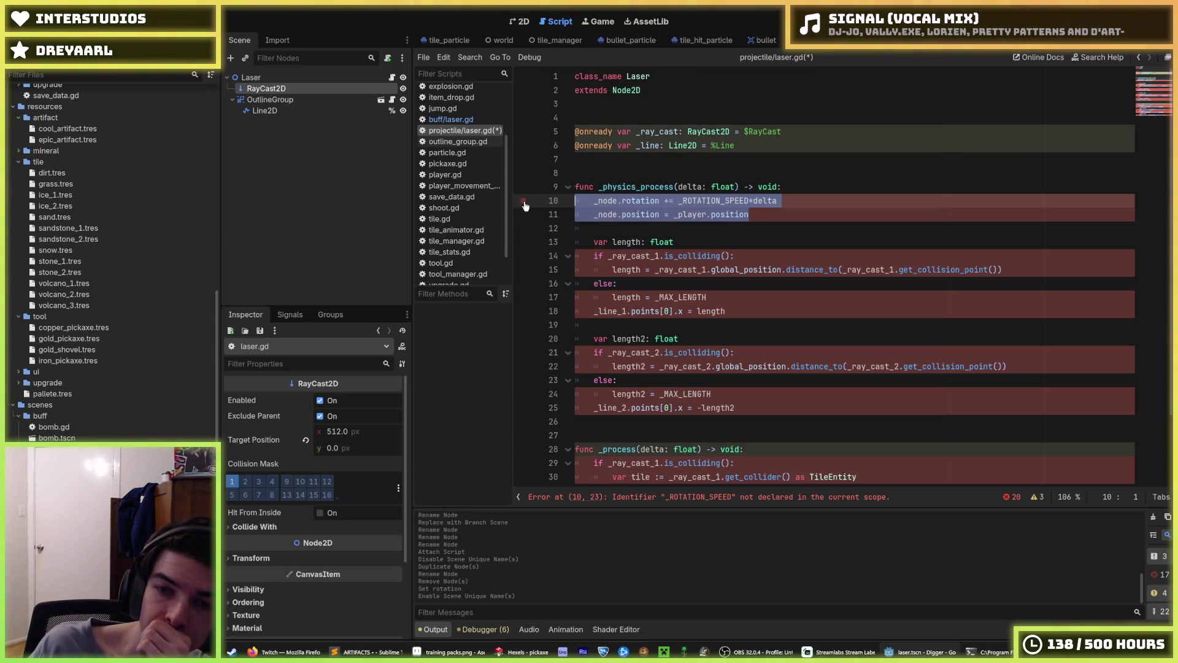
key(BackSpace)
key(BackSpace)
key(Delete)
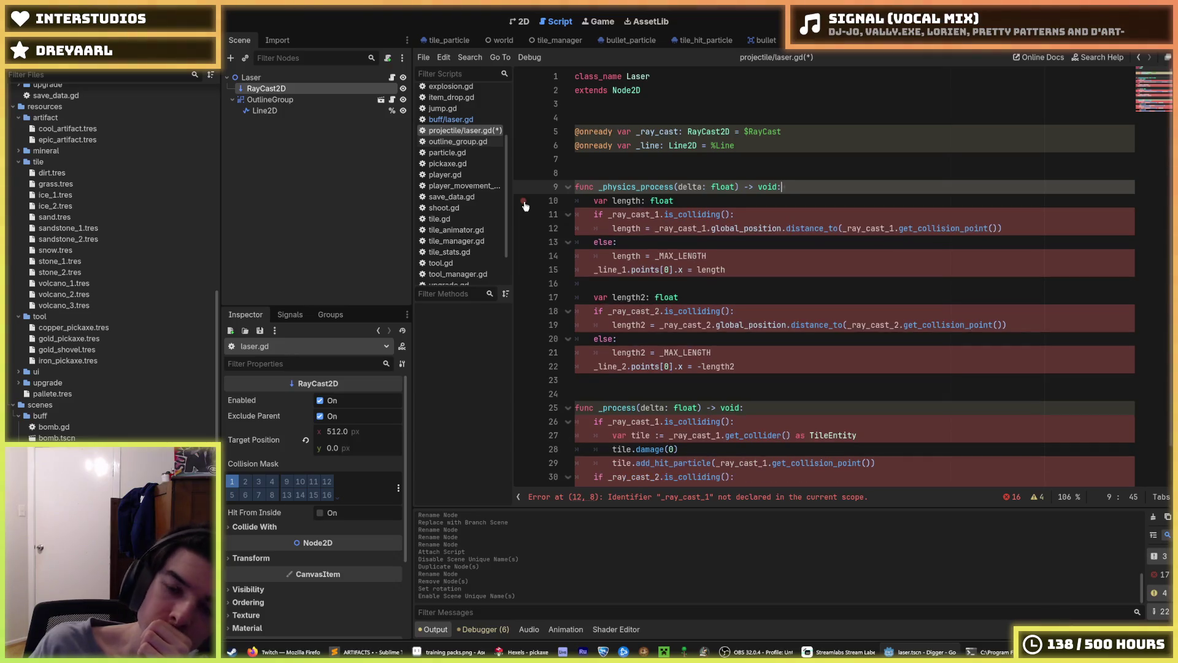
- Delete the second ray's length calculation block
key(Down)
key(Down)
key(End)
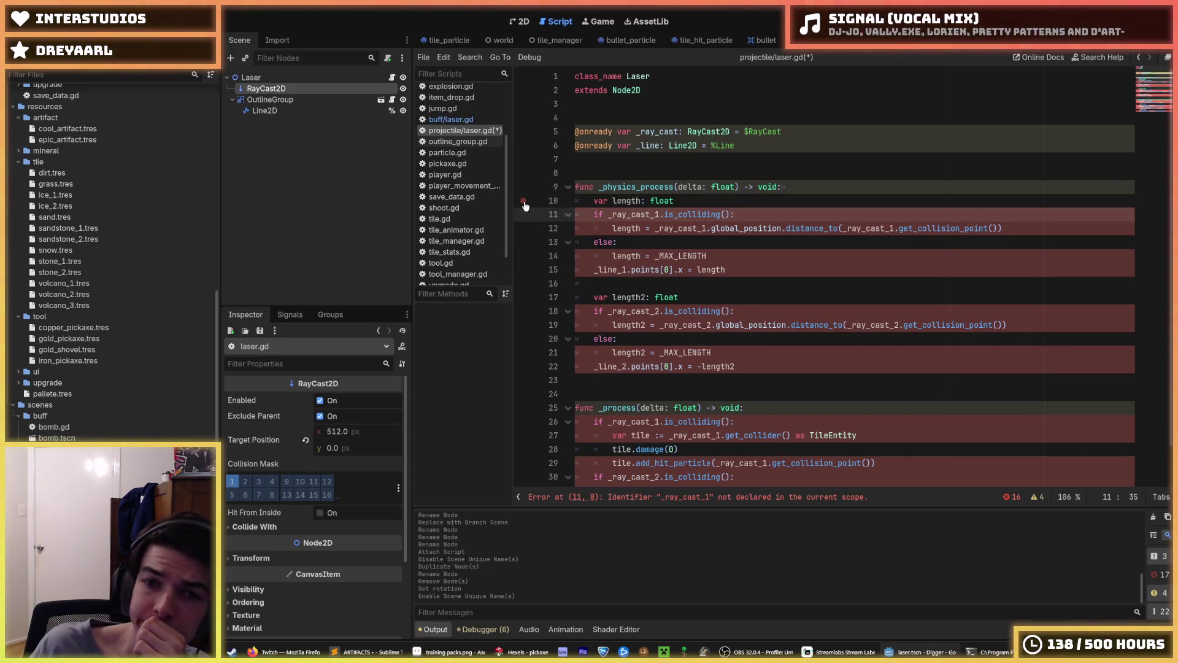
key(Down)
key(Down)
key(Down)
key(Up)
key(Up)
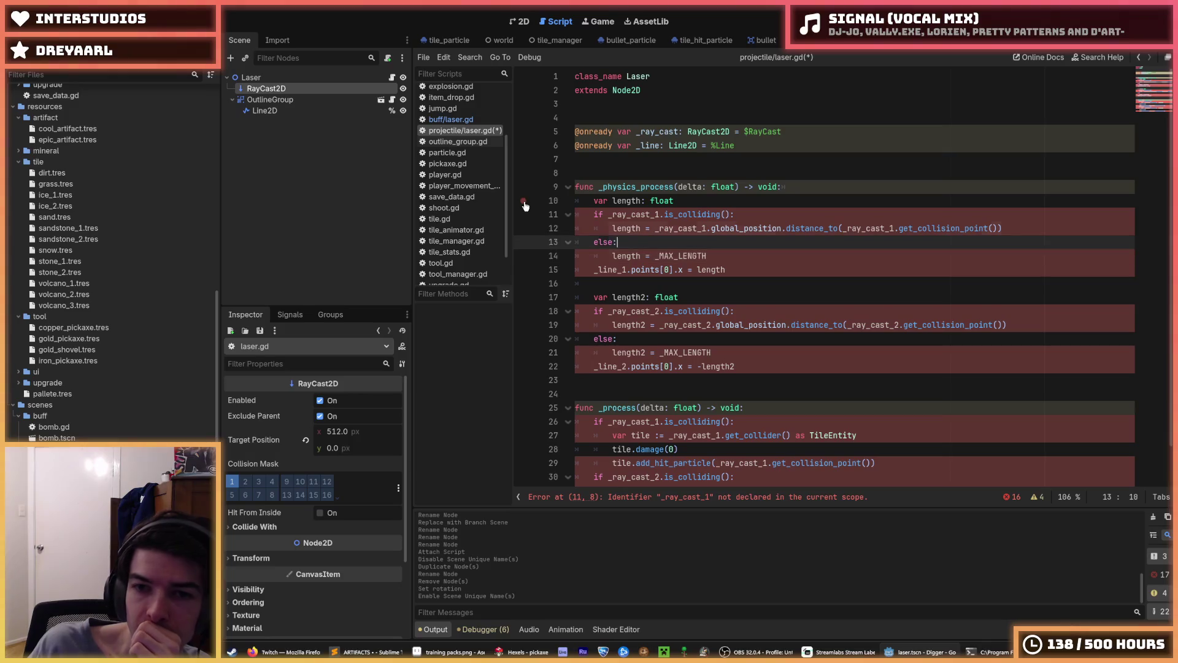
key(Down)
key(Down)
key(Down)
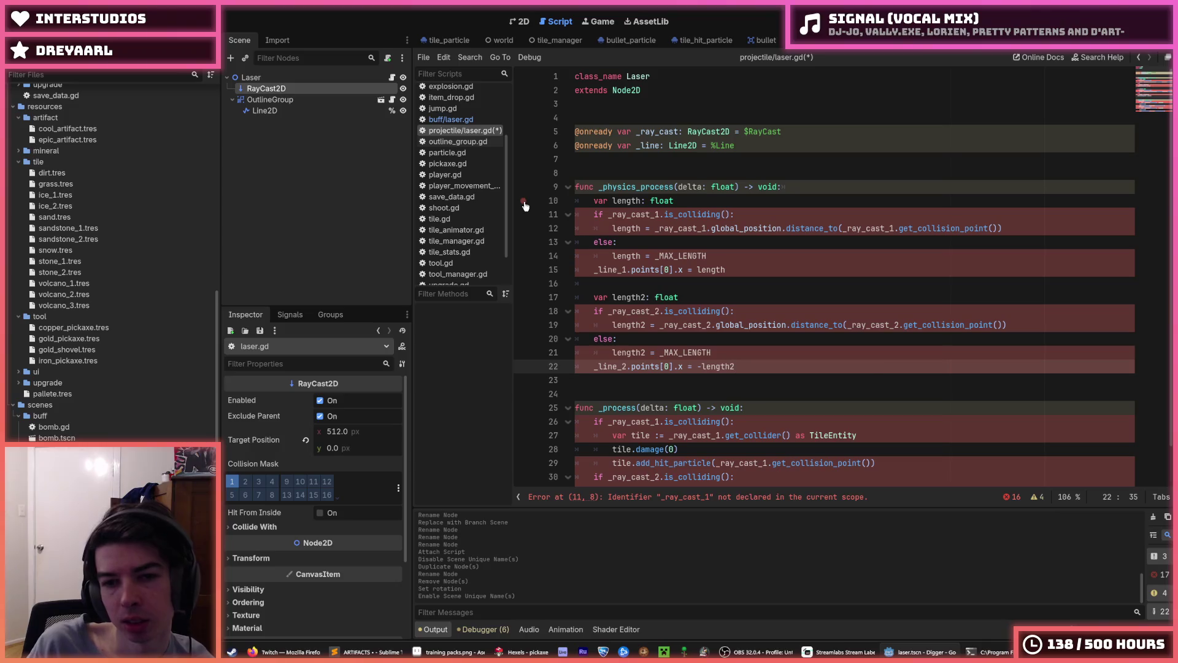
key(shift+Up)
key(shift+Up)
key(shift+Up)
key(BackSpace)
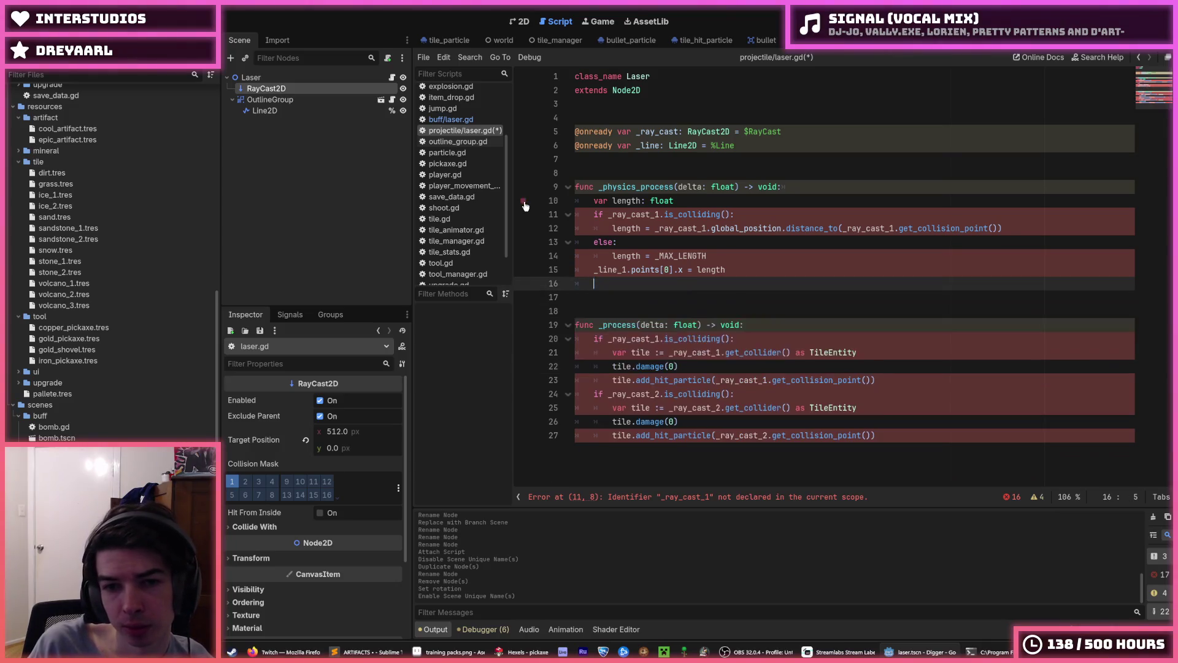
key(BackSpace)
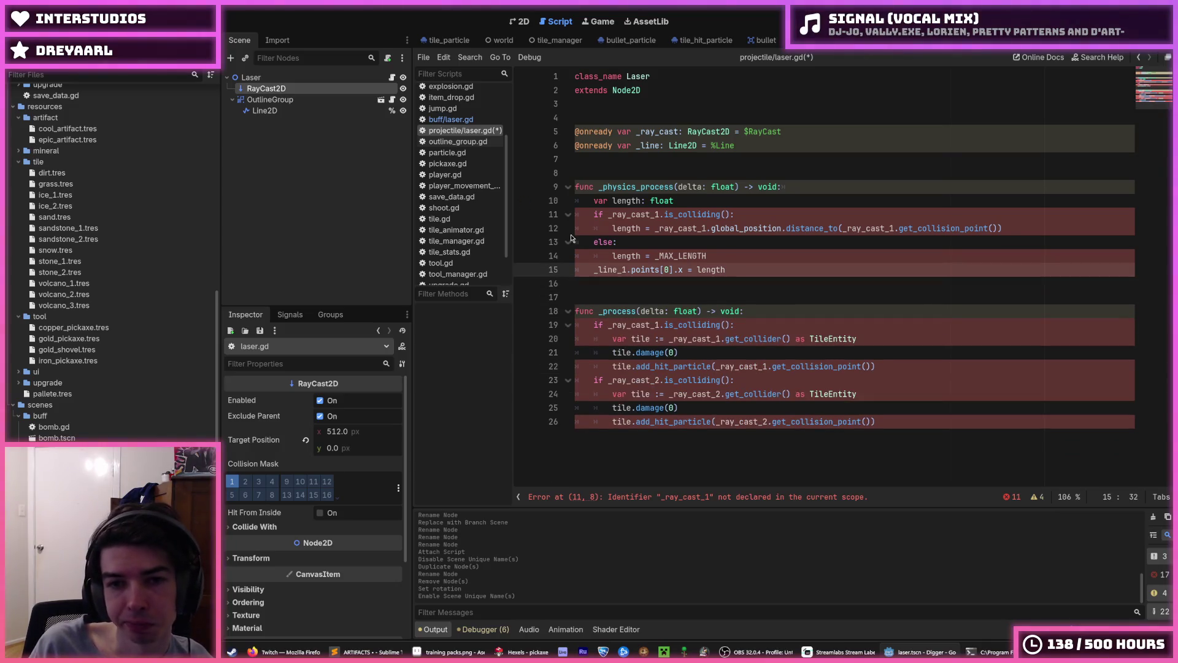
- Rename _line_1 to _line and _ray_cast_1 occurrences to _ray_cast
double_click(616, 268)
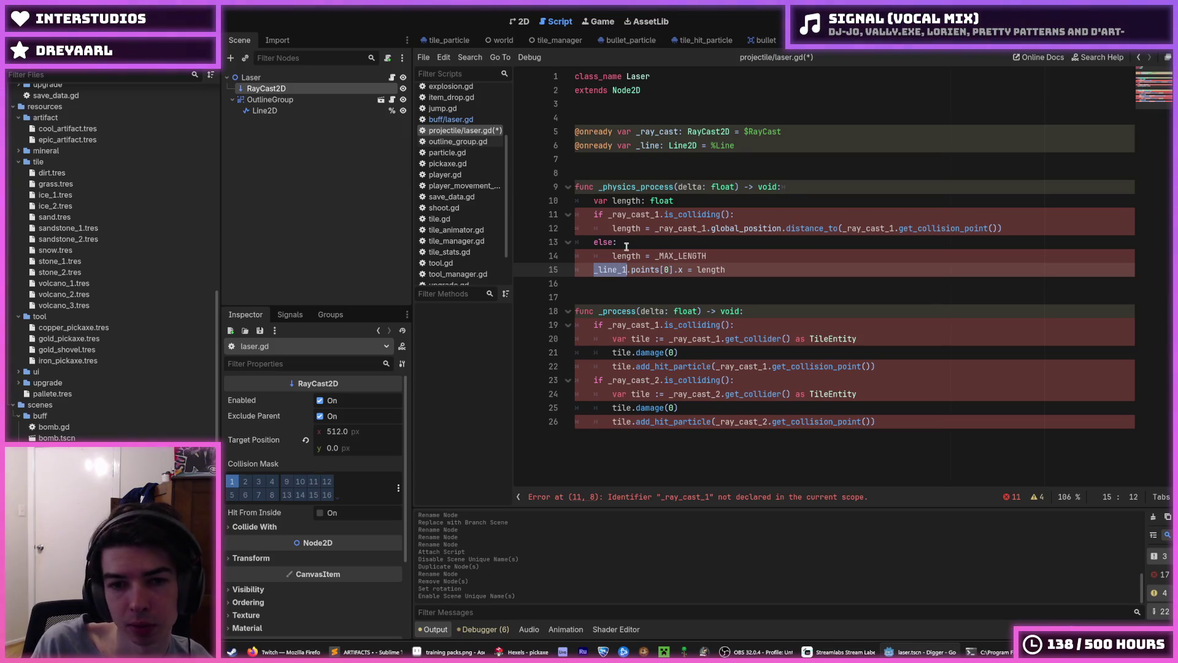
text(_line)
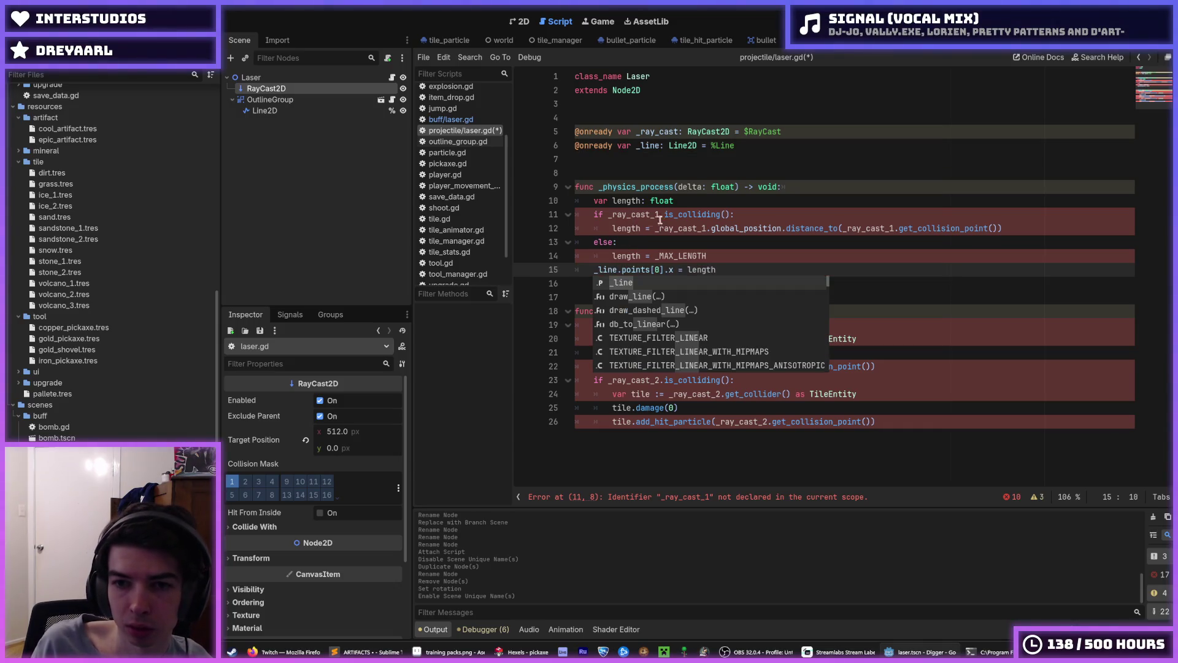
double_click(632, 216)
key(ctrl+d)
key(ctrl+d)
key(ctrl+d)
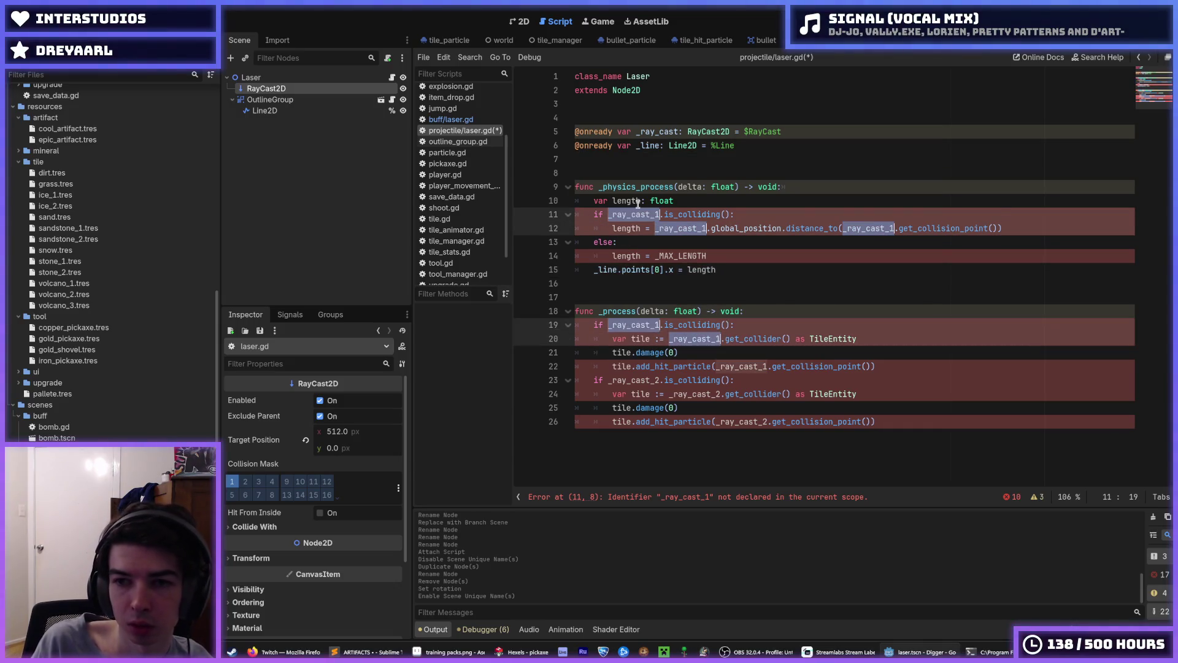
key(BackSpace)
key(BackSpace)
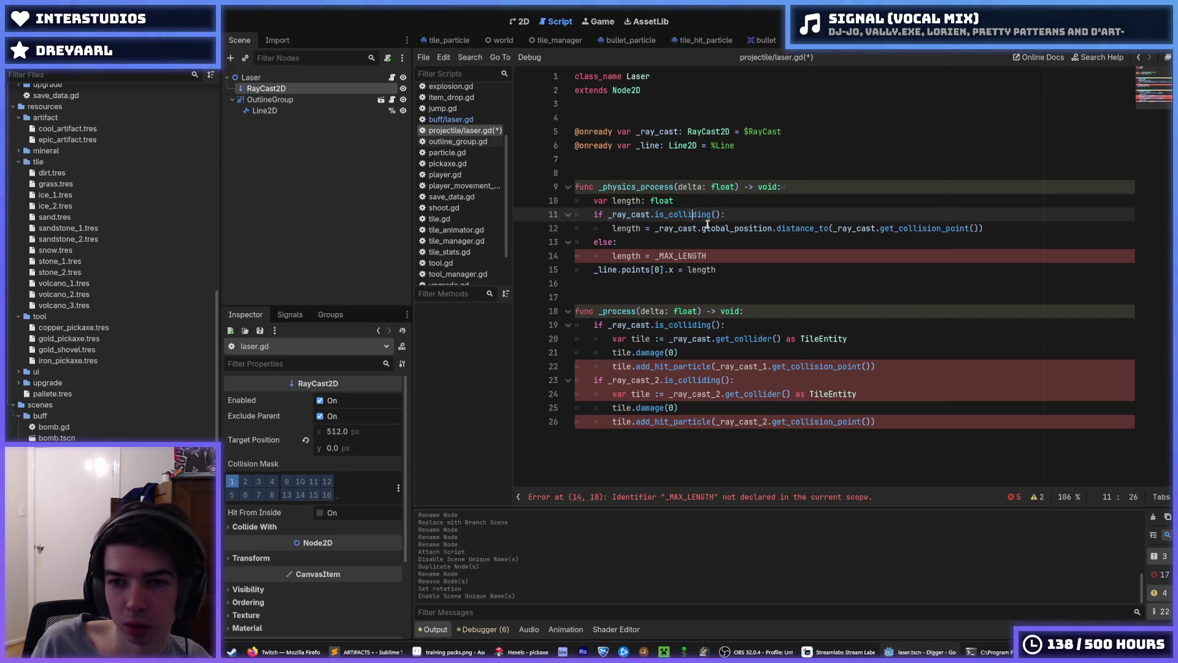
double_click(679, 254)
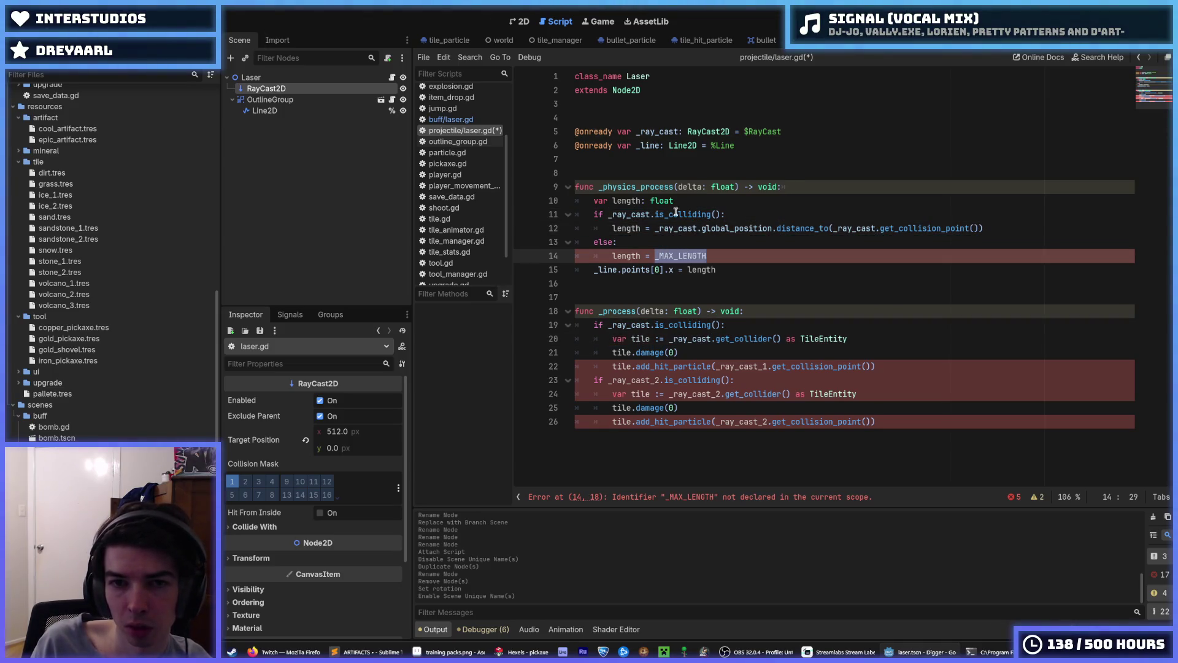
click(451, 119)
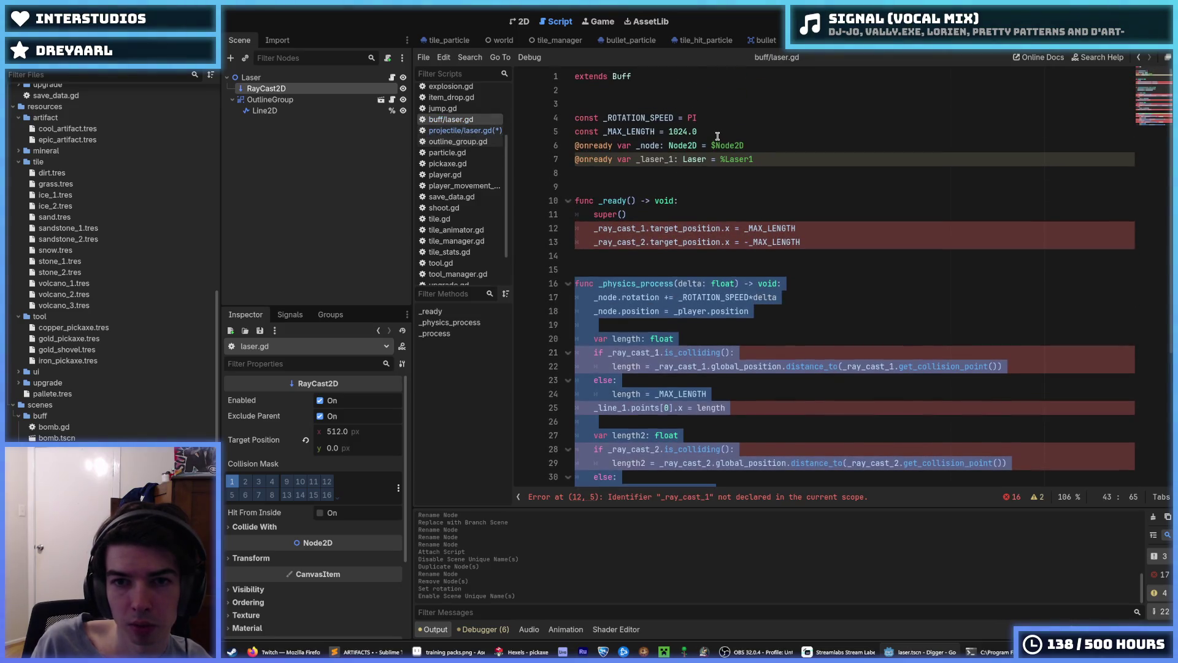
- Copy the _MAX_LENGTH = 1024.0 constant into projectile/laser.gd and save
click(718, 135)
drag(712, 133, 495, 125)
key(ctrl+c)
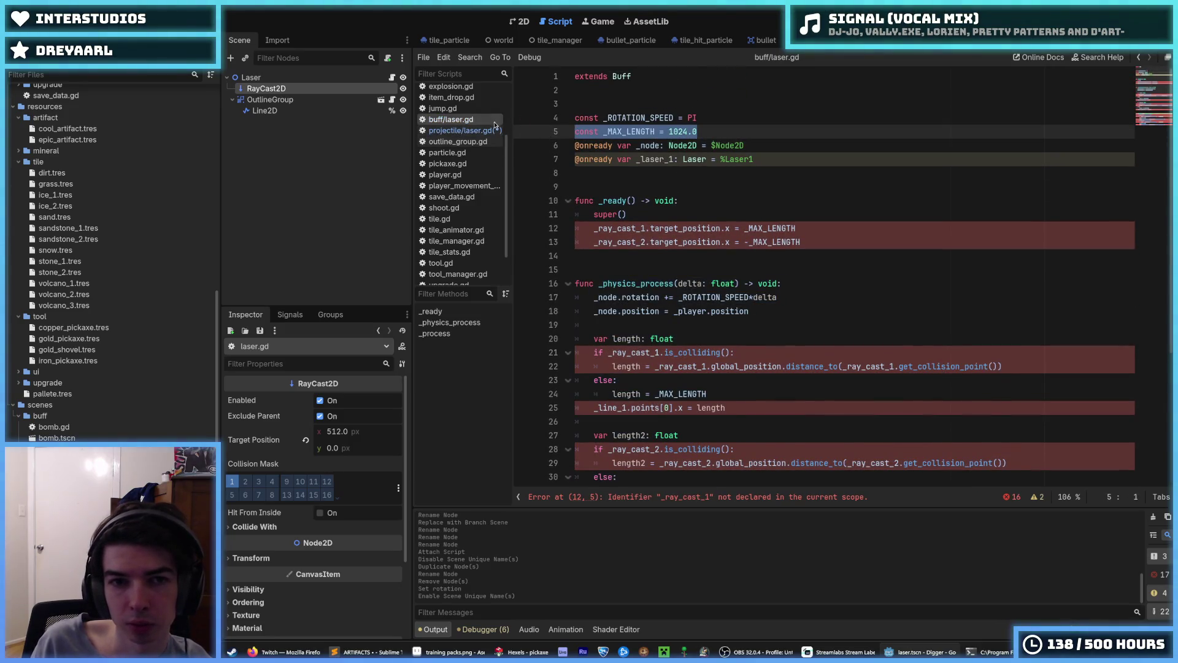
click(470, 131)
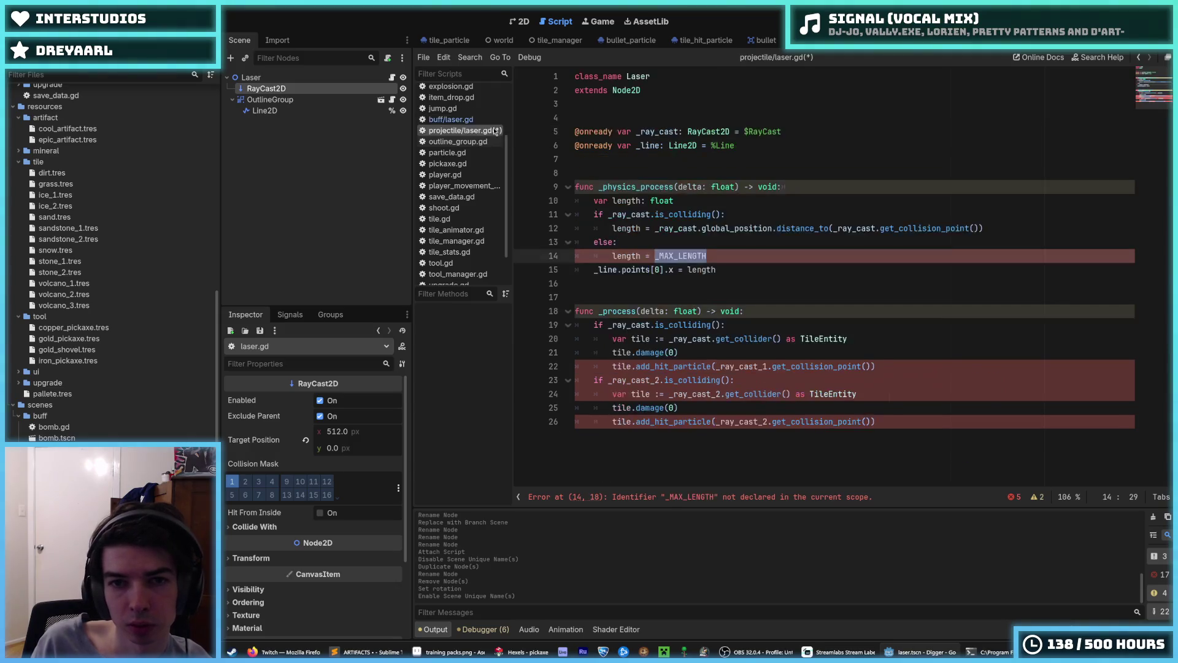
click(648, 117)
key(ctrl+v)
key(ctrl+s)
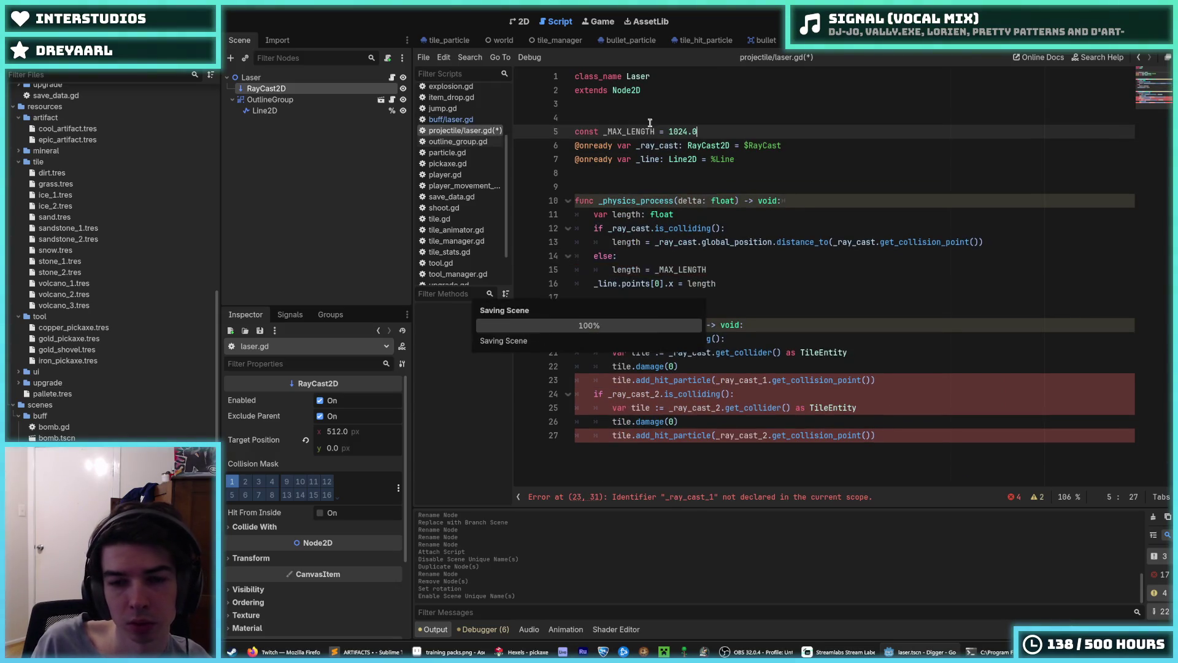
click(694, 177)
- Delete the duplicated _MAX_LENGTH constant from buff/laser.gd
click(451, 119)
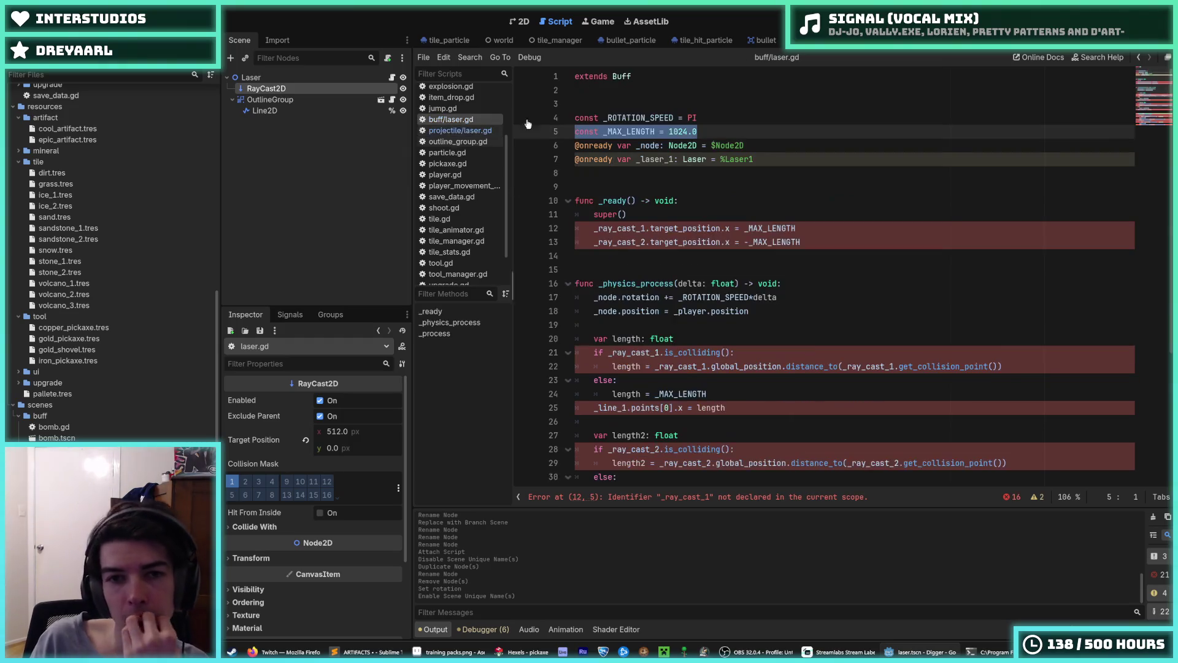
click(454, 130)
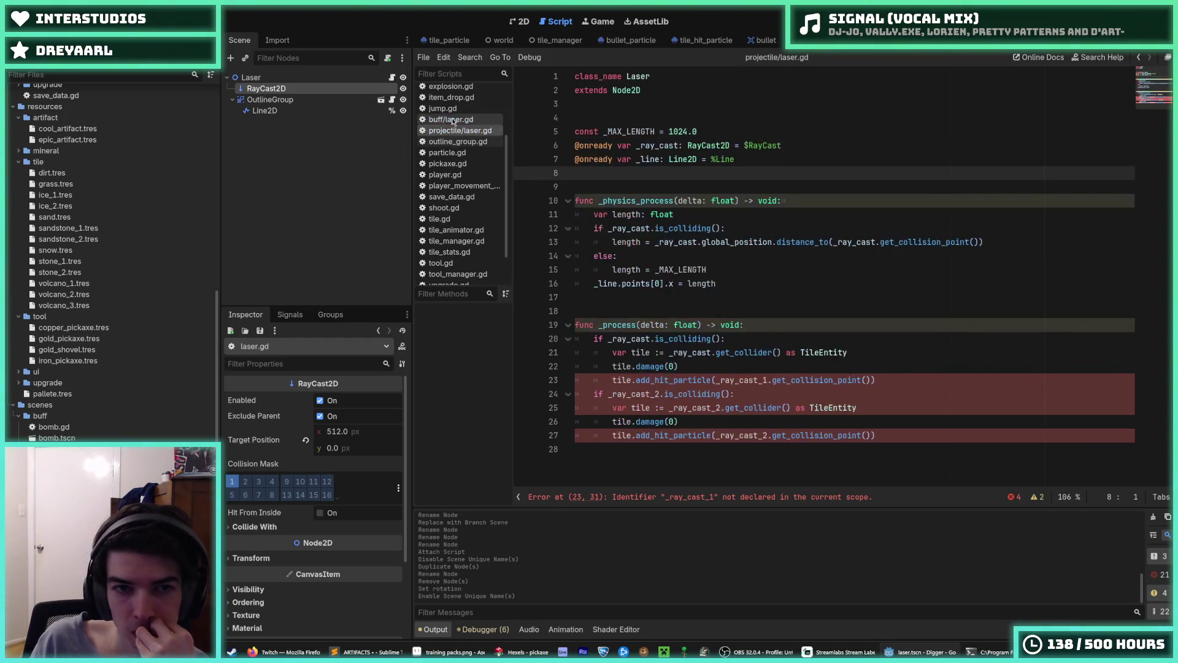
click(451, 119)
drag(699, 132, 542, 135)
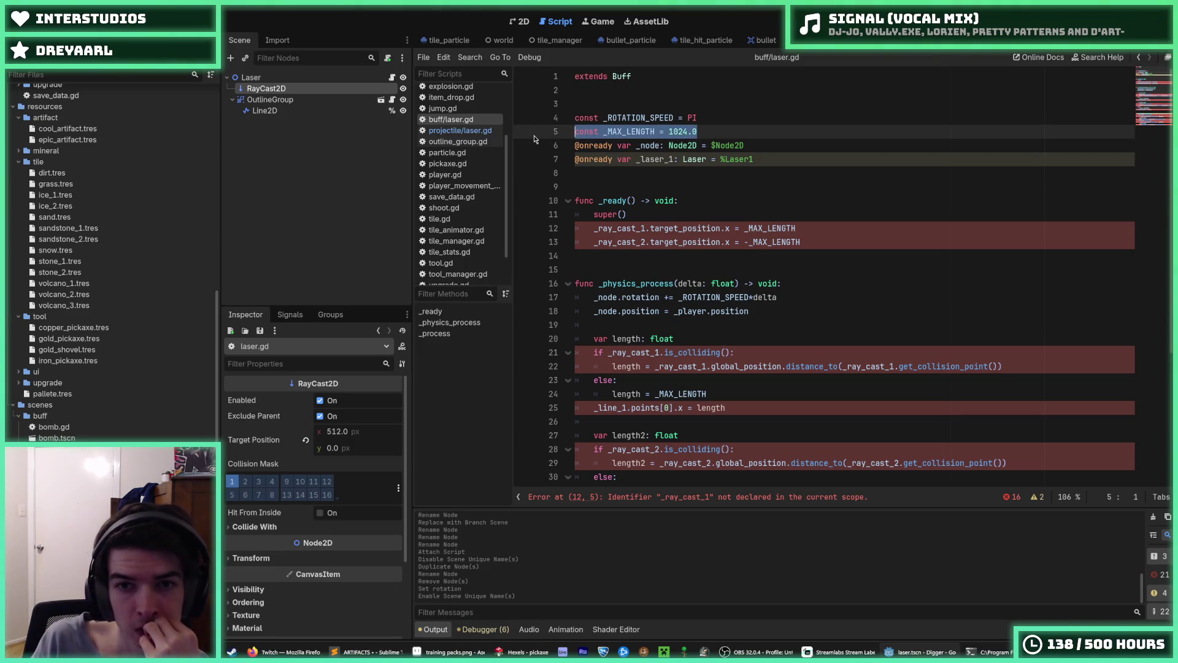
key(BackSpace)
key(BackSpace)
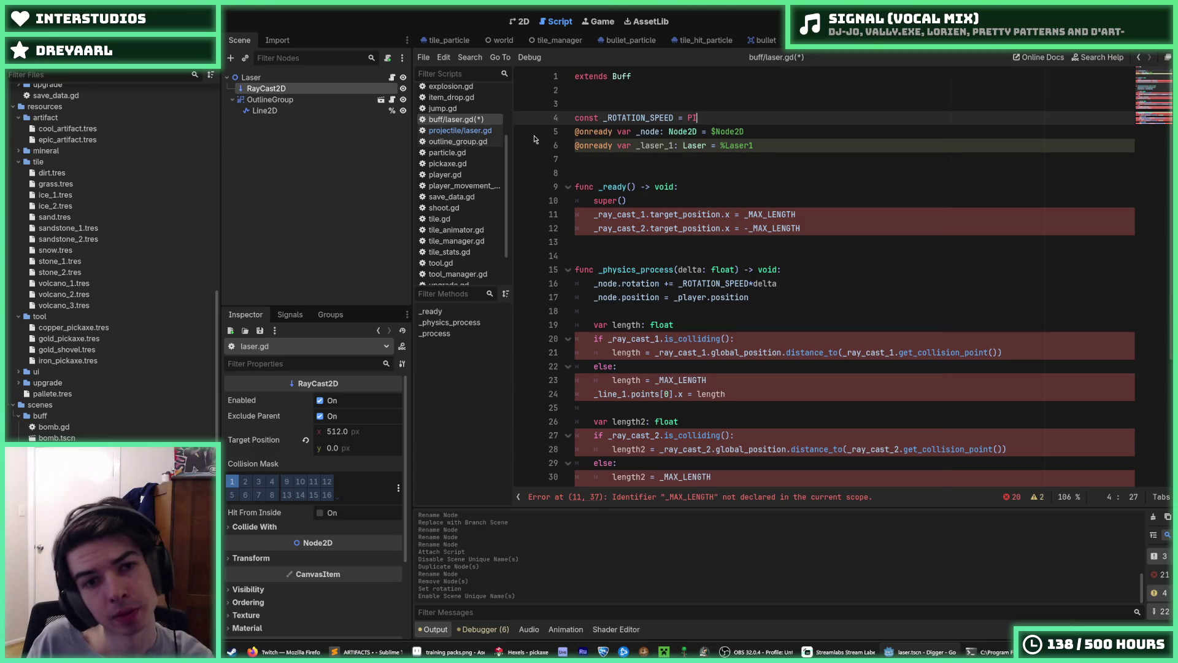
- Cut the _ready function out of buff/laser.gd
scroll(644, 212, down, 1)
click(718, 173)
drag(521, 200, 520, 145)
key(BackSpace)
key(BackSpace)
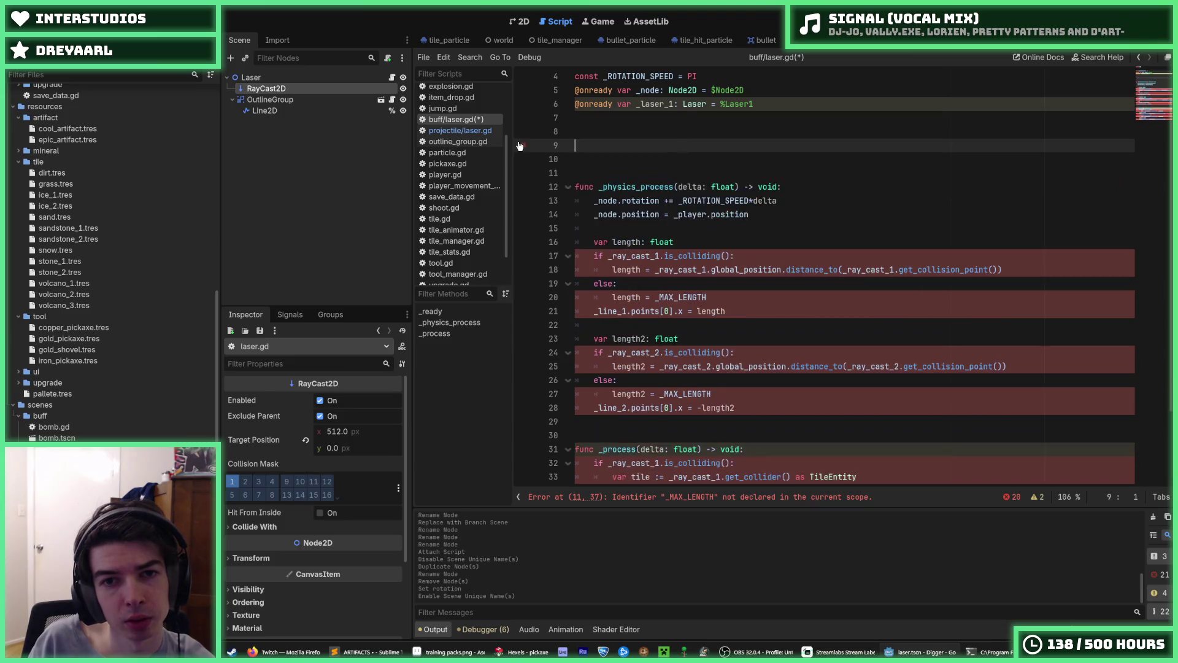
click(460, 130)
click(646, 171)
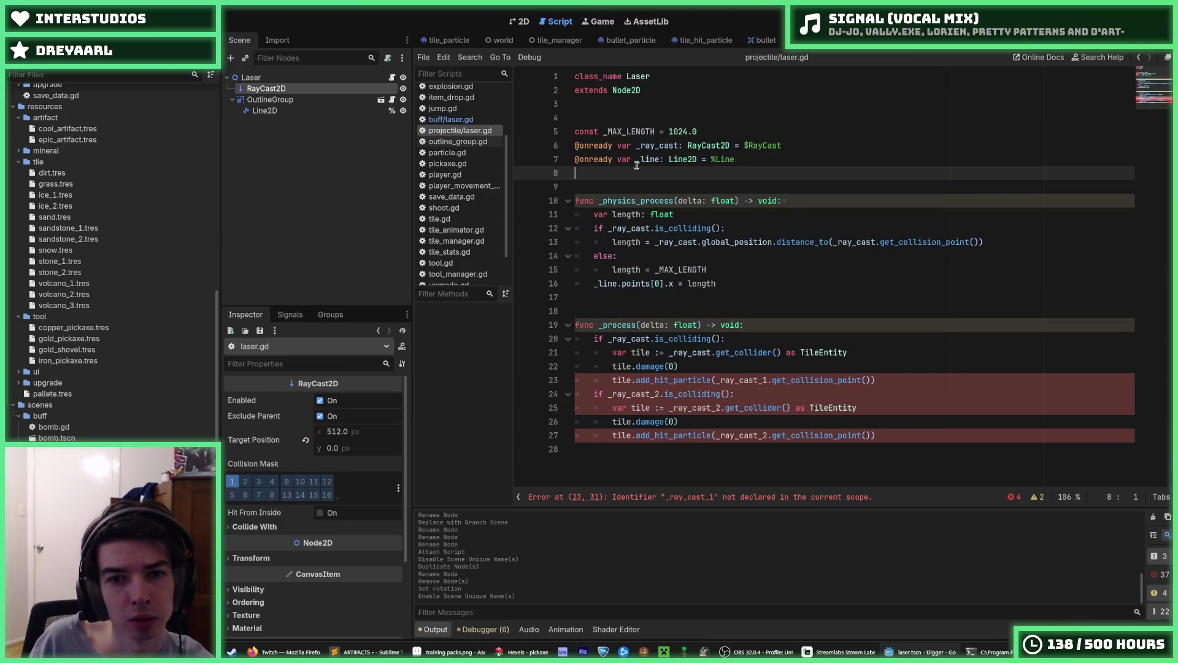
- Remove the super() call and second raycast line, rename the raycast to _ray_cast, and save
key(Return)
key(Return)
key(Return)
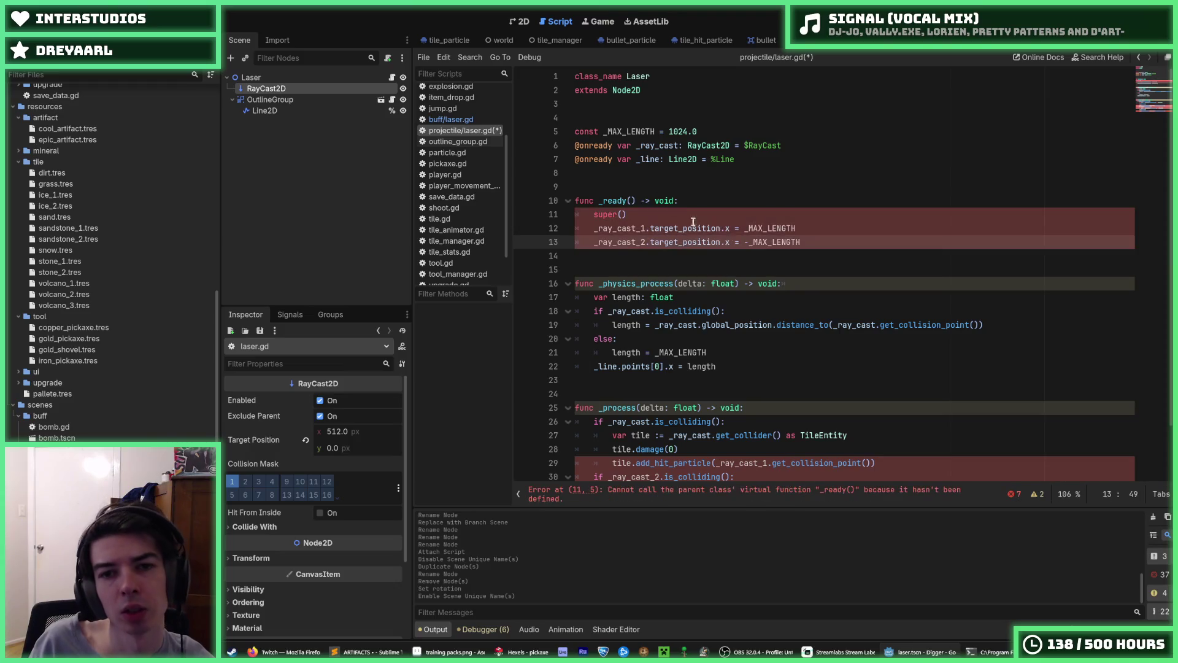
key(ctrl+s)
drag(805, 240, 809, 228)
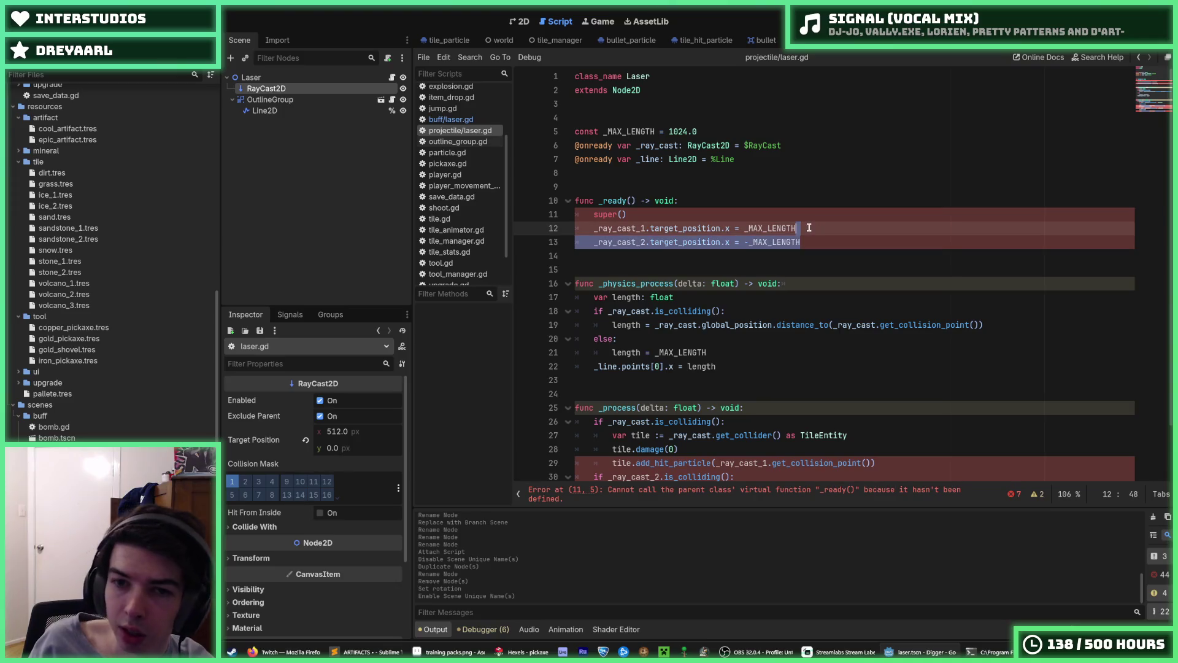
key(BackSpace)
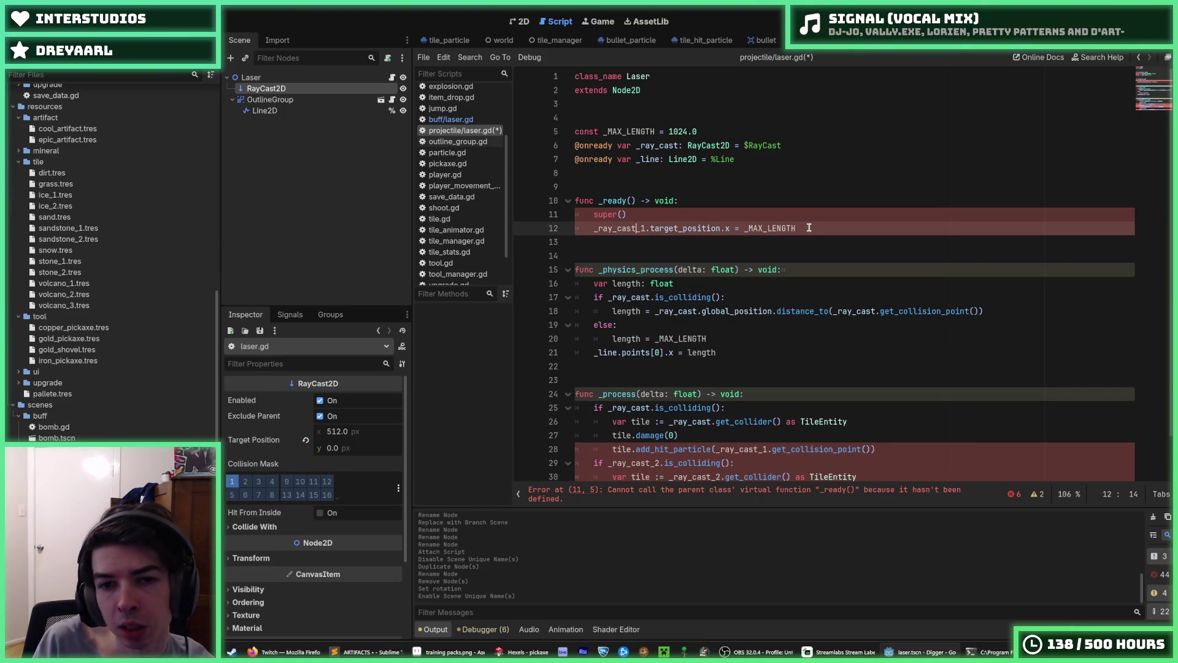
key(BackSpace)
key(BackSpace)
key(Up)
key(shift+Home)
key(BackSpace)
key(BackSpace)
key(BackSpace)
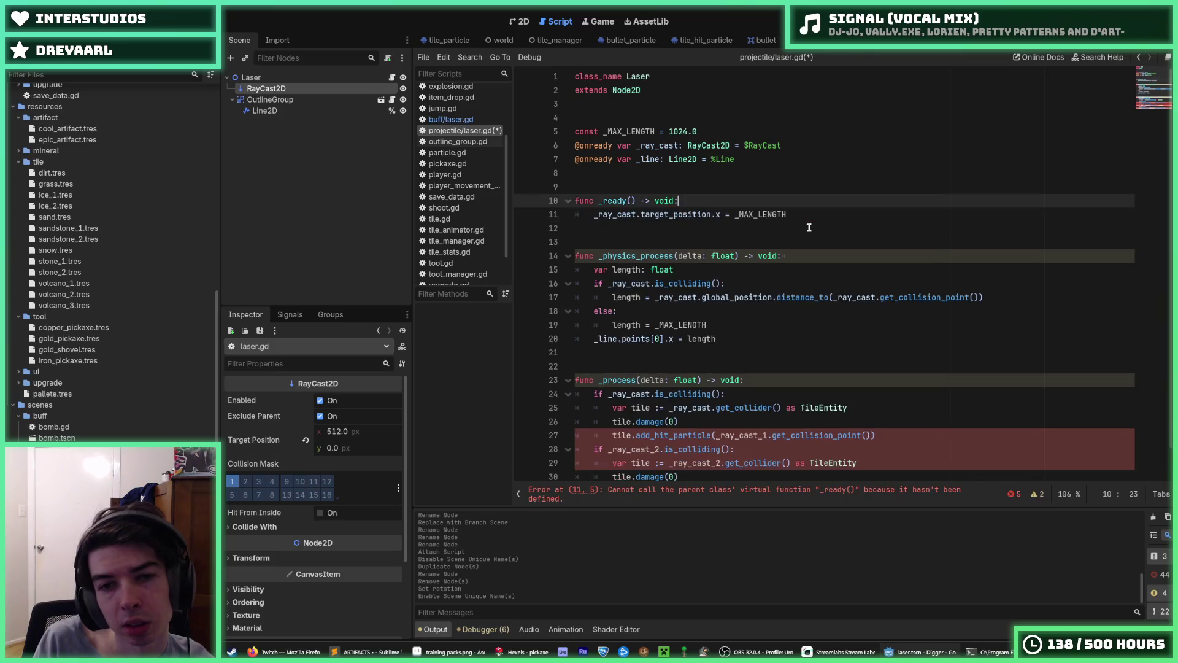
key(Down)
key(ctrl+s)
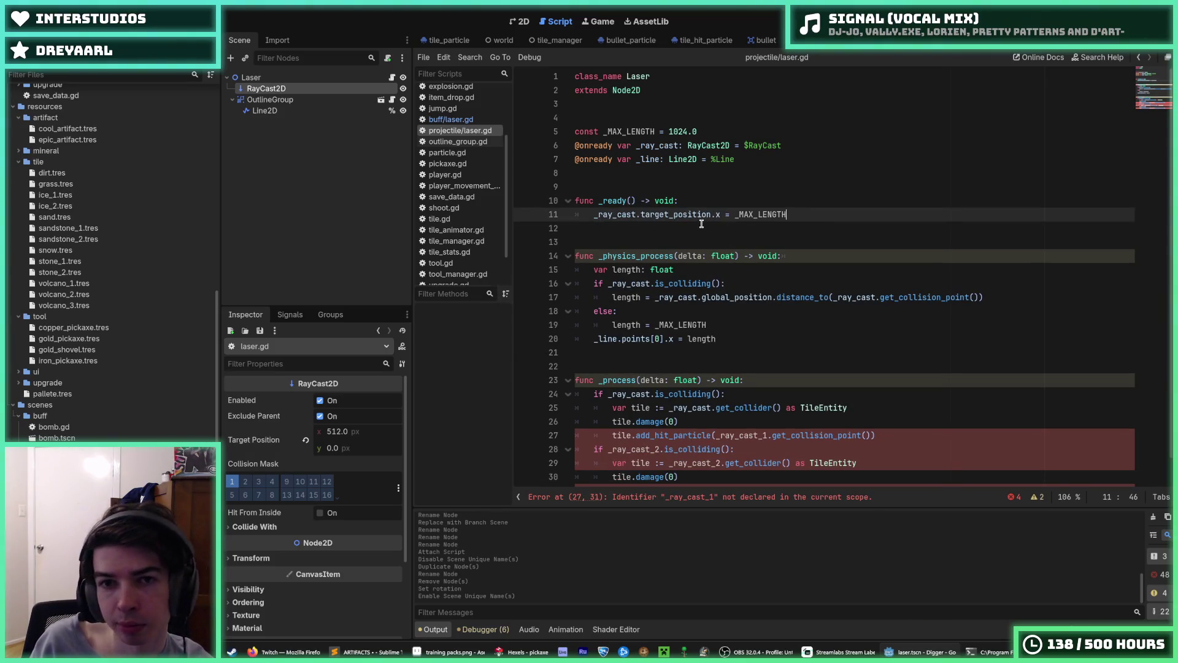
- In _process, rename _ray_cast_1 on line 27 to _ray_cast and delete the second raycast block
scroll(715, 250, down, 1)
click(696, 244)
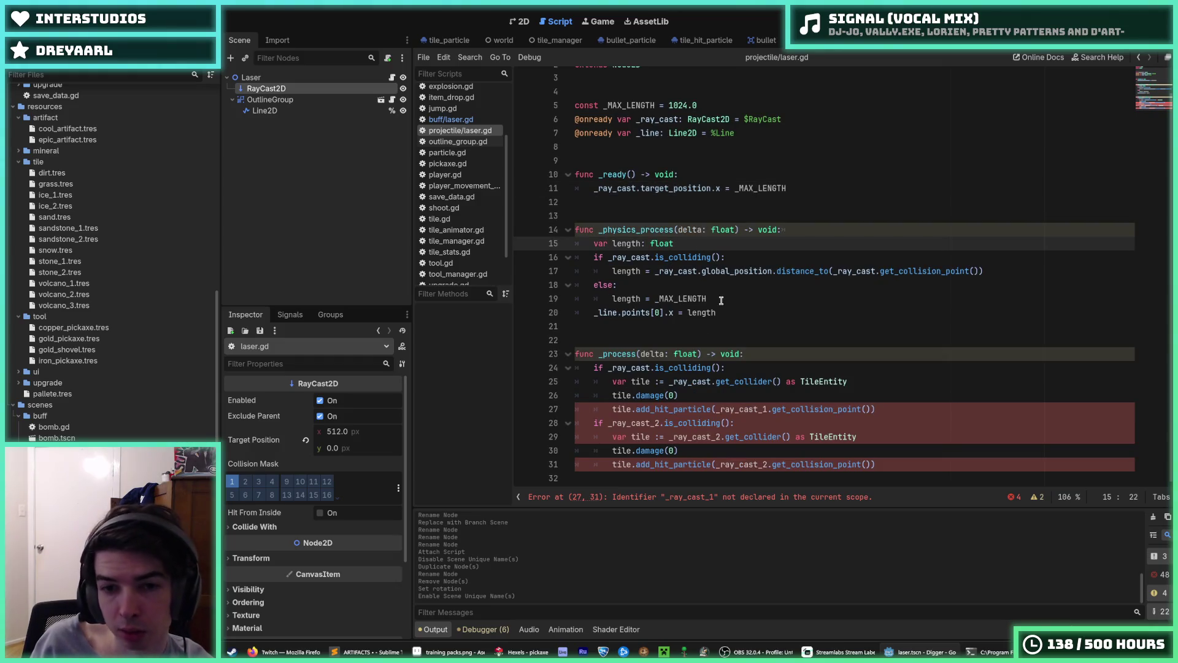
click(746, 370)
double_click(743, 408)
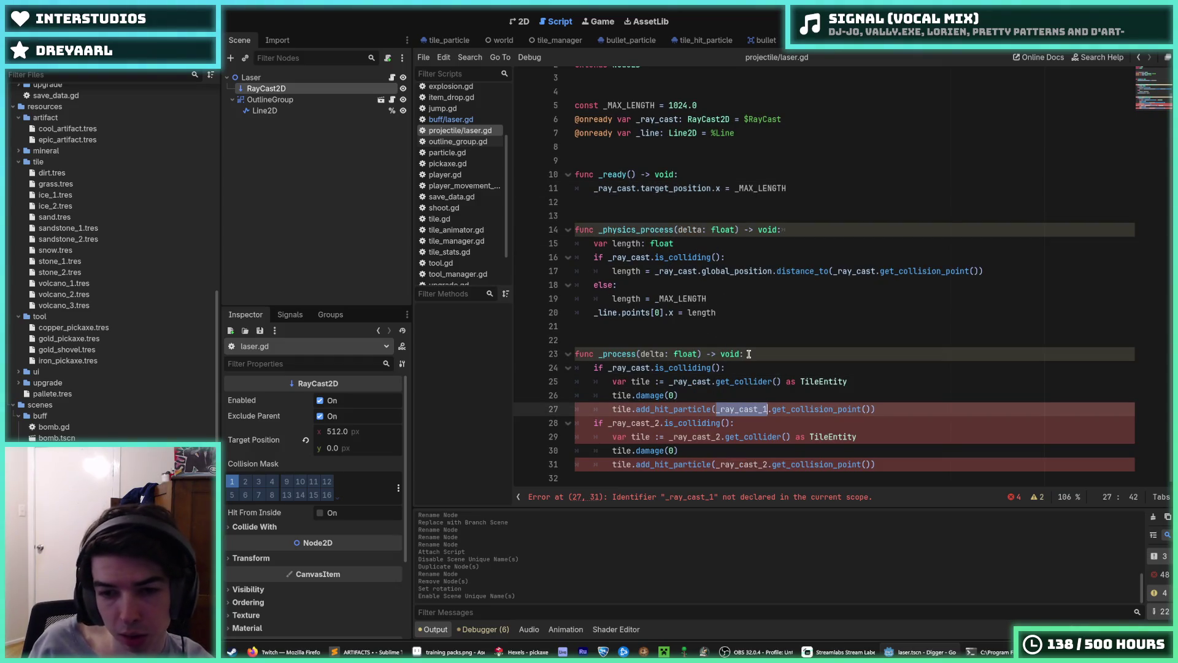
text(_ray_cast)
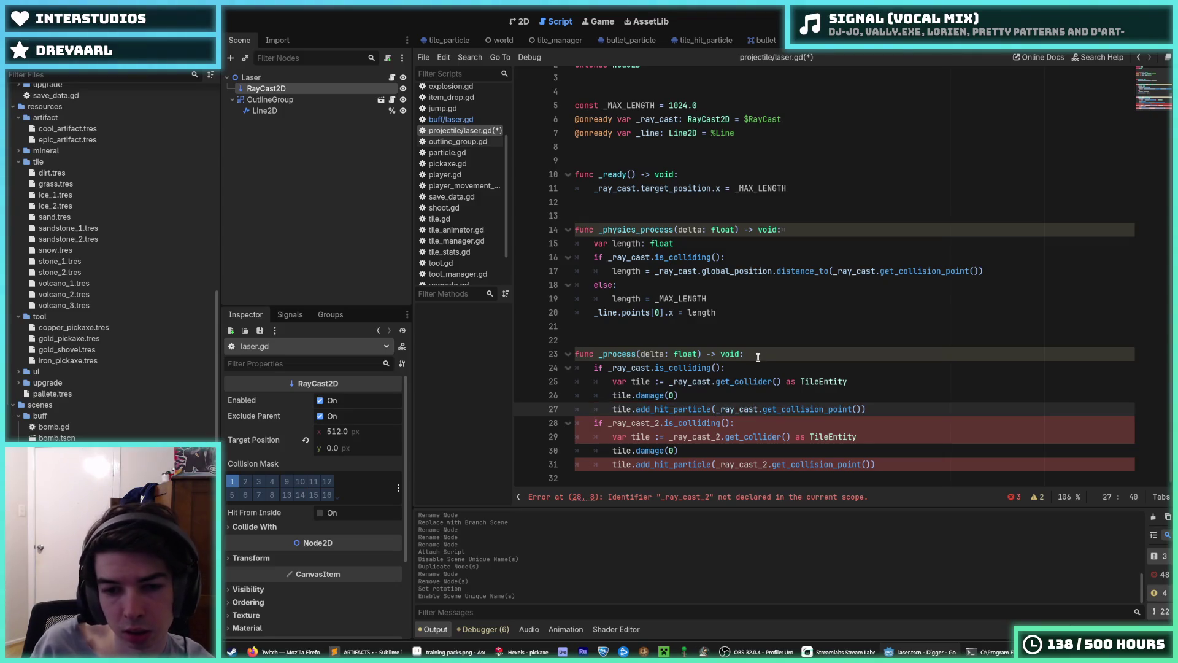
drag(900, 464, 912, 407)
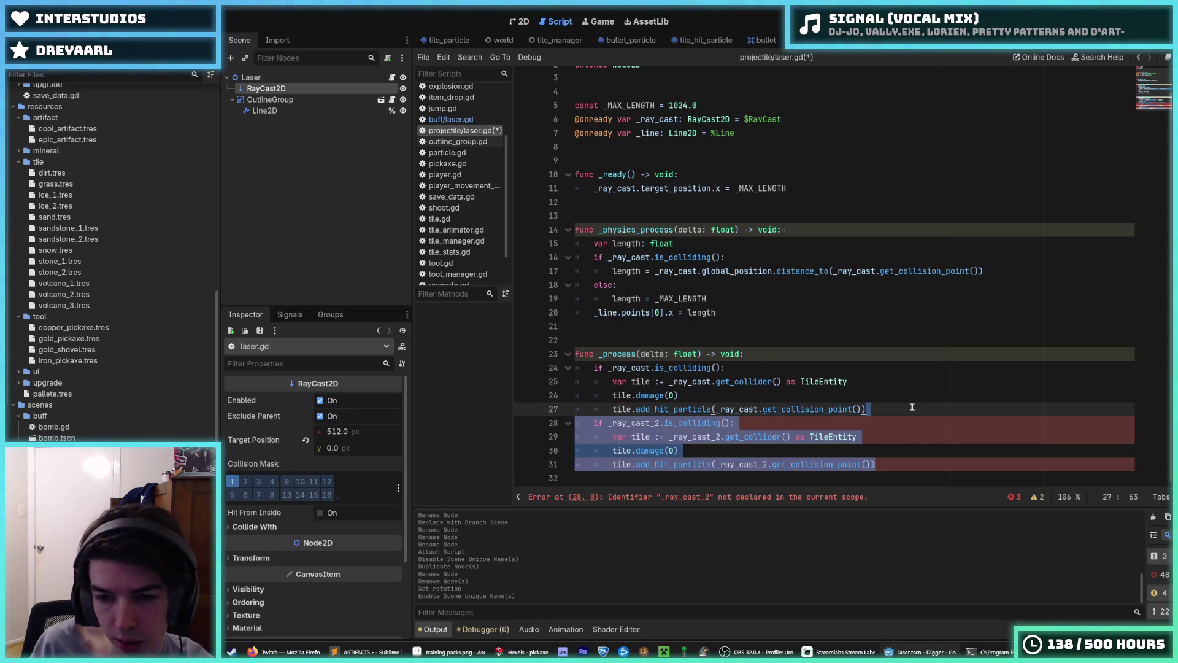
key(BackSpace)
key(Up)
key(Up)
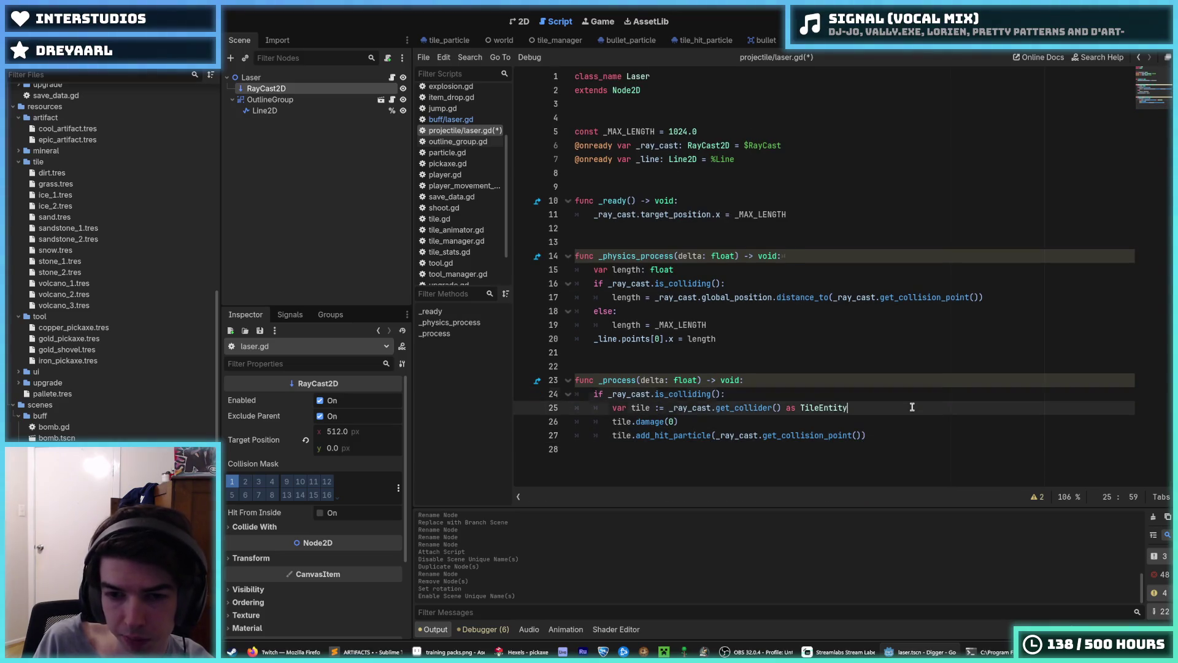
key(Down)
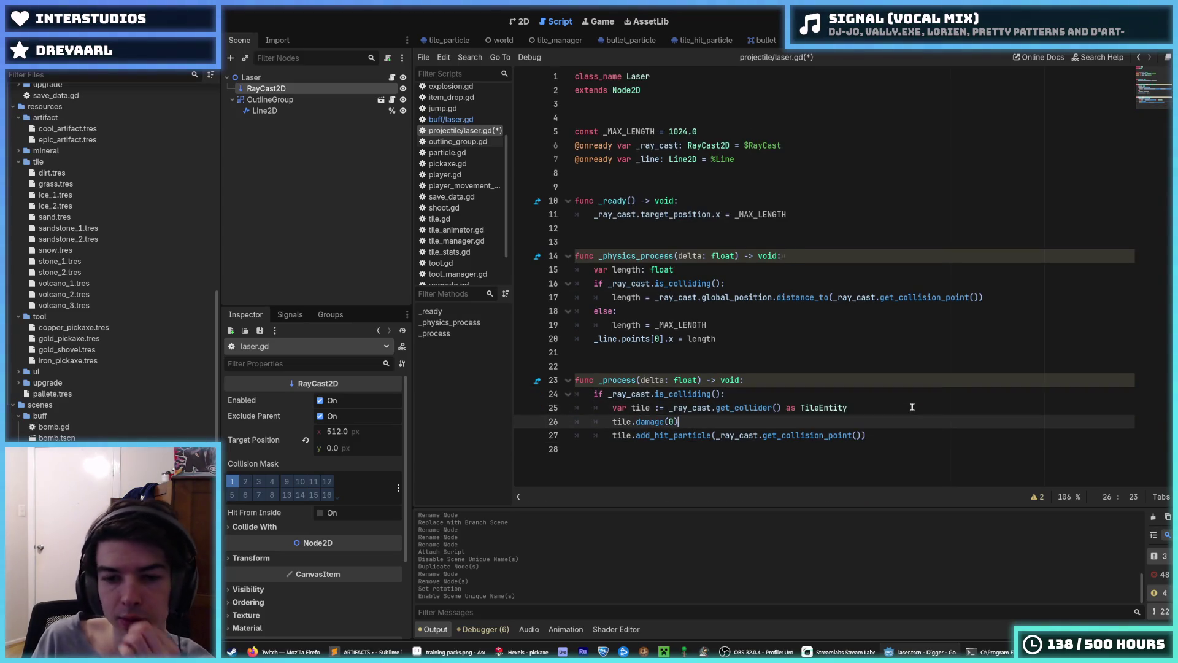
key(Up)
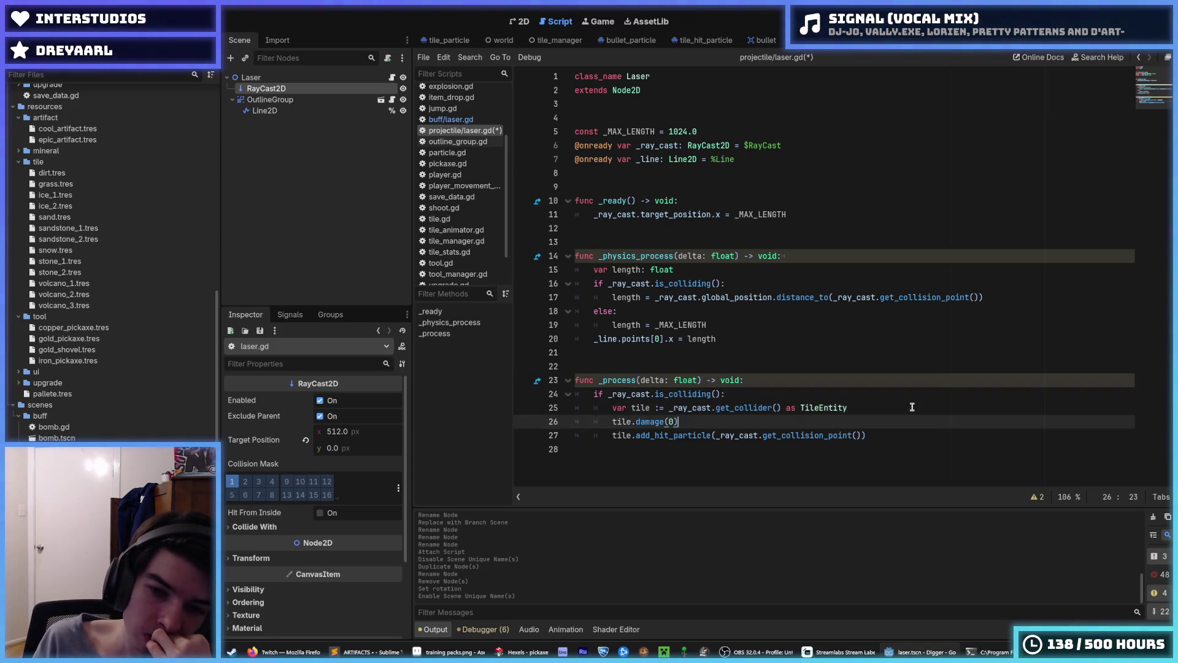
key(Down)
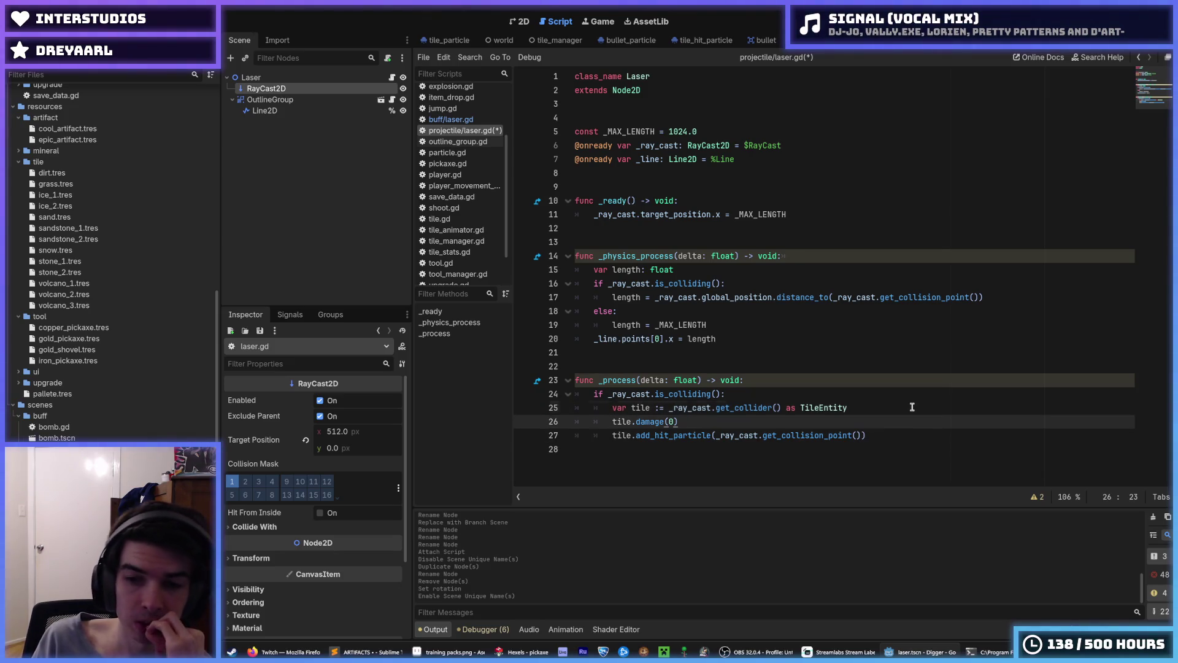
key(Down)
key(End)
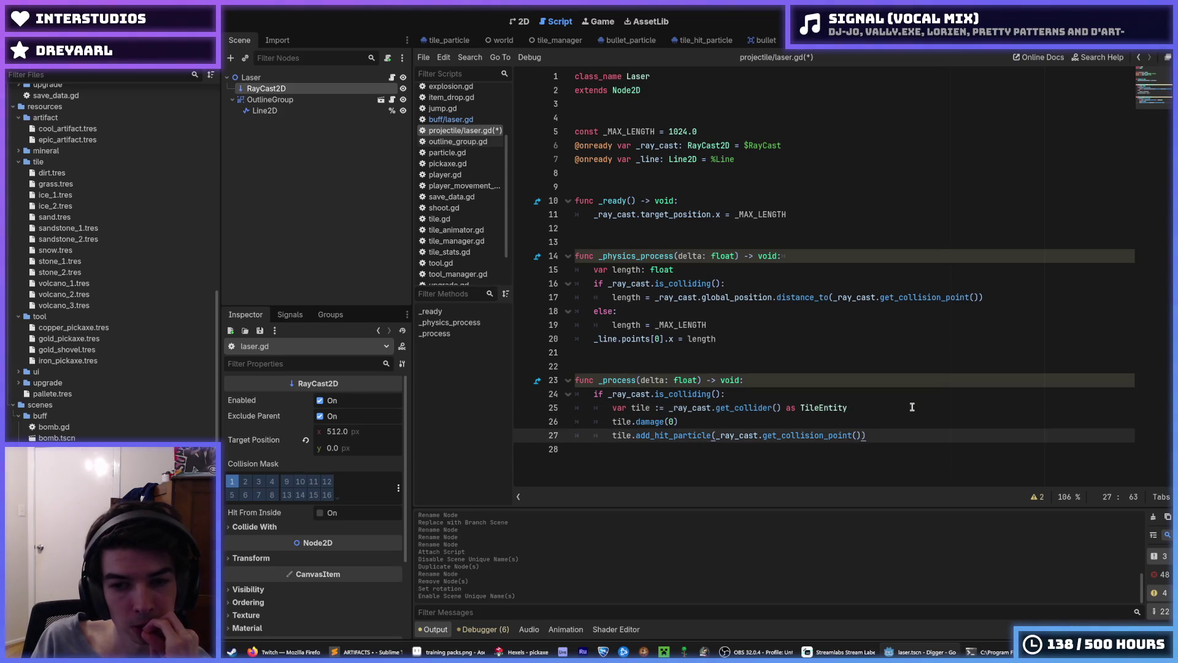
key(Up)
key(Up)
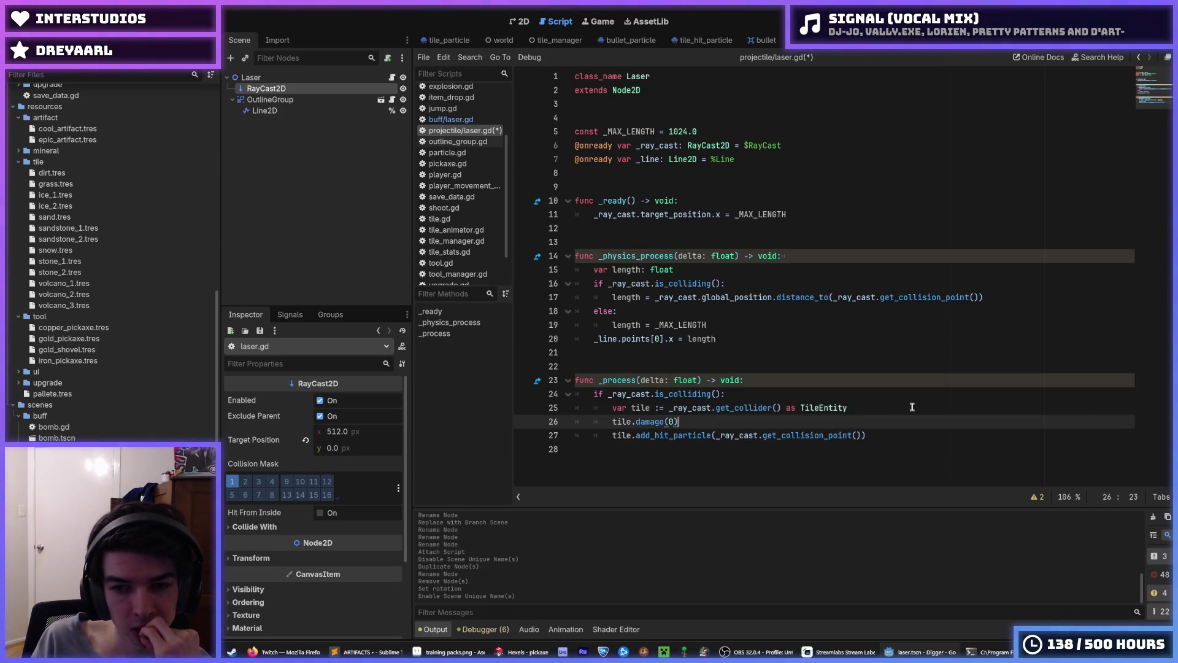
key(Down)
key(Down)
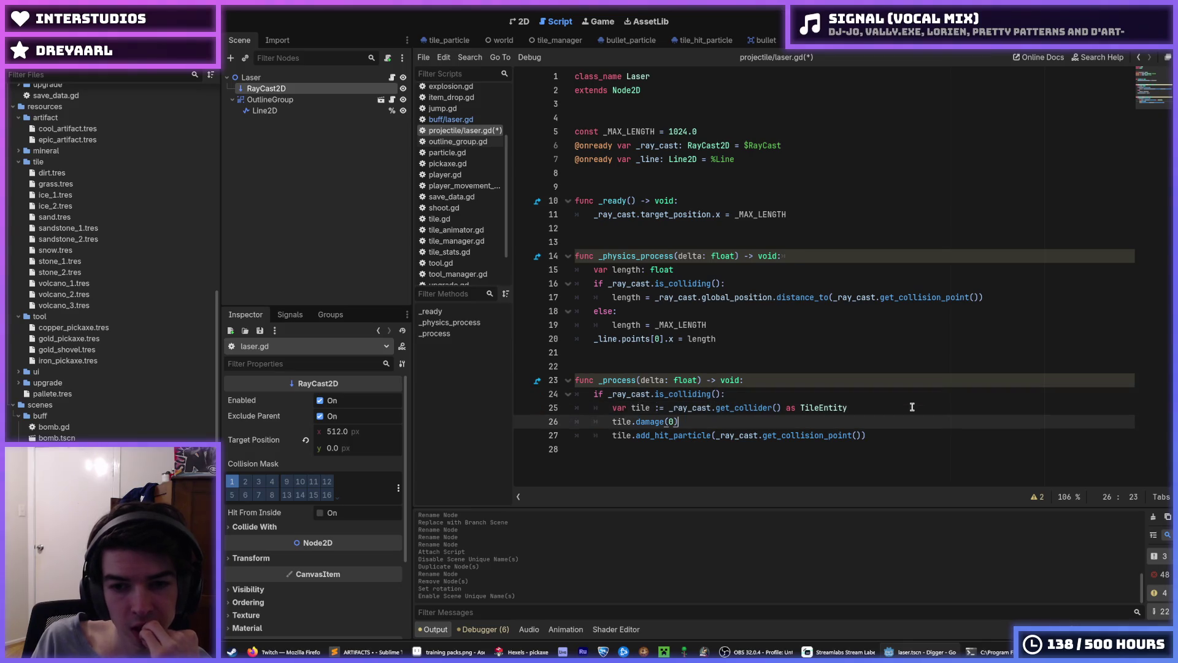
key(End)
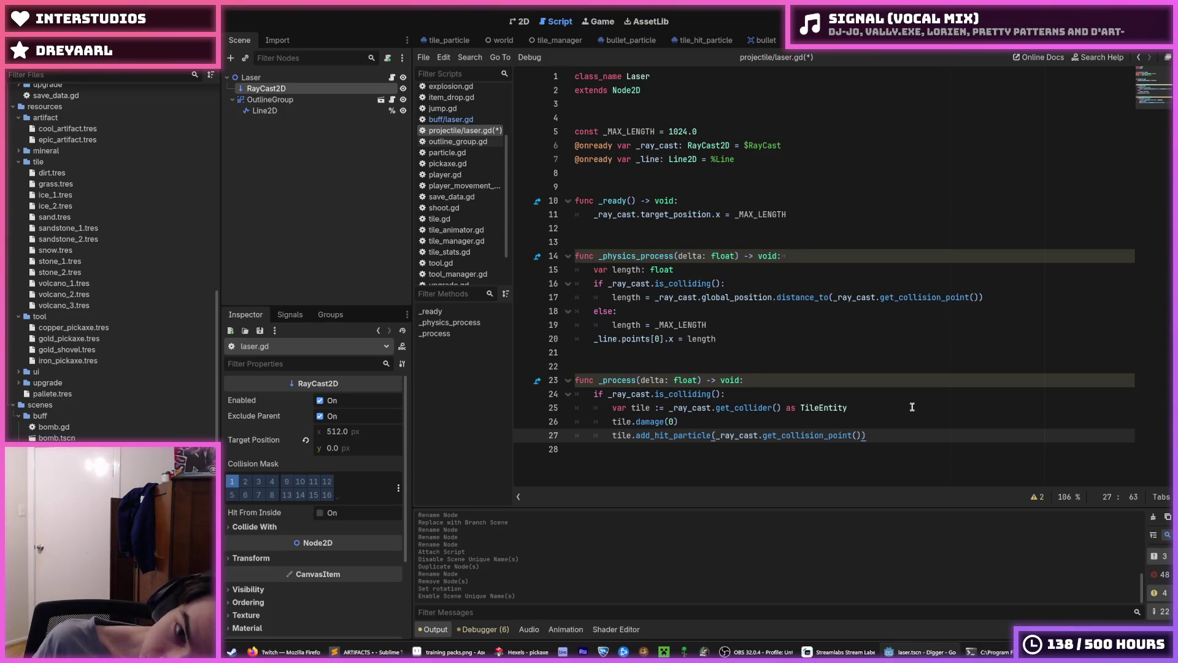
- Add a Timer child node under Laser with a 0.1 s wait time
right_click(267, 79)
click(313, 87)
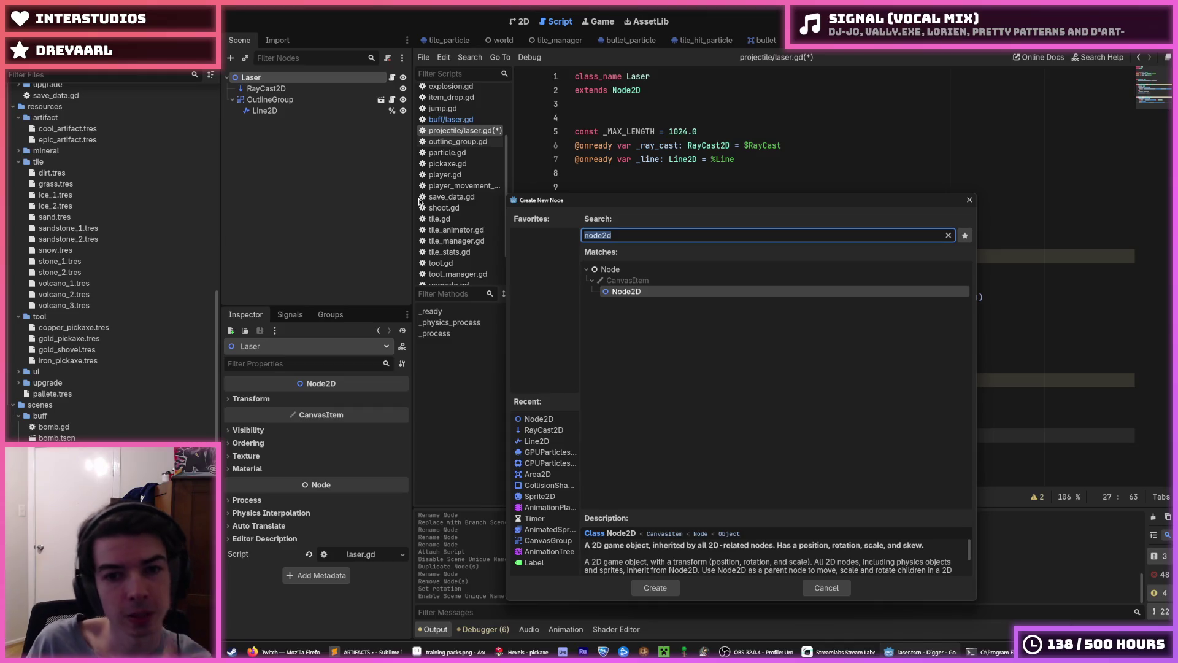
text(timer)
key(Return)
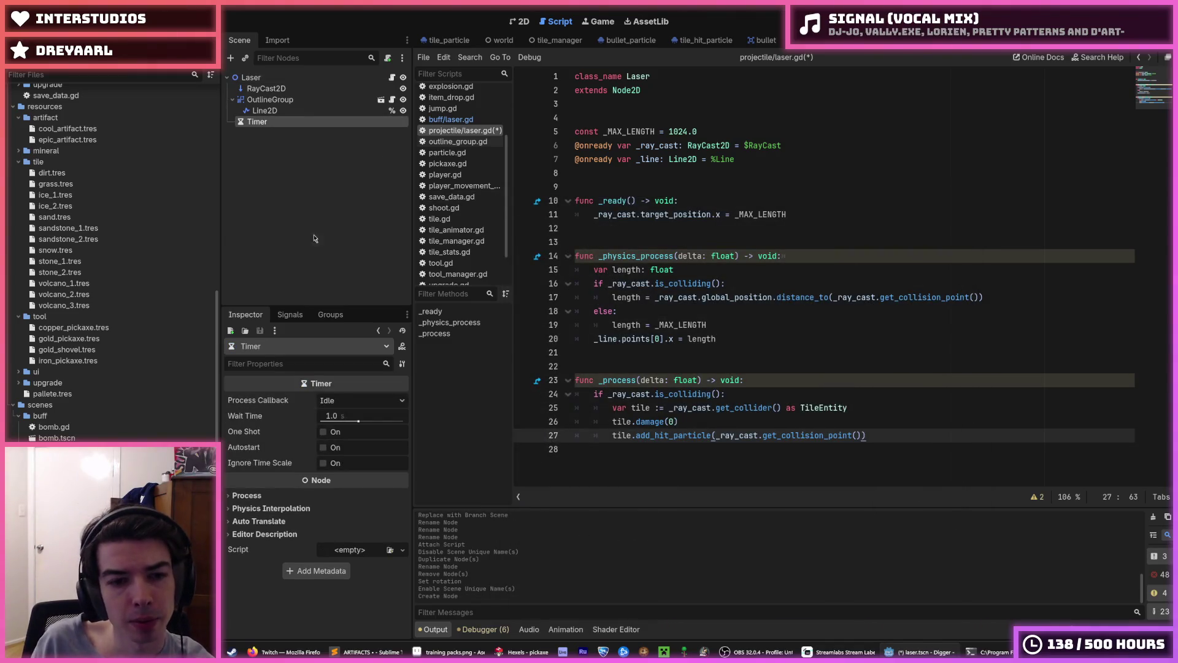
click(332, 420)
text(0.)
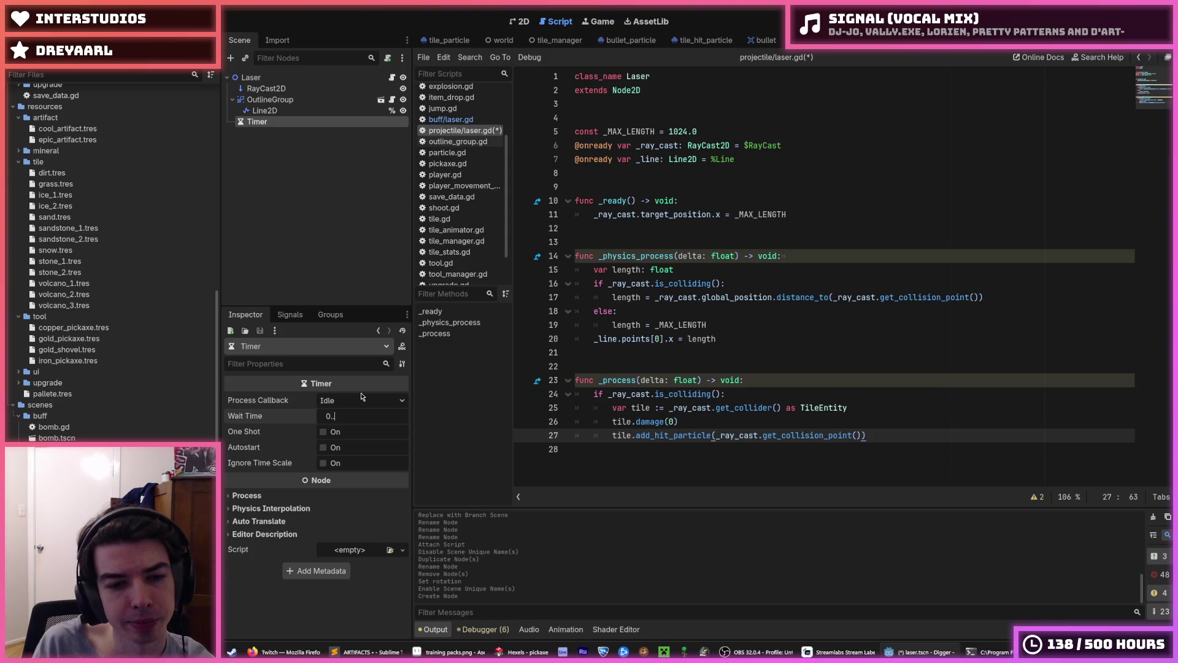
key(Return)
- Set the Timer's process callback to Idle and save the Laser scene
click(362, 400)
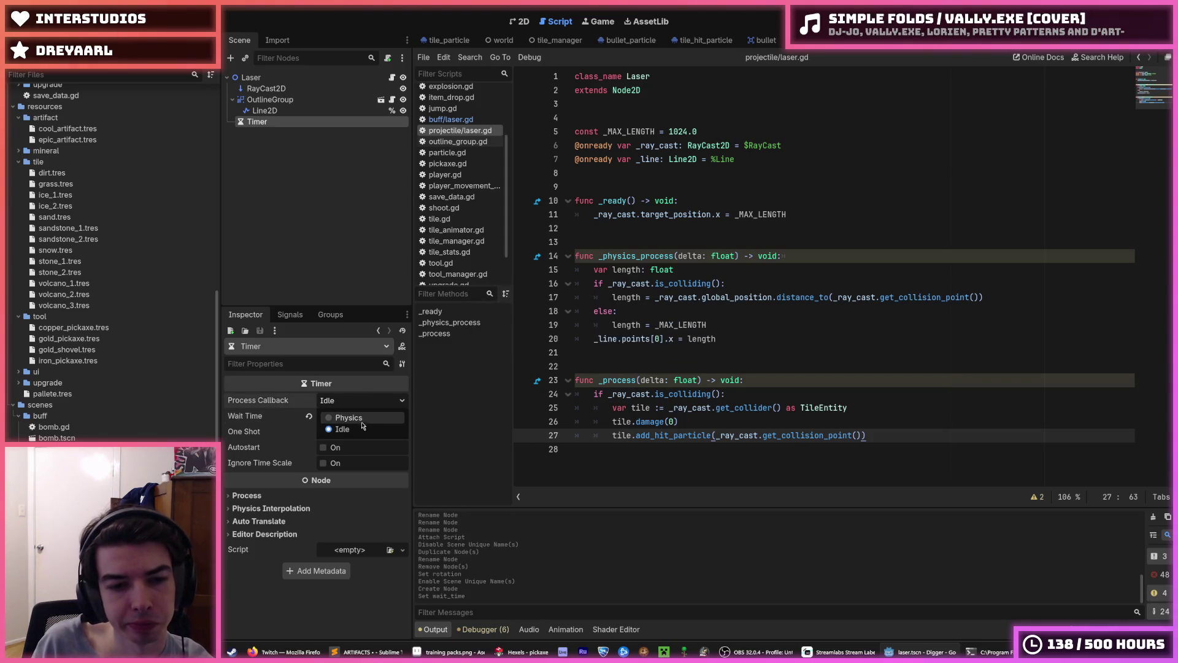
click(343, 415)
key(ctrl+s)
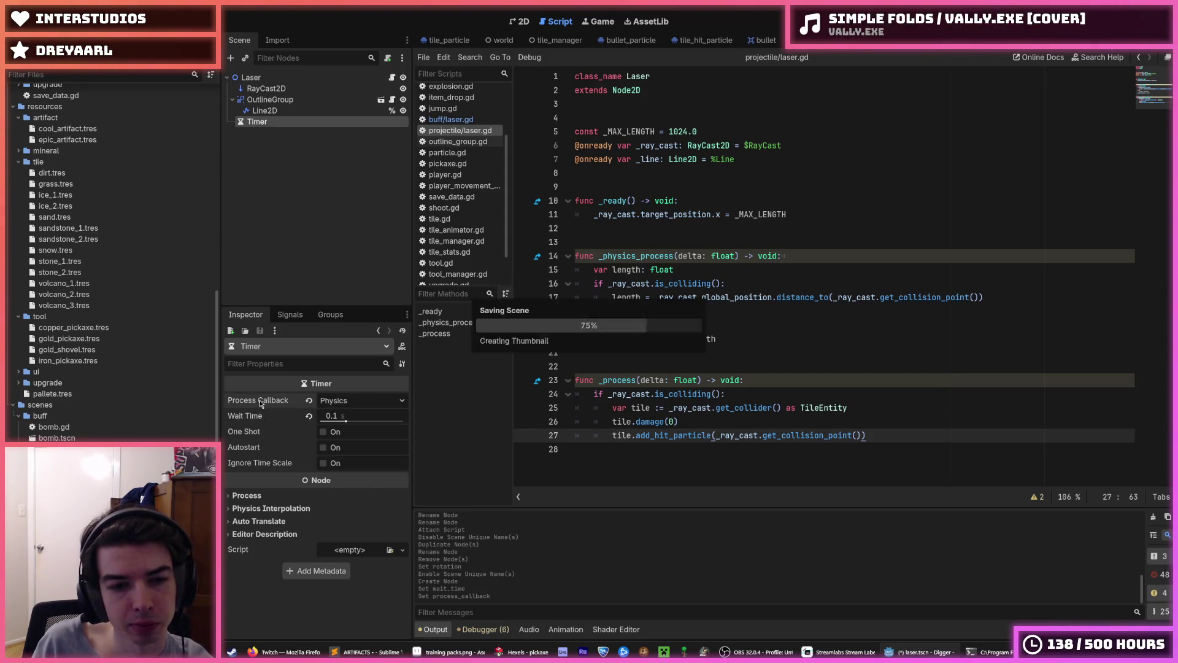
click(344, 402)
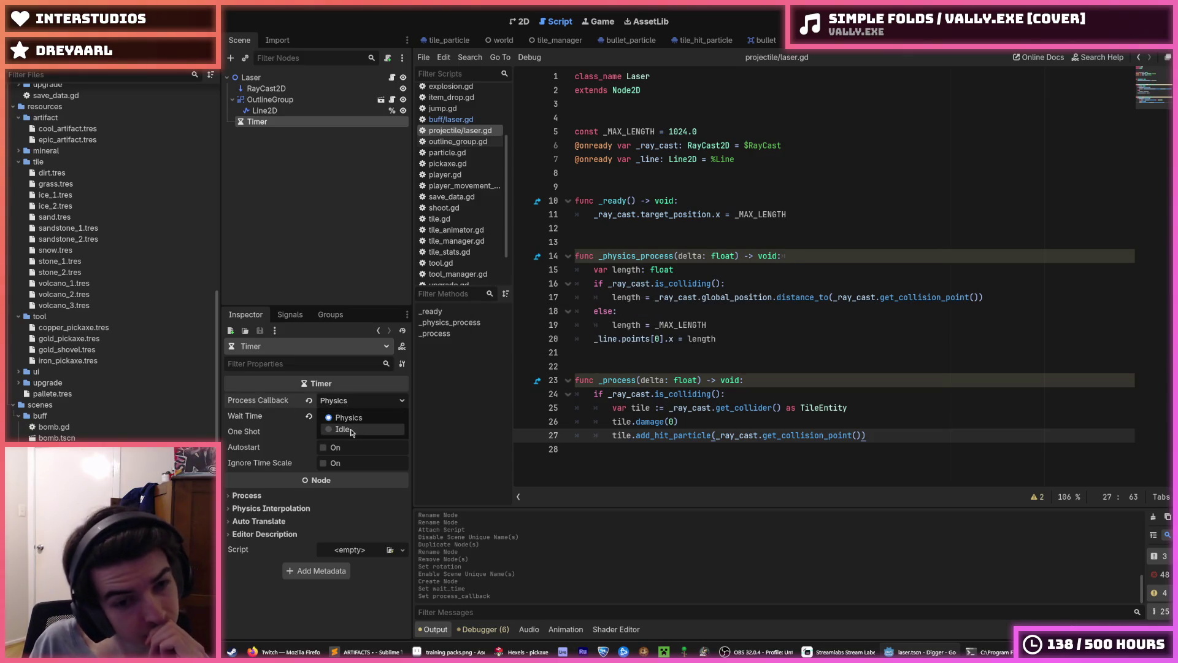
click(334, 431)
mouse_move(242, 408)
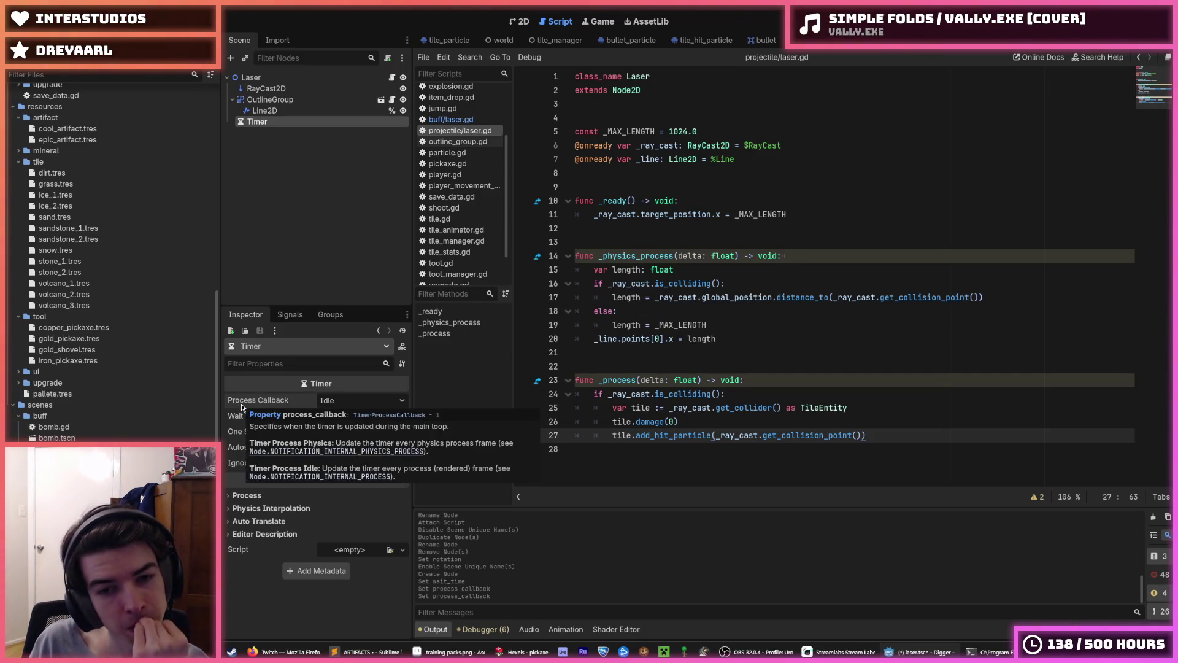
right_click(274, 126)
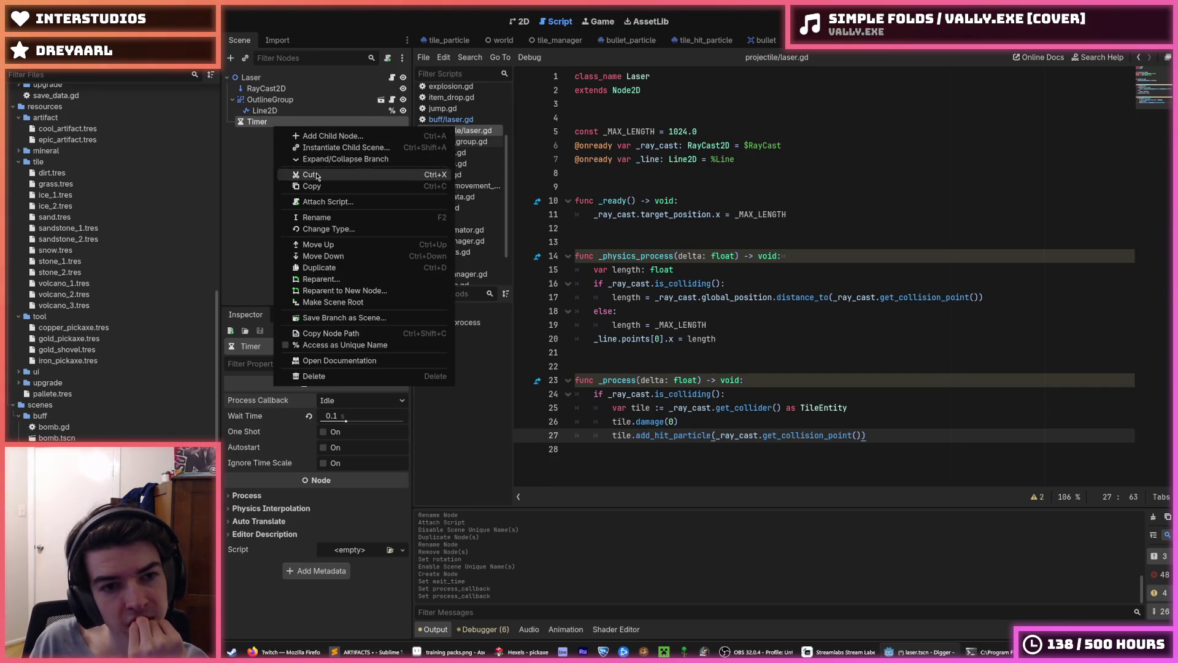
- Connect the Timer's timeout signal to the laser script
click(257, 127)
click(290, 315)
right_click(309, 363)
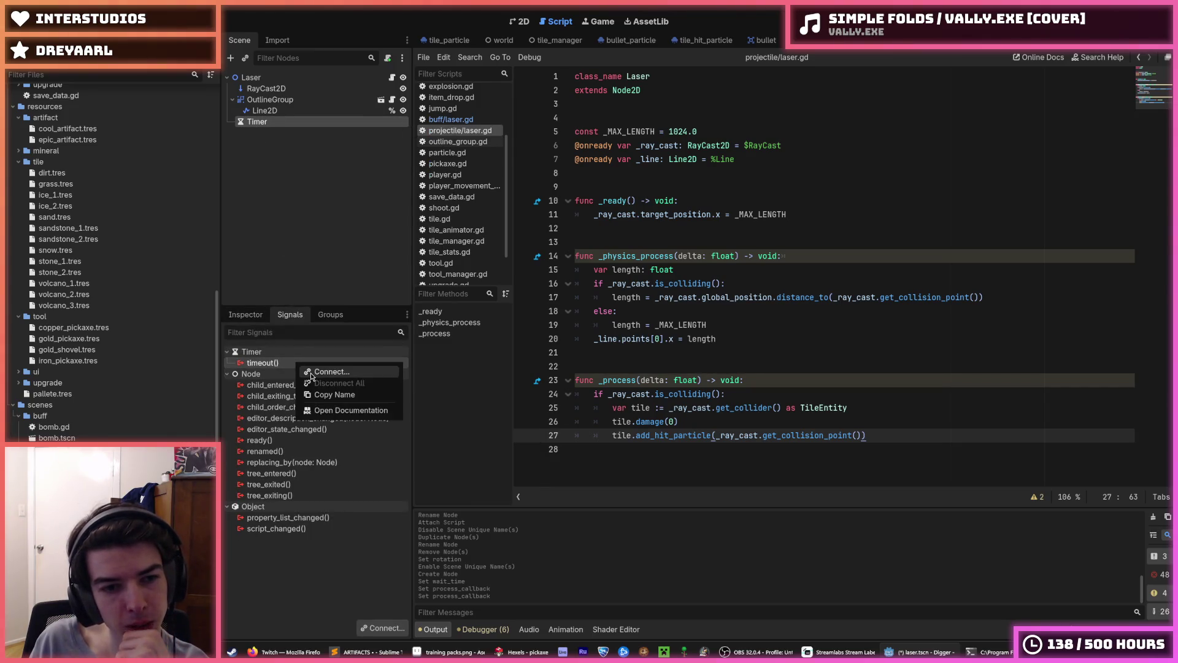
click(326, 375)
click(549, 434)
- Move the tile-damage block into _on_timer_timeout, delete the pass line and empty _process, and save
mouse_move(695, 421)
mouse_down()
mouse_move(765, 397)
mouse_move(671, 368)
mouse_up()
key(alt+Down)
key(alt+Down)
key(alt+Down)
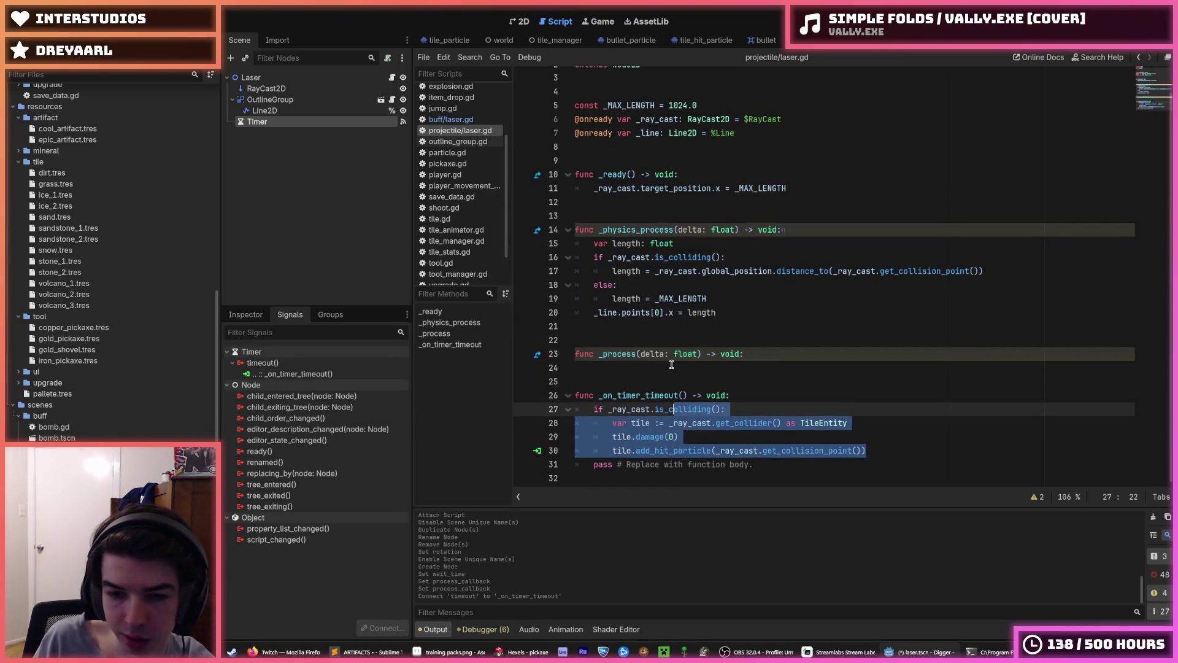
drag(765, 464, 879, 452)
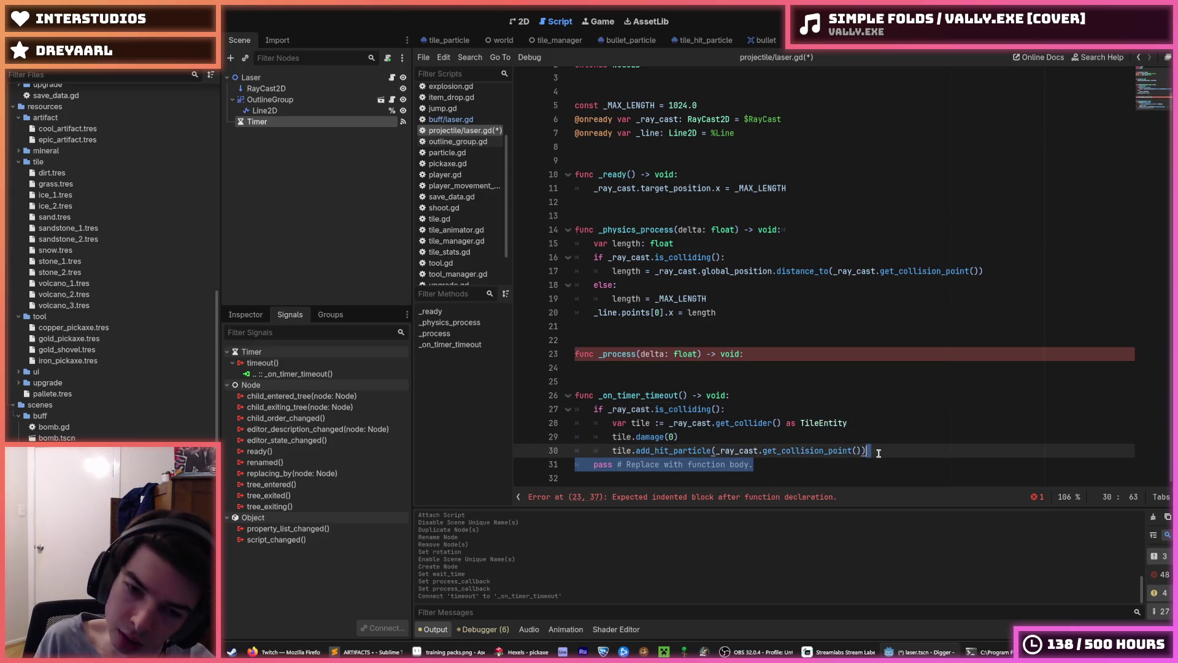
key(BackSpace)
drag(636, 366, 564, 327)
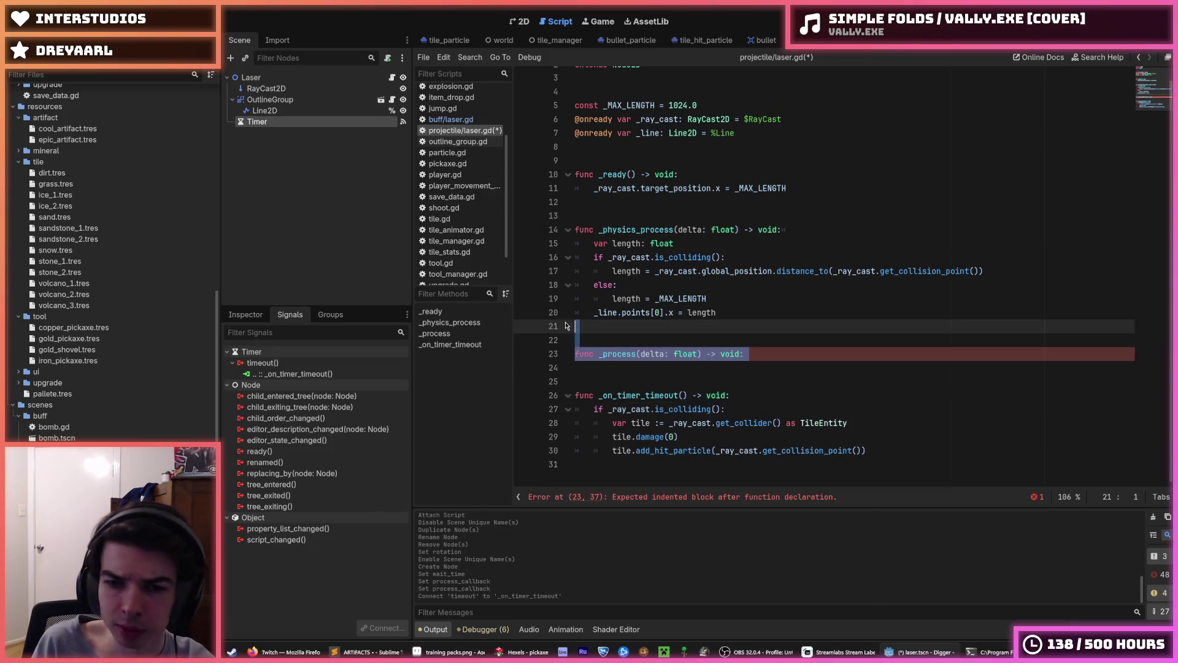
key(BackSpace)
key(ctrl+s)
- Review the _physics_process and _MAX_LENGTH lines and save projectile/laser.gd again
click(747, 460)
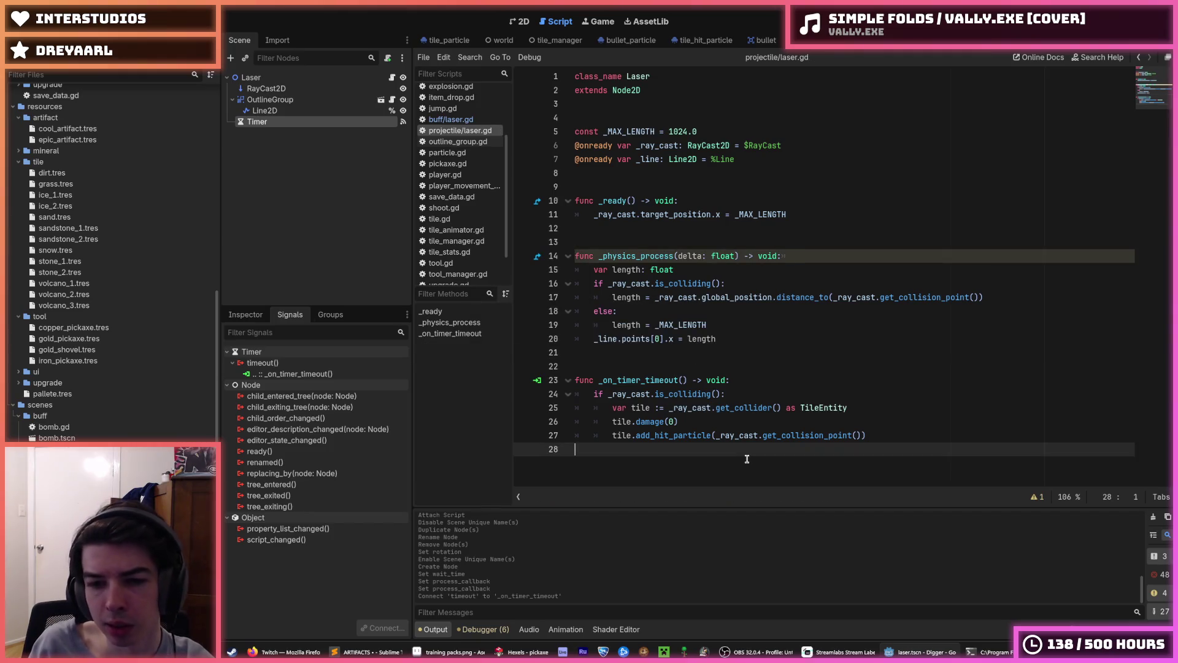
click(722, 327)
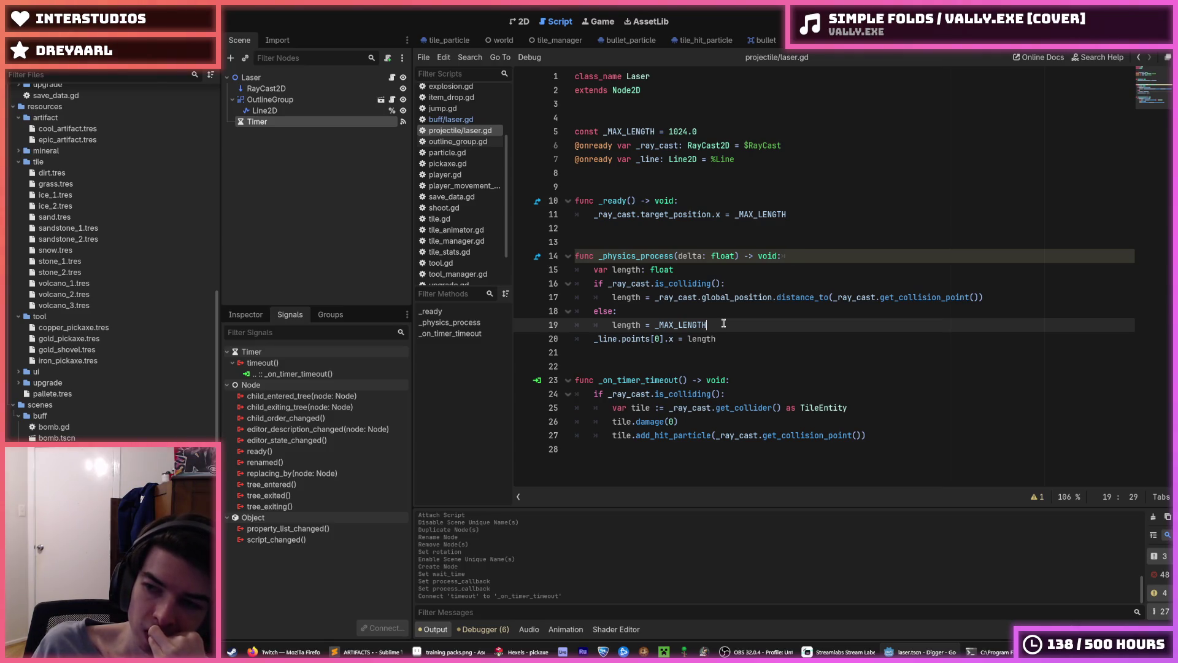
click(817, 251)
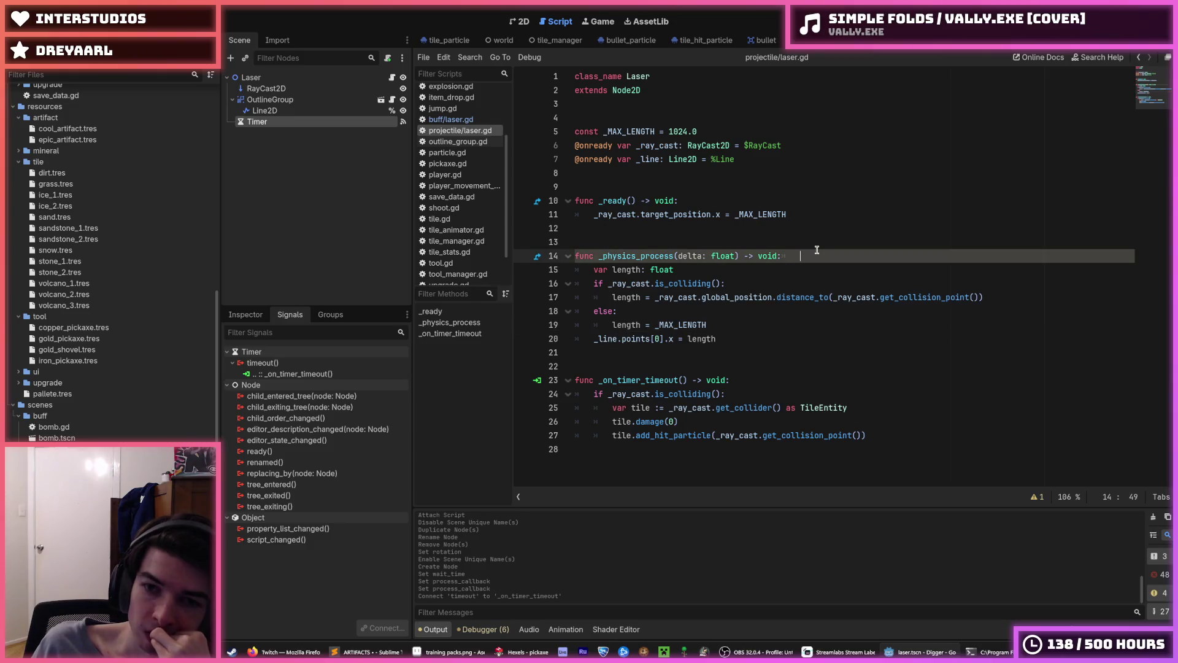
key(Down)
key(Down)
key(Down)
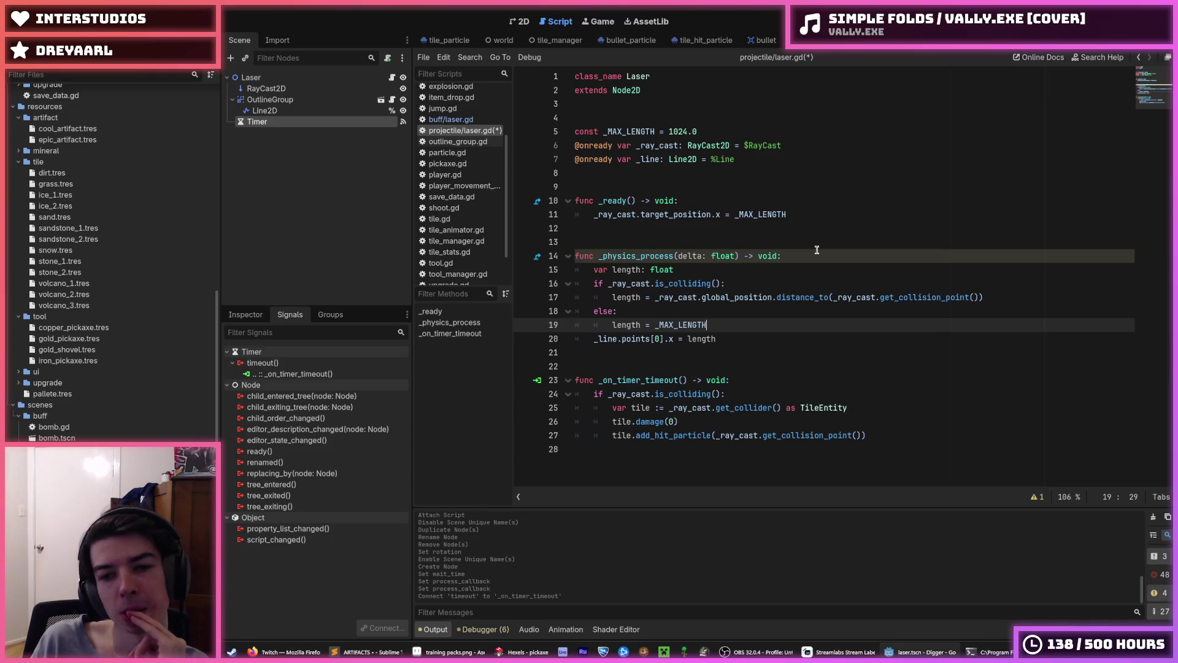
key(Up)
key(Up)
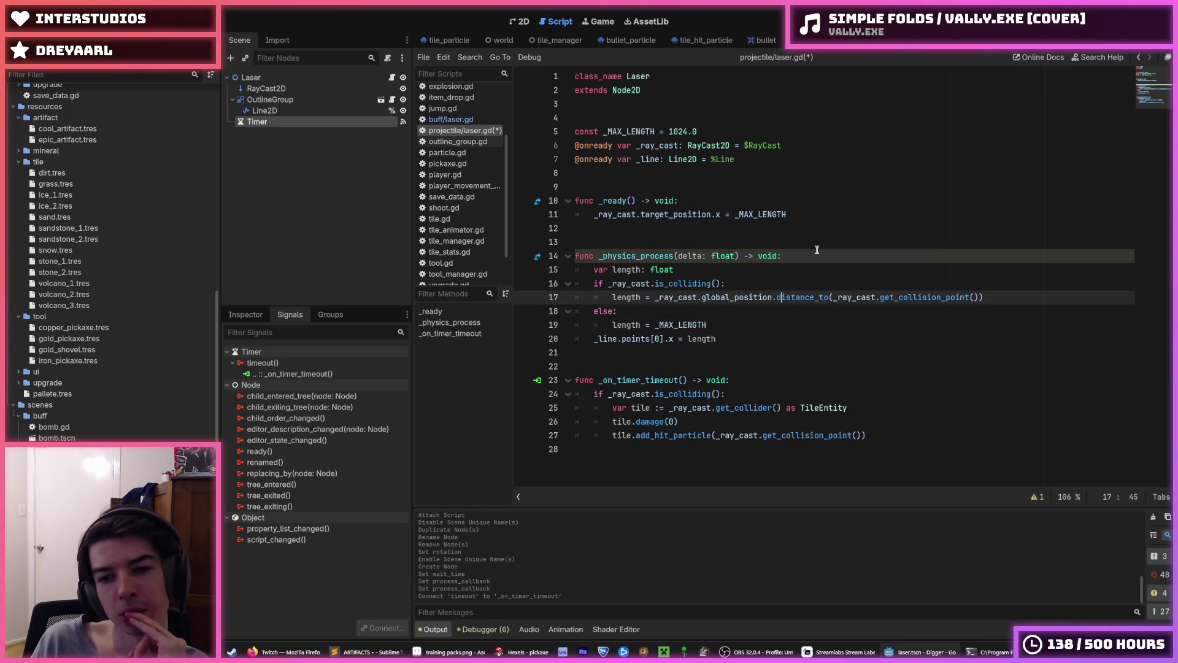
key(Down)
key(Down)
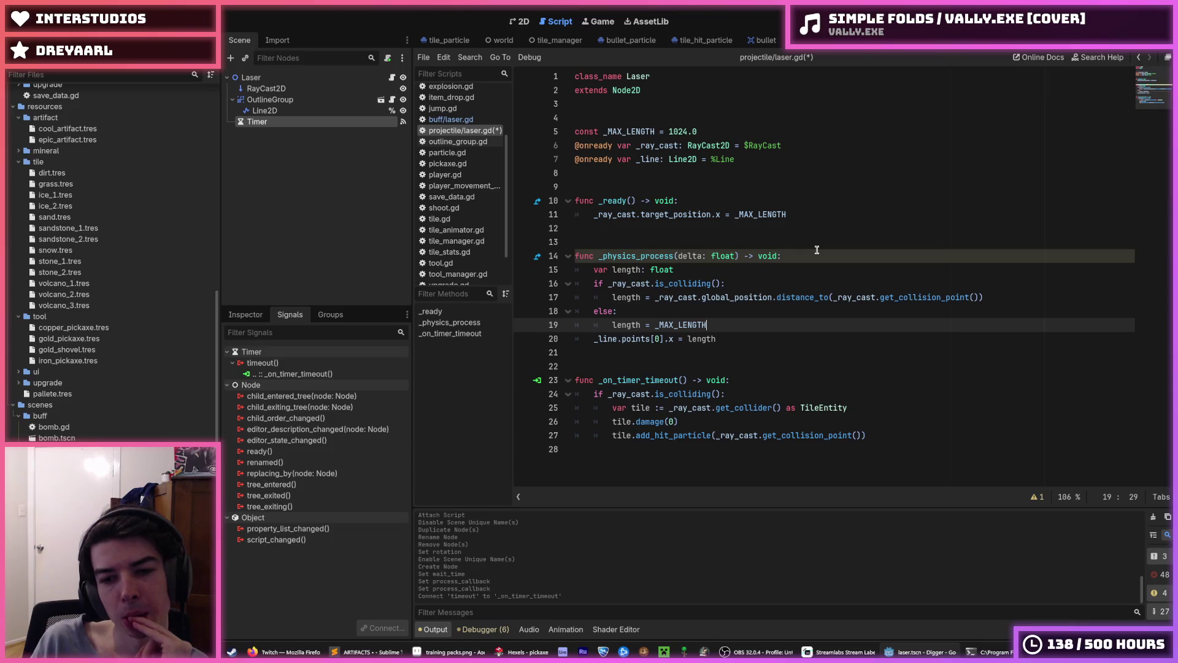
key(ctrl+s)
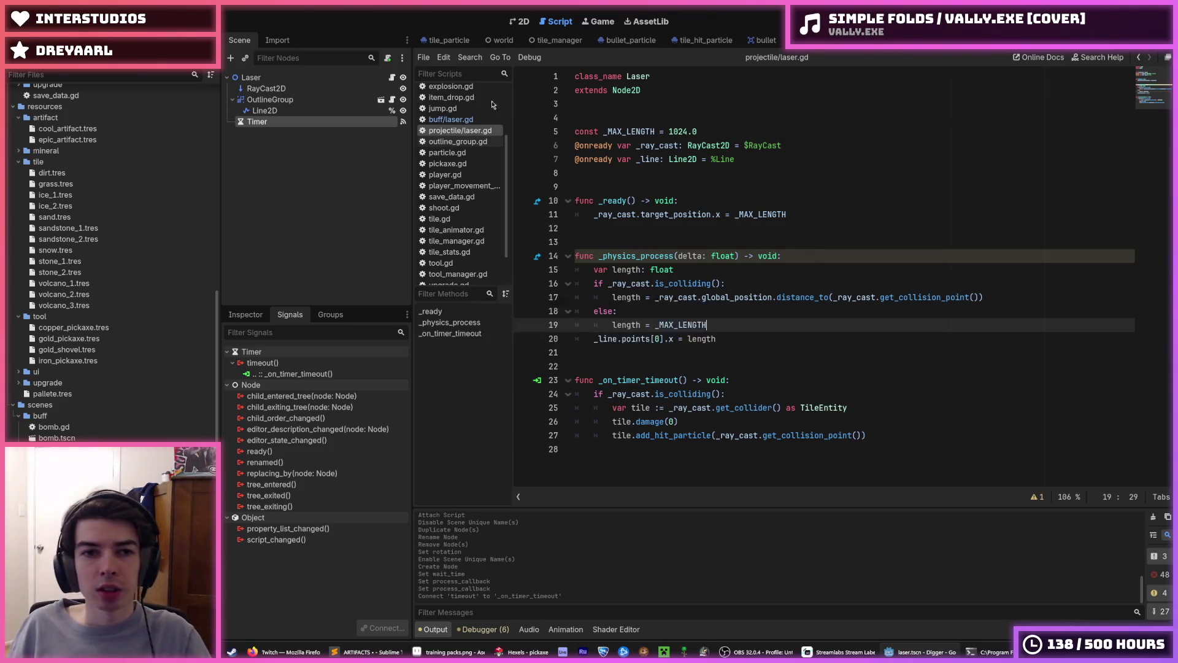
click(467, 122)
- In buff/laser.gd, delete the old code from line 12 down and the _laser_1 declaration, then save
click(701, 199)
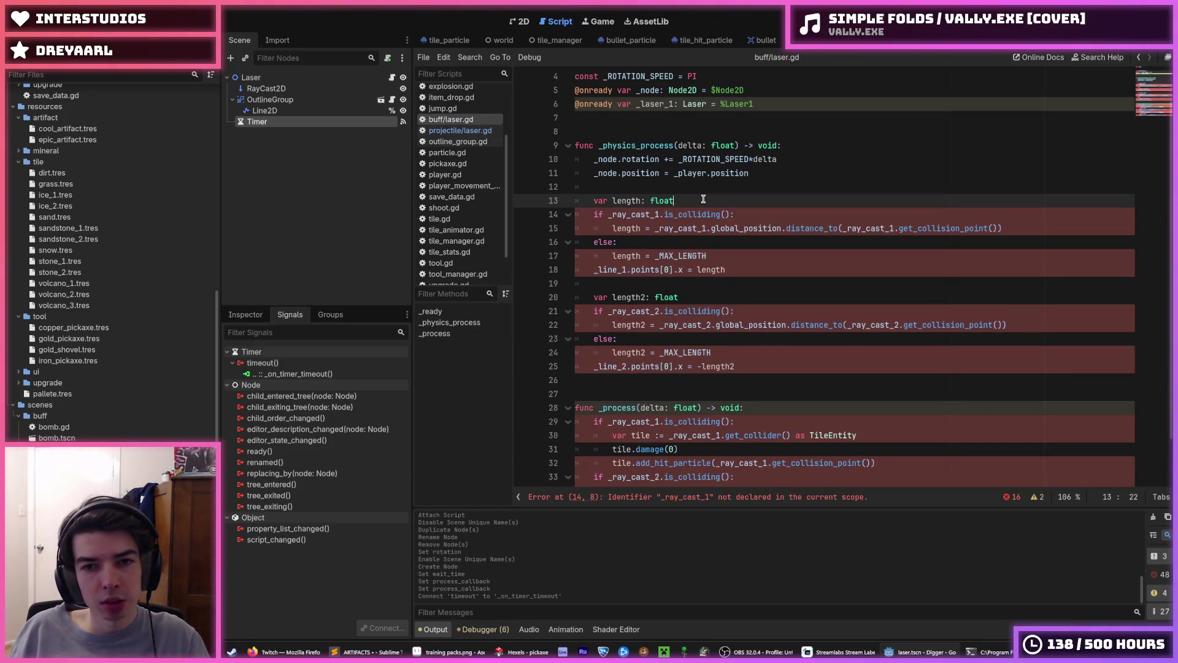
scroll(692, 217, down, 2)
mouse_move(911, 467)
mouse_down()
mouse_move(584, 339)
mouse_move(574, 226)
mouse_move(554, 219)
mouse_up()
key(BackSpace)
key(BackSpace)
key(Up)
key(Up)
key(Up)
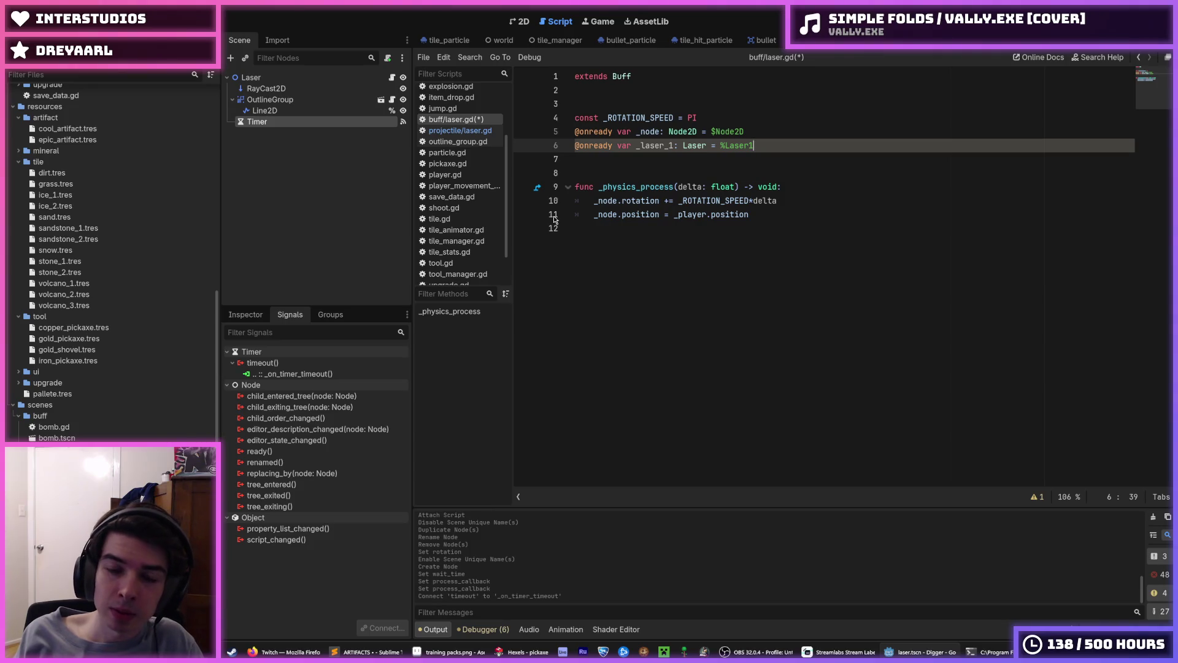
key(Up)
key(Up)
key(Up)
key(Down)
key(Down)
key(Down)
key(shift+Up)
key(BackSpace)
key(ctrl+s)
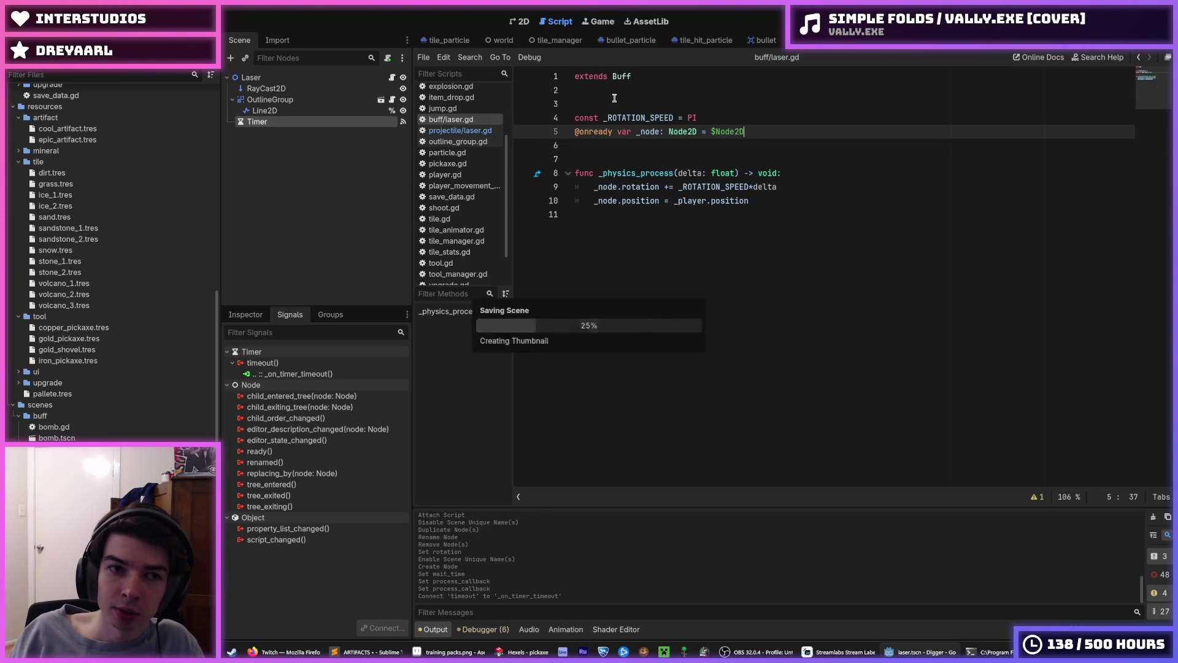
- Check the projectile laser's raycast declaration and Timer, save the scene, and launch a test run
click(733, 119)
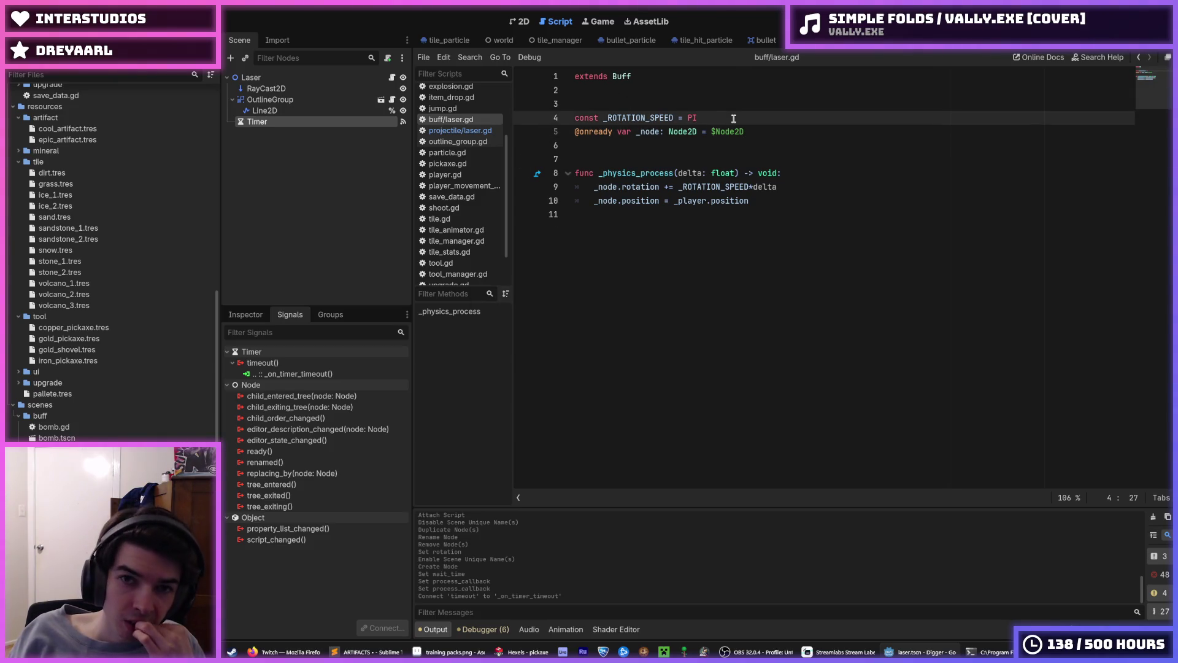
click(459, 131)
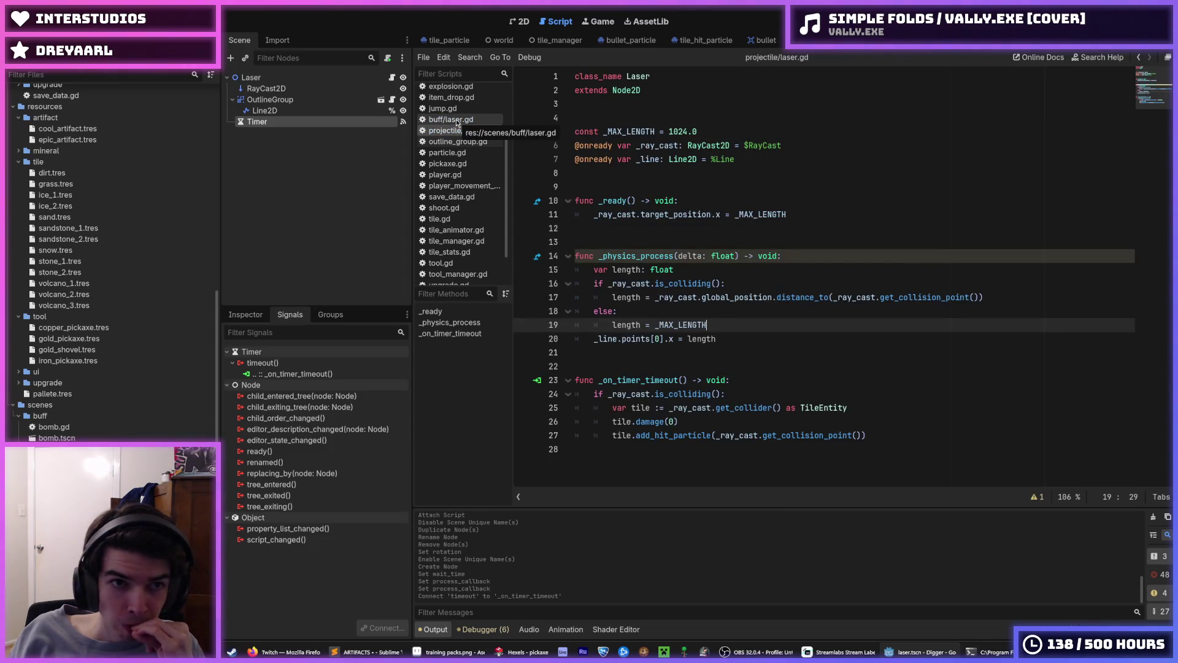
click(757, 145)
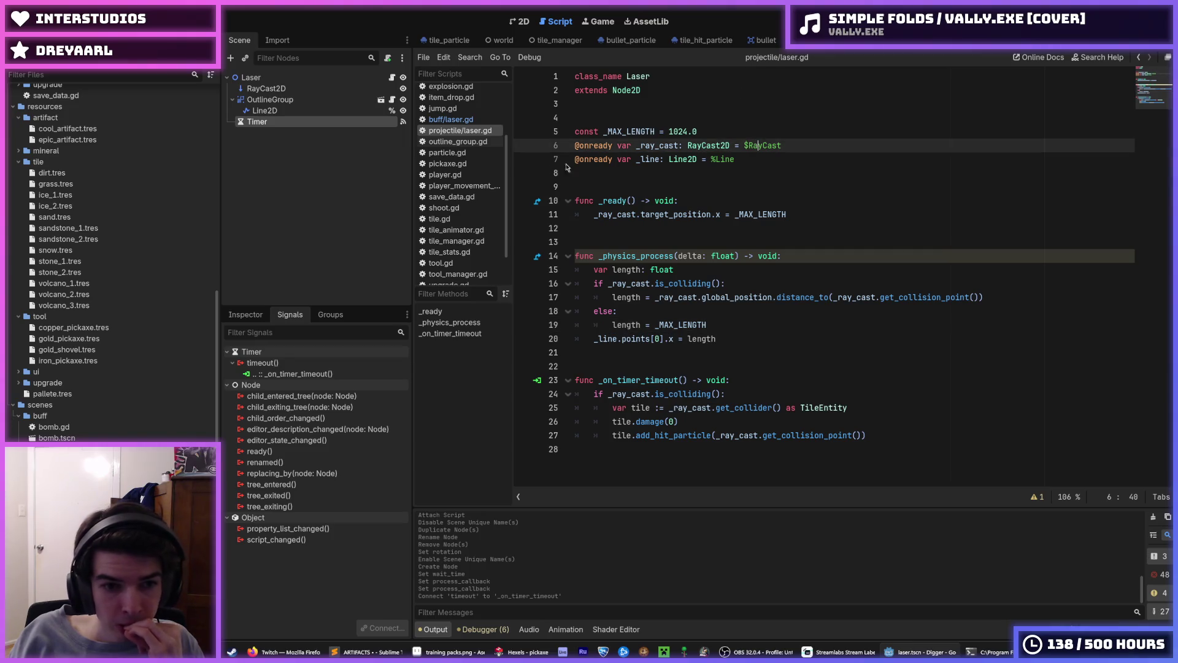
click(245, 315)
key(ctrl+s)
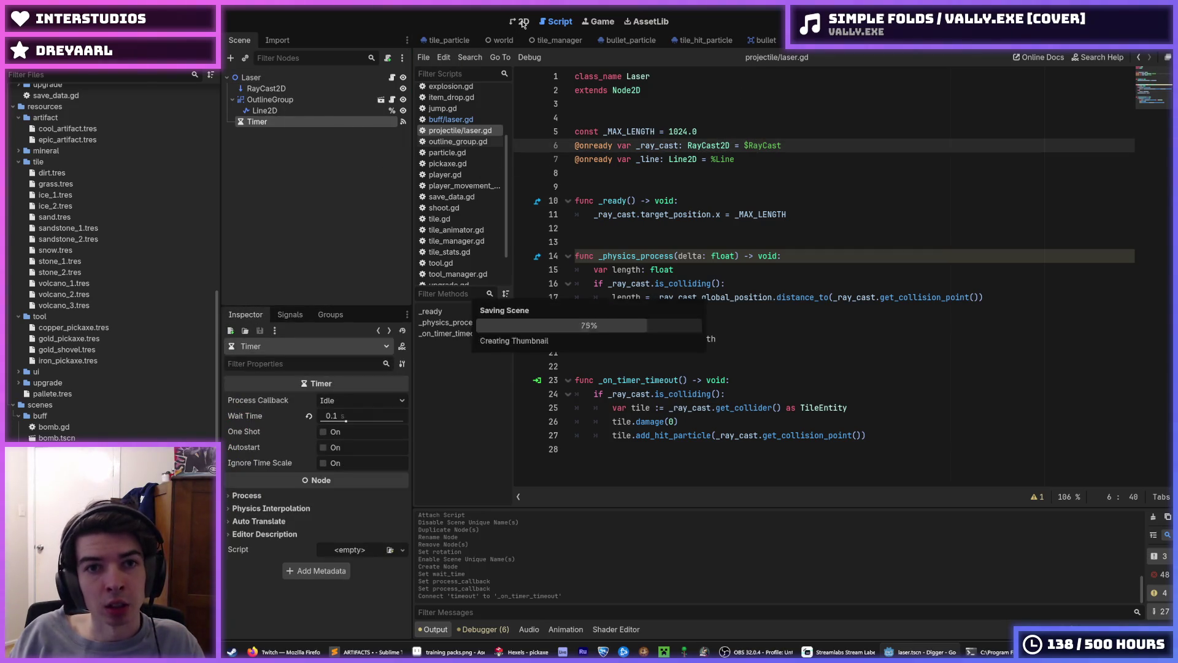
click(519, 21)
key(F6)
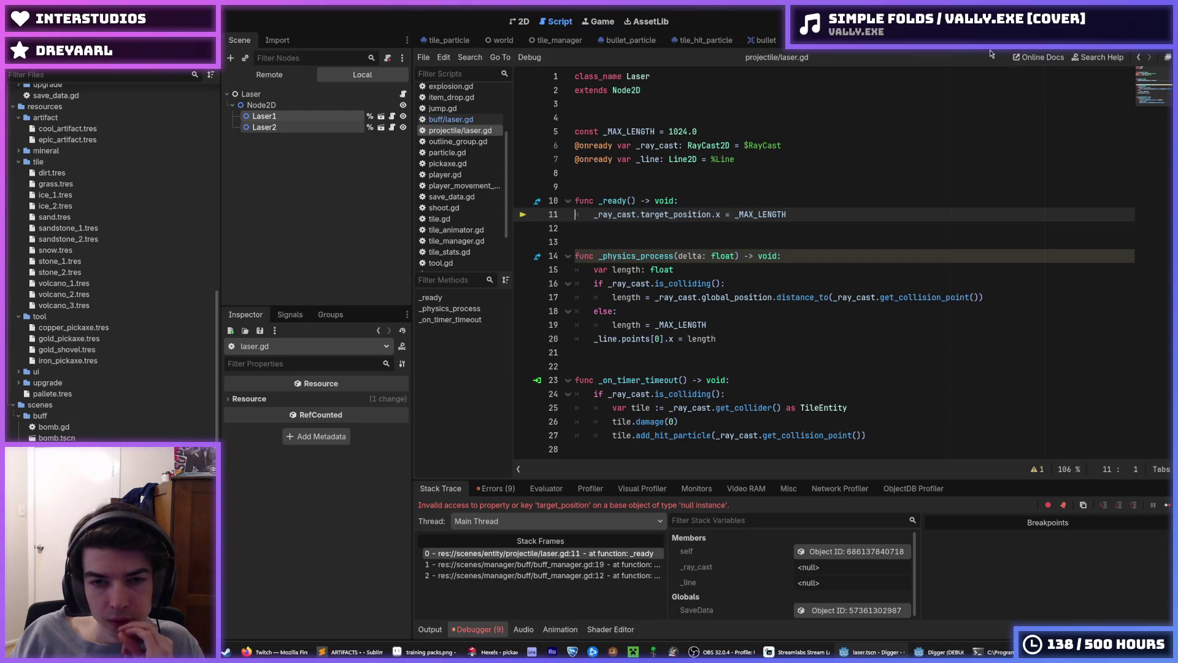
- Inspect the null target_position error on line 11 and the _ray_cast and _line declarations, then stop the game
double_click(671, 216)
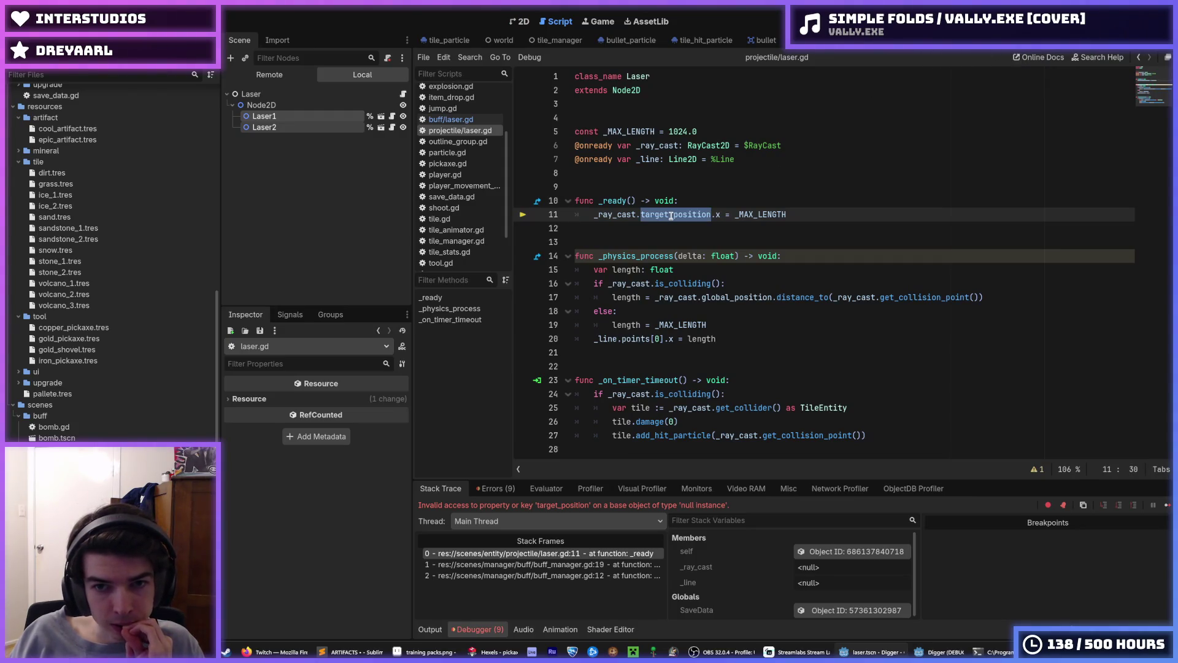
click(644, 214)
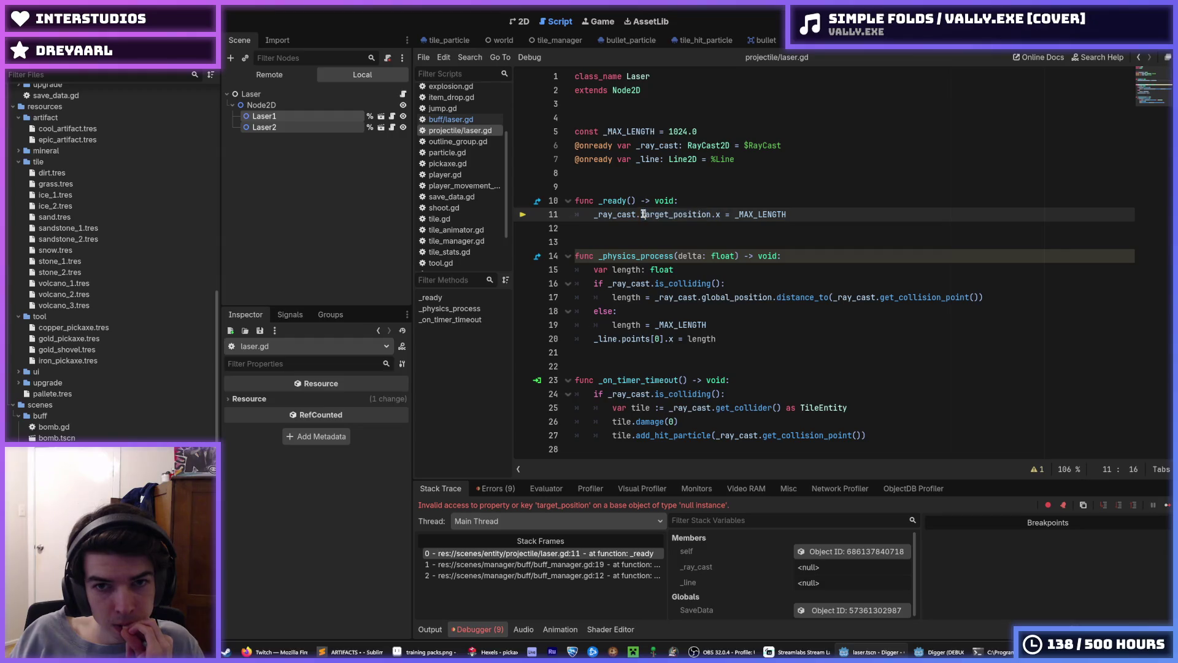
click(717, 153)
click(746, 158)
double_click(681, 159)
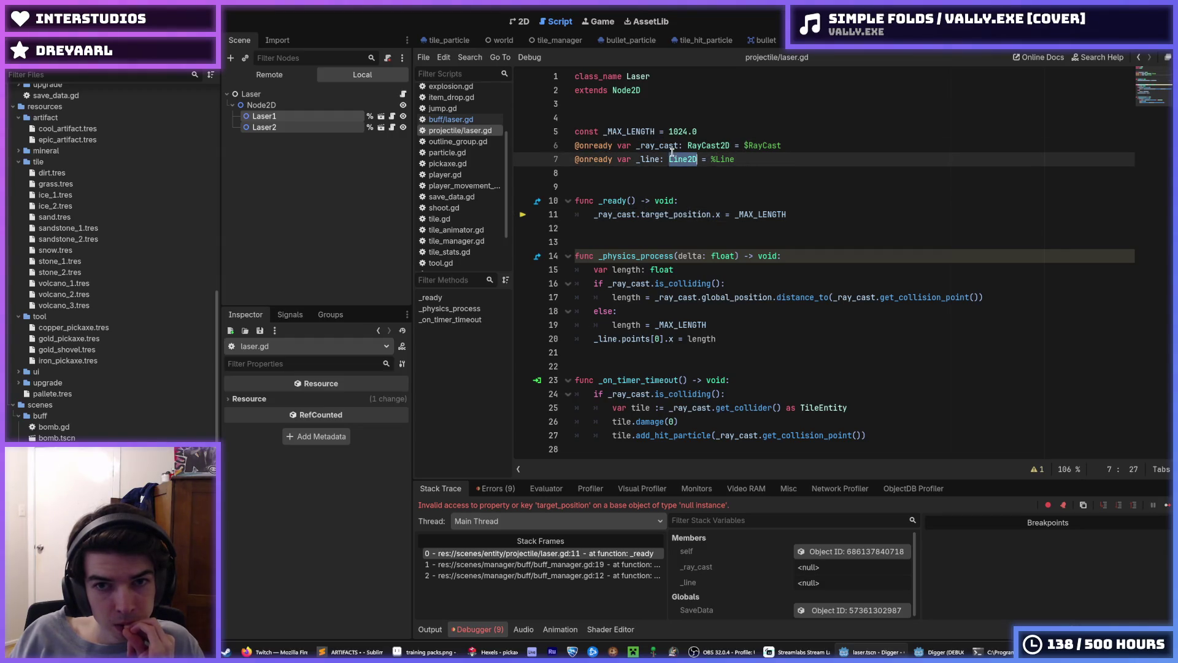
double_click(661, 147)
click(664, 145)
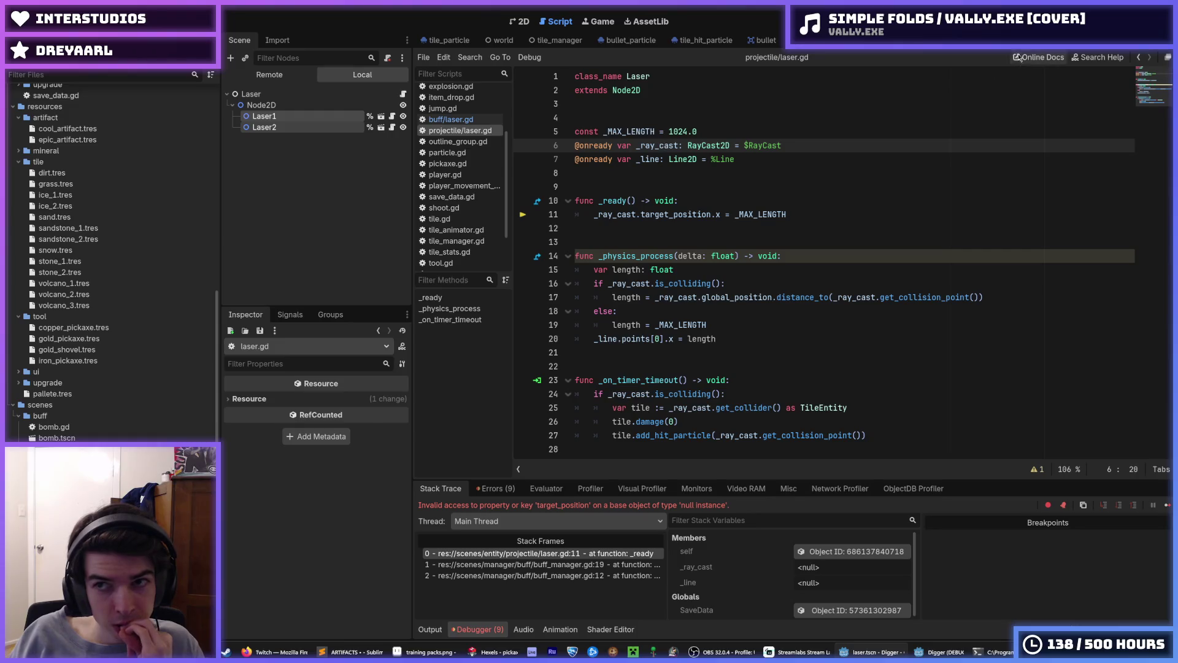
key(F8)
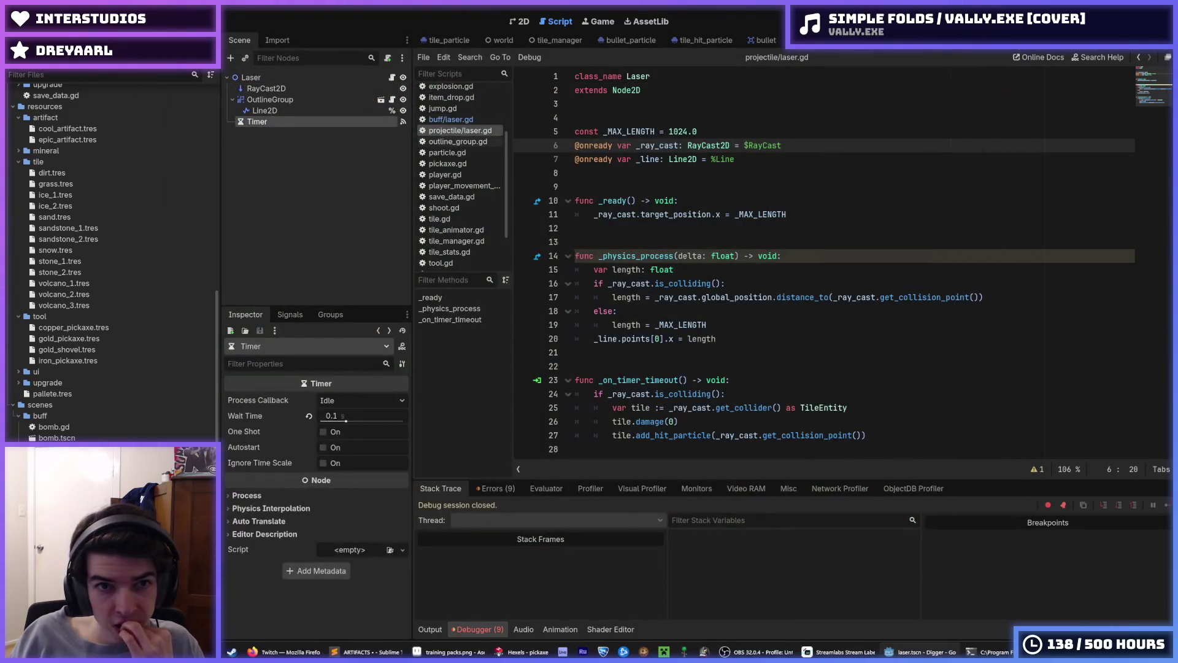
click(804, 148)
- Change the references to $RayCast2D and %Line2D, then run and stop the game
text(2D)
click(797, 158)
text(2D)
key(F5)
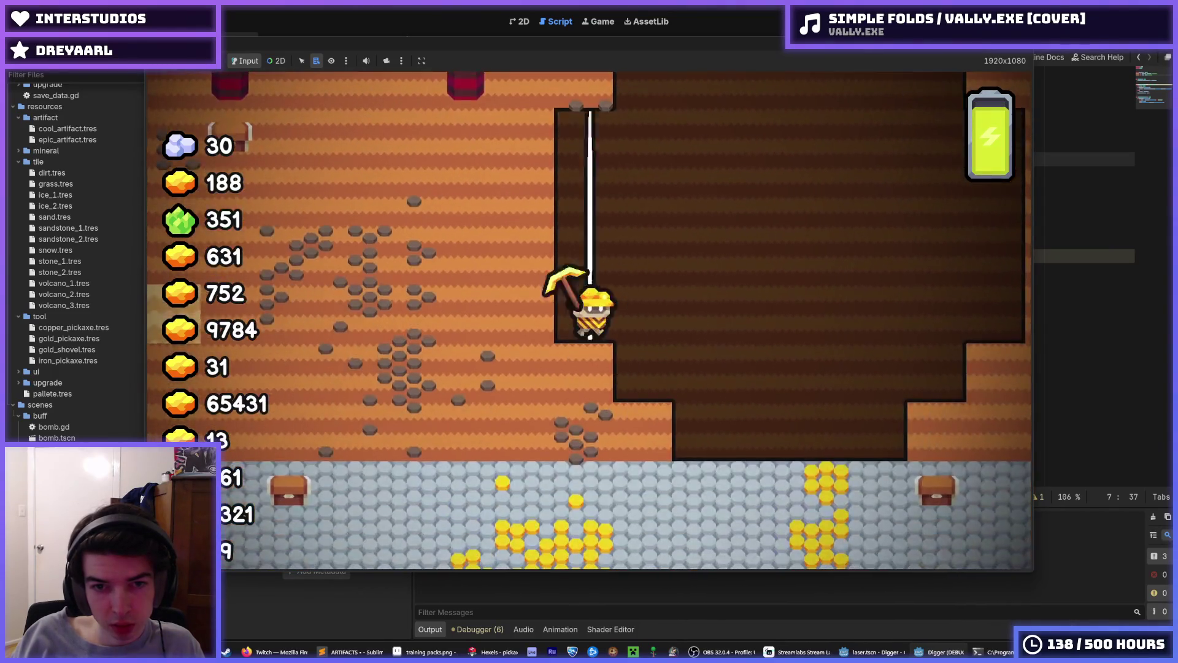
key(F8)
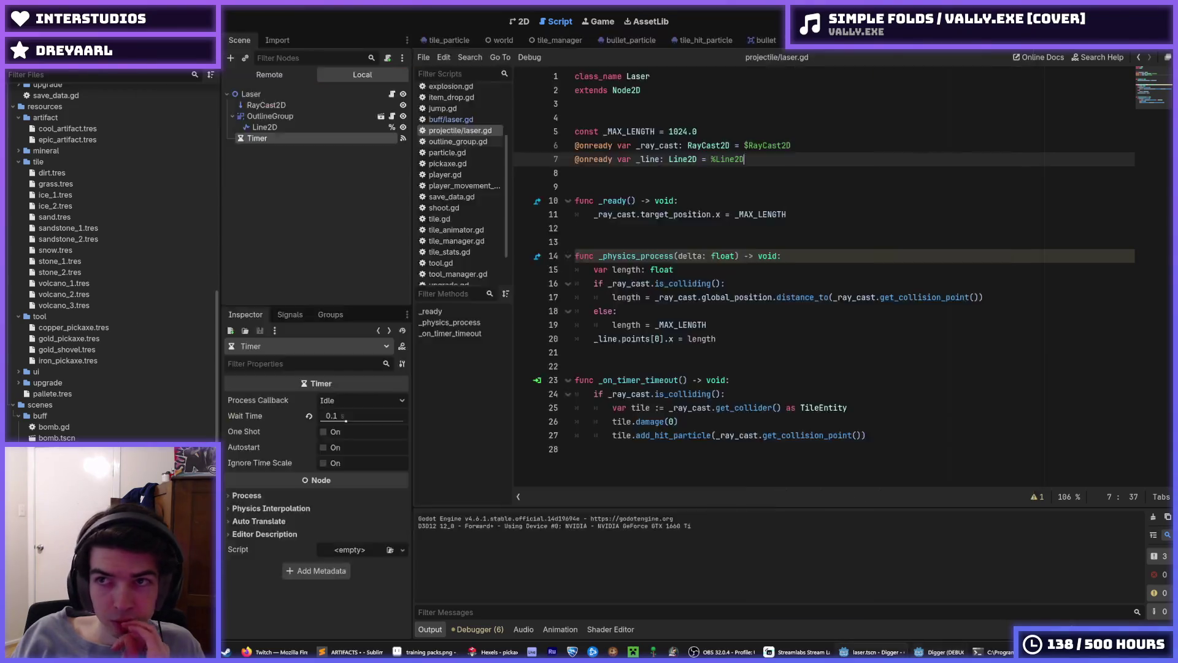
- Raise the buff Node2D's Z Index so lasers draw above tiles, and test-run the game again
click(252, 77)
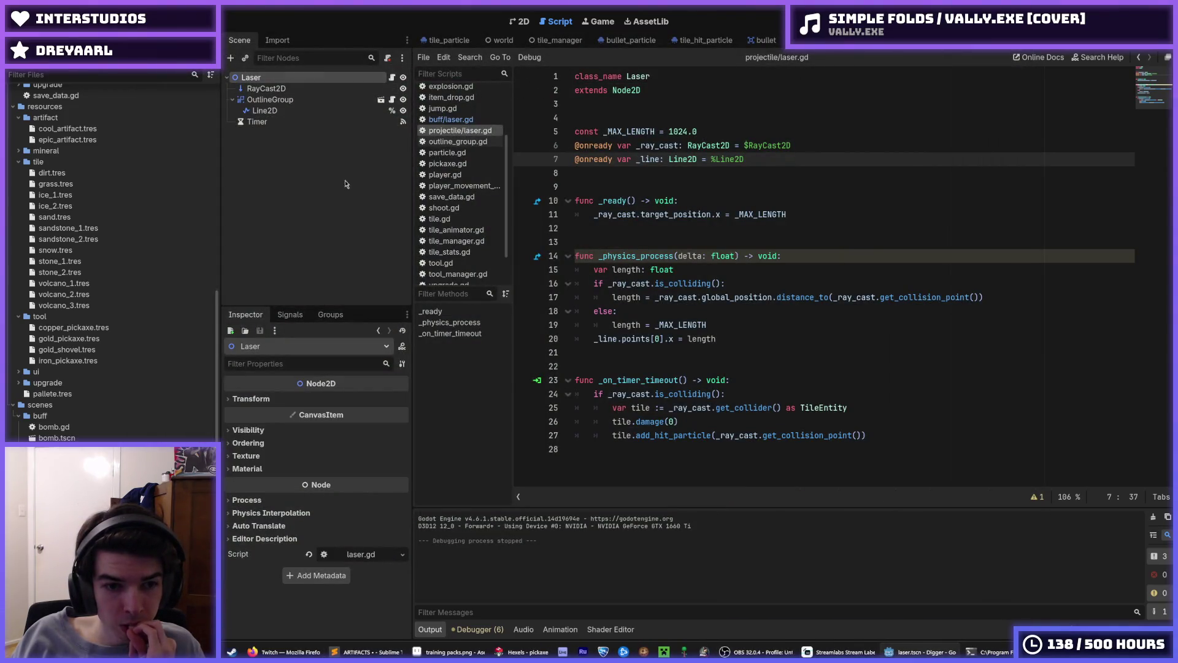
click(896, 39)
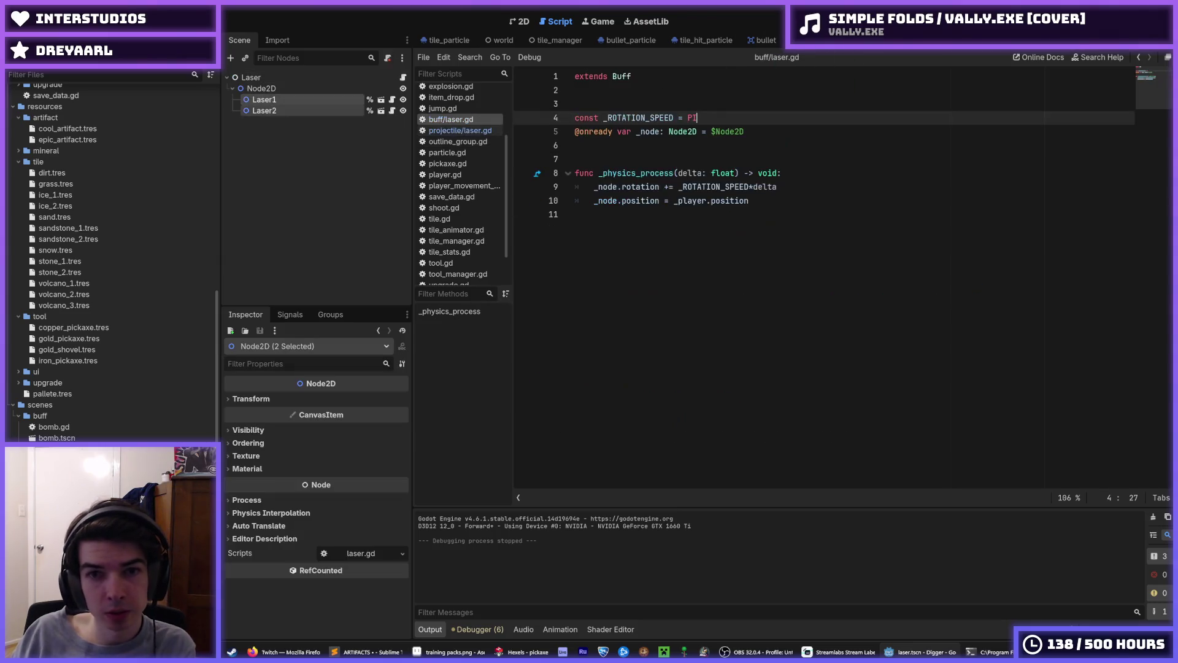
click(268, 81)
click(262, 88)
drag(356, 456, 393, 456)
key(F5)
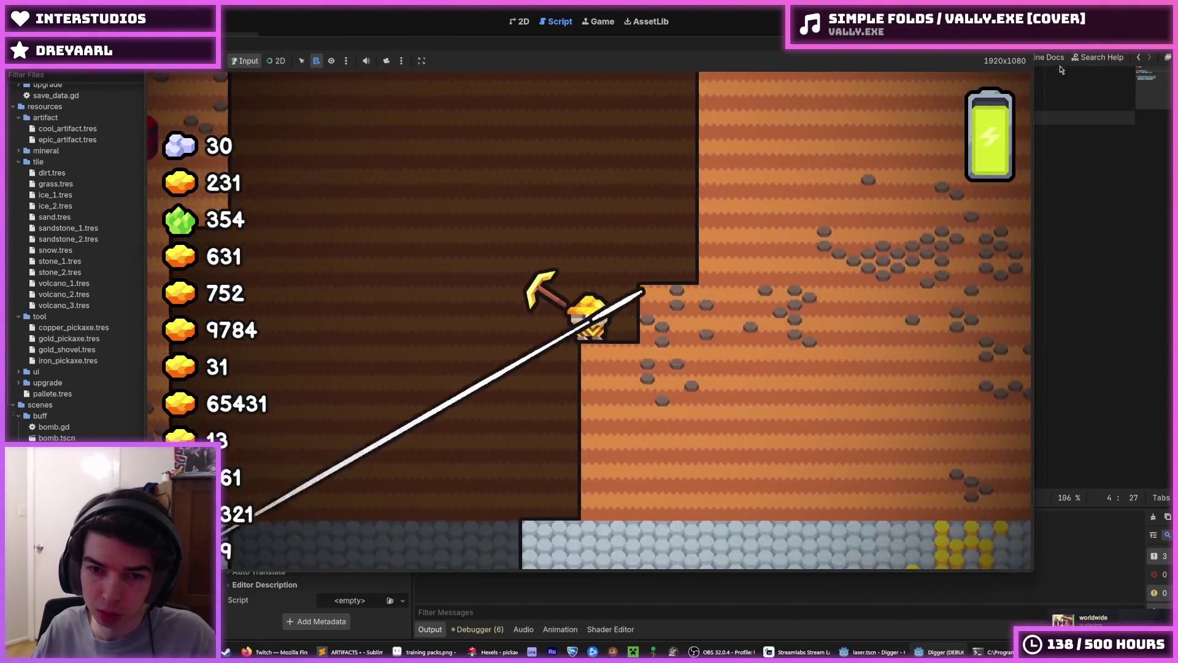
key(F8)
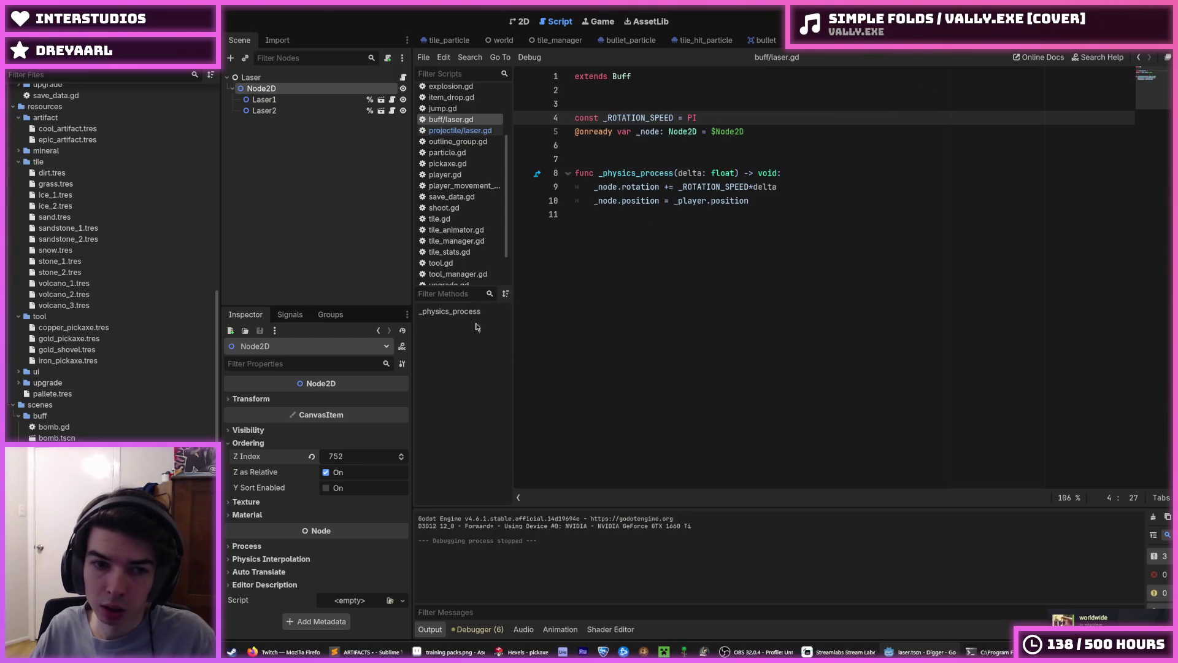
key(ctrl+z)
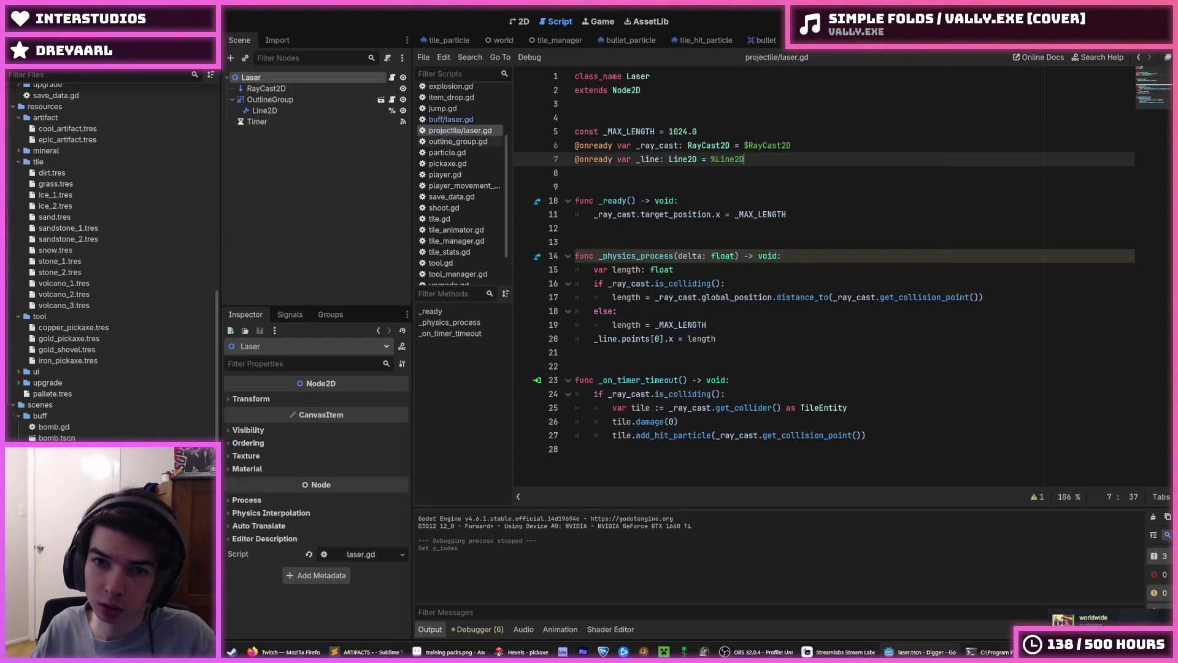
- Enable Autostart on the laser Timer, save, and test-run the game
key(ctrl+s)
click(257, 122)
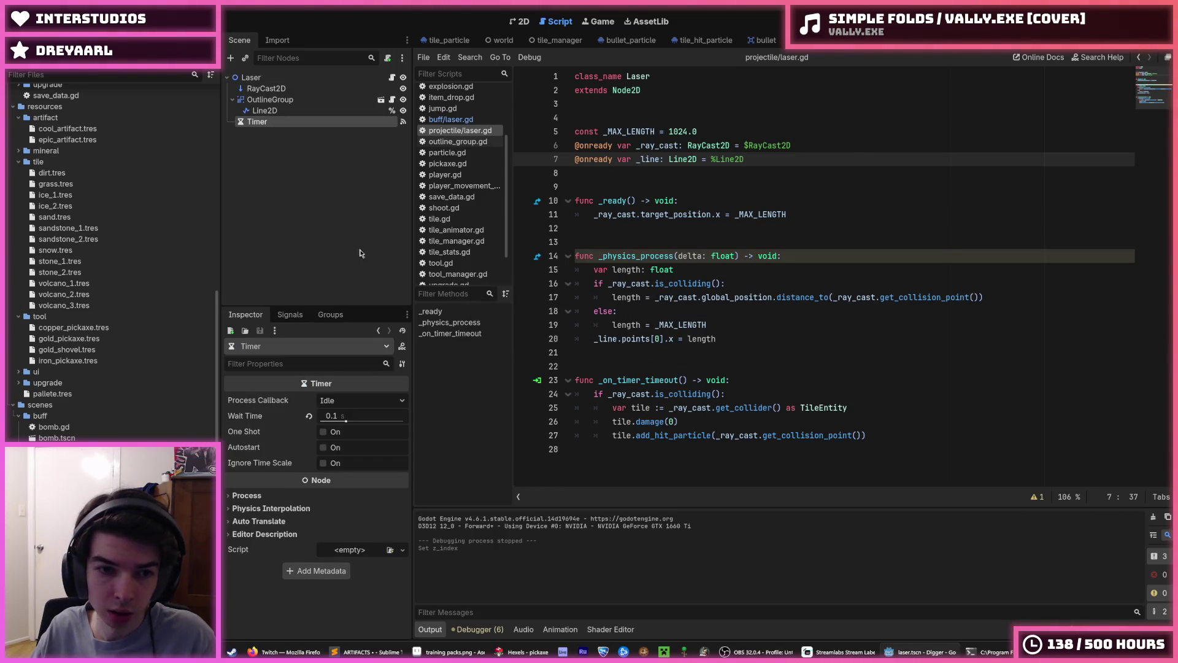
click(323, 448)
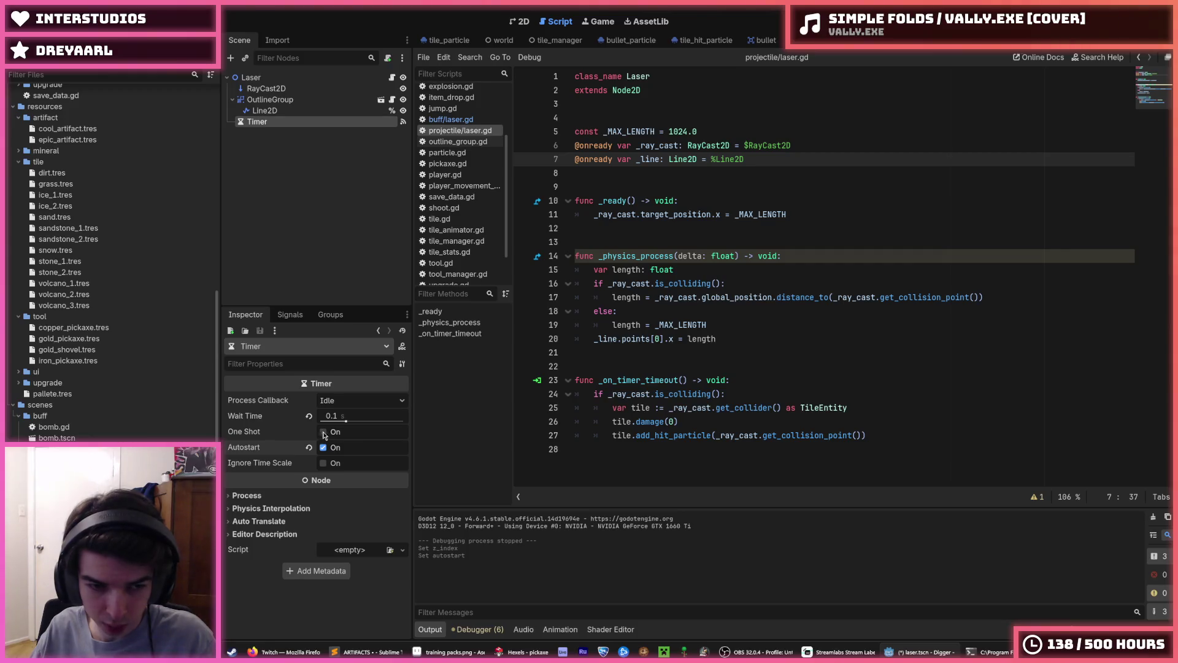
key(ctrl+s)
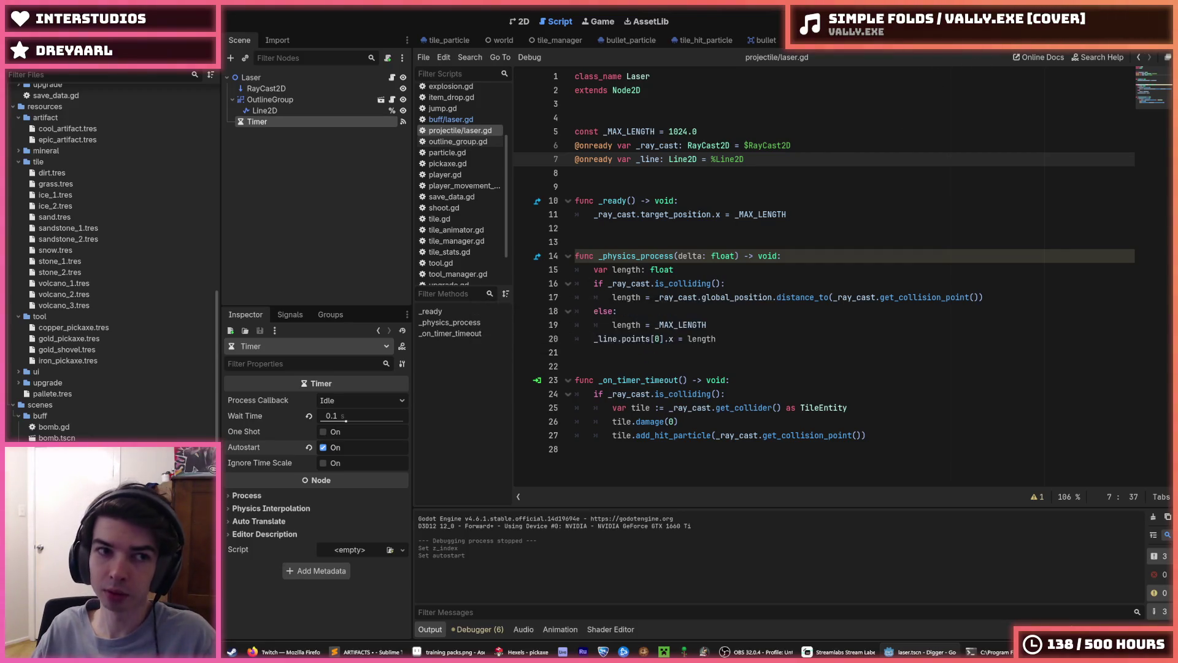
key(F5)
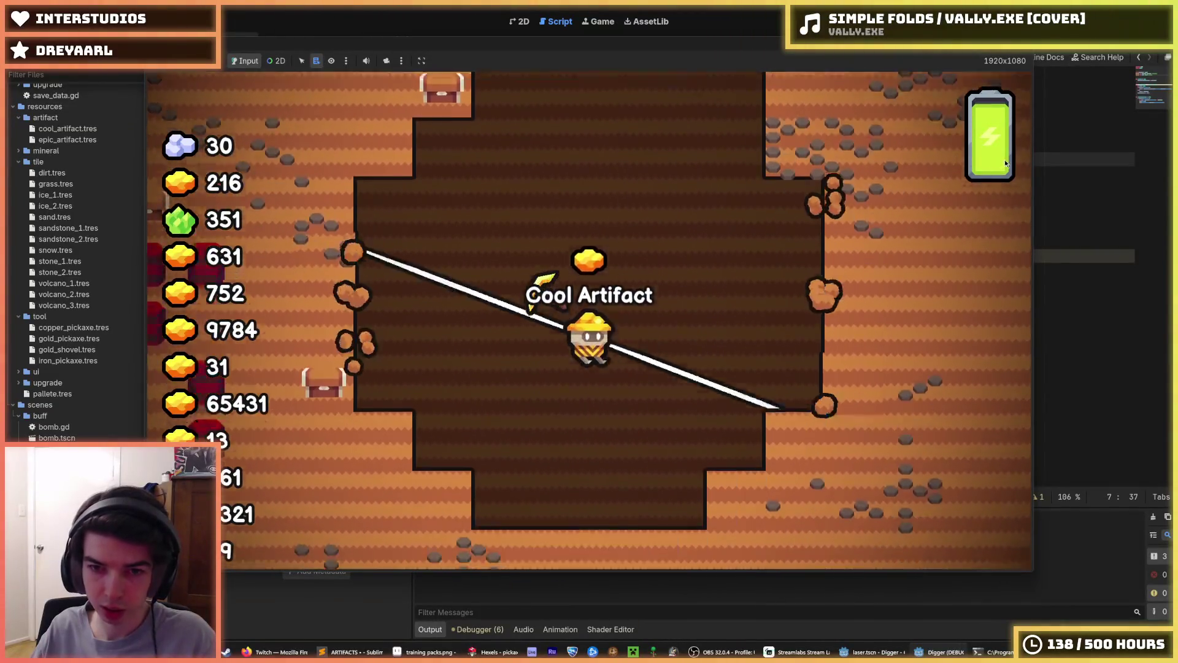
key(F8)
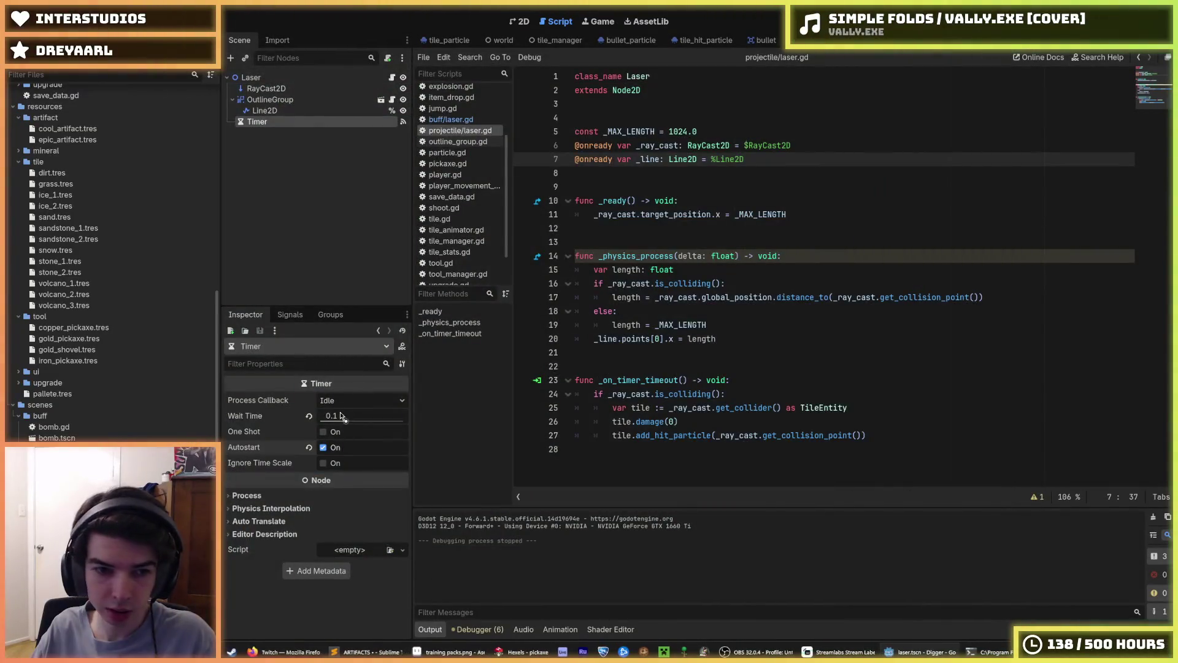
- Set the Timer's wait time to 0.05 s and run the game again
text(.05)
key(Return)
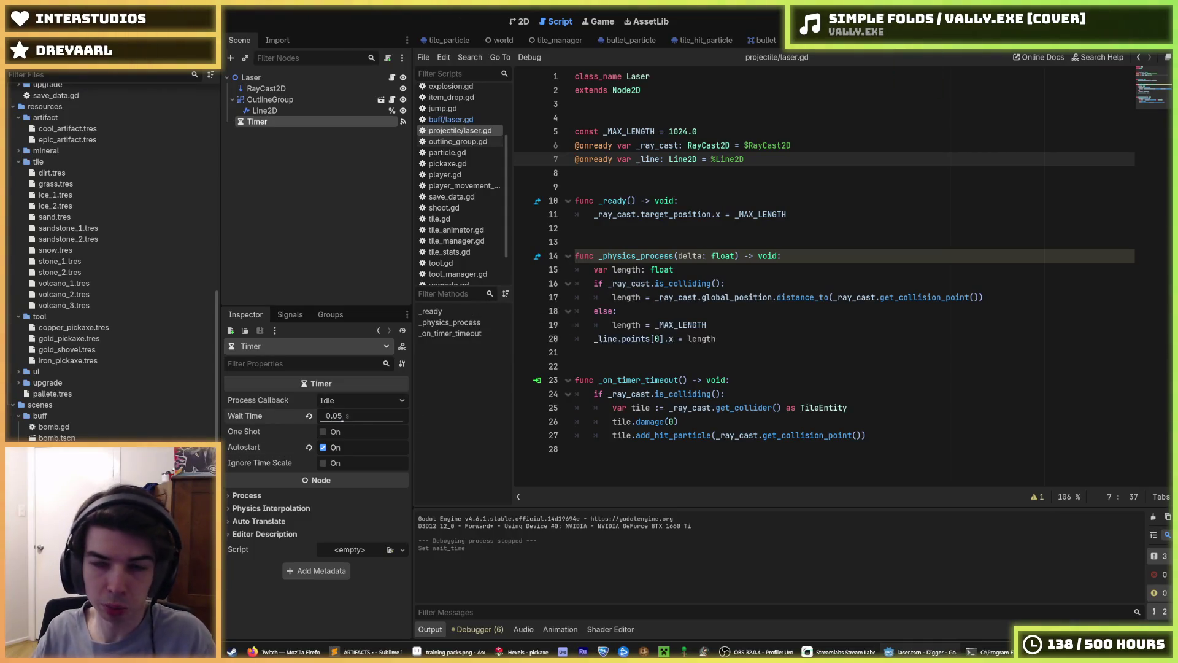
key(F5)
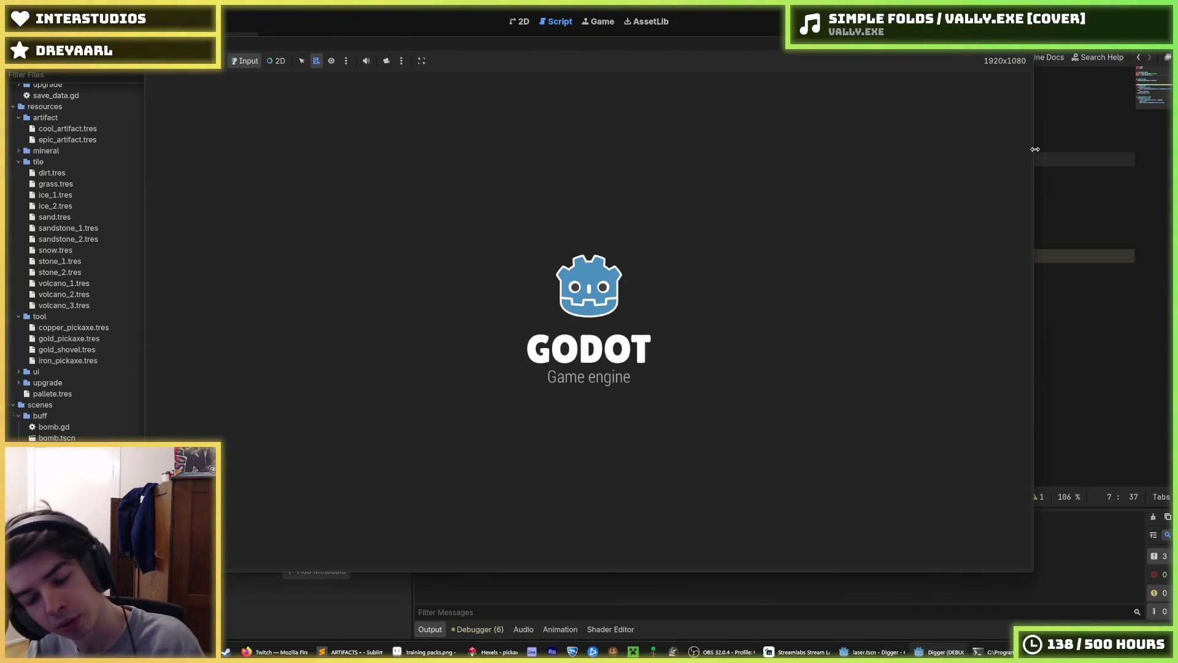
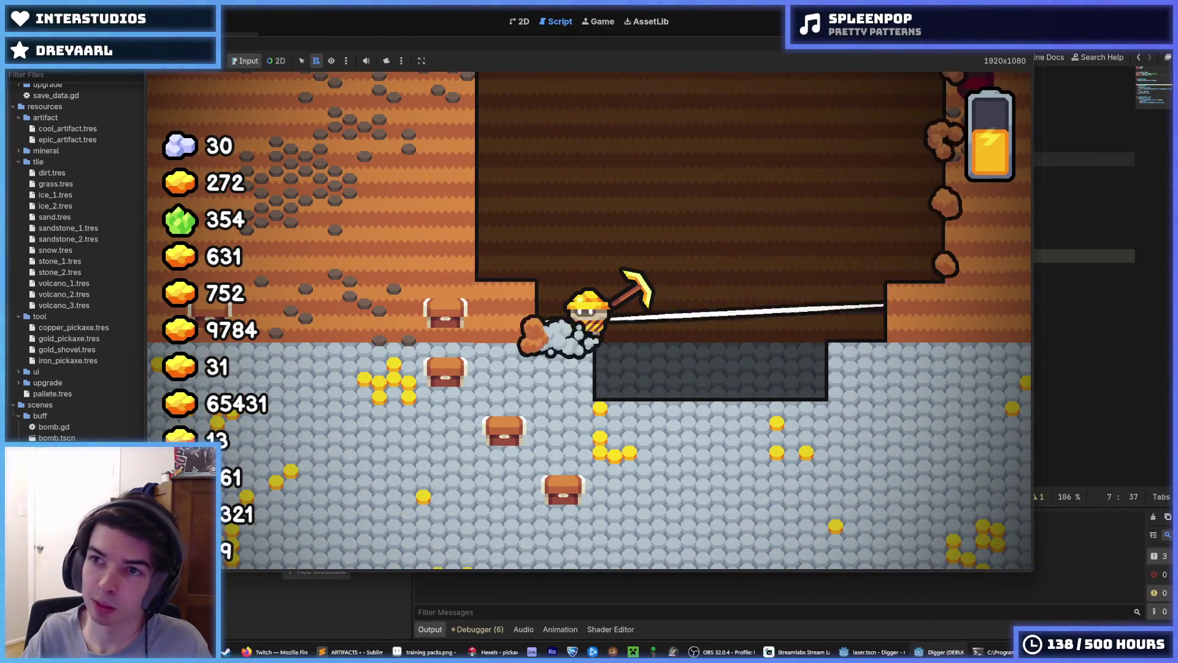
- Stop the running game test, save the scene, and bring the Hexels pickaxe artwork forward
key(alt+Tab)
key(F5)
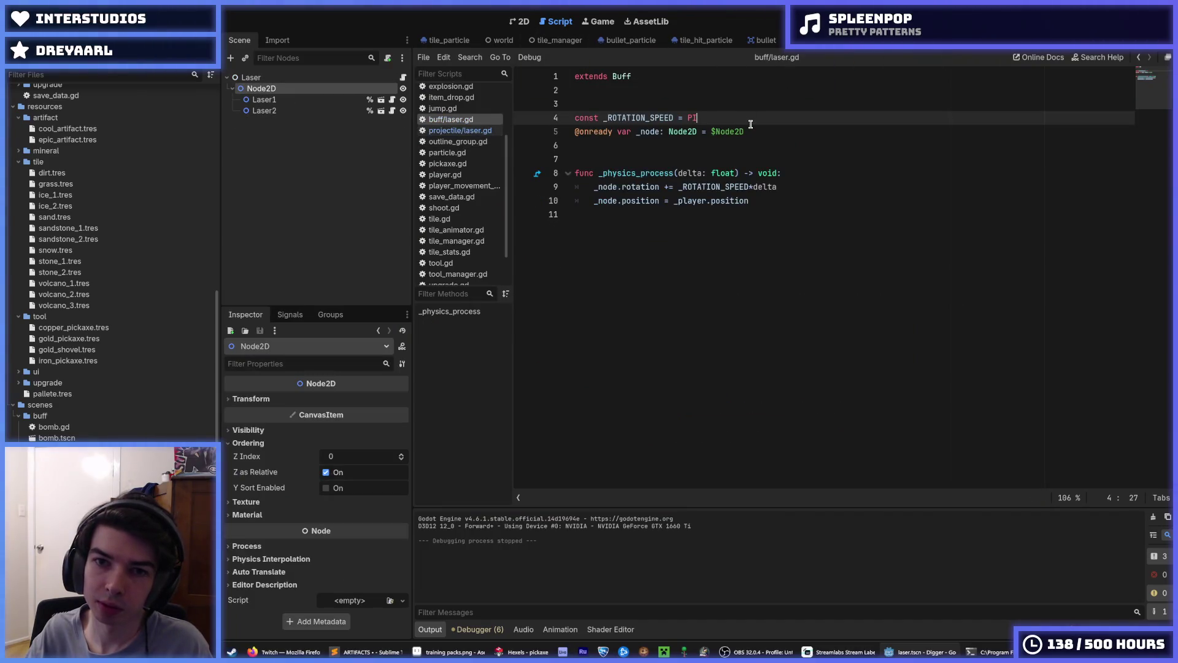
click(748, 132)
click(523, 652)
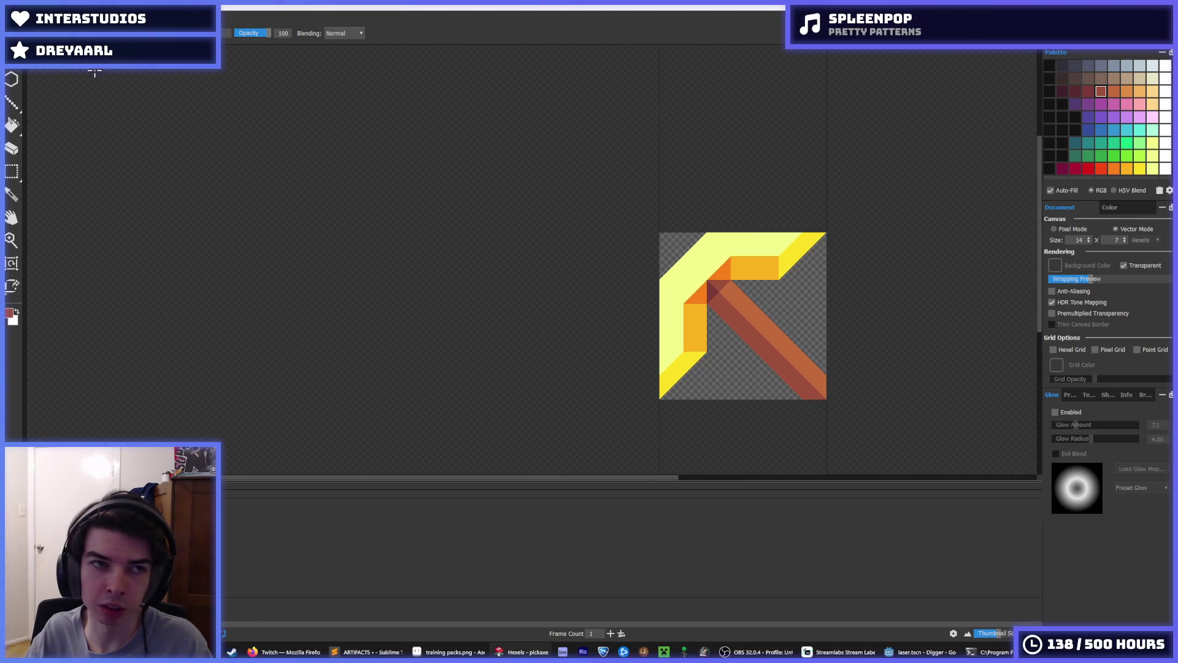
- Save the pickaxe artwork as a new file named 'laser' in the projectile folder
key(ctrl+shift+s)
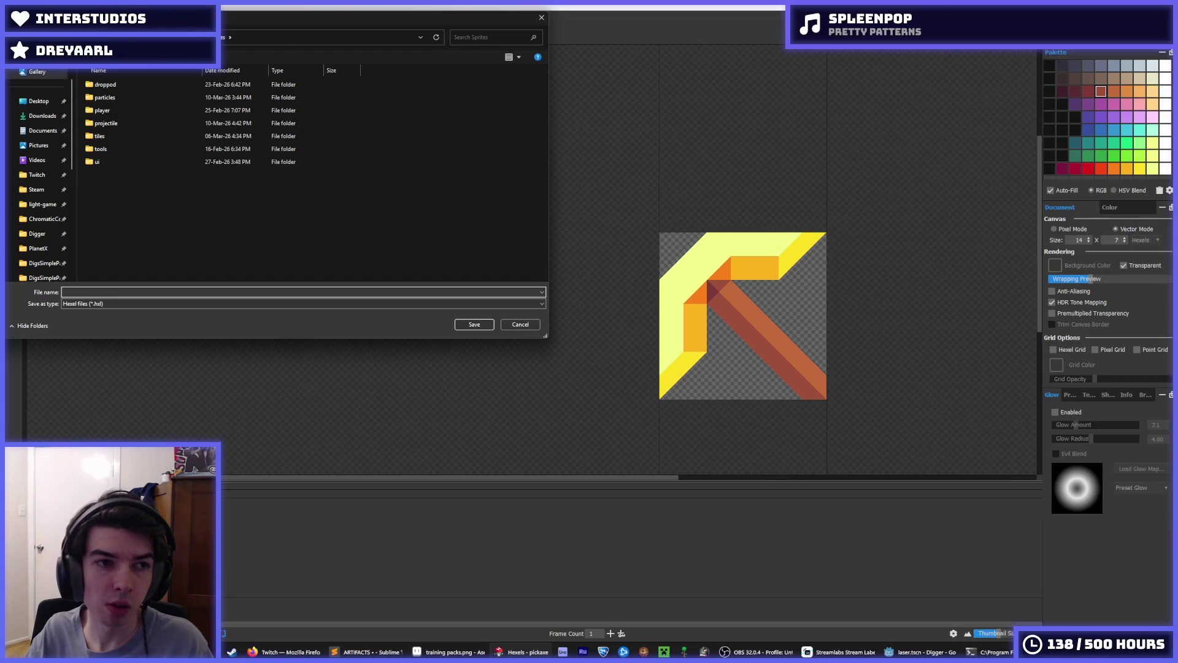
double_click(127, 124)
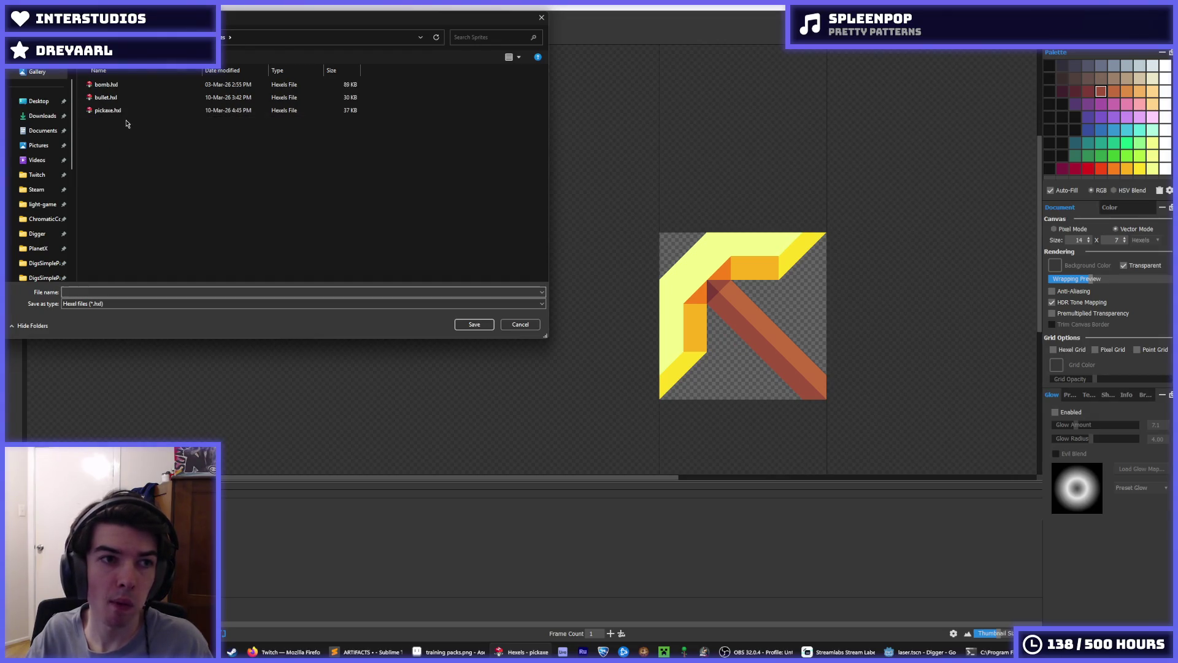
click(86, 292)
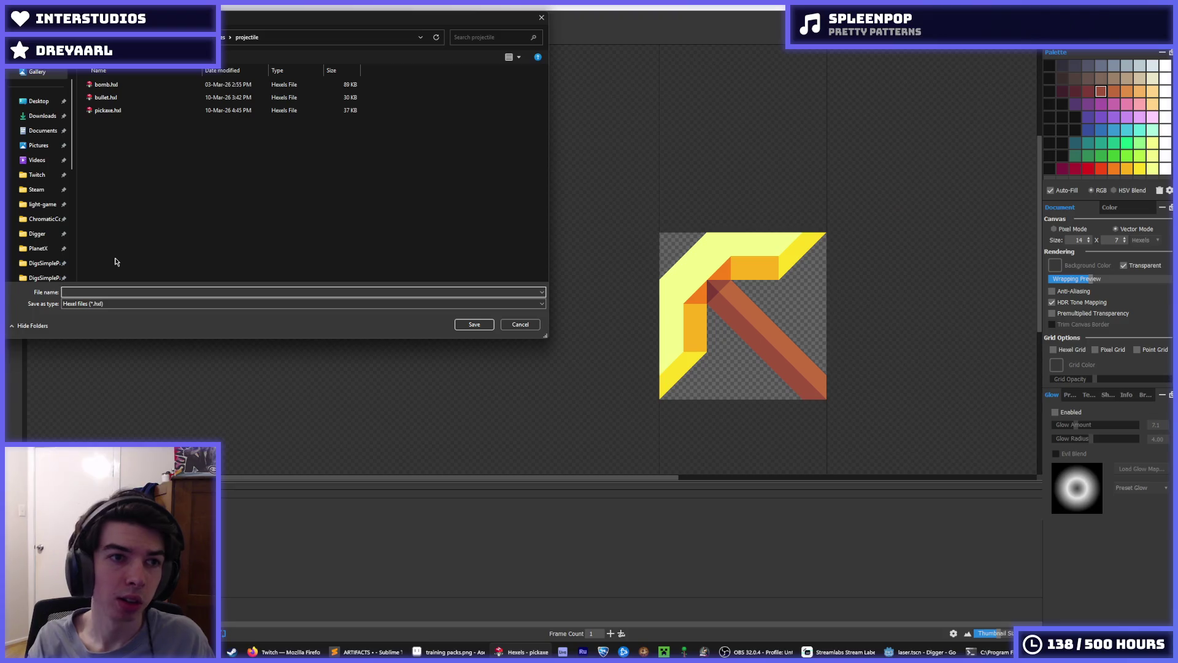
key(Return)
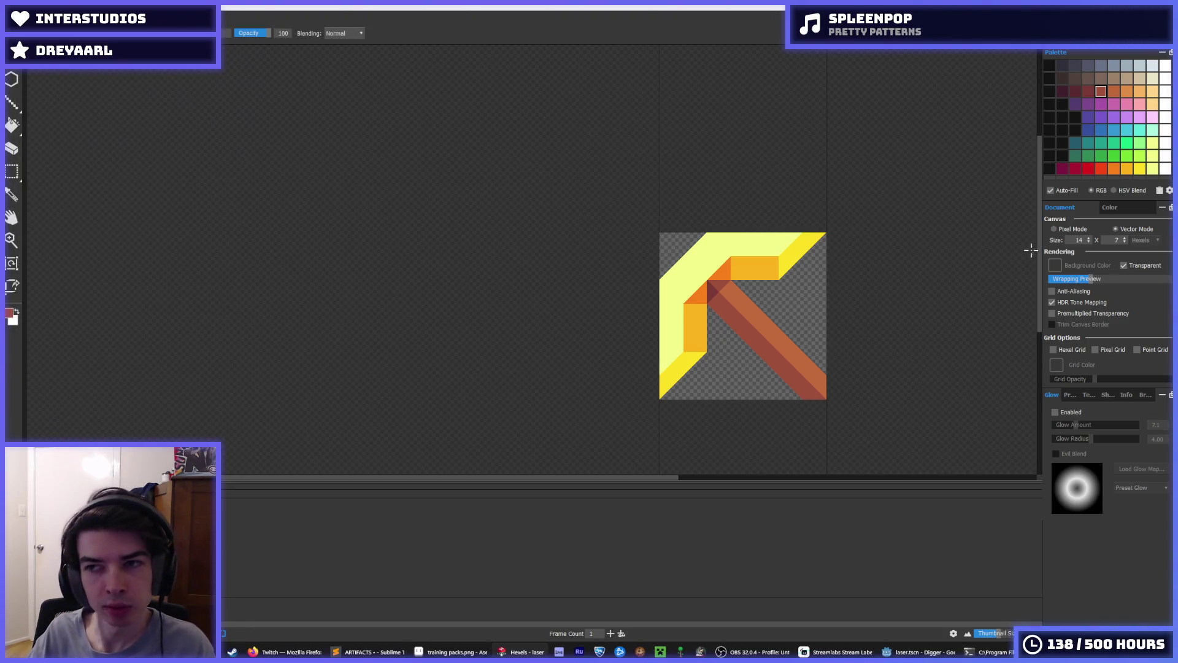
- Fill every colour band and empty area of the canvas with mint
click(1153, 130)
key(f)
click(719, 305)
click(677, 292)
click(695, 326)
click(683, 374)
click(719, 270)
click(755, 267)
click(767, 337)
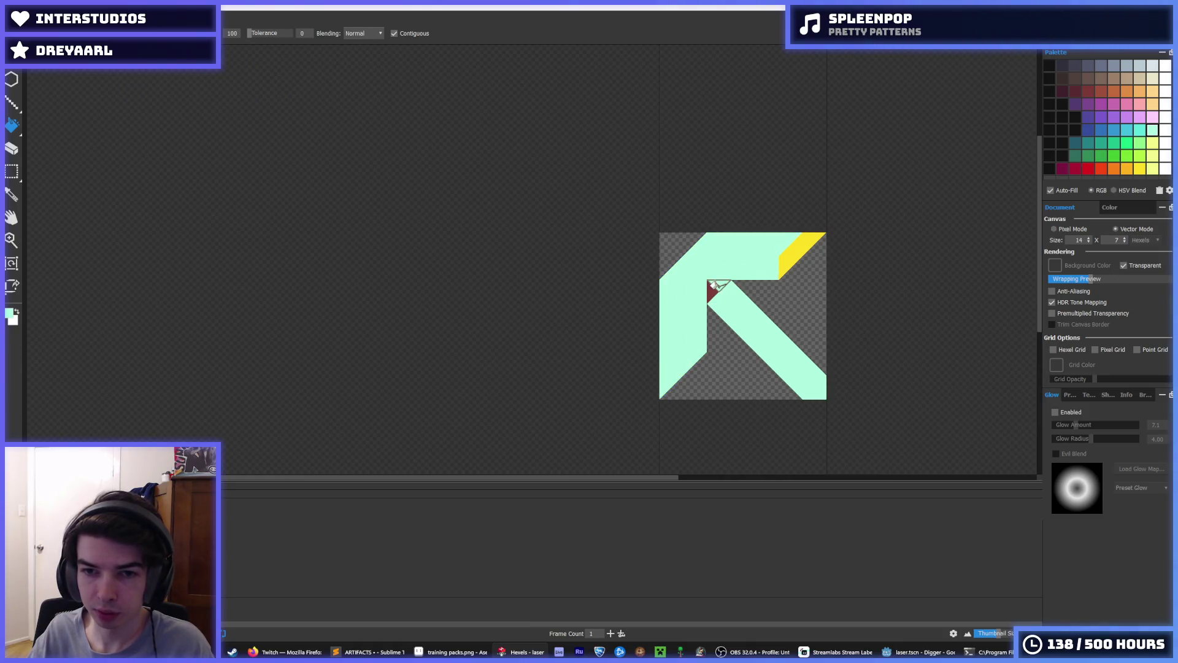
click(711, 292)
click(785, 256)
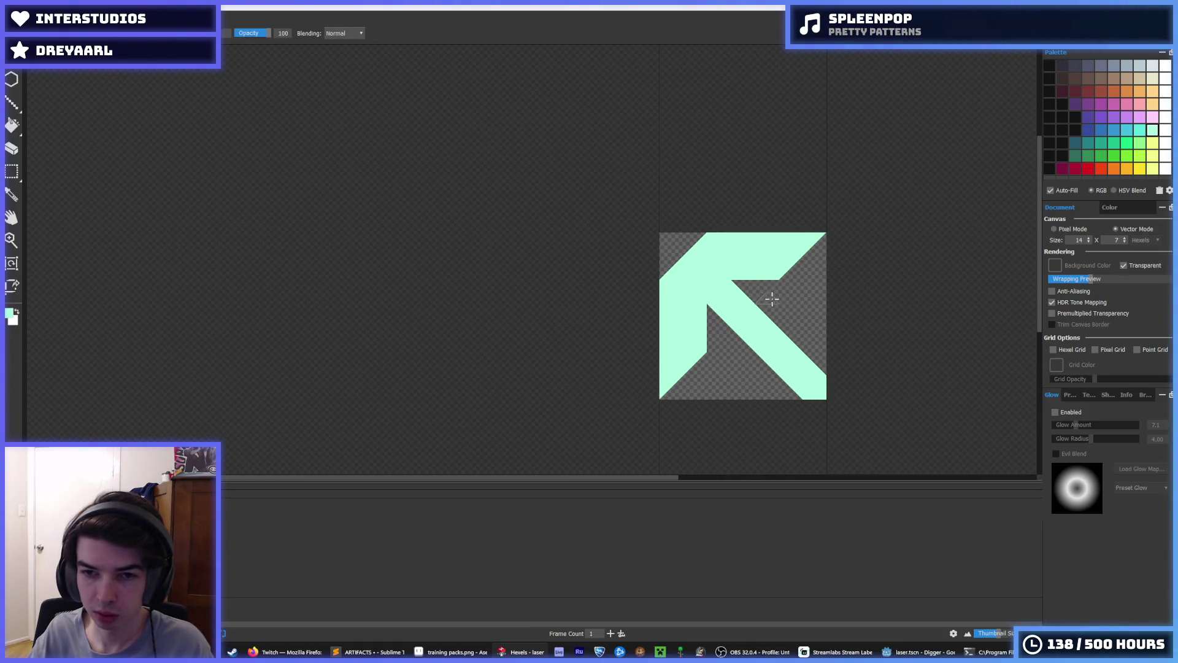
click(774, 305)
click(767, 375)
- Undo a trial left-edge erase and shrink the canvas to 10 × 5 hexels
key(e)
mouse_move(657, 307)
mouse_down()
mouse_move(647, 359)
mouse_move(657, 381)
mouse_move(694, 393)
mouse_up()
key(ctrl+z)
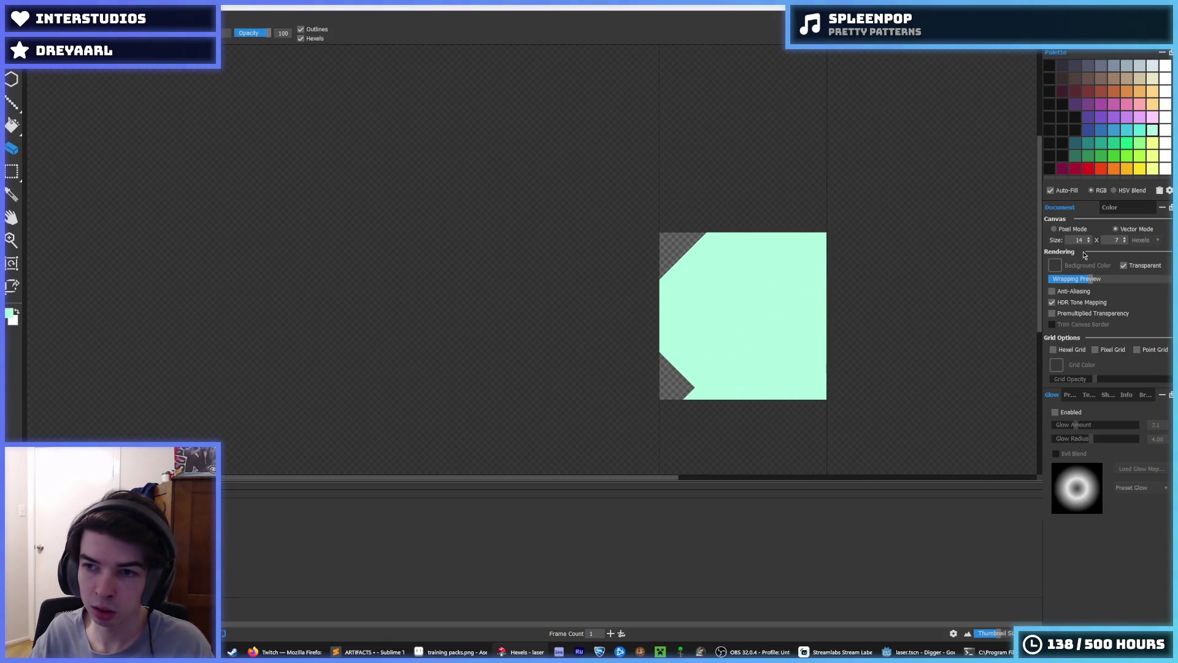
click(1090, 243)
click(1090, 243)
click(1090, 242)
click(1089, 242)
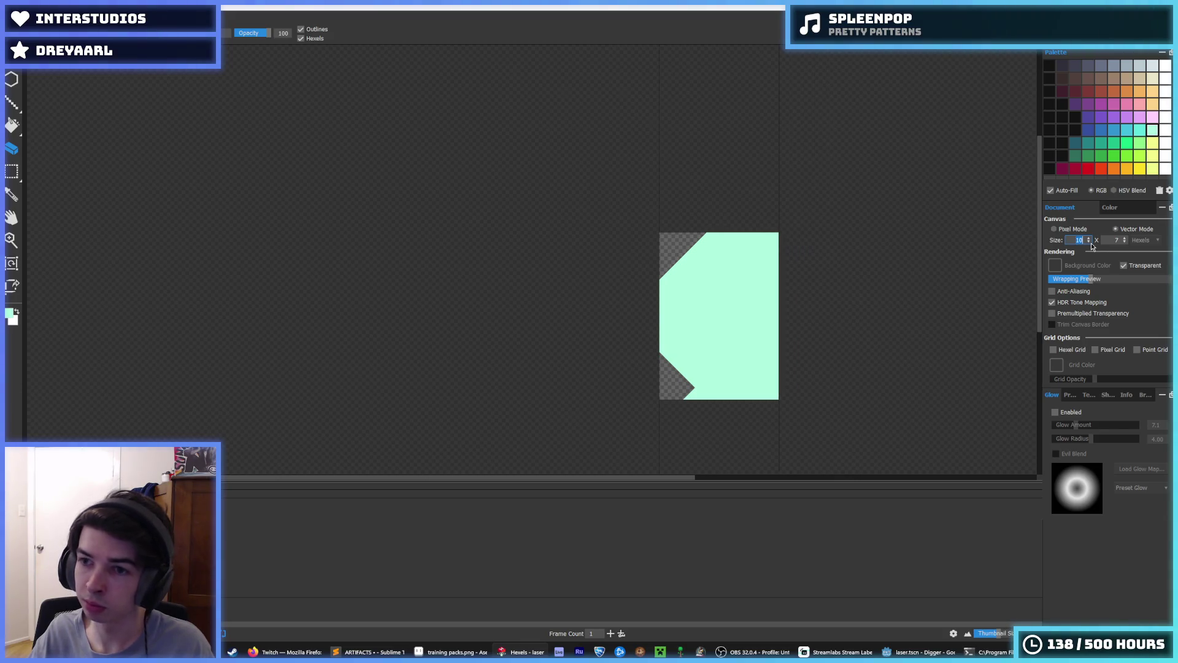
click(1125, 242)
click(1125, 242)
- Clip the corners diagonally, then repaint the oversized top cuts smaller
mouse_move(765, 228)
mouse_down()
mouse_move(792, 264)
mouse_move(750, 224)
mouse_move(780, 351)
mouse_up()
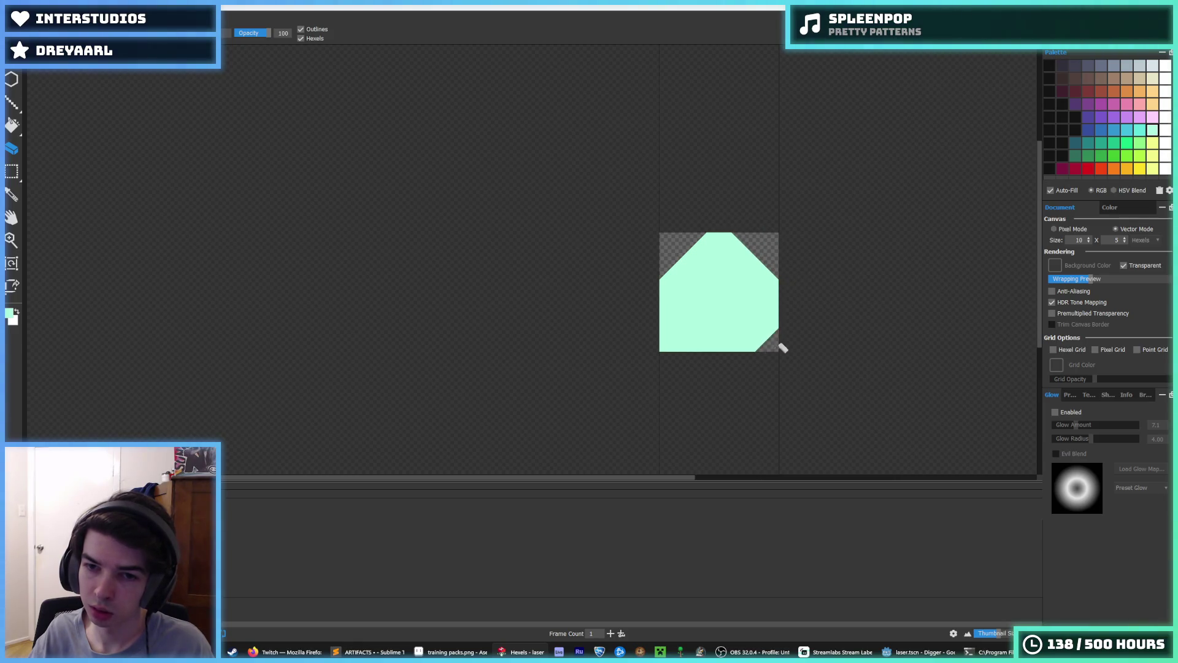
drag(663, 338, 678, 349)
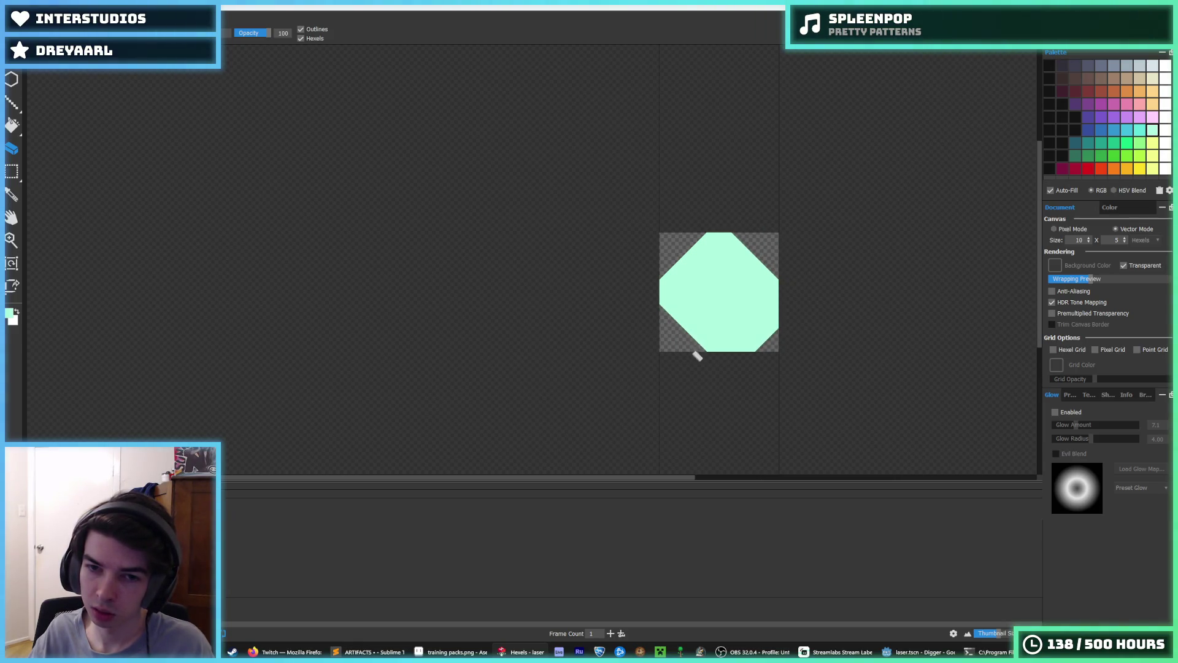
key(b)
mouse_move(671, 283)
mouse_down()
mouse_move(705, 237)
mouse_move(739, 231)
mouse_move(773, 289)
mouse_up()
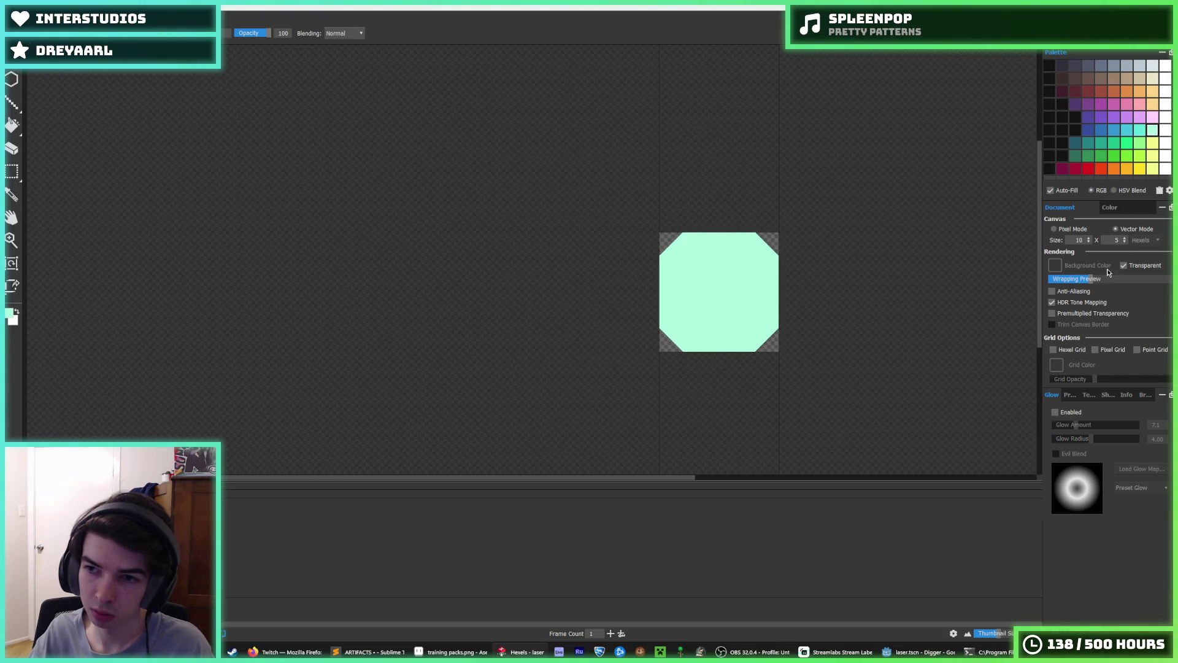
- Keep the canvas height at 5 and widen it to 20 hexels
click(1126, 239)
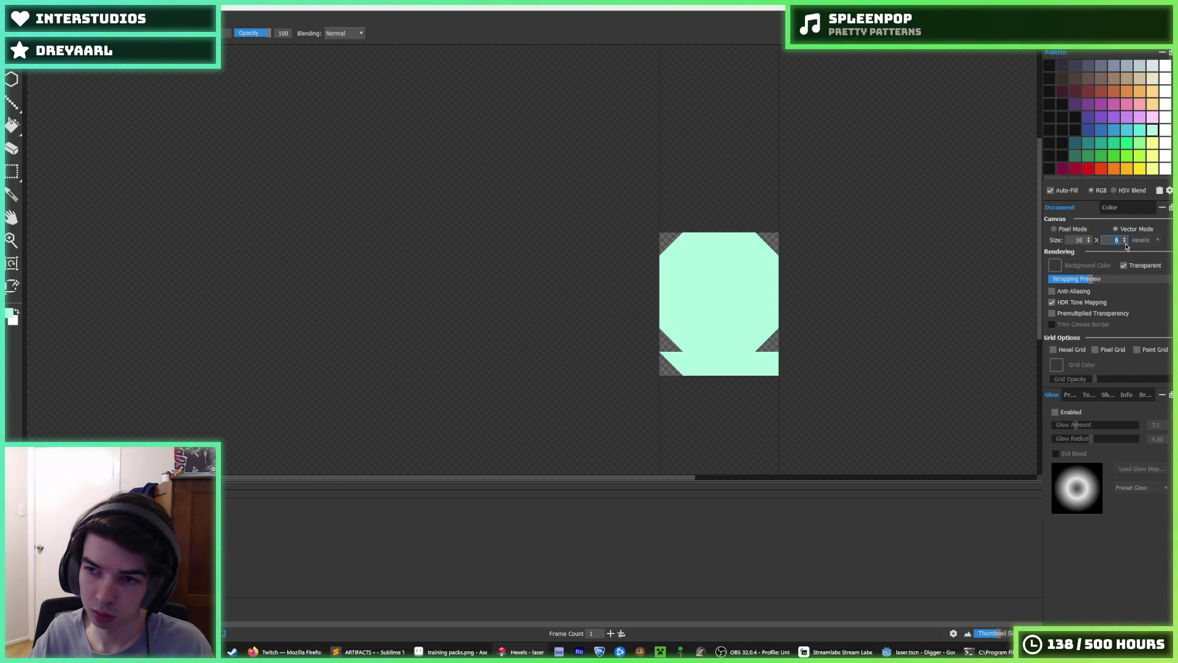
click(1126, 242)
click(1090, 238)
click(1090, 239)
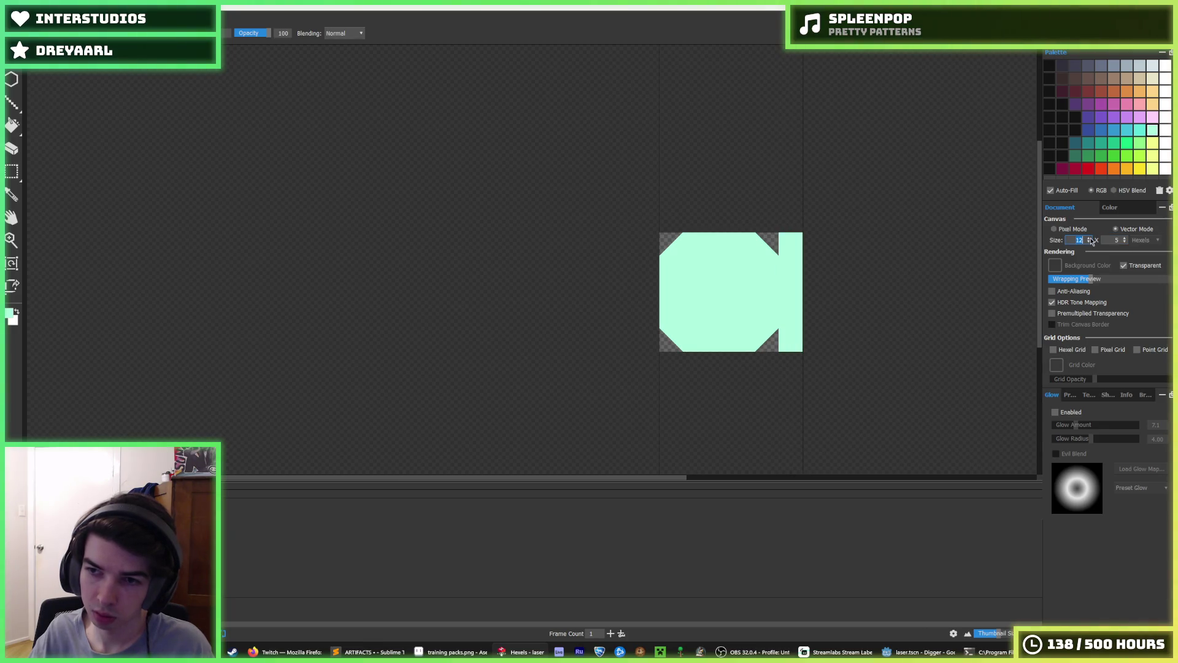
click(1089, 238)
click(1090, 238)
click(1090, 238)
click(1090, 238)
click(1090, 238)
click(1090, 238)
click(1090, 239)
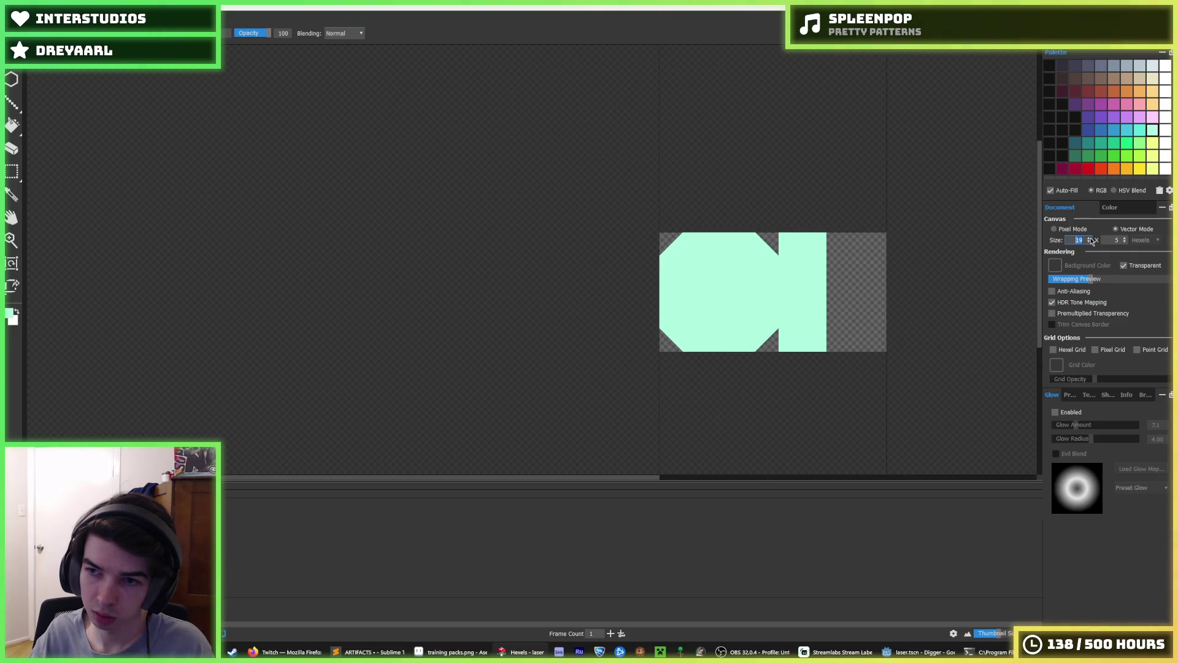
click(1090, 238)
- Fill the new gap with mint and paint a darker teal band inside the bar
mouse_move(767, 264)
mouse_down()
mouse_move(818, 265)
mouse_move(855, 252)
mouse_move(848, 244)
mouse_move(884, 285)
mouse_move(865, 334)
mouse_move(823, 340)
mouse_move(805, 263)
mouse_move(862, 289)
mouse_move(839, 271)
mouse_move(868, 252)
mouse_move(899, 272)
mouse_up()
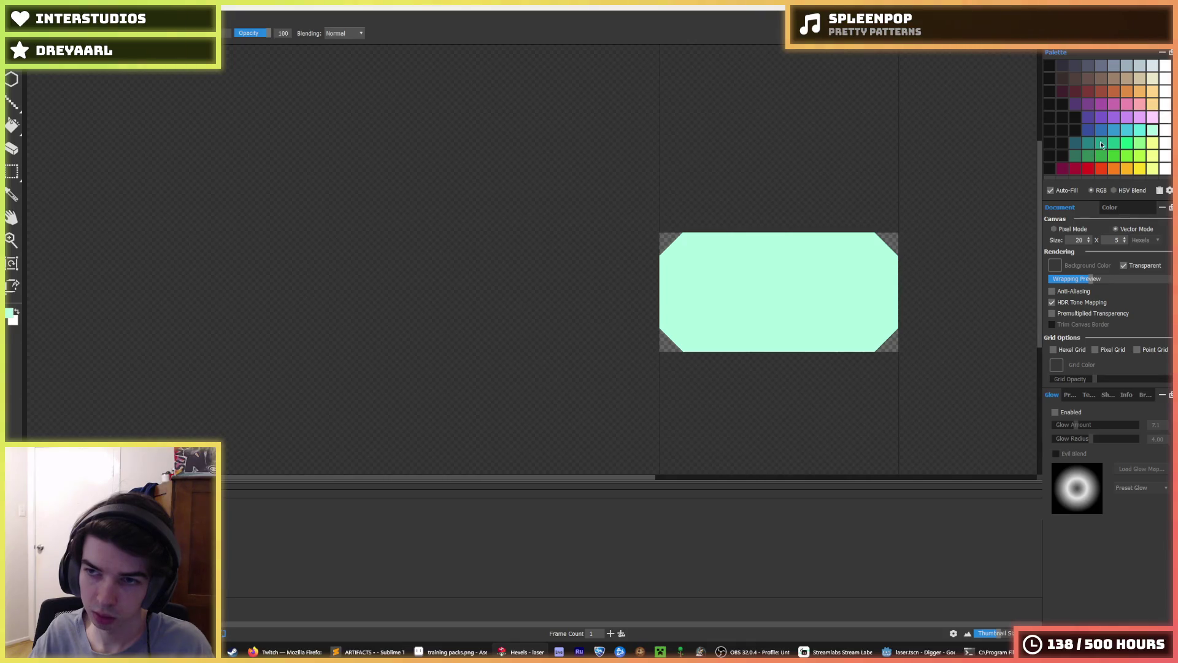
click(1140, 130)
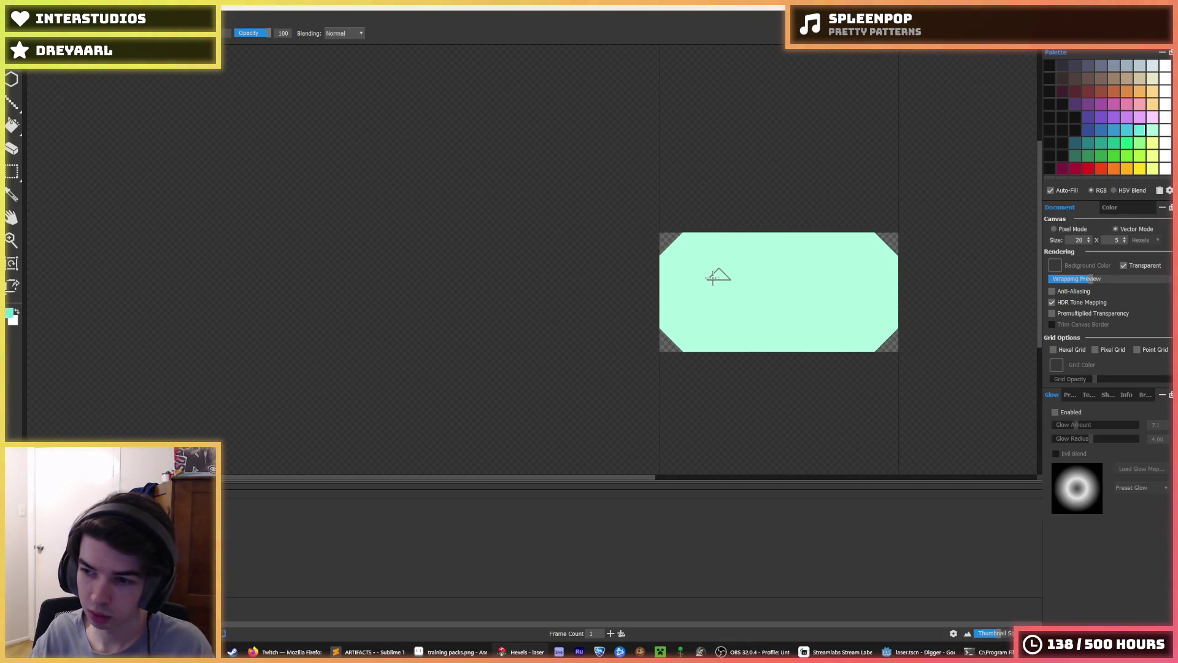
mouse_move(696, 289)
mouse_down()
mouse_move(695, 302)
mouse_move(726, 268)
mouse_move(837, 260)
mouse_move(878, 286)
mouse_move(873, 309)
mouse_move(789, 321)
mouse_move(700, 313)
mouse_move(734, 309)
mouse_move(716, 274)
mouse_move(742, 307)
mouse_move(784, 279)
mouse_move(836, 299)
mouse_move(836, 282)
mouse_move(871, 313)
mouse_move(883, 305)
mouse_move(869, 262)
mouse_up()
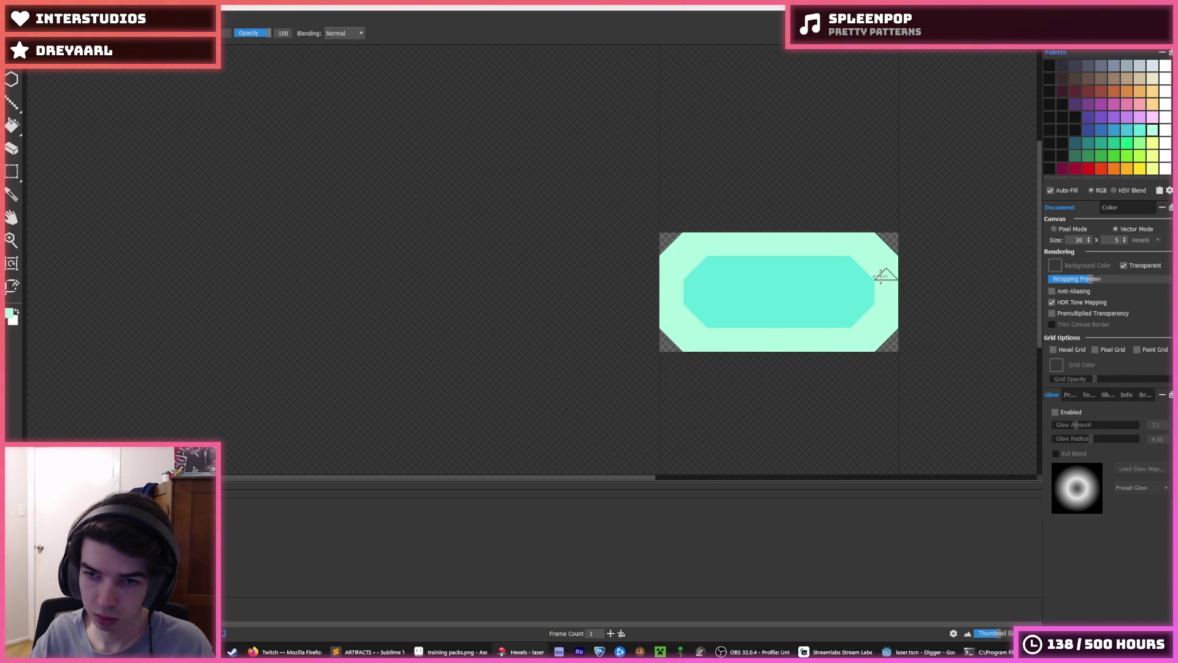
- Export the laser sprite as laser.png to the projectile folder and return to Godot's 2D view
key(alt)
scroll(883, 286, down, 3)
scroll(894, 302, up, 3)
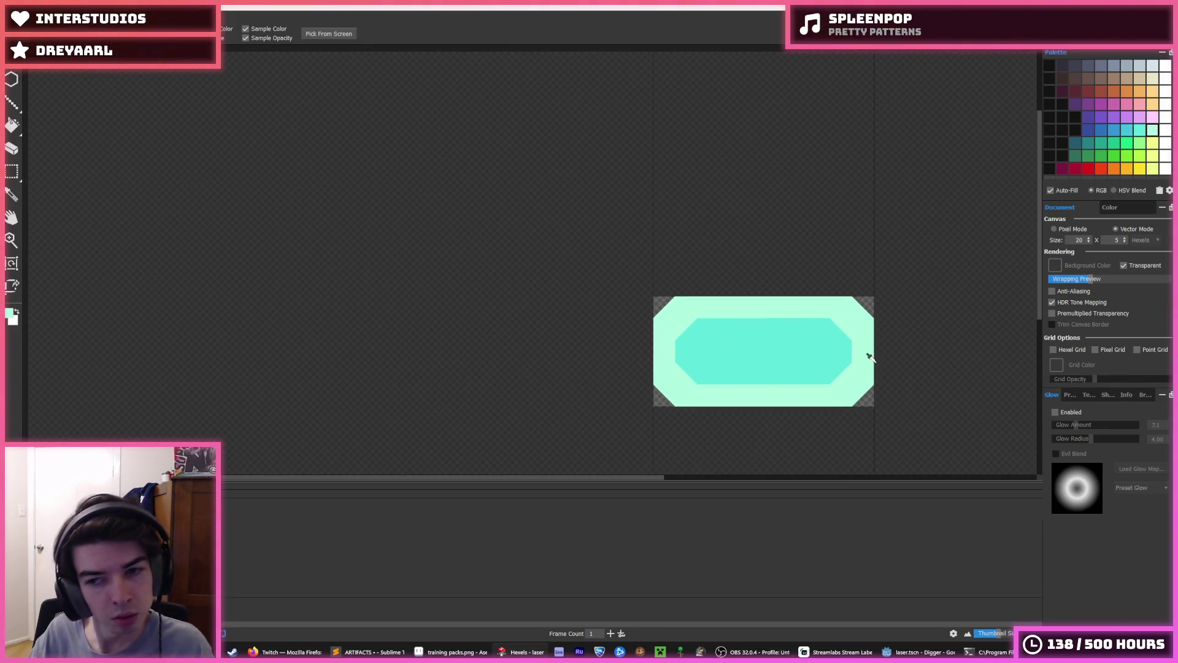
scroll(869, 357, up, 2)
scroll(834, 381, down, 5)
scroll(798, 368, up, 5)
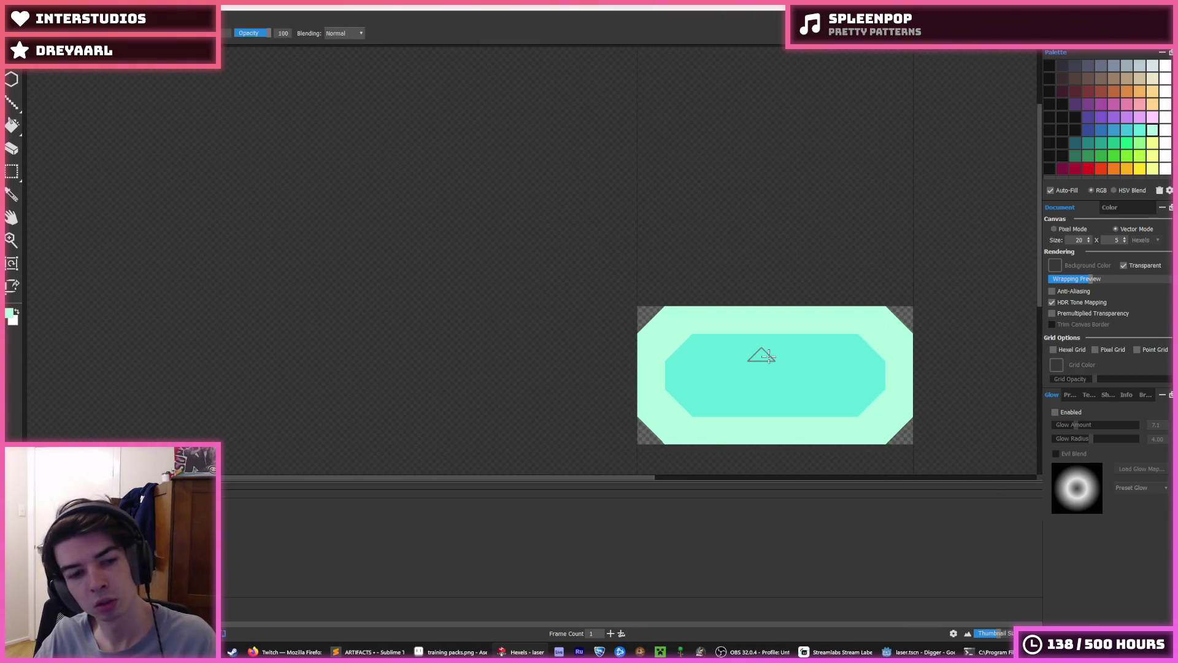
key(ctrl+e)
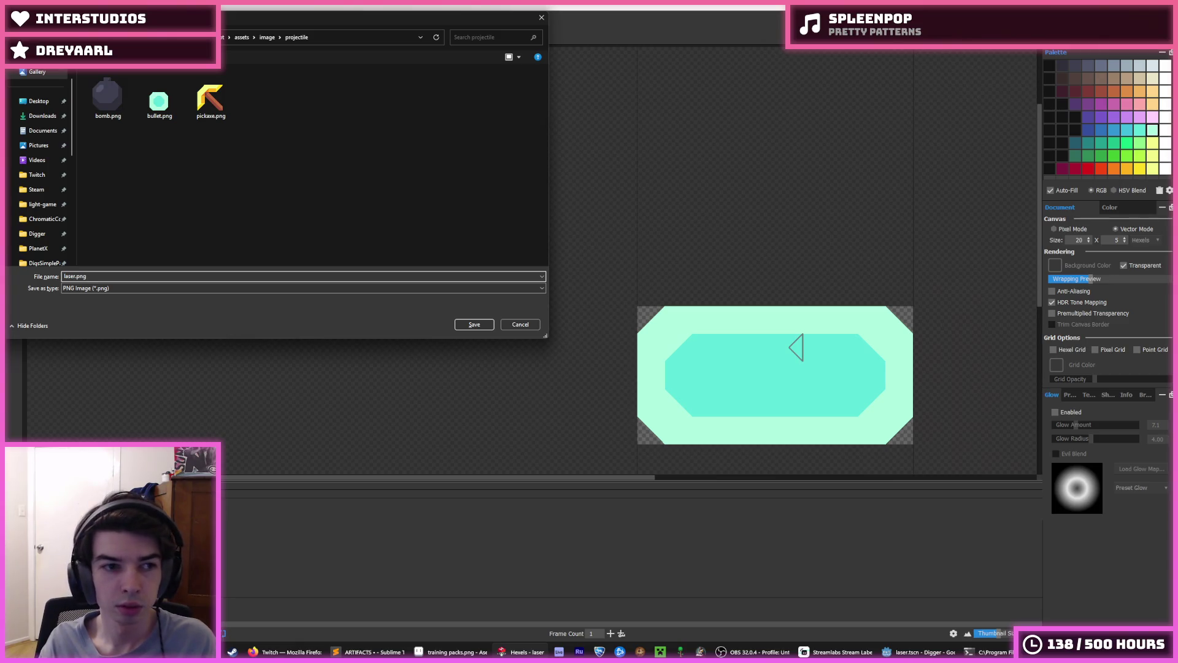
key(Return)
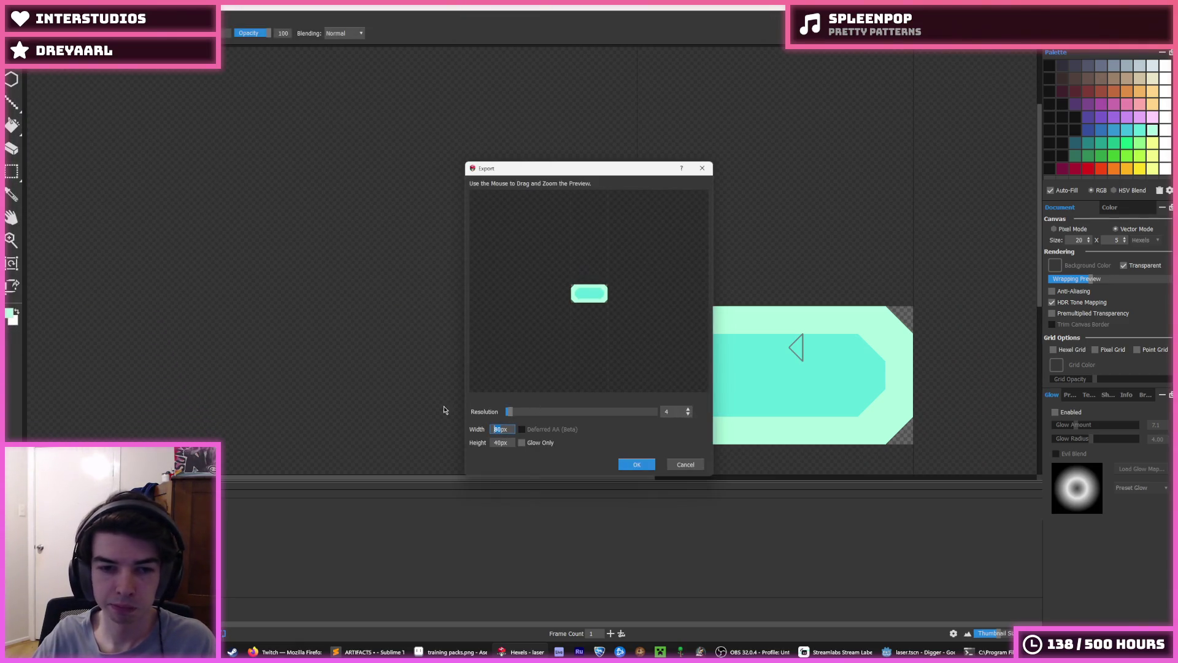
key(Return)
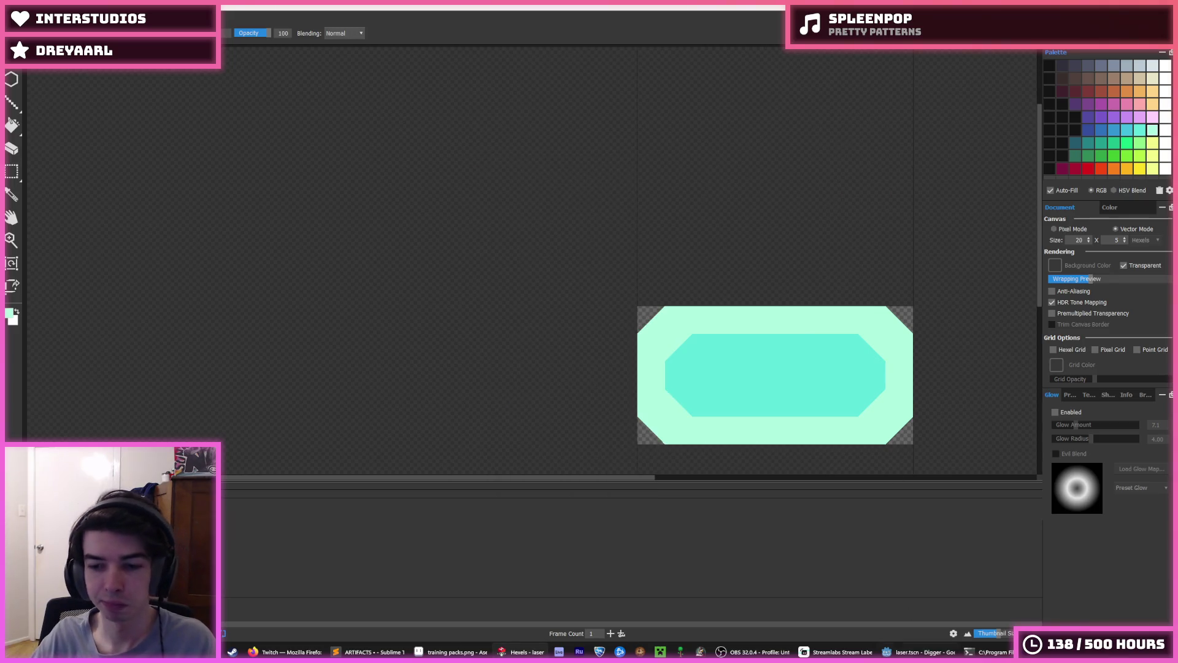
key(alt+Tab)
click(519, 21)
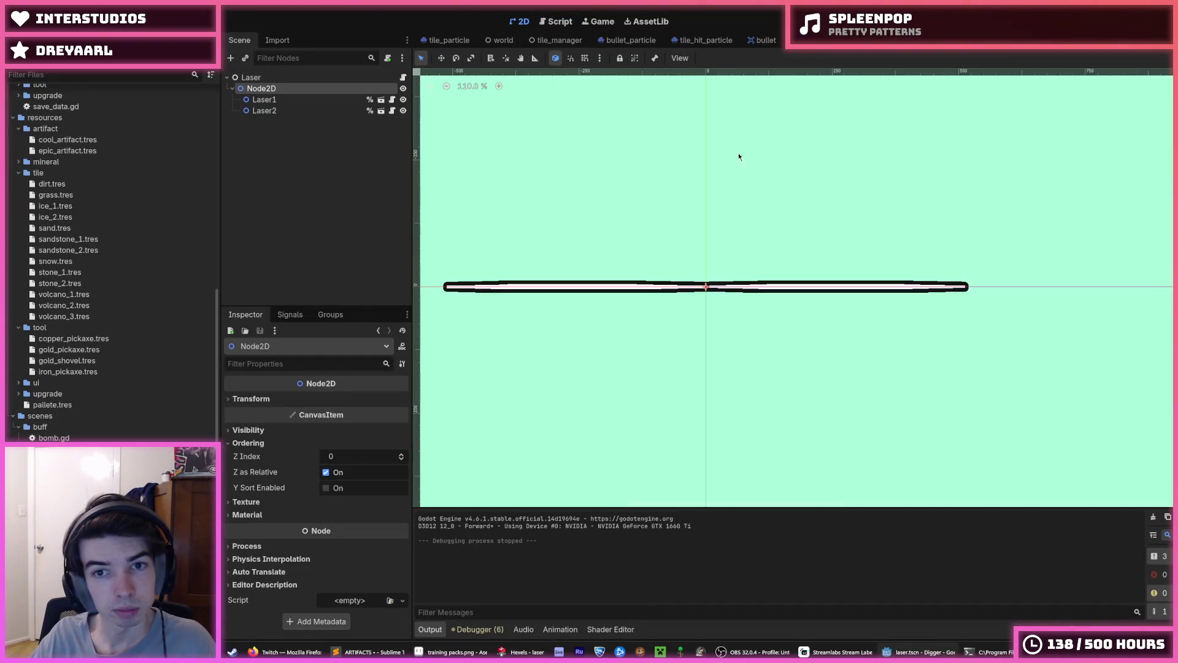
- In Laser1, give the Line2D laser.png as its fill texture in Tile mode
click(381, 100)
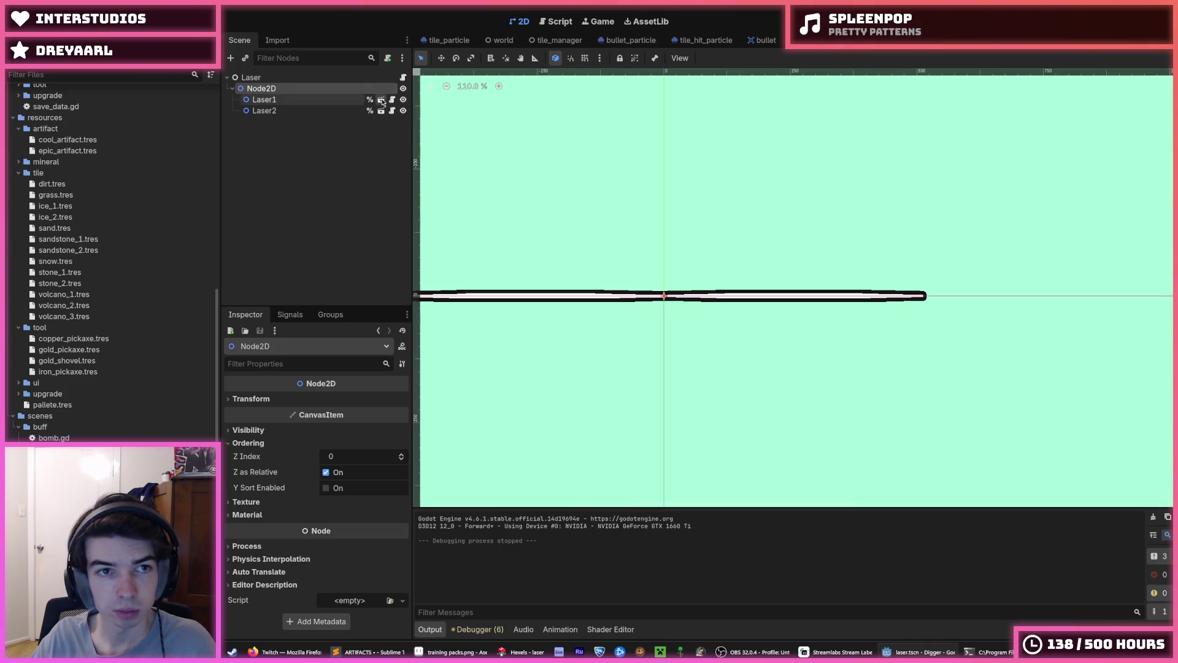
click(264, 110)
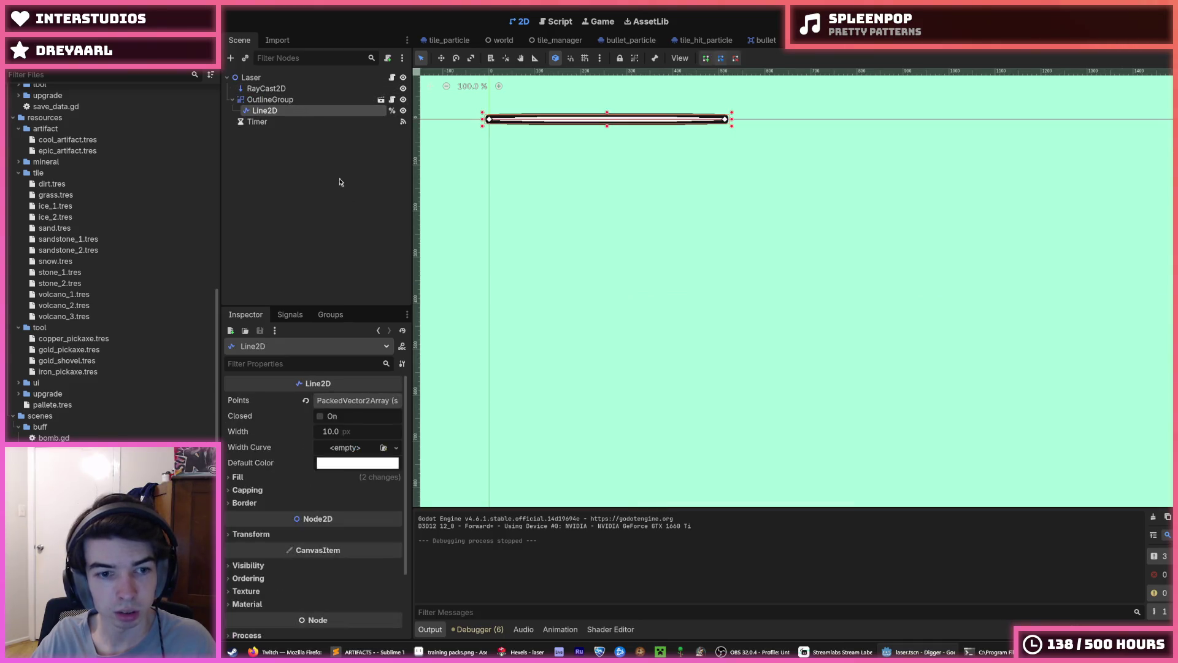
click(319, 479)
scroll(84, 388, up, 10)
drag(60, 403, 366, 513)
key(shift+f)
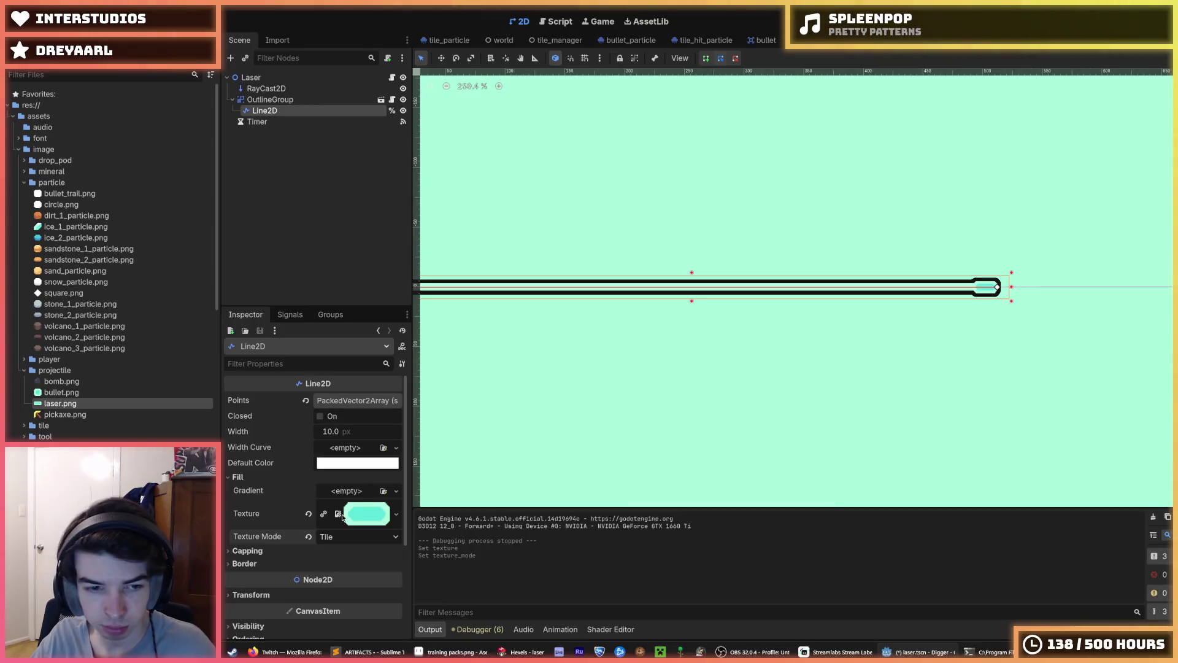
click(323, 550)
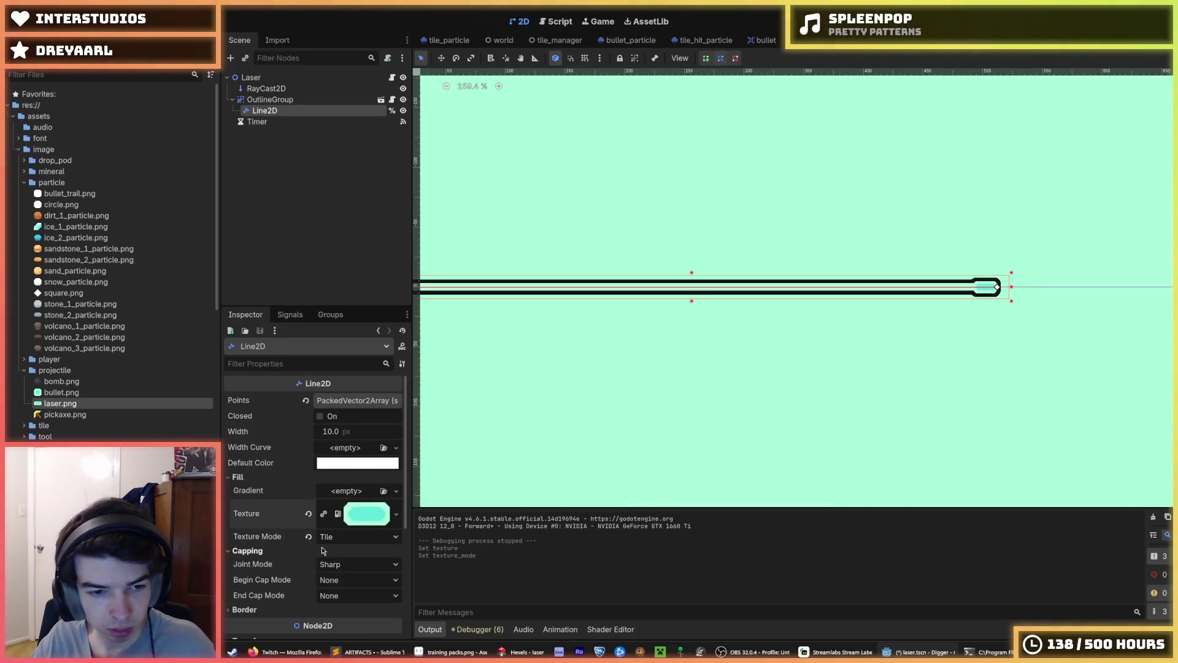
click(334, 597)
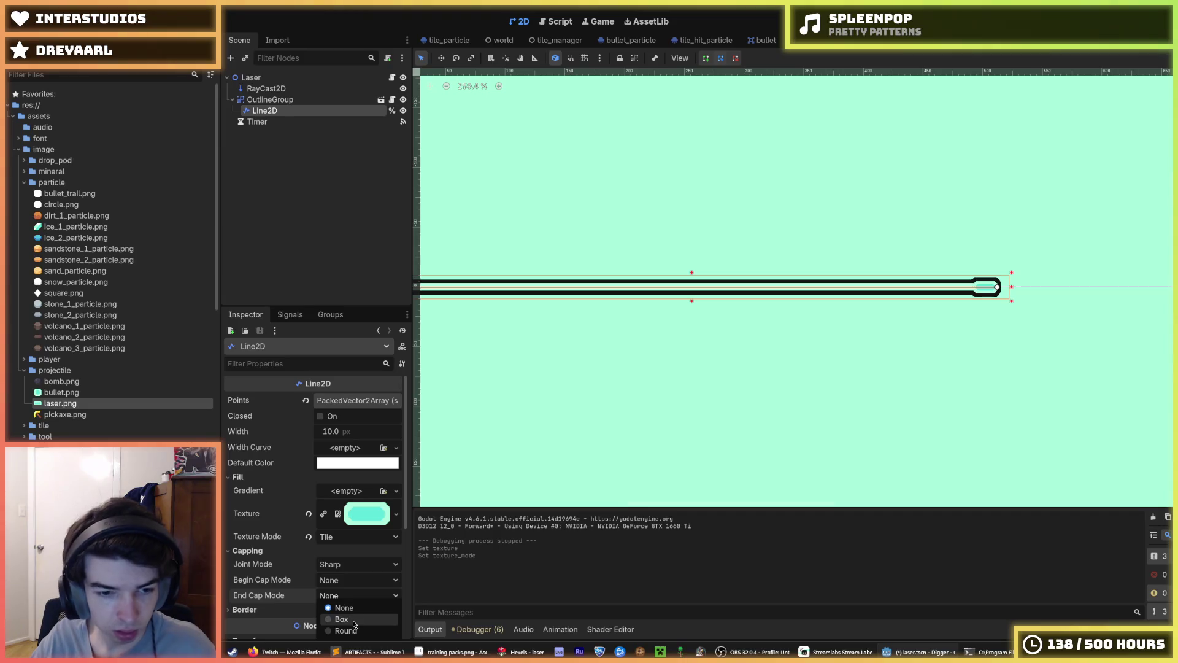
- Set both the end cap and begin cap of the laser line to Box
click(353, 624)
click(346, 596)
click(315, 609)
scroll(315, 609, down, 2)
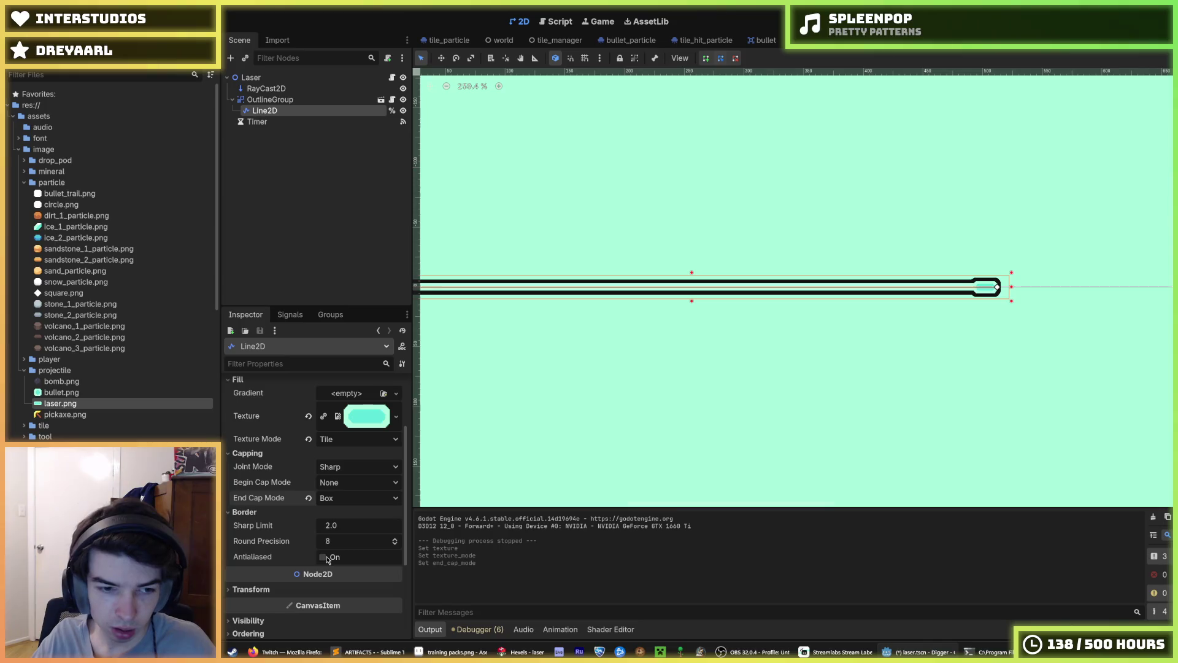
click(348, 484)
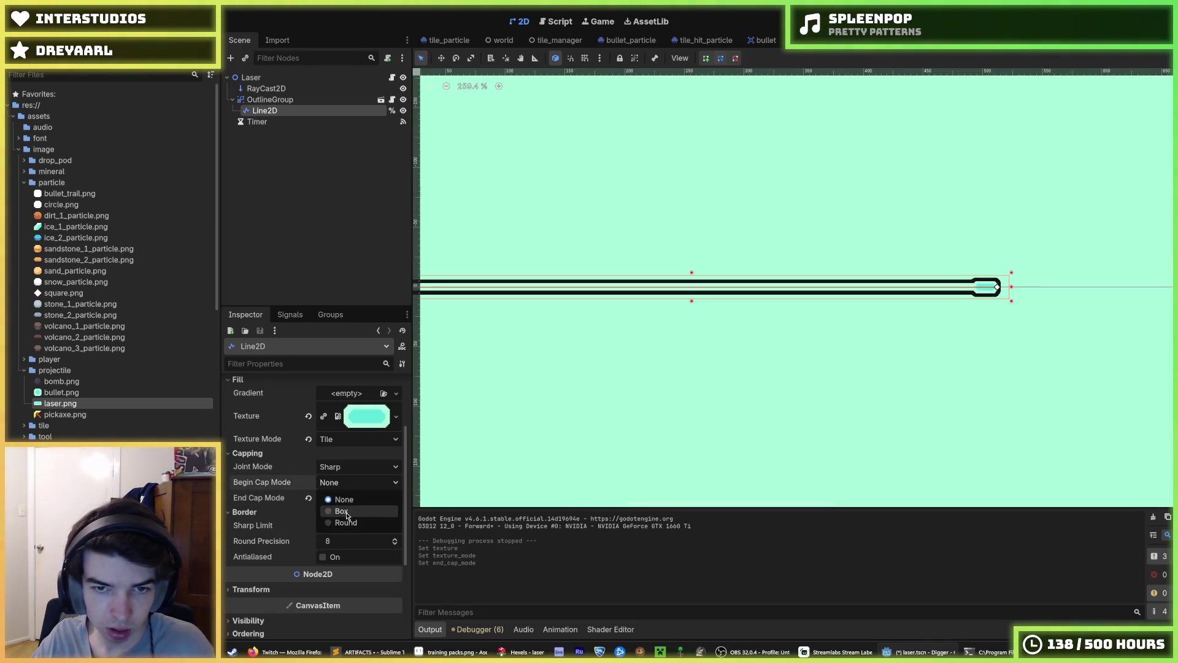
click(353, 512)
scroll(842, 381, up, 3)
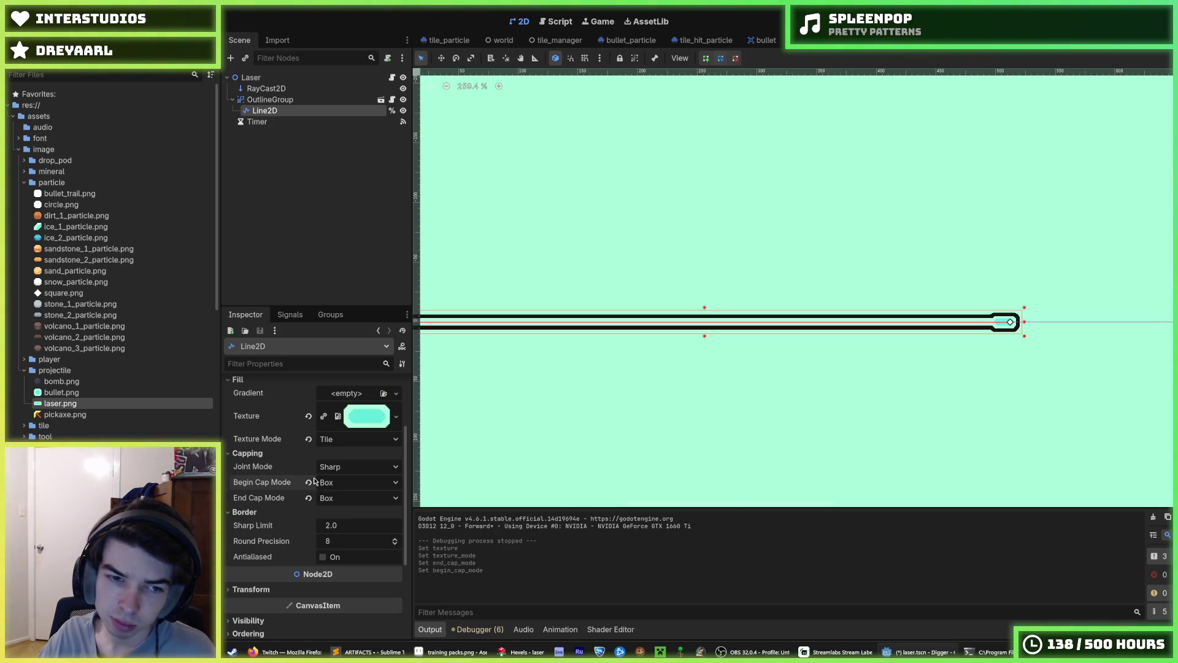
- Switch the line's Texture Mode to None, then back to Tile
click(329, 439)
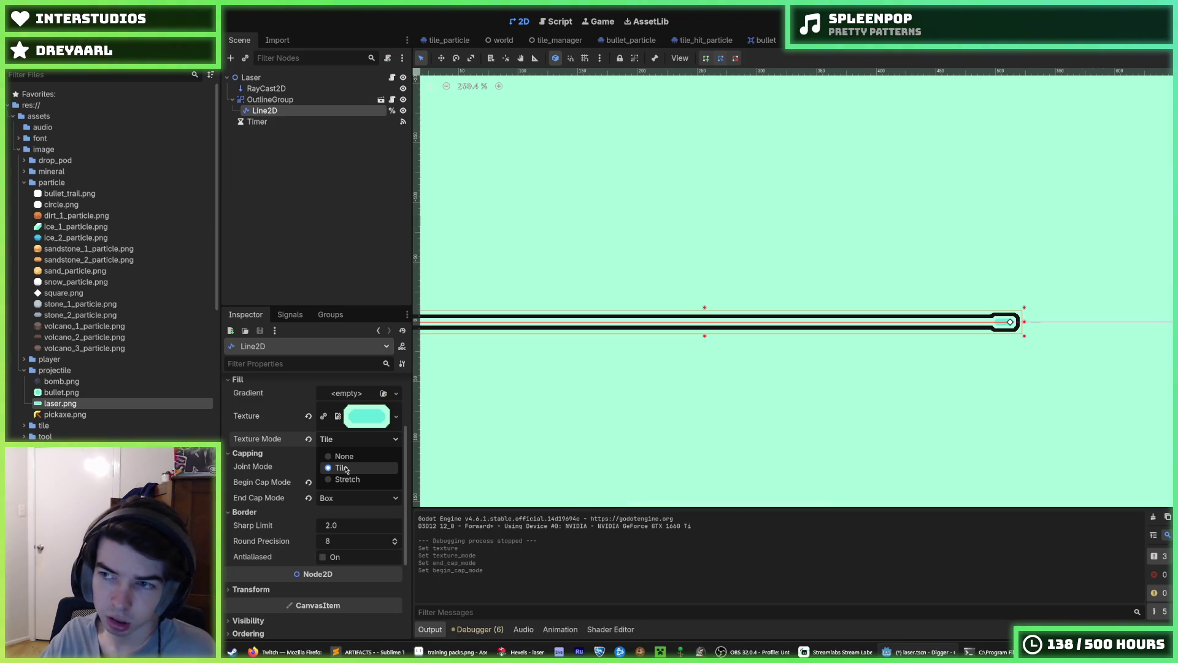
scroll(952, 344, up, 4)
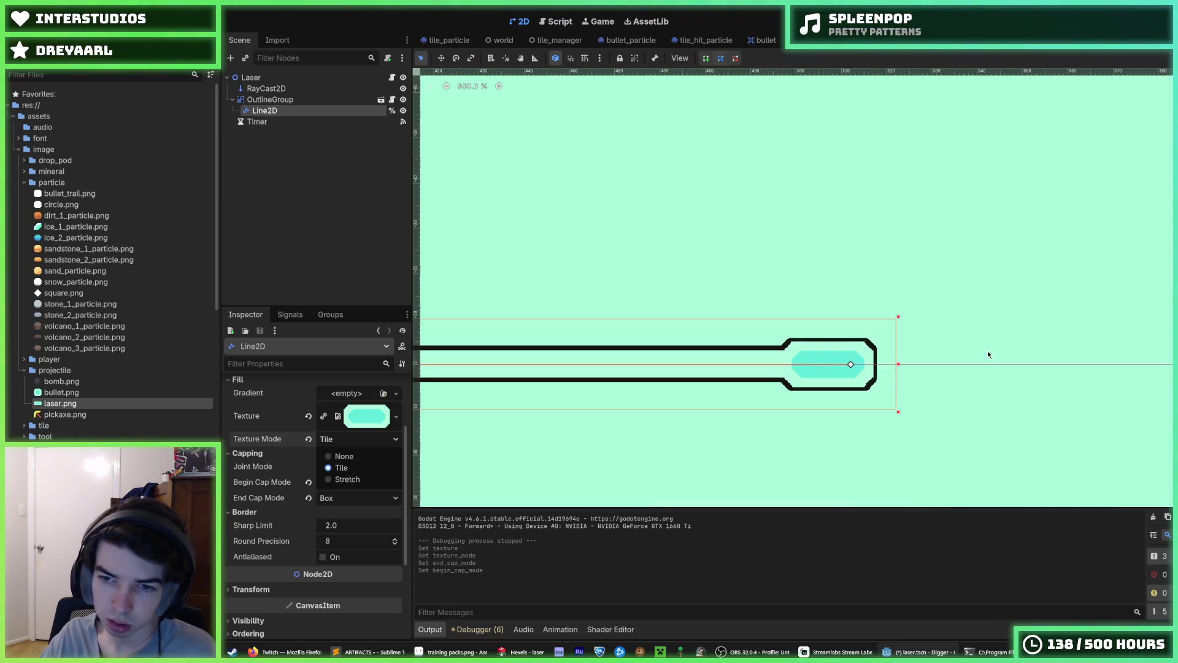
click(335, 456)
scroll(619, 380, down, 2)
scroll(617, 382, left, 10)
scroll(891, 335, up, 1)
scroll(829, 362, up, 4)
click(337, 442)
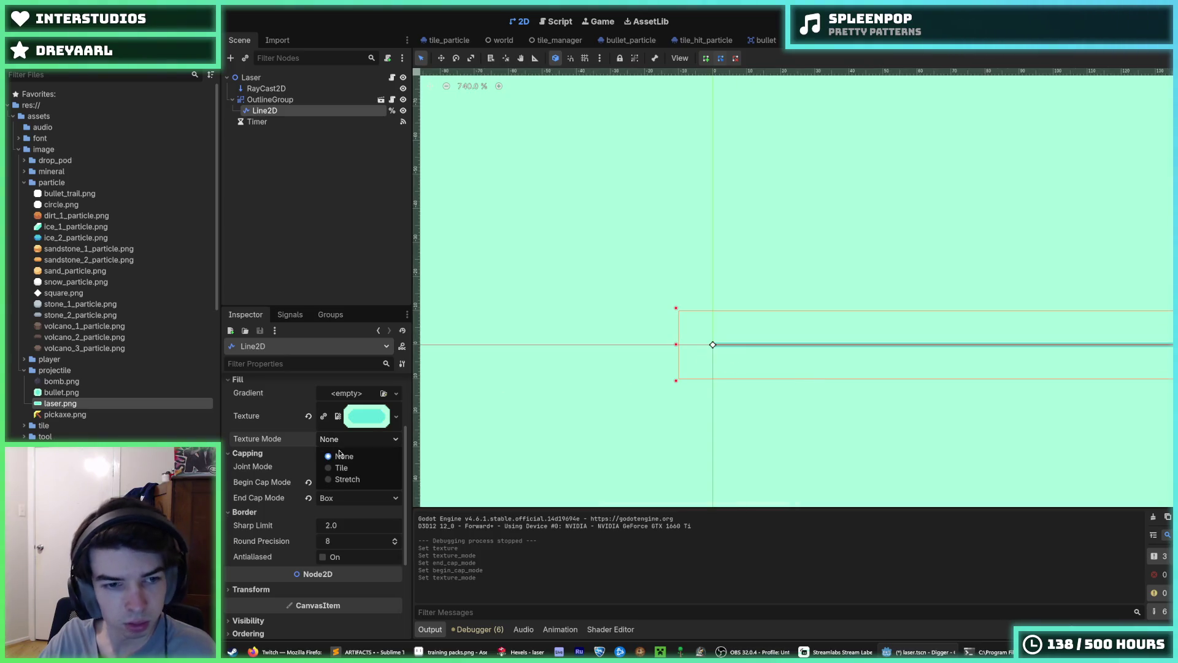
click(347, 466)
- Try Stretch texture mode, return to Tile, and bring up laser.png's import settings
scroll(544, 382, down, 10)
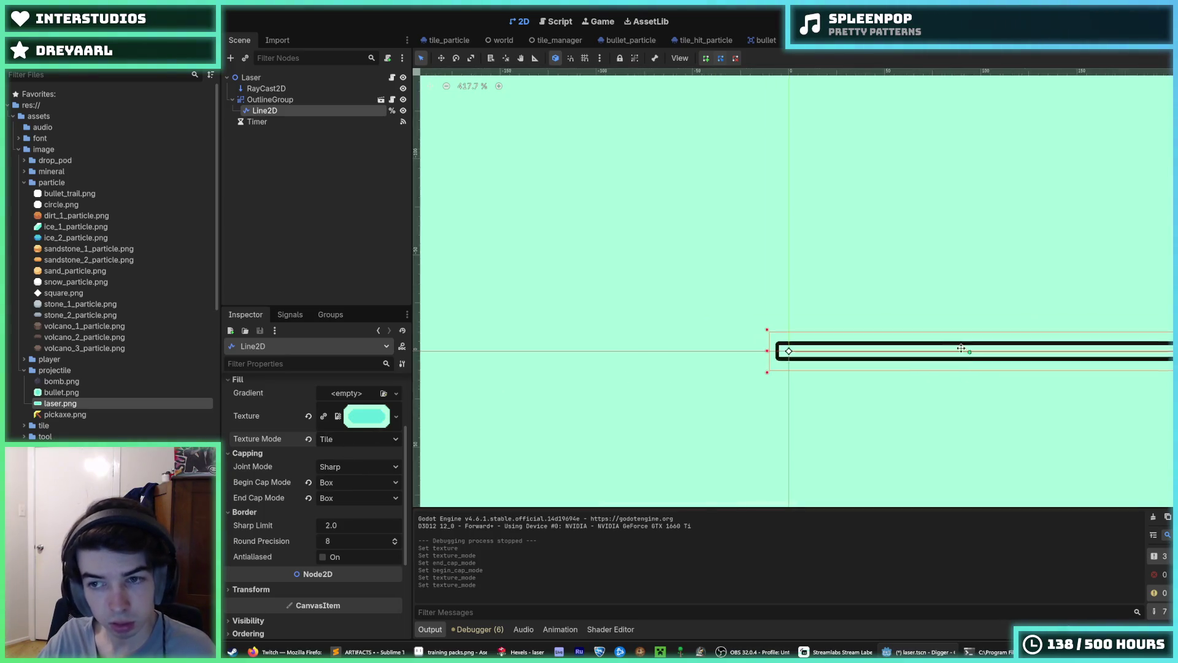
scroll(538, 375, right, 8)
scroll(805, 348, up, 2)
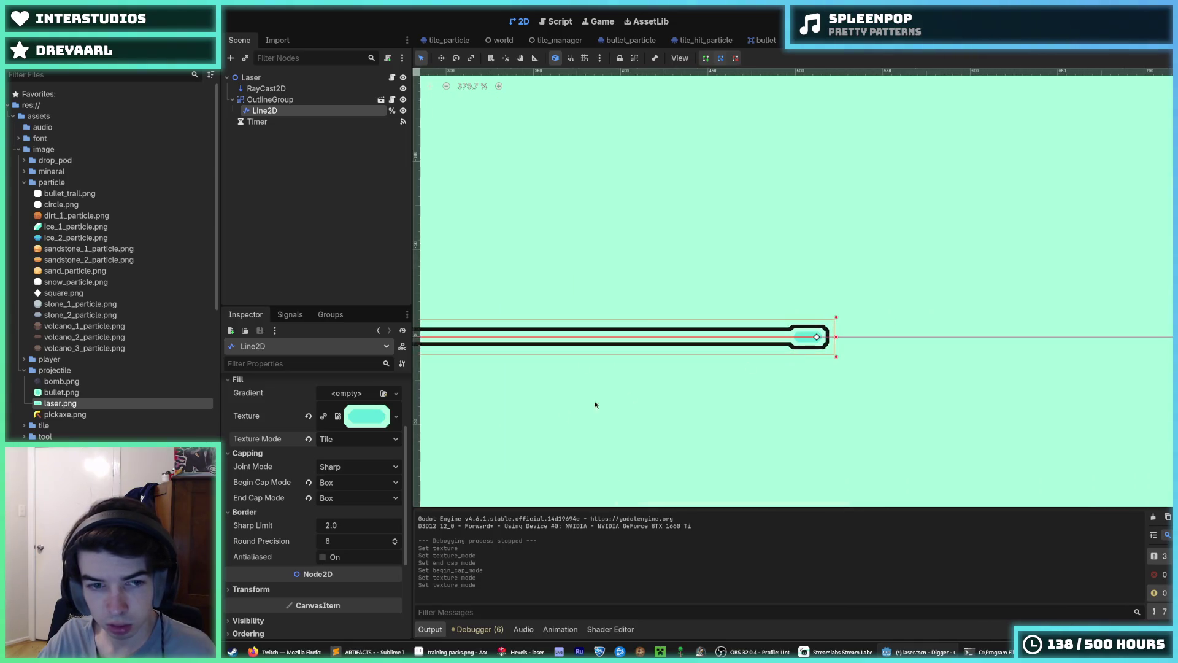
click(364, 441)
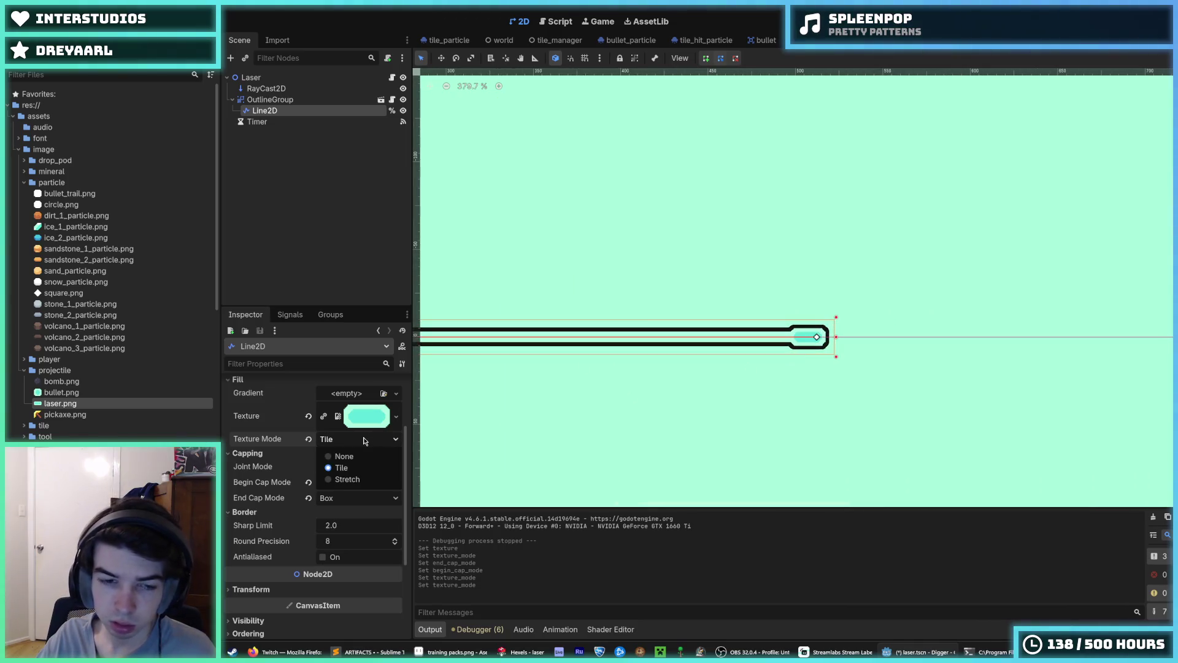
click(347, 478)
mouse_move(270, 441)
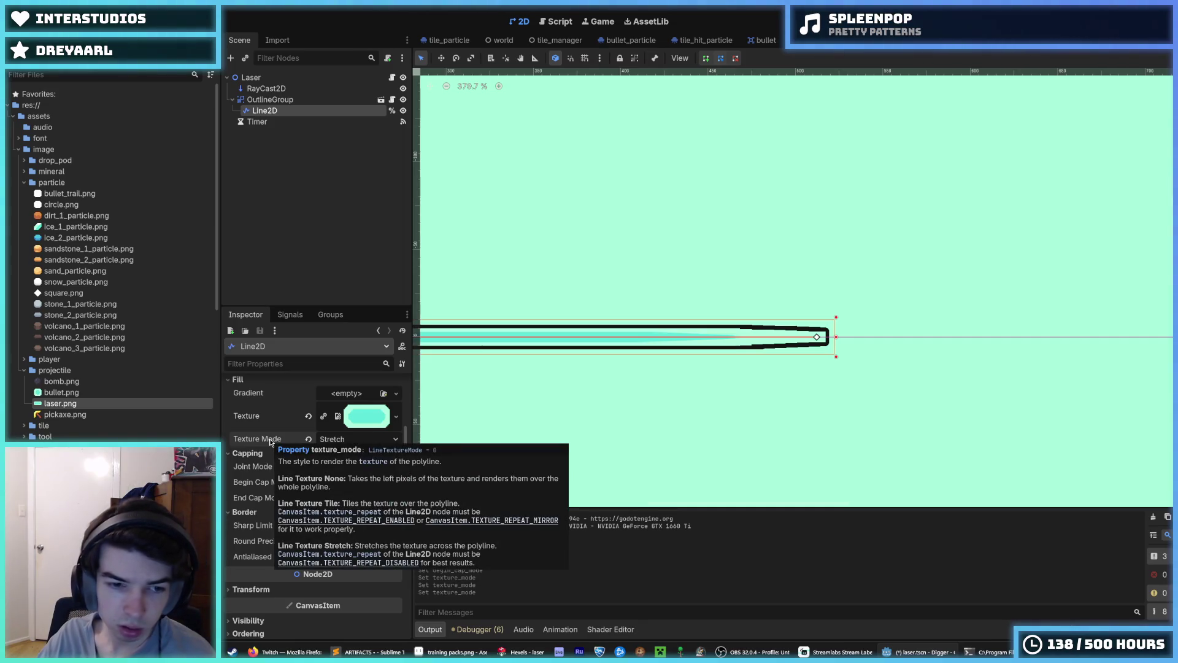
click(359, 439)
click(344, 465)
scroll(289, 477, down, 5)
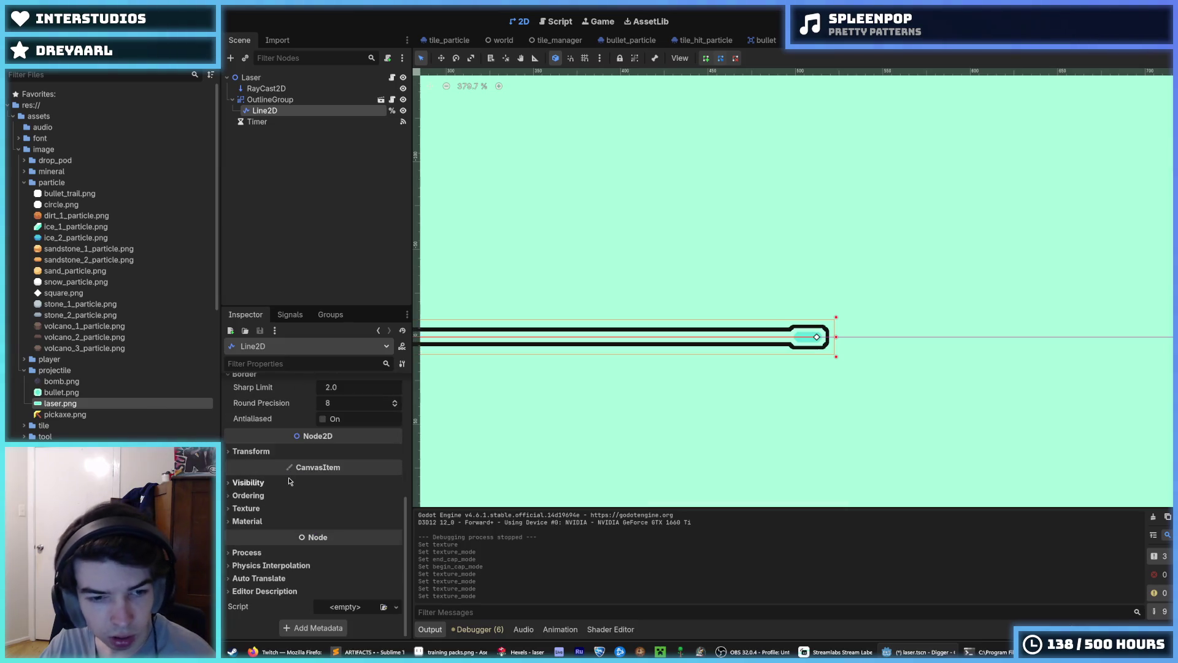
scroll(278, 514, up, 3)
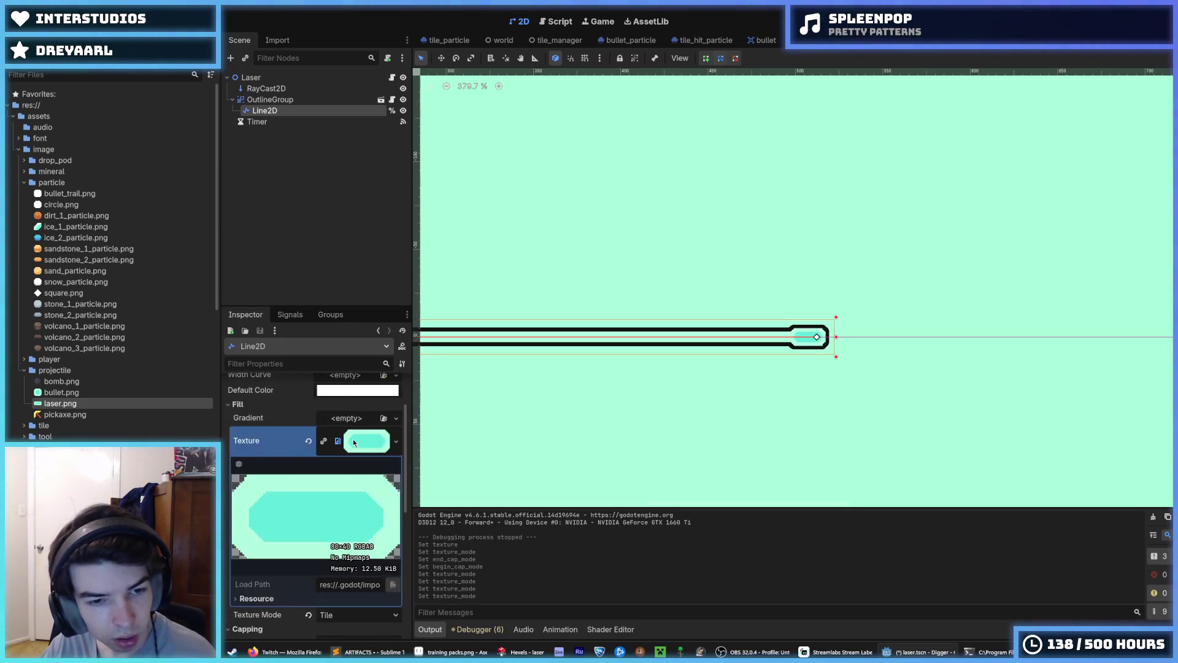
click(278, 40)
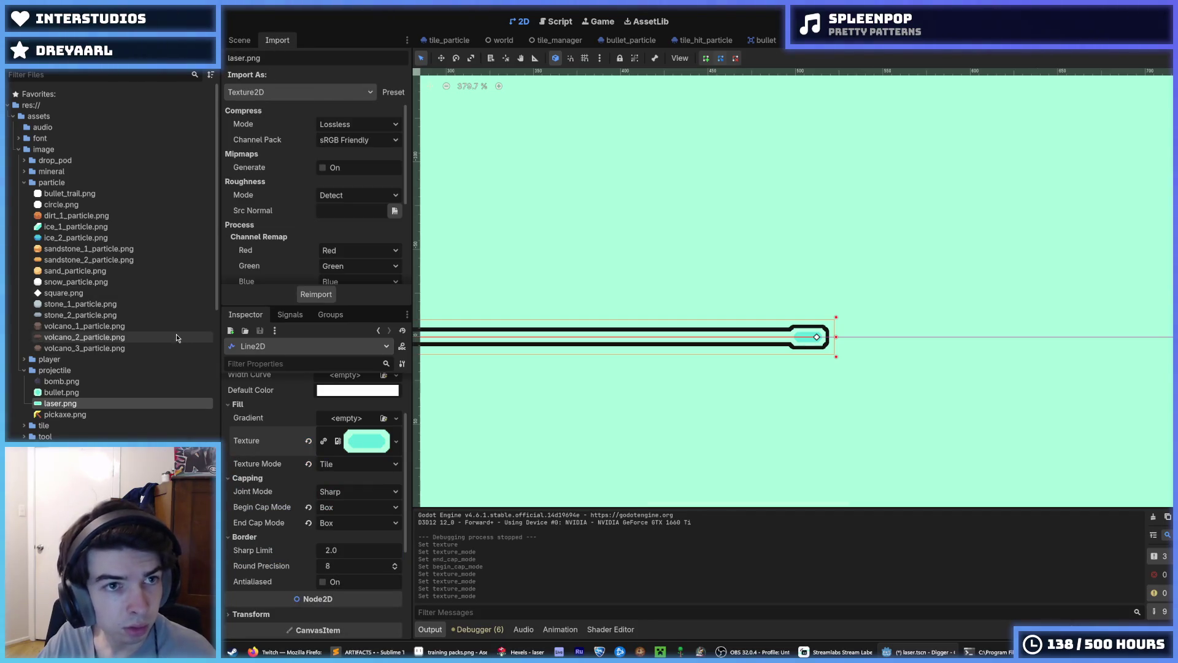
- Review laser.png's import options, keeping Lossless compression, channel pack and Texture2D type
scroll(289, 205, down, 3)
scroll(310, 207, up, 3)
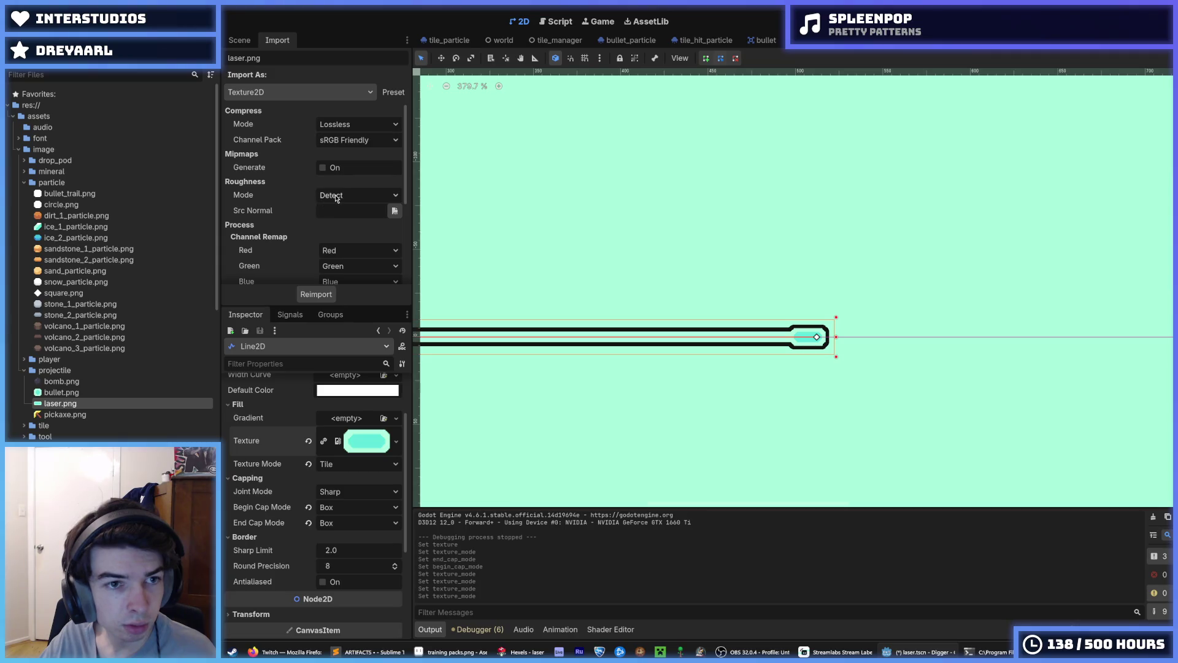
scroll(326, 228, down, 4)
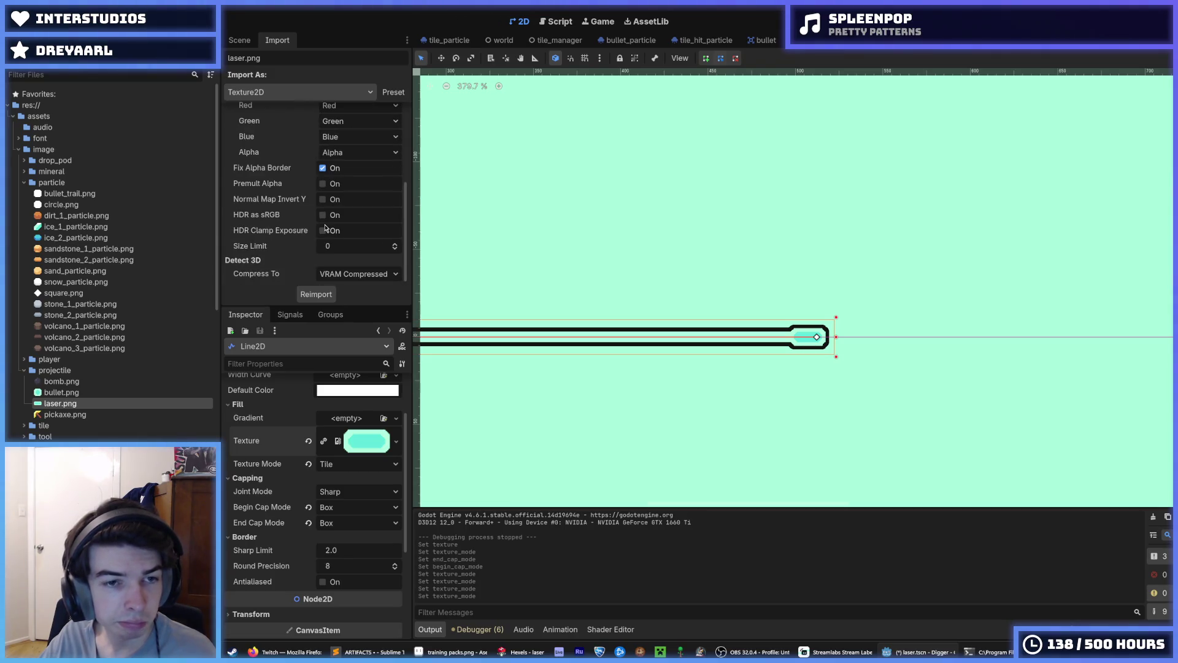
scroll(283, 230, up, 2)
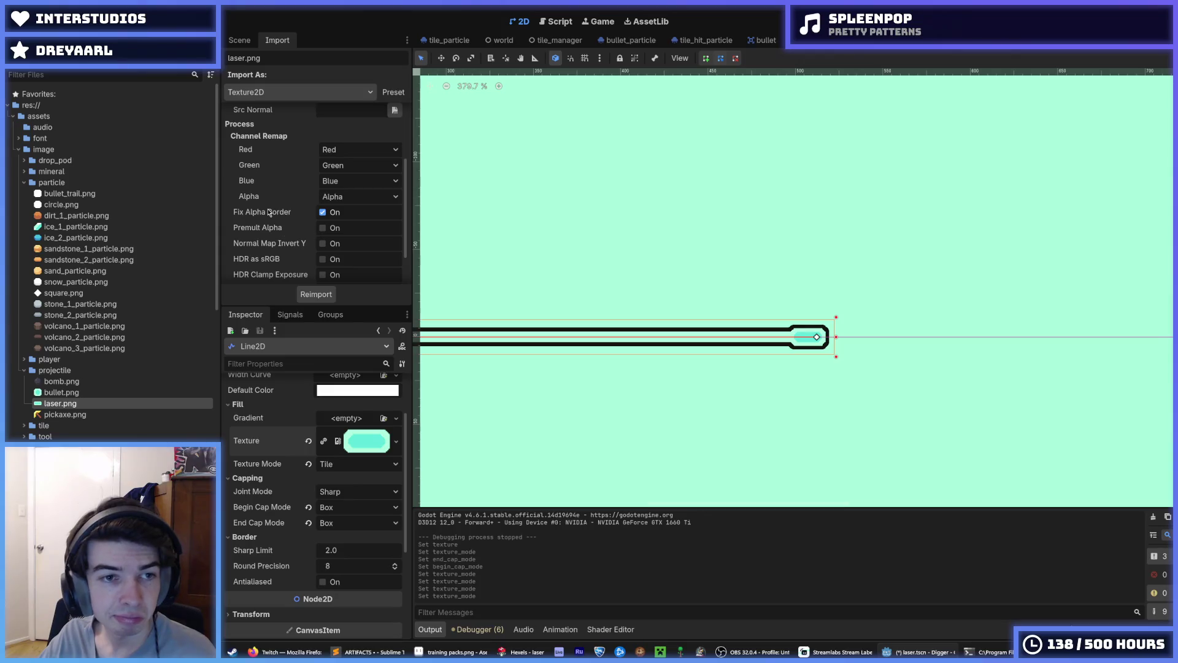
scroll(268, 212, up, 4)
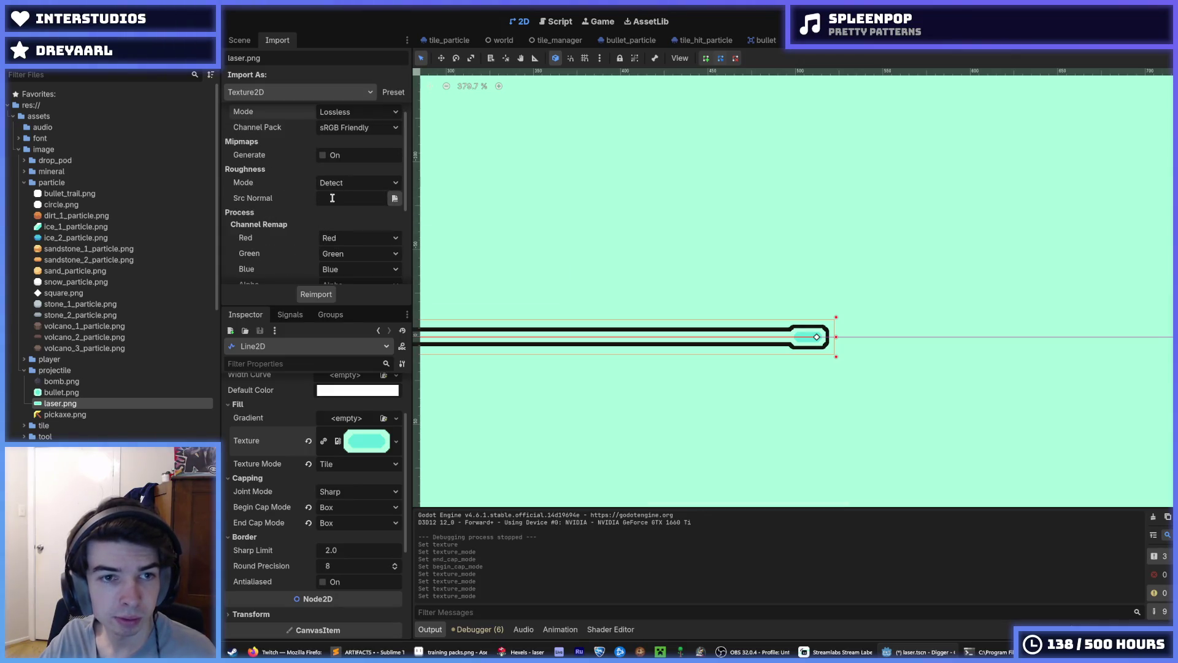
scroll(294, 175, up, 1)
click(337, 123)
click(337, 130)
click(344, 140)
click(335, 146)
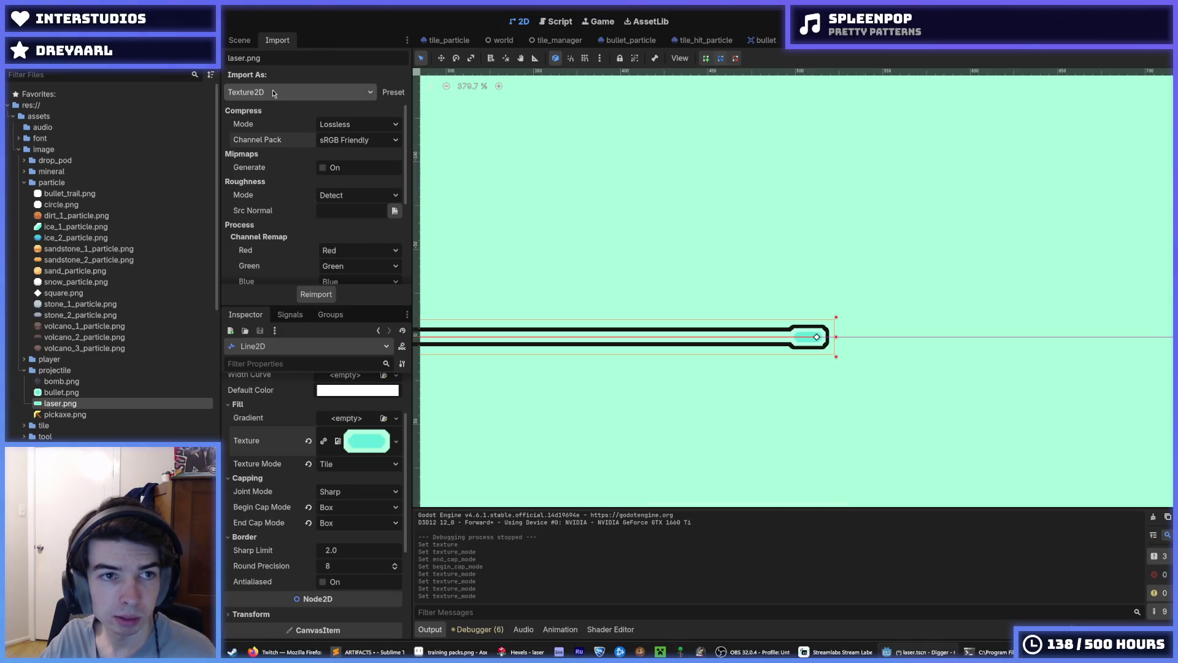
click(277, 93)
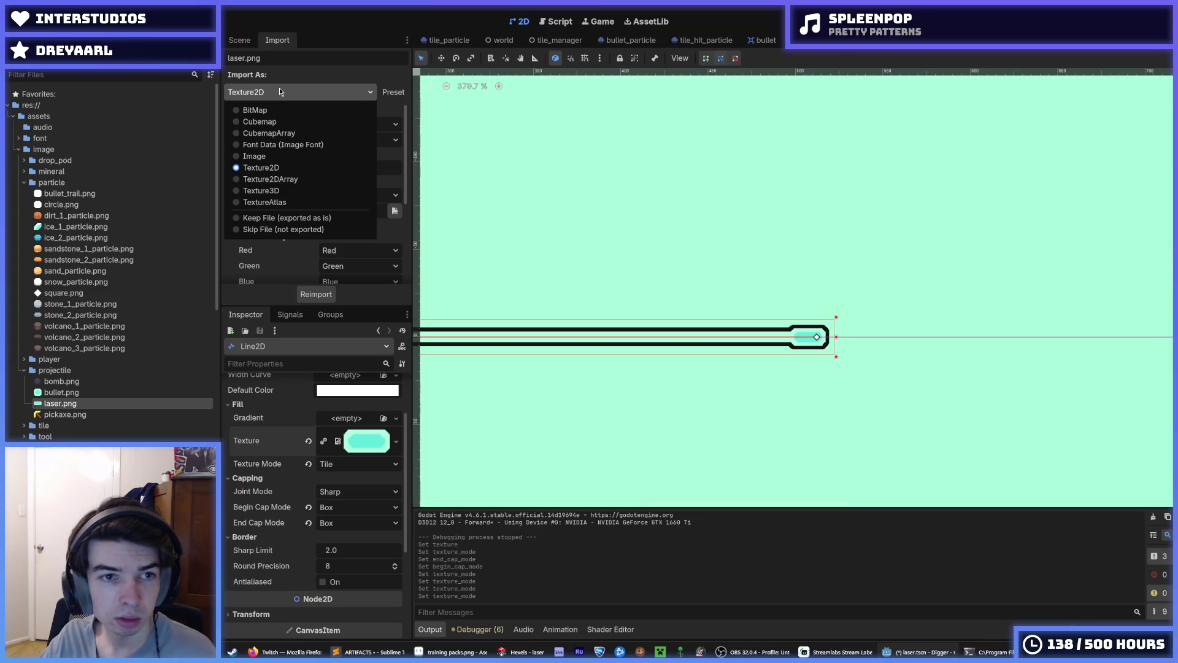
click(279, 91)
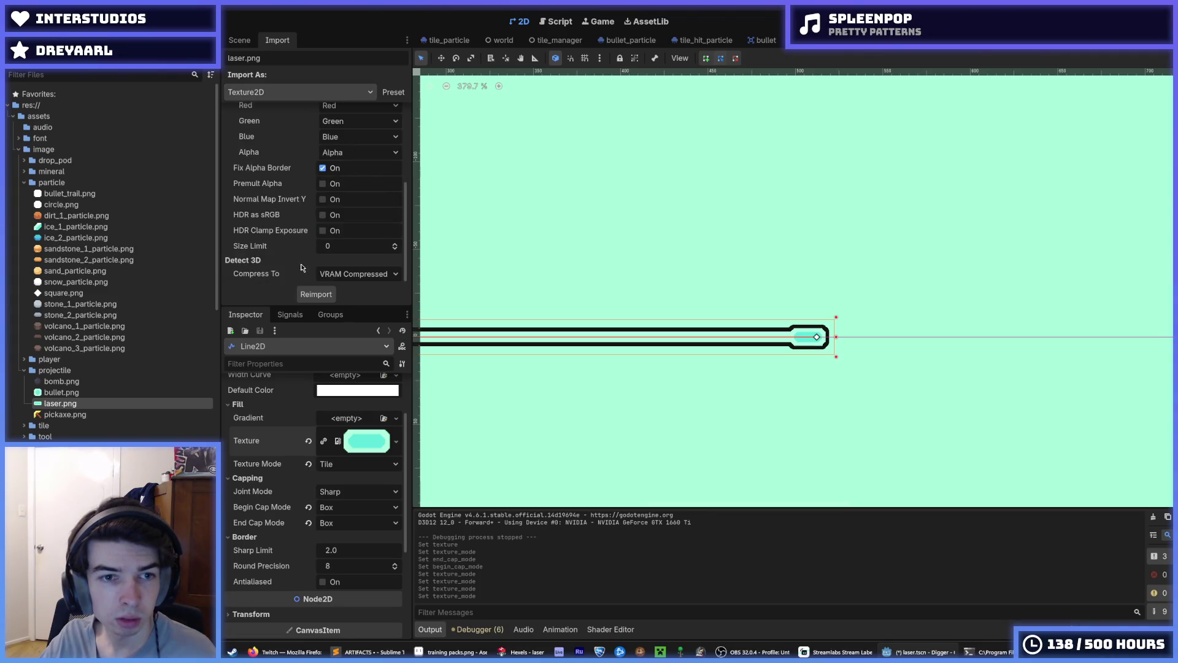
- Edit the Roughness Src Normal setting and go back to the Scene tree
scroll(319, 218, up, 5)
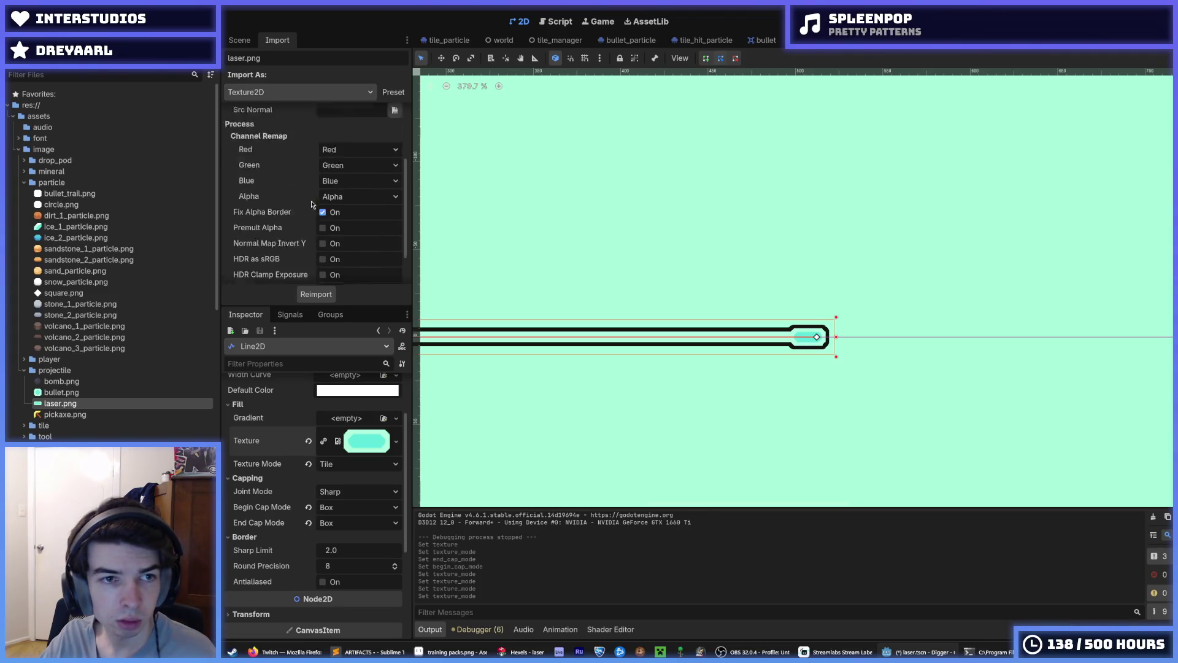
click(338, 196)
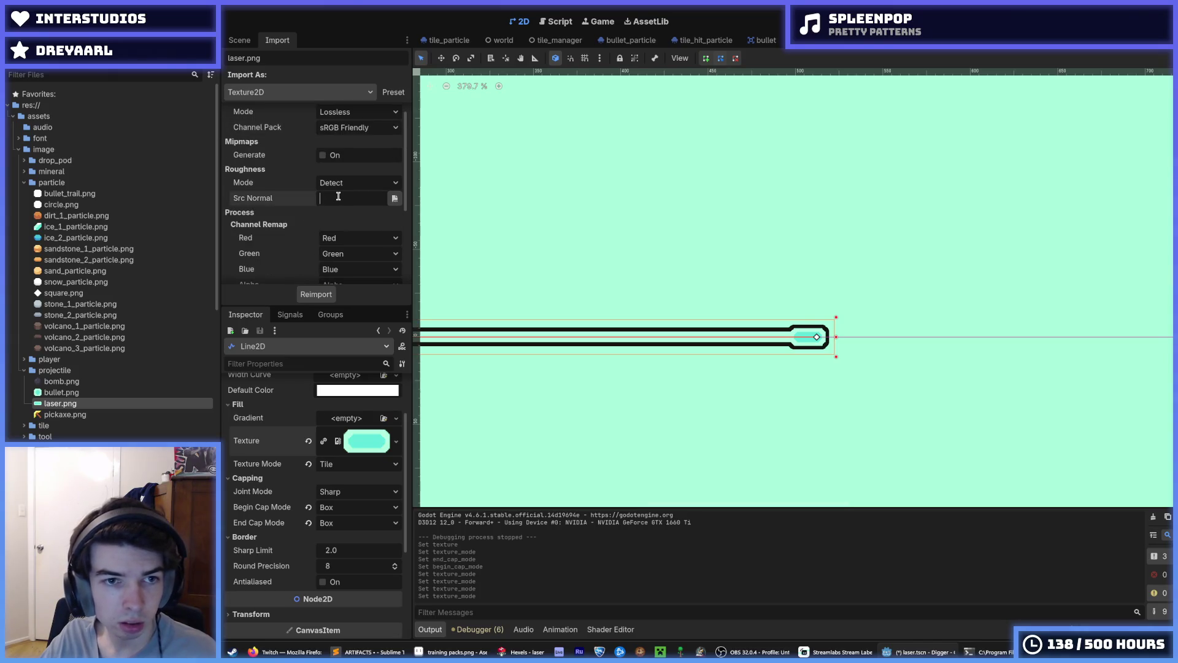
key(Return)
scroll(283, 186, up, 1)
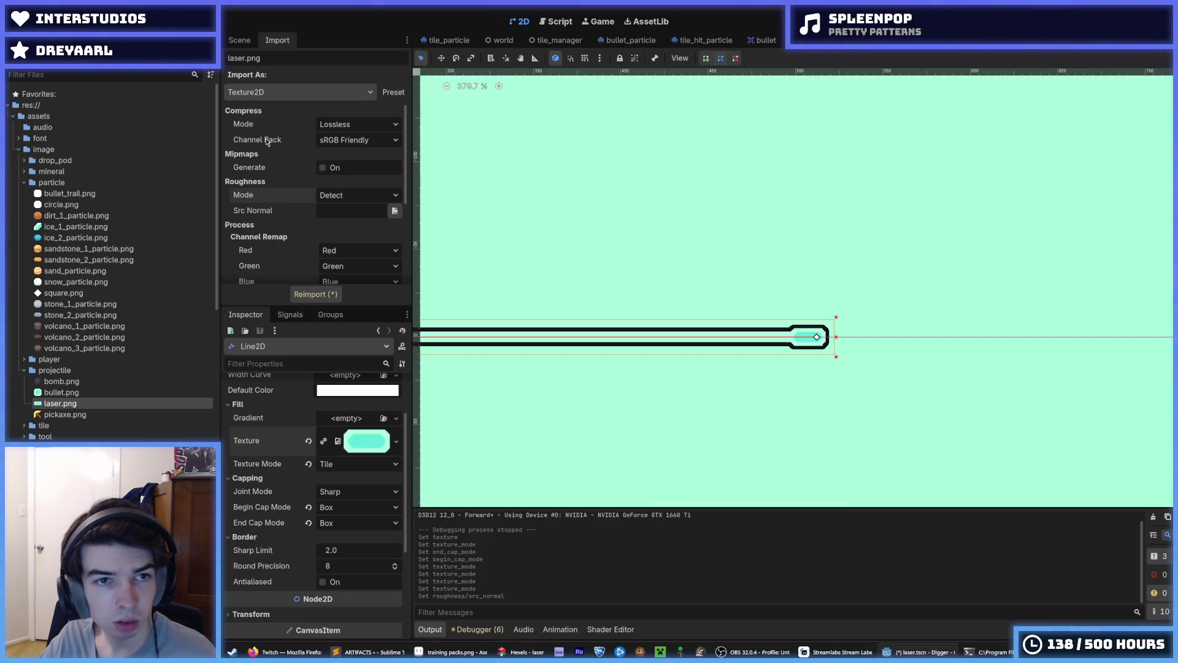
click(240, 41)
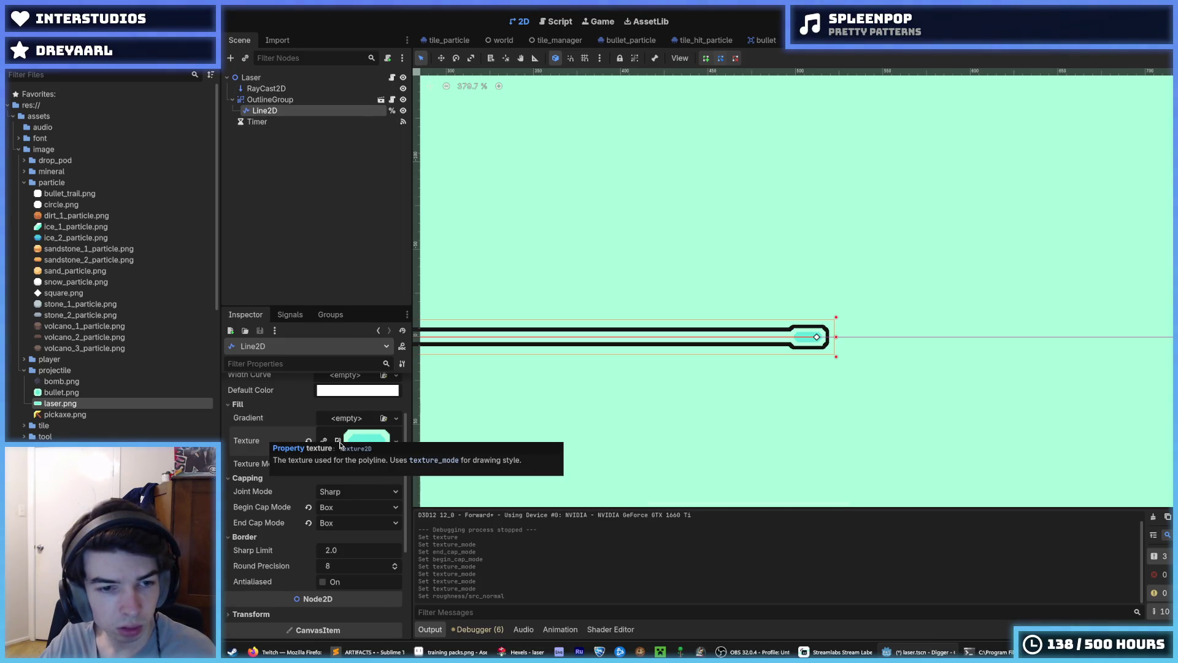
- Set the Line2D's CanvasItem texture Repeat to Enabled, leaving Filter on Inherit
scroll(356, 430, down, 5)
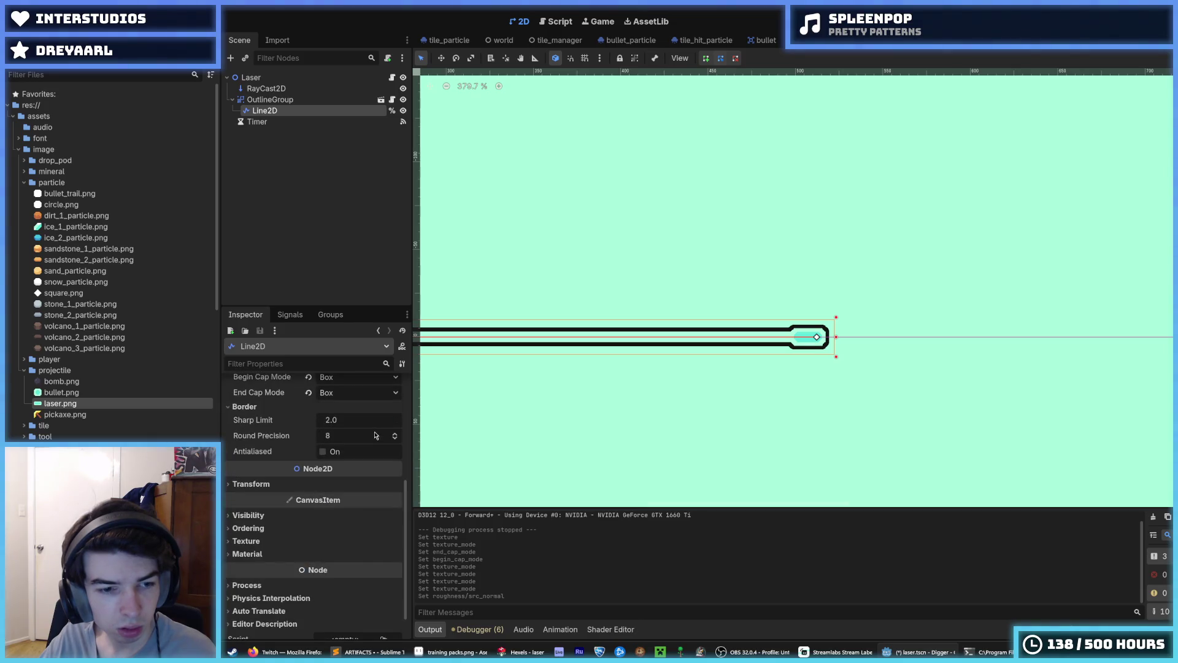
click(262, 554)
click(262, 555)
click(246, 541)
click(346, 554)
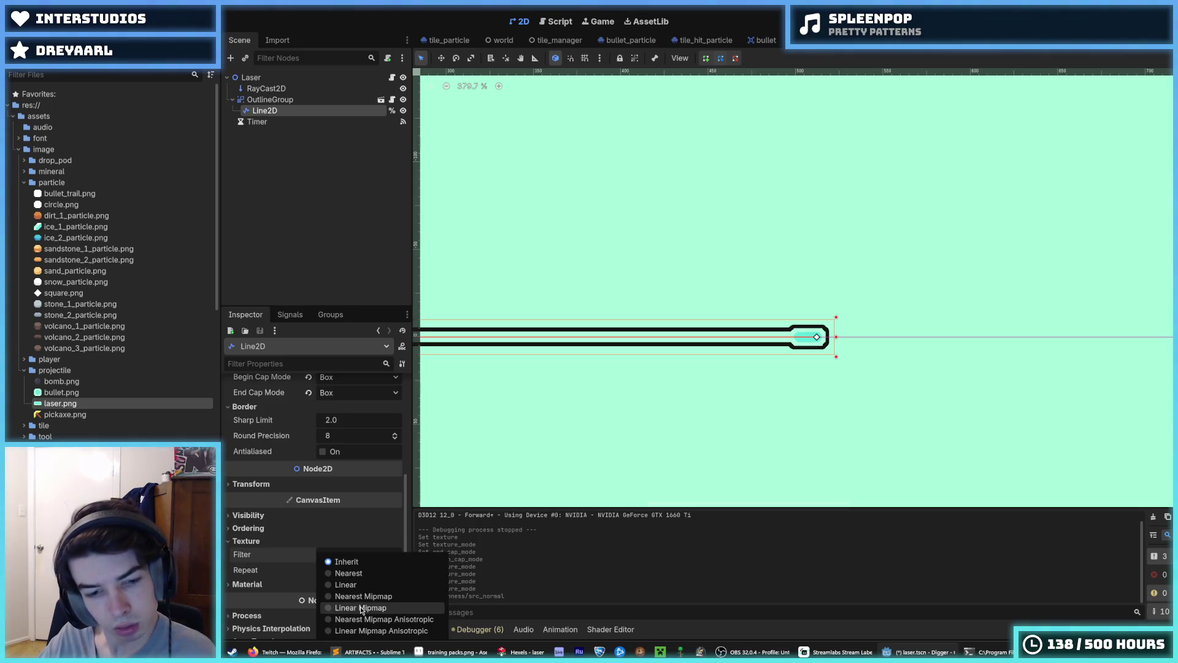
click(346, 562)
click(356, 570)
click(349, 610)
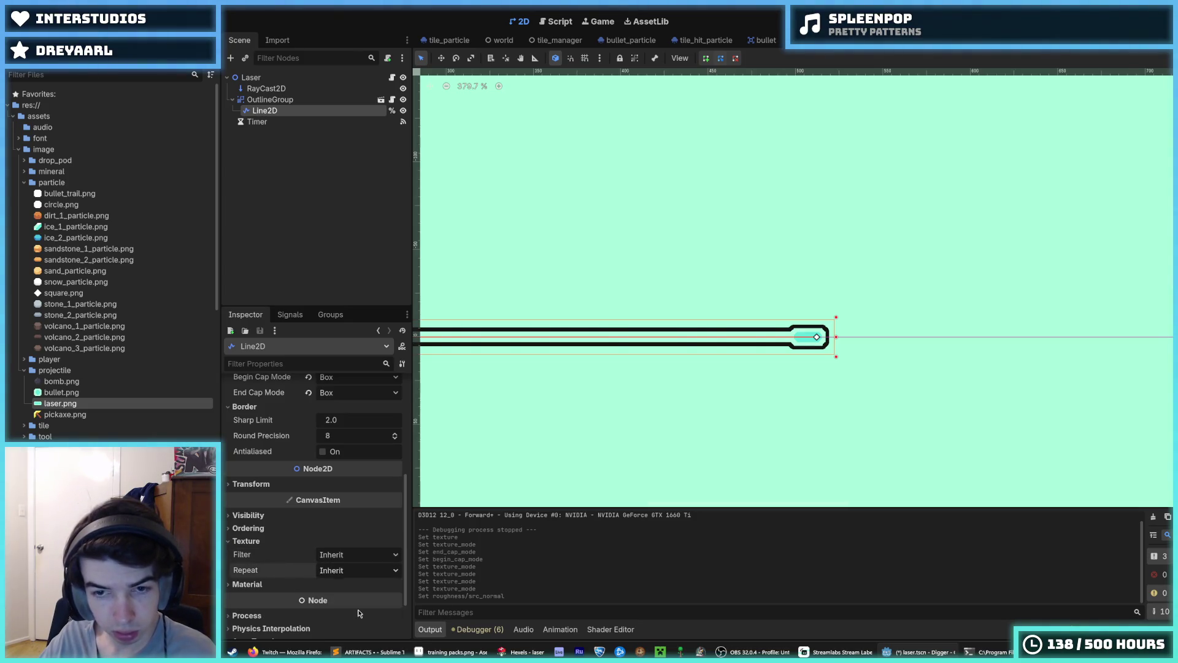
- Reselect the laser's Line2D and reset its begin cap to None
scroll(797, 331, down, 5)
scroll(646, 331, up, 10)
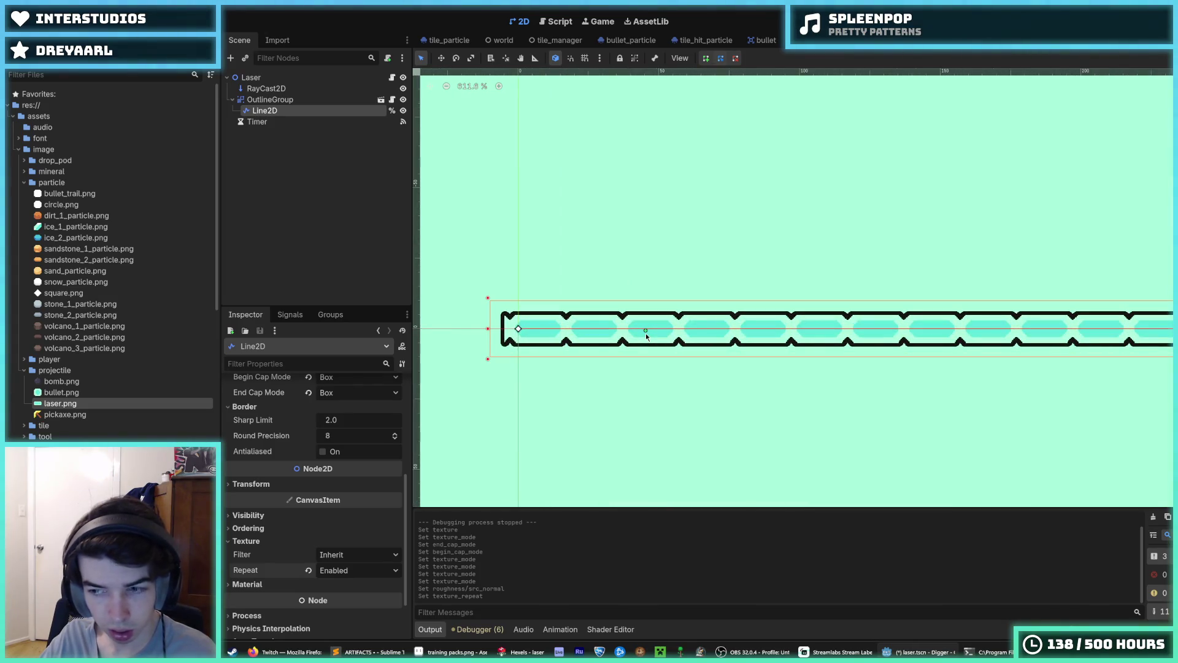
scroll(646, 332, down, 5)
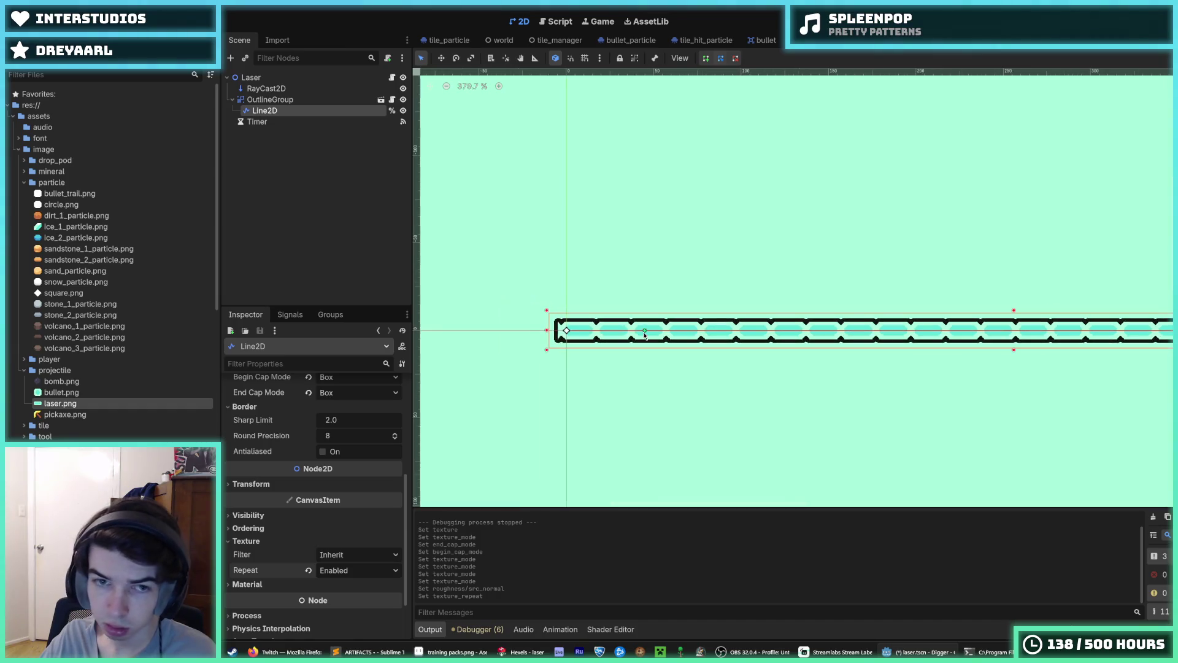
click(282, 99)
click(286, 112)
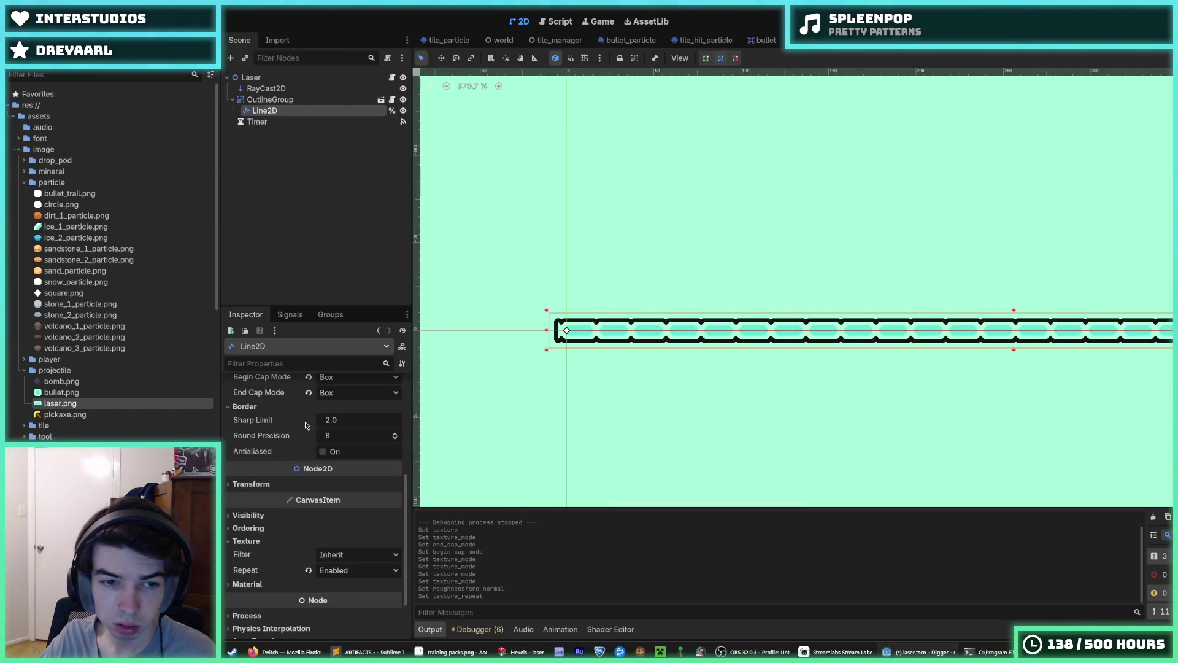
scroll(306, 425, up, 5)
click(309, 580)
- Set both the begin and end caps of the laser Line2D to Box
click(308, 594)
click(330, 580)
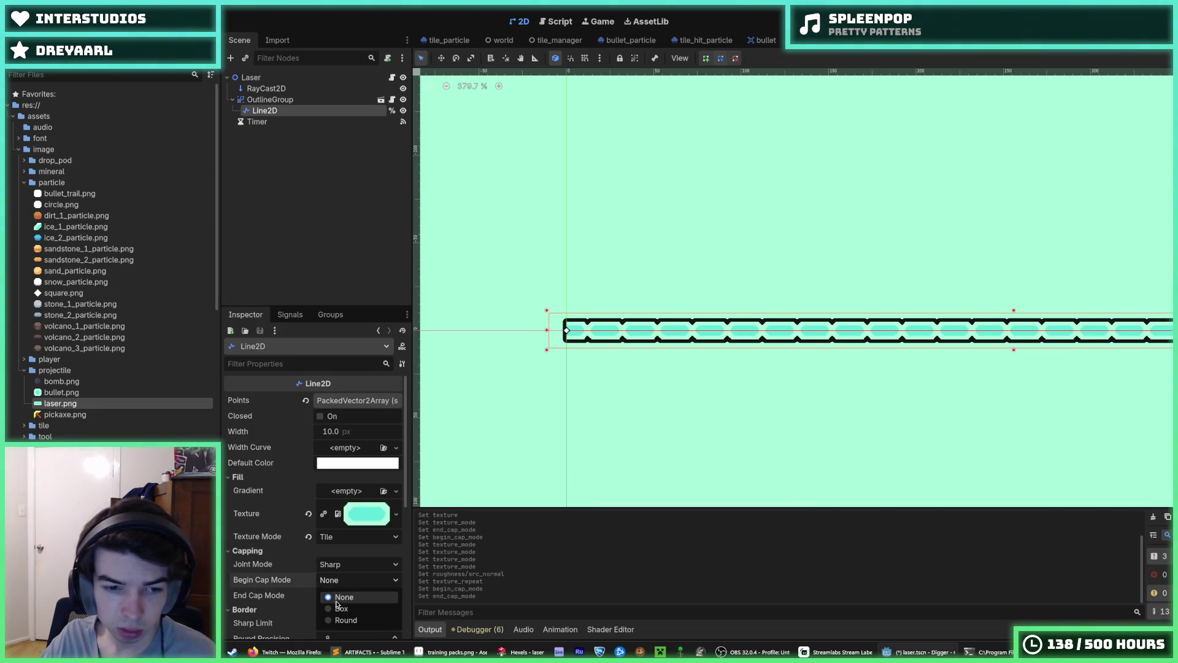
click(331, 607)
click(331, 596)
click(341, 621)
- Set the Line2D texture mode to Tile after trying Stretch and other options
click(350, 538)
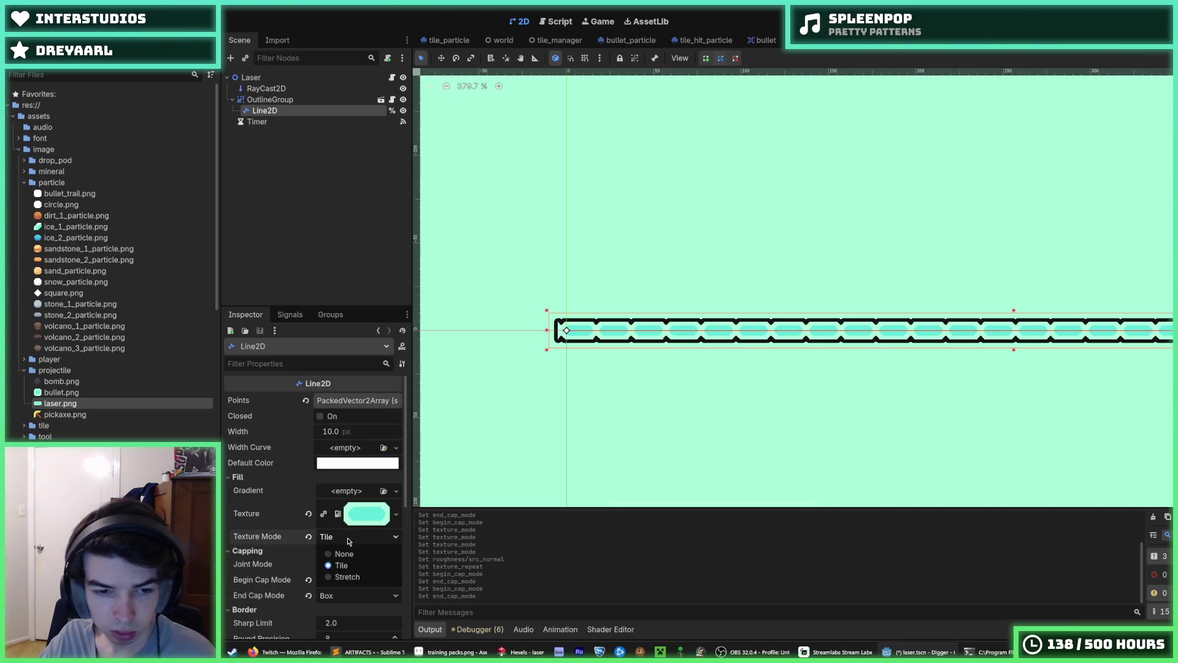
click(347, 576)
scroll(587, 425, down, 2)
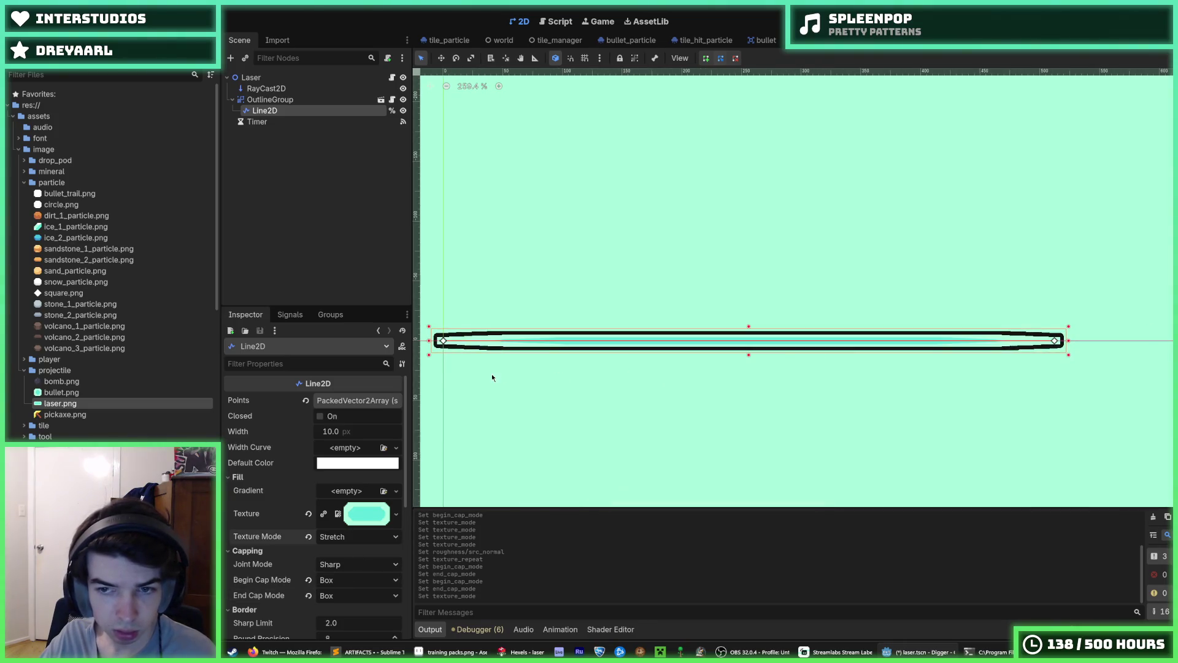
click(341, 539)
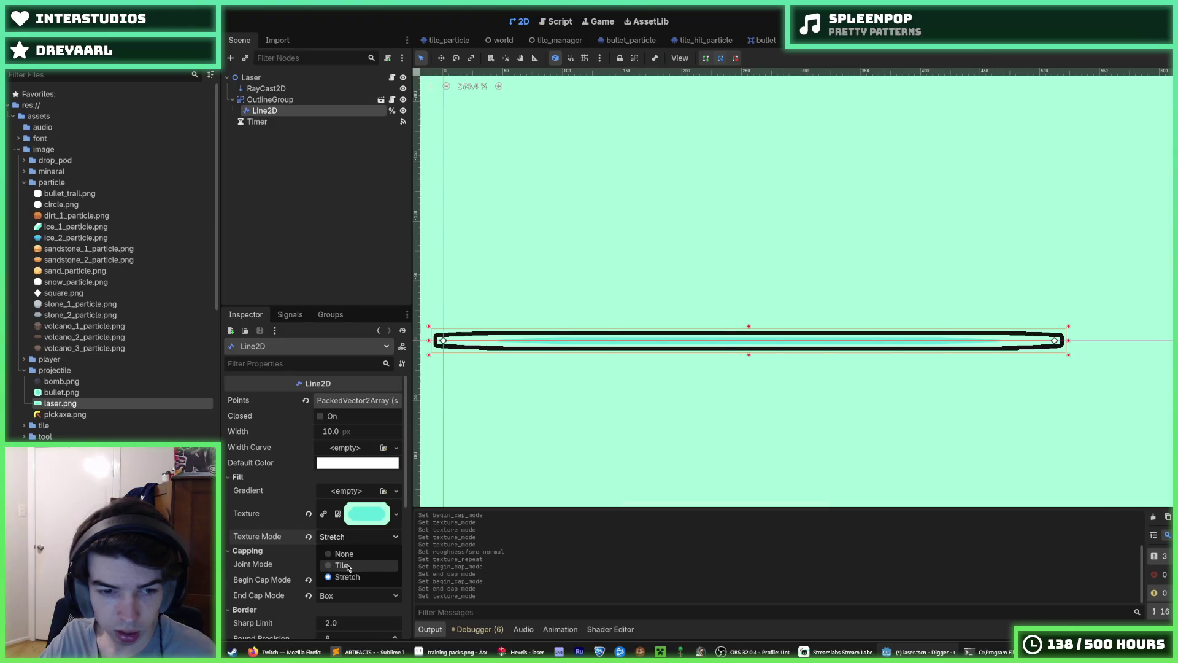
click(347, 562)
click(346, 537)
click(350, 551)
click(349, 538)
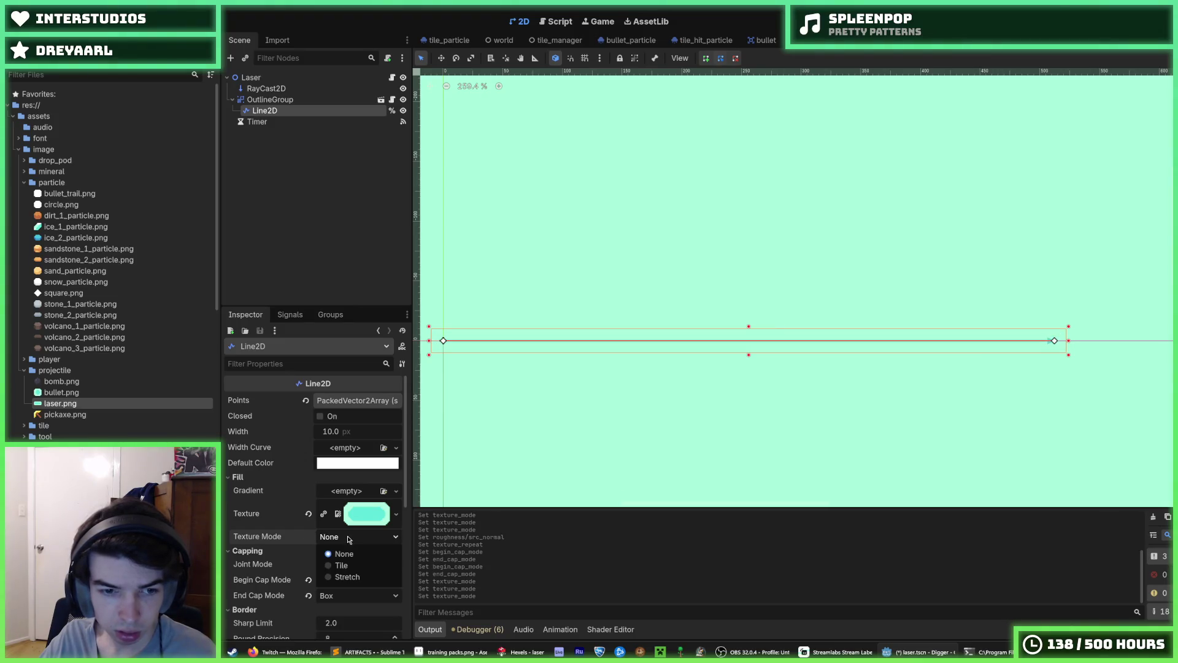
click(351, 566)
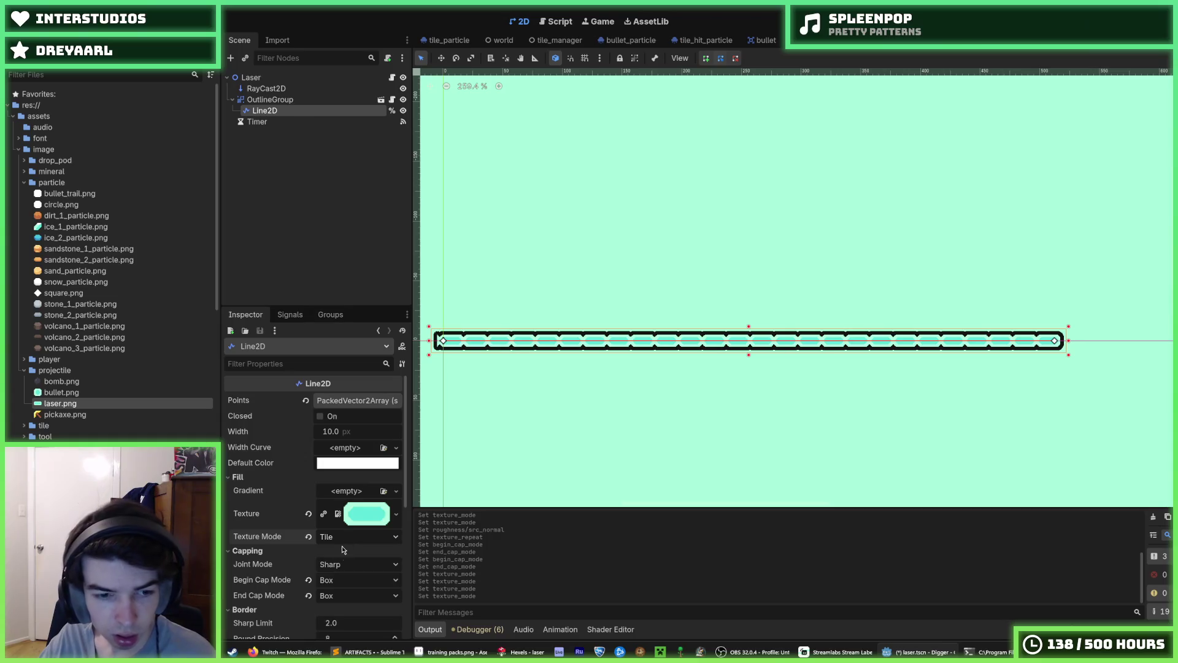
- Set joints to Bevel, tick Closed, and widen the line beyond 10 px
click(343, 564)
click(342, 592)
click(354, 563)
click(350, 568)
scroll(343, 543, down, 4)
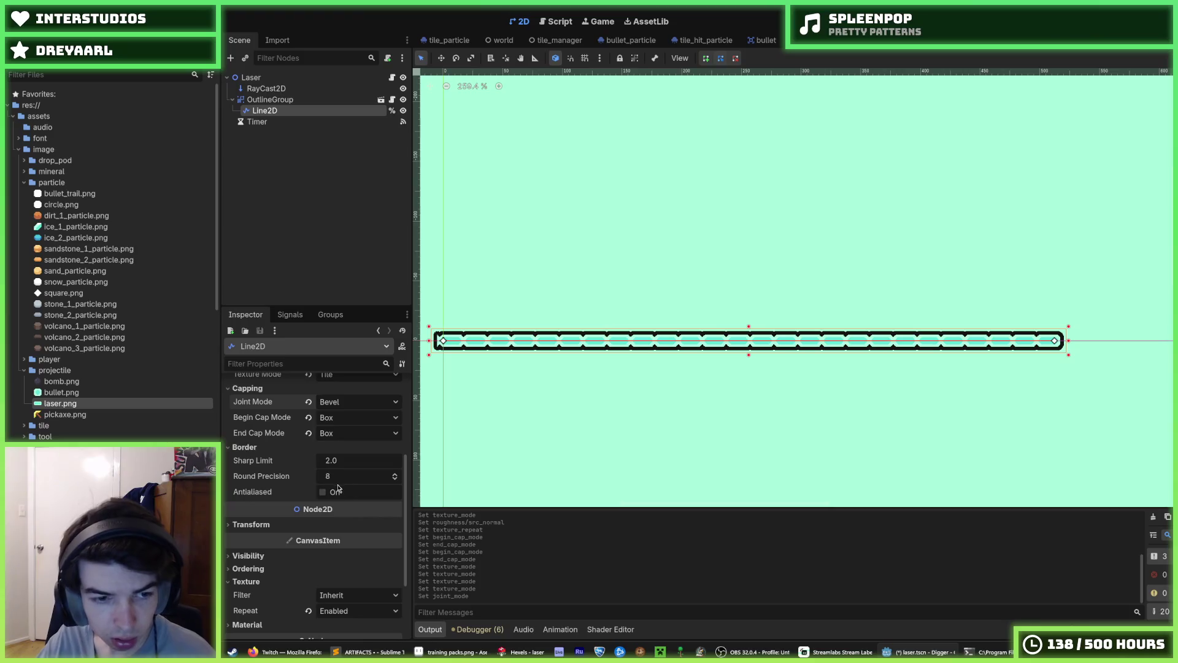
scroll(324, 496, up, 5)
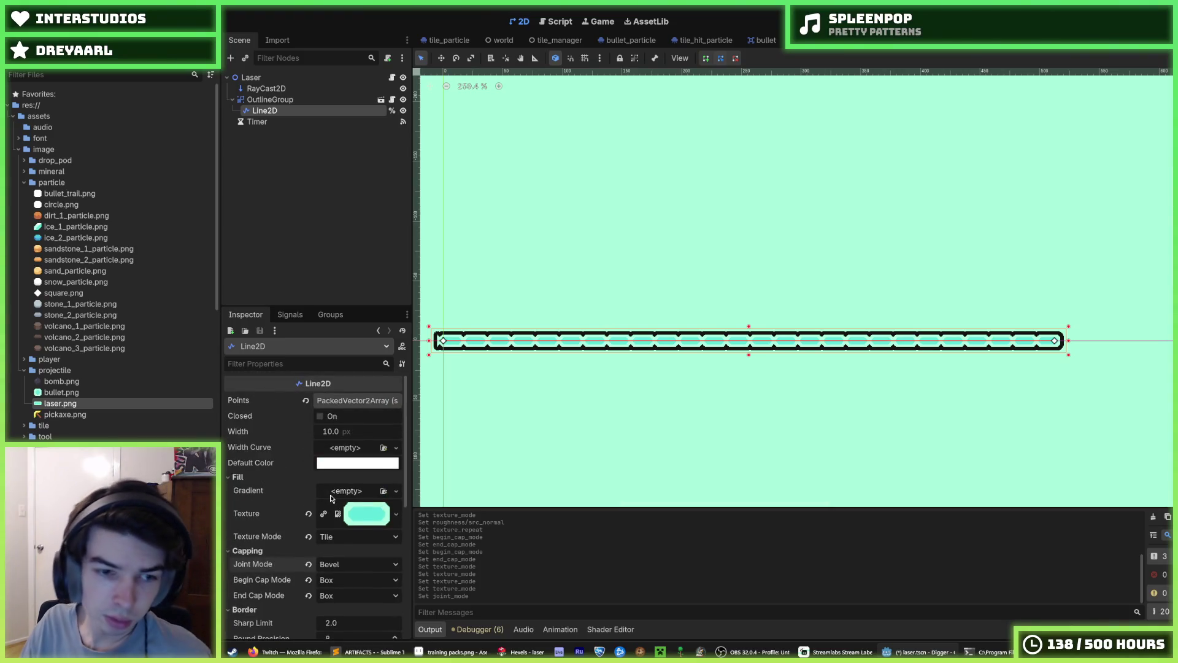
click(320, 416)
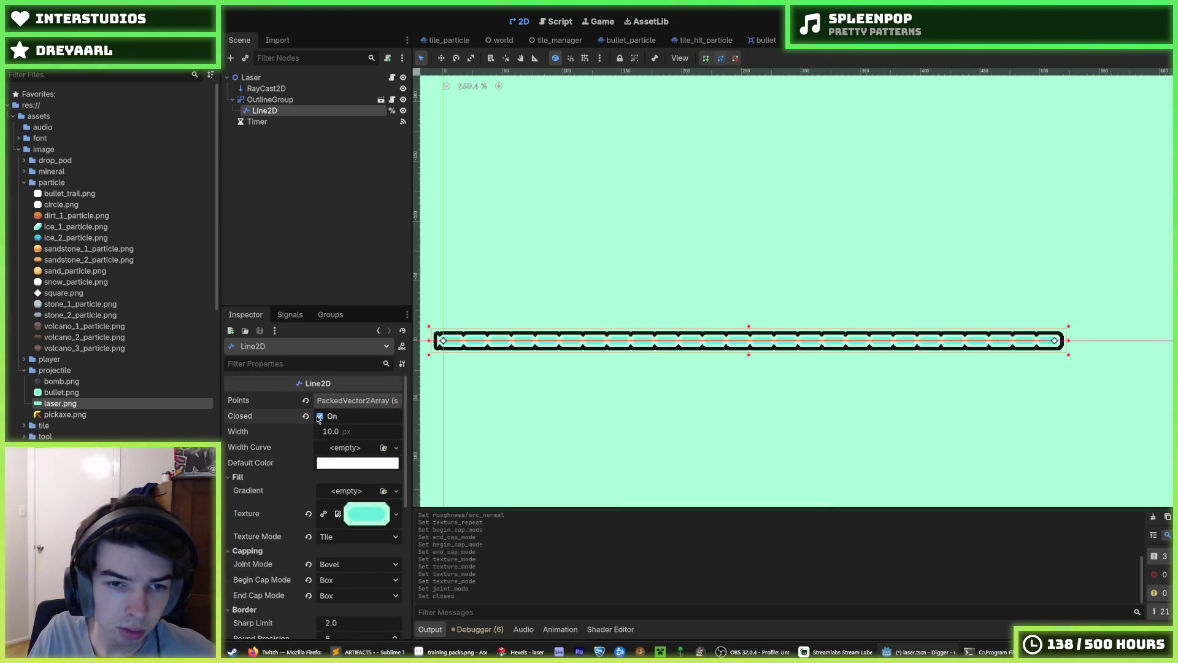
mouse_move(327, 432)
mouse_down()
mouse_move(374, 432)
mouse_move(330, 434)
mouse_up()
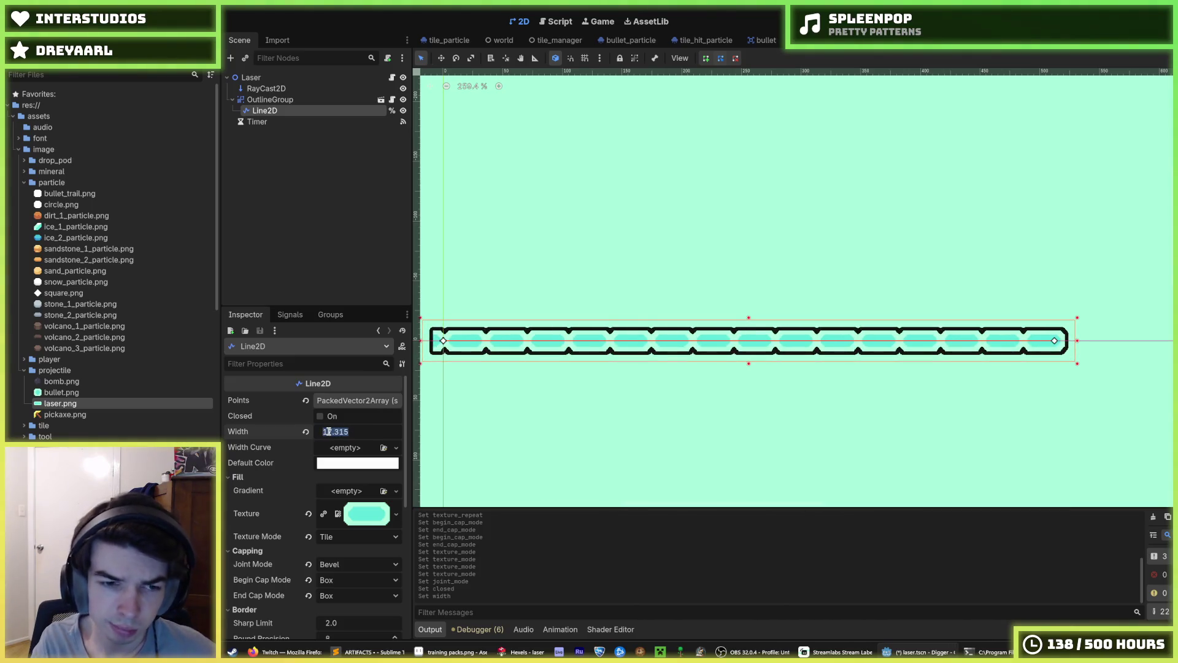
- Set the laser Line2D width to 40 px
text(0)
key(Return)
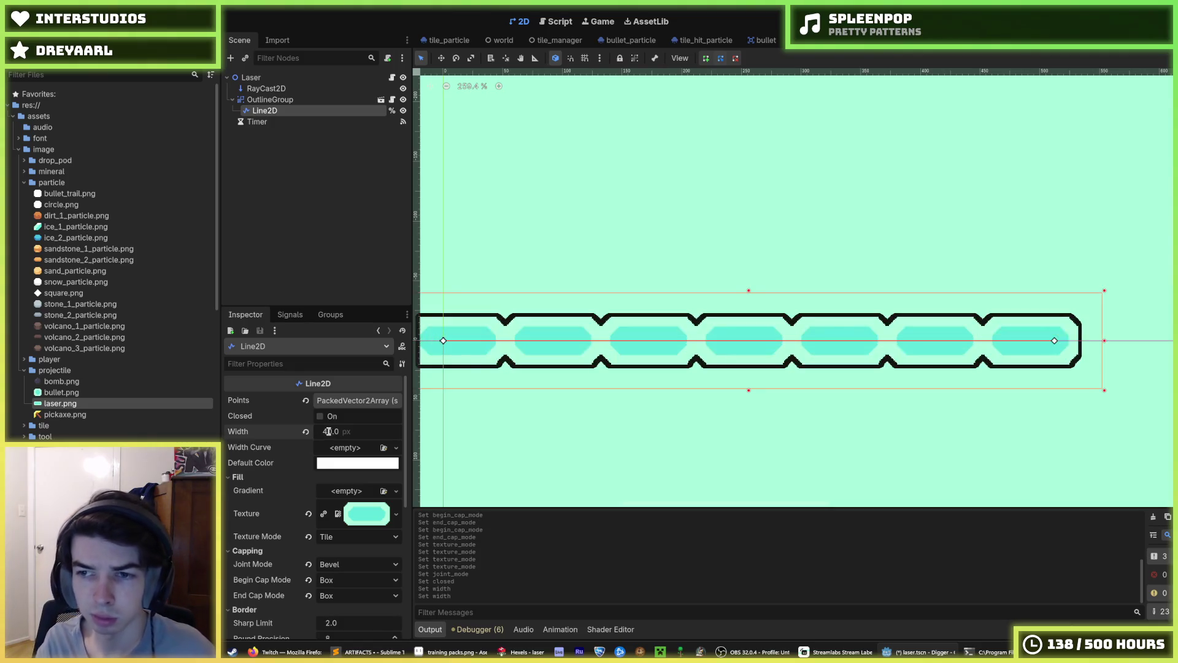
scroll(474, 355, down, 5)
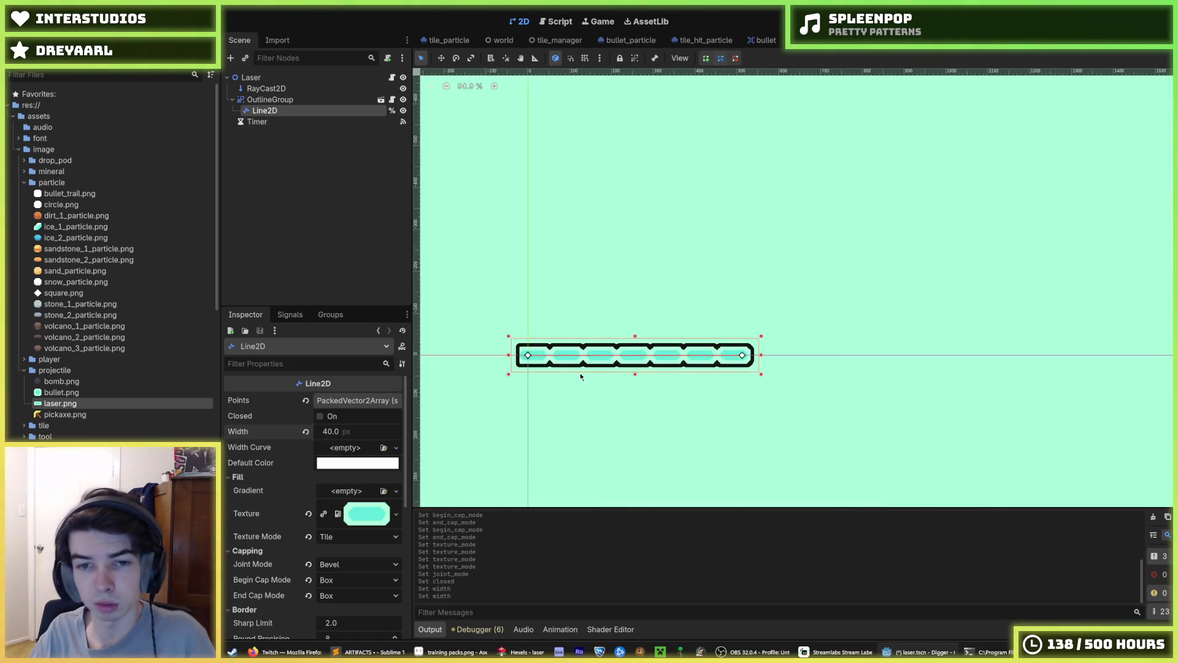
- Reimport laser.png from the Import tab, then reselect the Line2D node in the Scene tab
key(alt+Tab)
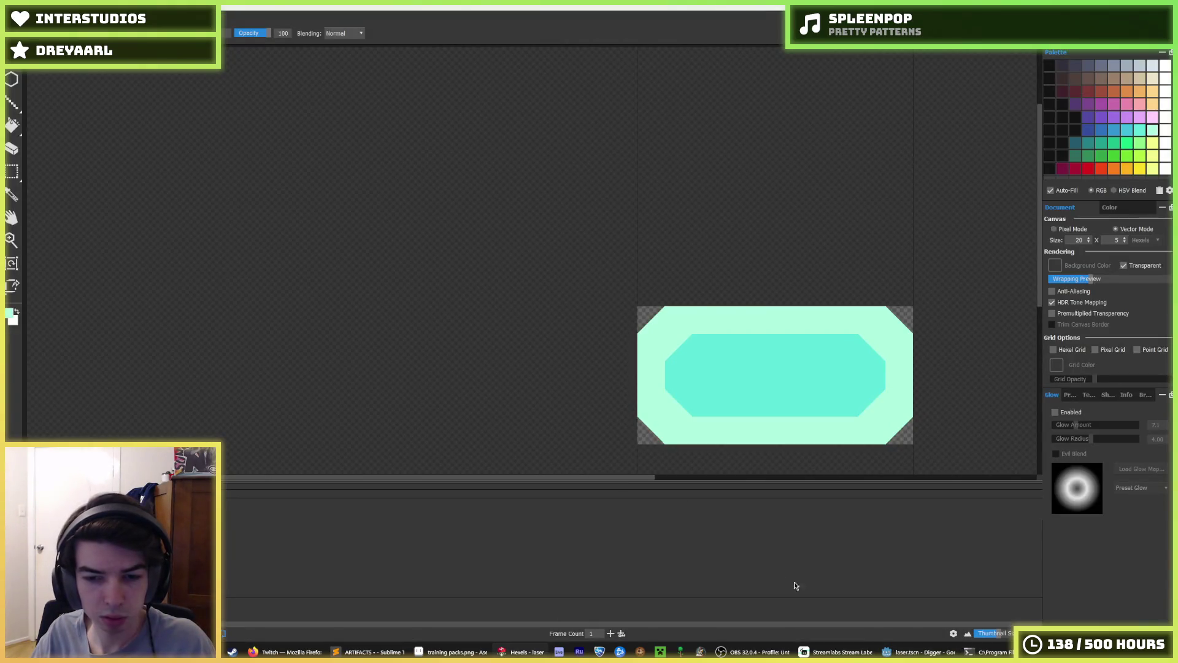
click(922, 655)
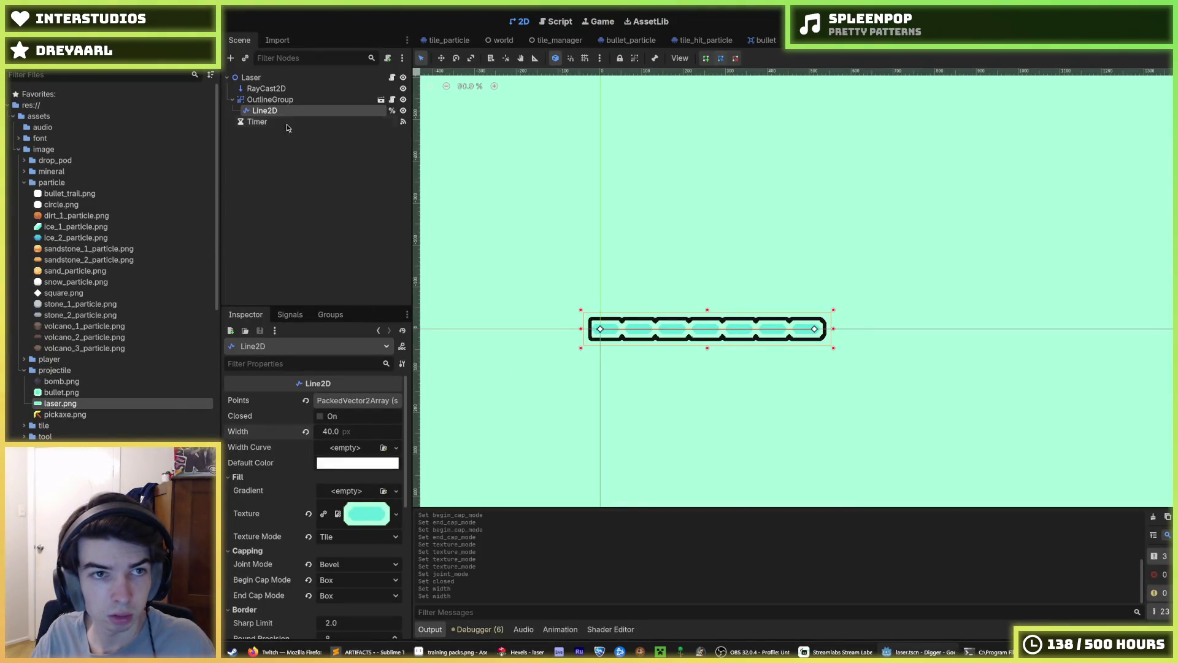
click(281, 43)
scroll(246, 196, down, 5)
scroll(233, 240, up, 5)
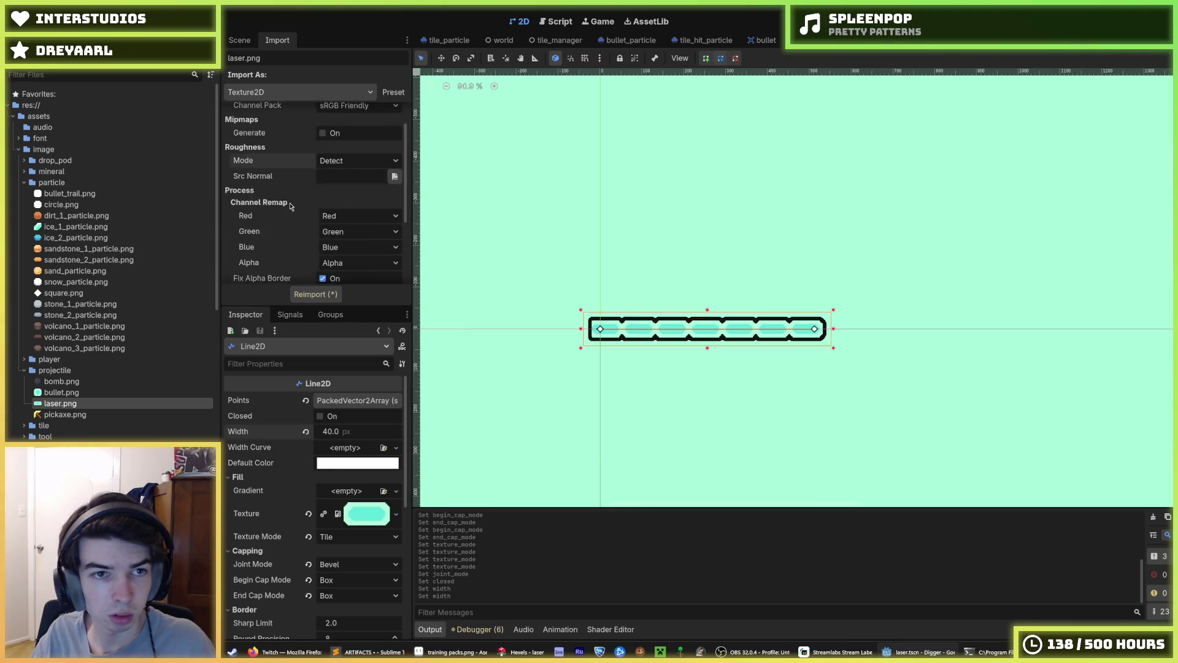
click(117, 403)
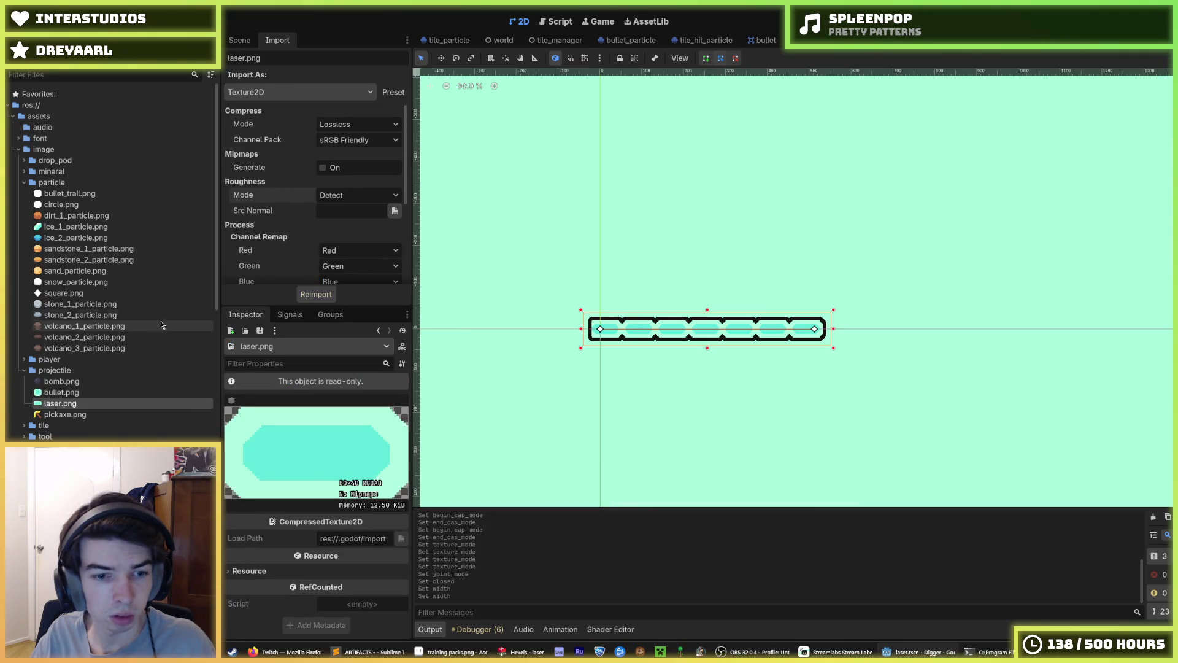
click(240, 39)
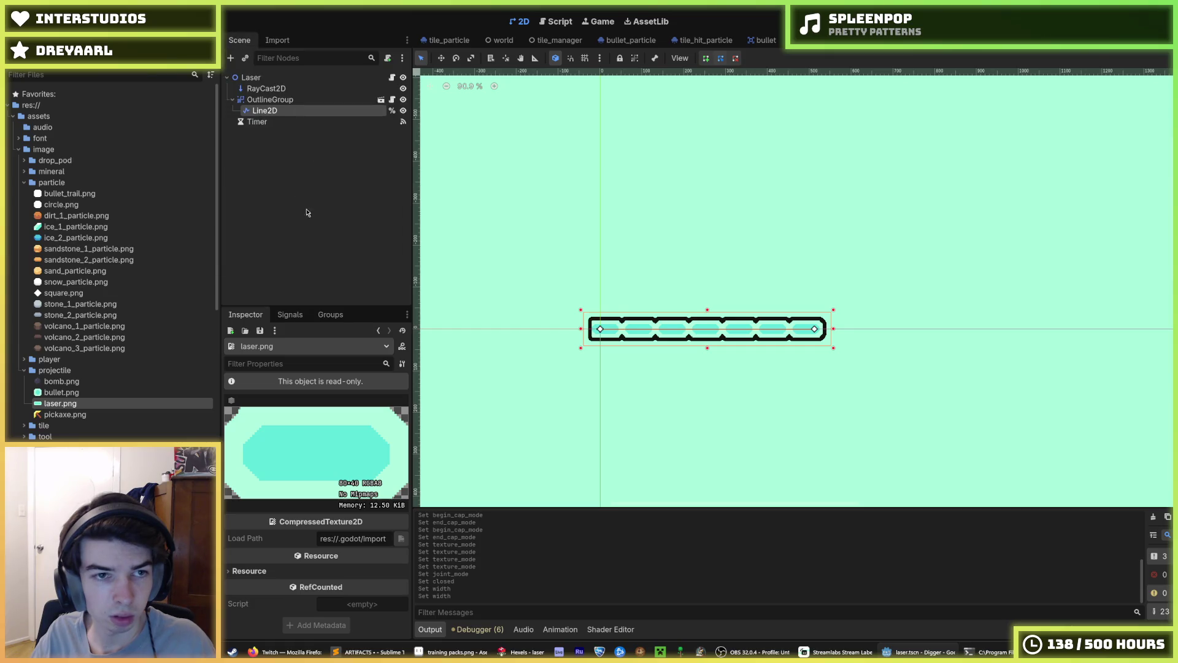
click(280, 109)
click(266, 453)
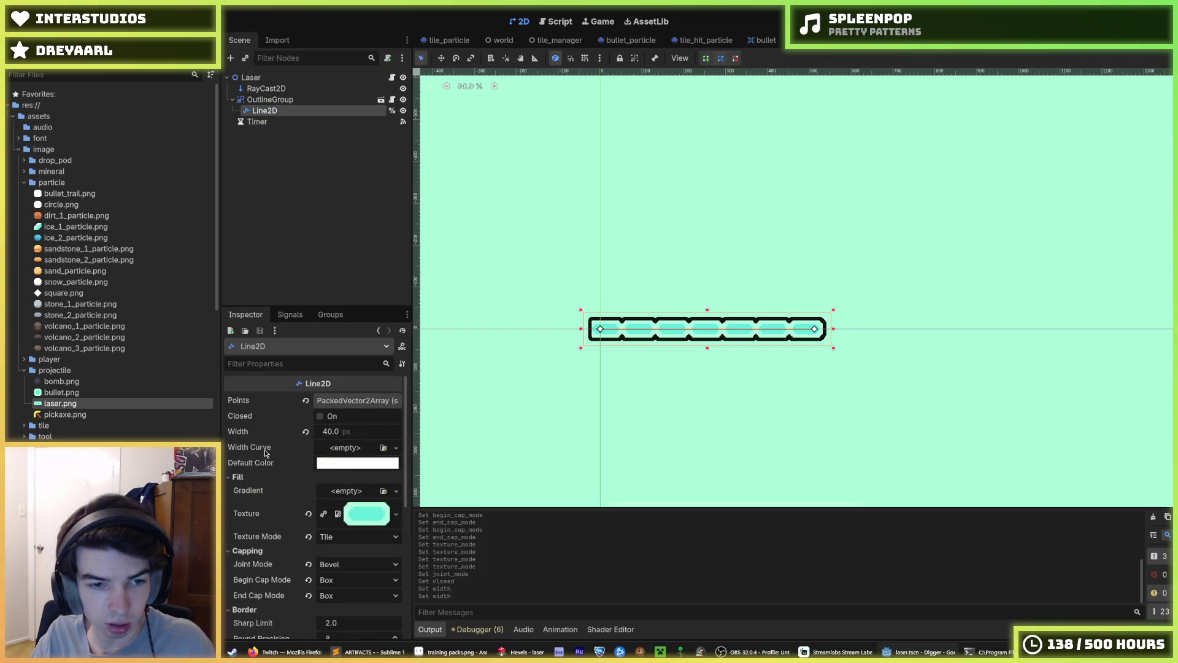
- Set the Line2D Begin Cap Mode and End Cap Mode to Round
scroll(267, 472, down, 3)
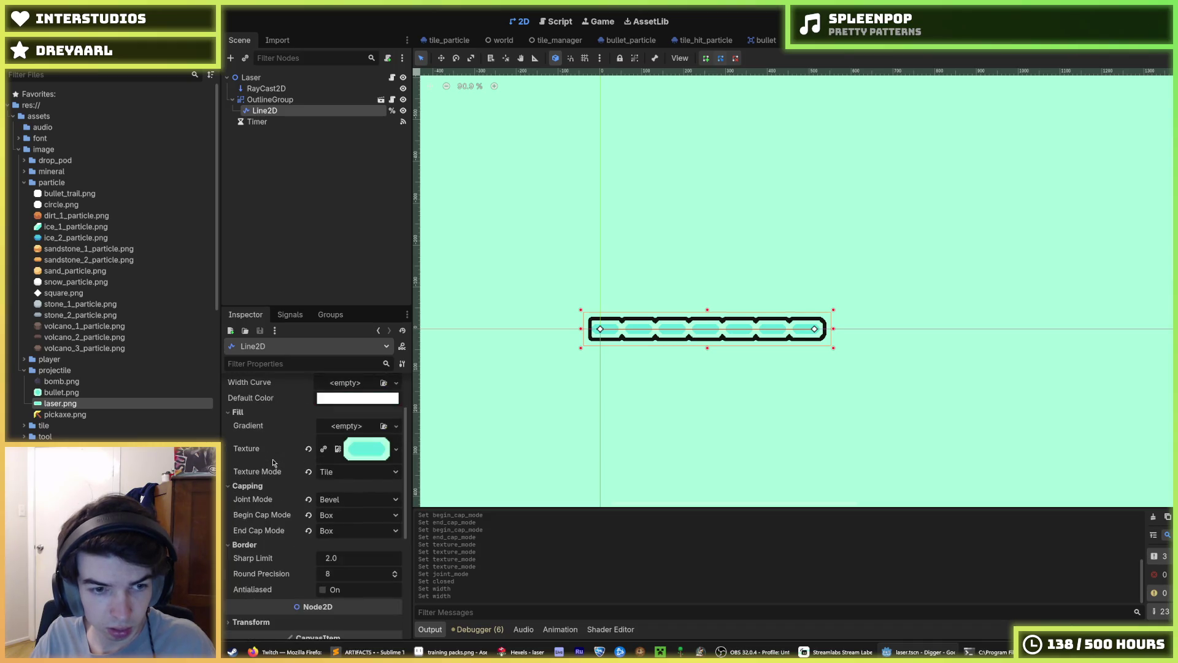
scroll(591, 377, up, 4)
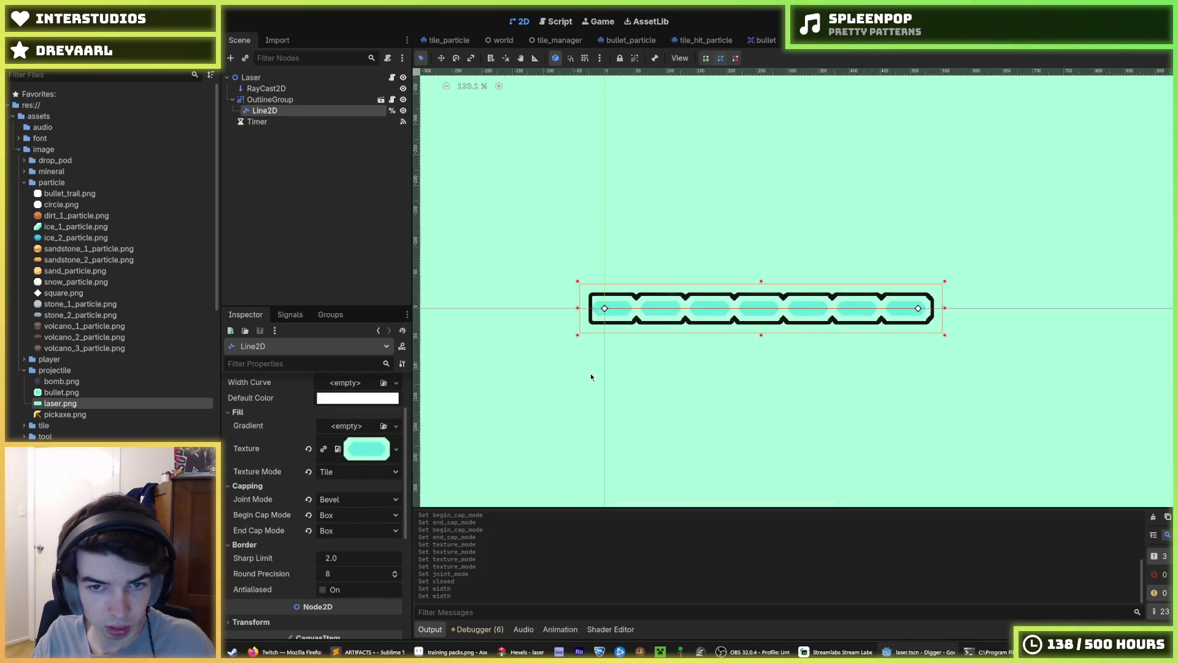
drag(737, 368, 592, 409)
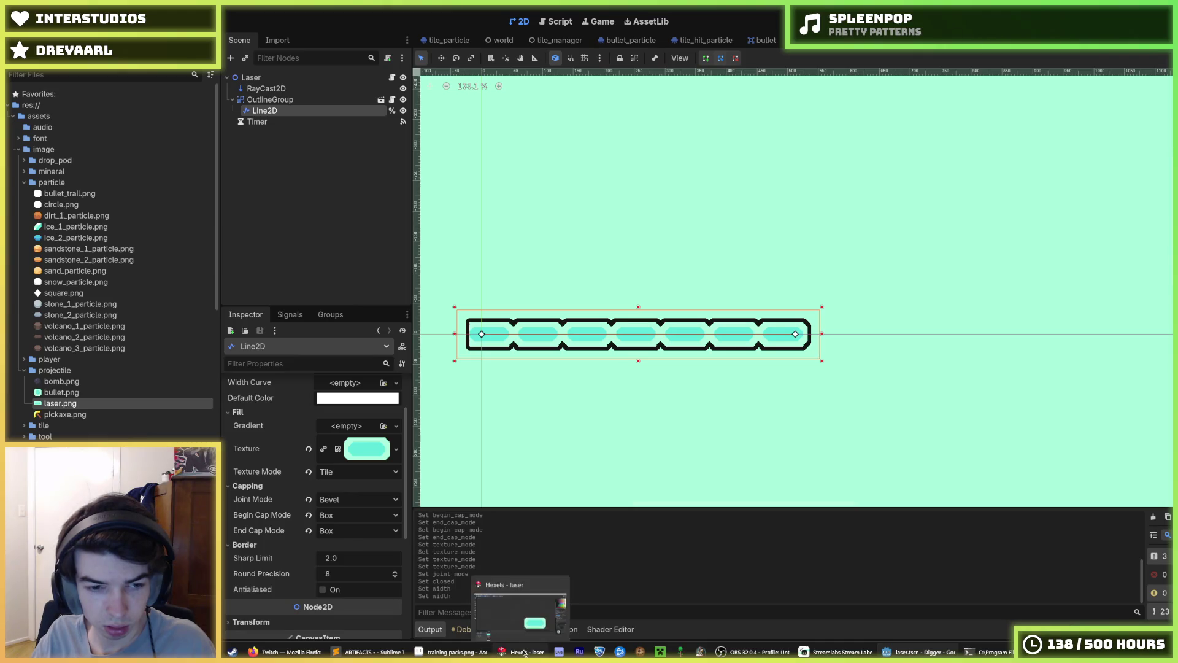
click(331, 516)
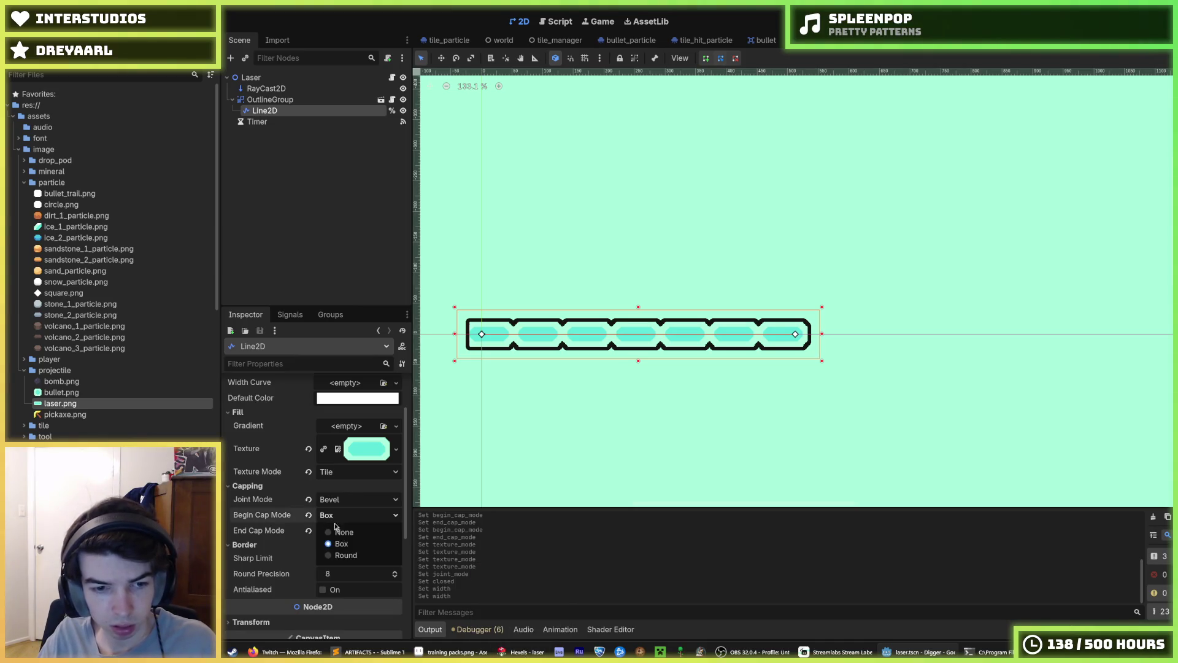
click(341, 554)
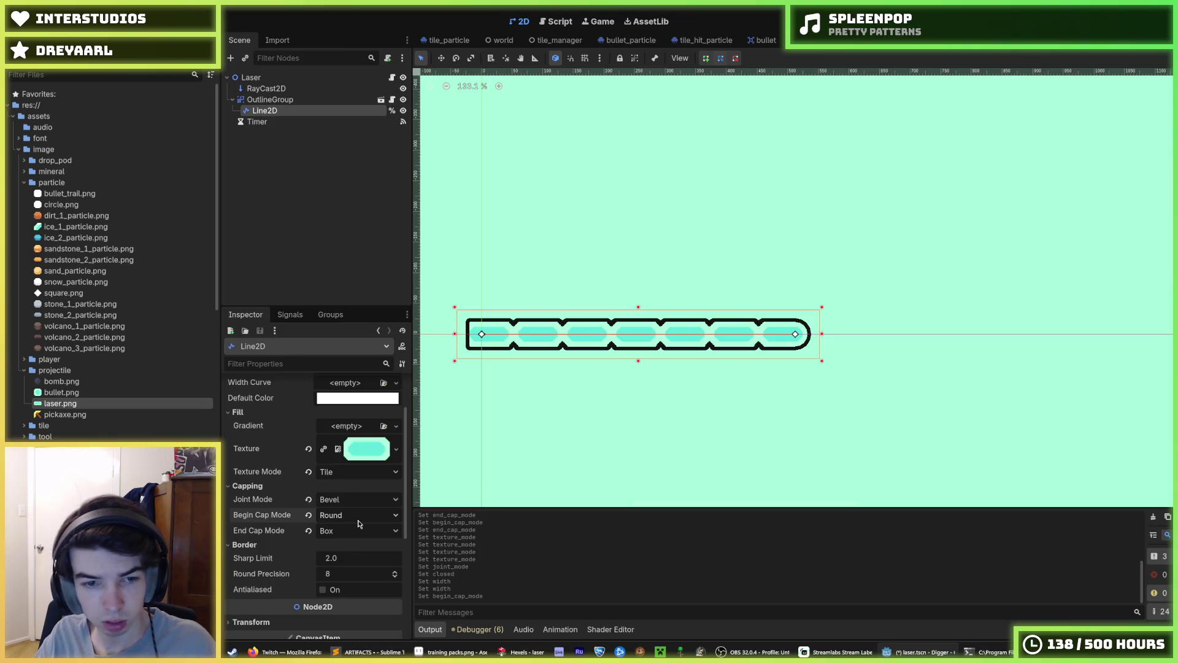
click(360, 531)
click(341, 571)
- Centre the round-capped laser line in view, then bring up the laser sprite in Hexels
scroll(798, 407, up, 4)
scroll(857, 320, up, 5)
scroll(847, 375, down, 4)
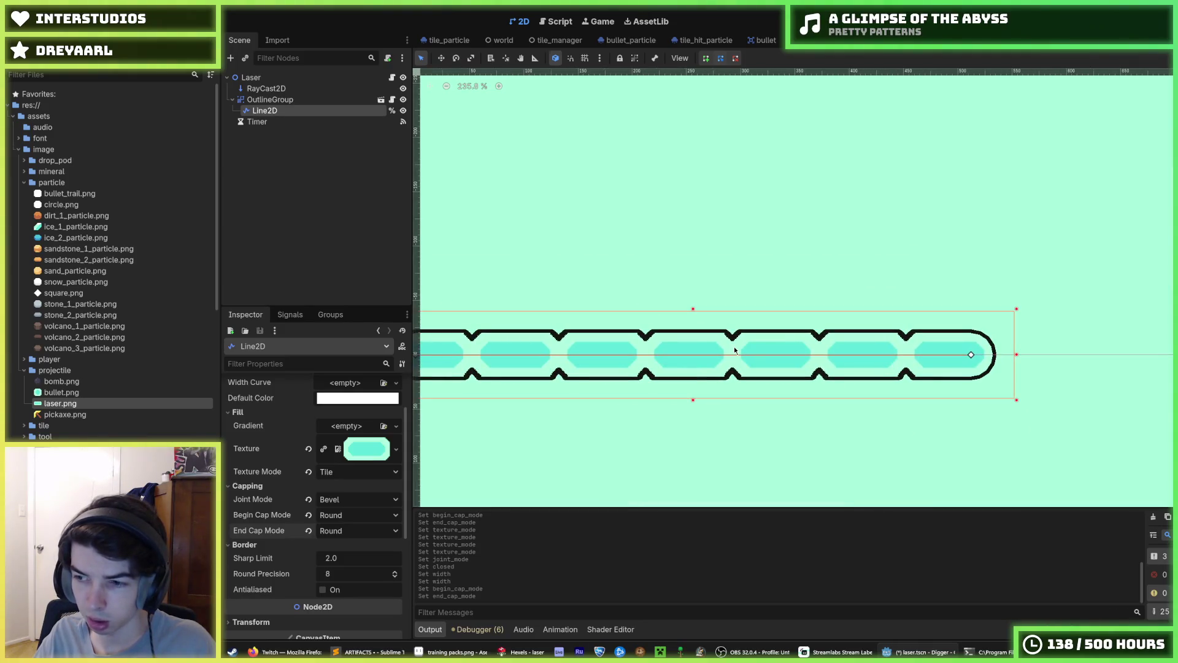
scroll(867, 355, down, 2)
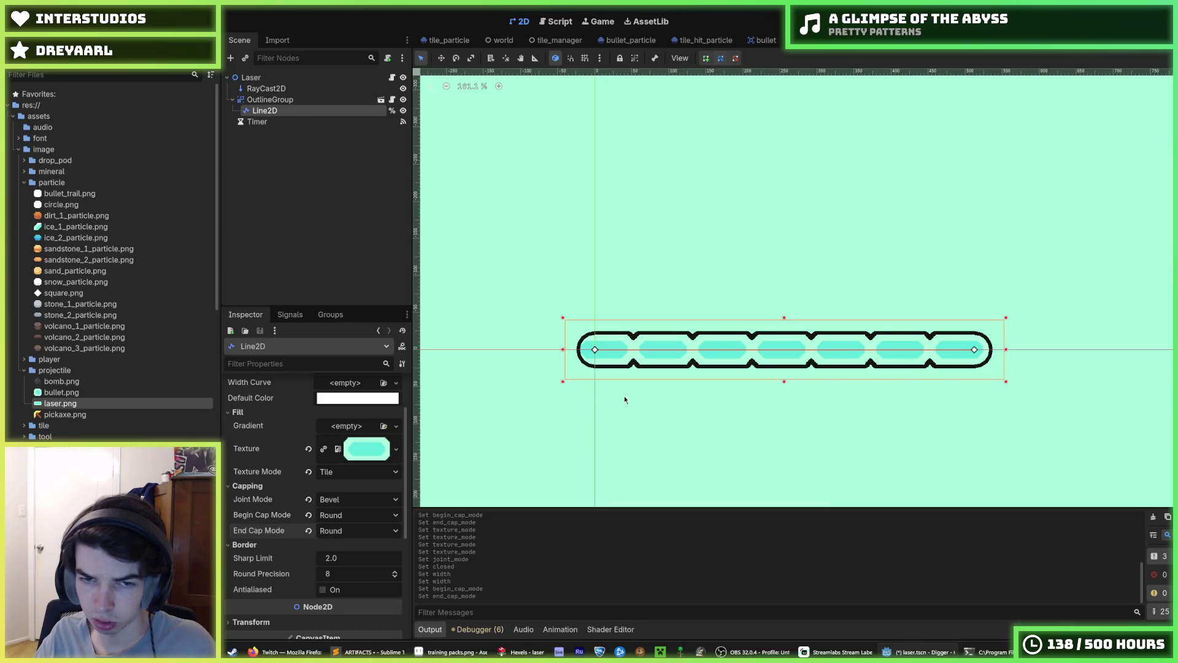
drag(625, 399, 565, 396)
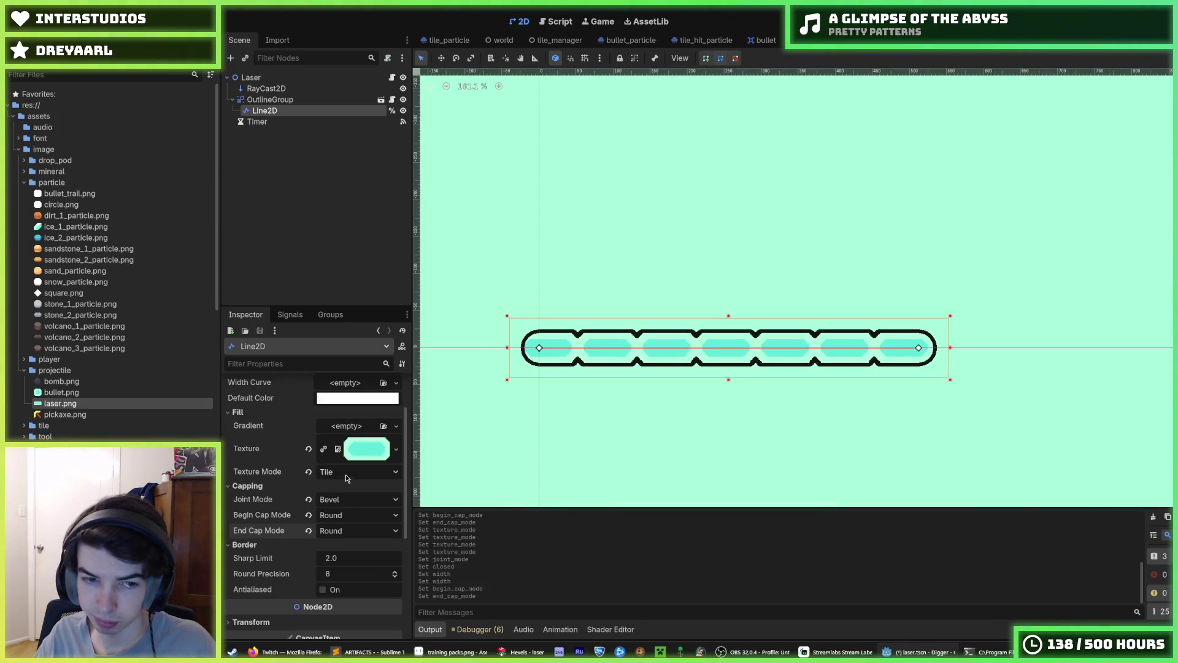
mouse_move(522, 651)
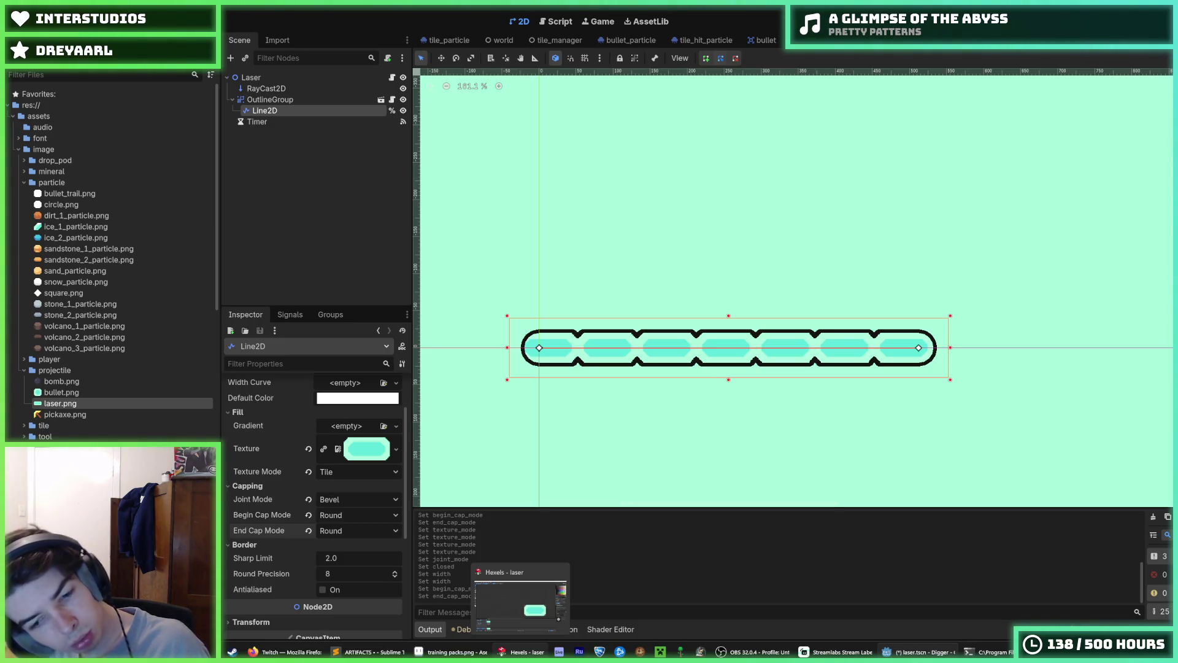
click(520, 605)
- Erase and repaint the sprite's stripe rows, then shift all content up one row
key(e)
mouse_move(737, 218)
mouse_down()
mouse_move(500, 218)
mouse_move(631, 214)
mouse_up()
key(b)
scroll(702, 253, down, 3)
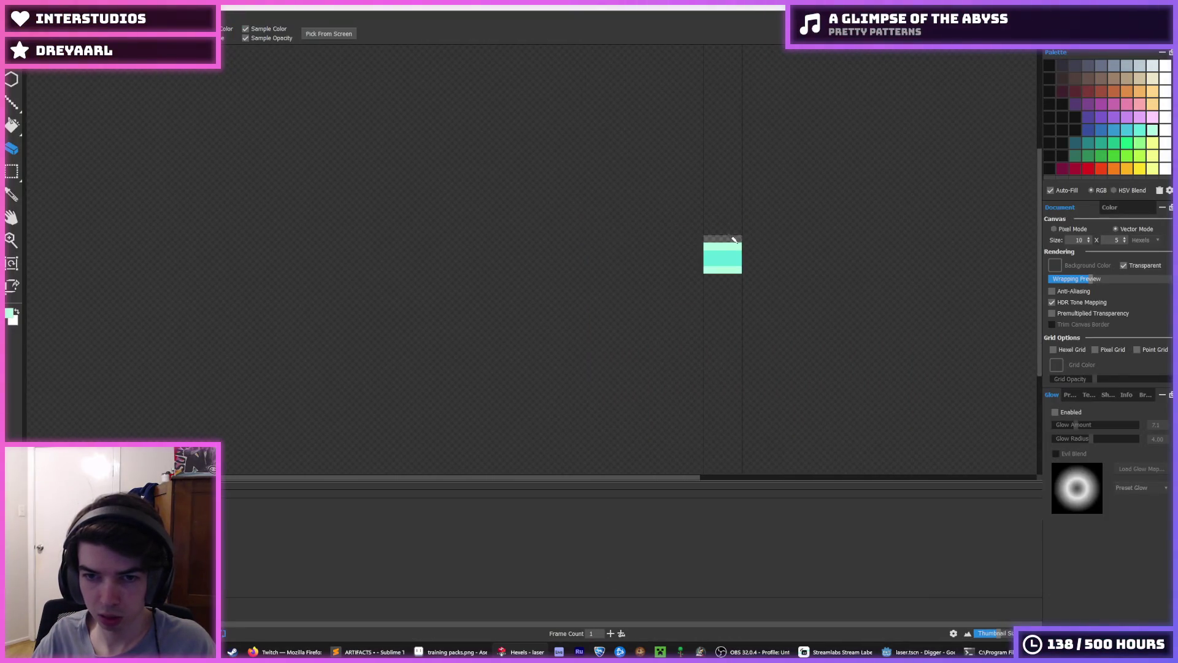
scroll(702, 231, up, 5)
mouse_move(773, 250)
mouse_down()
mouse_move(836, 282)
mouse_move(618, 308)
mouse_up()
key(e)
mouse_move(853, 239)
mouse_down()
mouse_move(677, 247)
mouse_move(755, 235)
mouse_up()
key(ctrl+a)
key(Up)
key(Up)
key(Up)
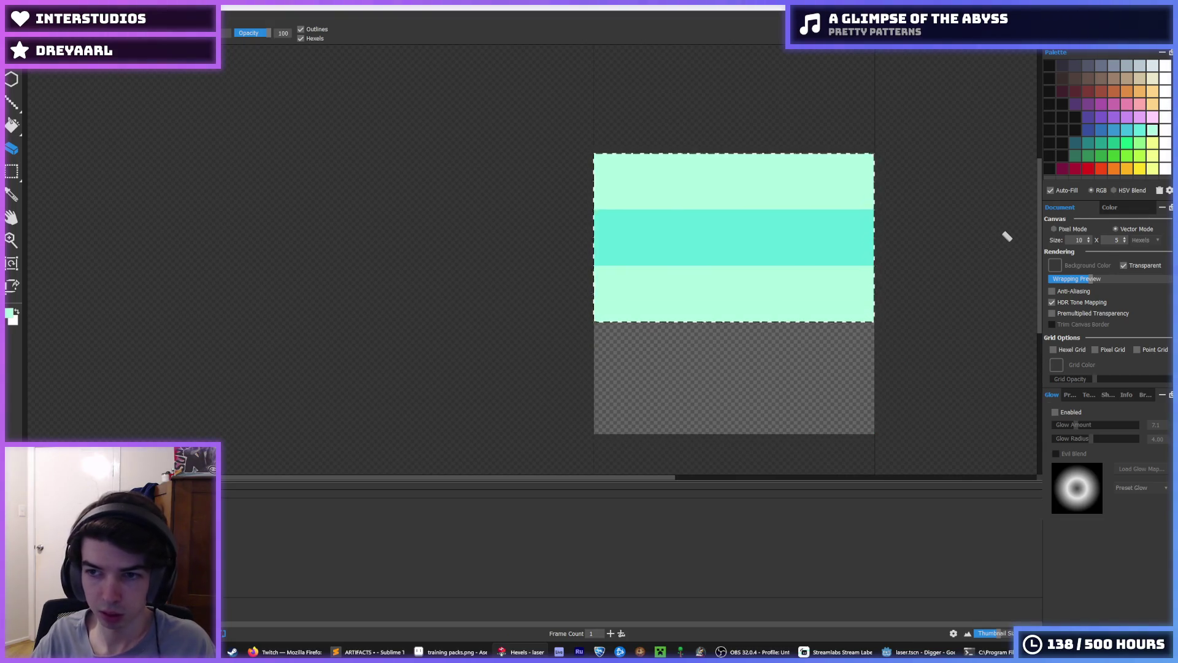
- Shrink the sprite canvas to 6 × 3
click(1089, 244)
click(1089, 243)
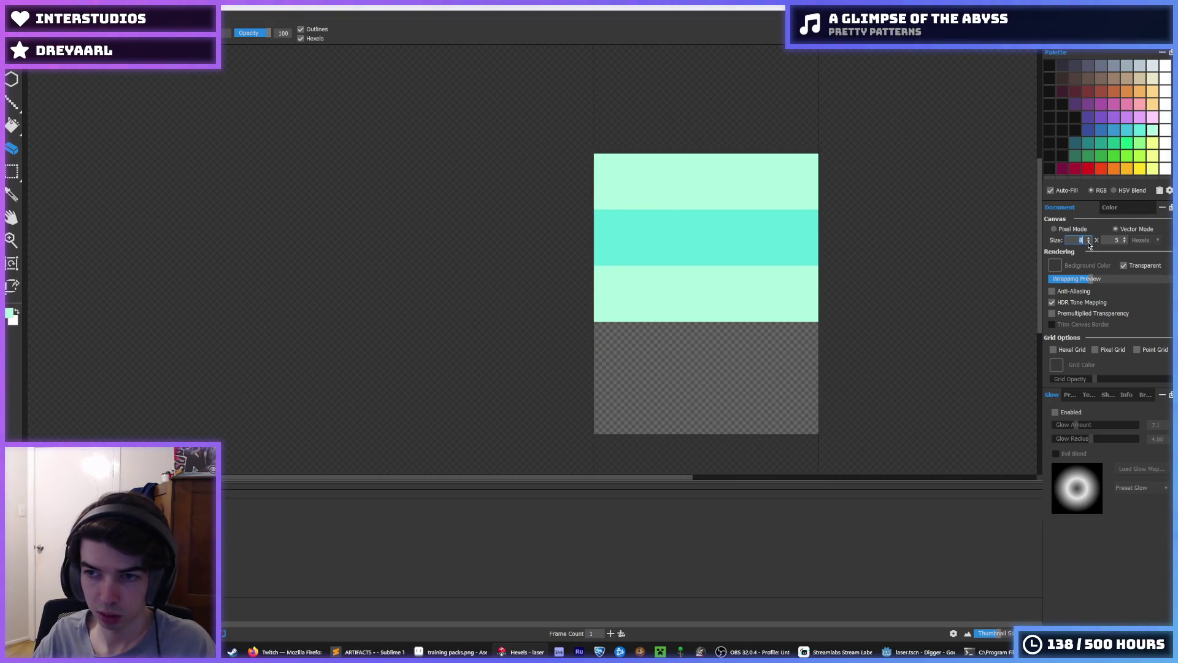
click(1125, 243)
click(1125, 243)
click(1090, 242)
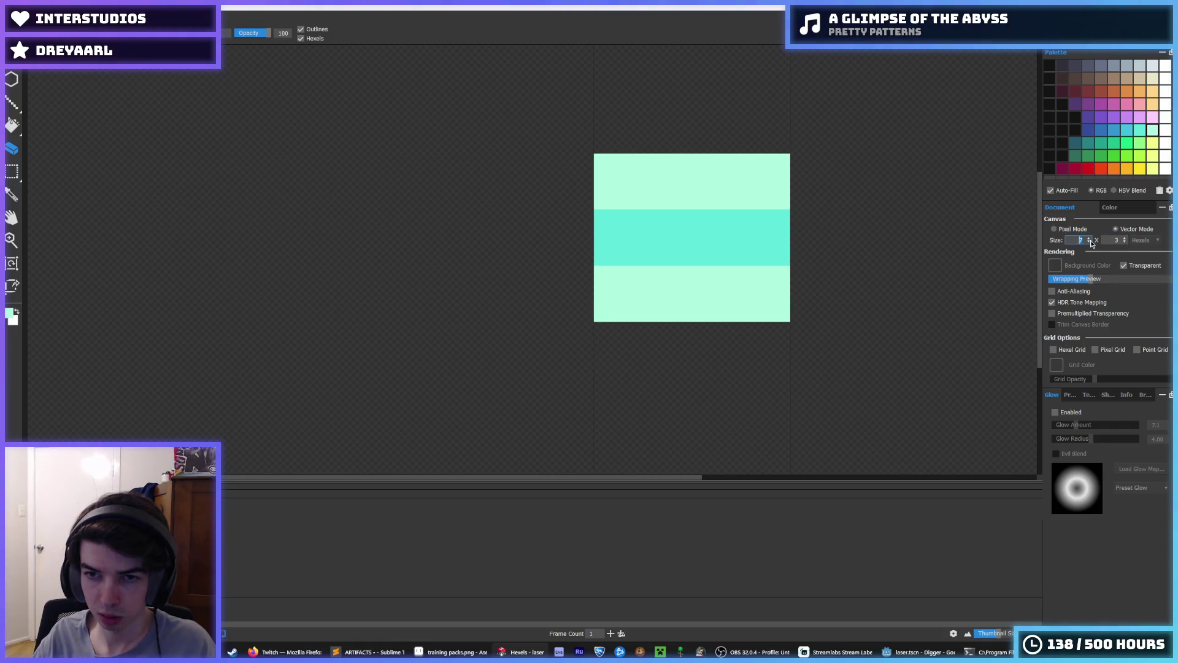
click(1089, 243)
- Save the sprite over laser.png, export it, and return to Godot
key(ctrl+shift+s)
click(210, 100)
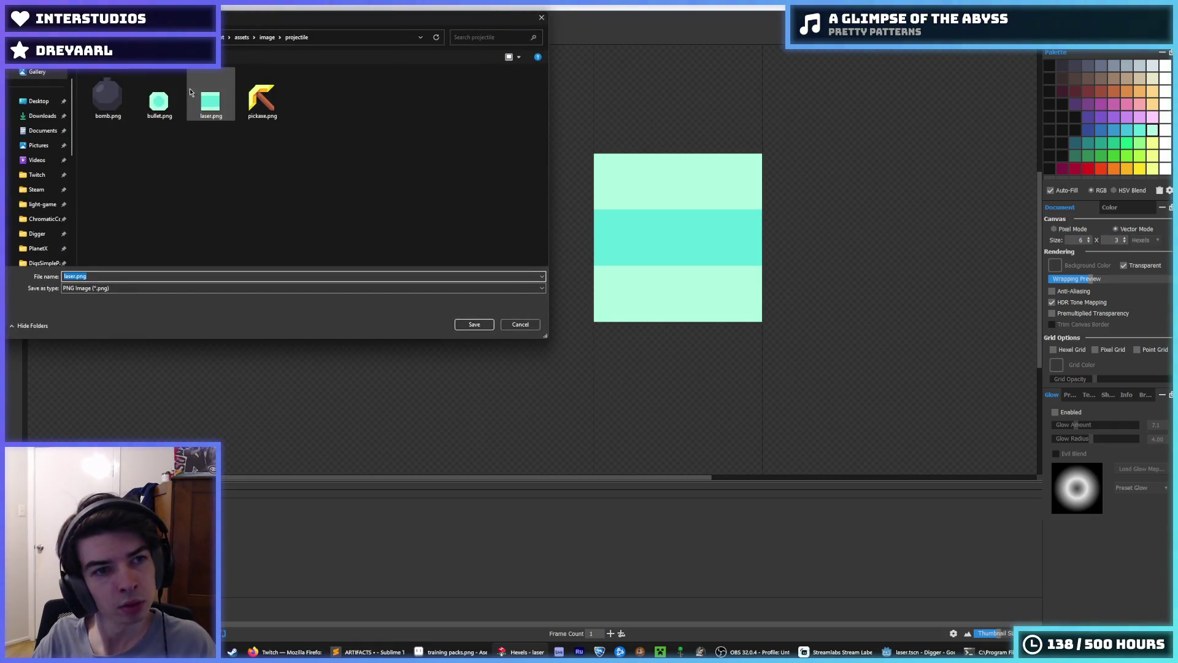
key(Return)
click(614, 329)
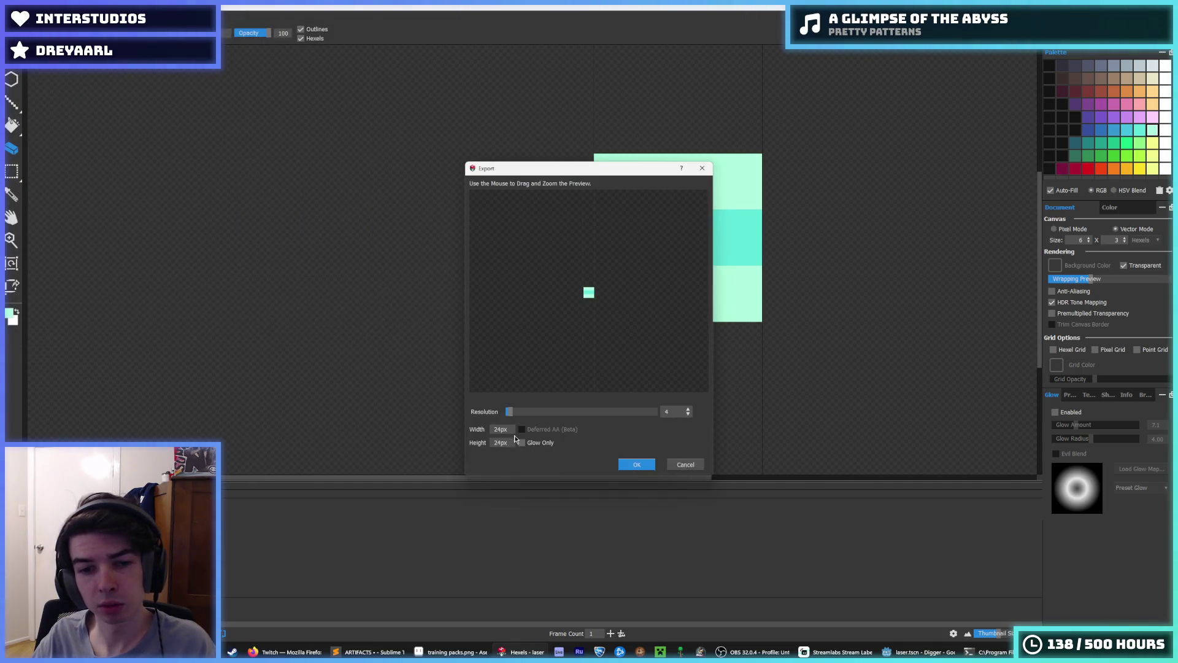
click(651, 465)
key(alt+Tab)
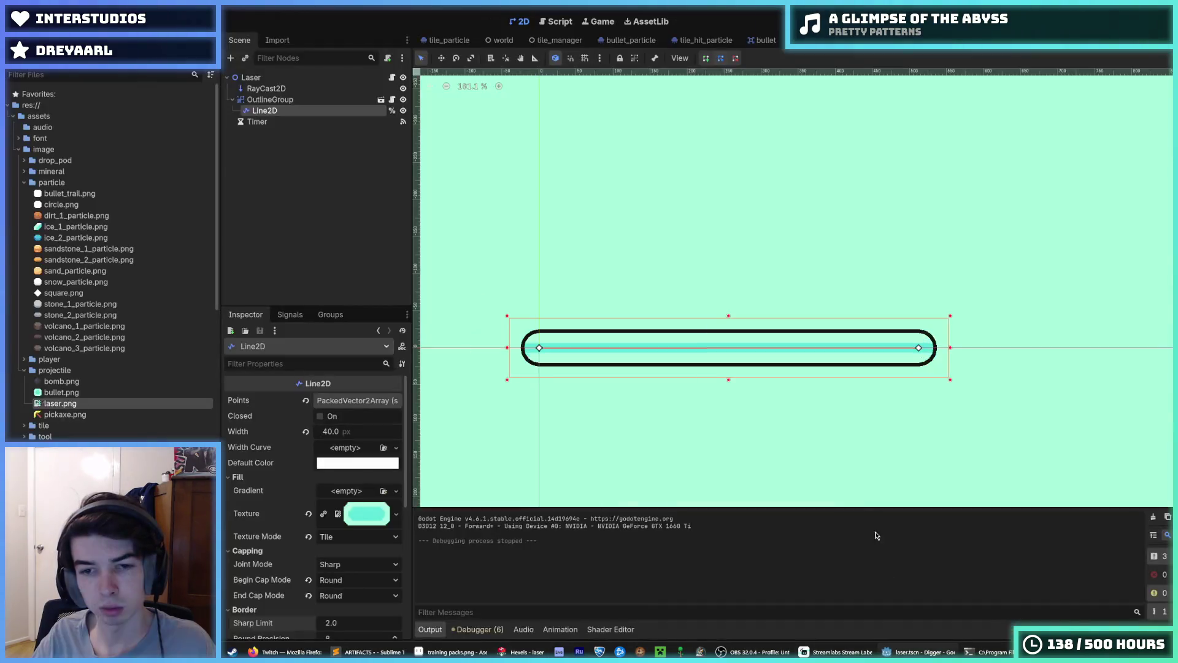
- Set the Line2D width to 24, save the Laser scene, and run the game with F5
scroll(346, 553, down, 5)
scroll(347, 528, up, 5)
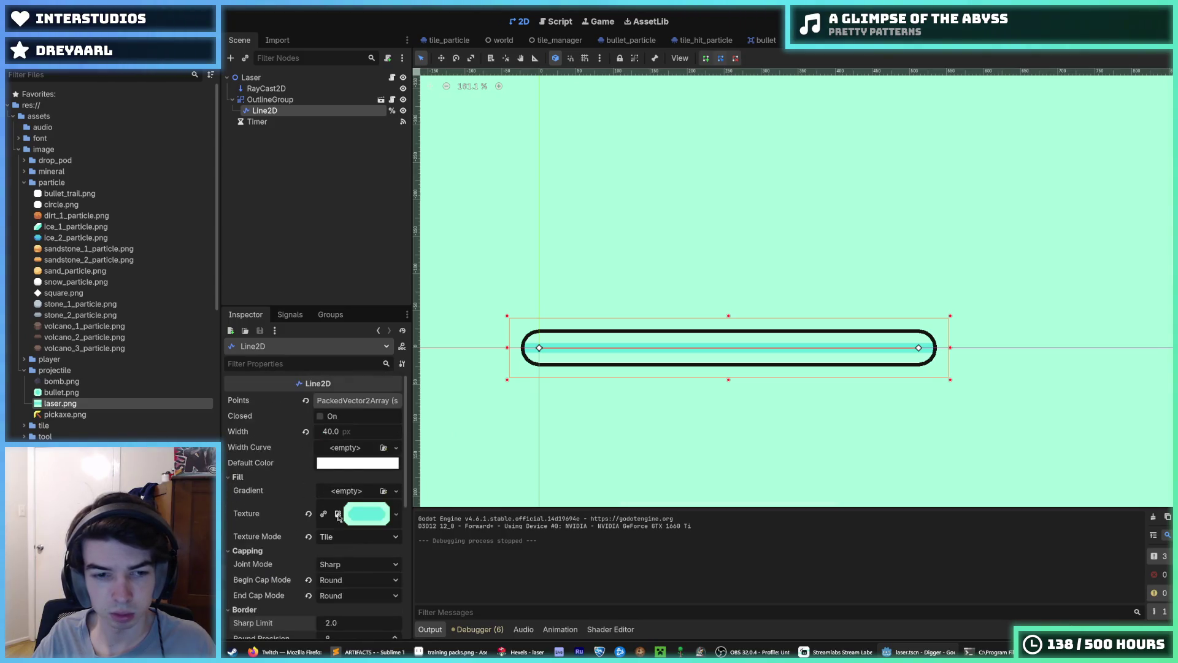
click(332, 432)
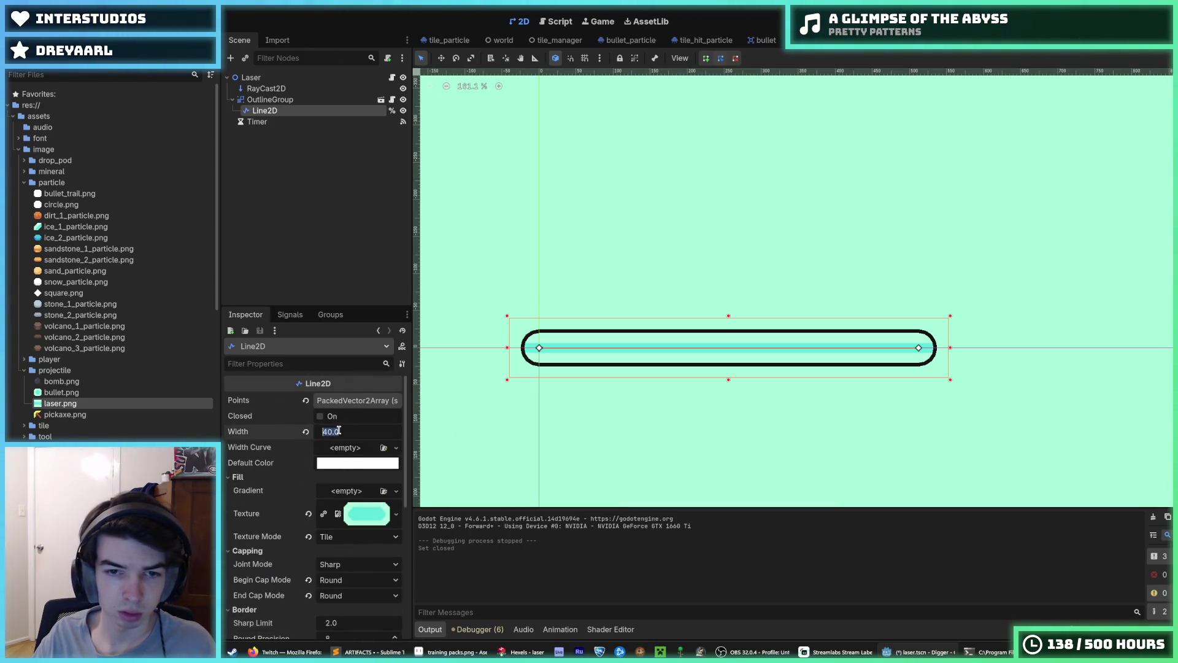
text(24)
key(Return)
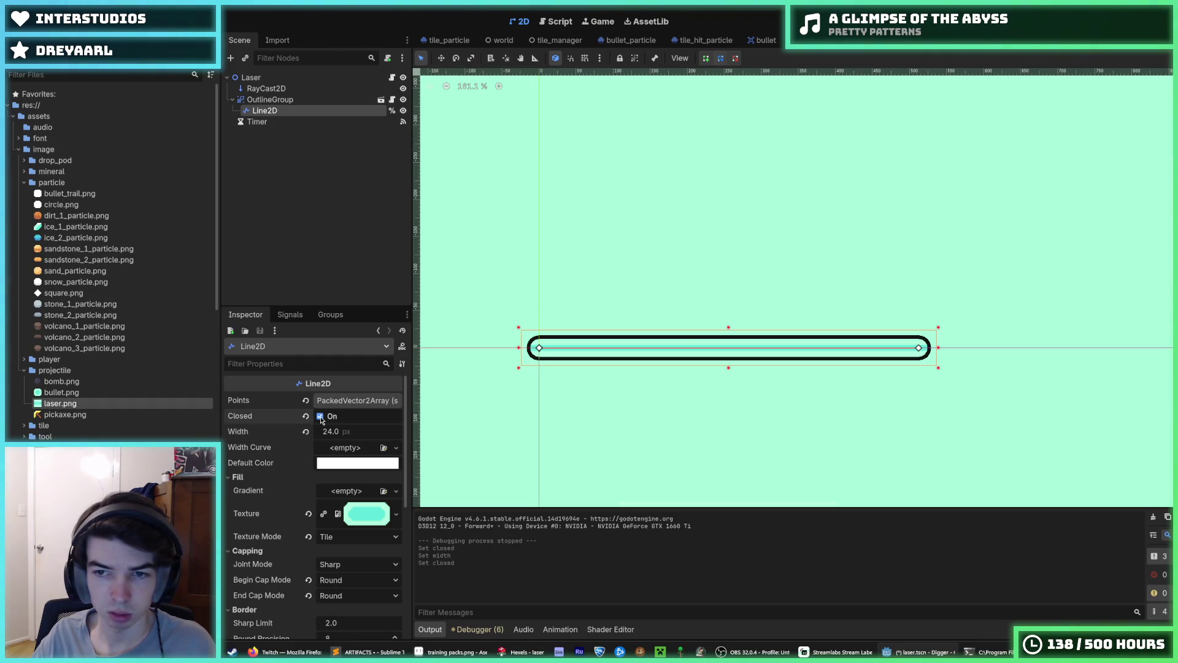
key(ctrl+s)
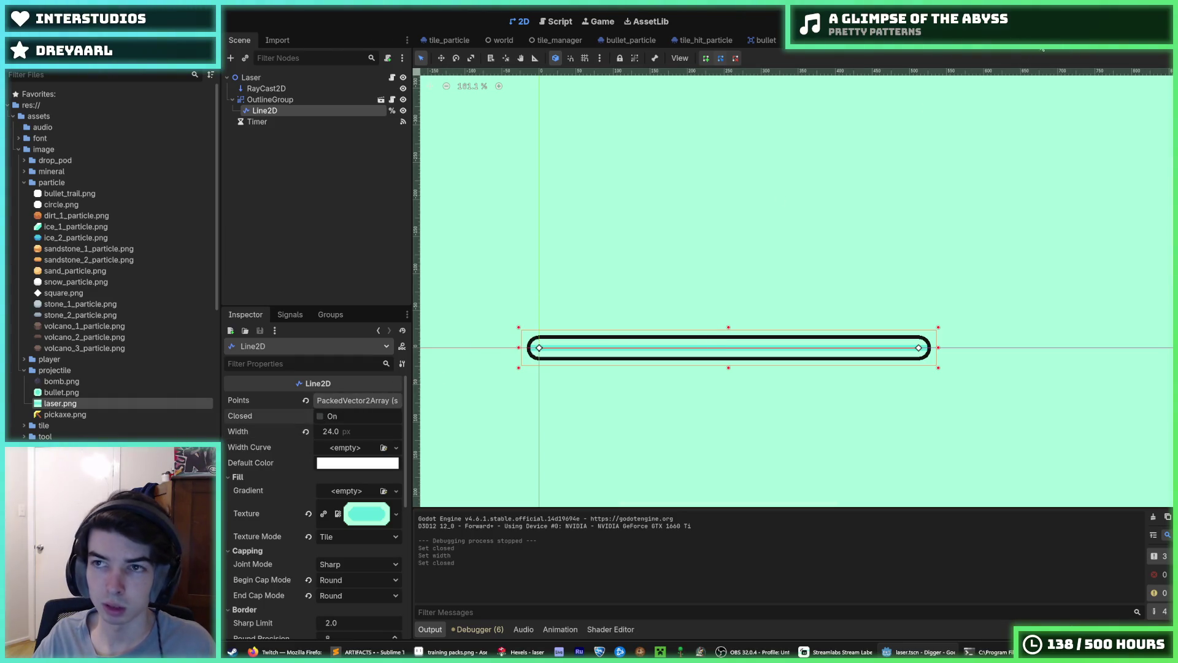
key(F5)
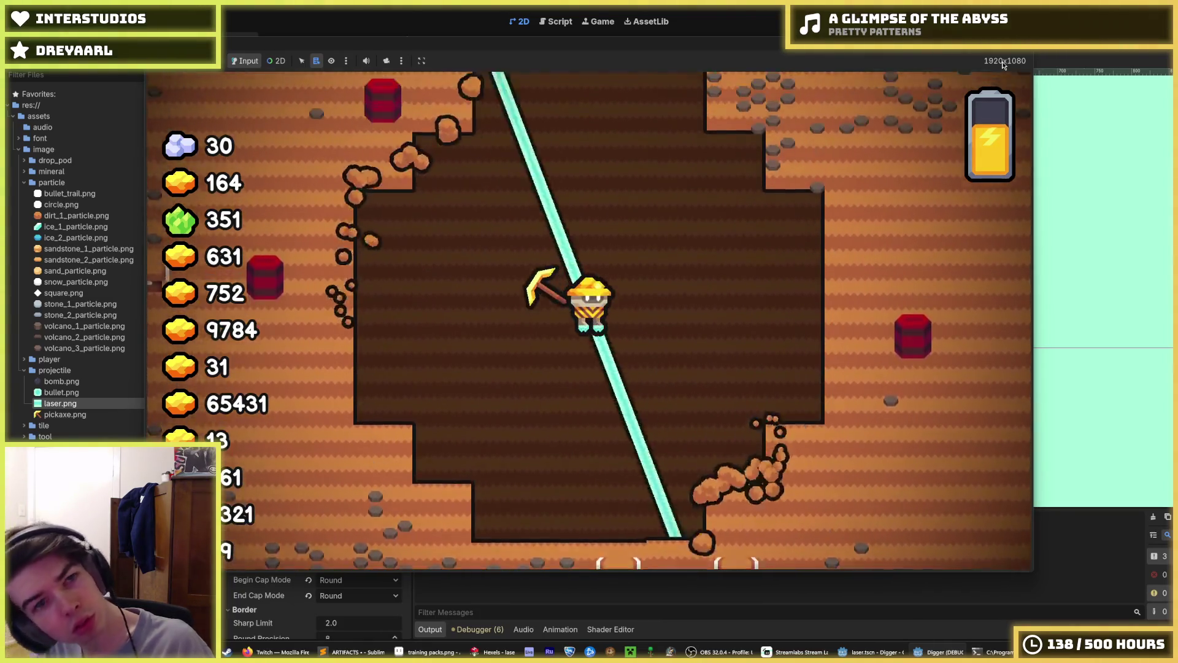
click(196, 77)
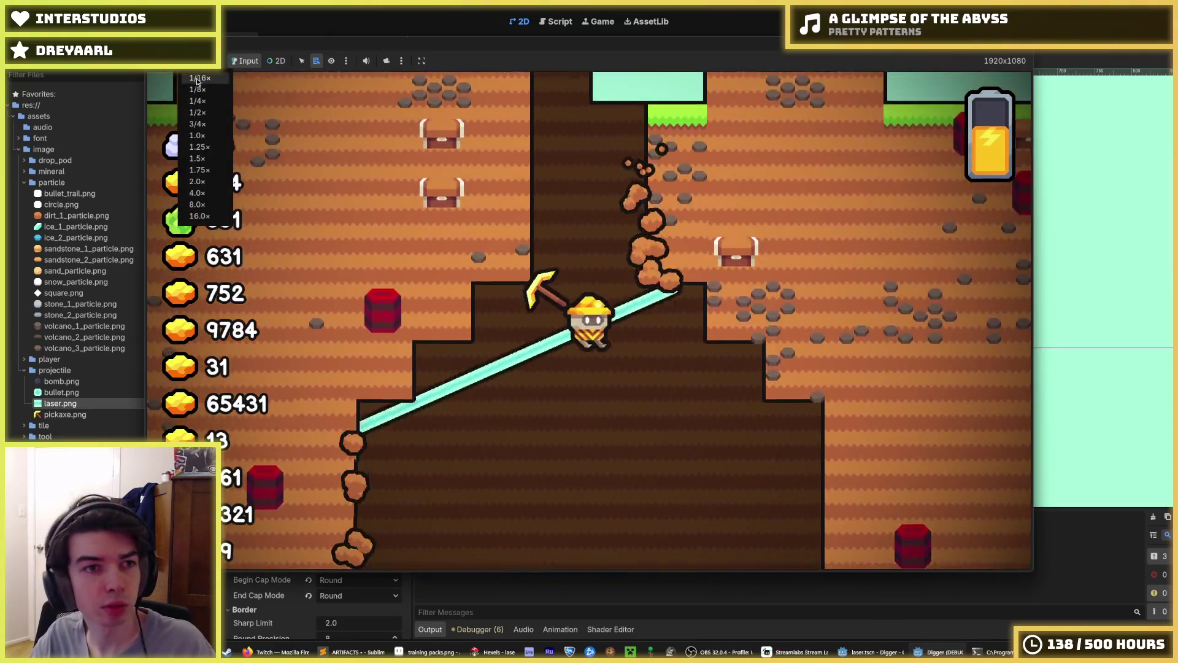
click(196, 78)
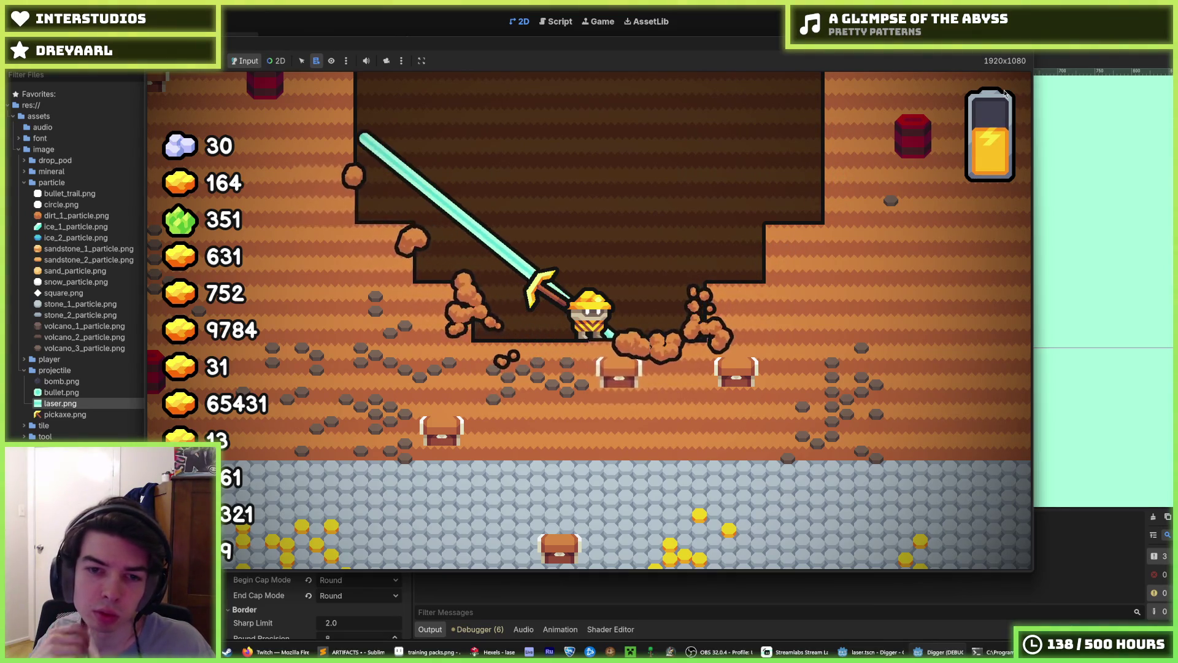
key(F8)
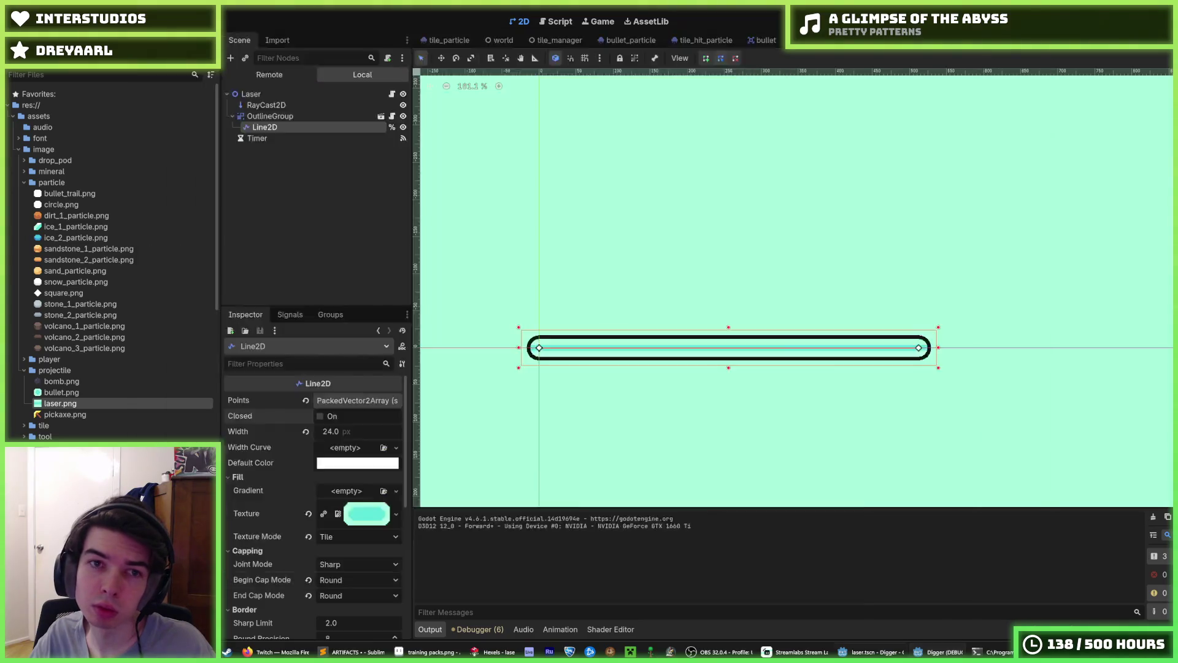
- Save the scene and review laser.gd's _ray_cast and _physics_process code against the buff version
key(ctrl+s)
click(391, 78)
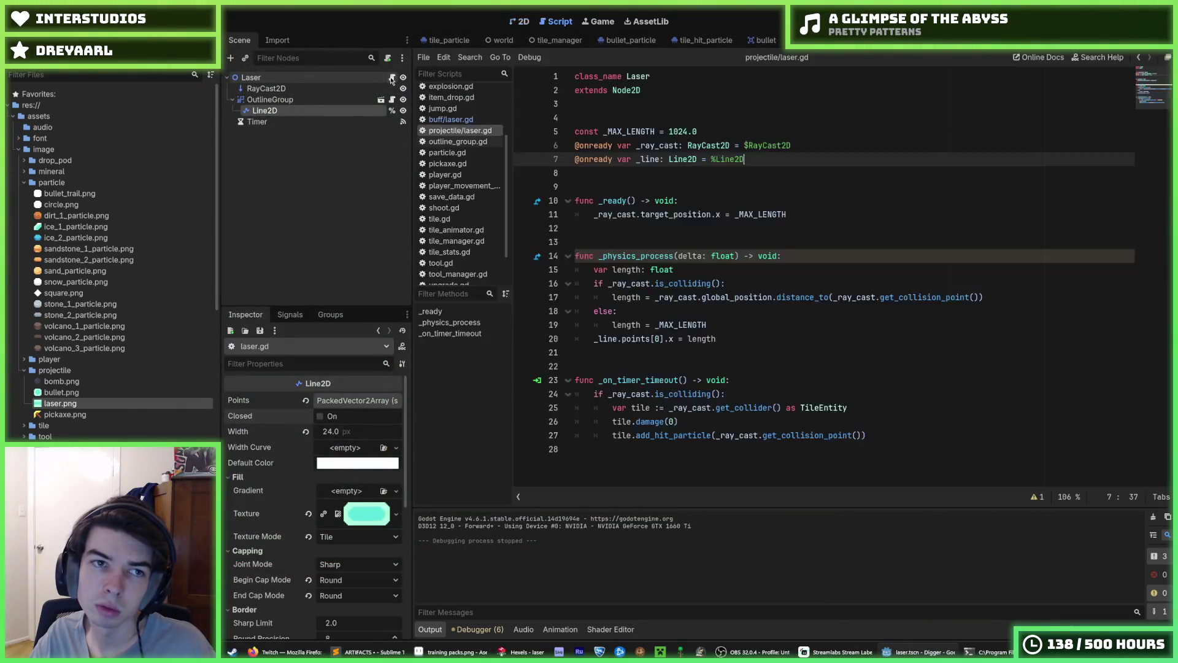
mouse_move(398, 102)
mouse_down()
mouse_move(693, 45)
mouse_move(857, 45)
mouse_move(466, 46)
mouse_up()
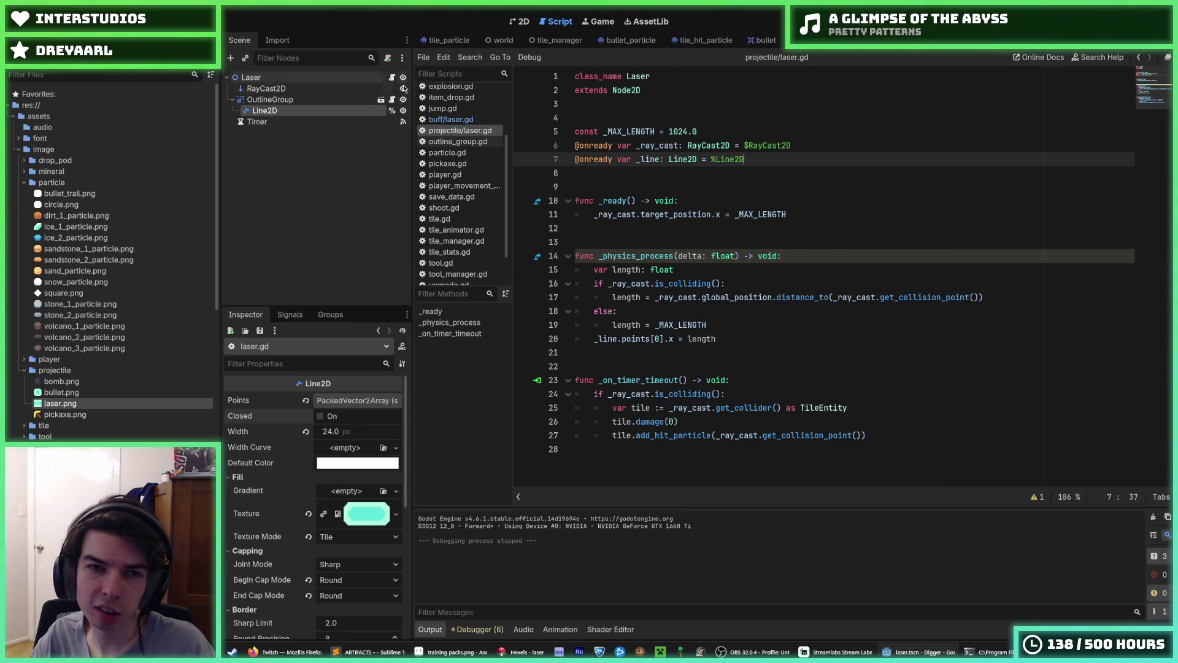
click(689, 151)
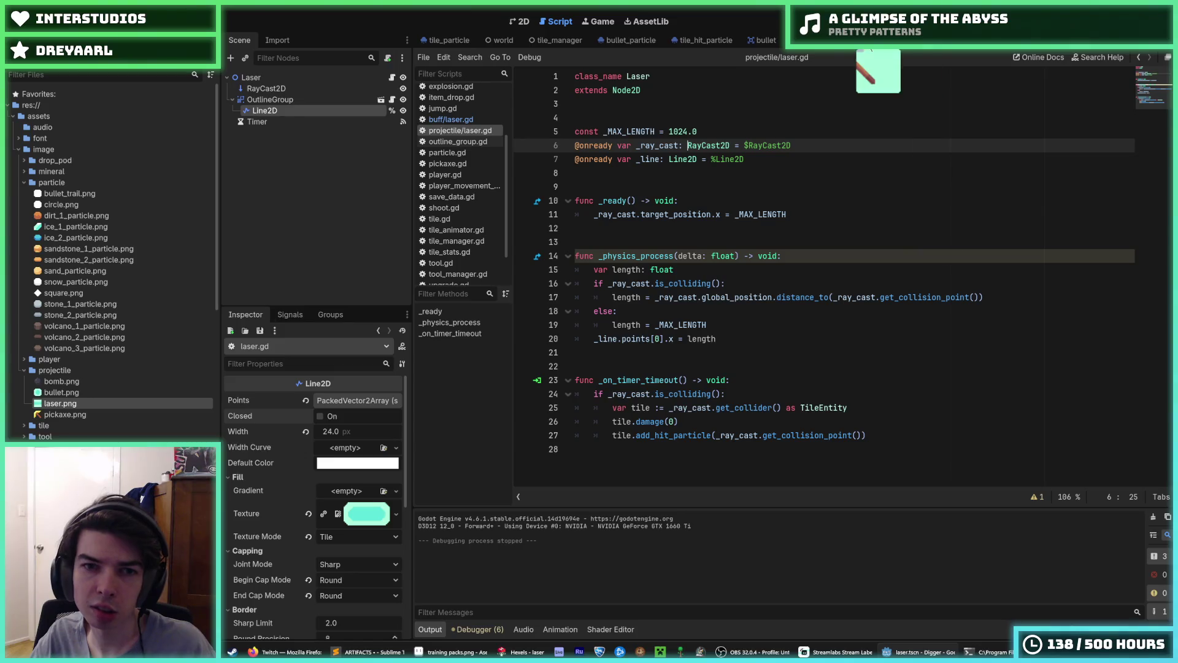
click(463, 119)
click(467, 130)
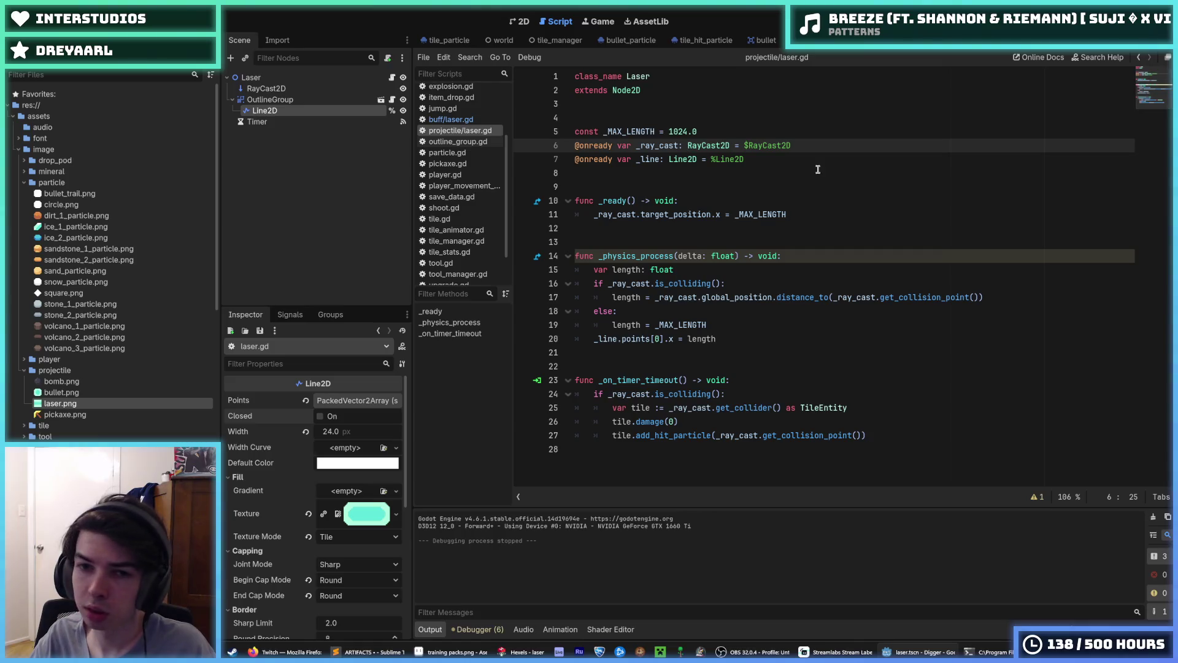
click(879, 262)
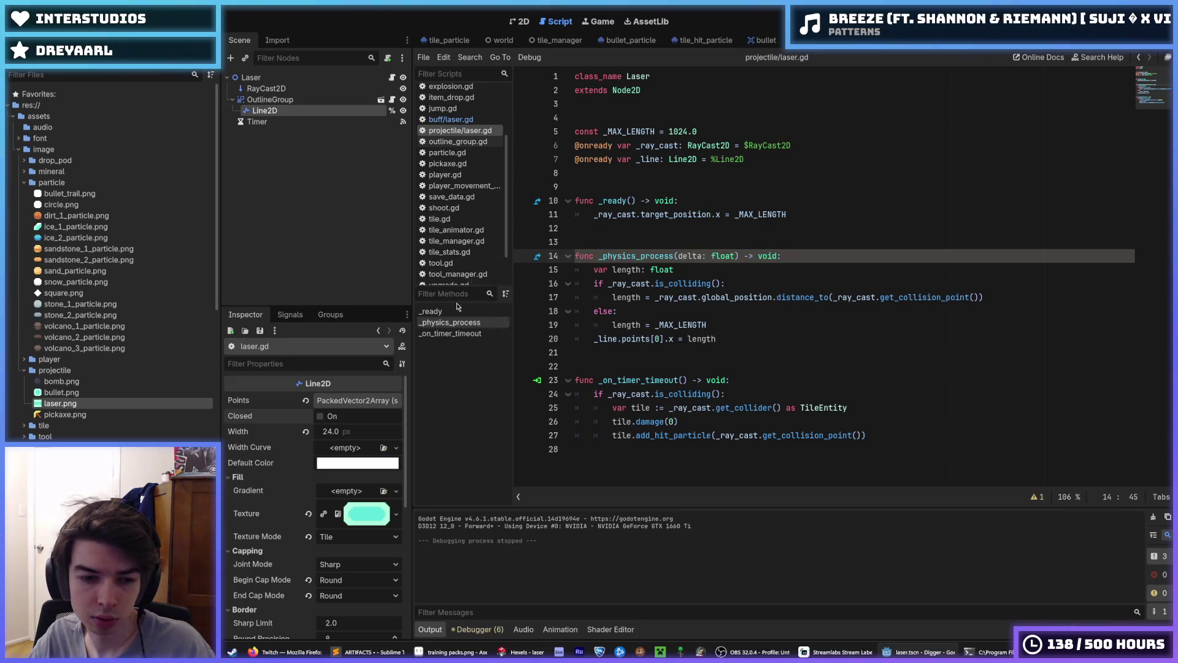
- Inspect the laser Line2D, including its right end, in the 2D viewport
click(518, 23)
drag(745, 244, 783, 237)
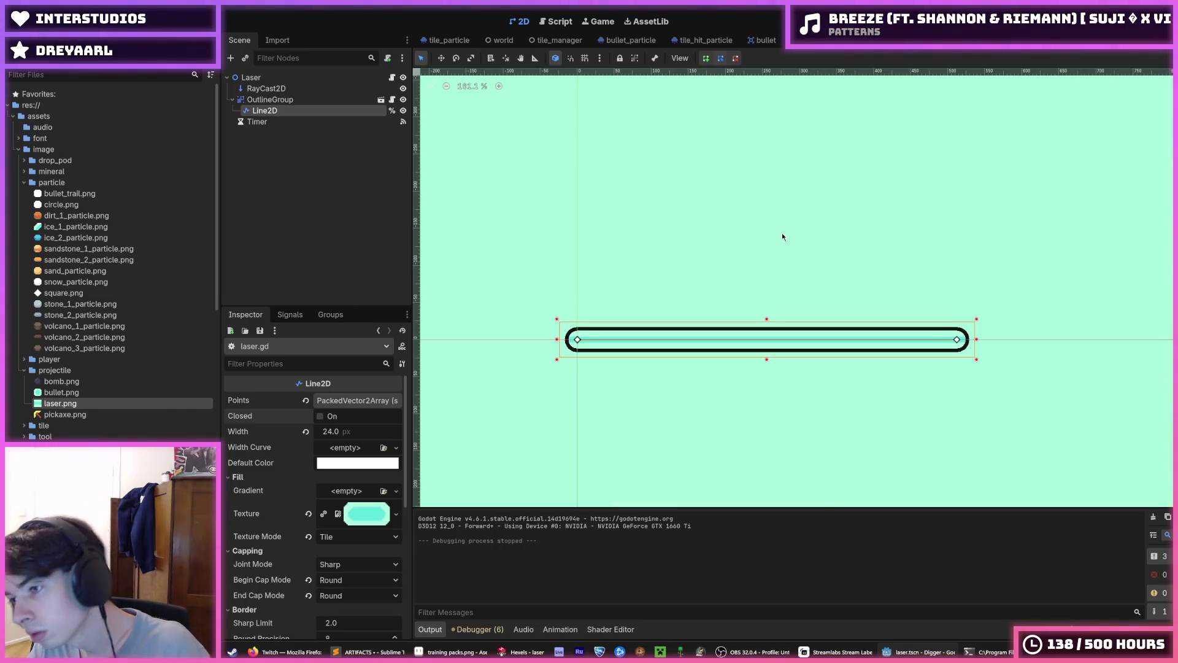
scroll(743, 311, down, 2)
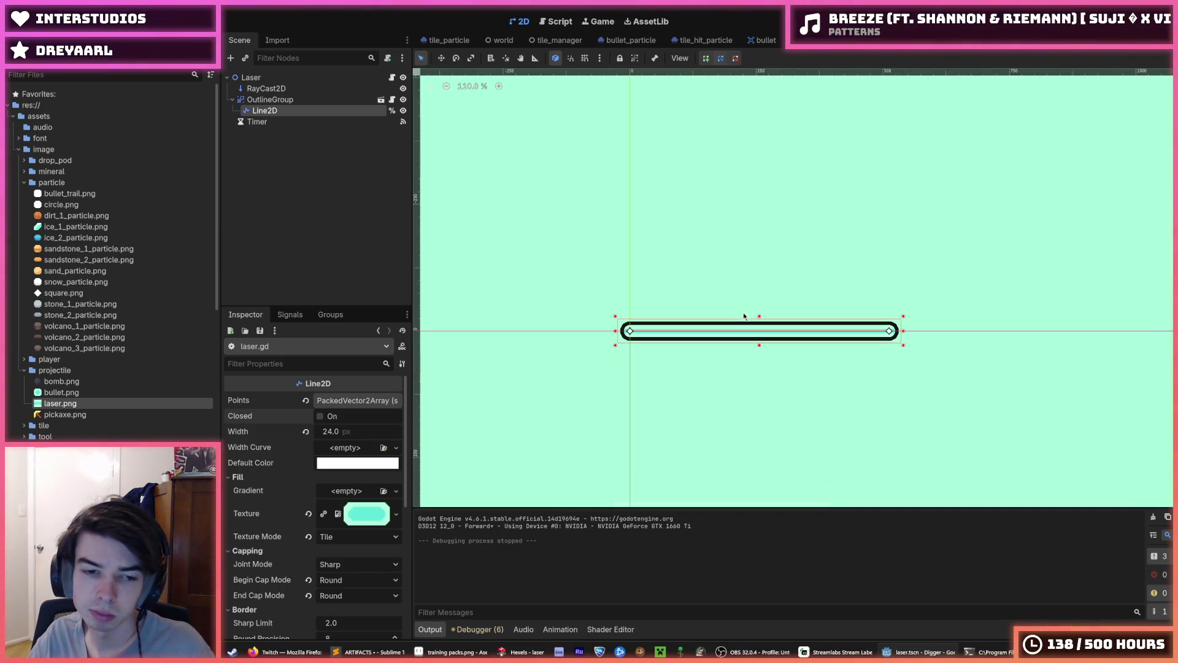
scroll(743, 316, up, 5)
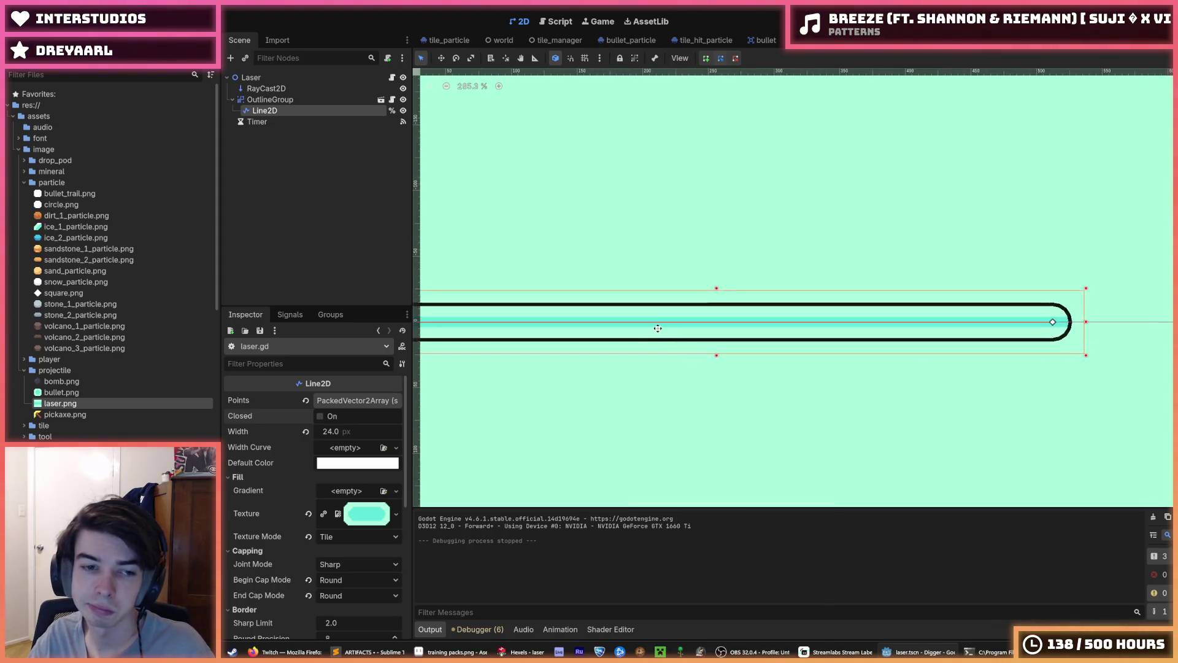
drag(795, 311, 760, 329)
- Recheck laser.gd's _physics_process code, then run the game with F5
mouse_move(235, 419)
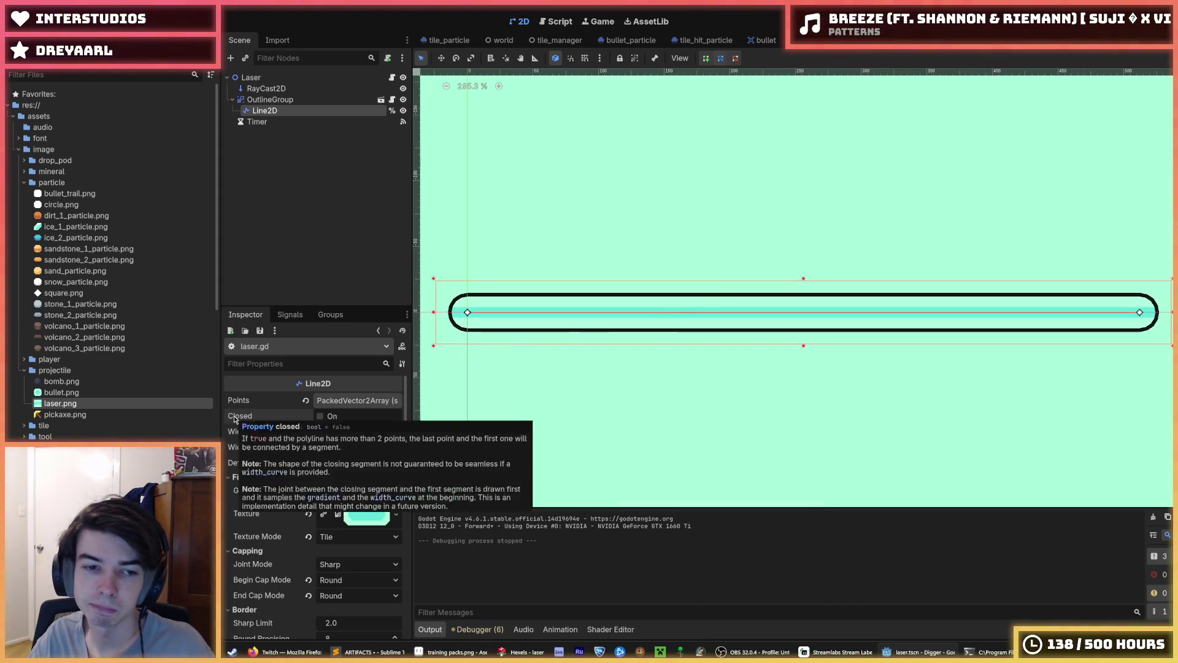
click(393, 79)
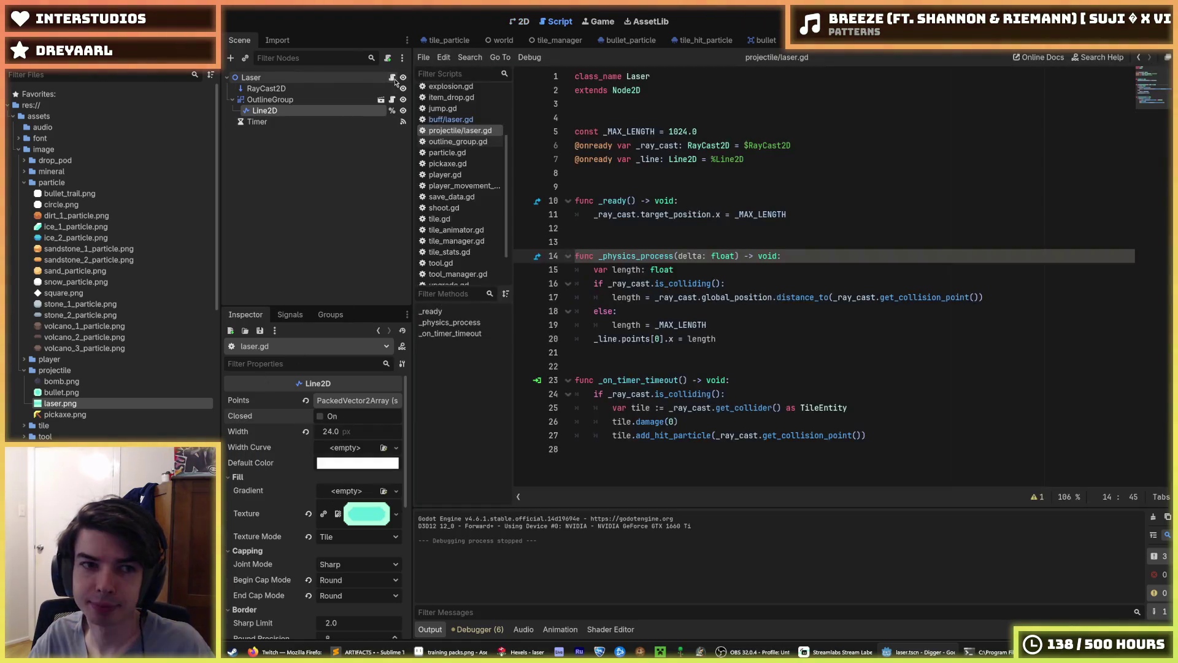
click(787, 276)
click(818, 256)
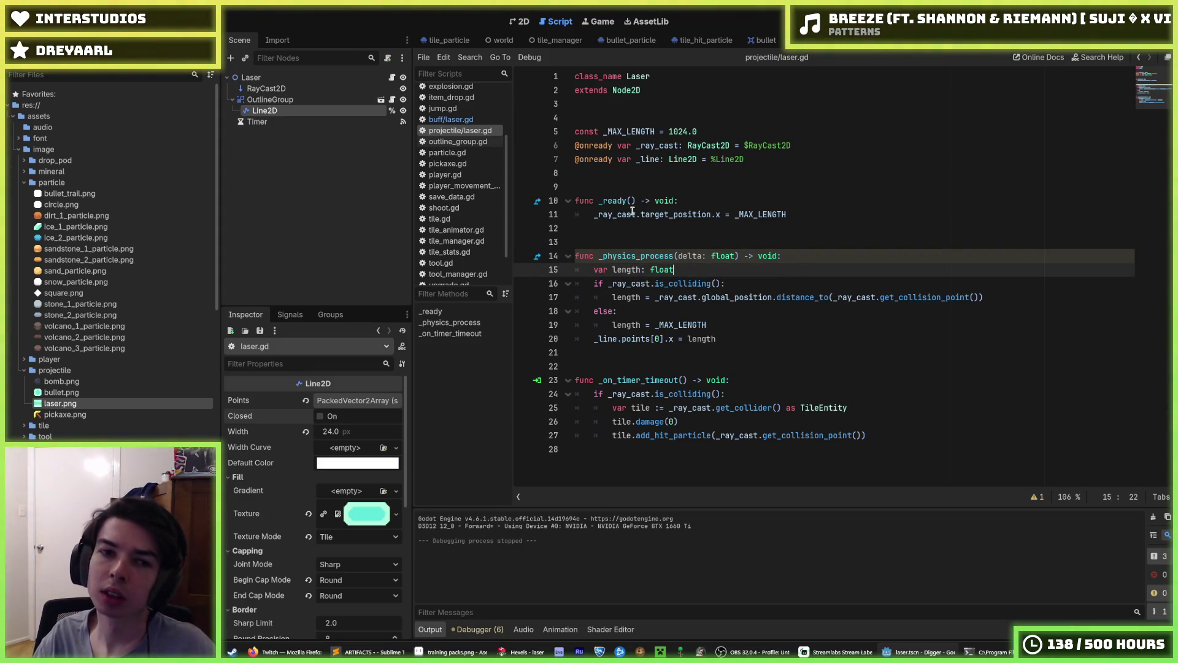
click(471, 121)
click(469, 131)
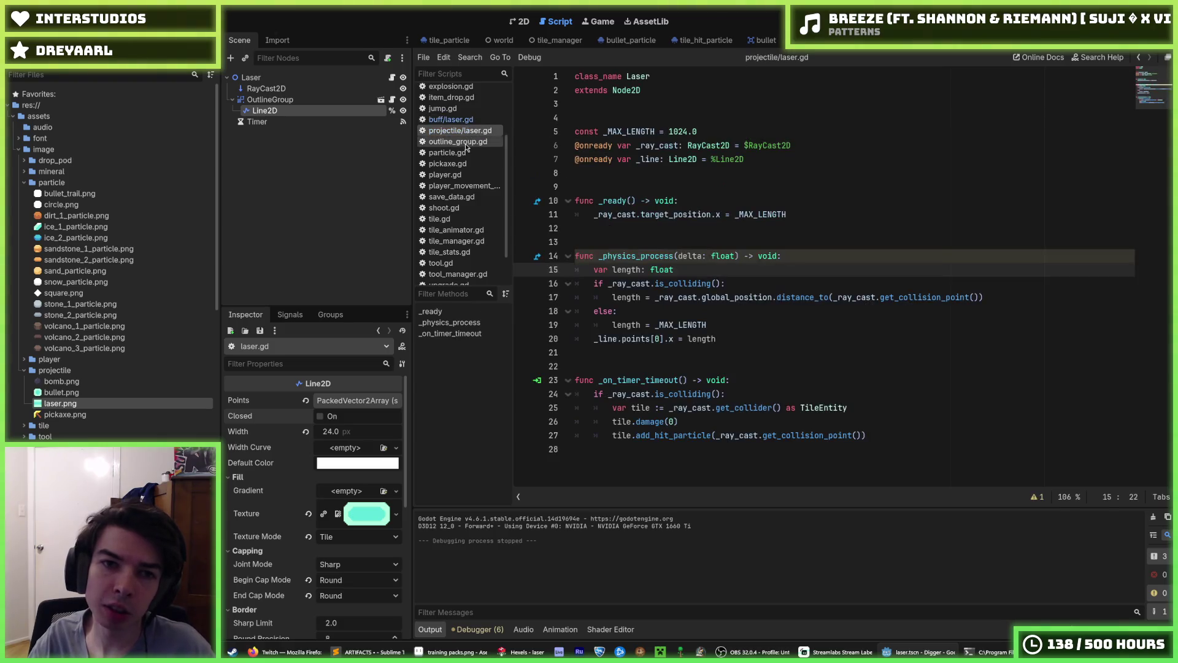
key(F5)
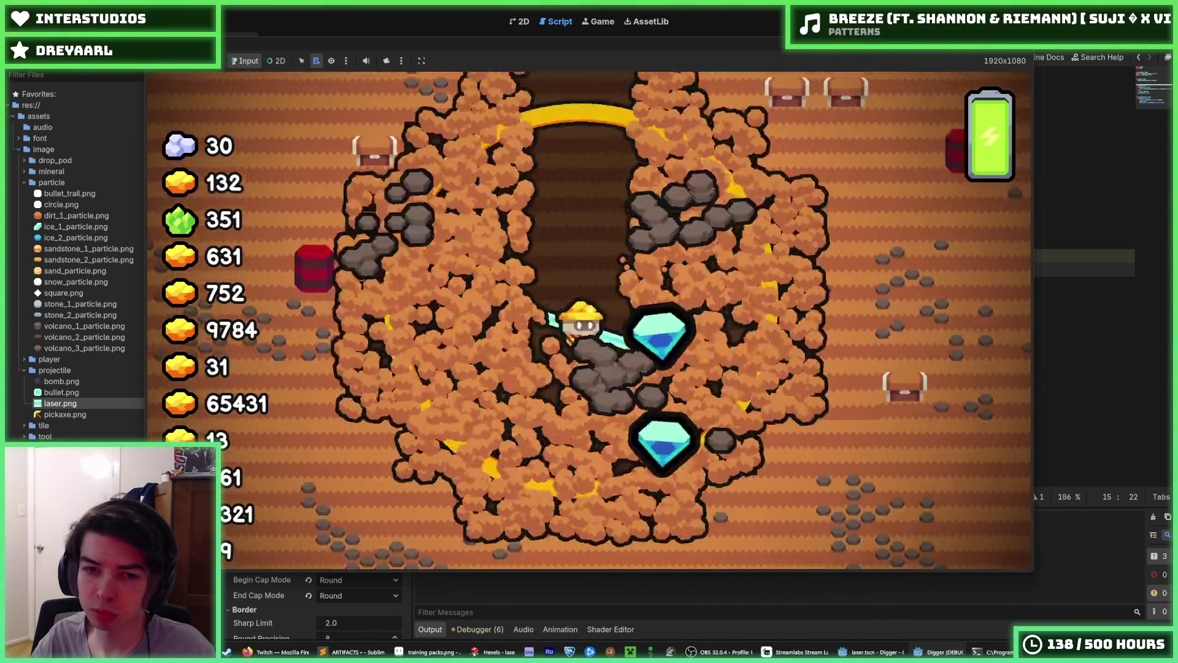
- Stop the game and compare the projectile and buff laser.gd scripts, ending on buff/laser.gd
key(F8)
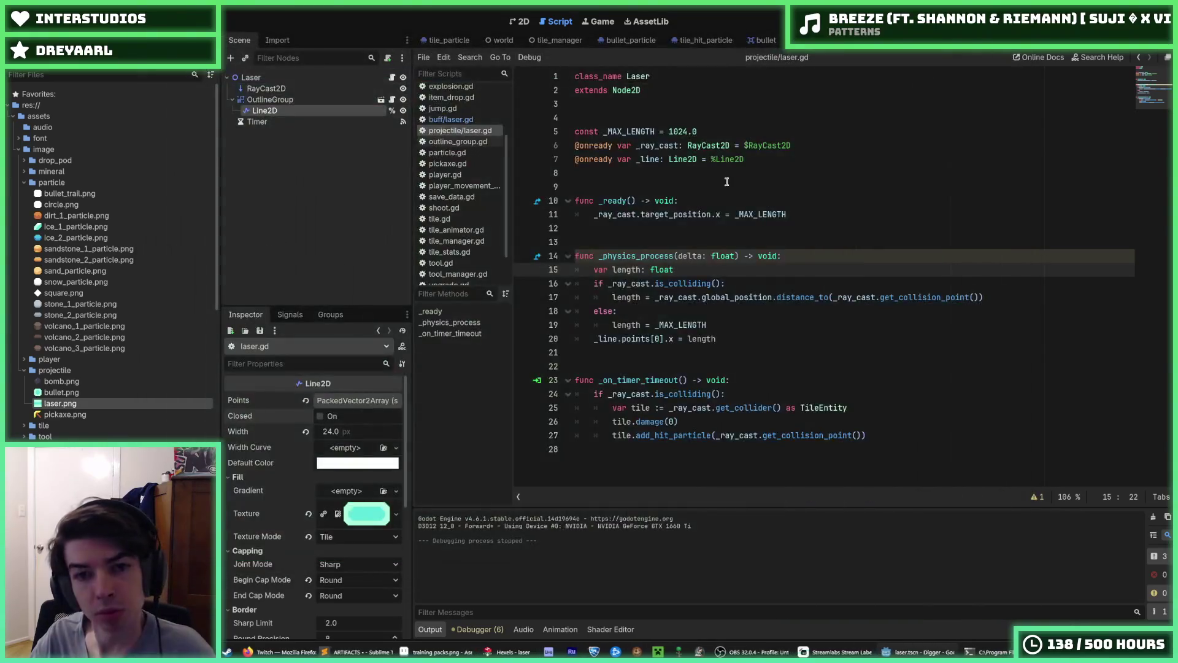
click(451, 119)
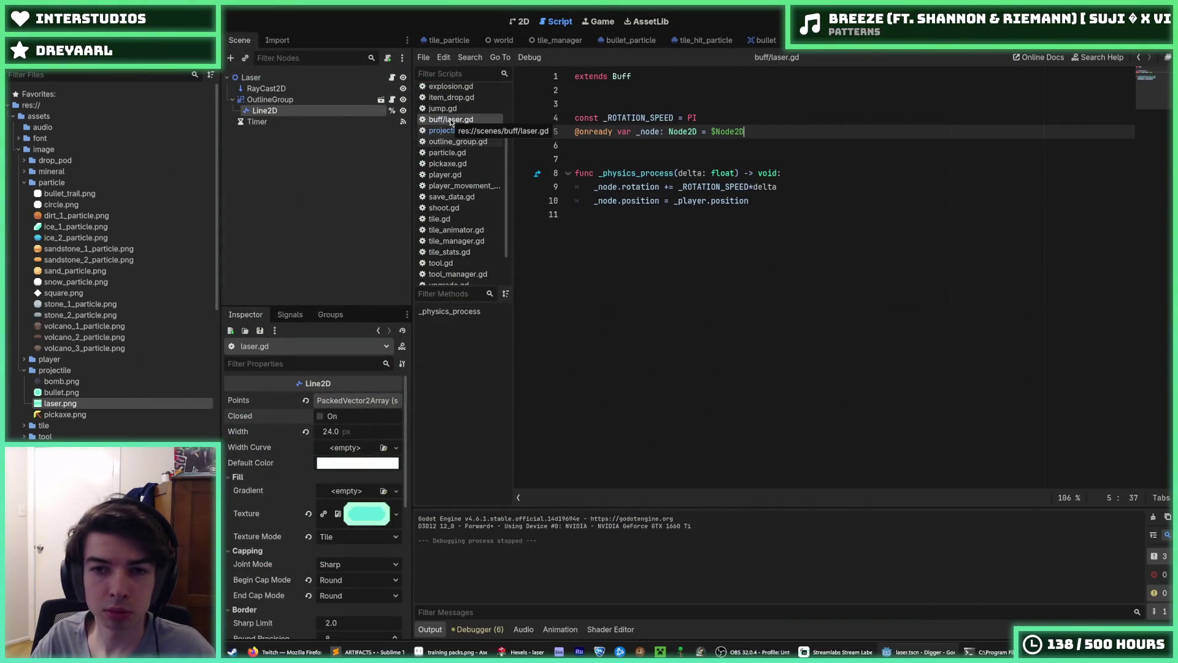
click(455, 130)
click(454, 119)
click(454, 142)
click(454, 119)
click(455, 130)
click(455, 121)
click(457, 131)
click(461, 121)
click(472, 130)
click(470, 120)
click(728, 140)
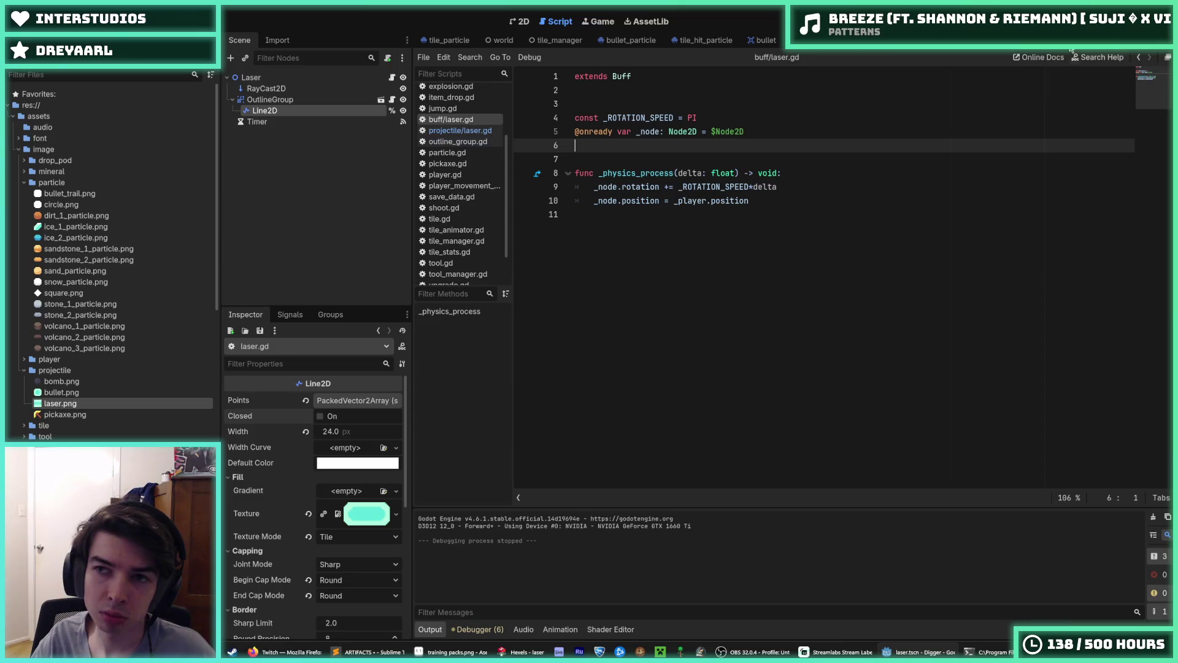
- Run the game, dig the miner right, down and back up, then stop it
key(F5)
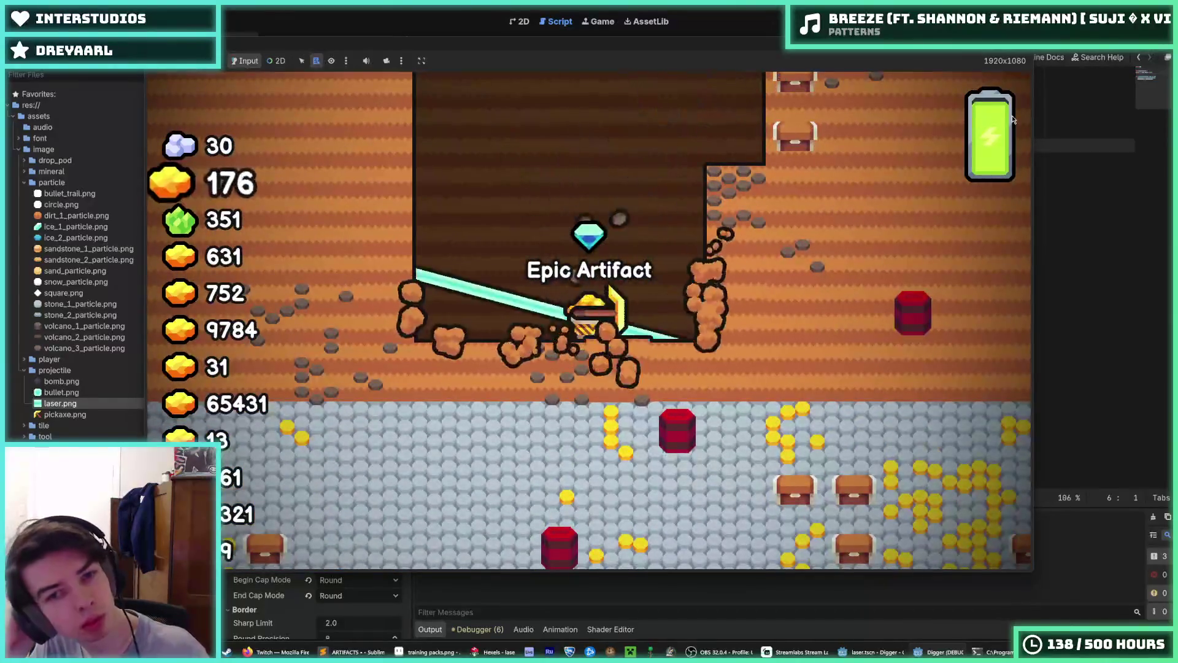
key(d)
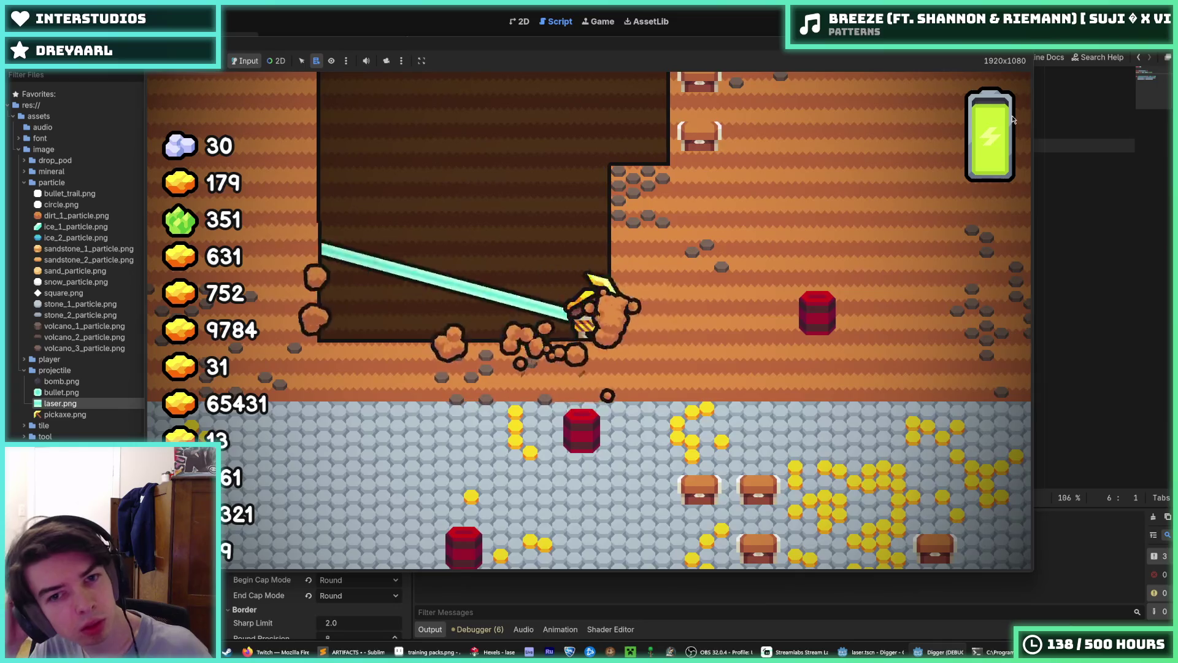
key(s)
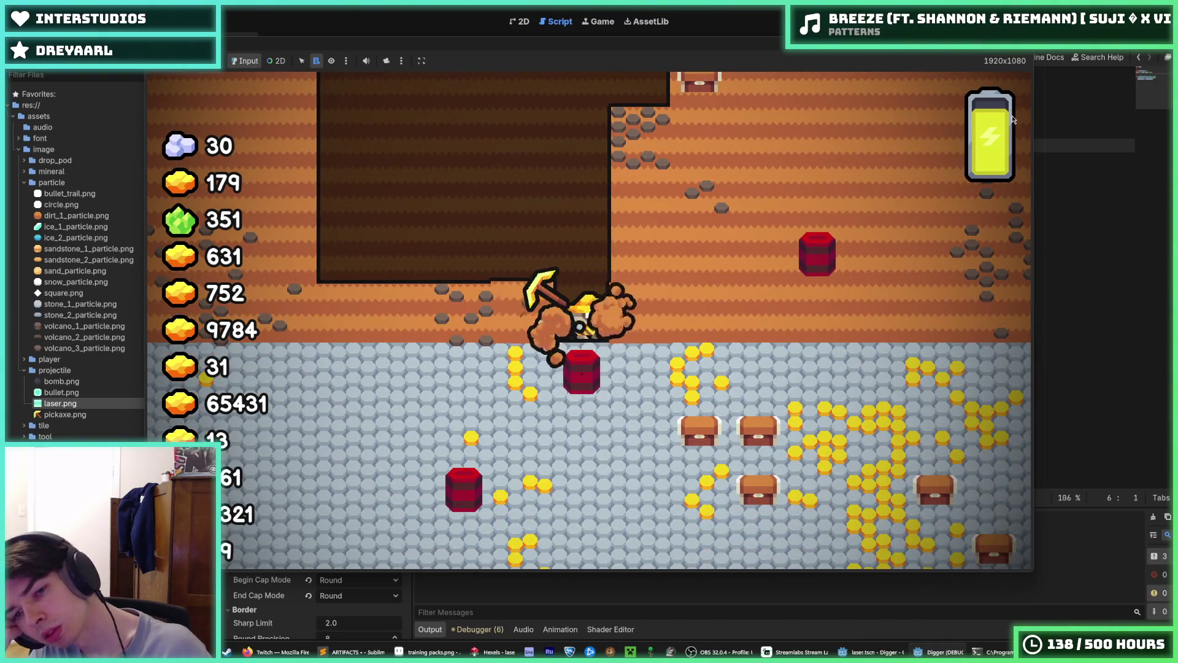
key(w)
key(a)
key(w)
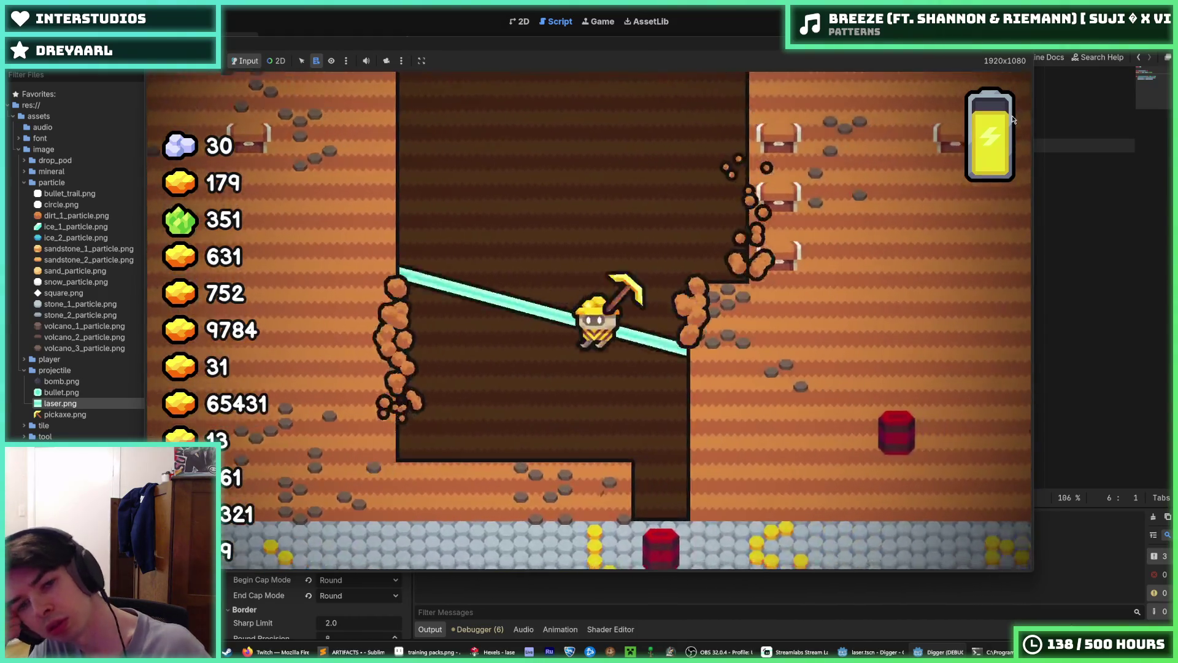
key(F8)
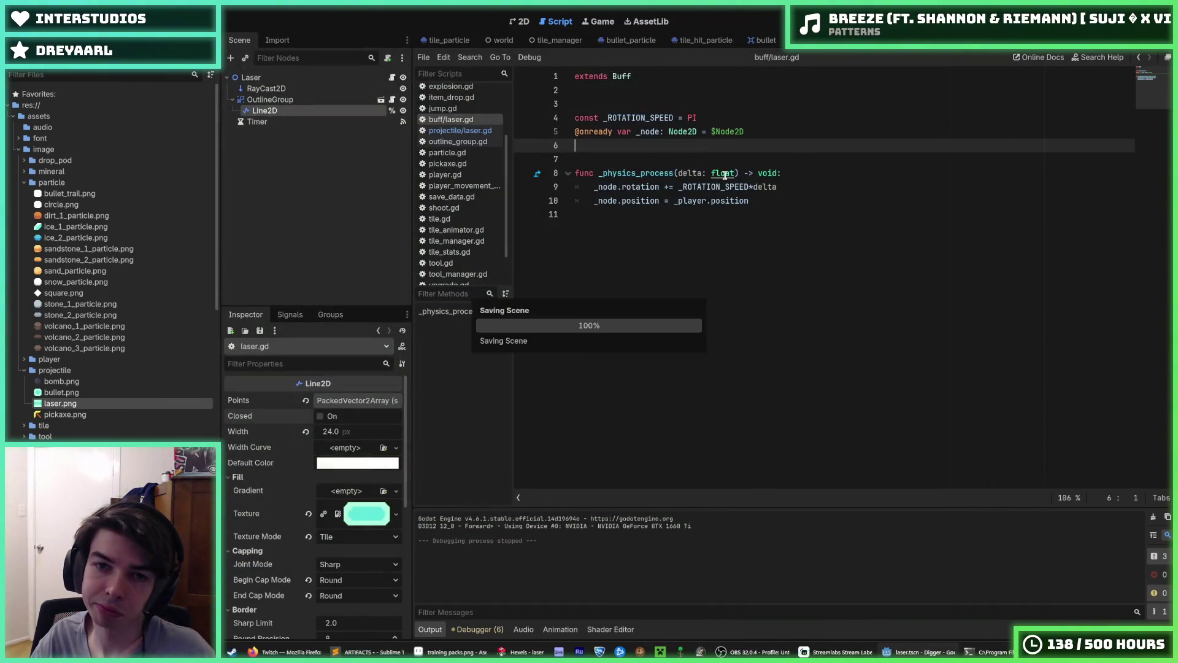
- Duplicate bullet_particle.tscn as laser_particle.tscn
click(363, 77)
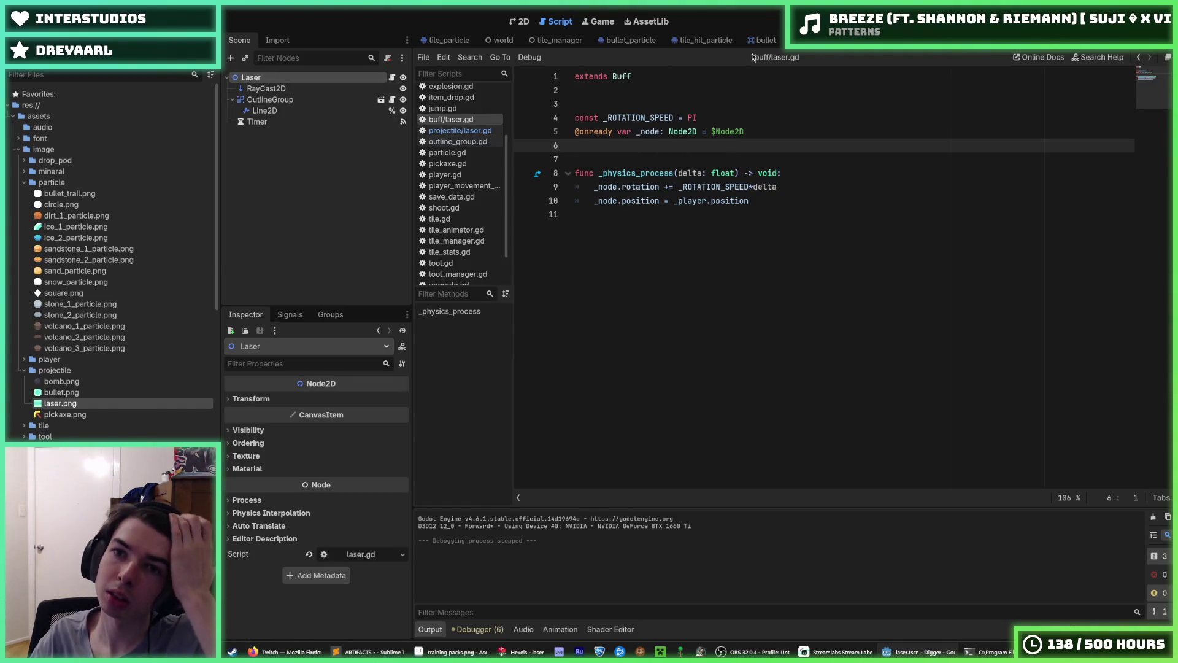
scroll(124, 381, down, 10)
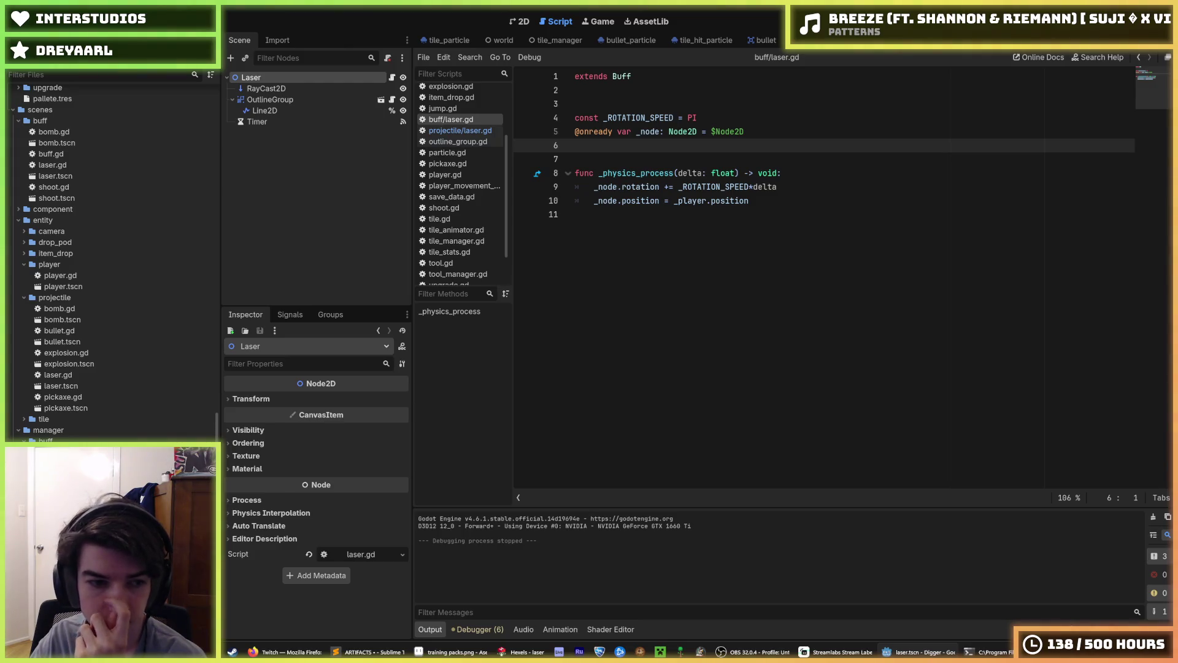
key(ctrl+d)
text(laser_particle.tscn)
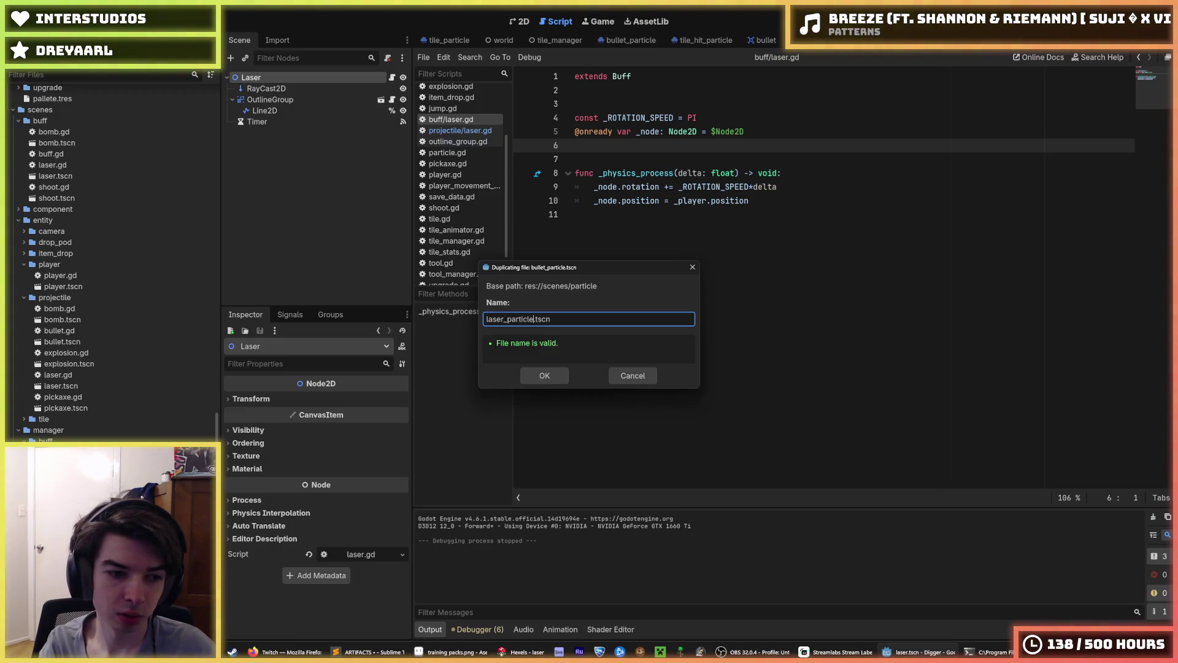
key(Return)
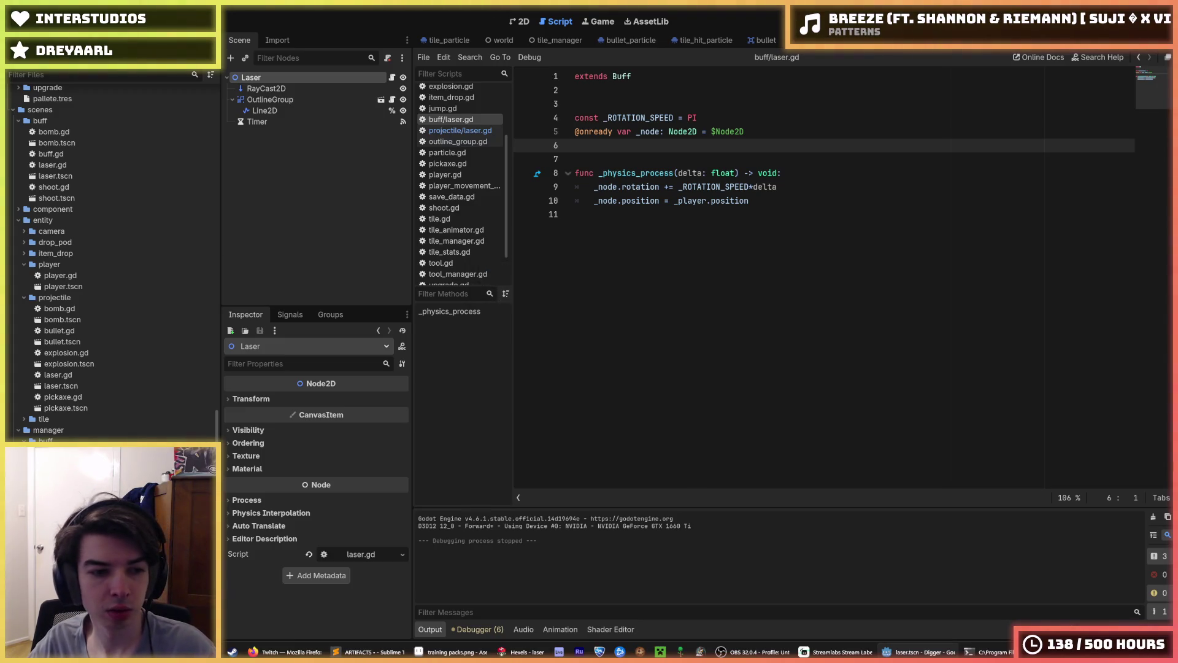
- Rename the BulletParticle root node to LaserParticle and save the scene
click(684, 215)
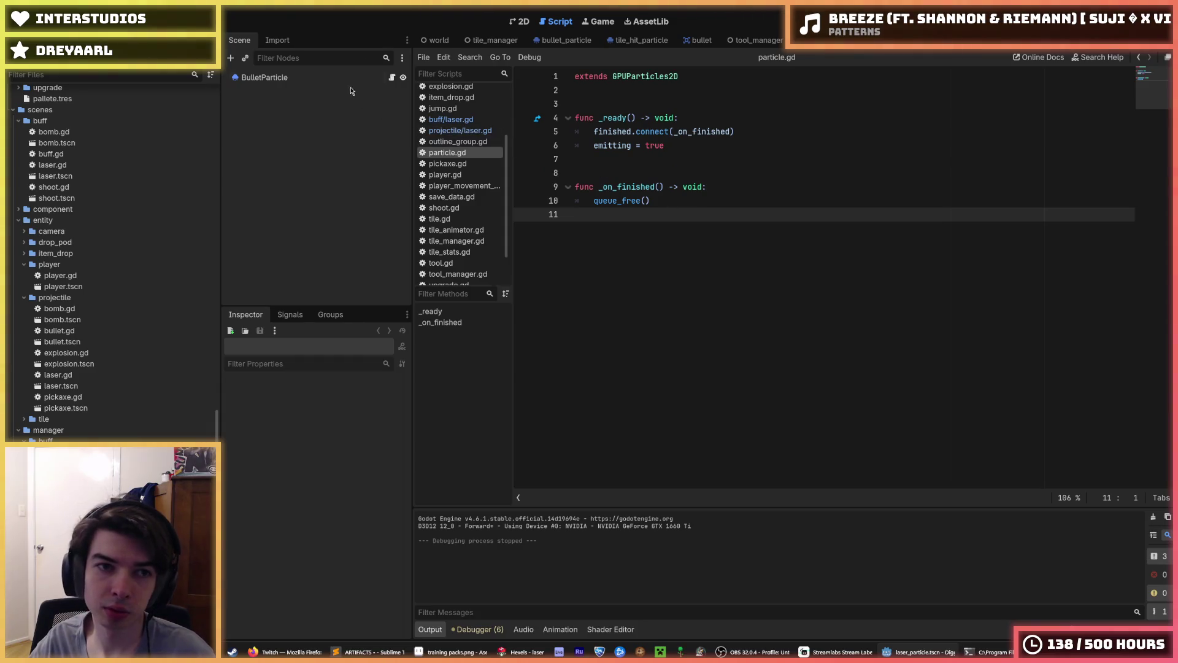
click(261, 78)
click(261, 78)
key(Escape)
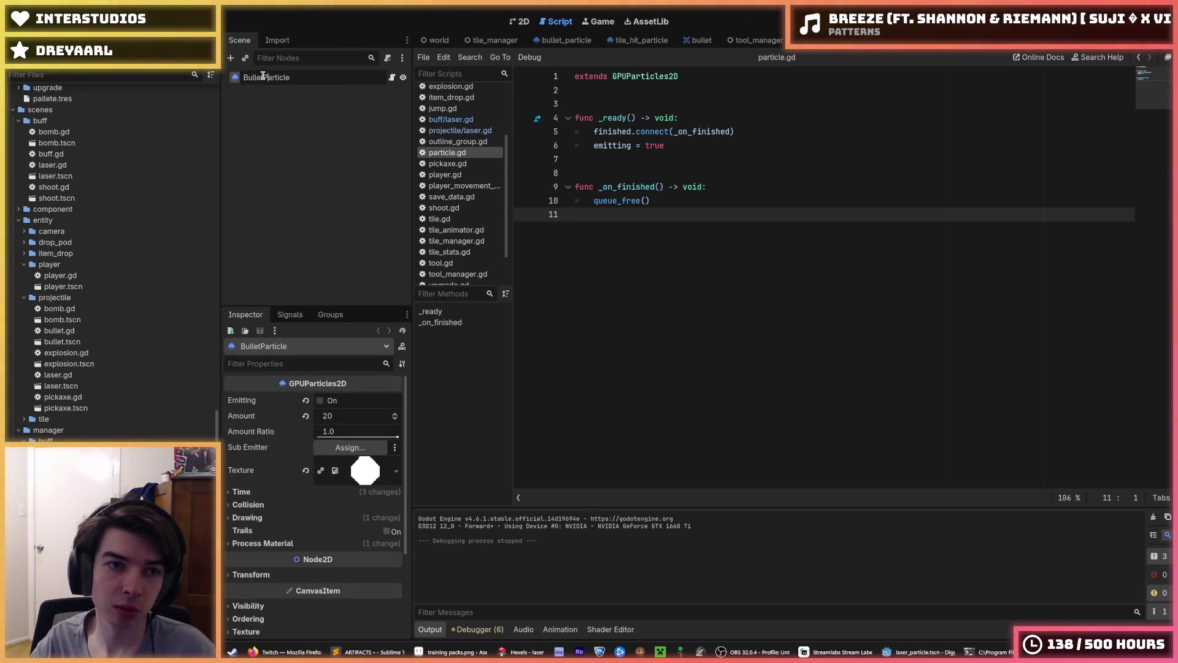
text(Laser)
key(Return)
key(ctrl+s)
- Check the particle's Collision settings, save again, and return to the Laser scene
scroll(141, 342, down, 10)
scroll(141, 342, up, 3)
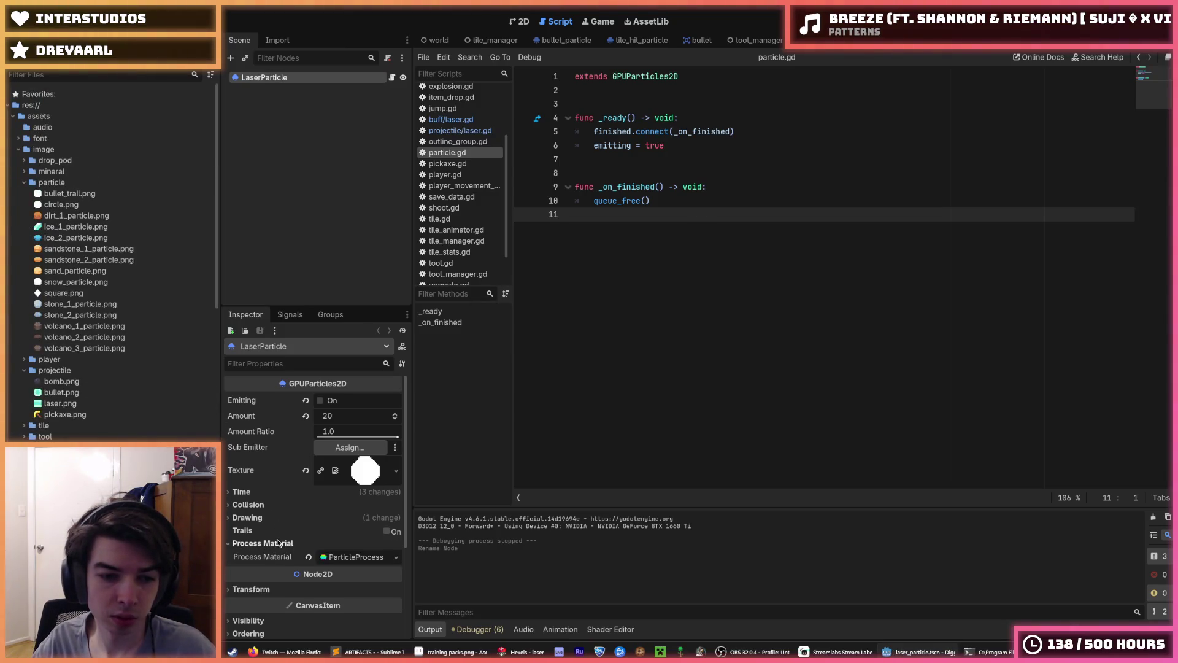
click(270, 505)
click(270, 506)
key(ctrl+s)
key(ctrl+Tab)
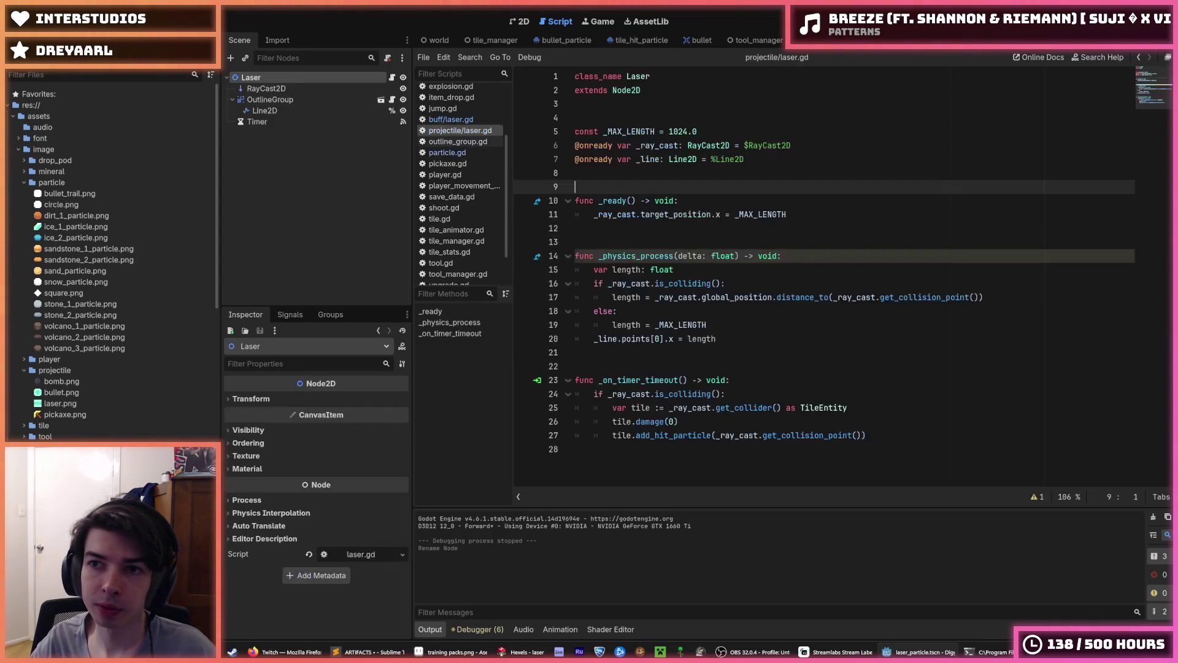
- Compare the two Laser scenes and open the Laser node's script
click(786, 173)
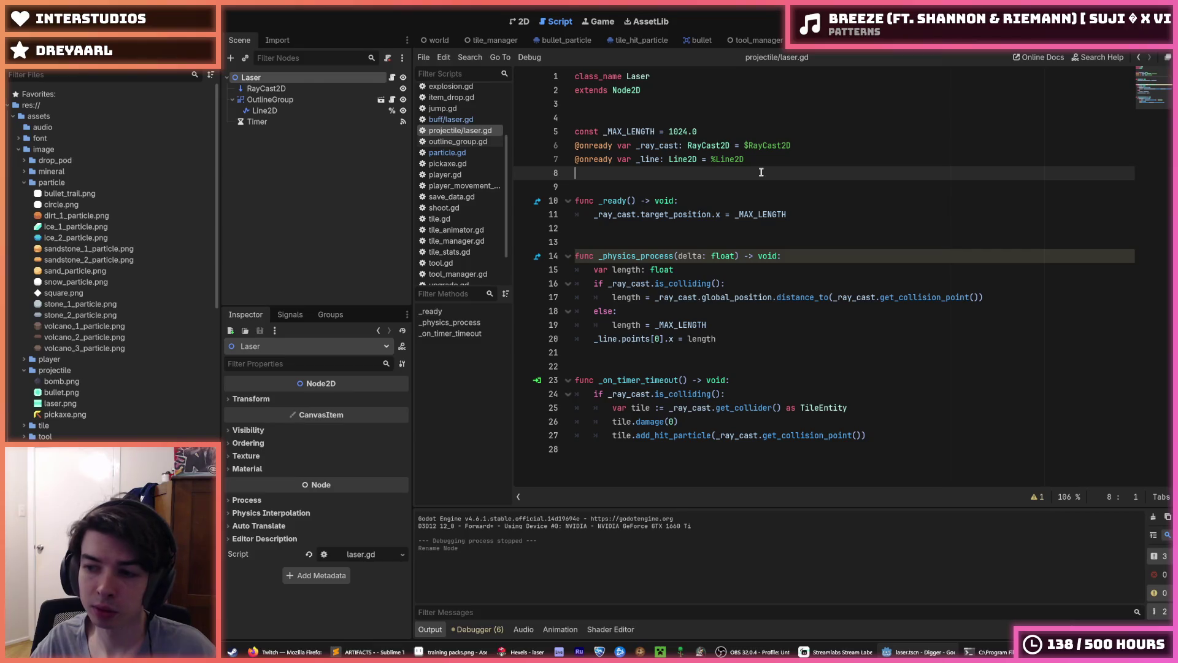
click(522, 22)
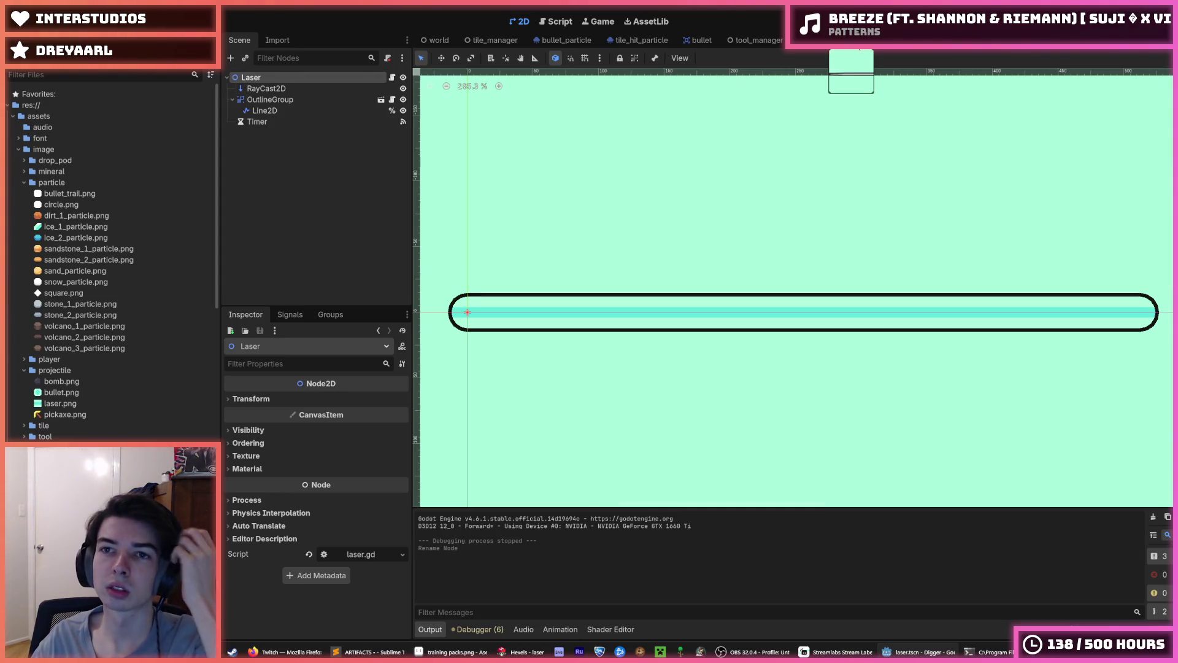
click(830, 42)
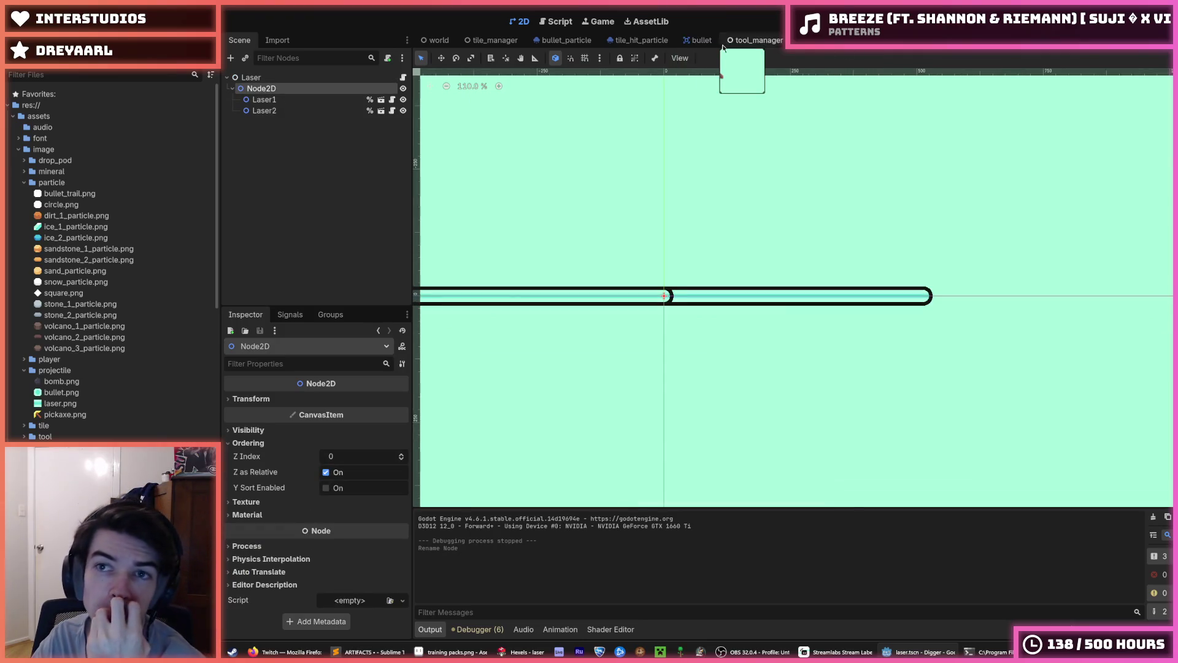
click(918, 41)
click(393, 77)
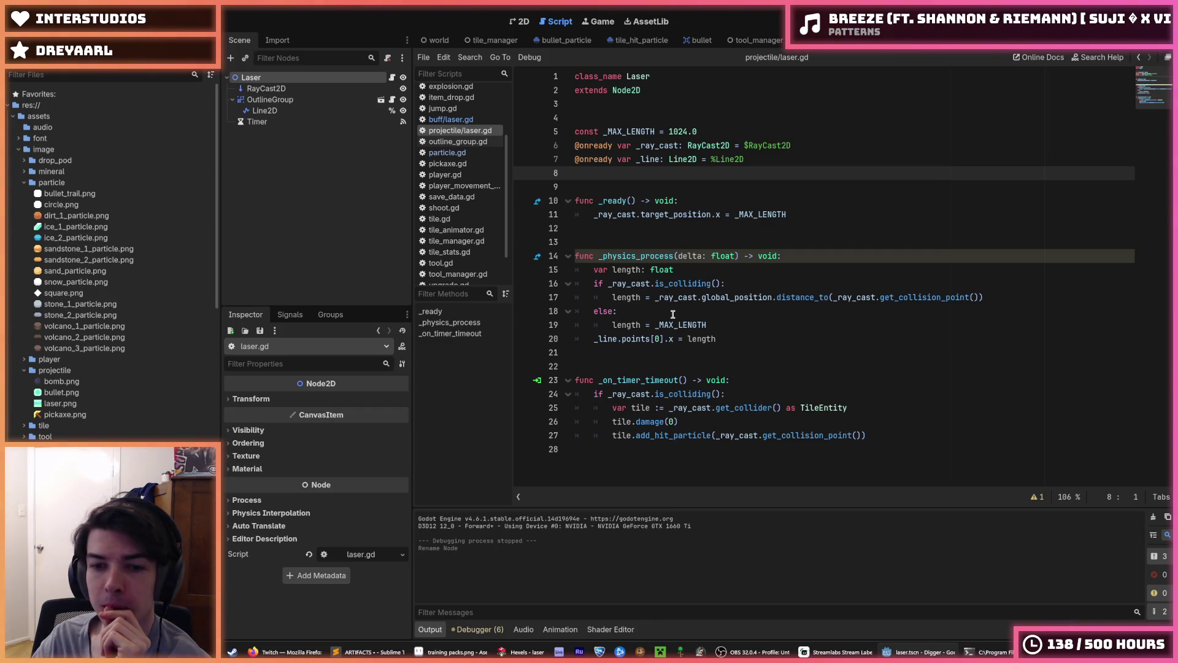
- Copy the three particle-spawning lines (29–31) from bullet.gd's hit handler
click(868, 434)
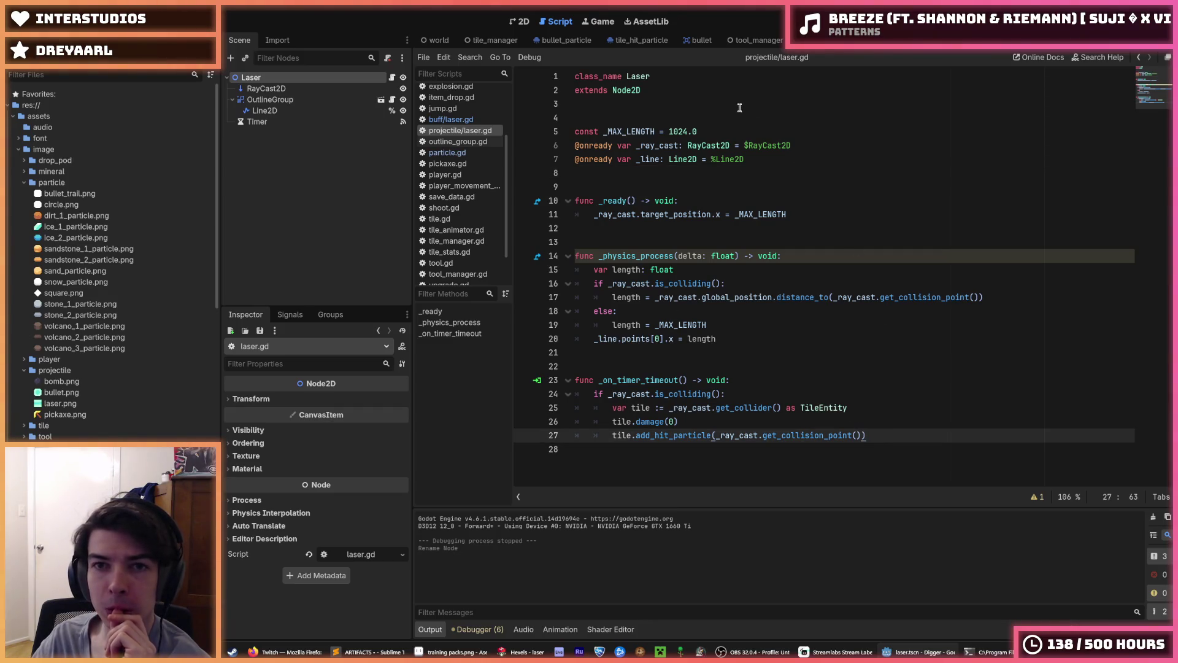
mouse_move(834, 48)
mouse_down()
mouse_move(575, 44)
mouse_move(702, 44)
mouse_move(367, 469)
mouse_up()
mouse_move(964, 450)
mouse_down()
mouse_move(961, 462)
mouse_move(583, 454)
mouse_move(573, 436)
mouse_up()
right_click(716, 429)
click(756, 488)
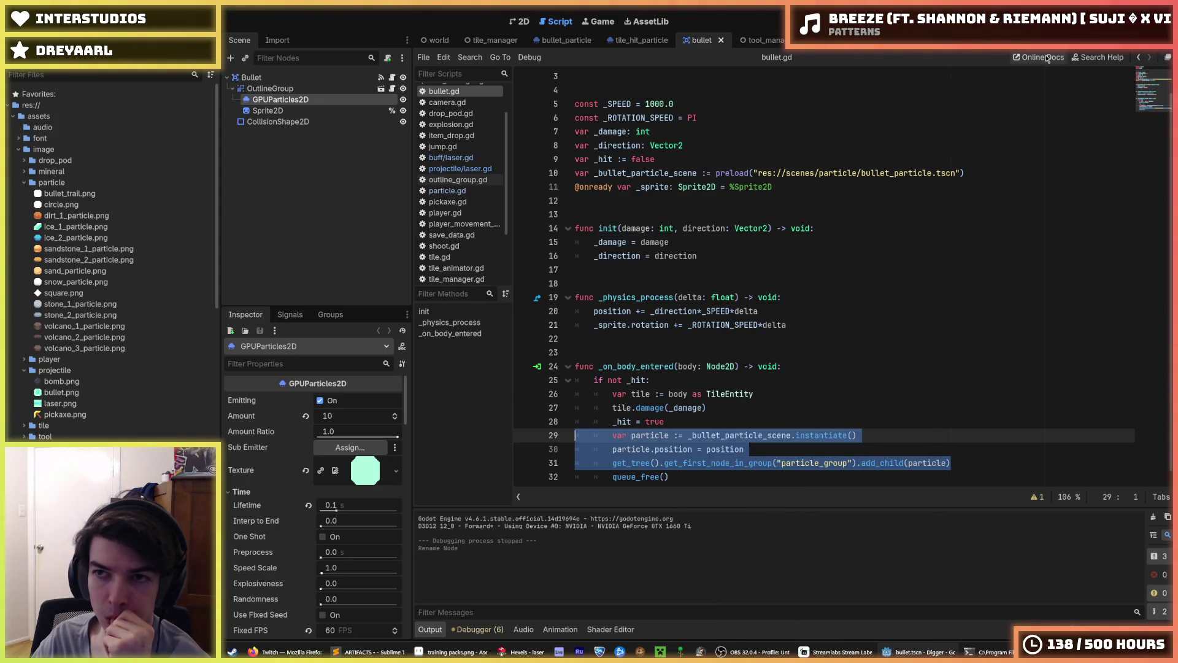
- Paste the particle-spawning lines after the tile.damage call in _on_timer_timeout and fix indentation
click(927, 38)
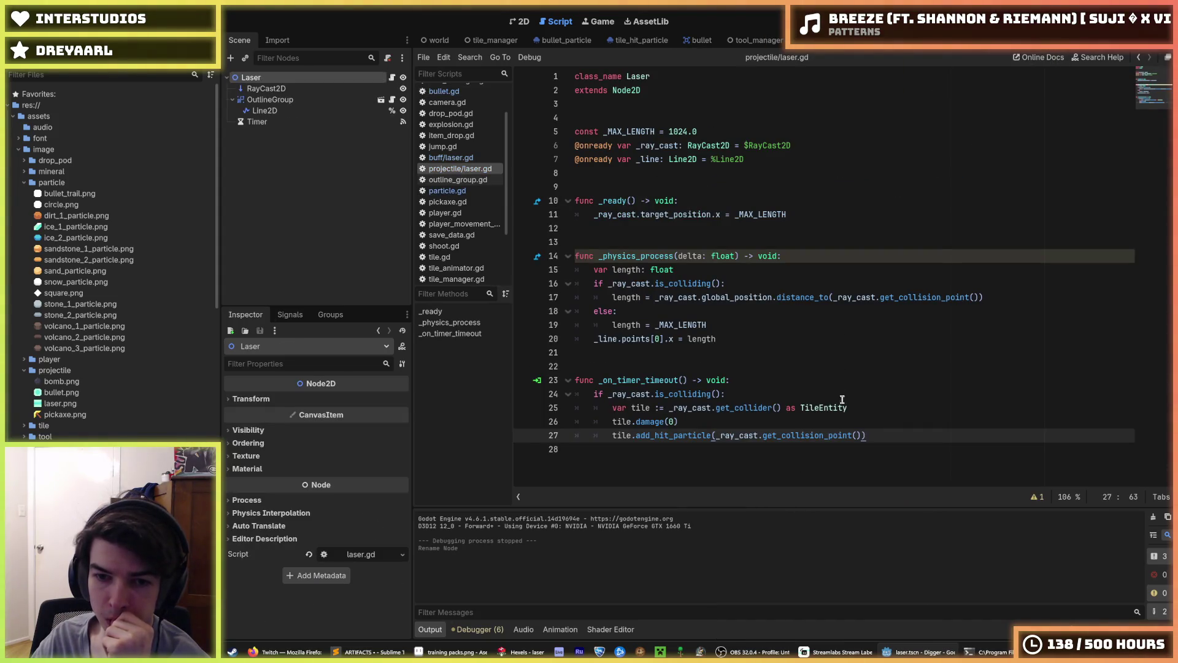
drag(878, 437, 612, 433)
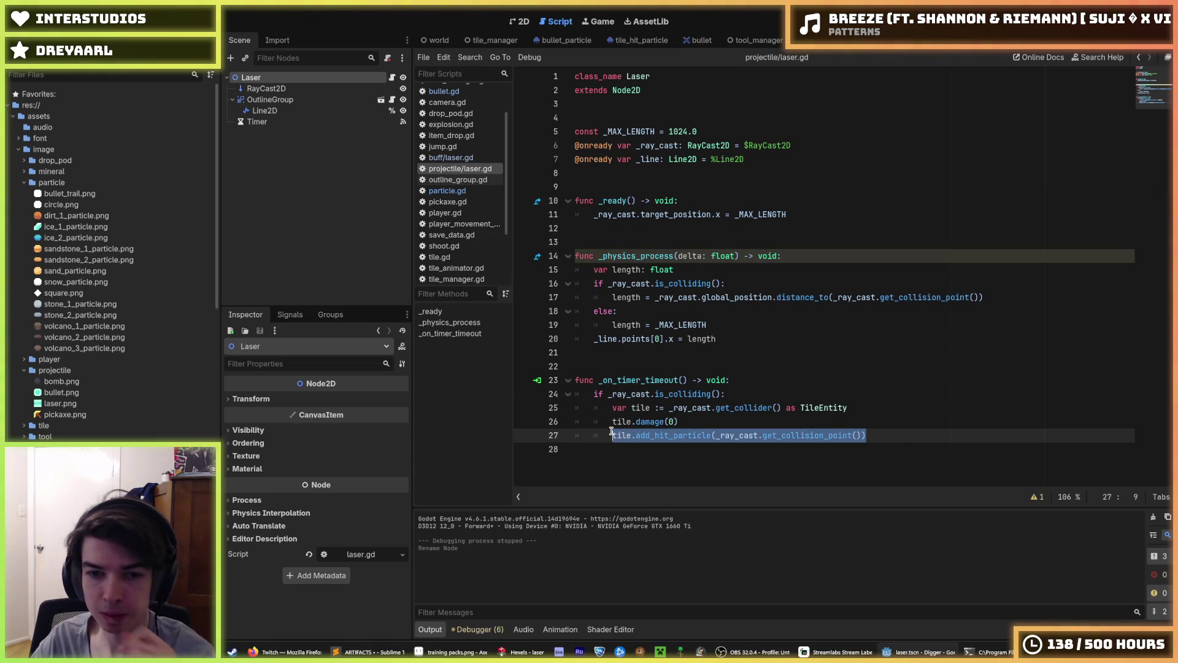
click(719, 421)
key(Return)
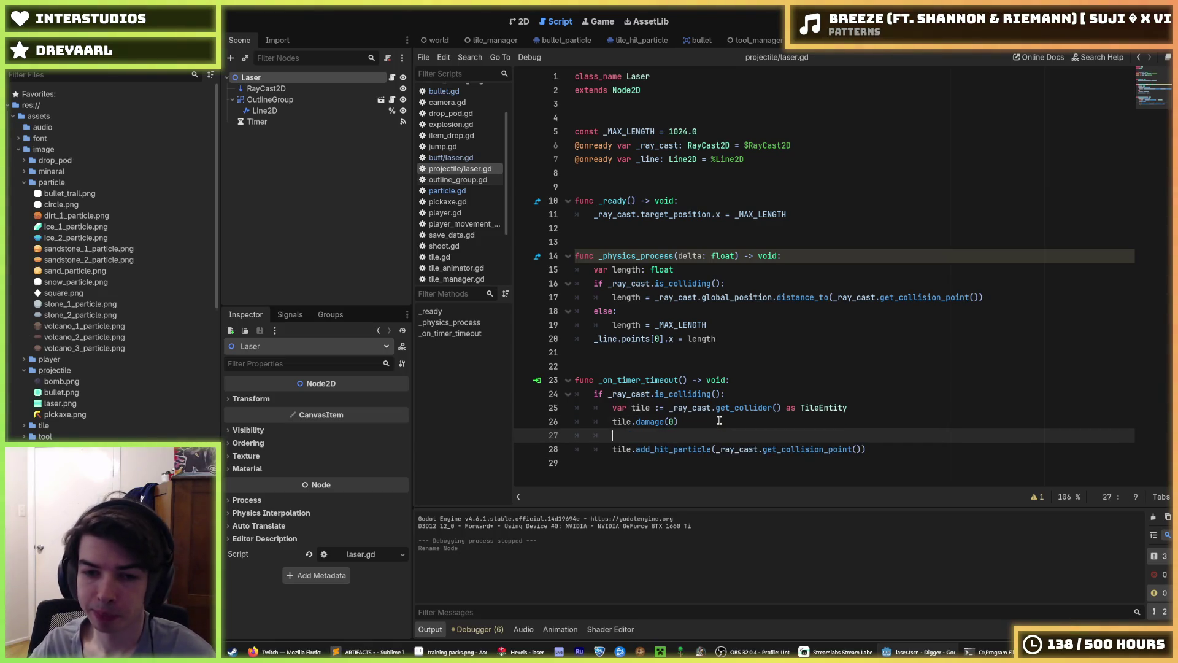
key(alt+Down)
key(ctrl+v)
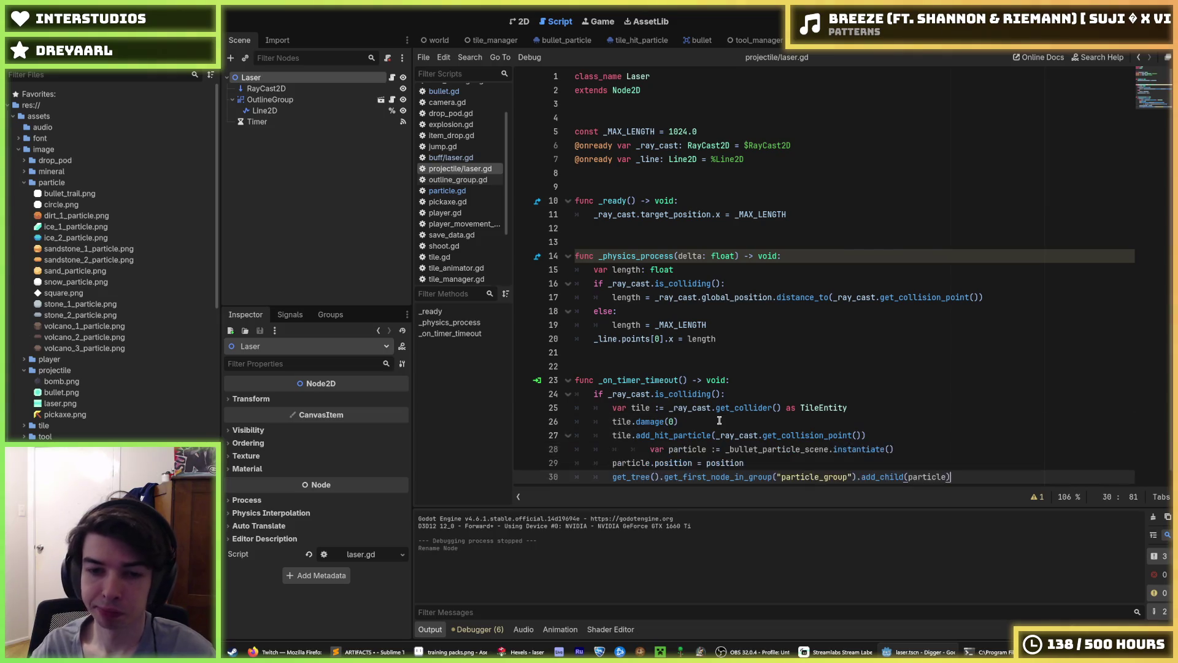
click(730, 452)
key(shift+Tab)
key(shift+Tab)
- Rename the pasted scene reference from bullet to _laser_particle_scene
scroll(784, 455, down, 1)
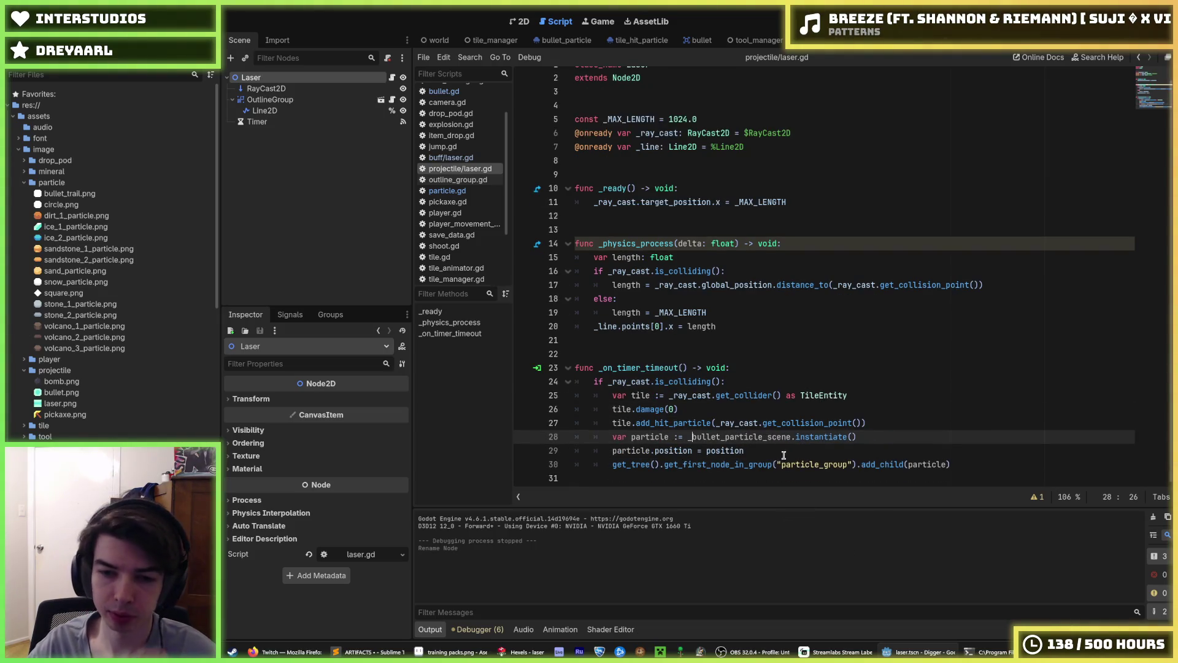
double_click(816, 464)
click(817, 464)
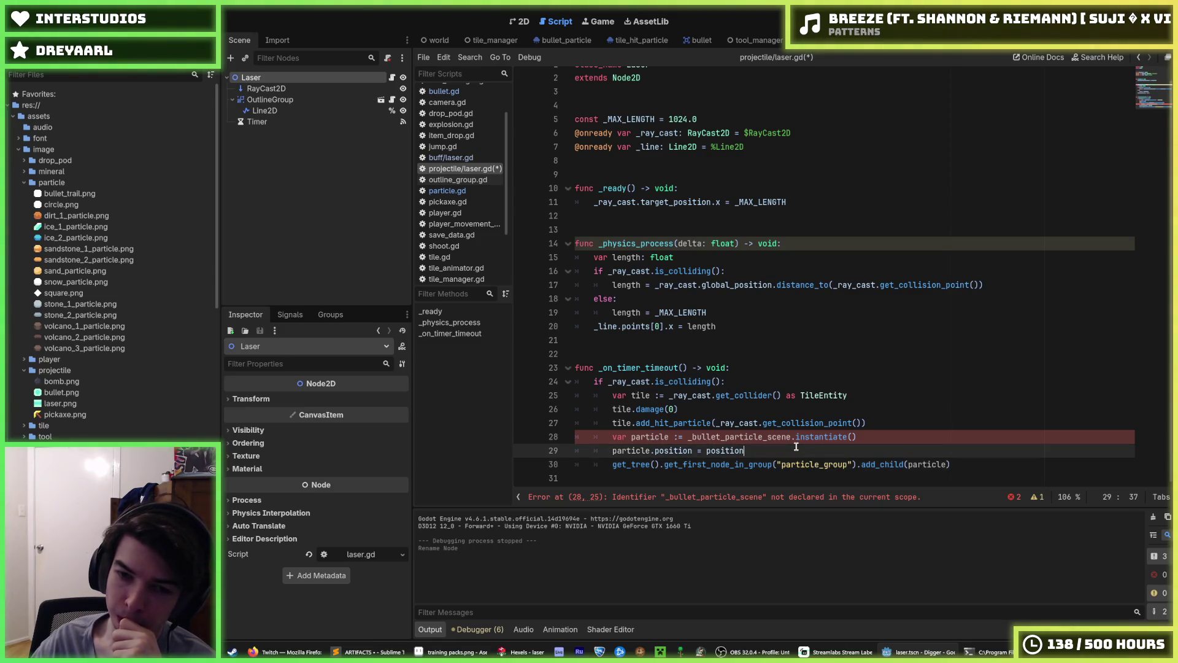
click(859, 435)
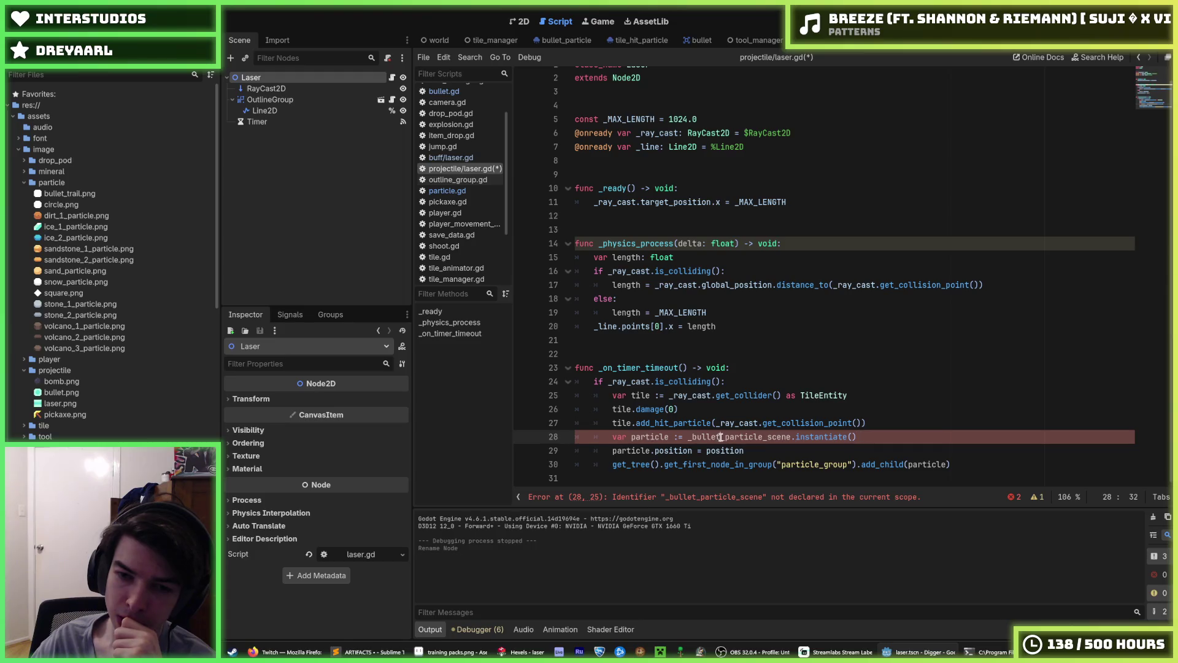
drag(693, 437, 711, 382)
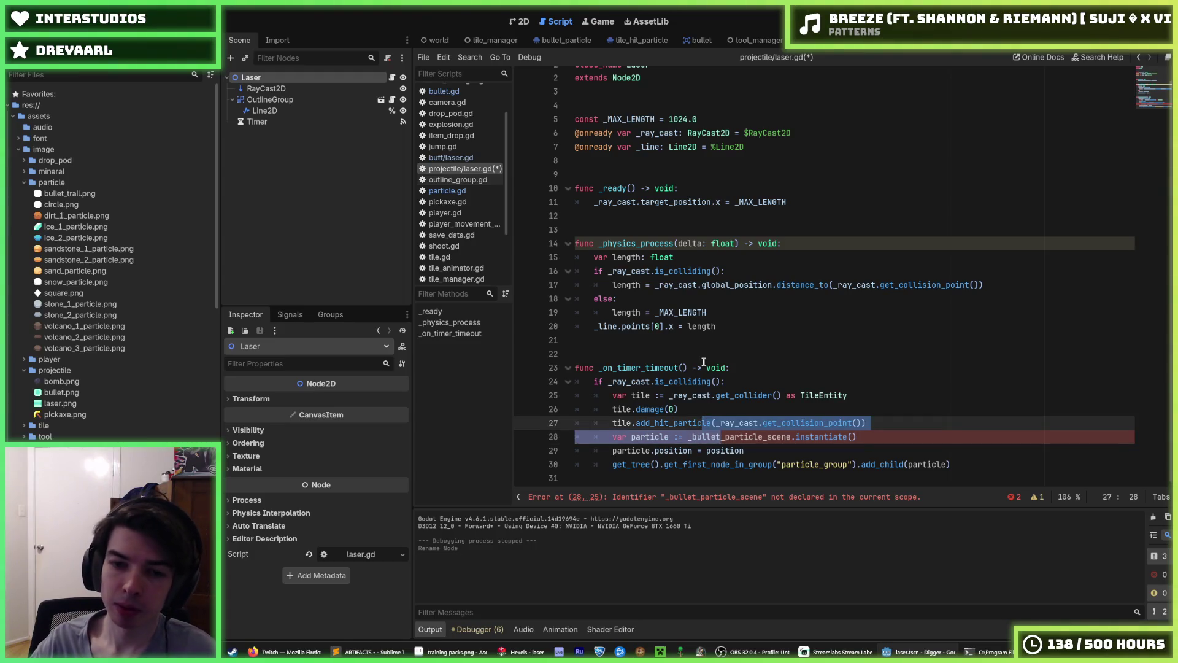
drag(710, 423, 692, 436)
text(laser)
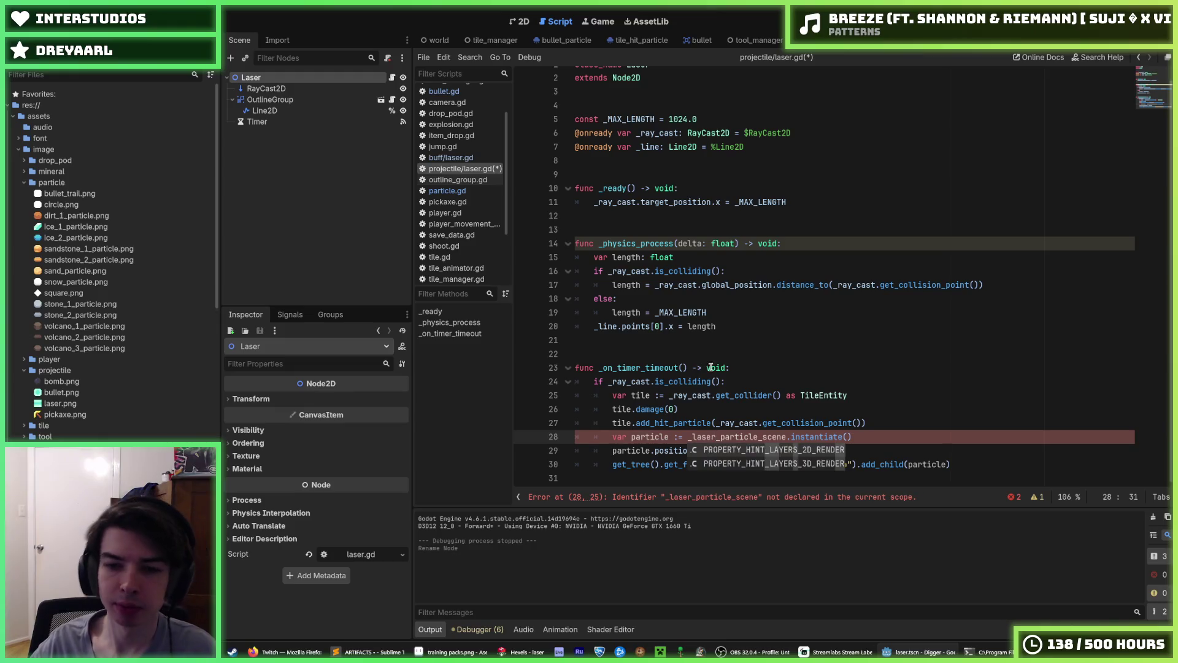
click(829, 399)
- Copy the _laser_particle_scene variable name from the pasted line
click(797, 450)
click(792, 436)
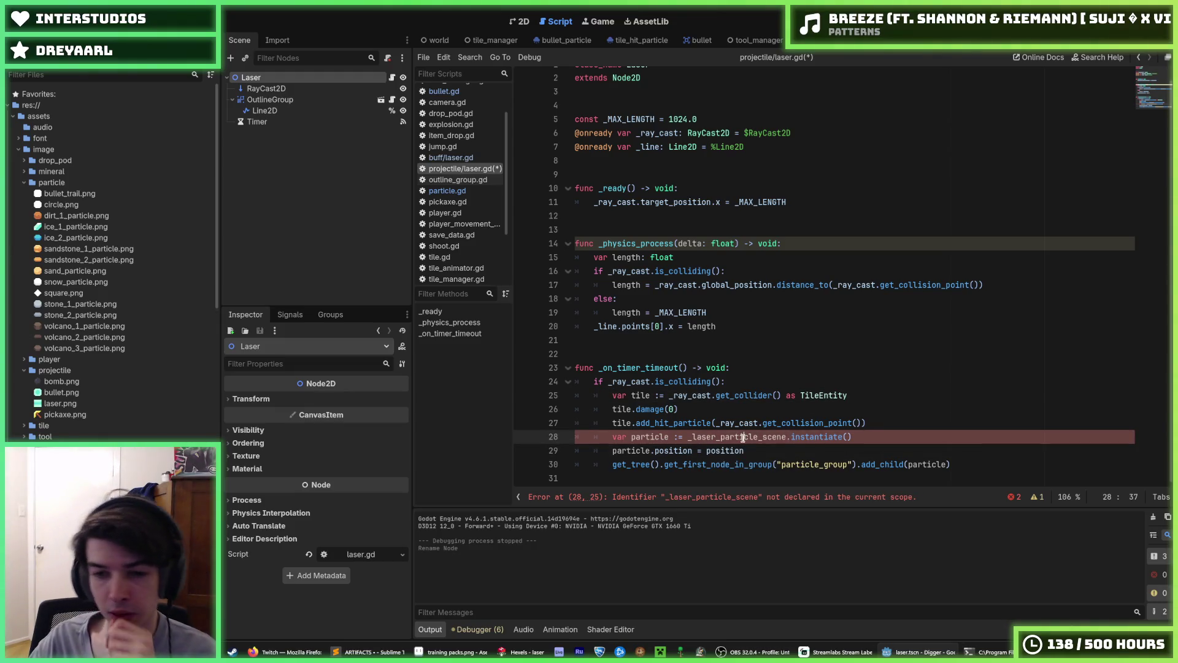
key(Home)
key(Home)
key(ctrl+shift+Right)
key(ctrl+shift+Right)
key(ctrl+shift+Right)
key(ctrl+shift+Right)
key(ctrl+shift+Right)
key(ctrl+shift+Right)
key(ctrl+shift+Left)
key(ctrl+shift+Left)
key(ctrl+shift+Left)
right_click(743, 438)
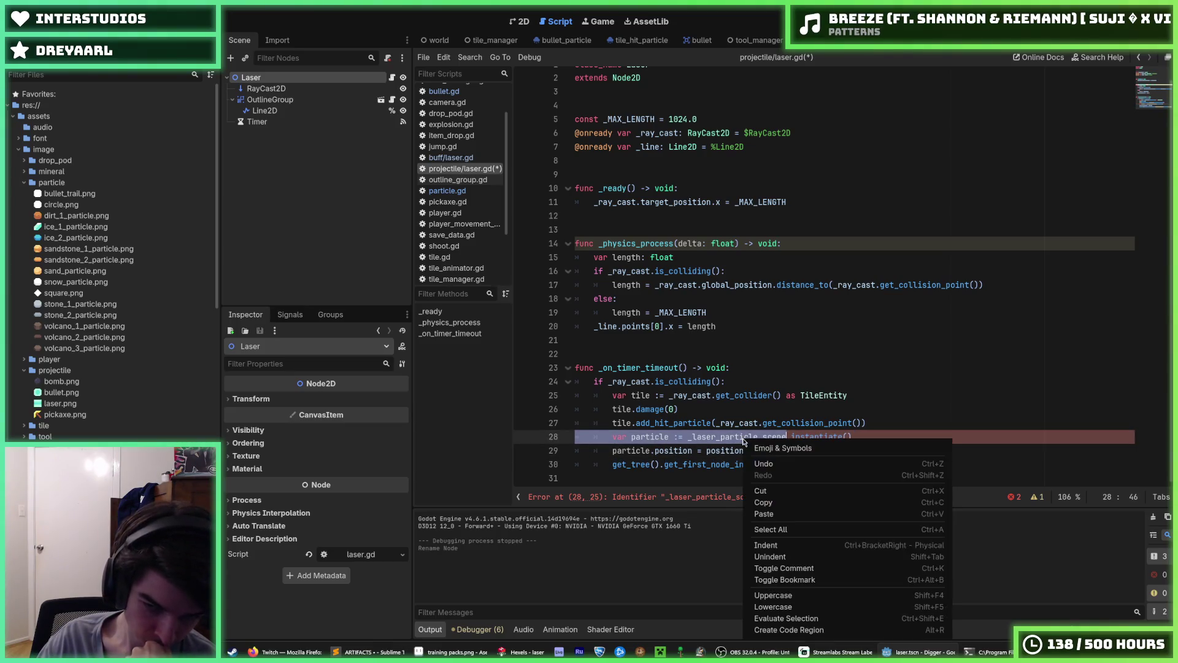
click(769, 502)
click(741, 437)
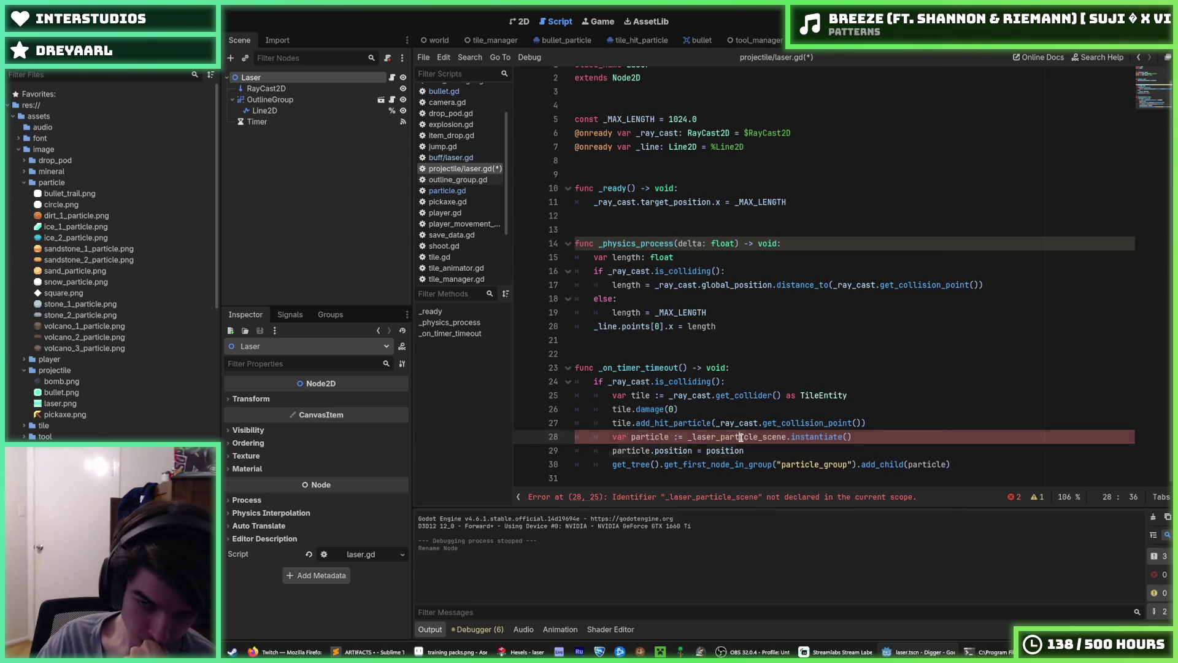
- Bring bullet.gd's particle preload line into laser.gd, placed under the _MAX_LENGTH constant
click(702, 40)
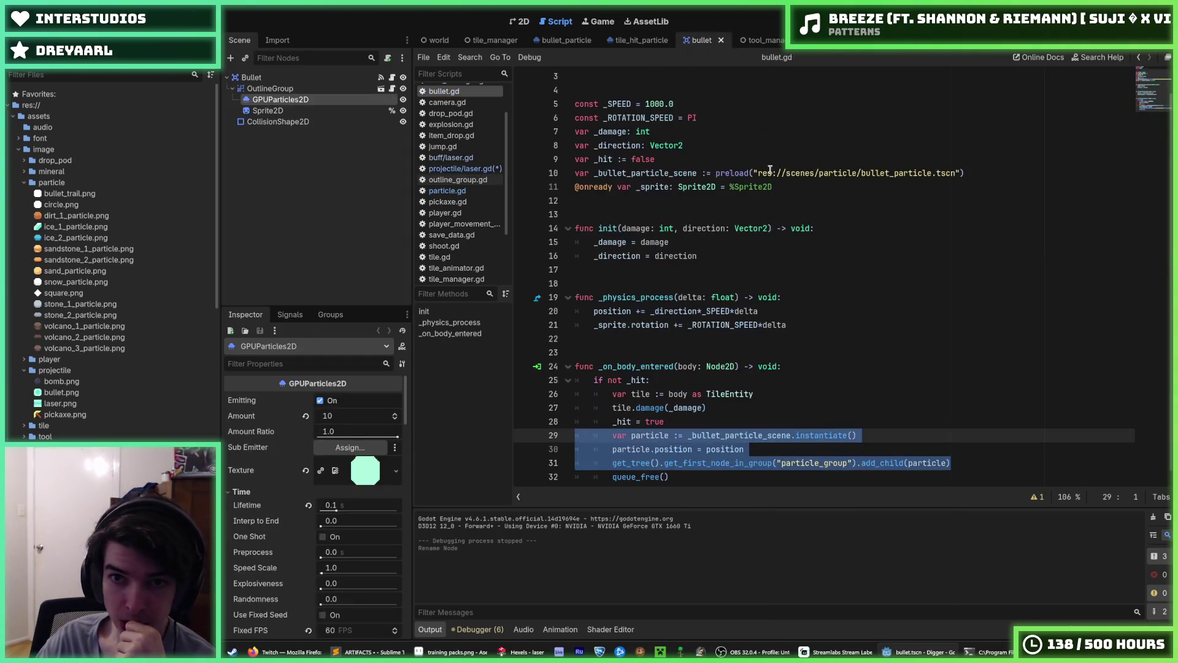
click(977, 172)
drag(977, 172, 524, 175)
key(ctrl+Tab)
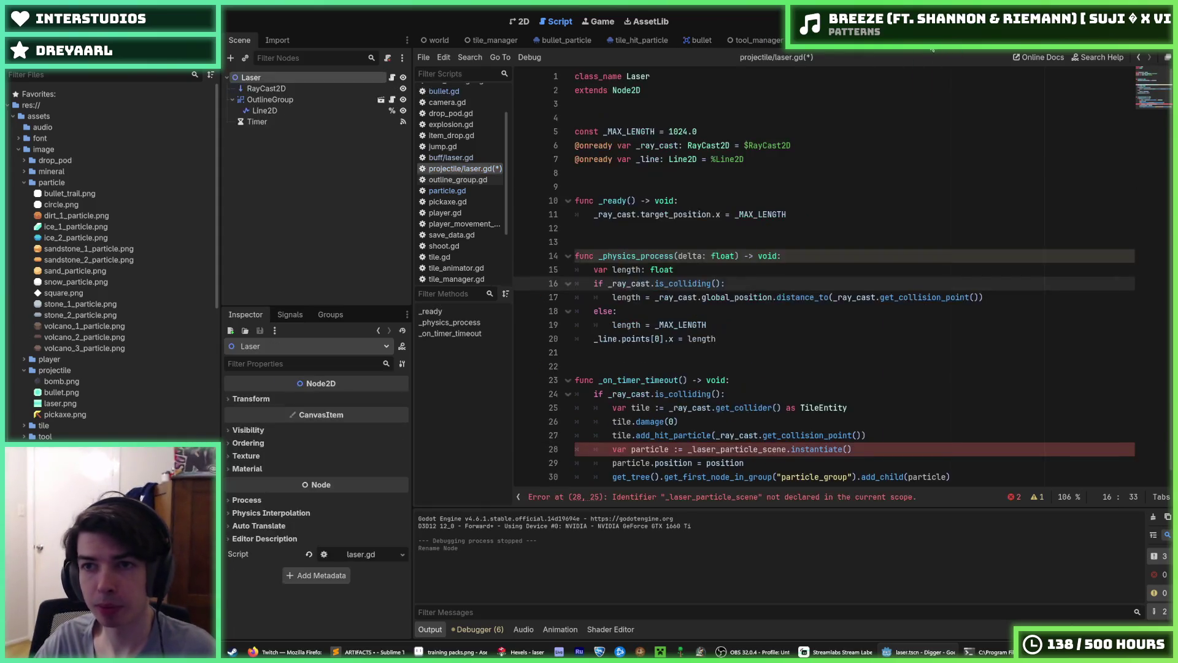
click(792, 159)
key(Return)
key(ctrl+v)
key(alt+Up)
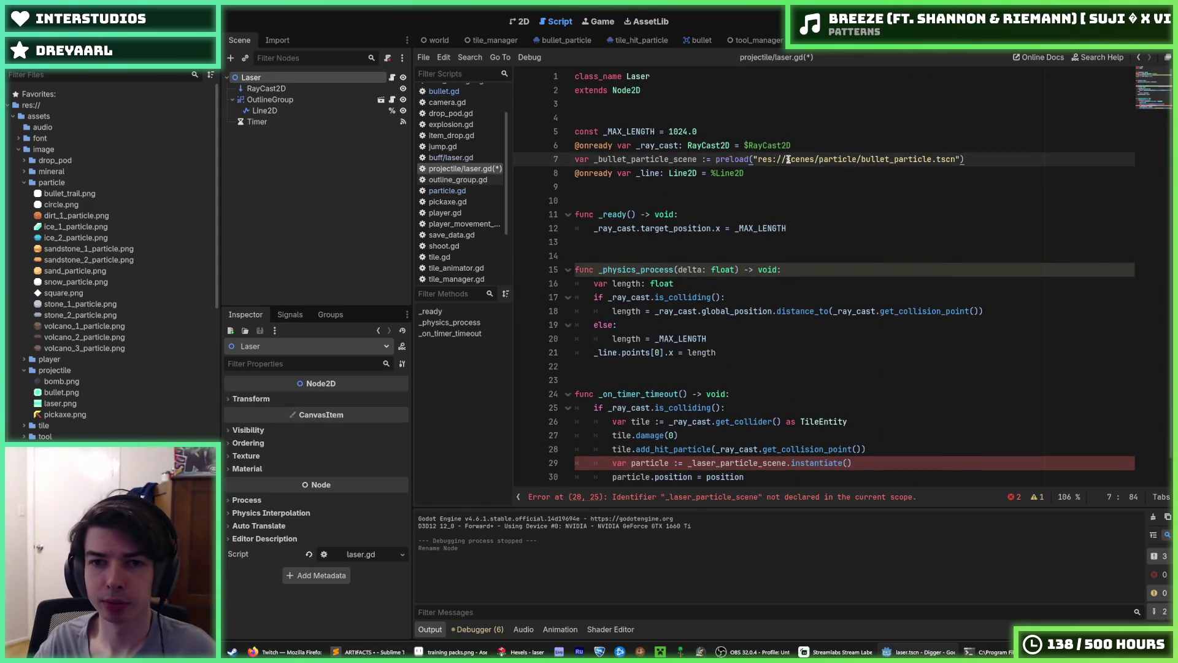
key(alt+Up)
- Rename the preload to _laser_particle_scene loading laser_particle.tscn, save laser.gd, and run the game
drag(625, 147, 603, 145)
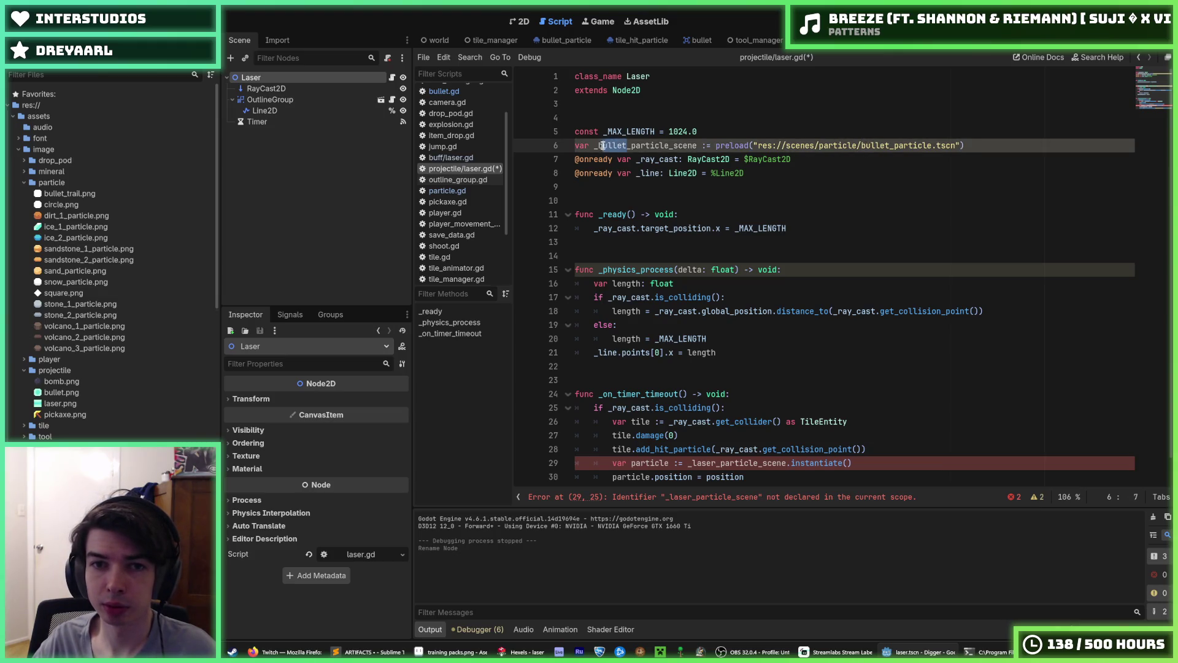
click(603, 146)
key(ctrl+d)
text(laser)
click(778, 215)
scroll(778, 244, down, 1)
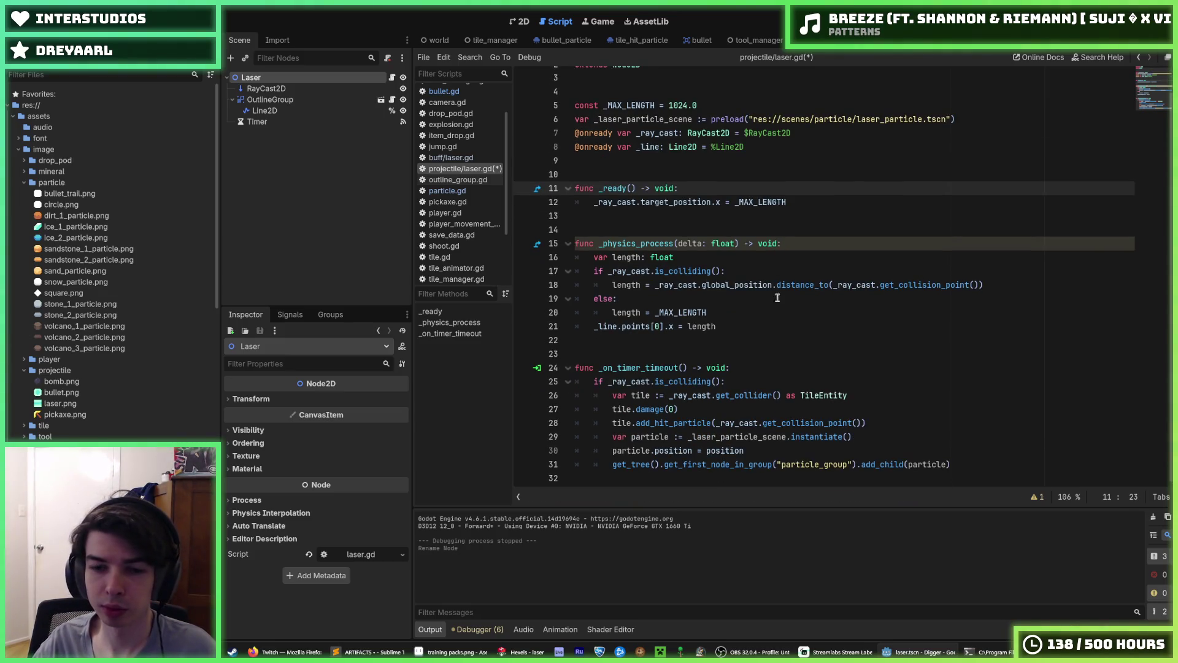
click(888, 421)
click(906, 436)
key(ctrl+s)
key(Up)
key(Up)
key(Up)
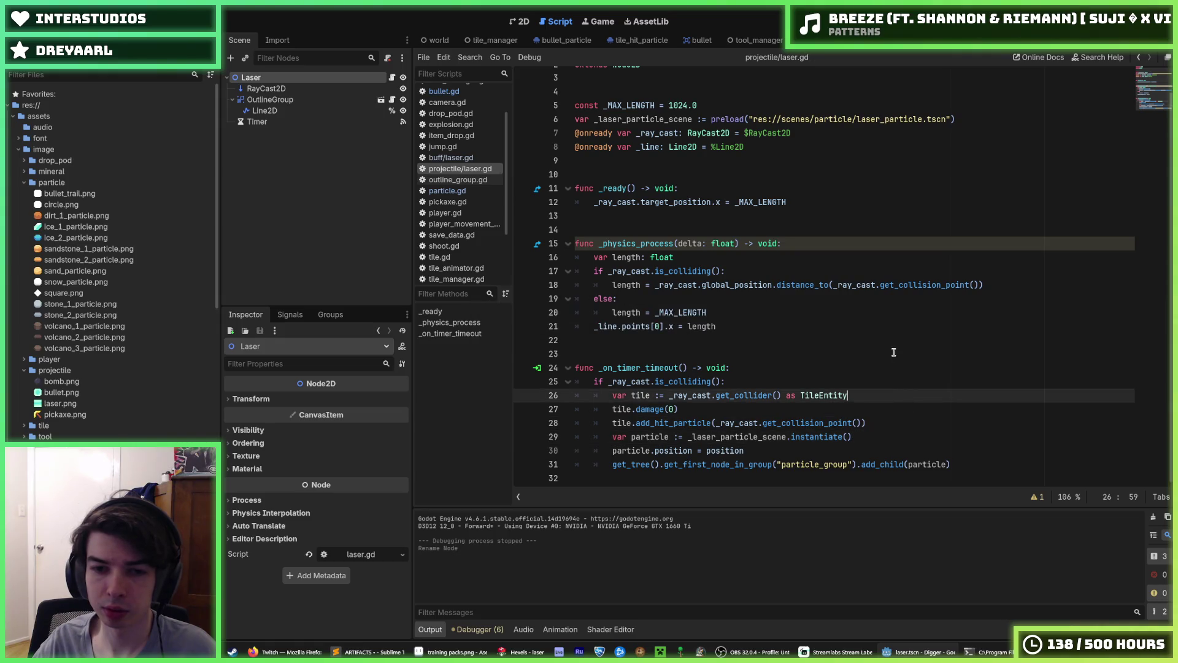
key(F5)
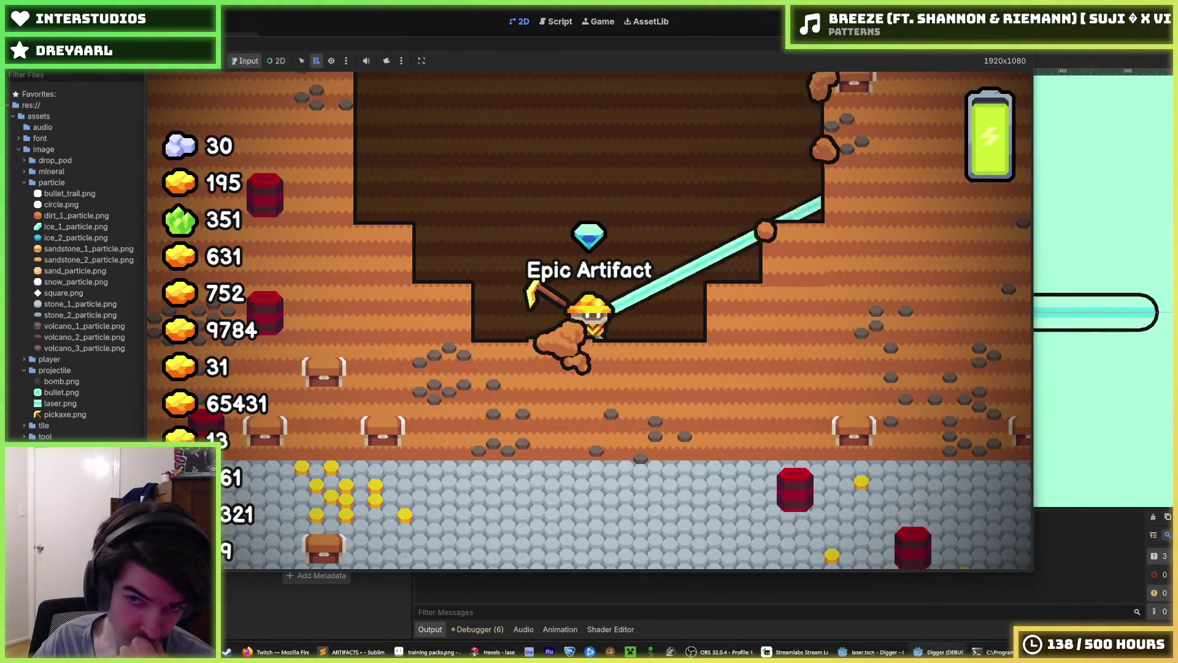
- Set the particle position on line 30 to _ray_cast.get_collision_point()
key(F8)
click(555, 21)
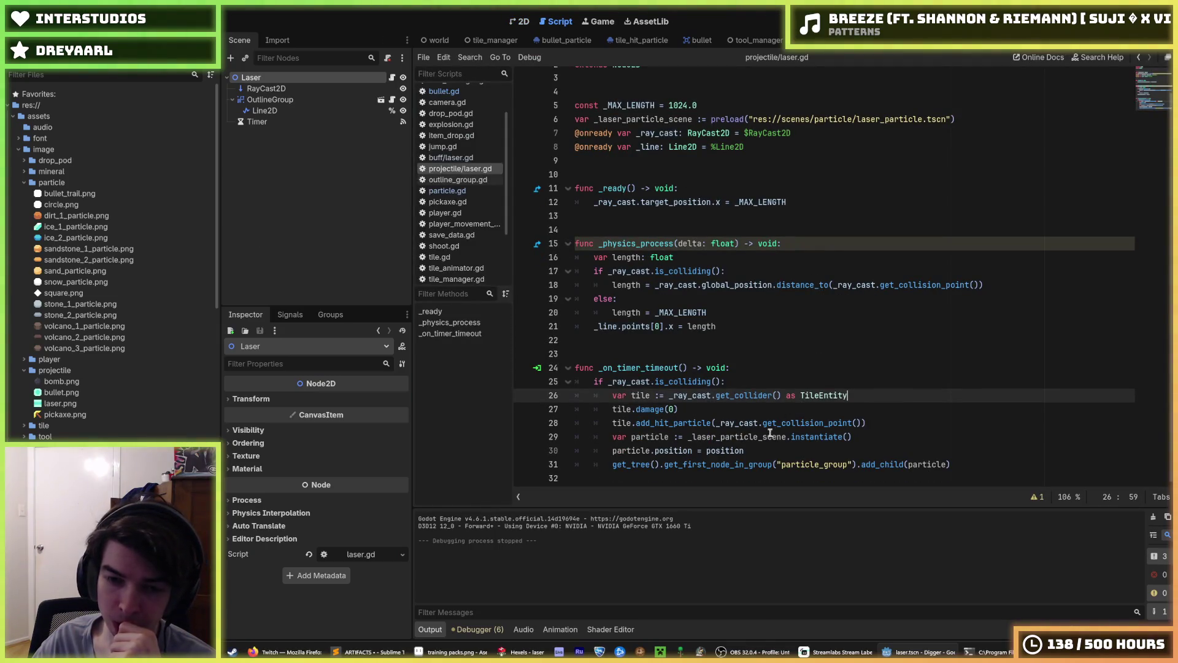
click(760, 448)
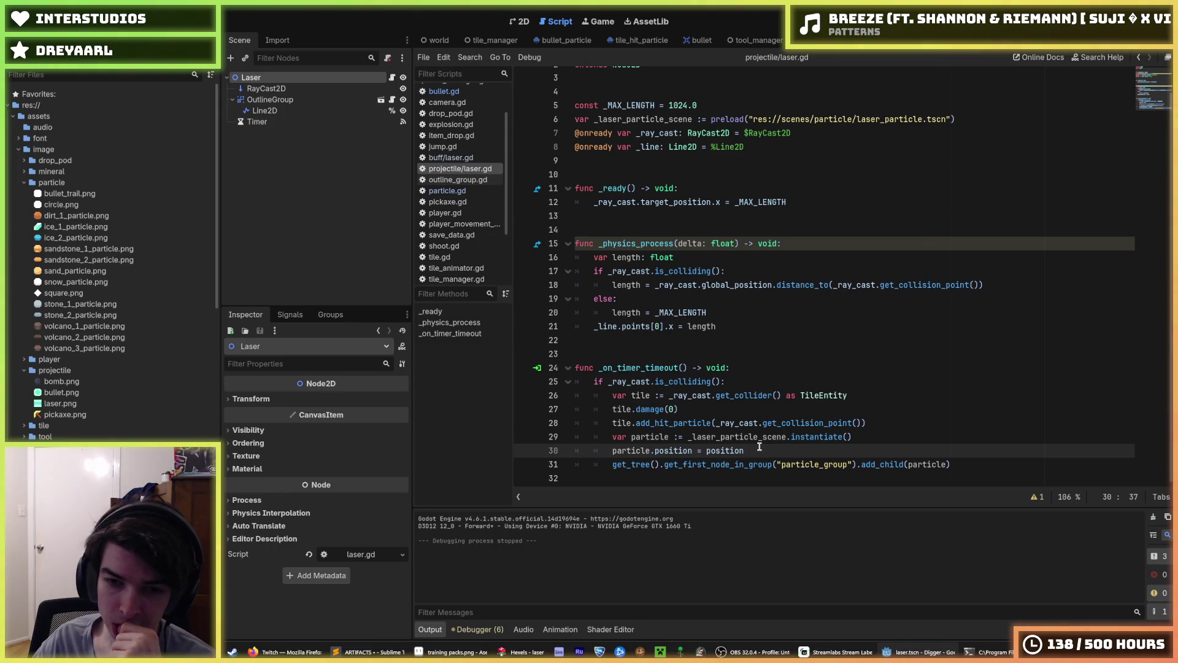
drag(855, 423, 714, 423)
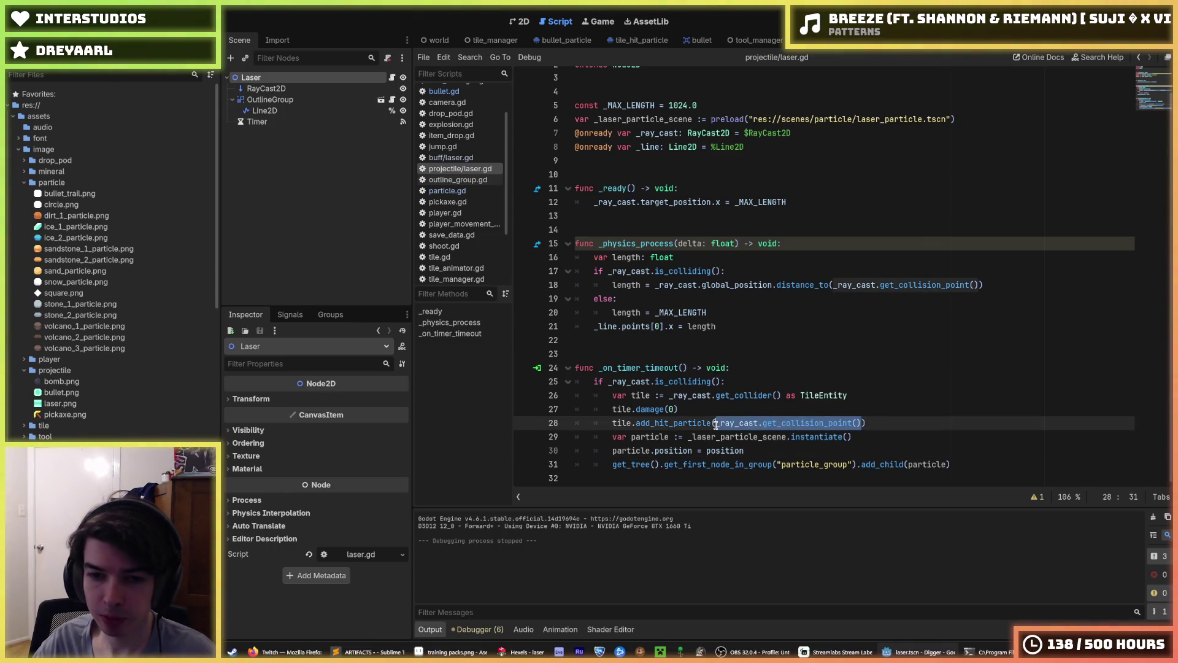
double_click(726, 450)
key(ctrl+v)
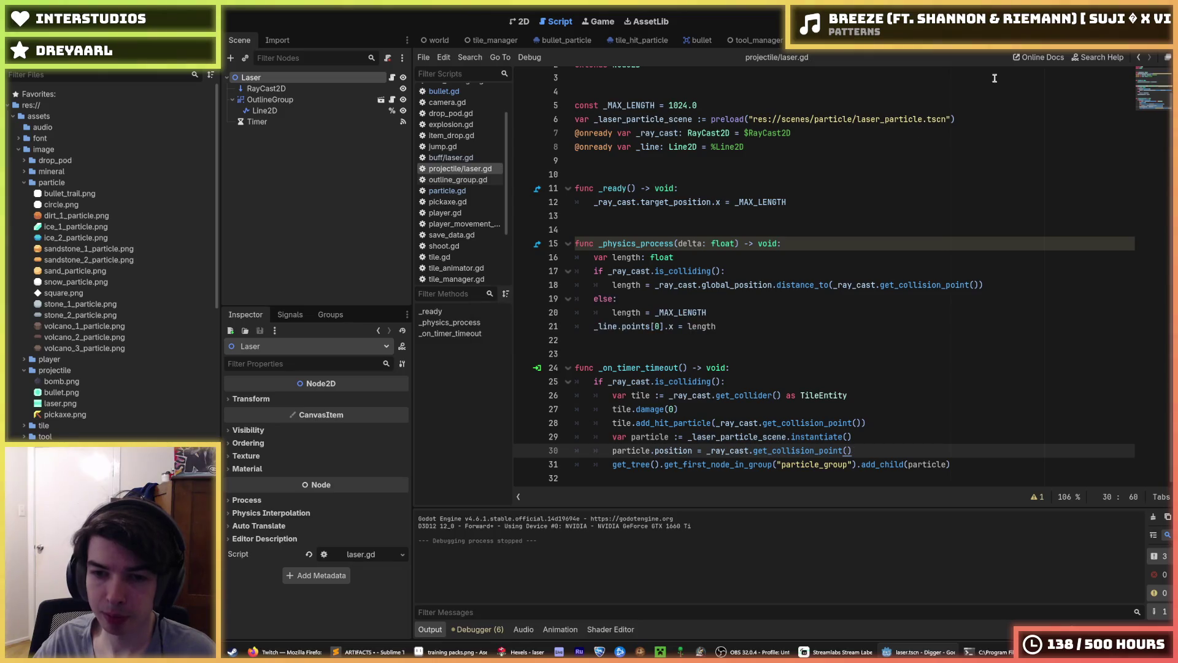
- Test the laser in-game by moving the miner, then delete the tile.add_hit_particle line
key(F5)
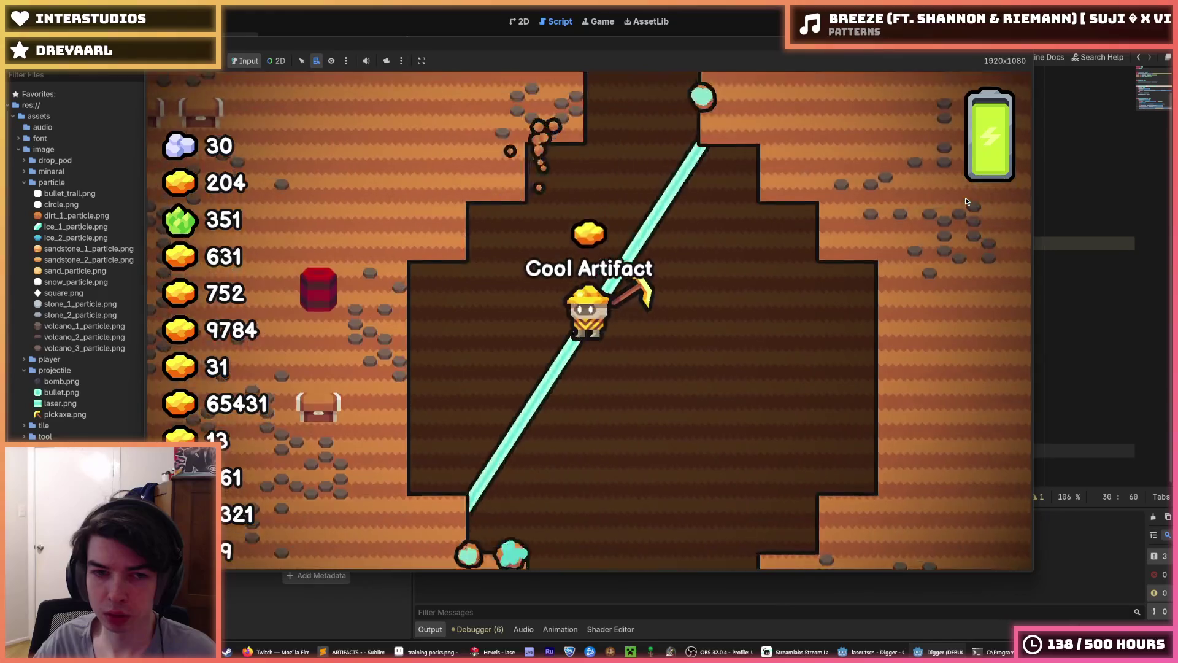
key(s)
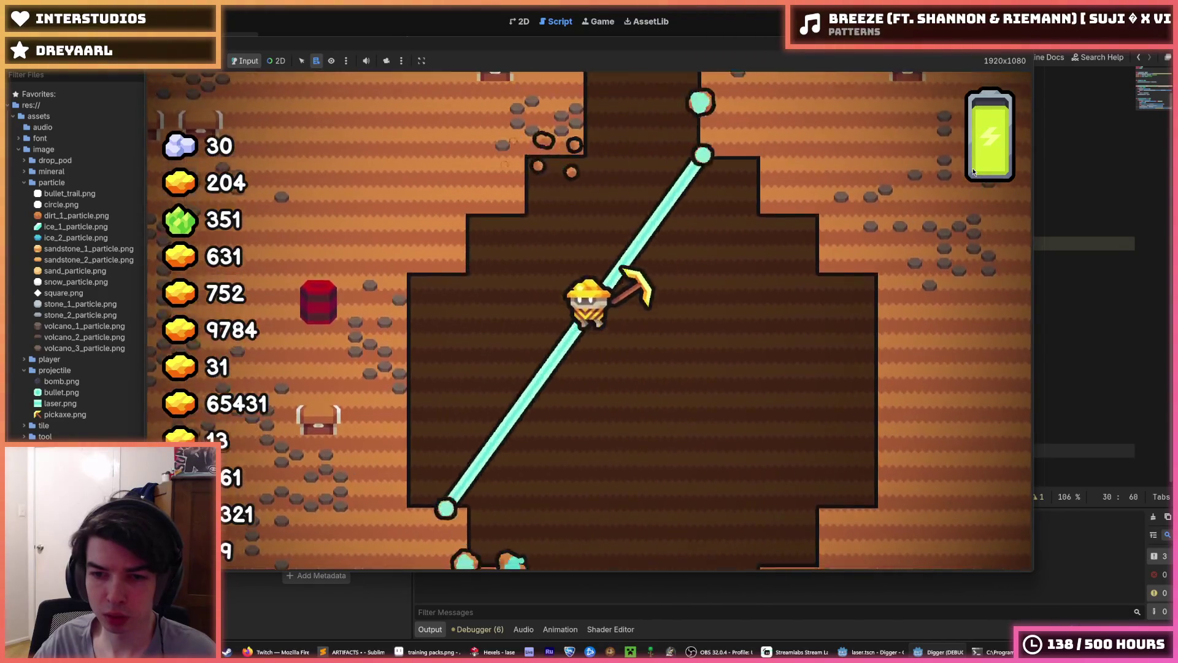
key(w)
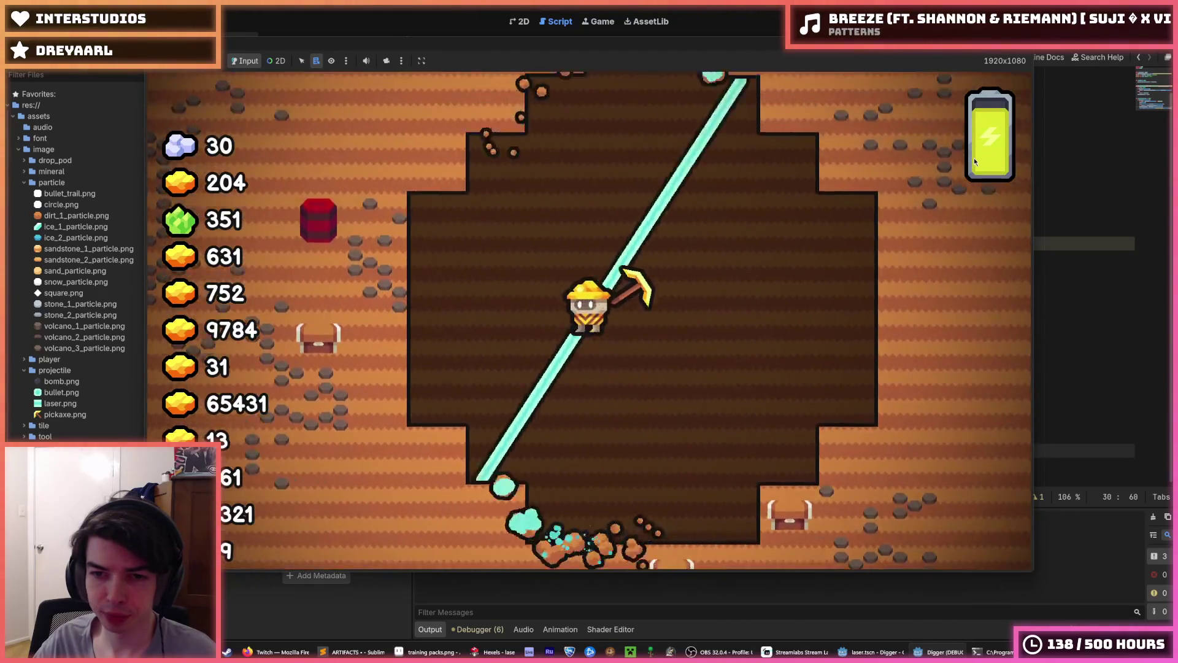
key(w)
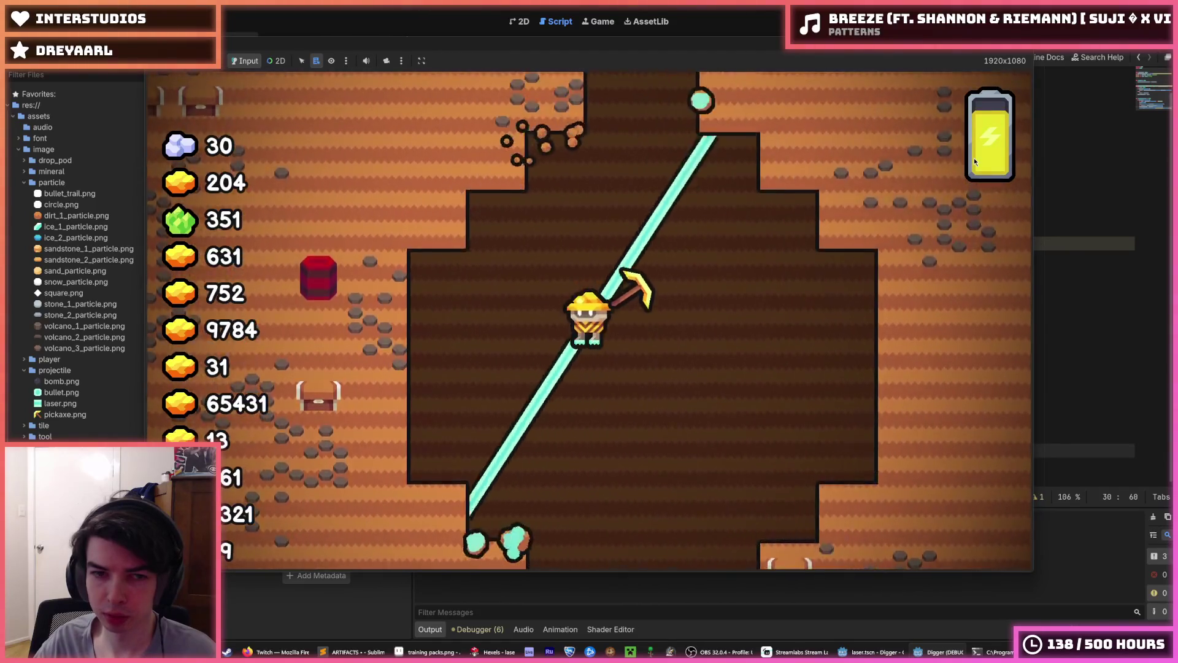
key(F8)
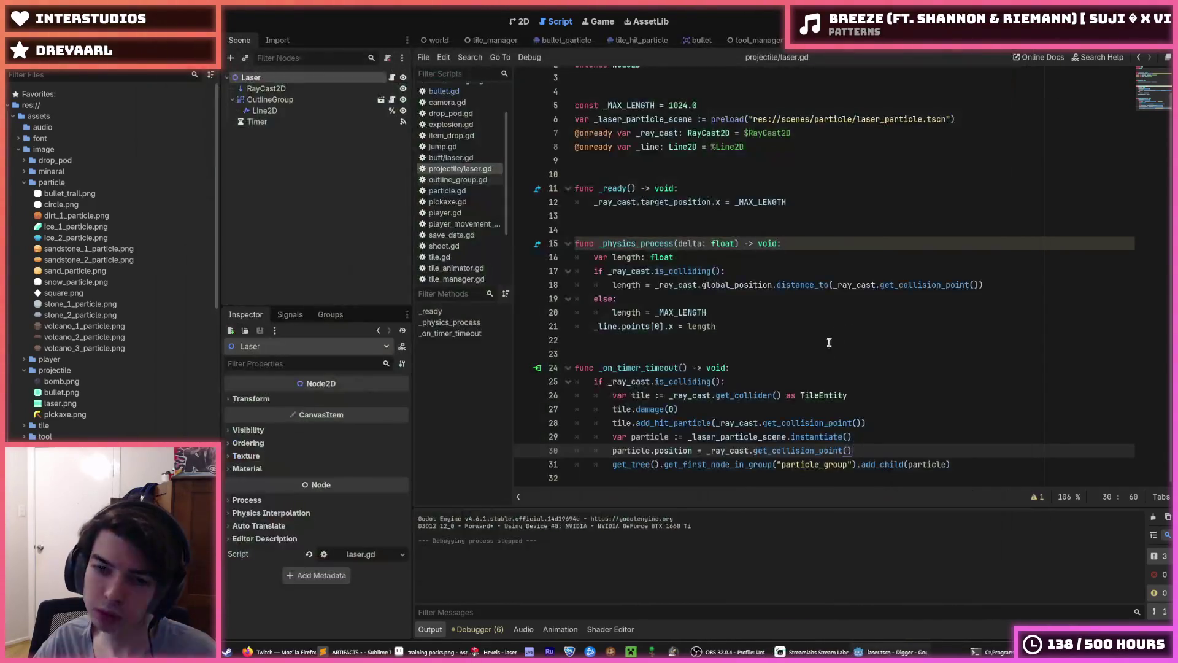
key(ctrl+shift+k)
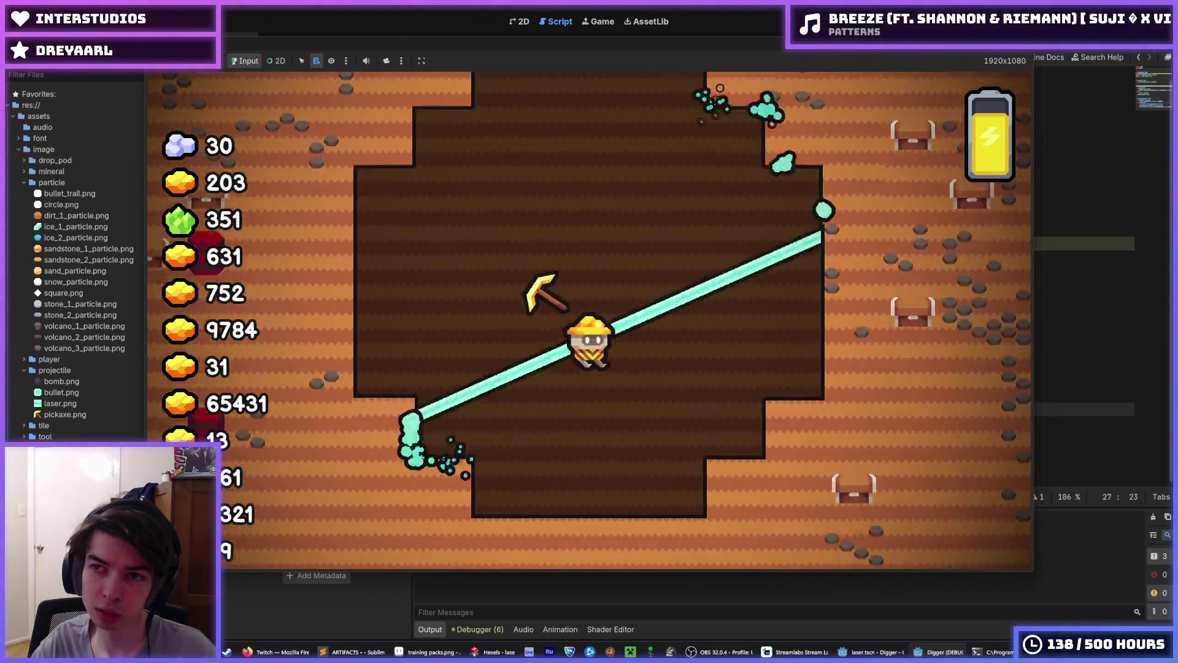
- Stop the test run and open laser_particle.tscn
click(960, 49)
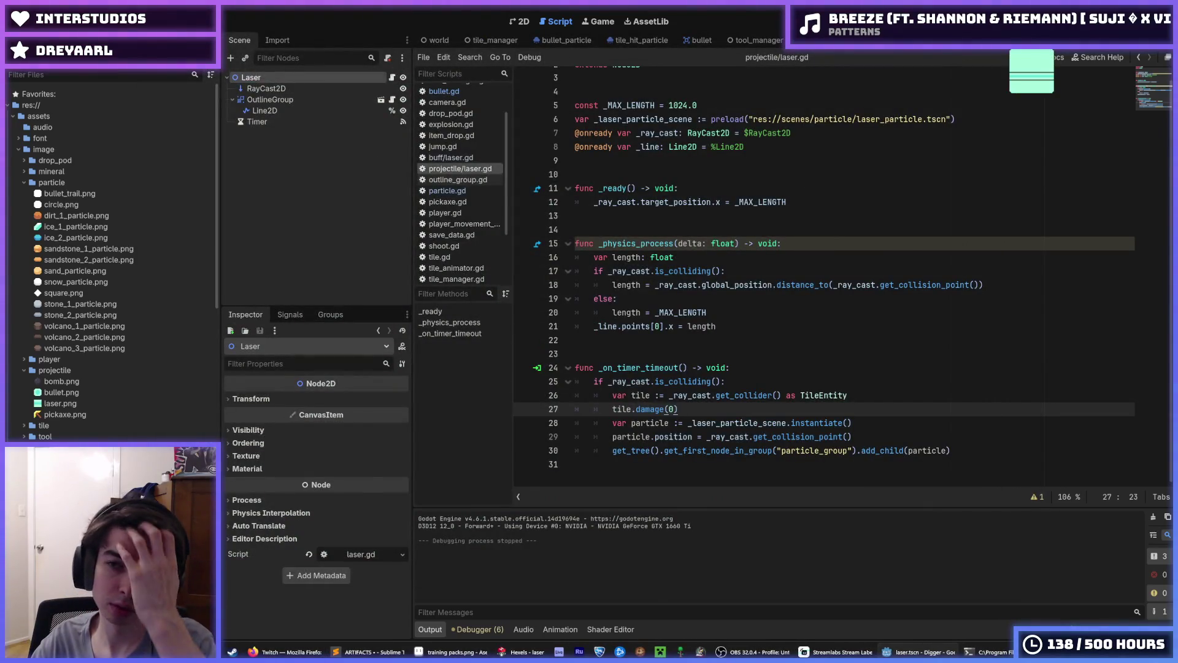
ctrl+click(829, 119)
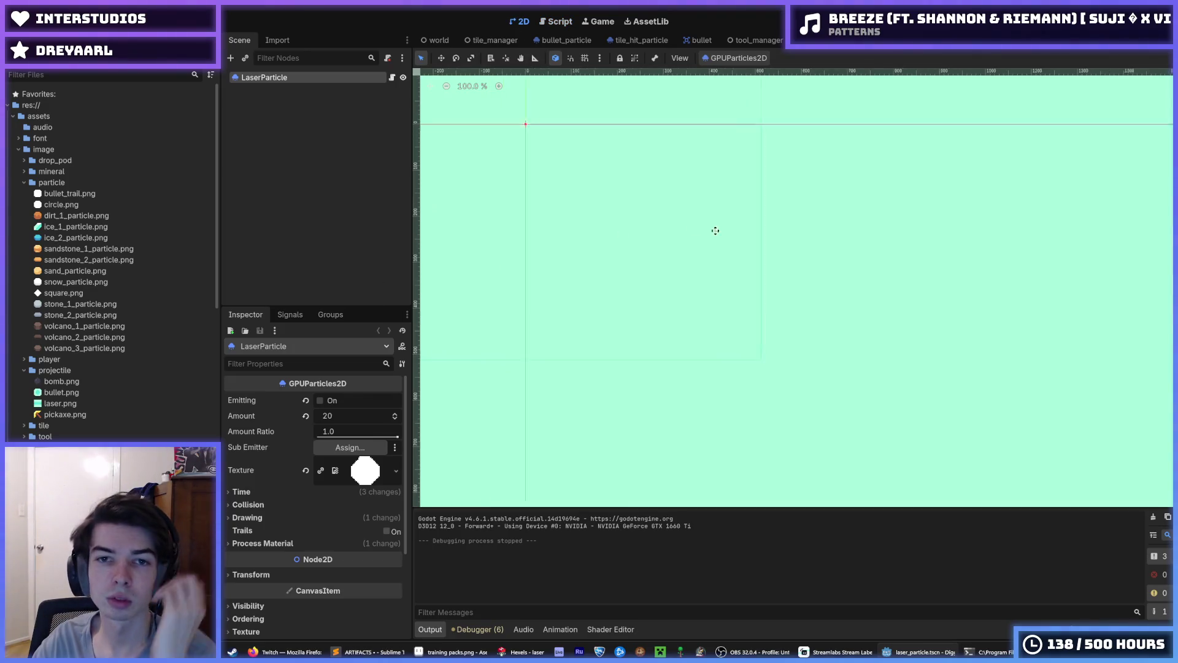
- Replay the LaserParticle burst and turn off One Shot under Time
key(ctrl+r)
scroll(643, 277, up, 3)
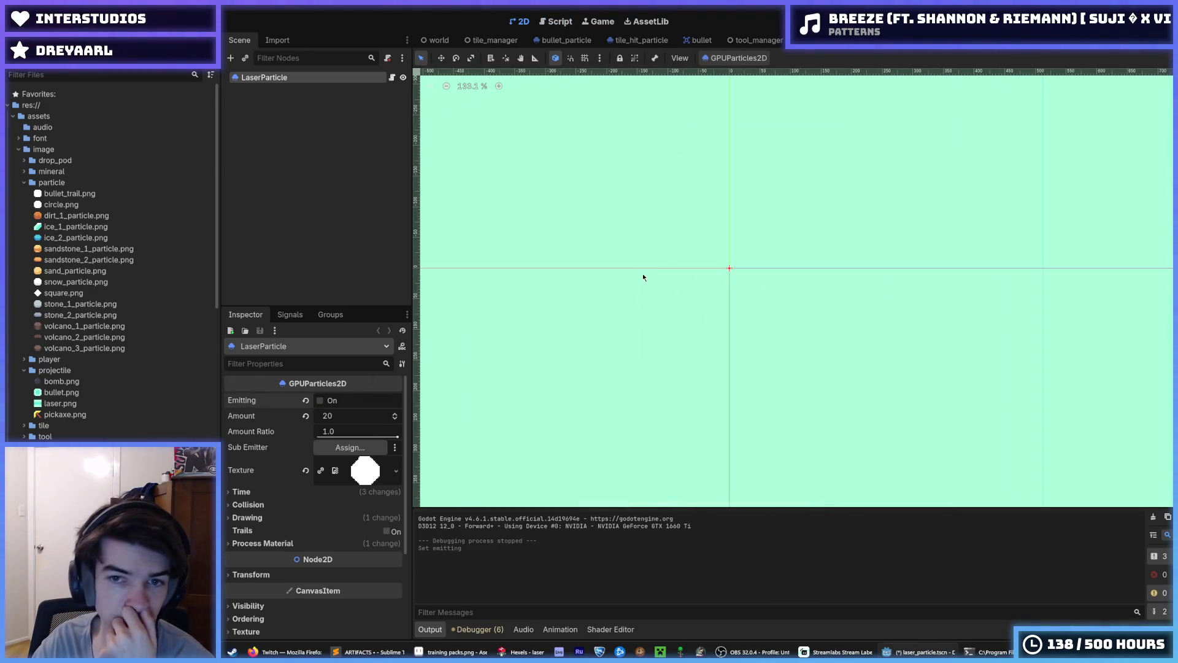
click(282, 496)
click(323, 537)
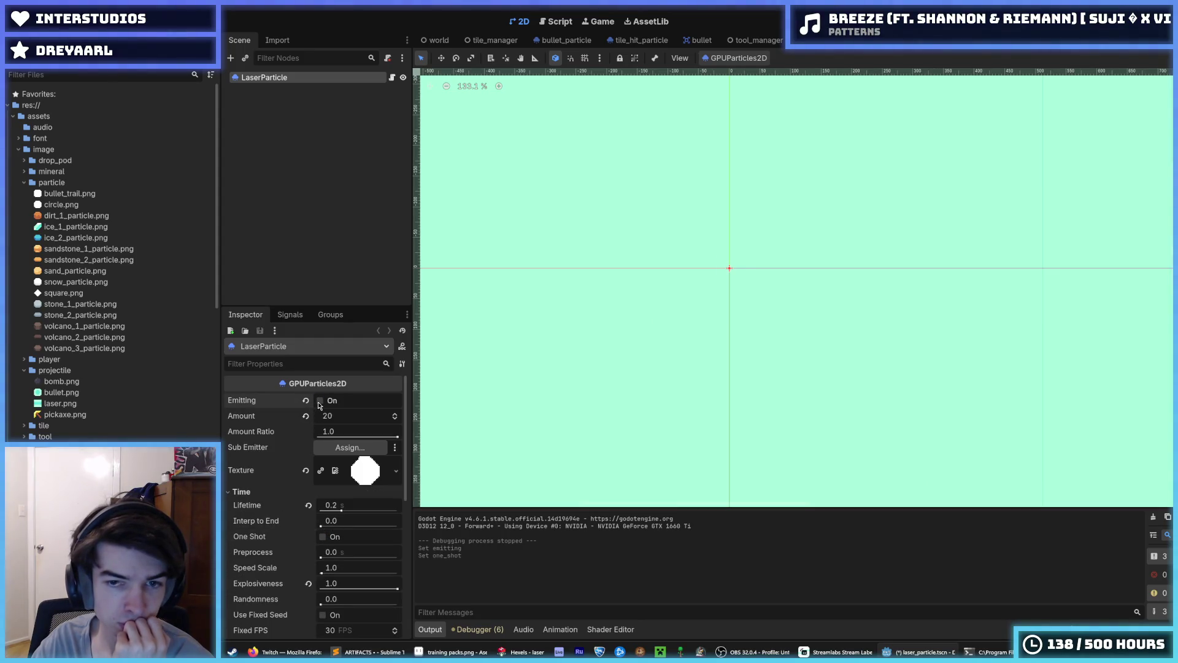
- Look over the LaserParticle's process material and collision settings, glancing at the laser sprite in Hexels
scroll(760, 304, up, 12)
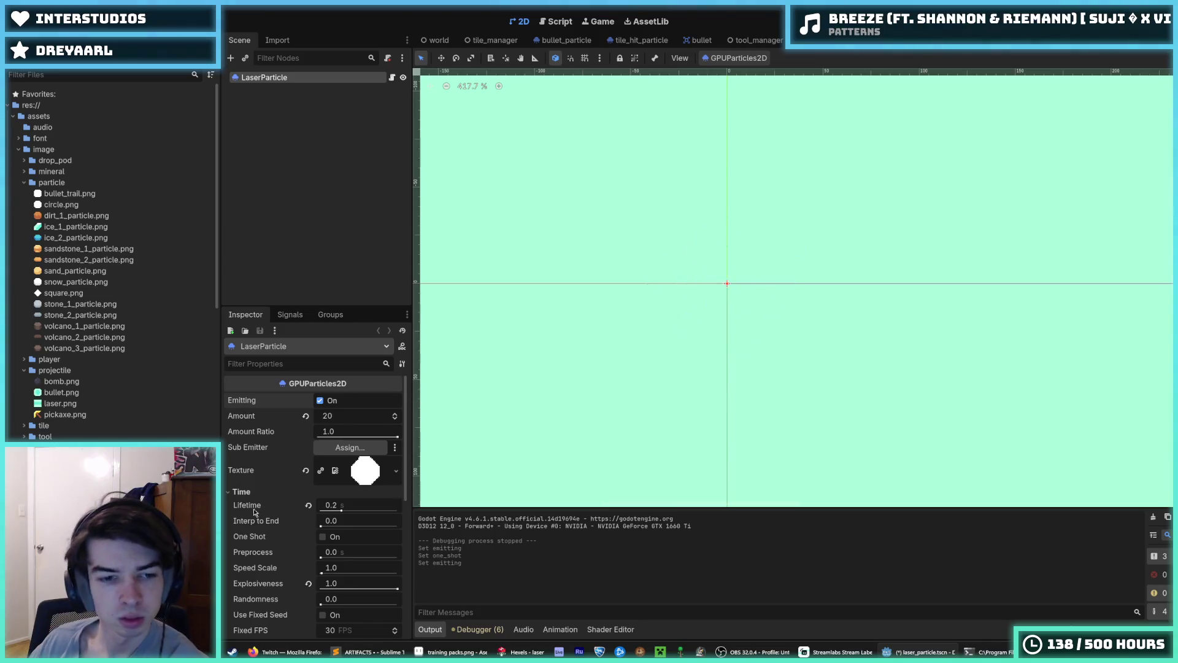
scroll(245, 513, down, 5)
click(251, 485)
click(251, 485)
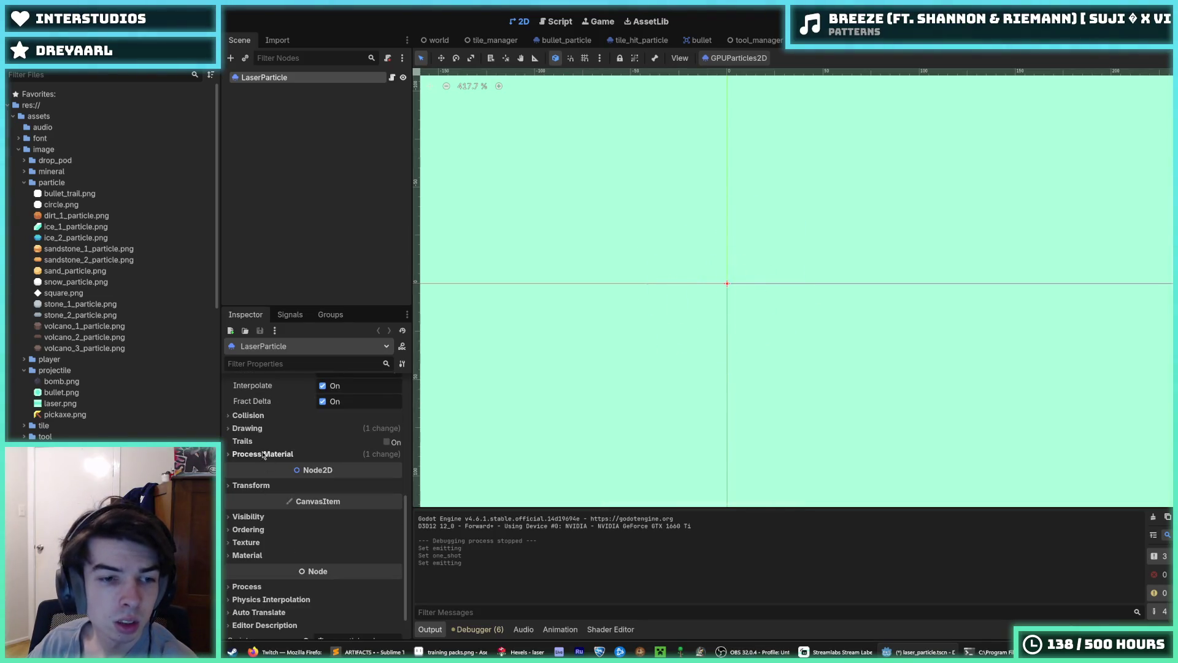
click(263, 454)
click(263, 454)
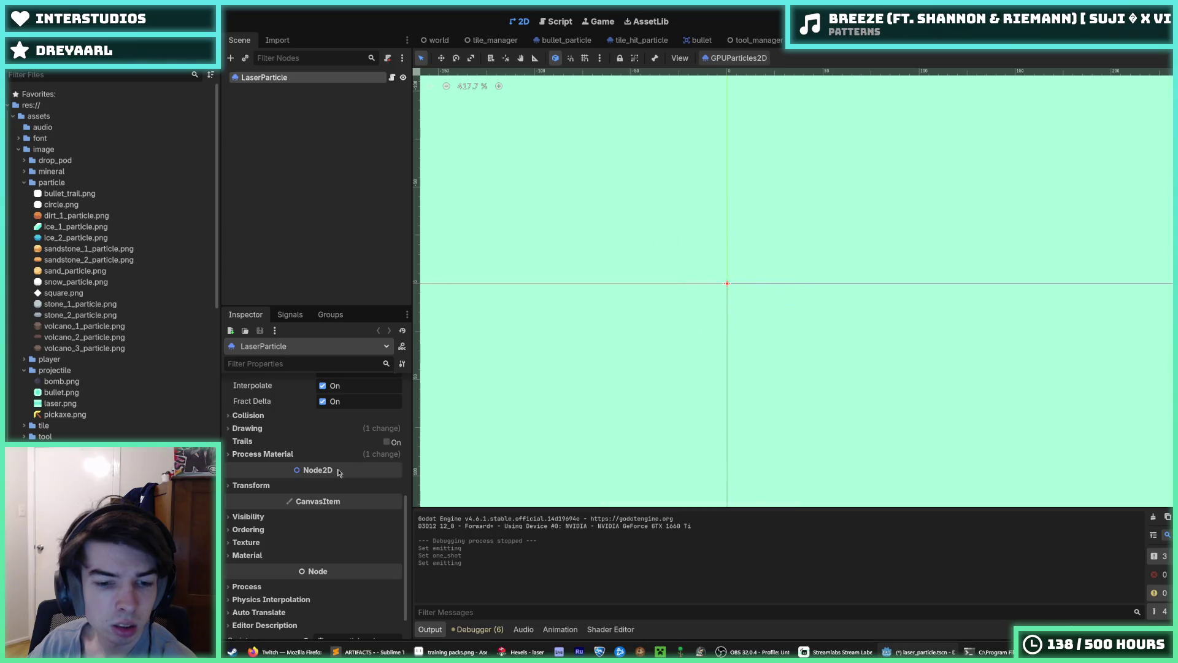
key(alt+Tab)
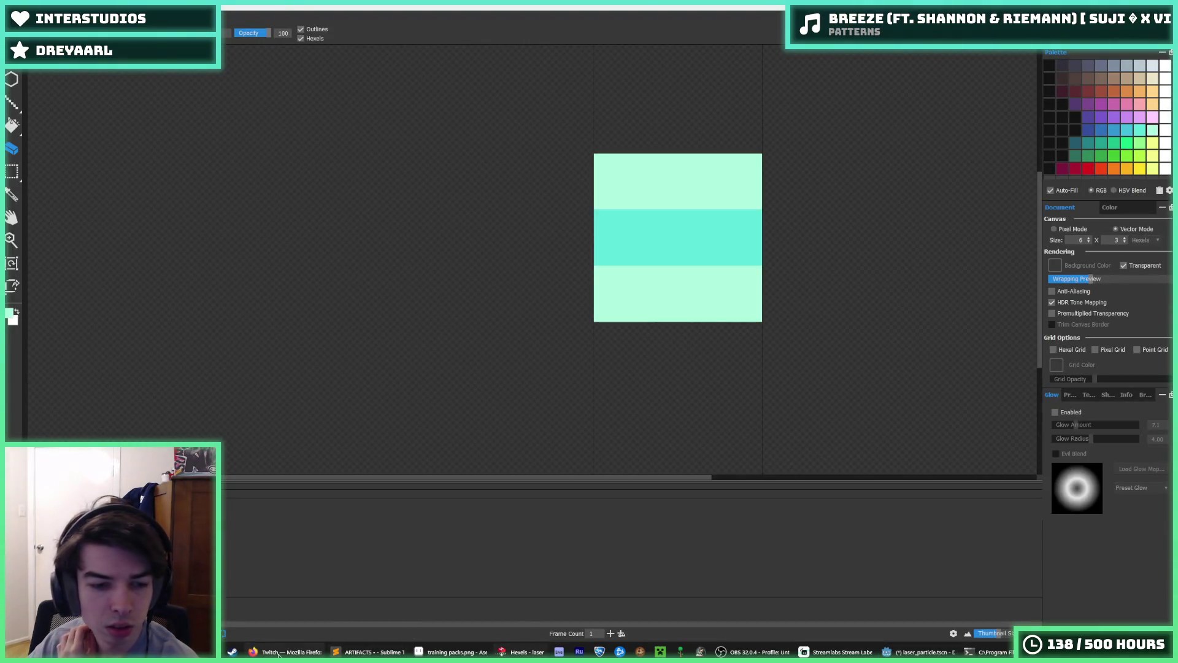
click(888, 653)
click(279, 417)
click(279, 428)
click(280, 427)
- Expand the ParticleProcessMaterial and inspect its particle flags and spawn settings
click(280, 454)
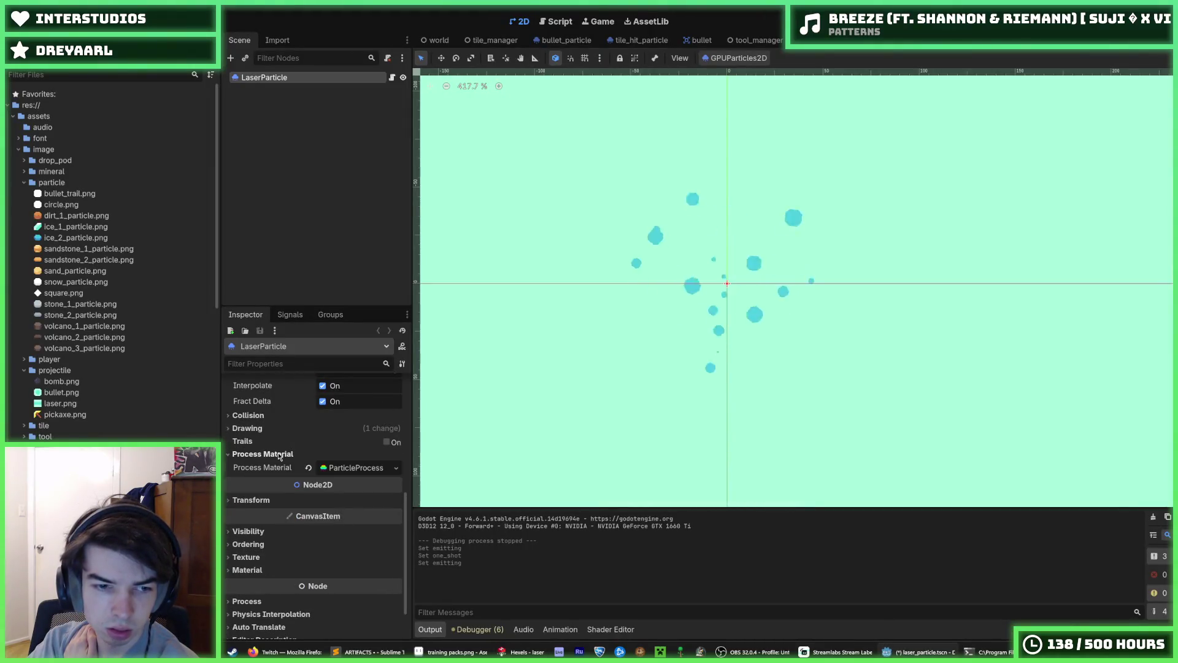
click(341, 469)
right_click(340, 467)
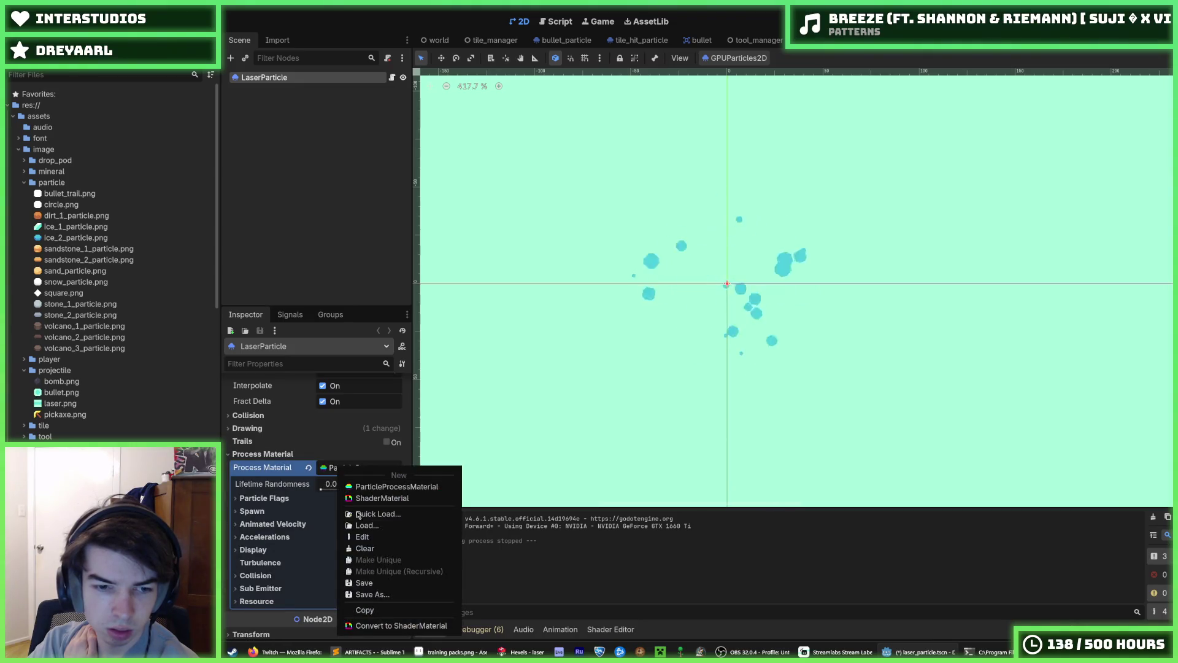
click(270, 504)
click(270, 498)
click(270, 498)
click(277, 512)
click(276, 511)
click(276, 511)
click(297, 549)
- Review the material's velocity, angle, angular velocity and gravity settings
scroll(282, 516, down, 3)
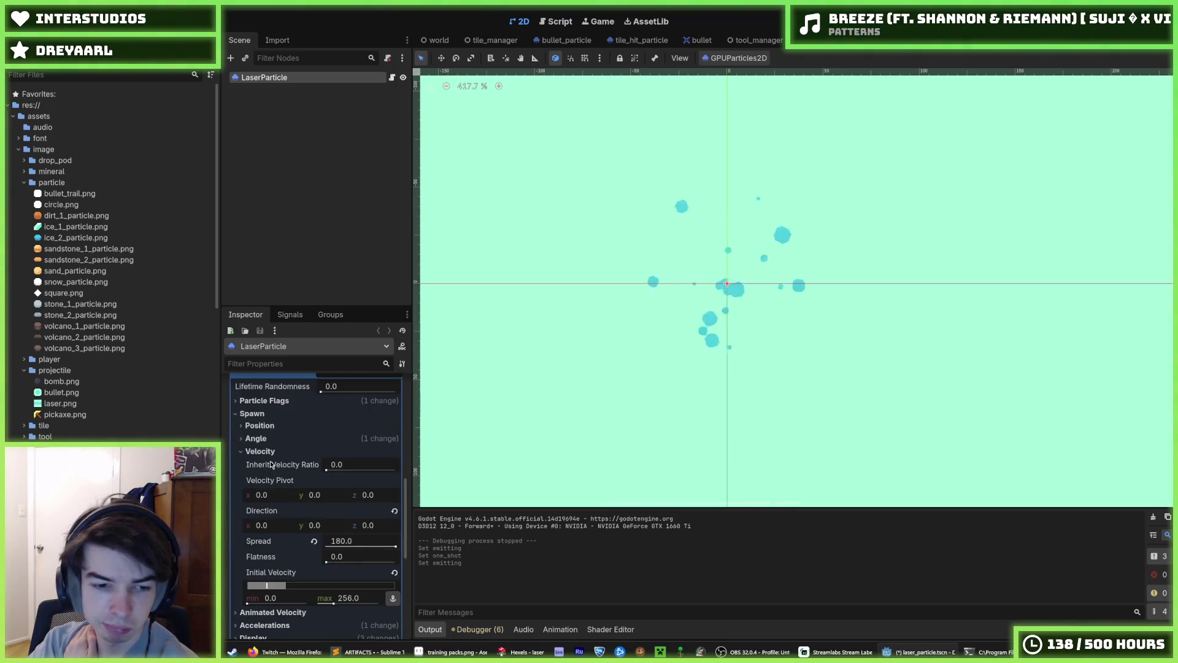
click(273, 452)
click(272, 439)
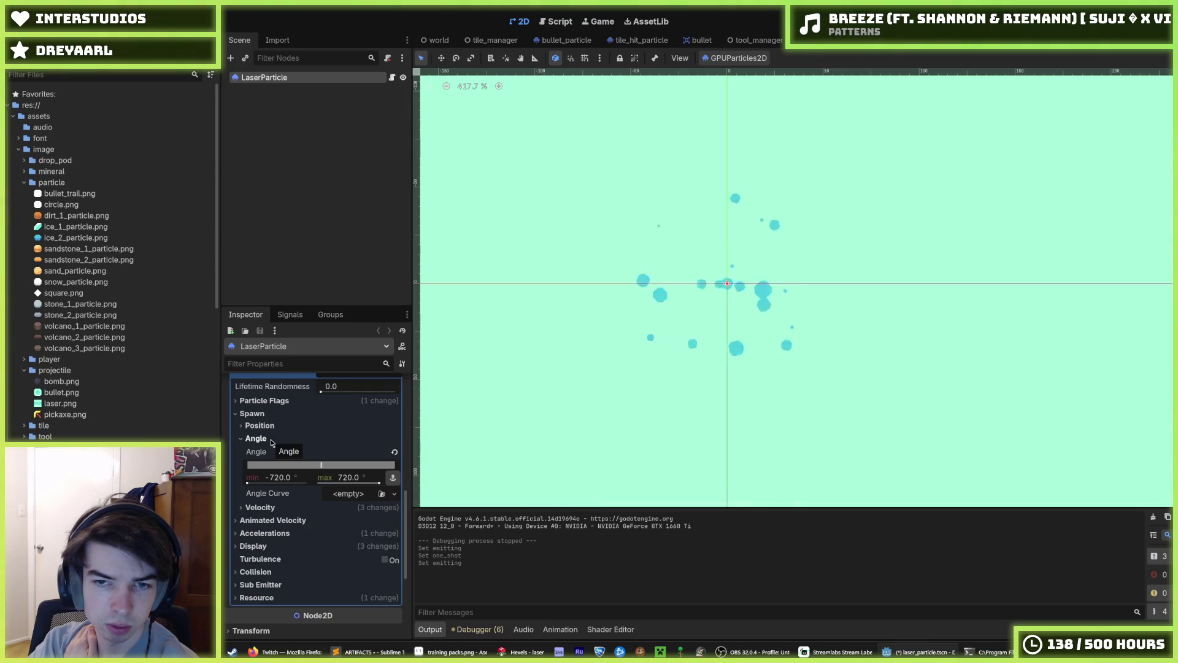
click(272, 439)
click(269, 464)
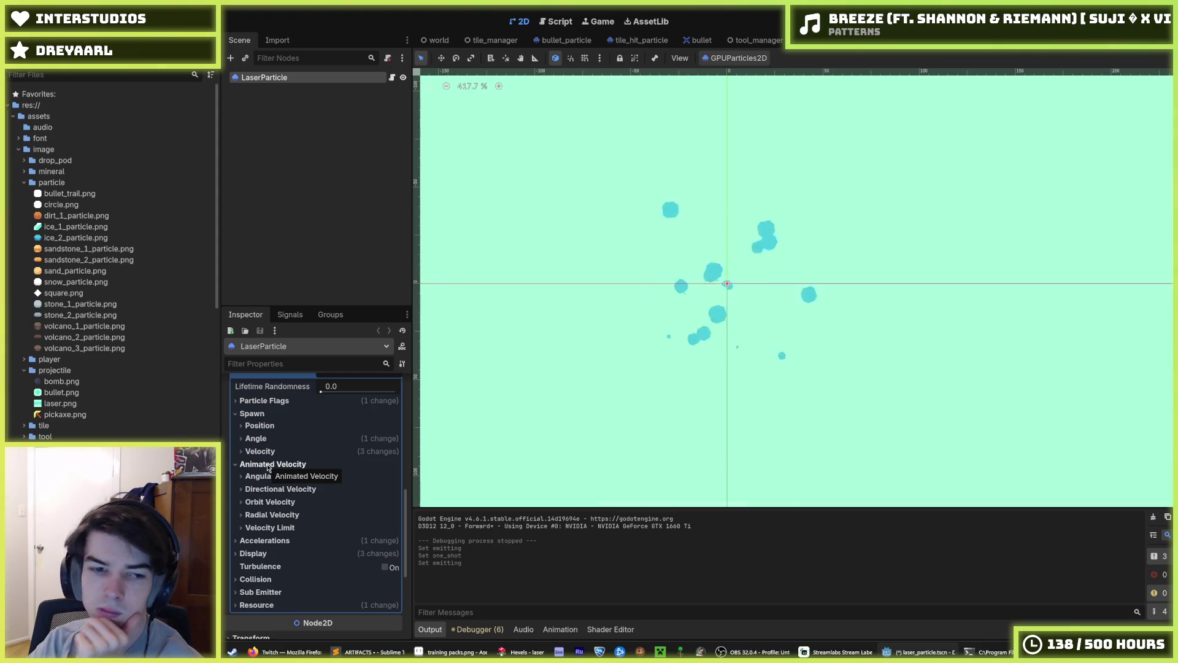
click(273, 477)
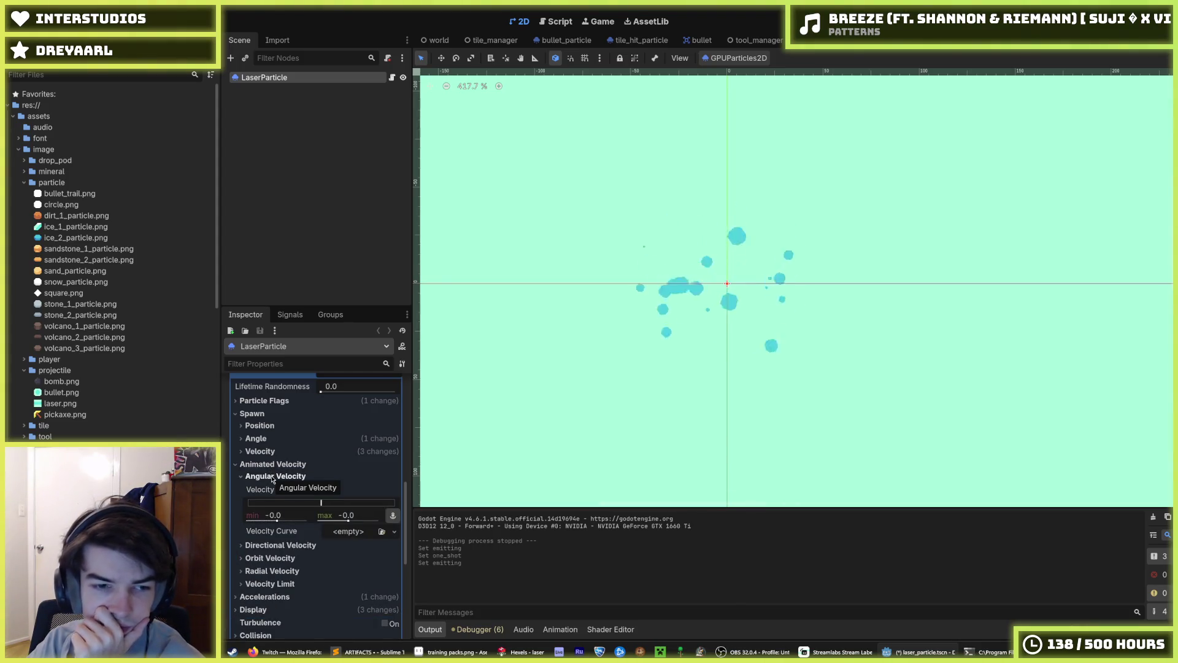
click(273, 478)
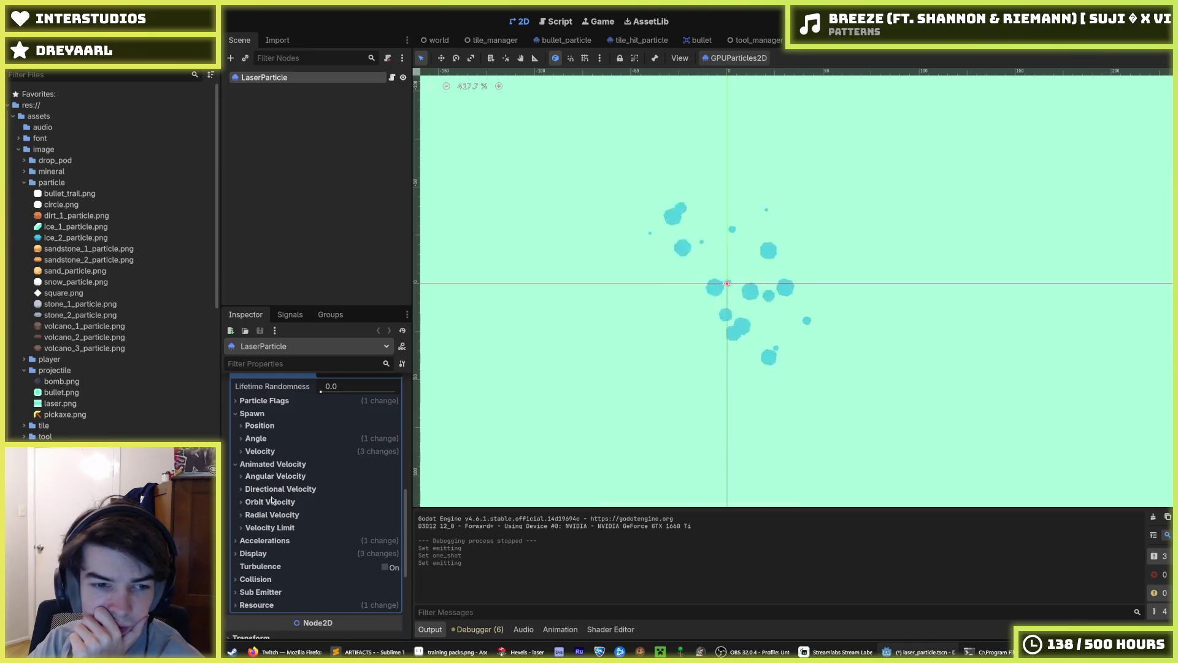
click(275, 540)
click(273, 554)
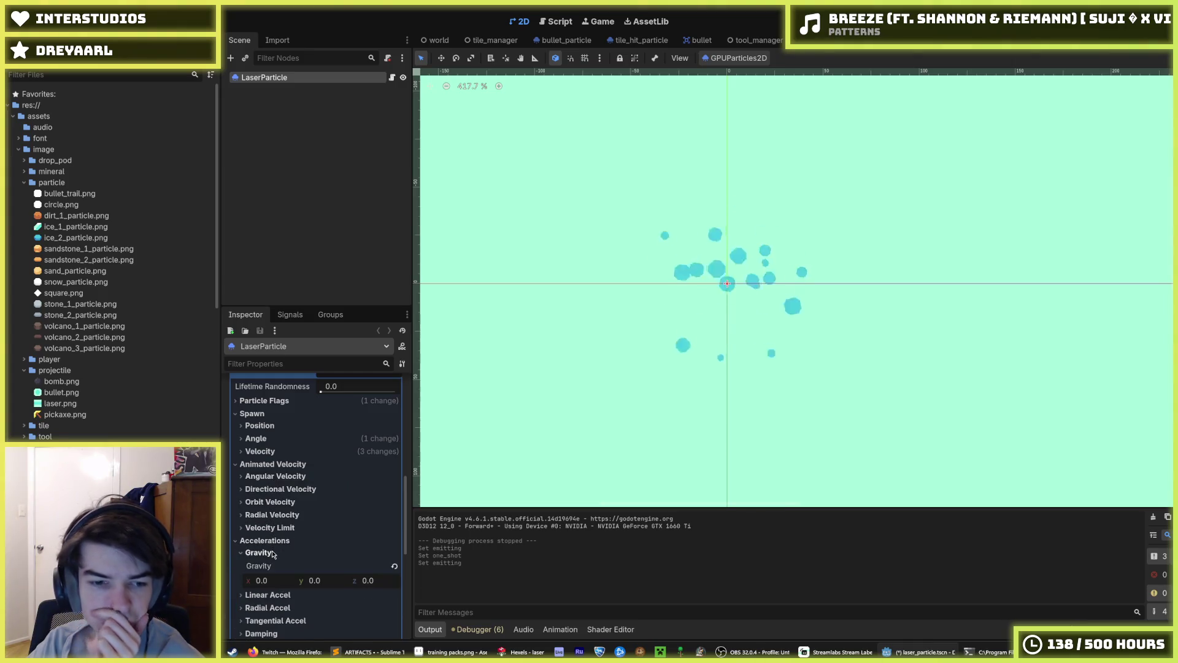
click(273, 555)
scroll(271, 557, down, 1)
scroll(273, 568, down, 2)
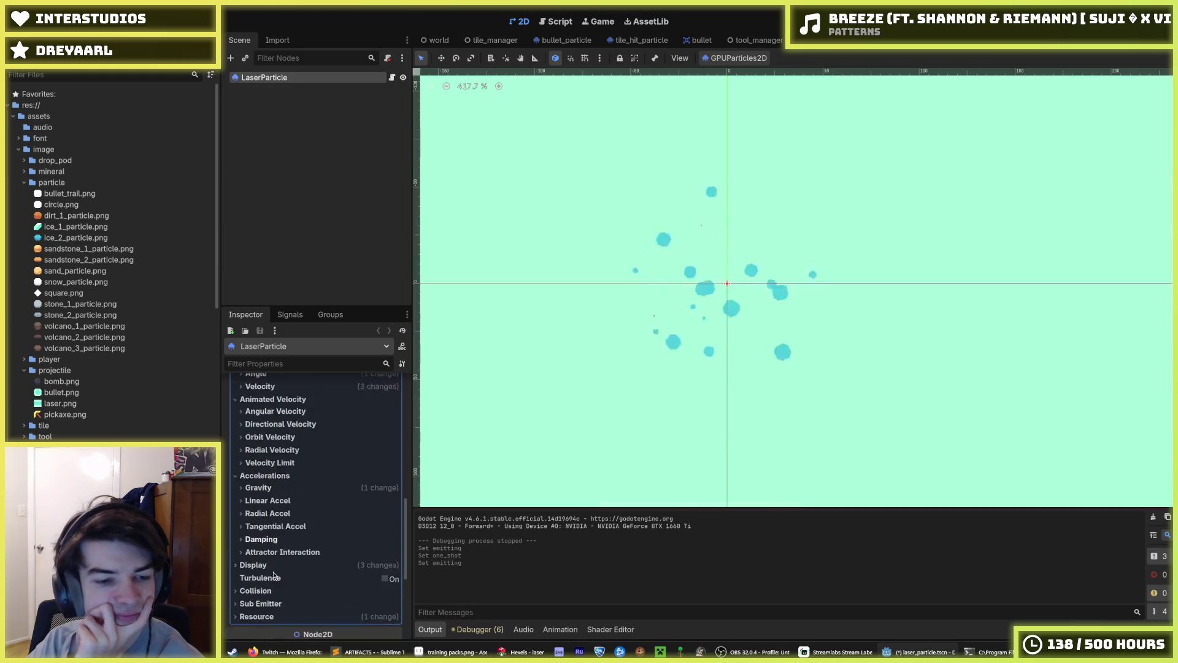
- Open the colour ramp gradient and shift its middle stop to the right
click(277, 533)
click(276, 543)
scroll(276, 543, down, 2)
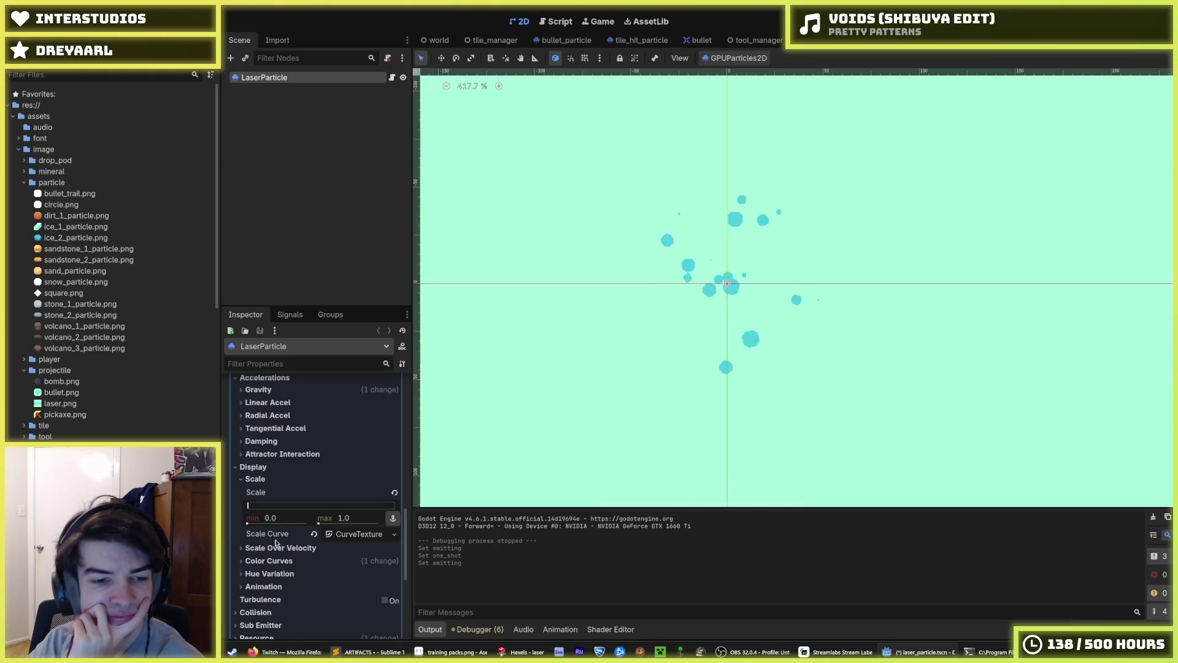
click(270, 561)
scroll(273, 559, down, 1)
click(359, 556)
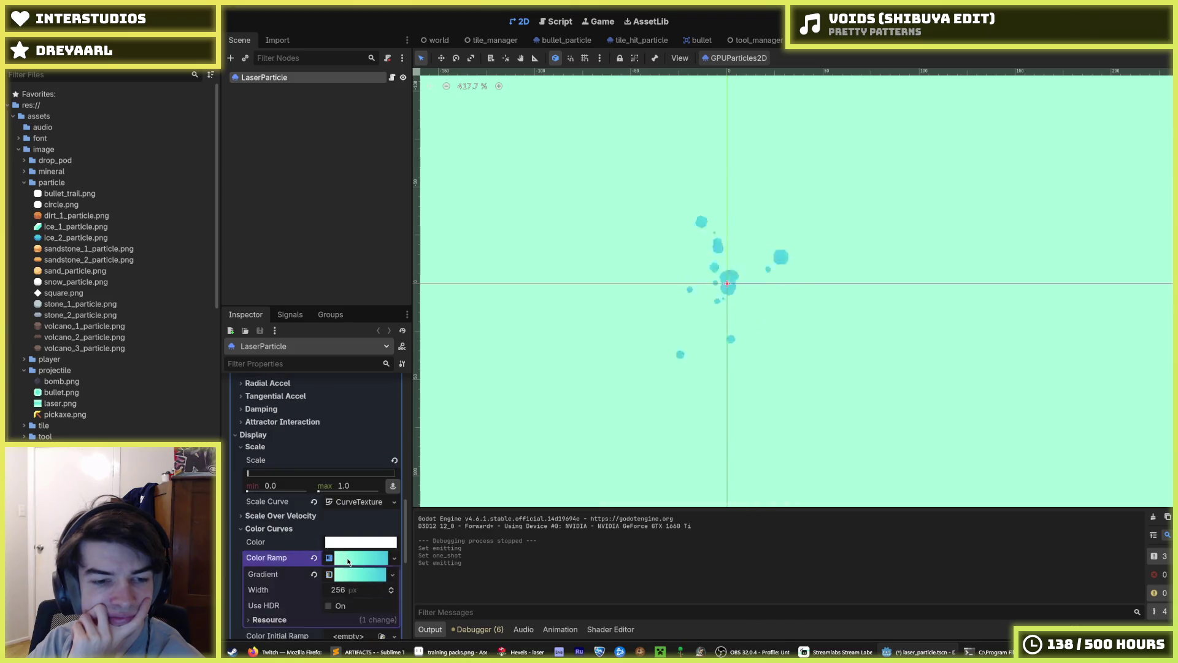
scroll(353, 491, down, 4)
click(353, 447)
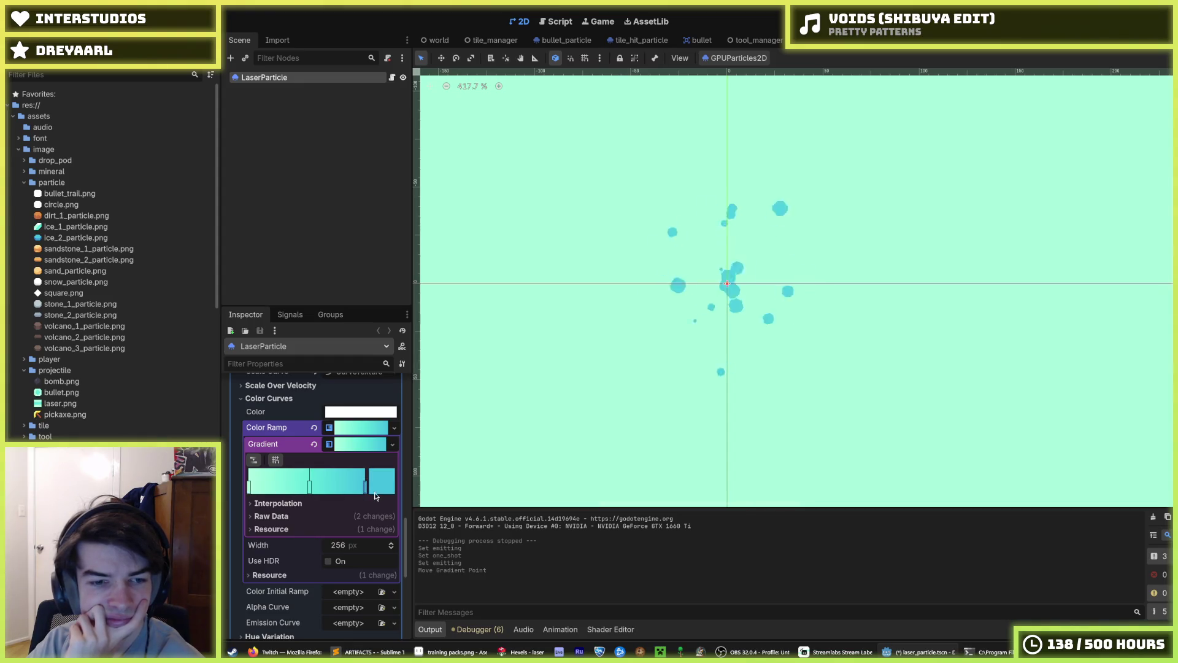
drag(308, 490, 348, 494)
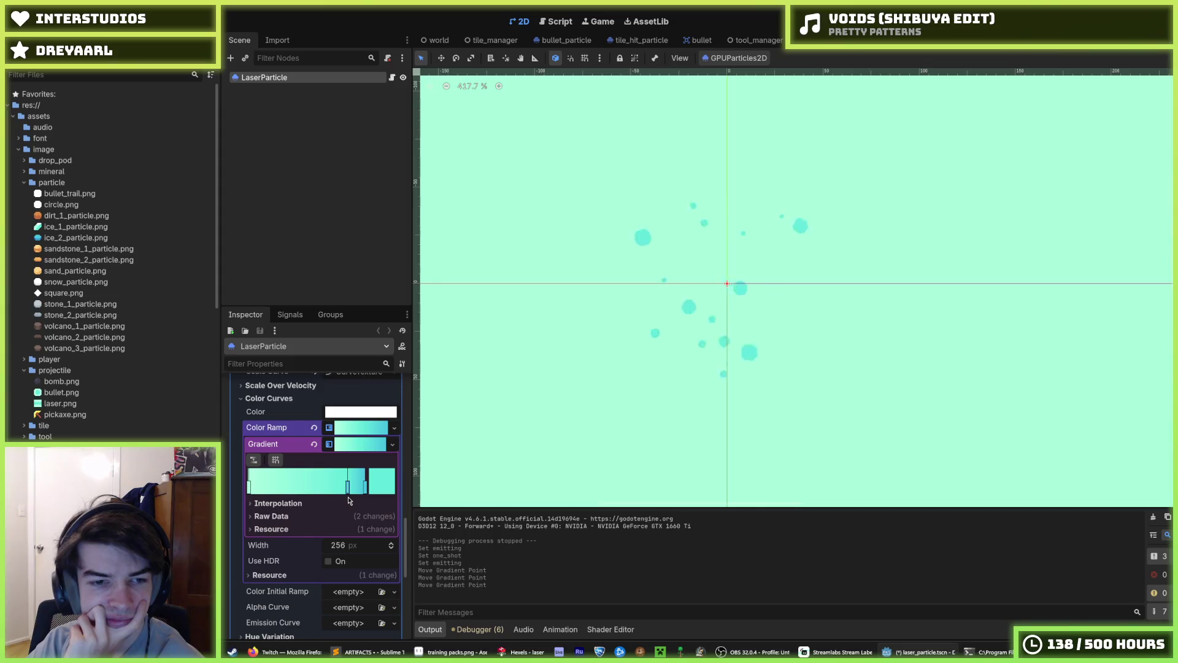
- Check the circle texture and base colour, toggle the ramp's Use HDR on then off, and test in-game
scroll(336, 467, up, 15)
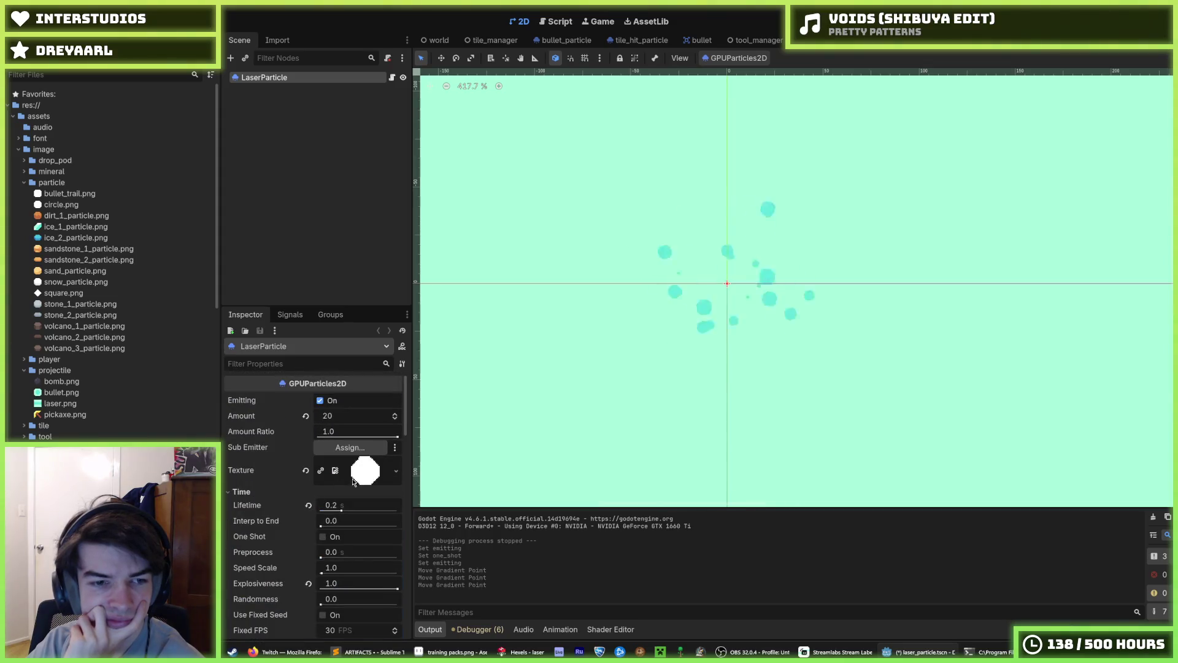
click(355, 481)
scroll(340, 521, down, 15)
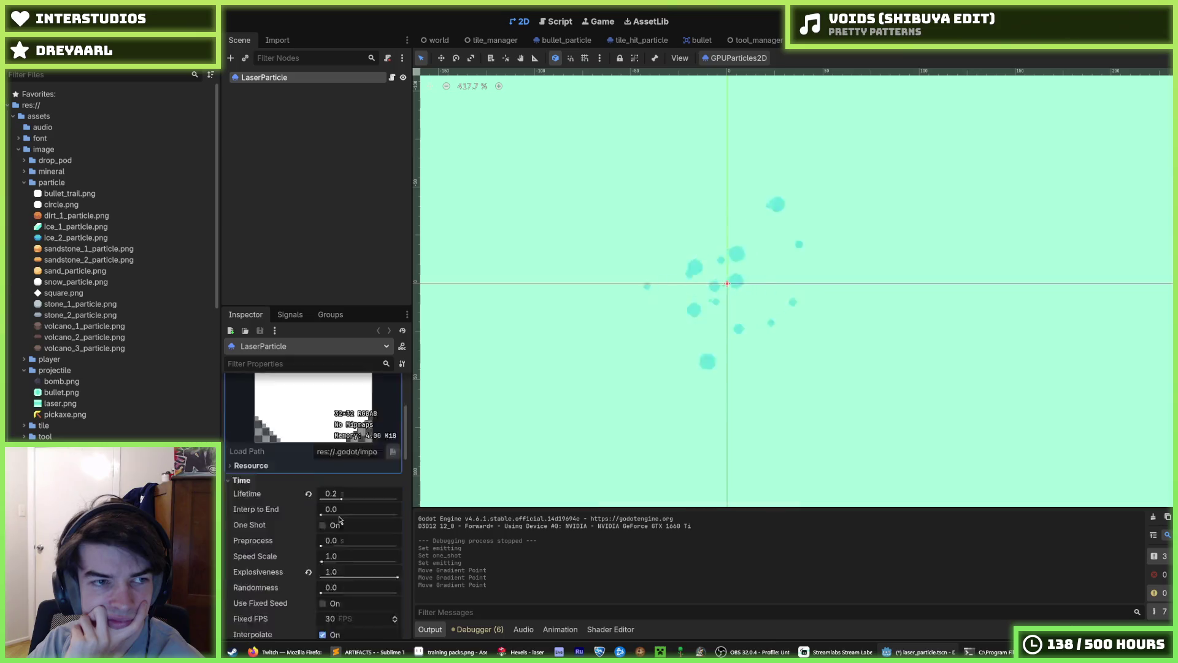
scroll(339, 521, down, 8)
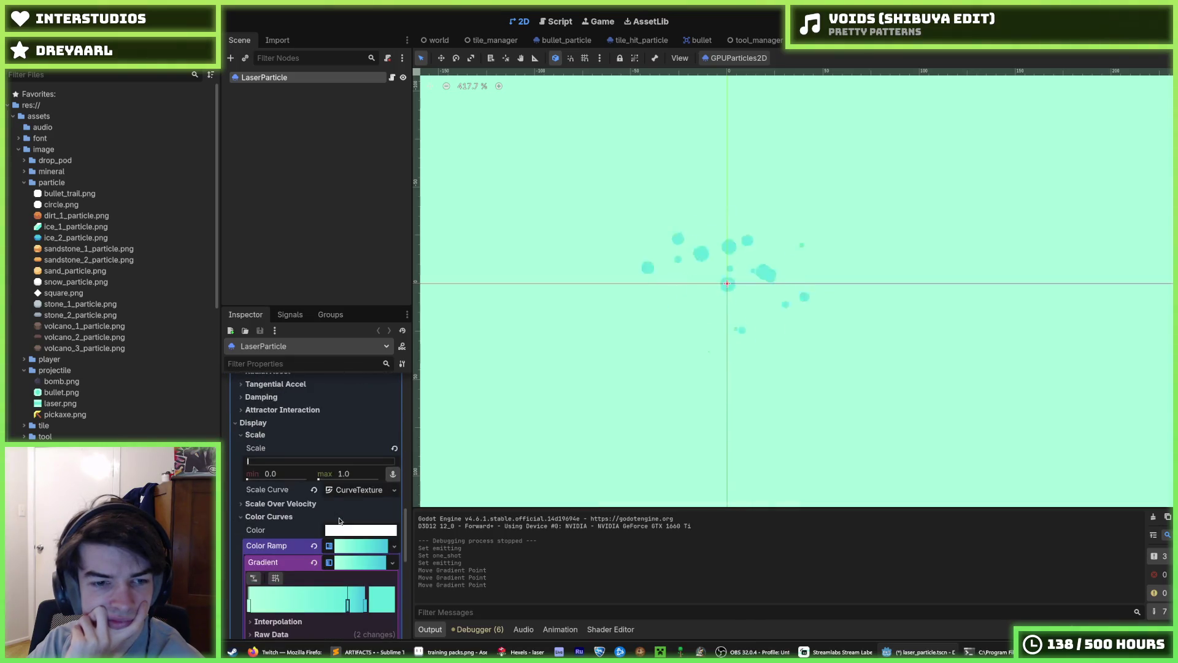
click(361, 400)
click(327, 430)
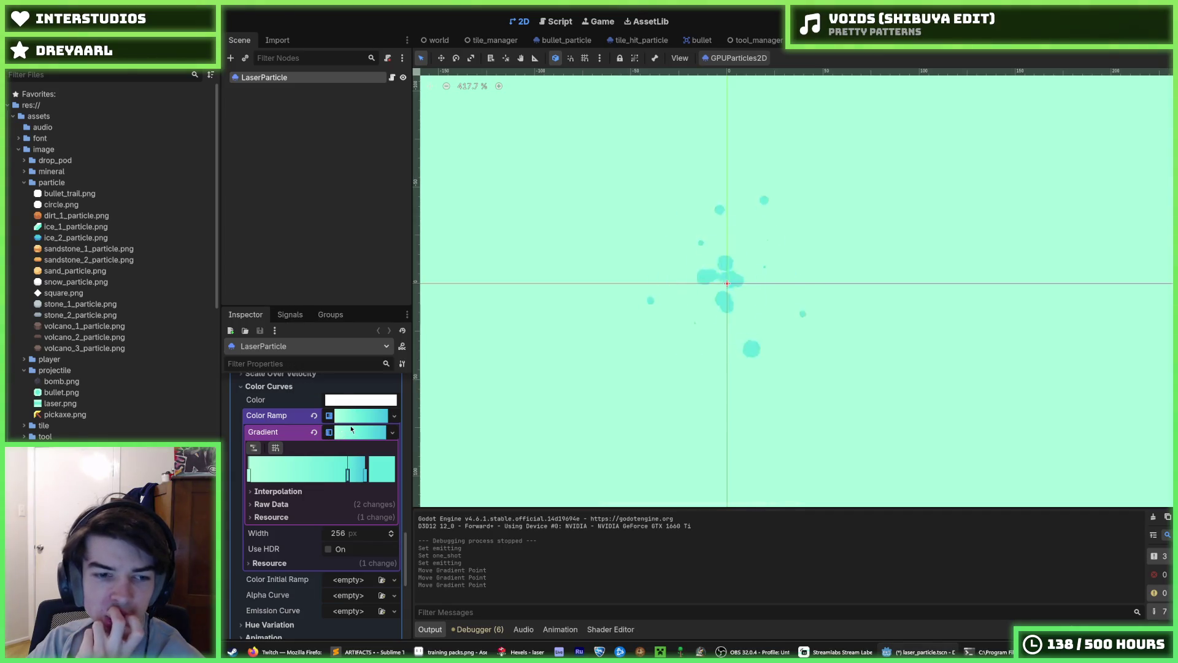
click(347, 433)
click(328, 464)
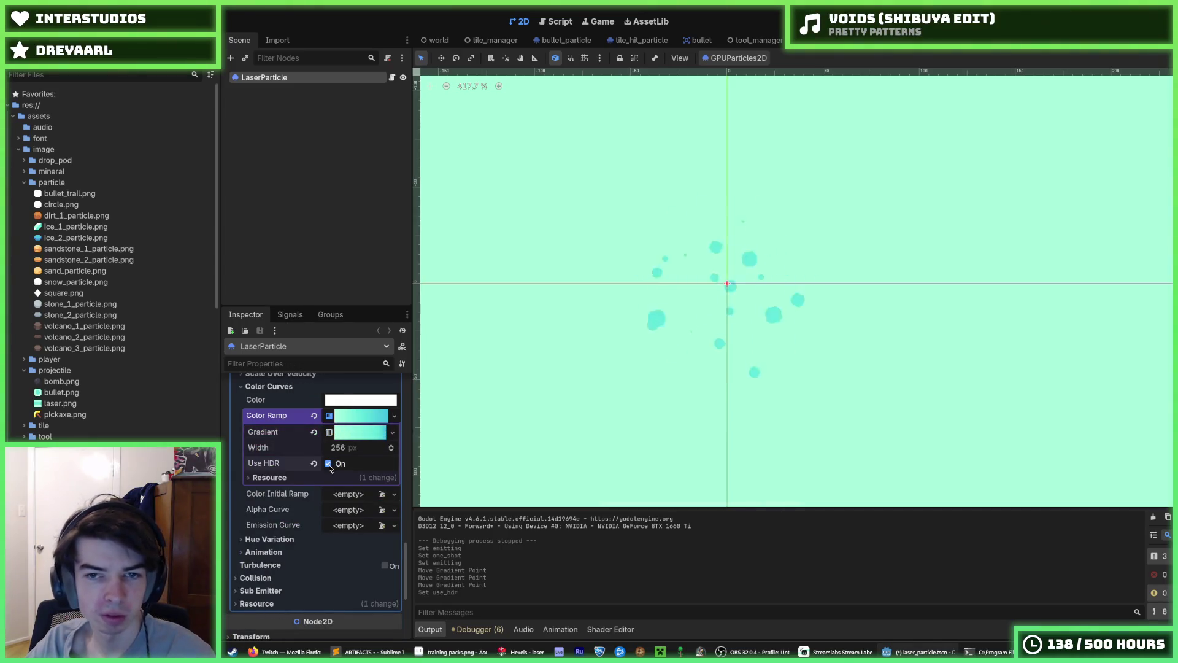
click(329, 464)
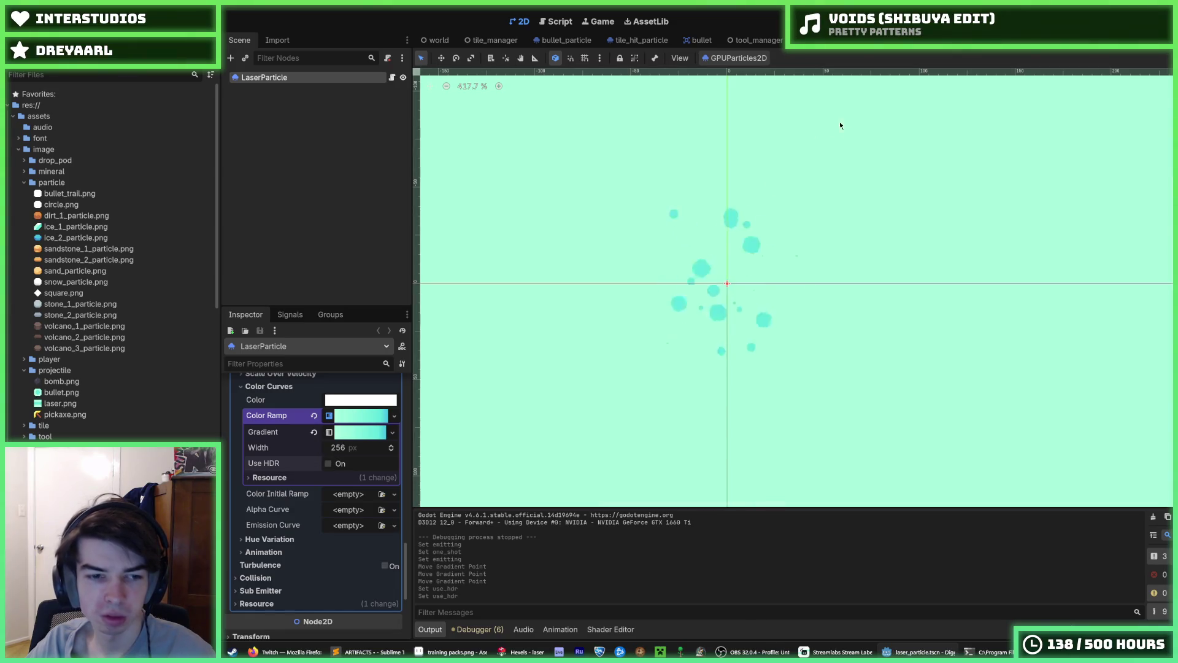
key(F5)
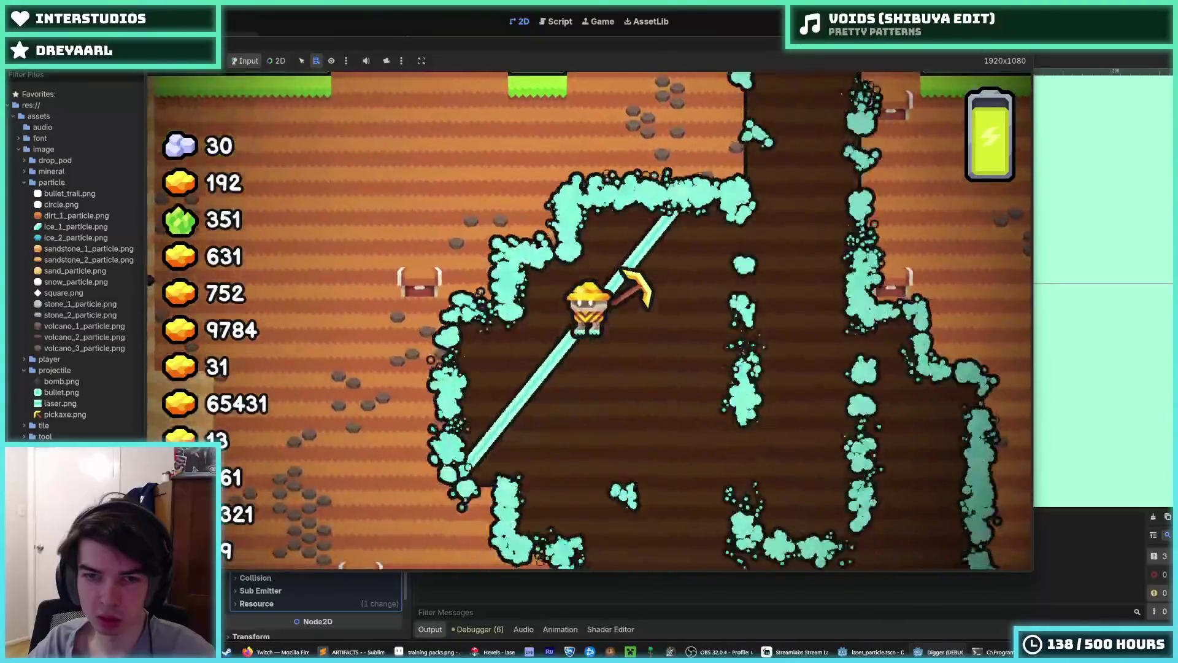
key(F8)
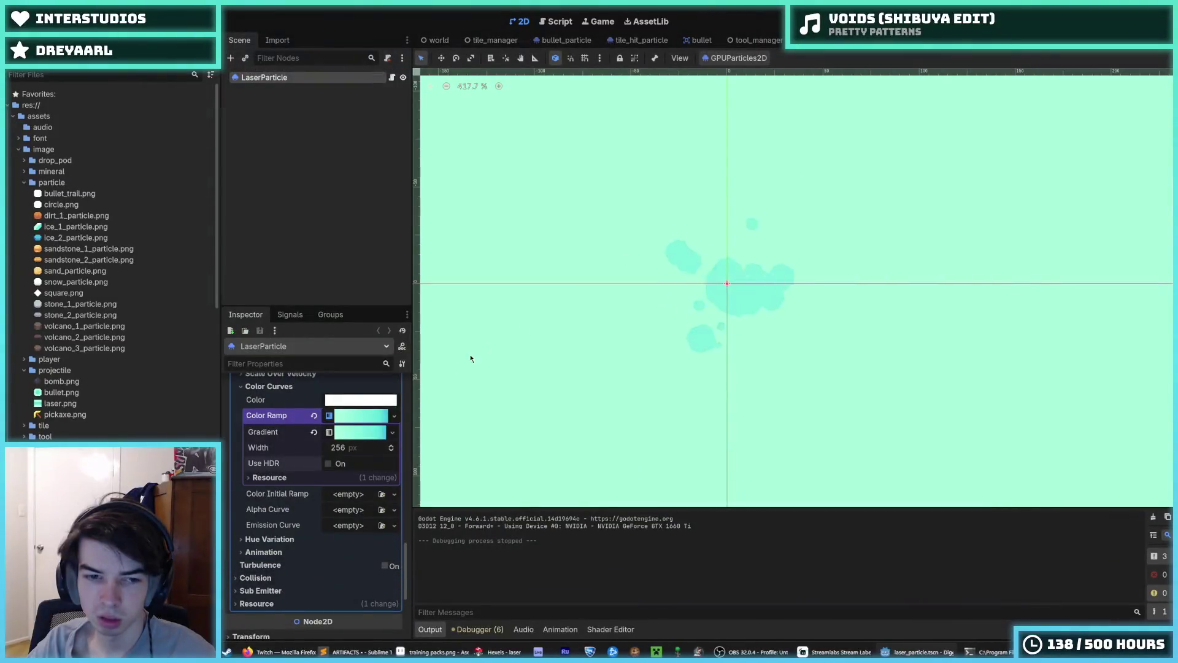
- Drag a colour-ramp stop left, add a new stop, and pick its colour from the saved palette
click(349, 436)
drag(344, 483, 319, 483)
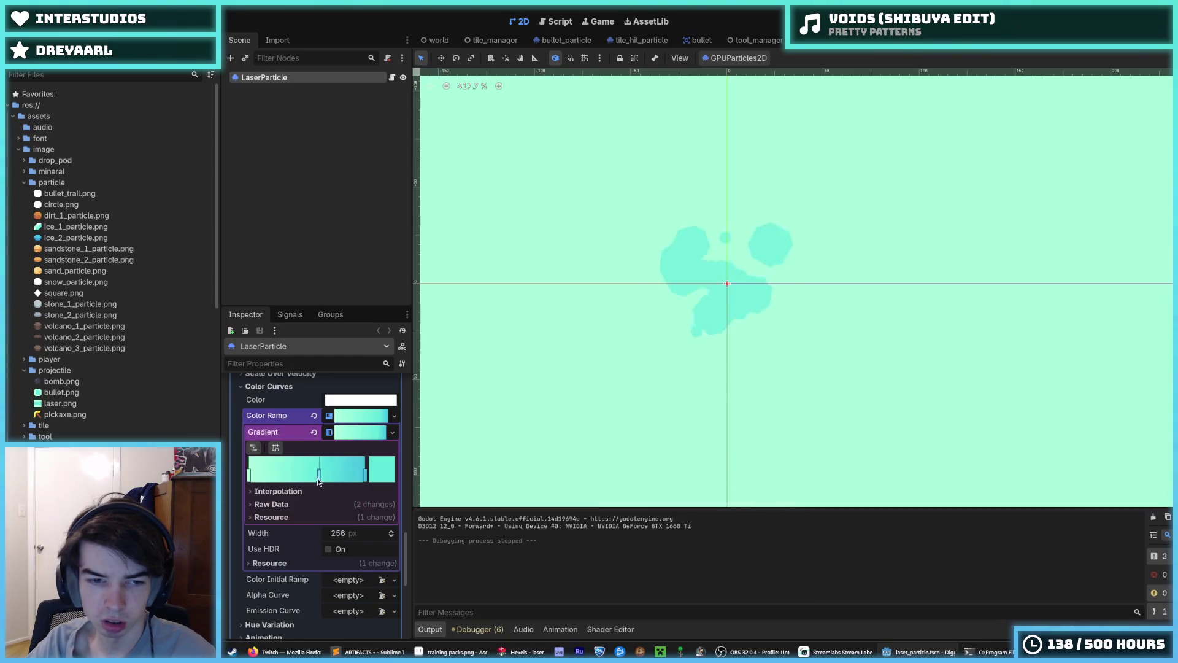
click(363, 474)
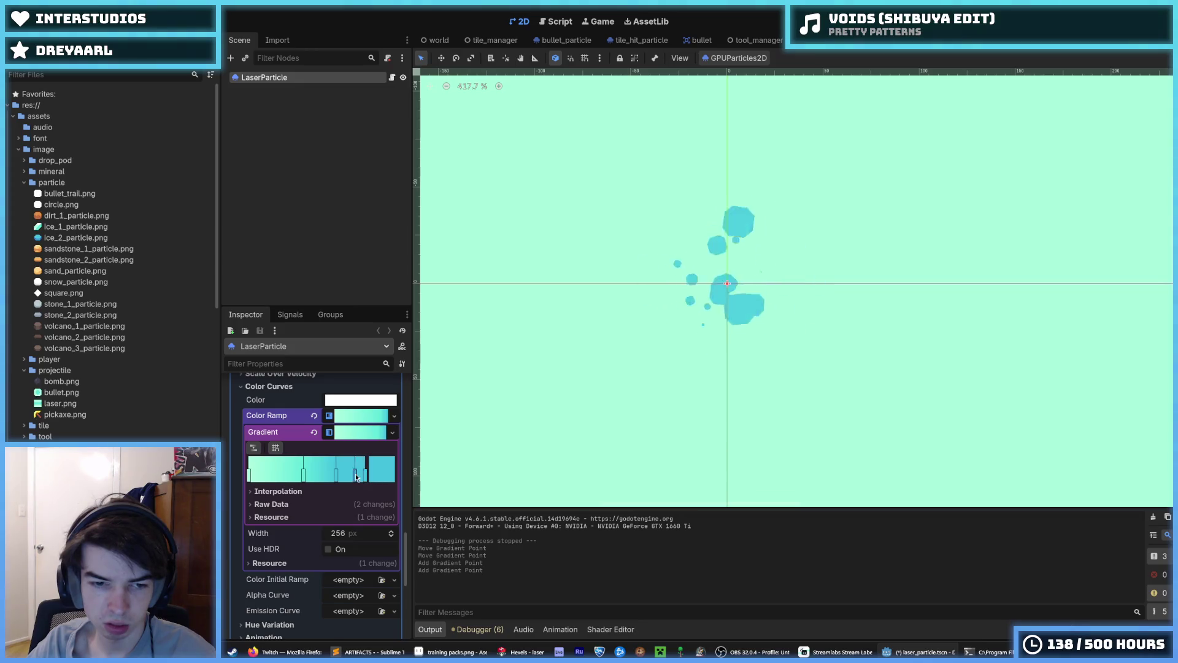
click(377, 480)
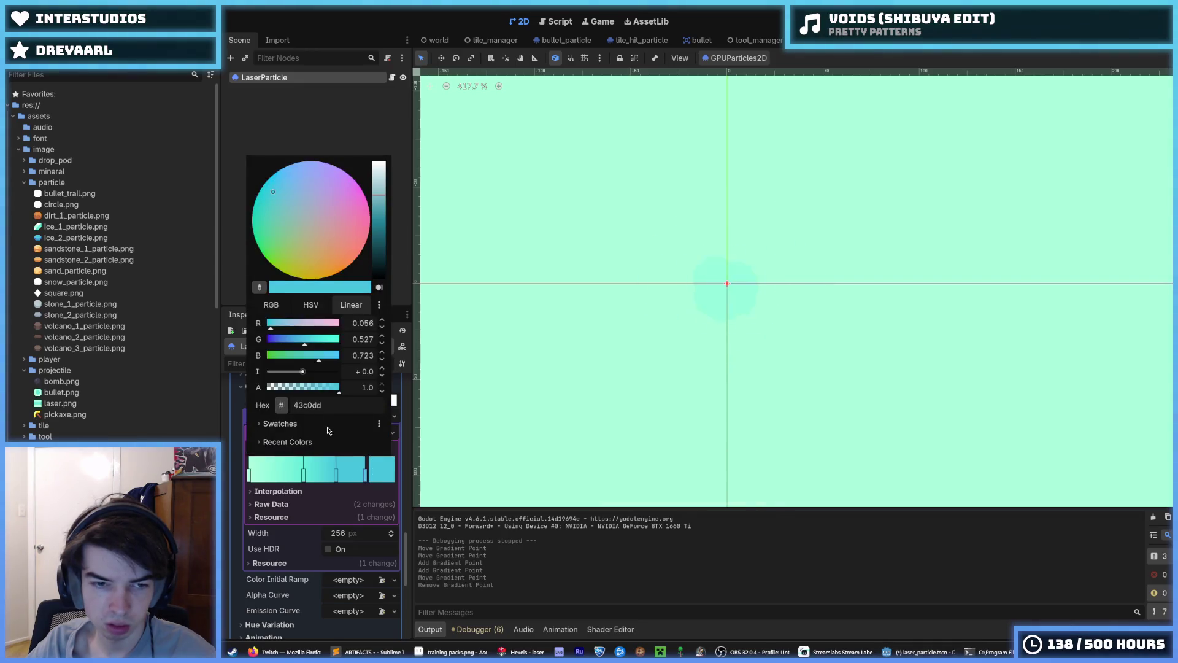
click(290, 424)
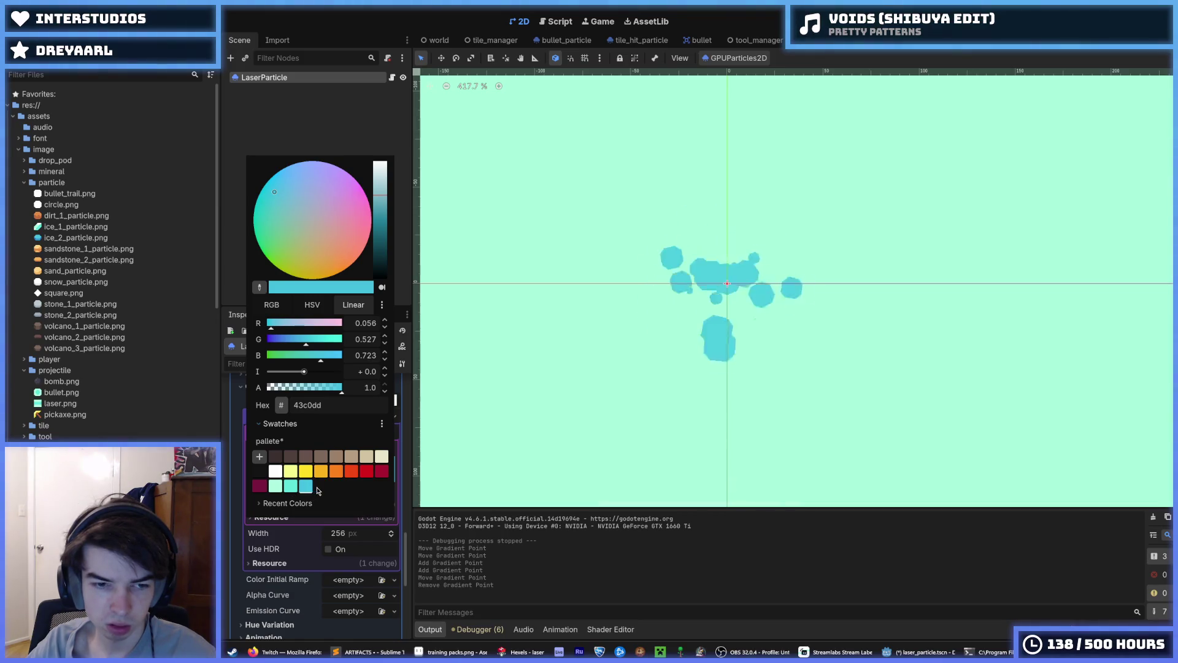
key(Escape)
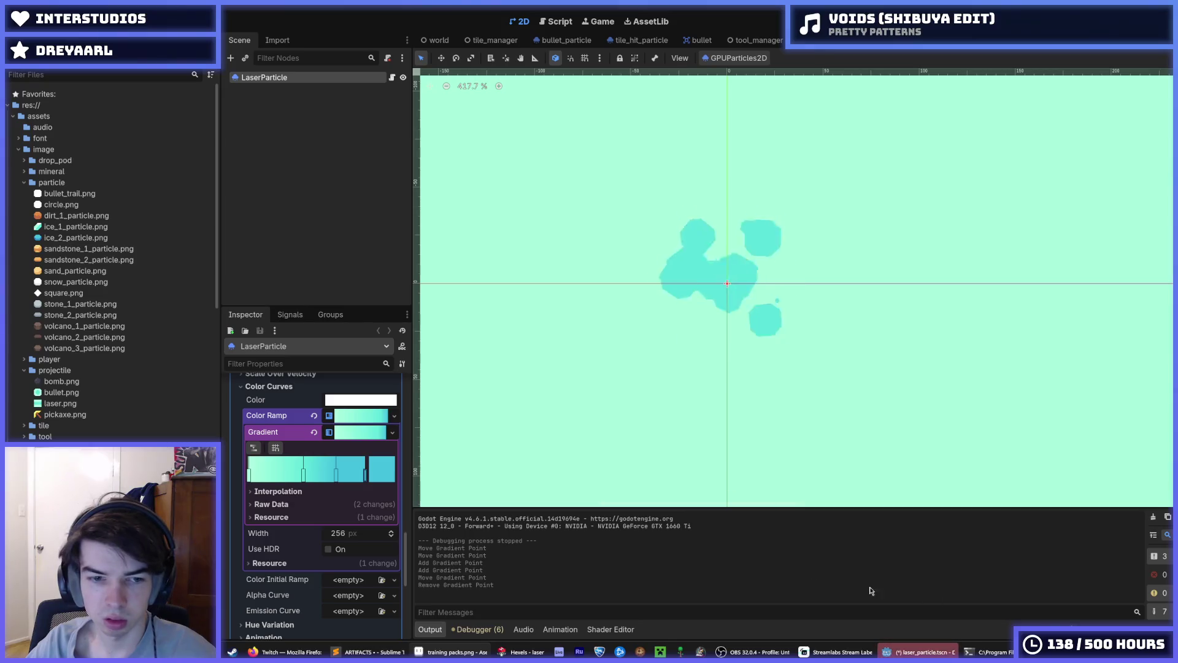
- Set a gradient stop's colour to 3397d3 and save it as a swatch
double_click(365, 475)
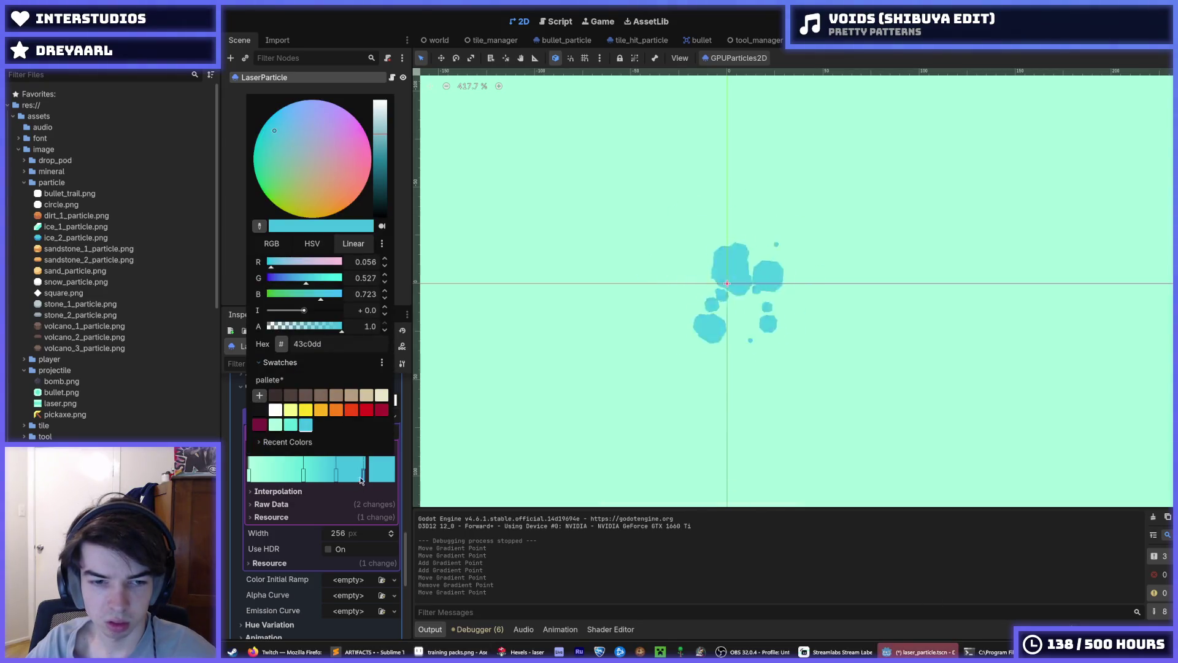
double_click(321, 344)
text(3397d3)
key(Return)
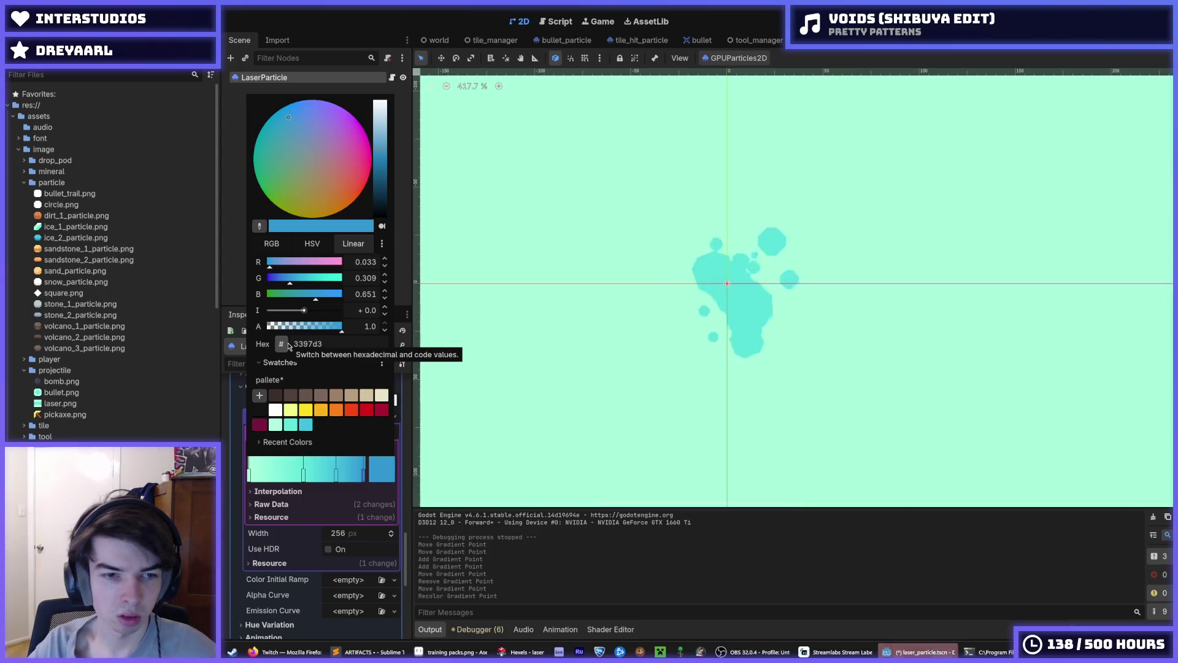
click(256, 397)
click(364, 479)
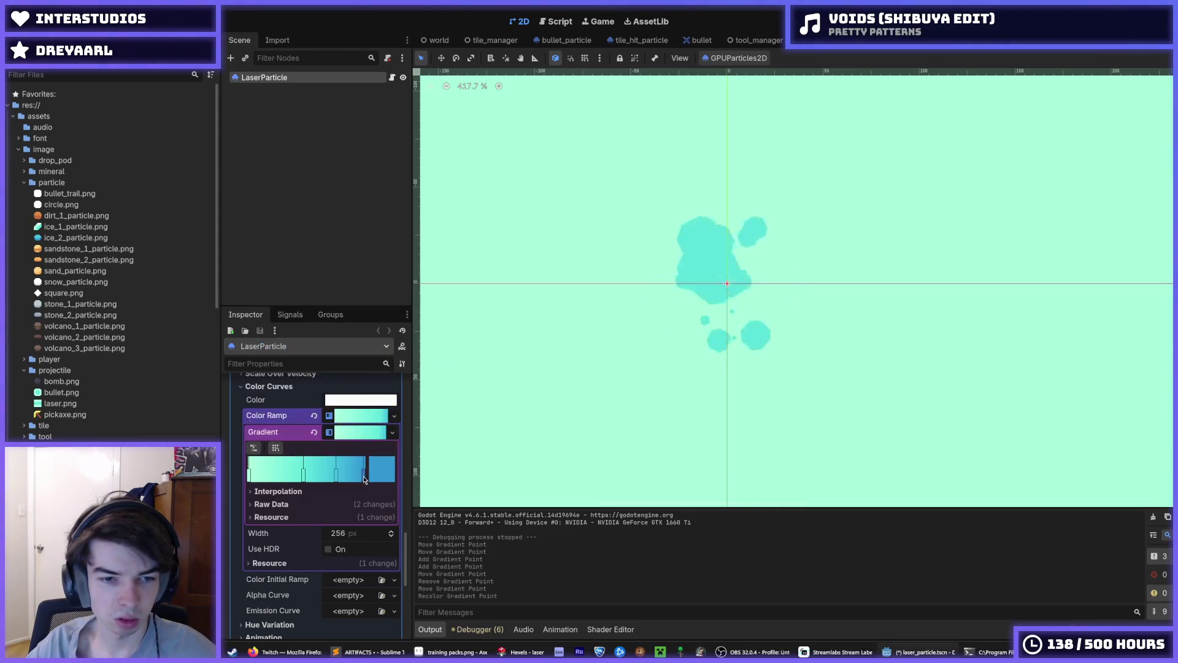
- Add a second gradient stop and paste the copied hex colour into it
click(350, 485)
click(364, 480)
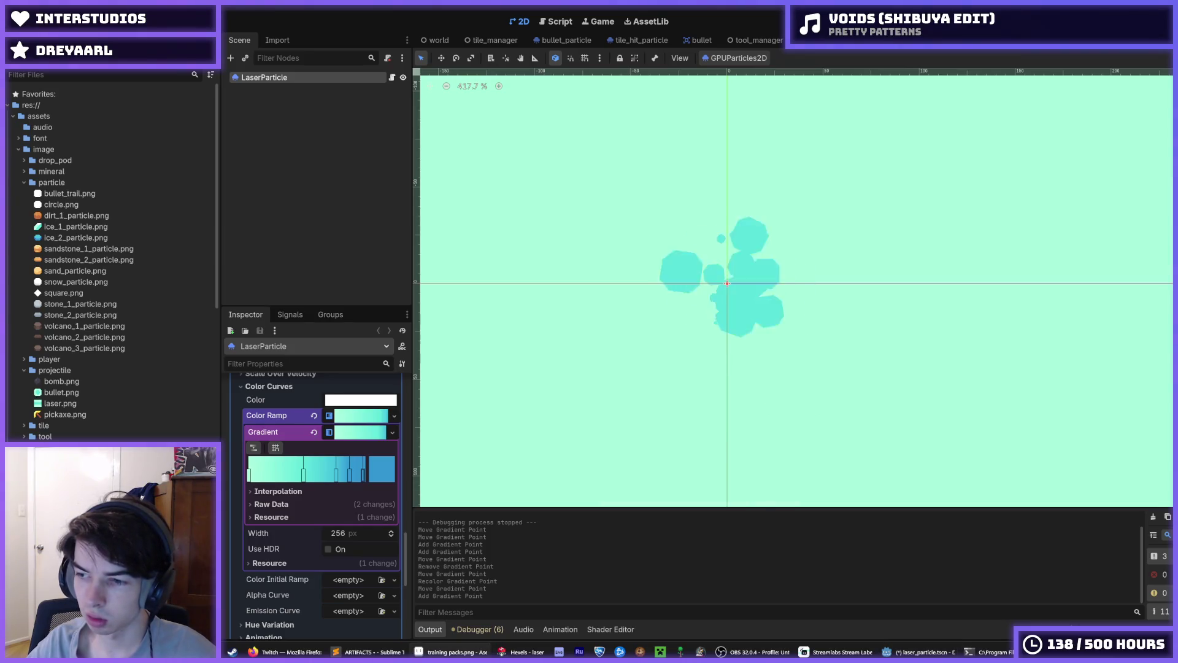
drag(361, 481, 362, 480)
double_click(367, 479)
double_click(310, 344)
text(3071bc)
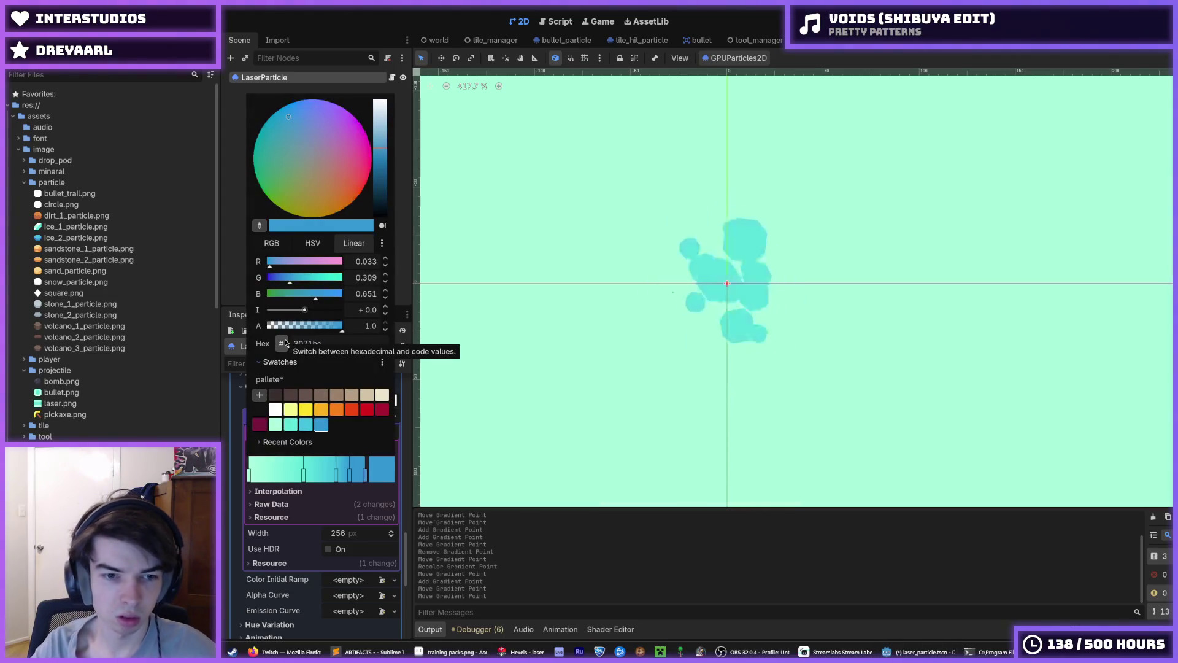
key(Return)
click(367, 478)
- Add another stop near the right end, colour it 354e9d, and save that swatch
drag(366, 481, 364, 480)
click(362, 479)
double_click(362, 479)
click(369, 480)
click(367, 480)
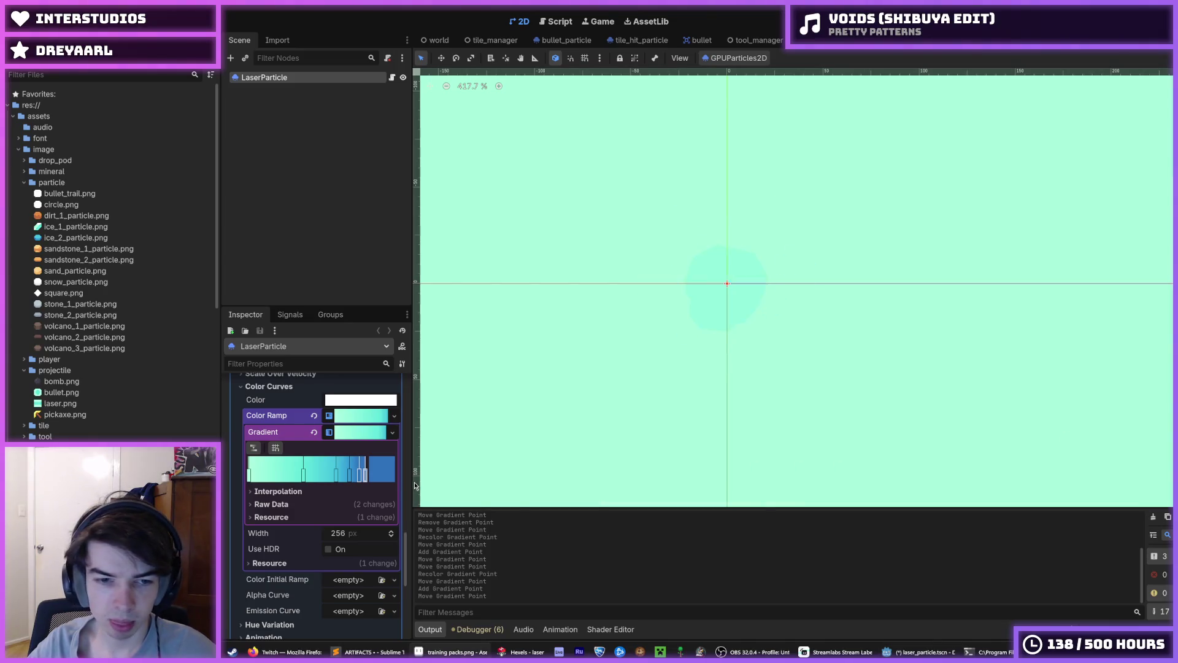
drag(365, 480, 362, 479)
double_click(368, 477)
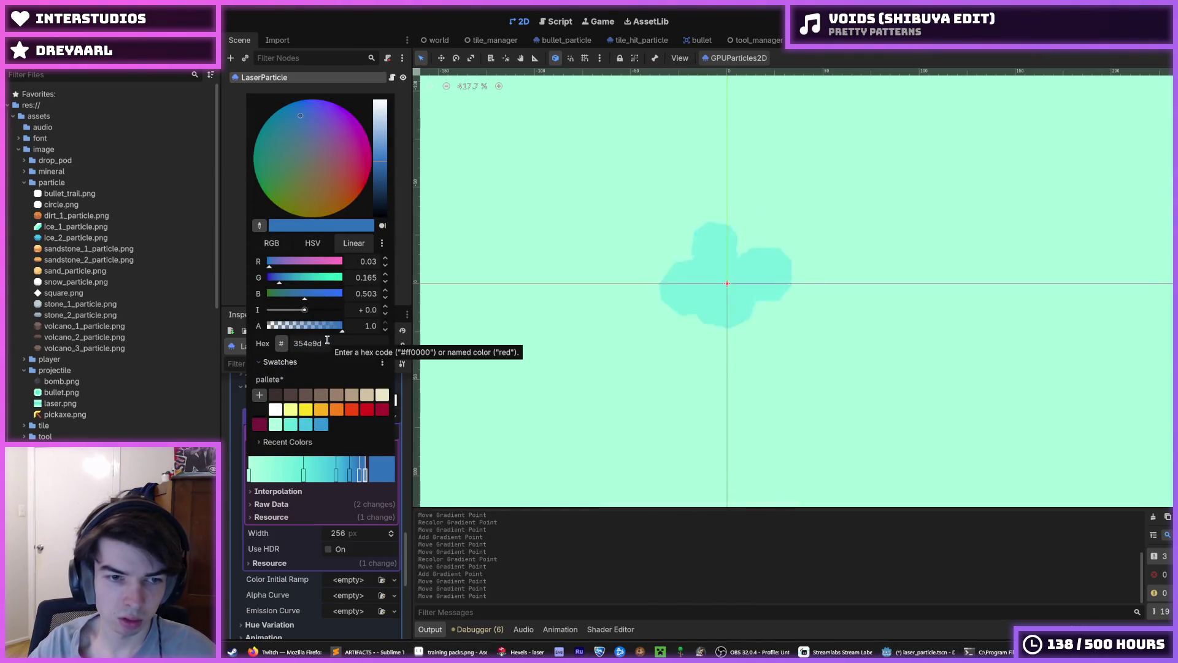
key(Return)
click(264, 397)
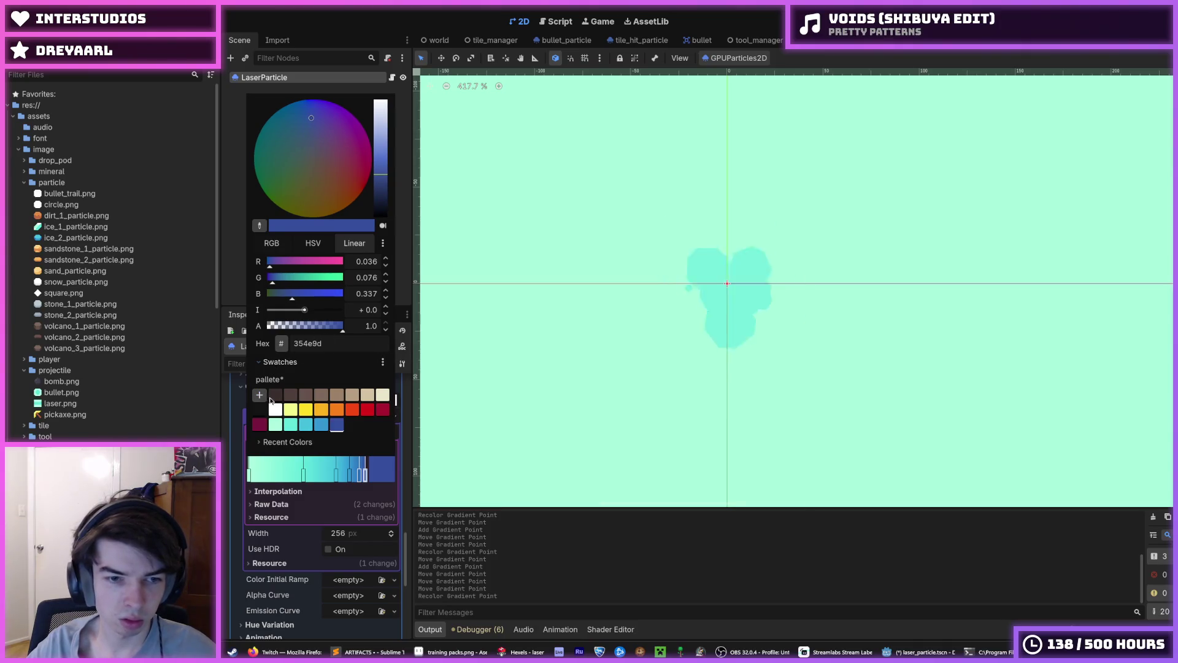
click(363, 480)
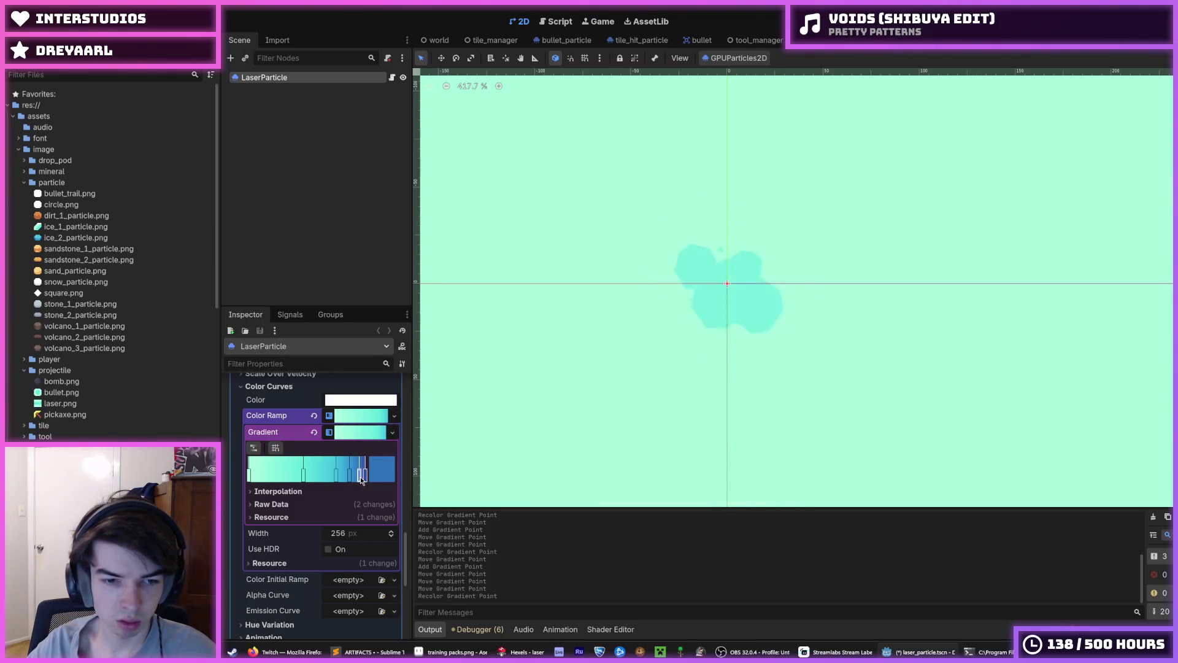
- Set the end stop to 354e9d from the swatches and give a moved stop a lighter blue
double_click(365, 473)
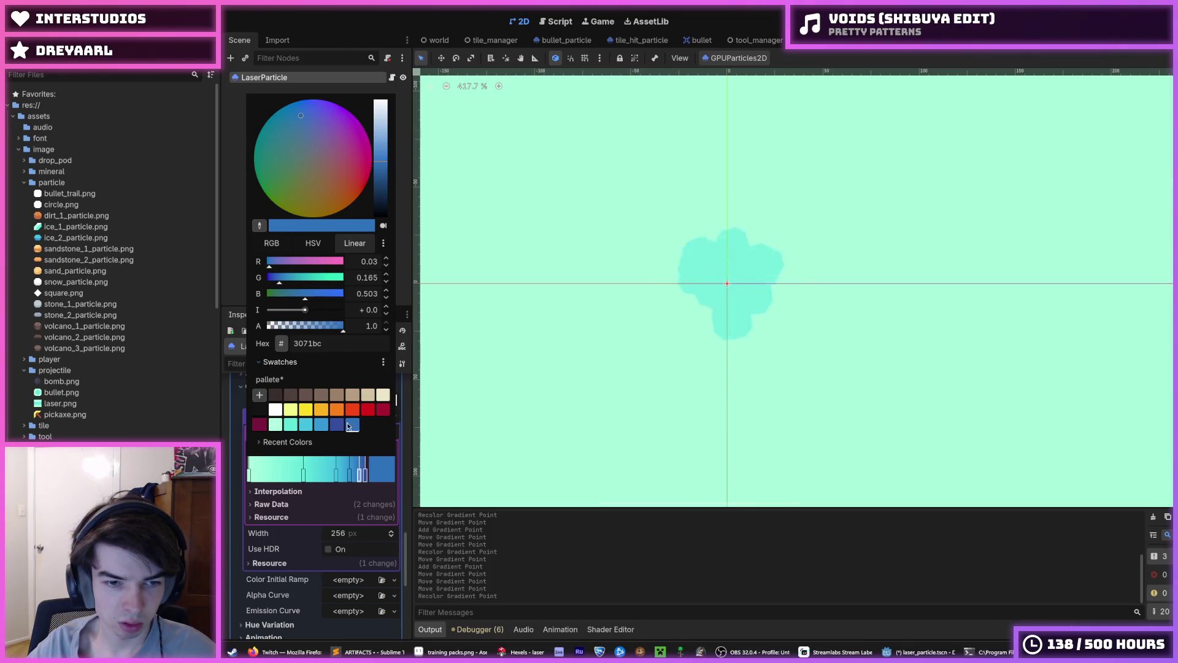
drag(327, 429, 336, 428)
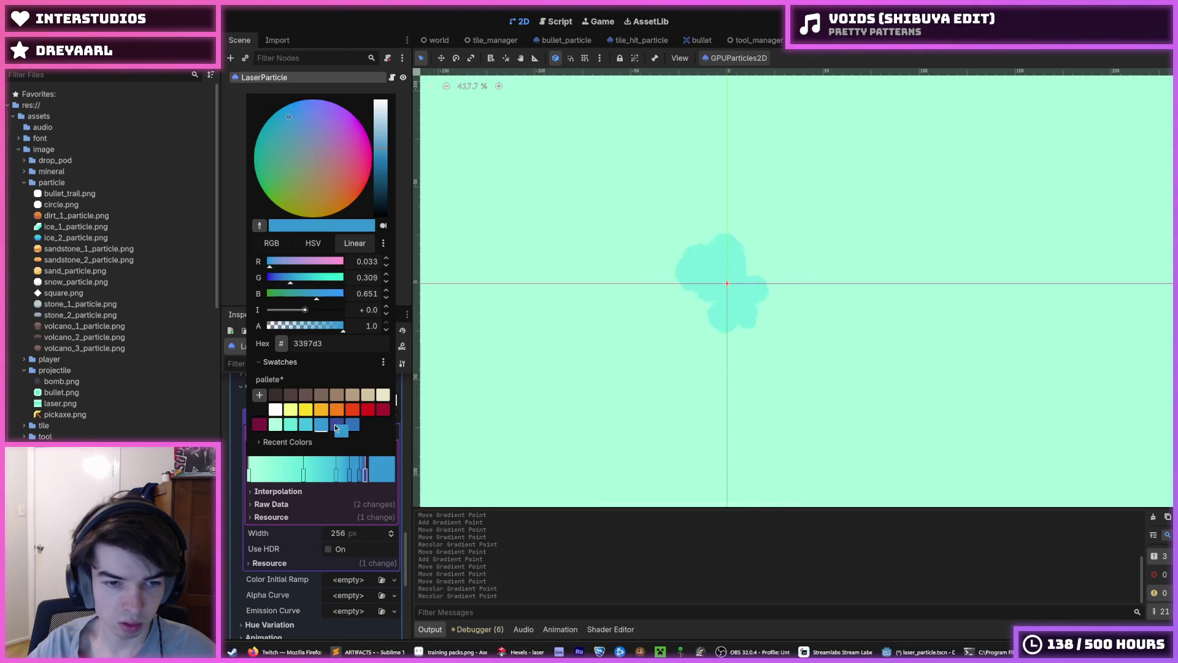
click(337, 428)
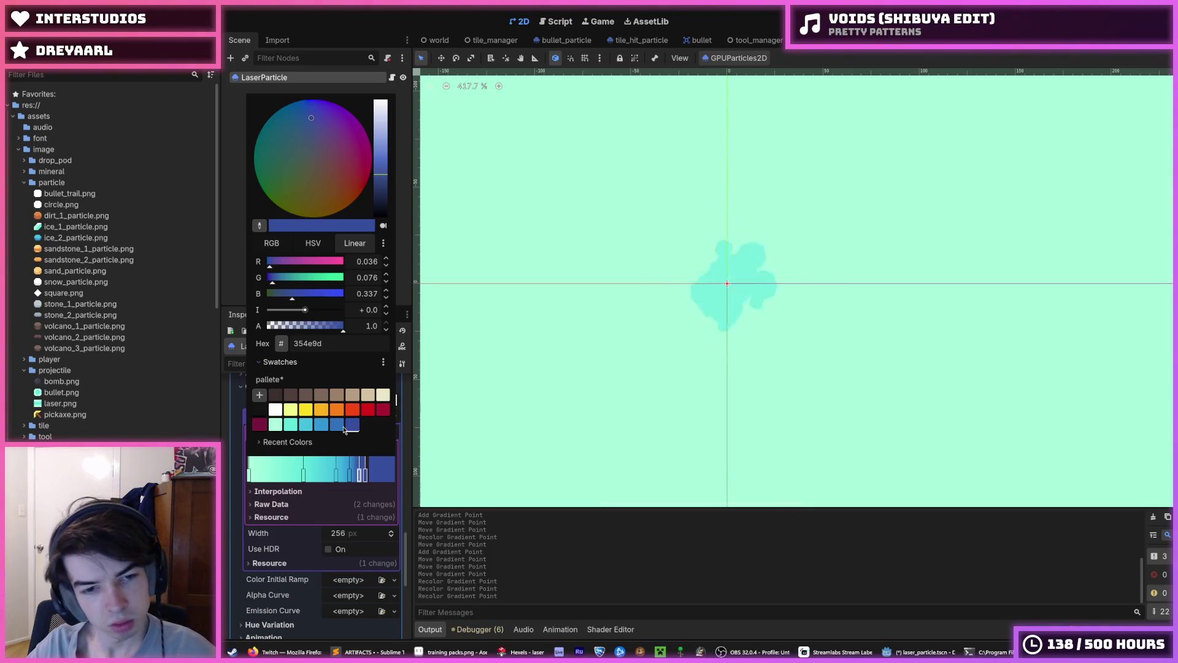
click(365, 484)
drag(365, 476, 360, 475)
double_click(359, 474)
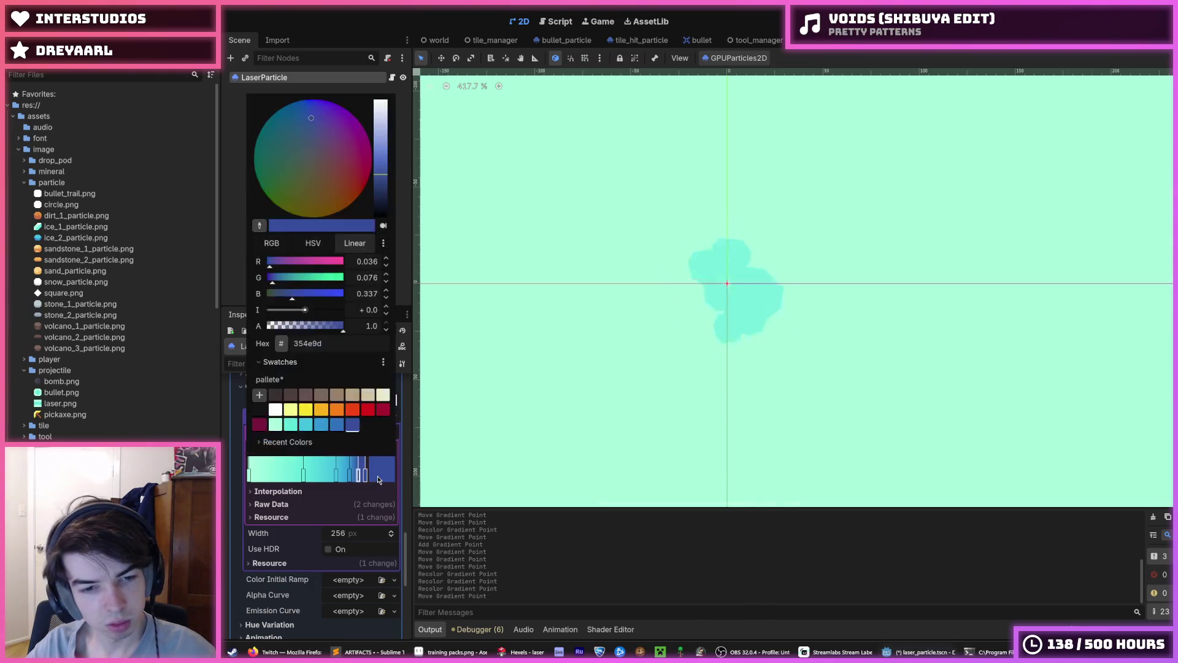
click(321, 425)
click(331, 460)
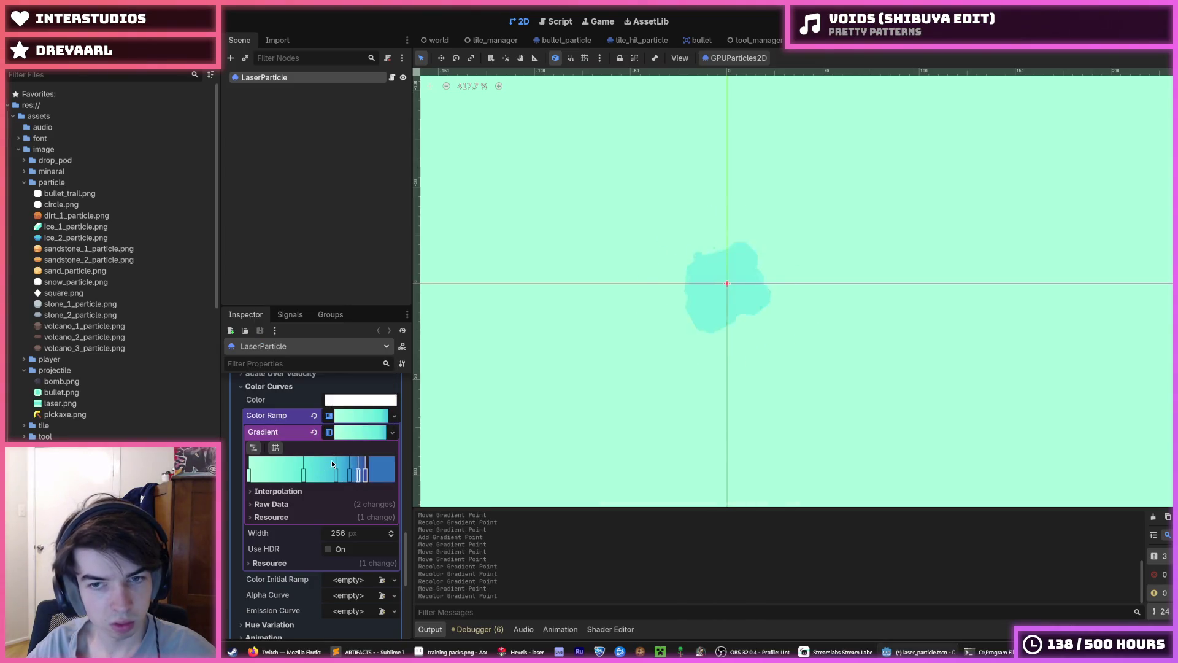
scroll(331, 460, down, 3)
scroll(332, 460, up, 4)
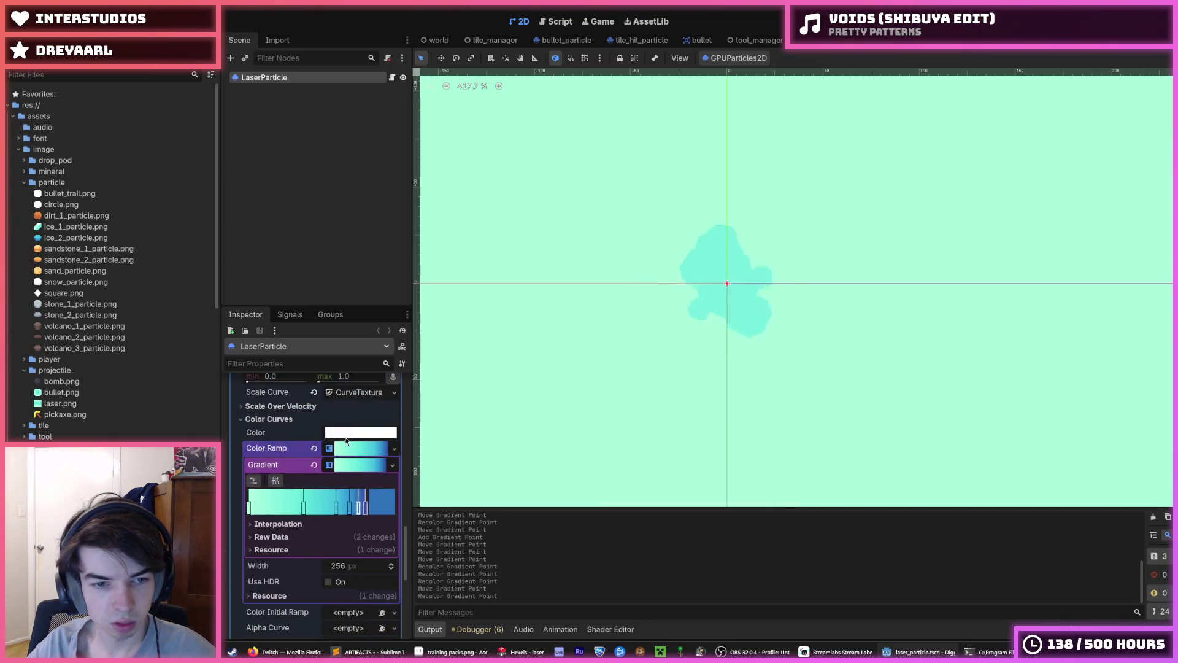
- Run the game and dig through the tunnels to test the new laser colours
key(F5)
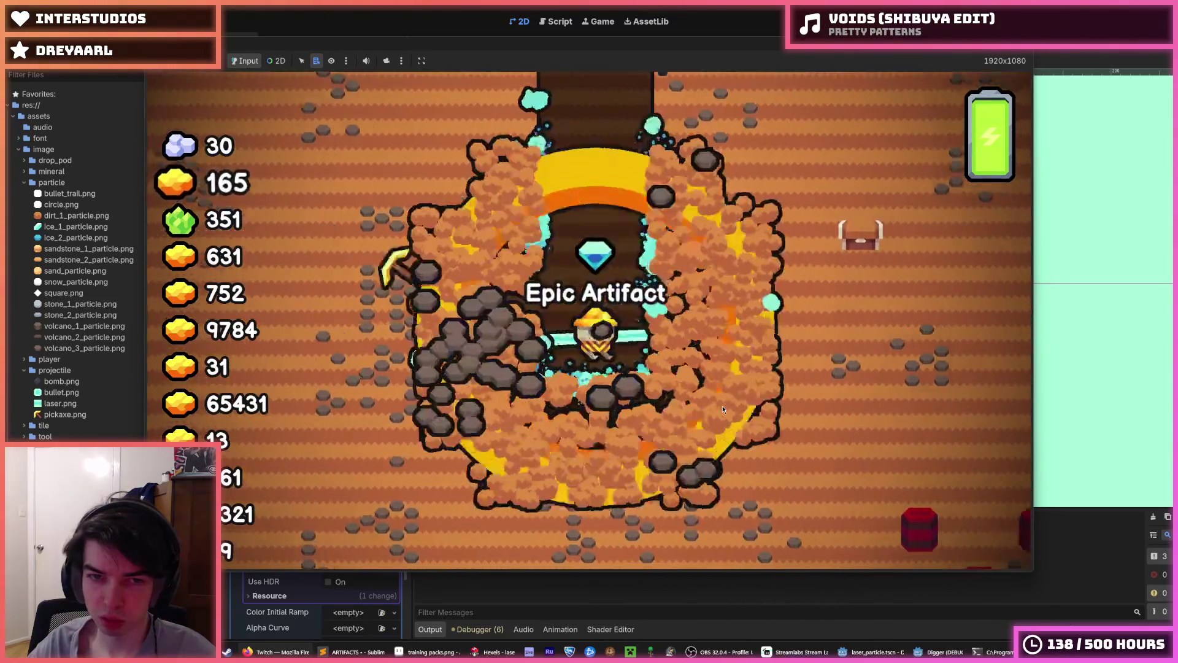
key(a)
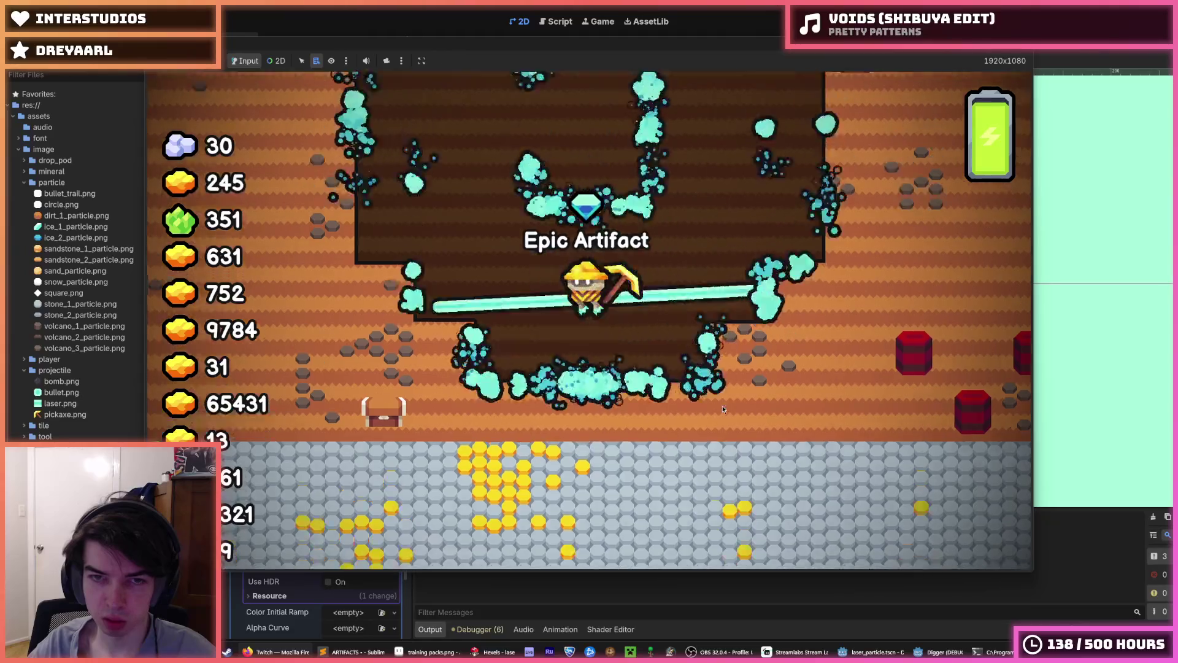
key(s)
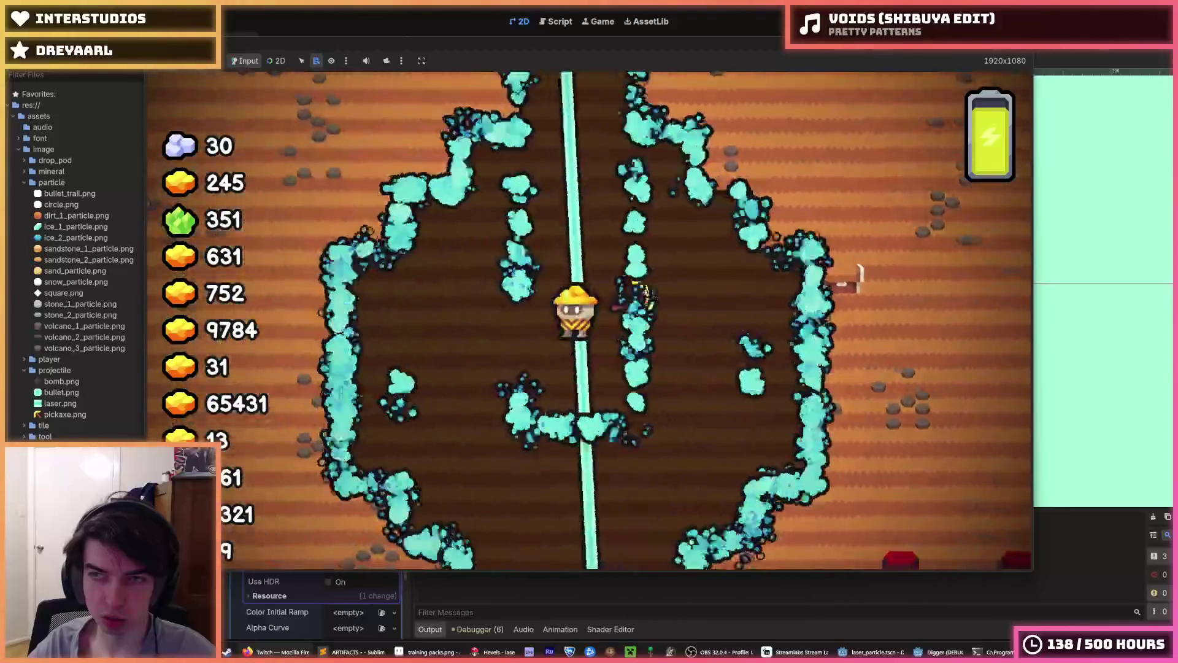
key(F8)
- Add a white ffffff stop to the gradient, save the scene, and switch to scripts
drag(240, 503, 249, 504)
click(276, 507)
double_click(276, 507)
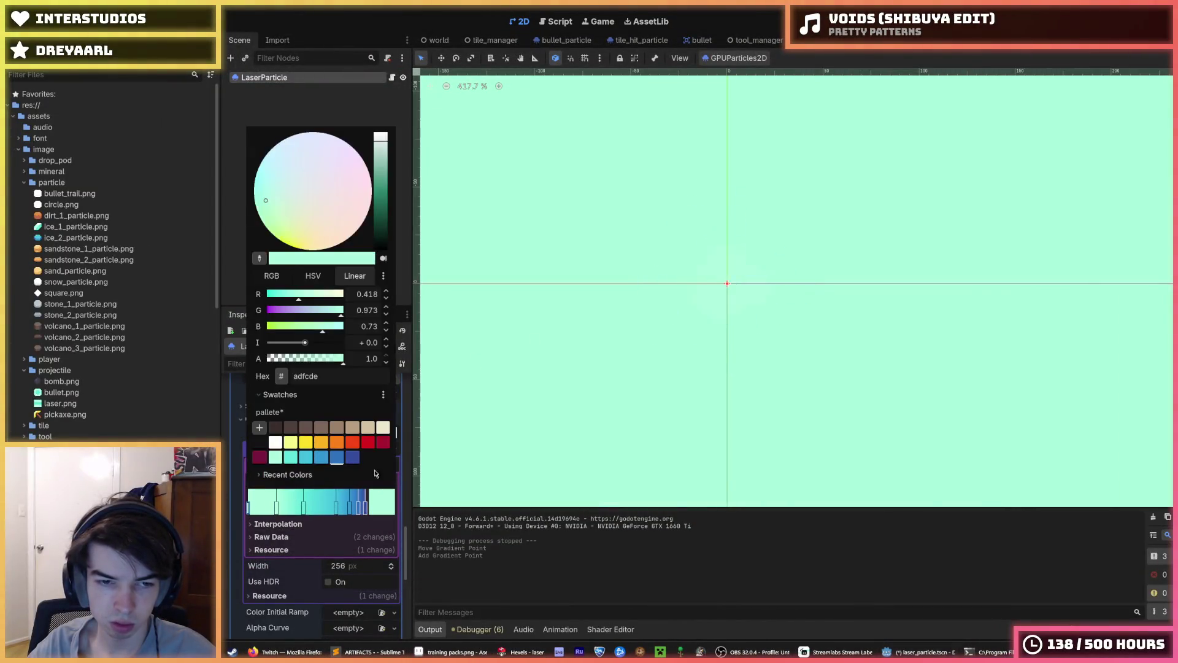
click(275, 445)
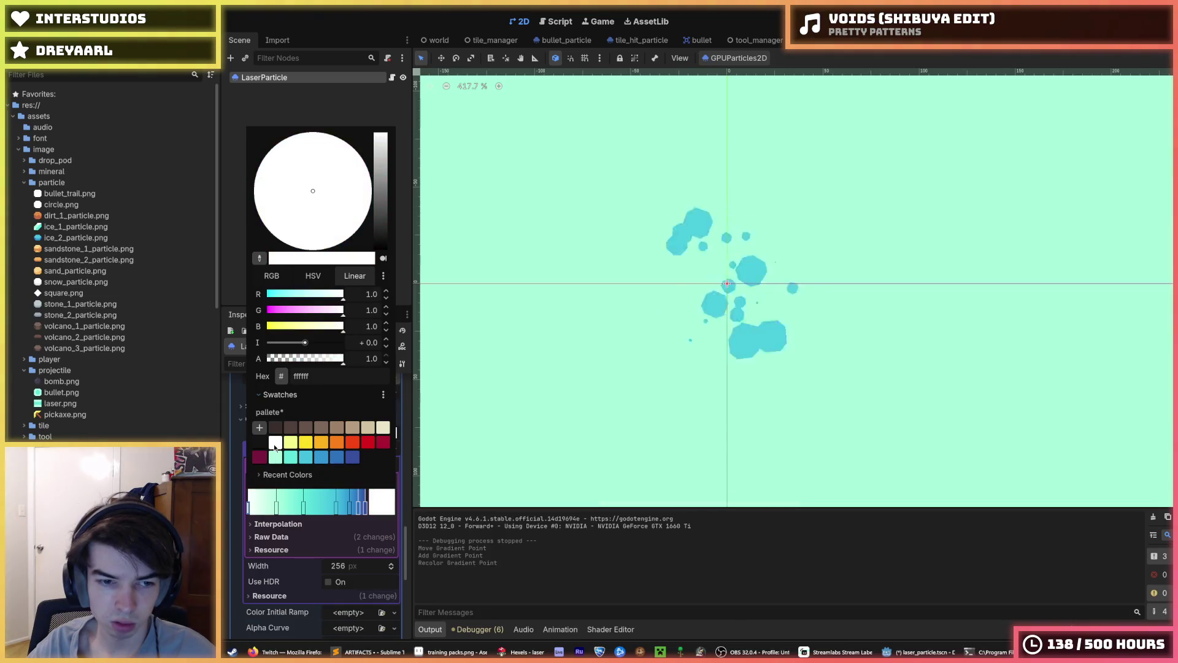
click(521, 476)
key(ctrl+s)
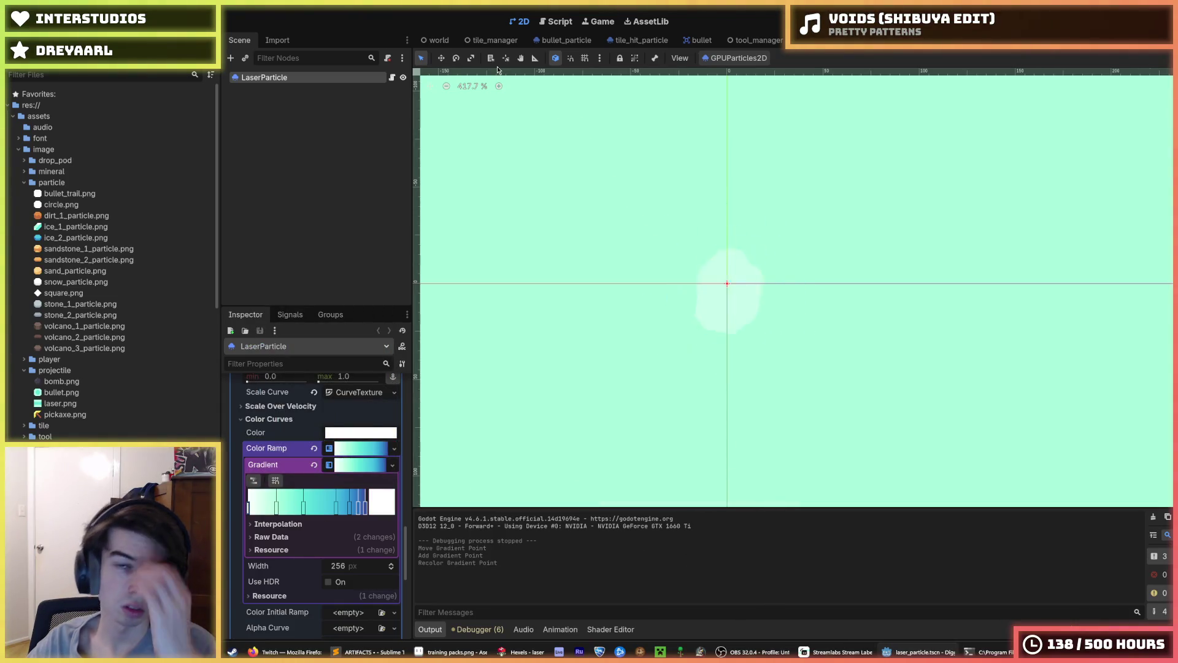
click(550, 28)
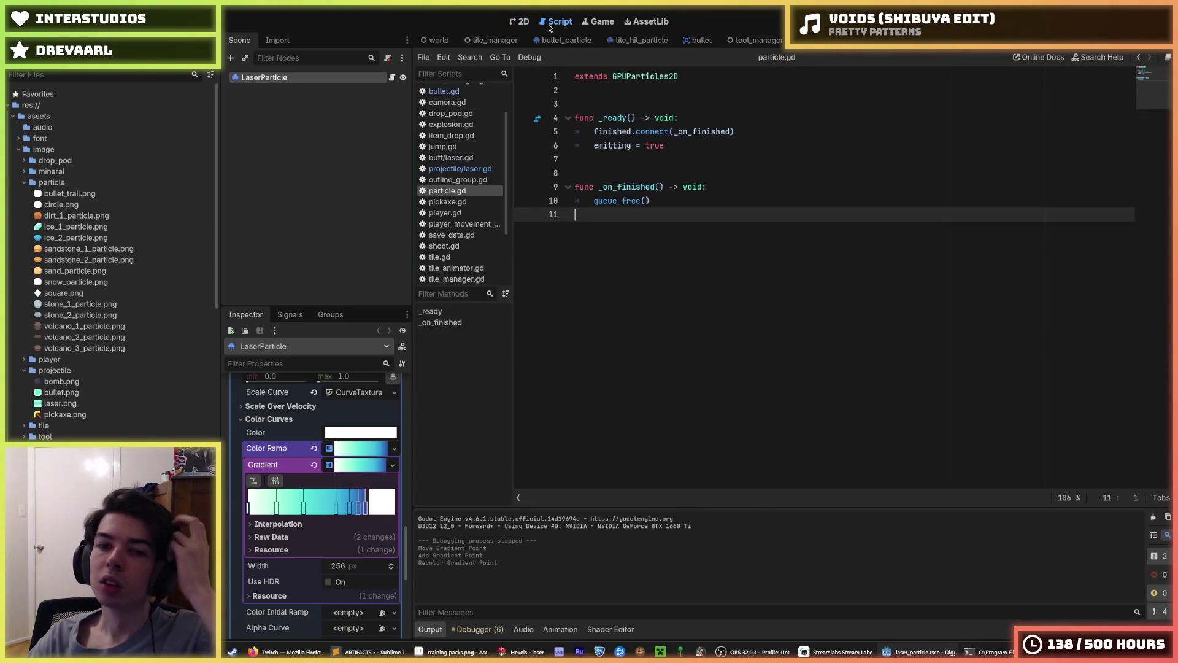
- Open projectile/laser.gd and go to the ray length calculation
click(466, 168)
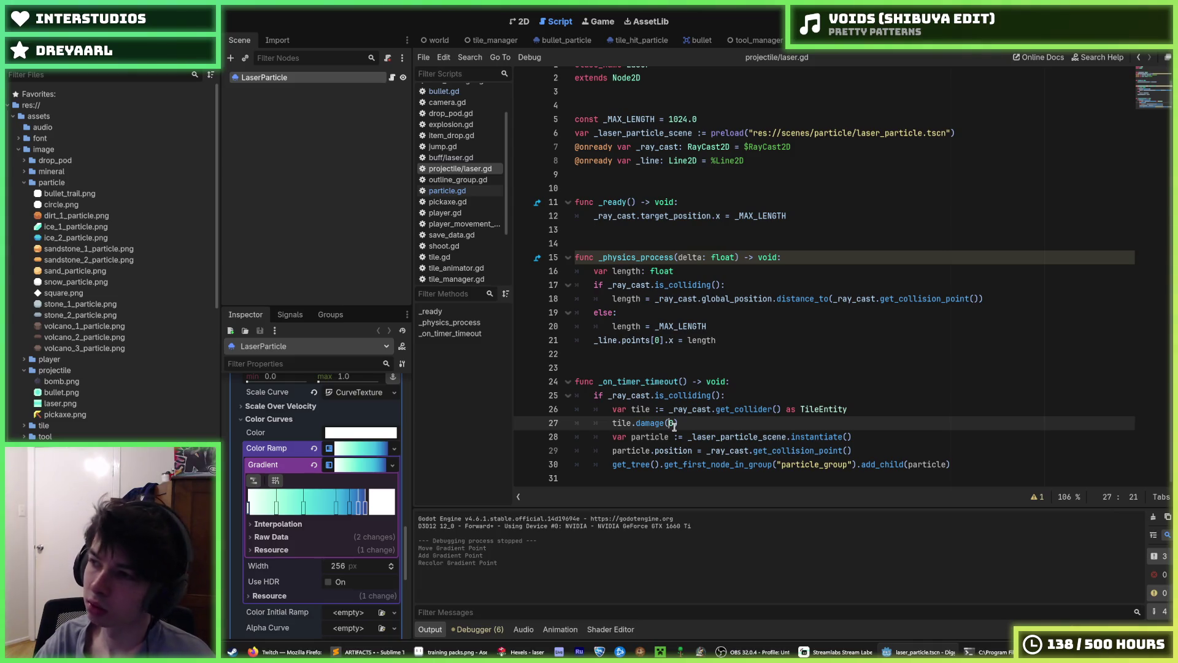
key(alt+Tab)
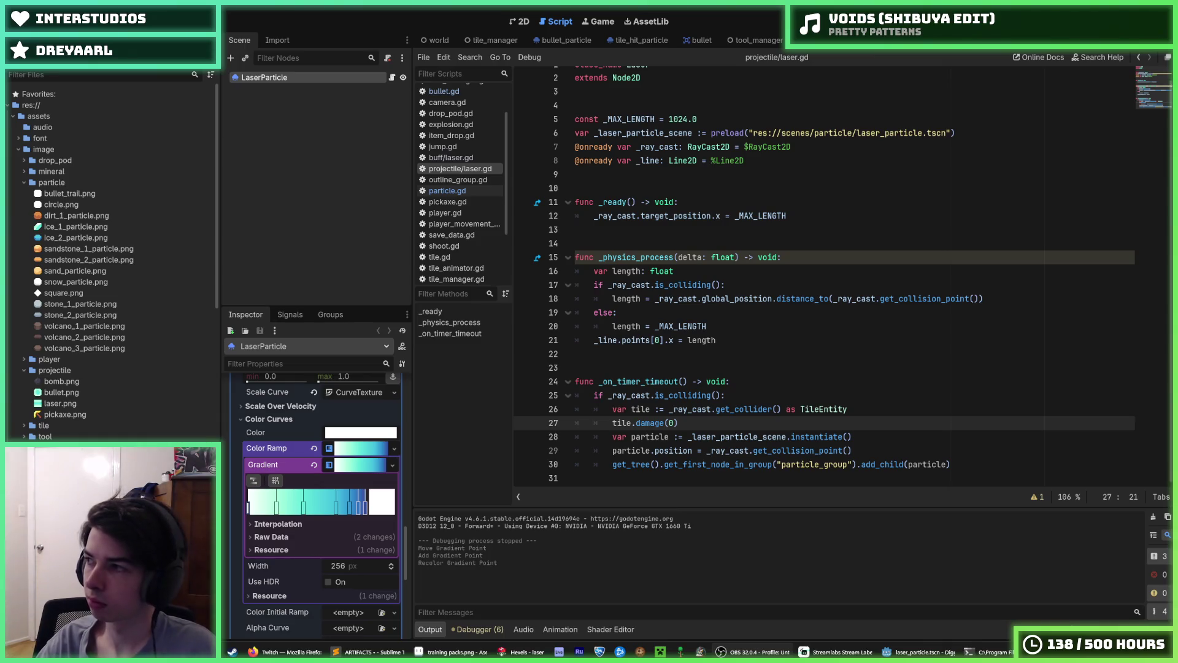
key(alt+Tab)
click(851, 300)
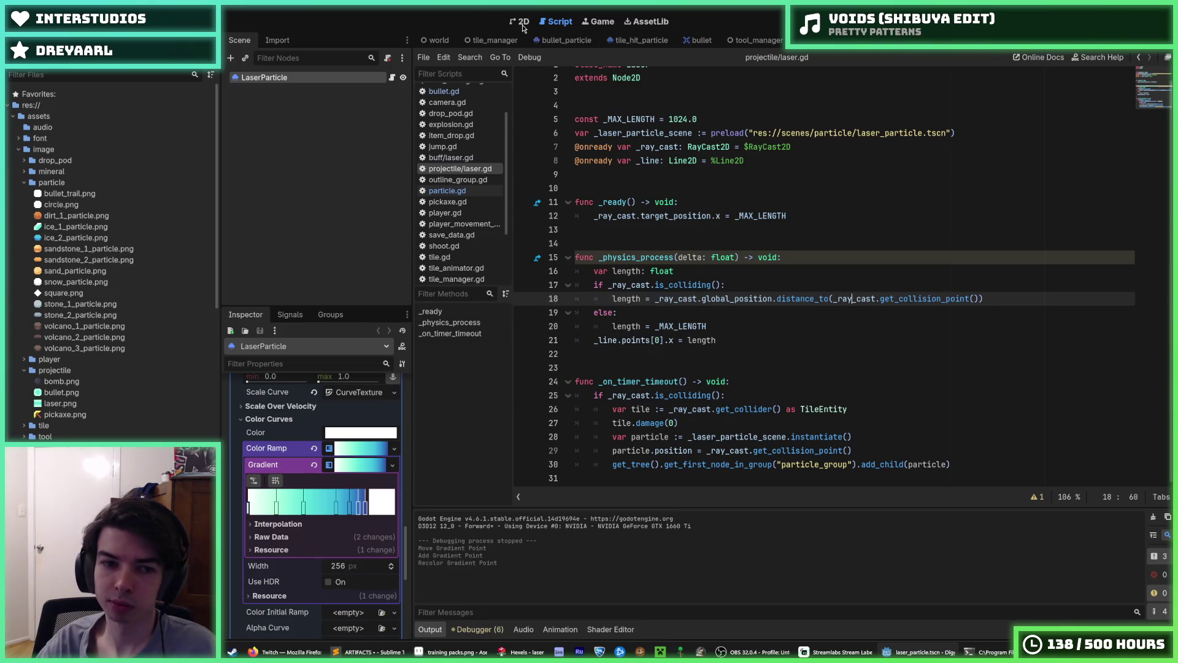
- Enable One Shot on the LaserParticle emitter and save the scene
scroll(301, 449, up, 15)
scroll(307, 479, down, 3)
click(323, 528)
scroll(325, 528, up, 3)
scroll(325, 528, down, 3)
key(ctrl+s)
key(F5)
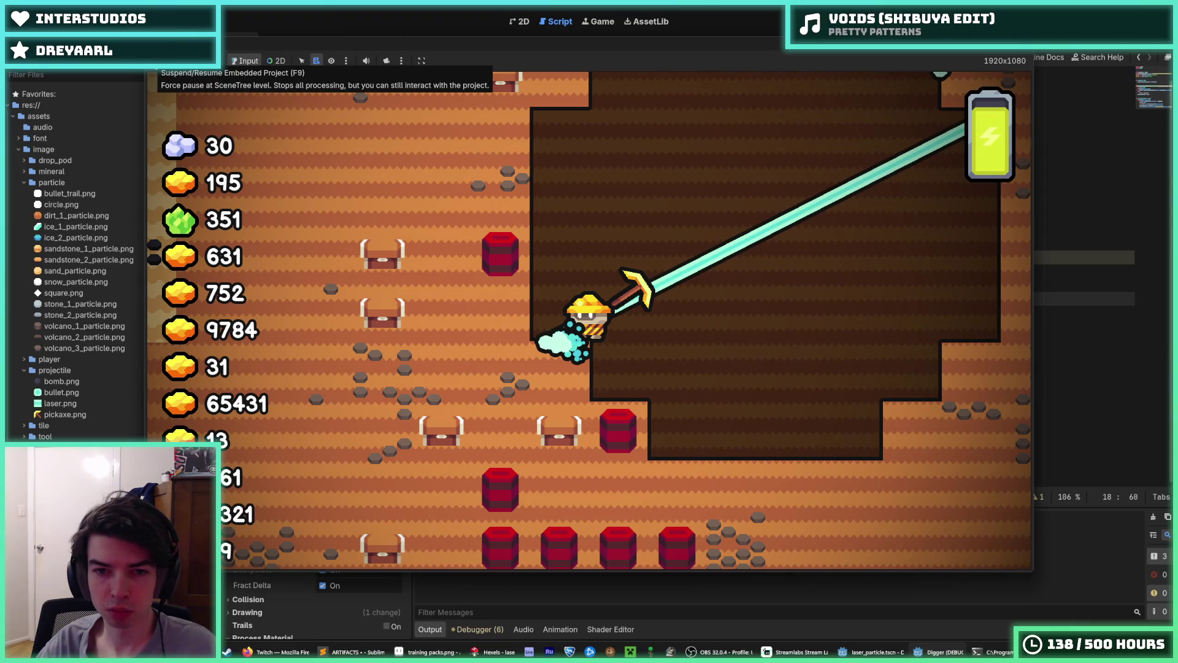
key(F9)
mouse_move(542, 319)
mouse_down()
mouse_move(580, 378)
mouse_move(593, 359)
mouse_move(700, 380)
mouse_up()
key(F9)
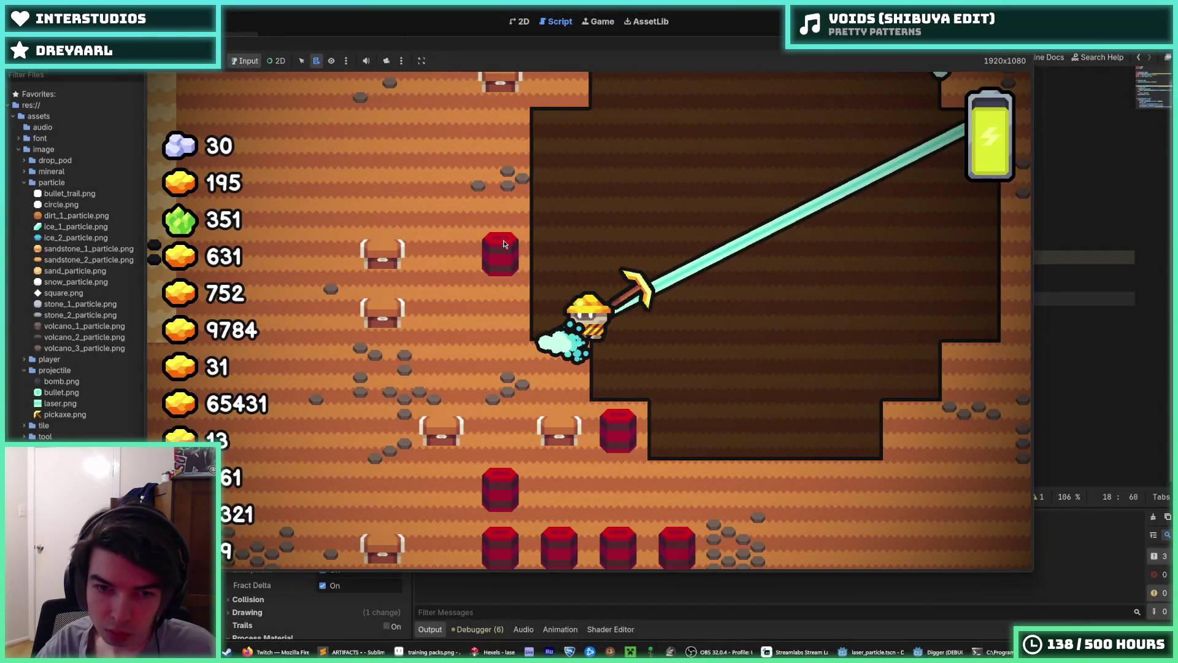
key(F9)
drag(499, 216, 716, 420)
key(F9)
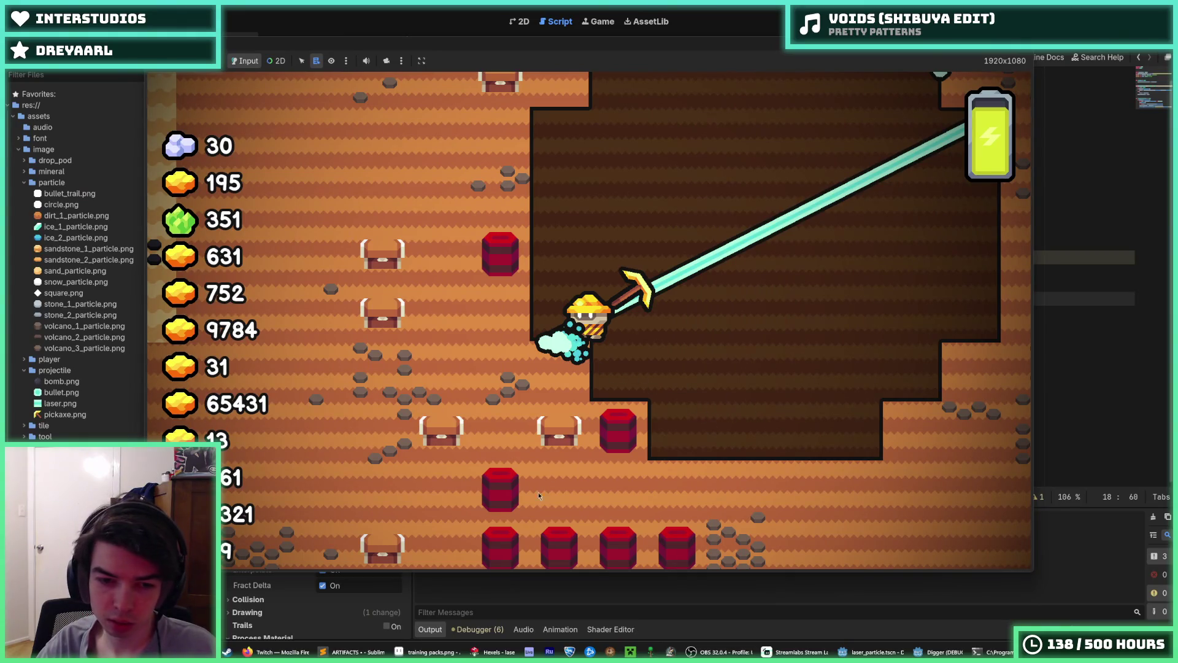
key(F8)
click(74, 204)
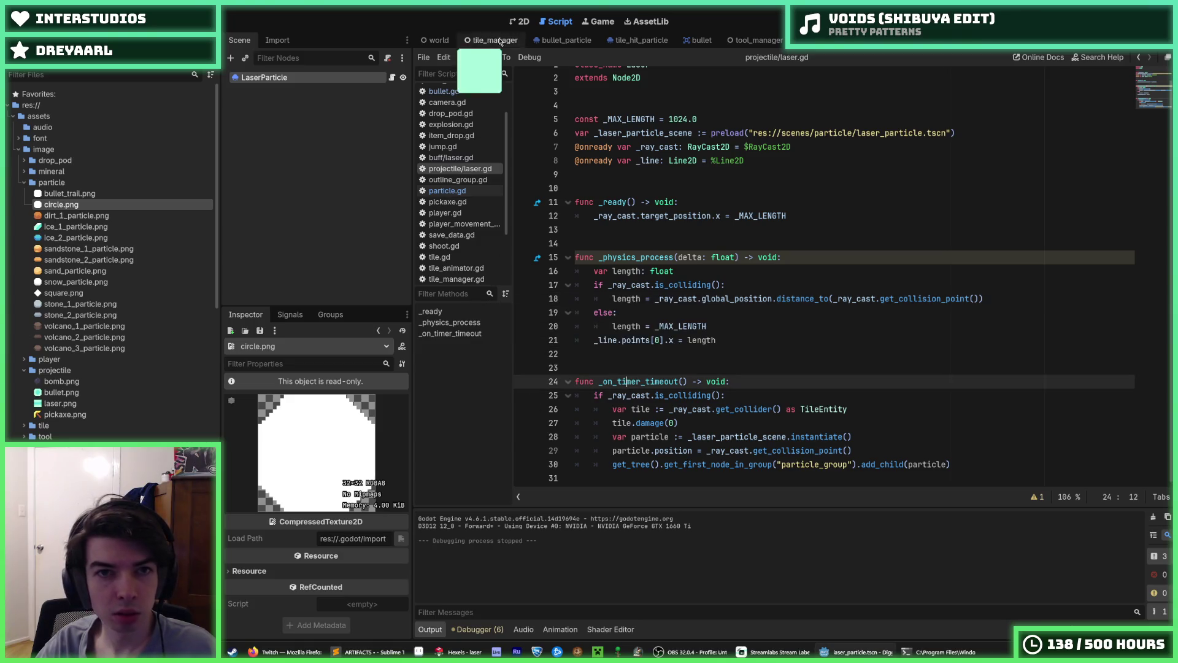
- Switch to the 2D view, browse the scene tabs, and close bullet_particle
click(519, 21)
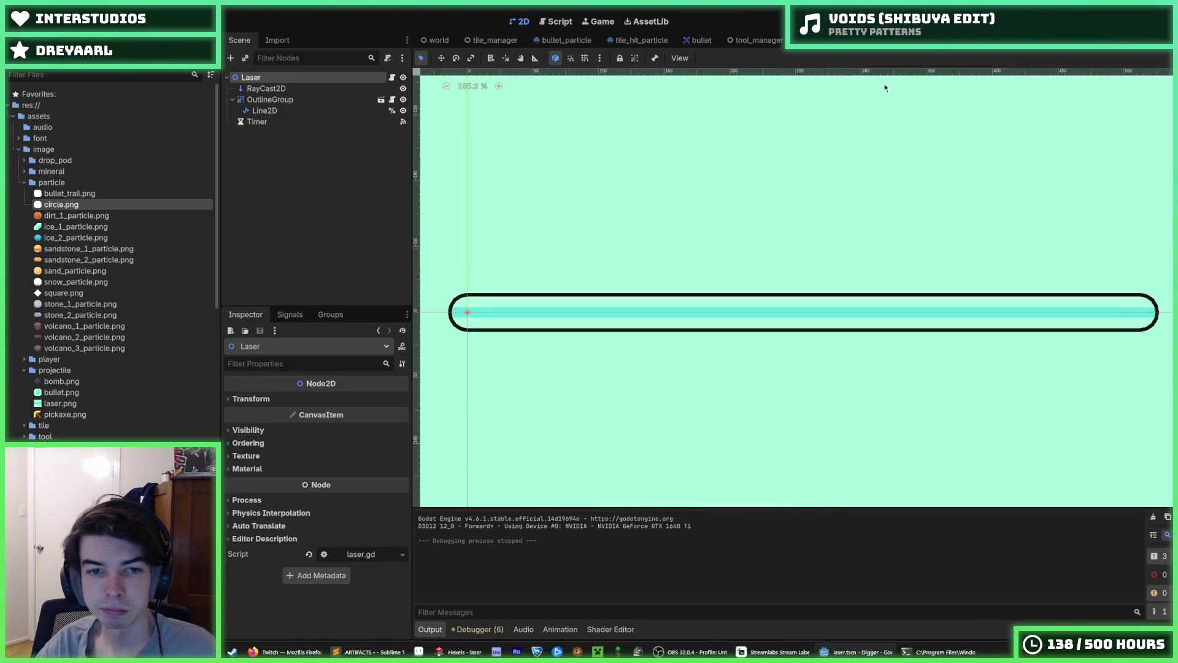
click(852, 41)
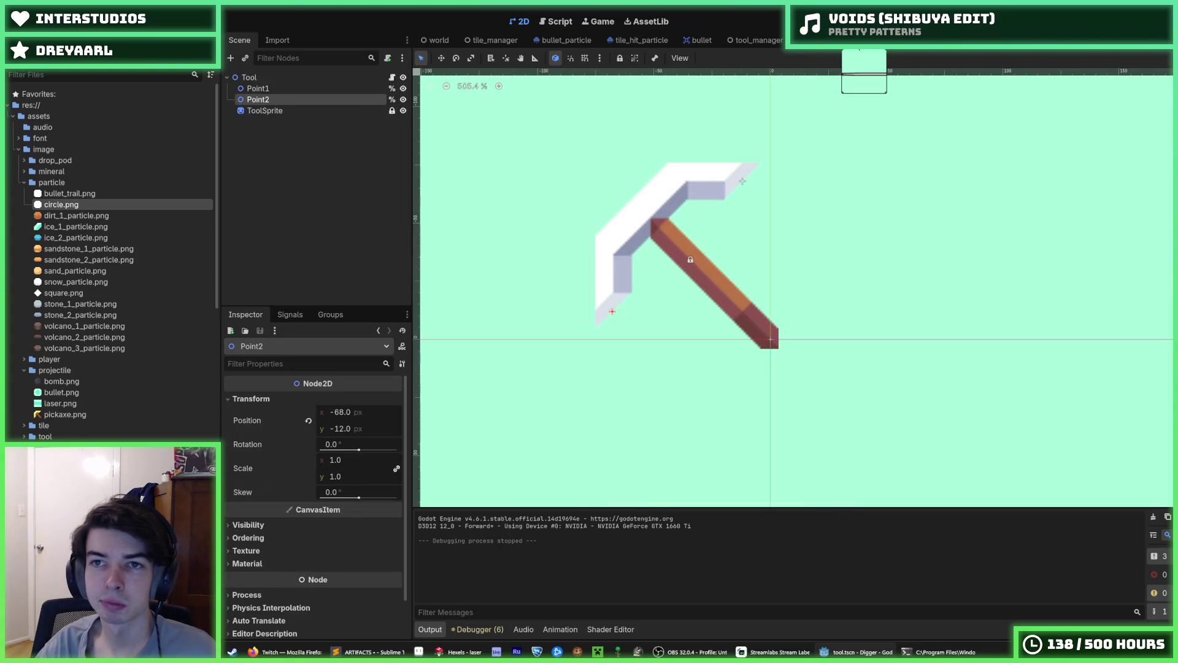
click(862, 40)
scroll(446, 41, up, 3)
scroll(446, 40, down, 3)
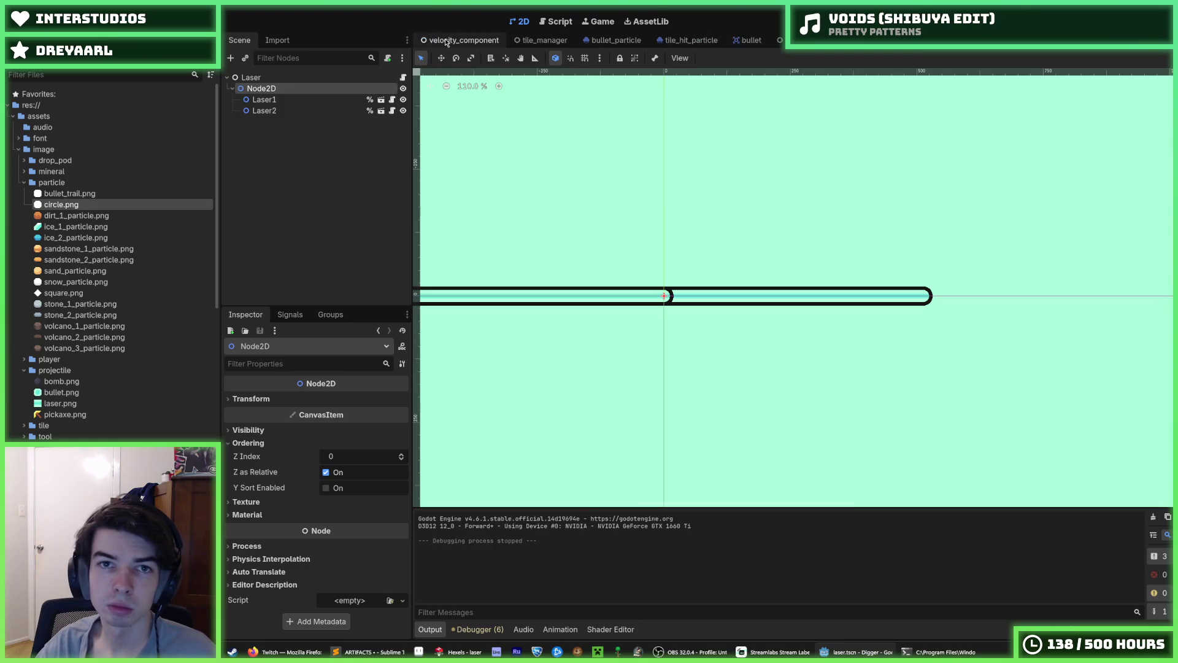
click(446, 40)
scroll(653, 275, down, 3)
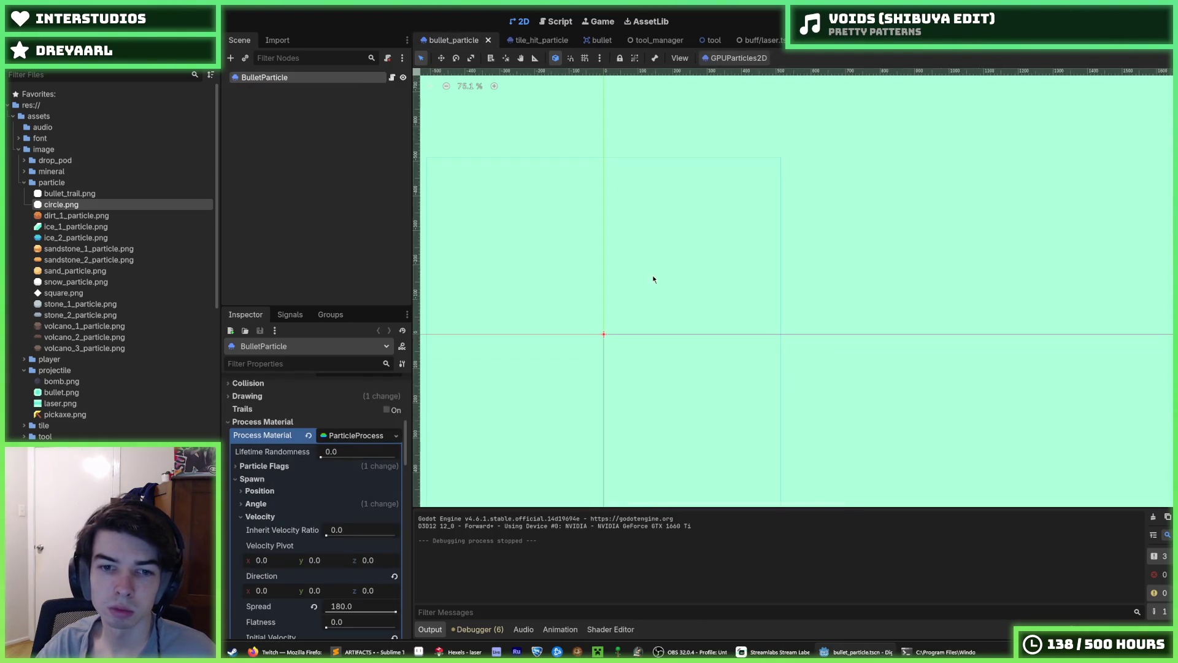
middle_click(456, 42)
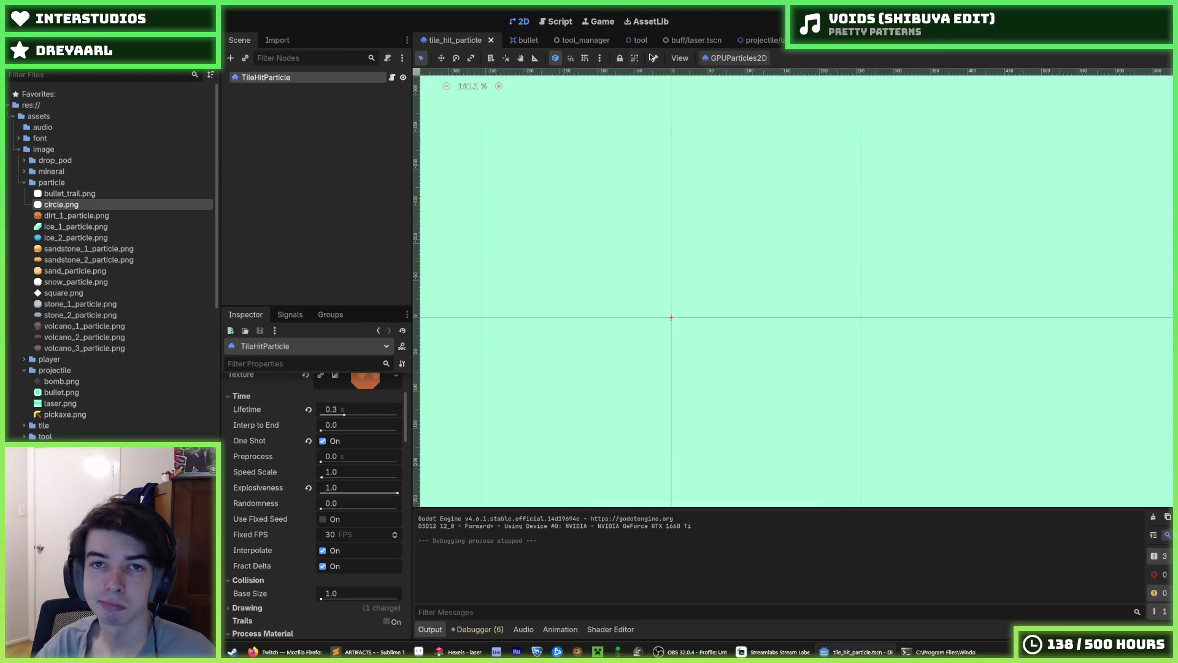
- Go through the bullet, buff laser and tool scenes, then open laser_particle's Lifetime field
click(522, 40)
click(773, 41)
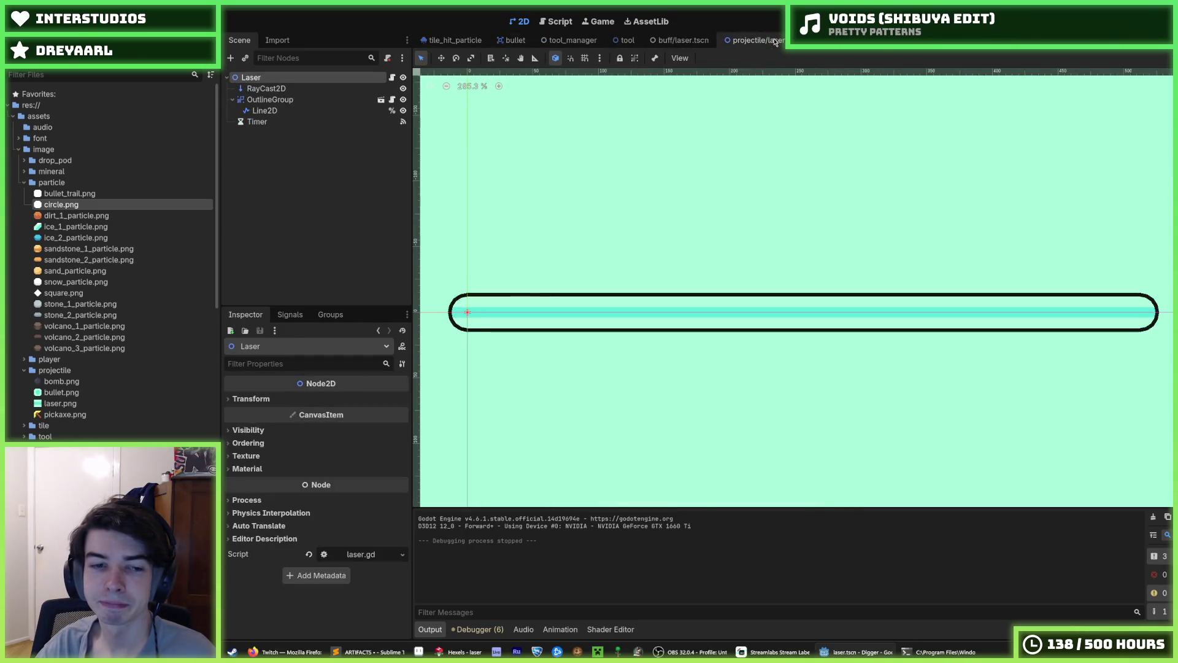
click(678, 41)
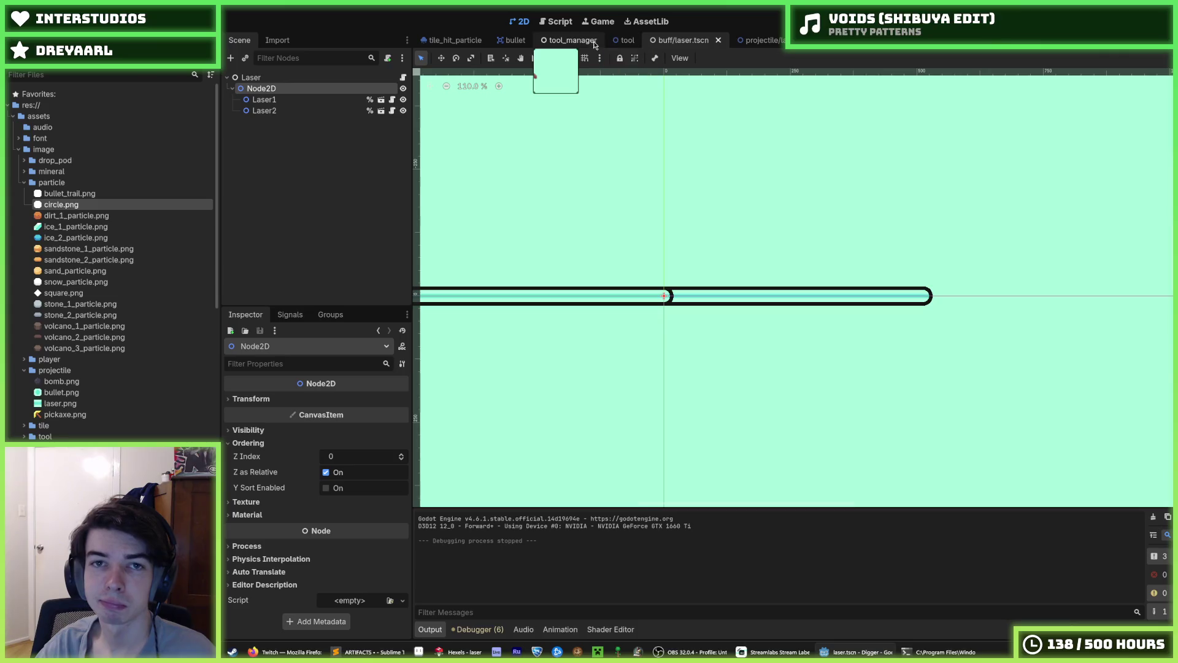
click(624, 40)
click(772, 43)
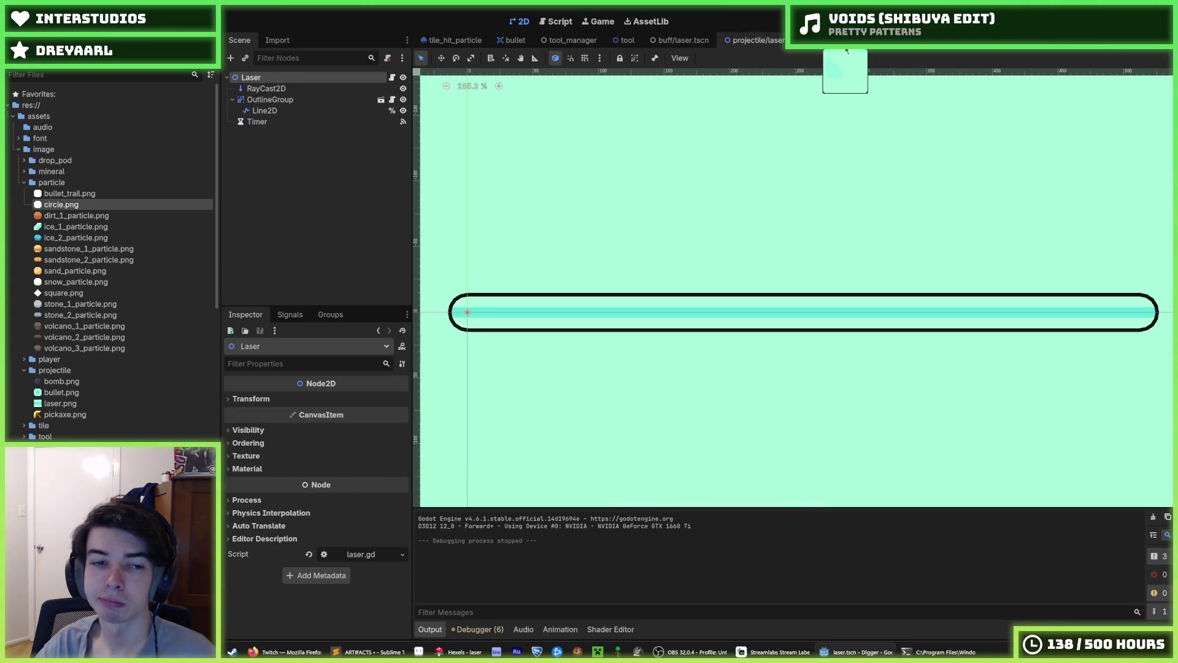
click(824, 41)
click(375, 429)
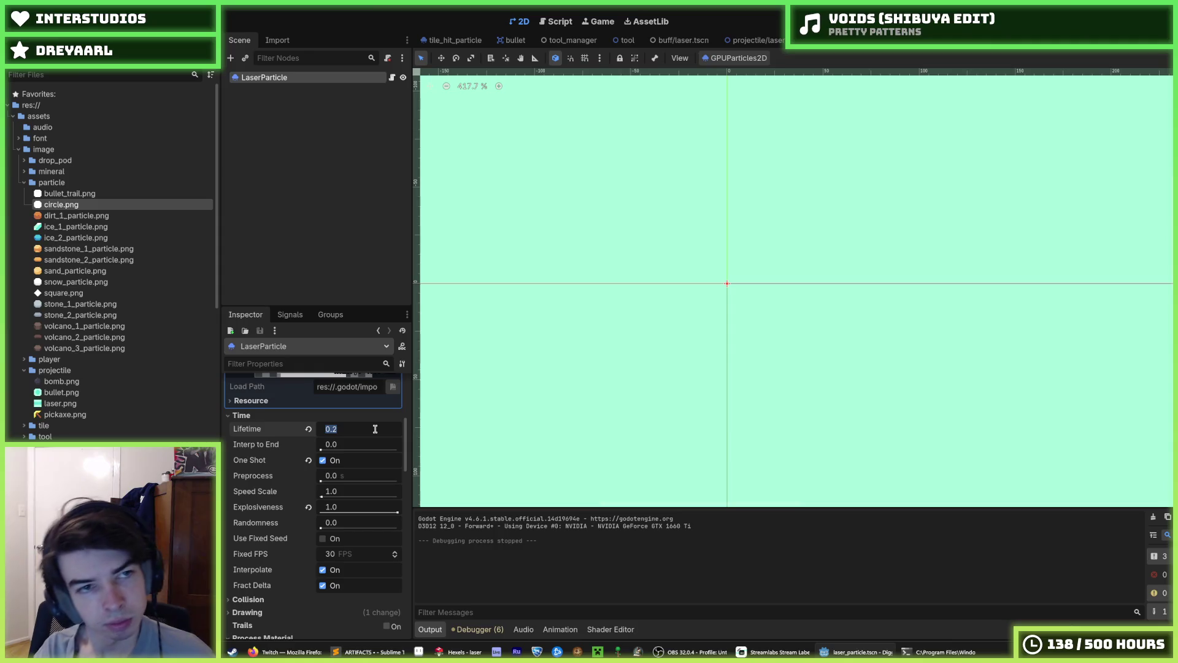
- Set LaserParticle Lifetime to 0.3 s and clear its Color Ramp
text(0.3)
key(Return)
scroll(331, 424, down, 15)
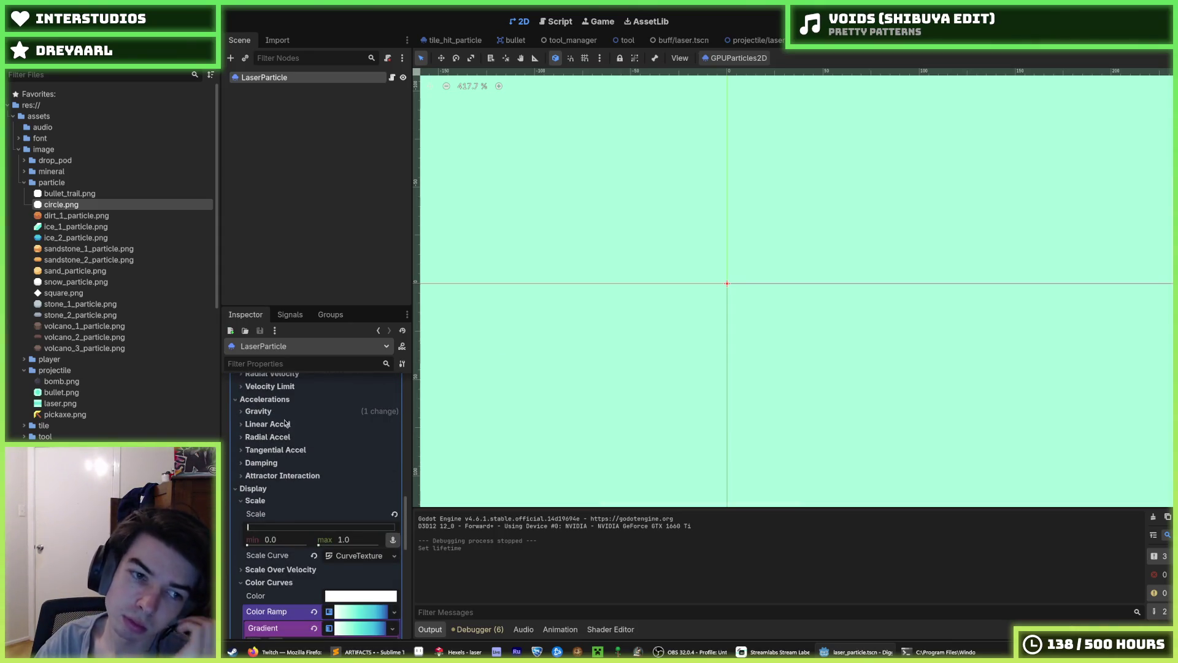
click(286, 424)
click(286, 424)
click(277, 413)
click(276, 414)
scroll(314, 453, down, 4)
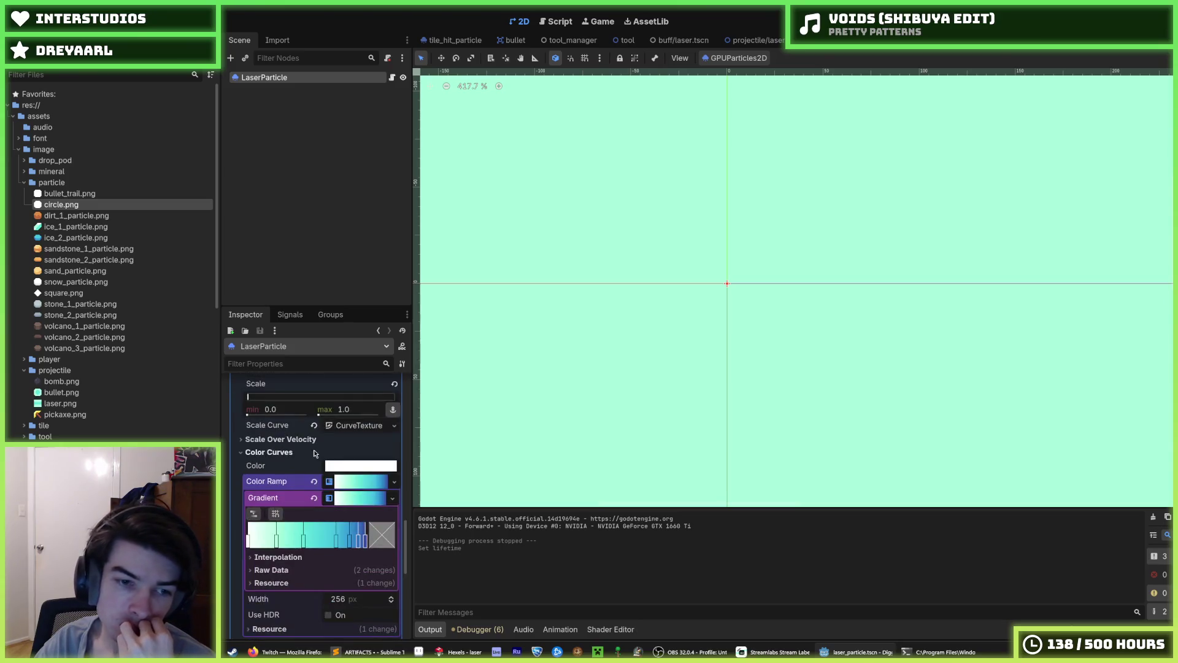
click(315, 482)
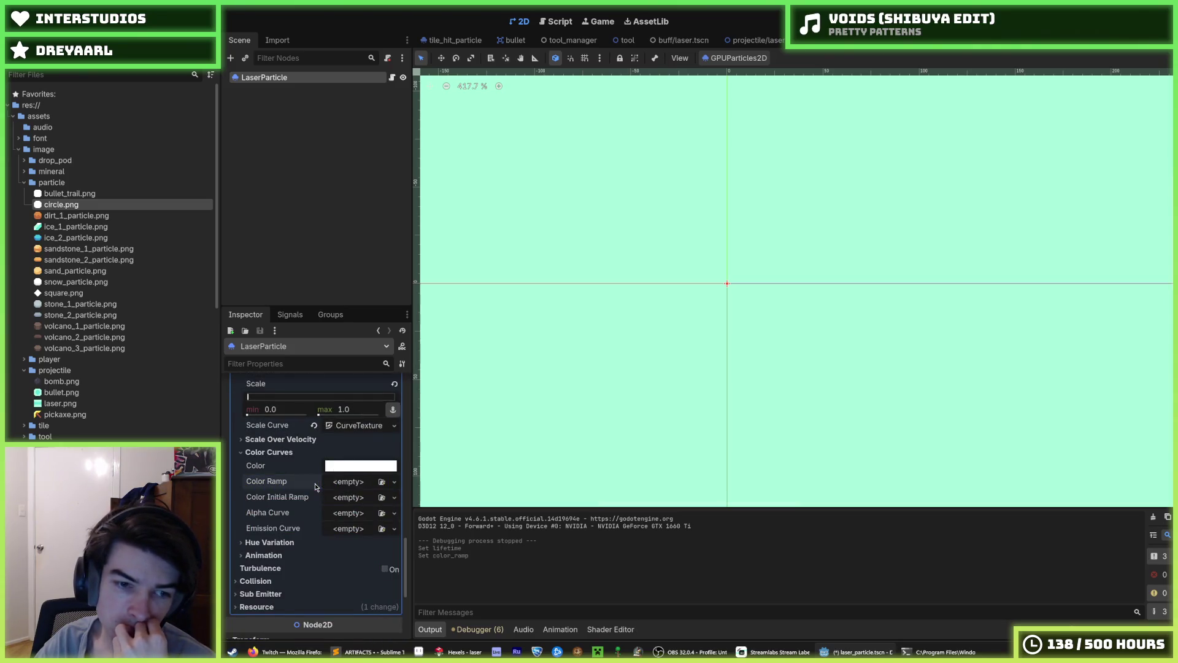
- Turn off One Shot and toggle Emitting to preview the white particles
scroll(779, 263, up, 5)
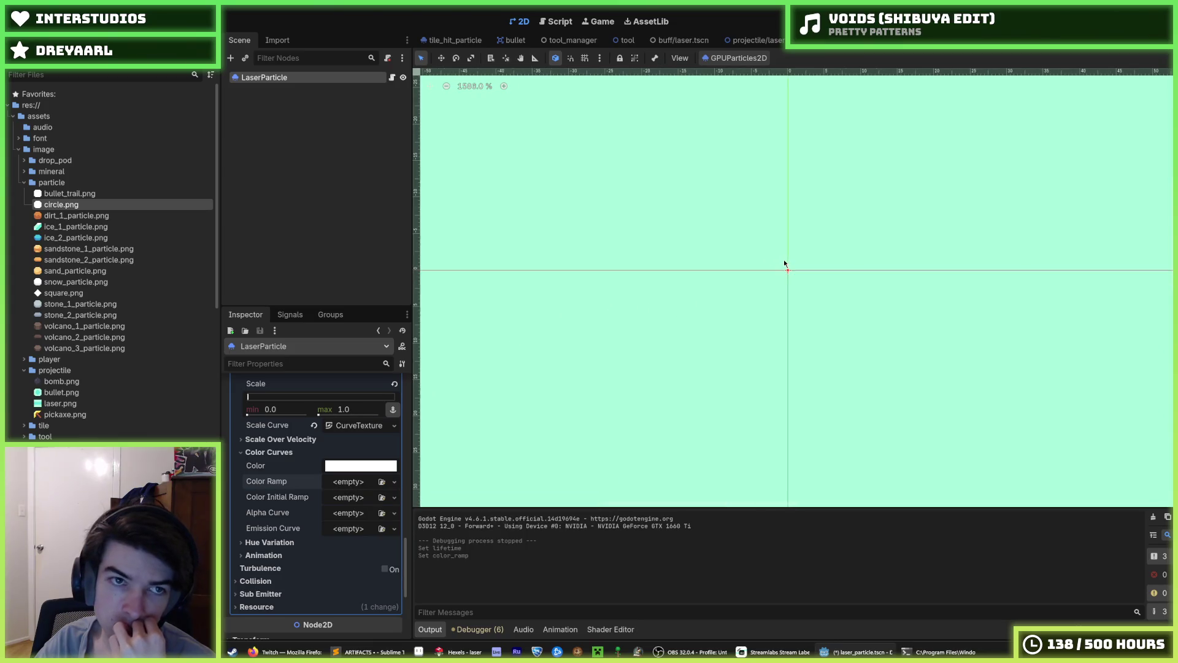
scroll(326, 433, up, 15)
click(320, 400)
scroll(619, 362, down, 8)
scroll(310, 454, down, 3)
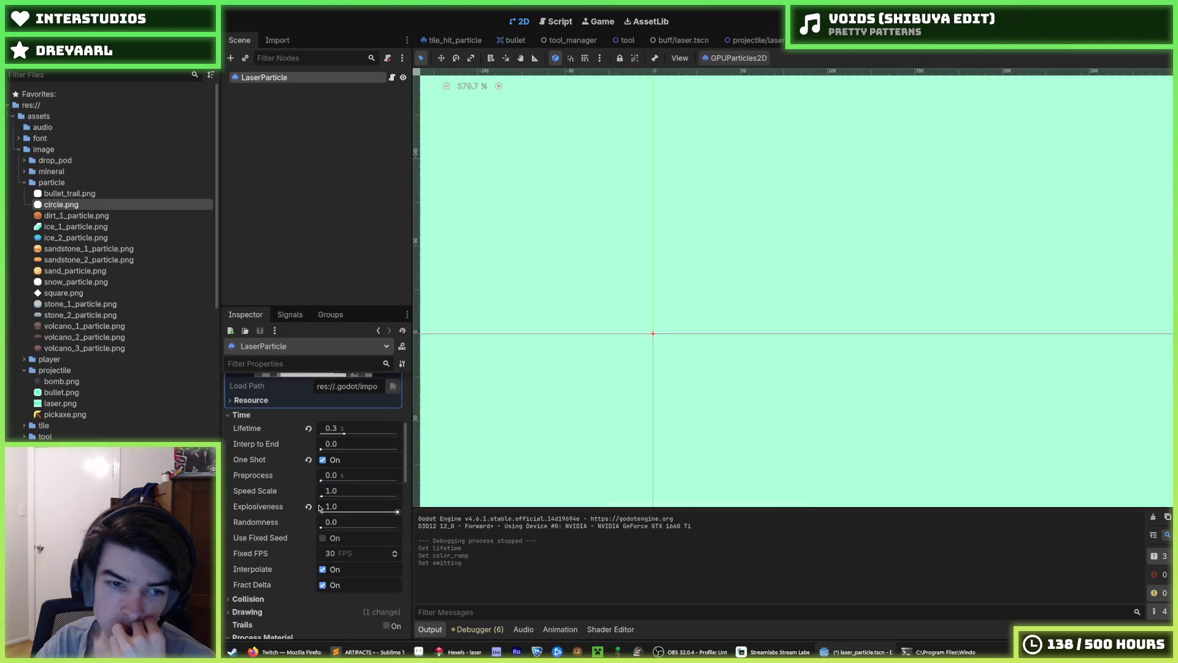
click(321, 459)
scroll(321, 459, up, 3)
click(319, 401)
scroll(301, 491, down, 15)
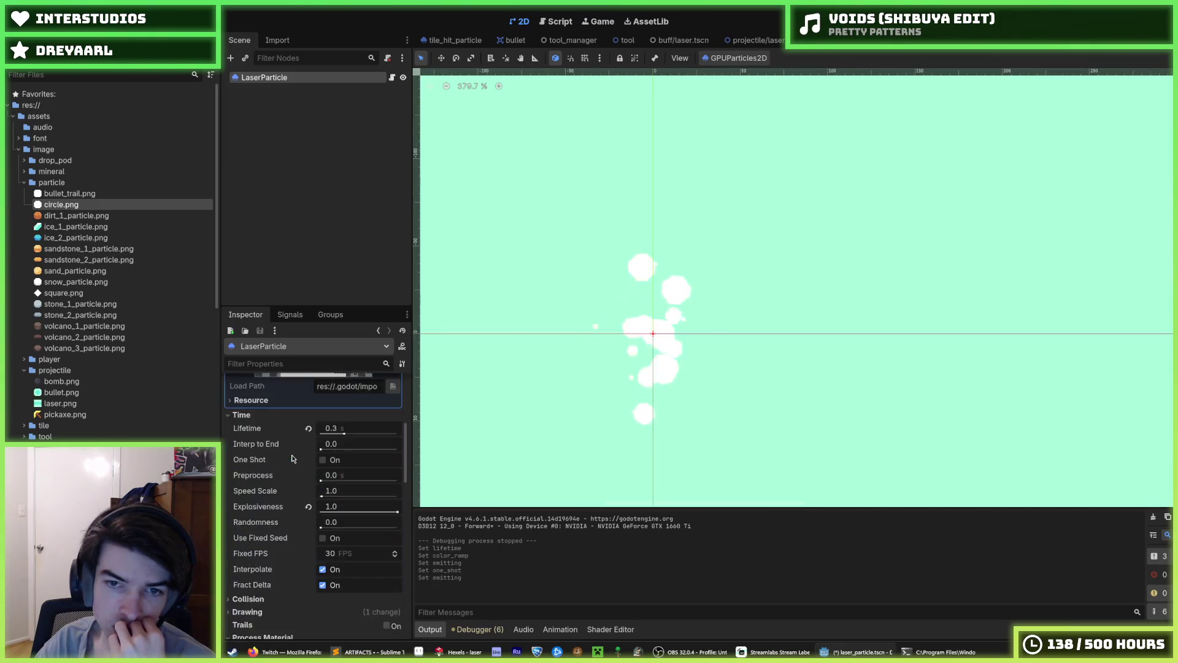
scroll(296, 506, down, 3)
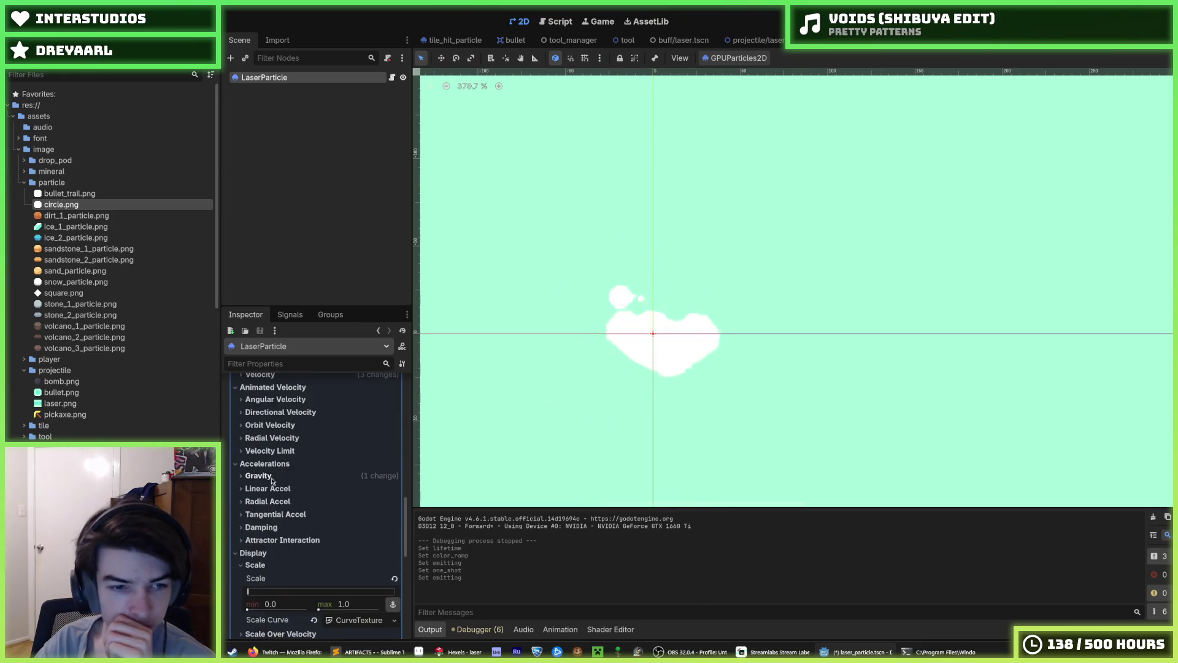
- Open the particle Color picker with its saved swatches showing
click(285, 521)
scroll(284, 522, down, 2)
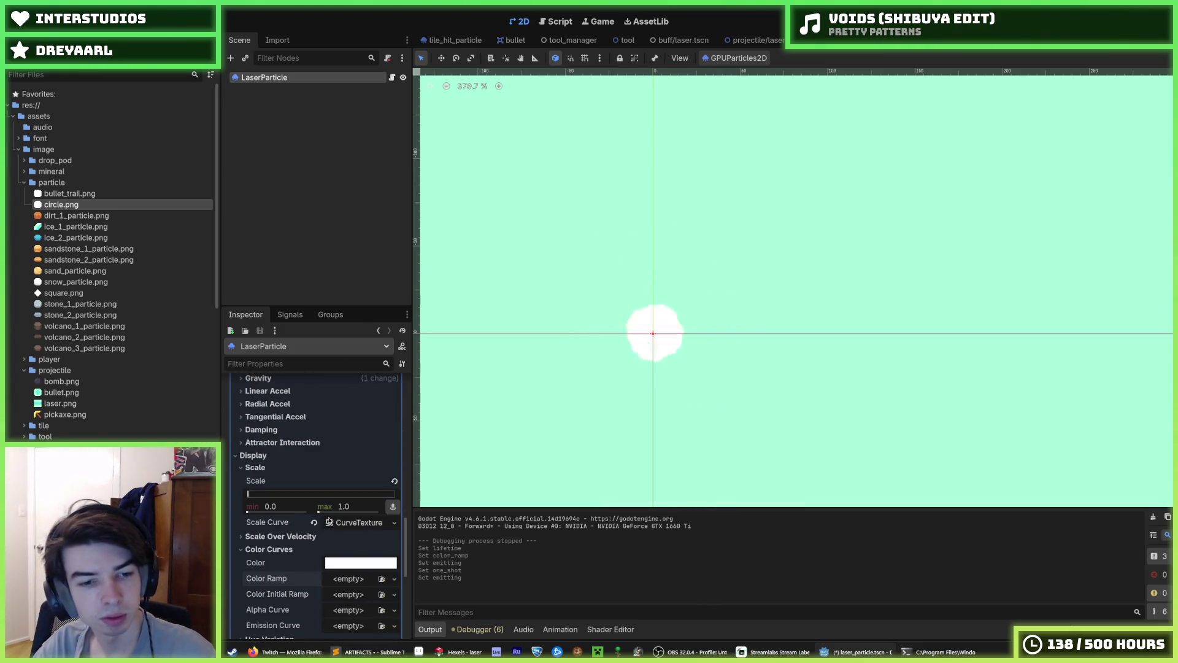
scroll(307, 528, down, 2)
click(350, 497)
click(343, 457)
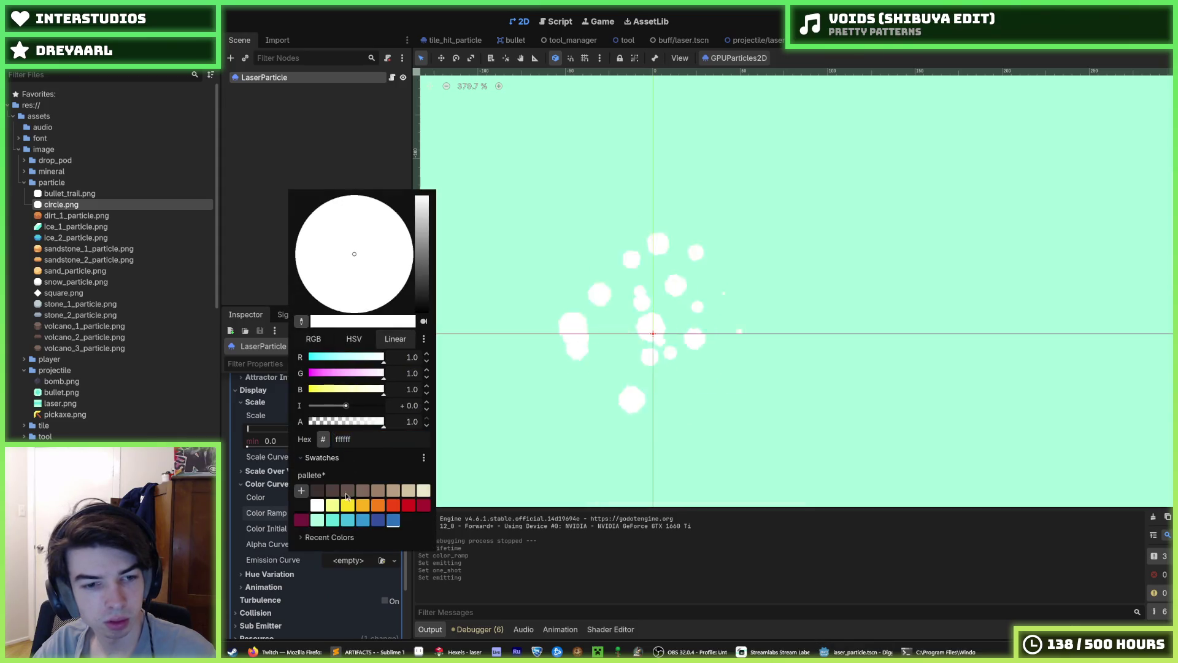
- Try a light green swatch as the particle colour, then revert to white
click(323, 521)
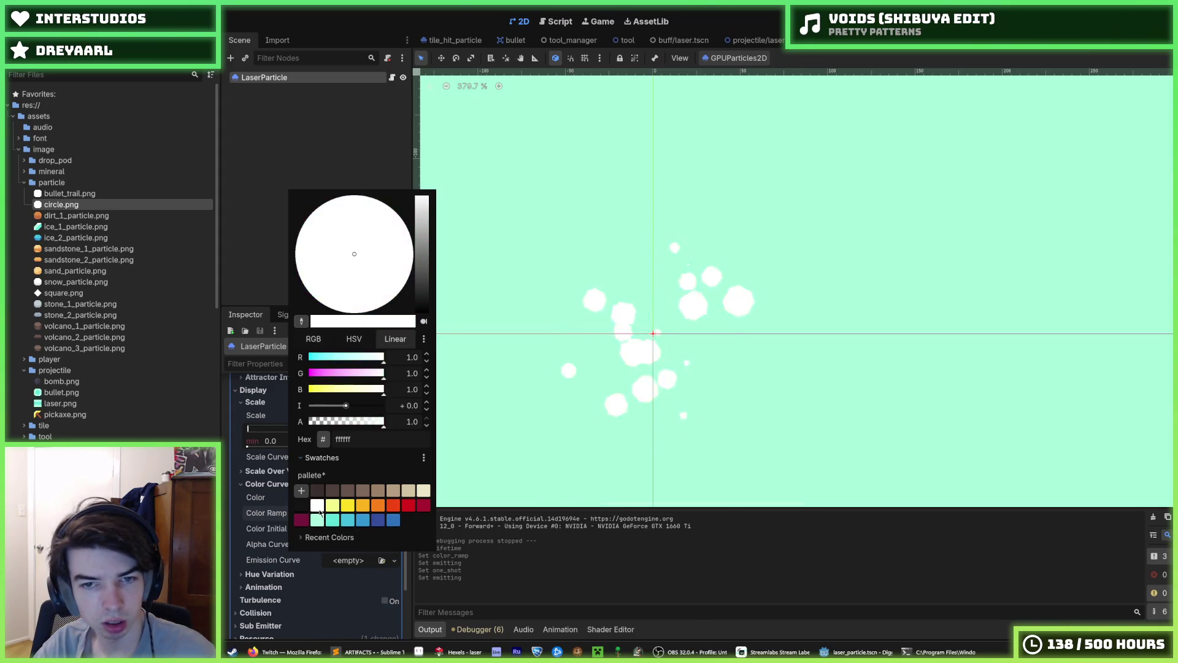
key(Escape)
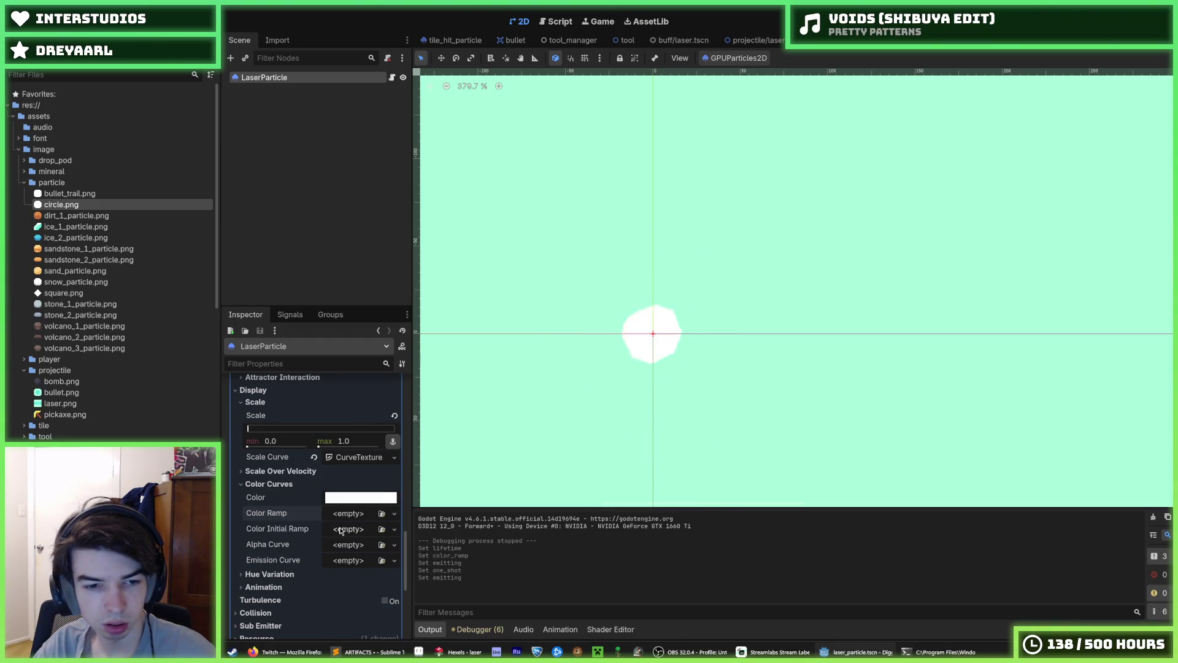
scroll(326, 504, down, 5)
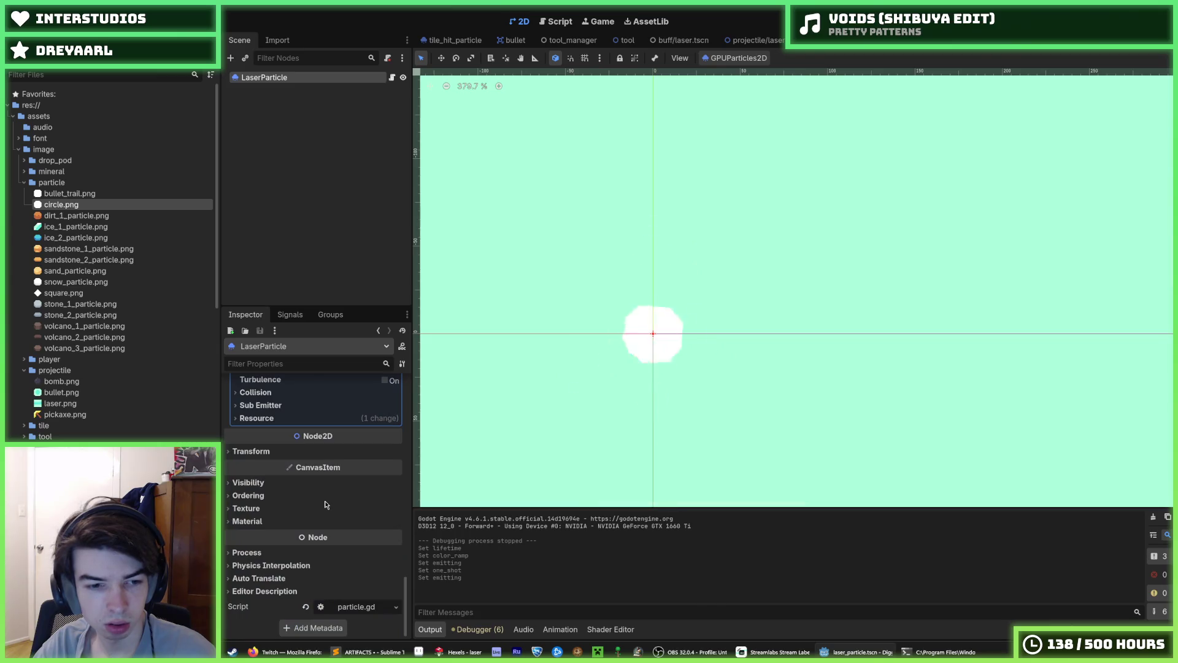
click(271, 519)
click(272, 519)
click(271, 508)
click(271, 509)
click(273, 495)
click(272, 495)
click(273, 482)
- Check the Modulate and Self Modulate colours stay white and leave the Color Ramp empty
click(358, 511)
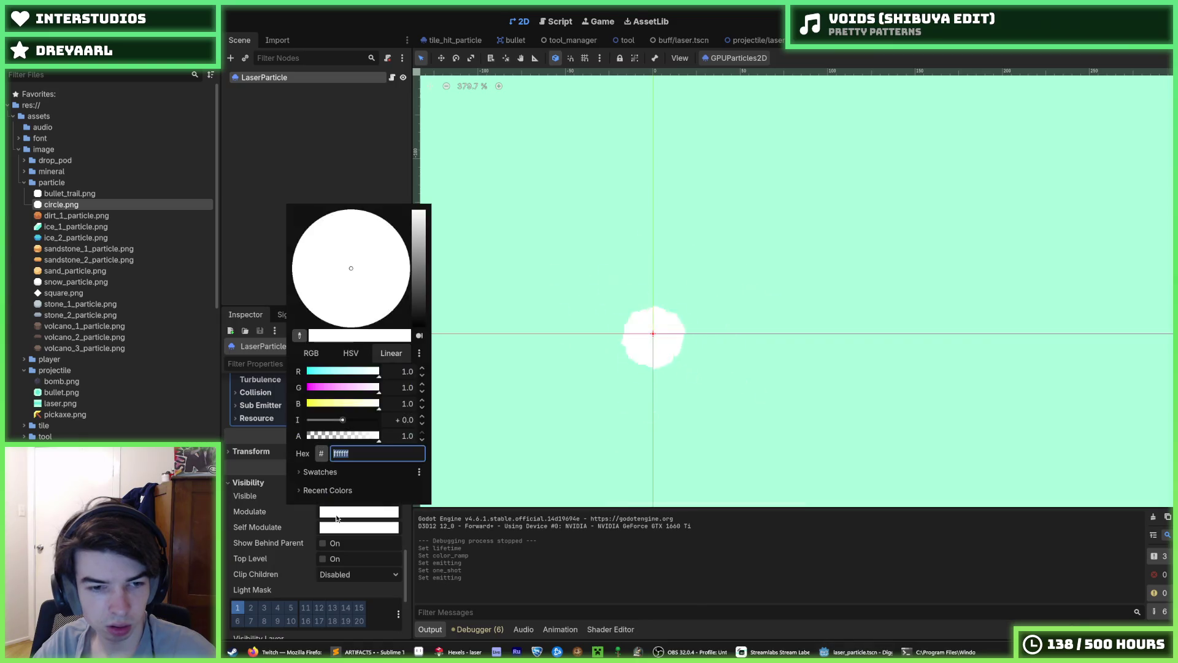
click(337, 528)
click(337, 529)
click(336, 529)
click(337, 529)
click(337, 529)
scroll(243, 477, up, 4)
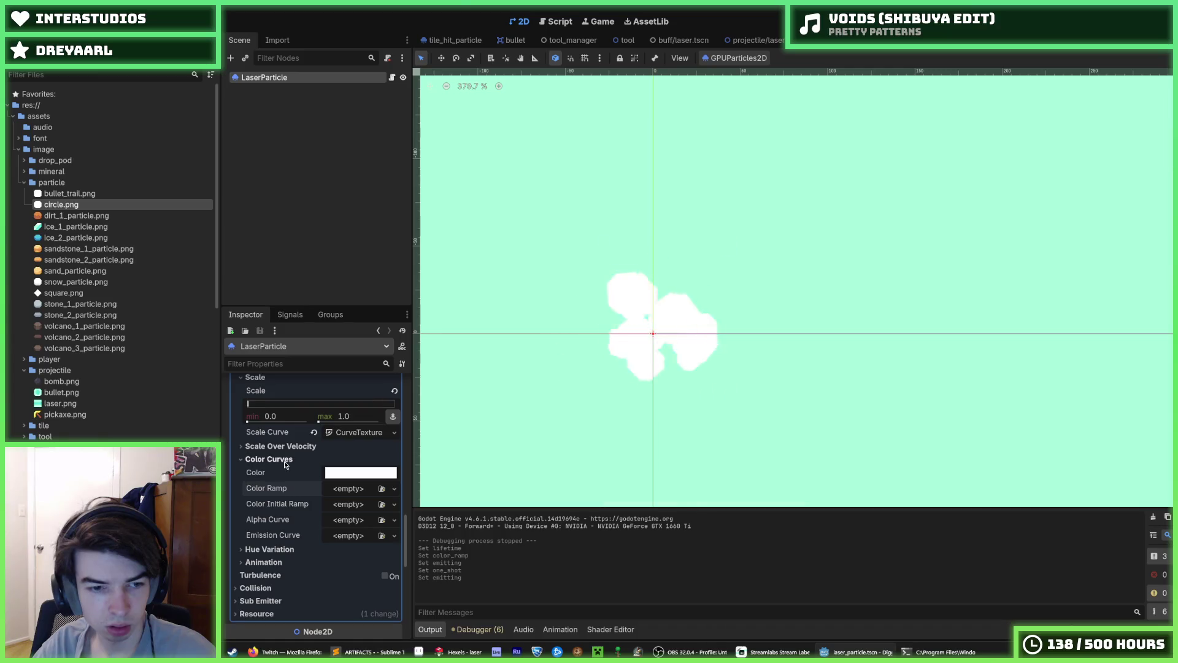
click(344, 489)
click(341, 496)
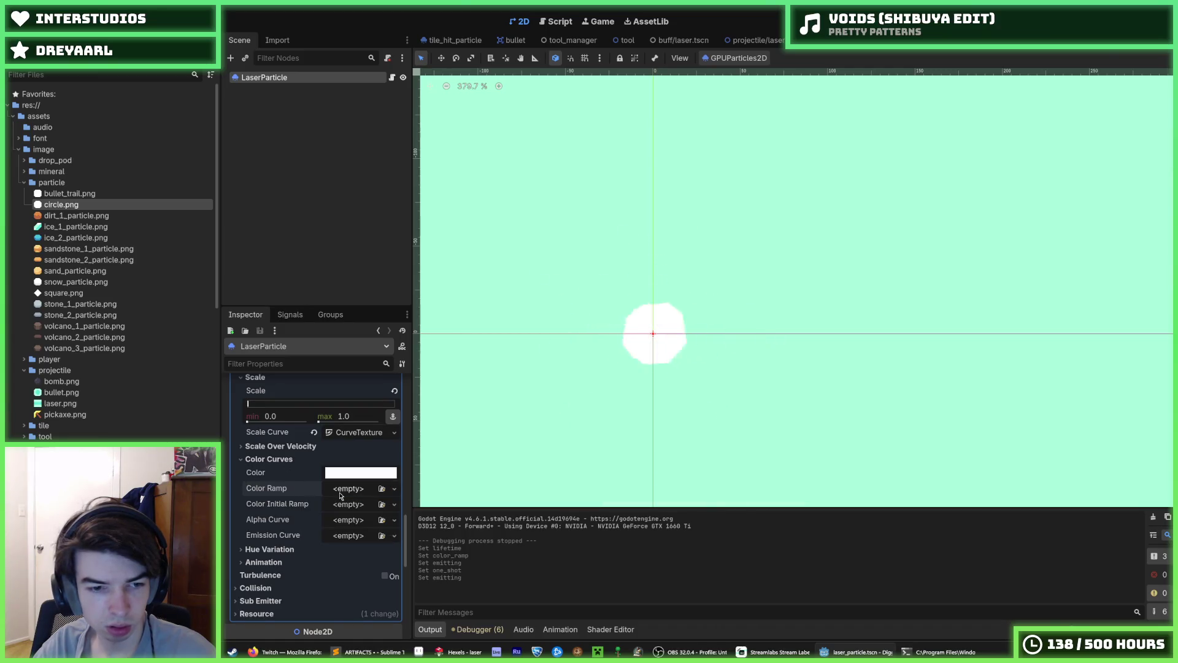
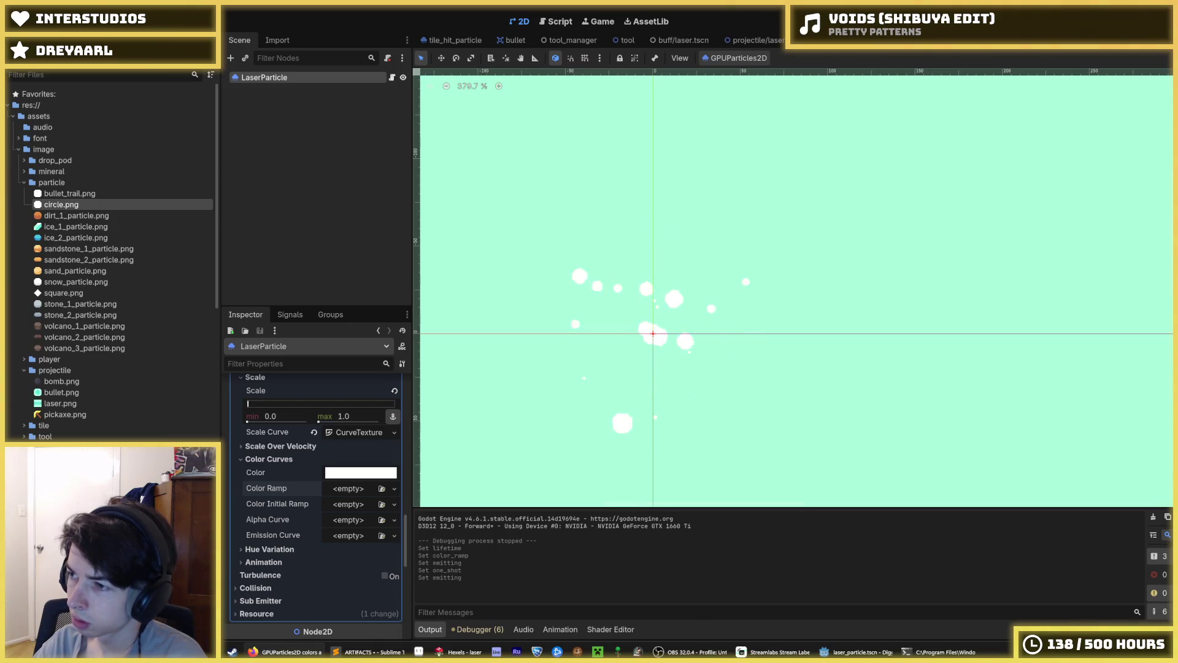
- Tint the particles mint and switch the picker's colour values to RGB
click(348, 472)
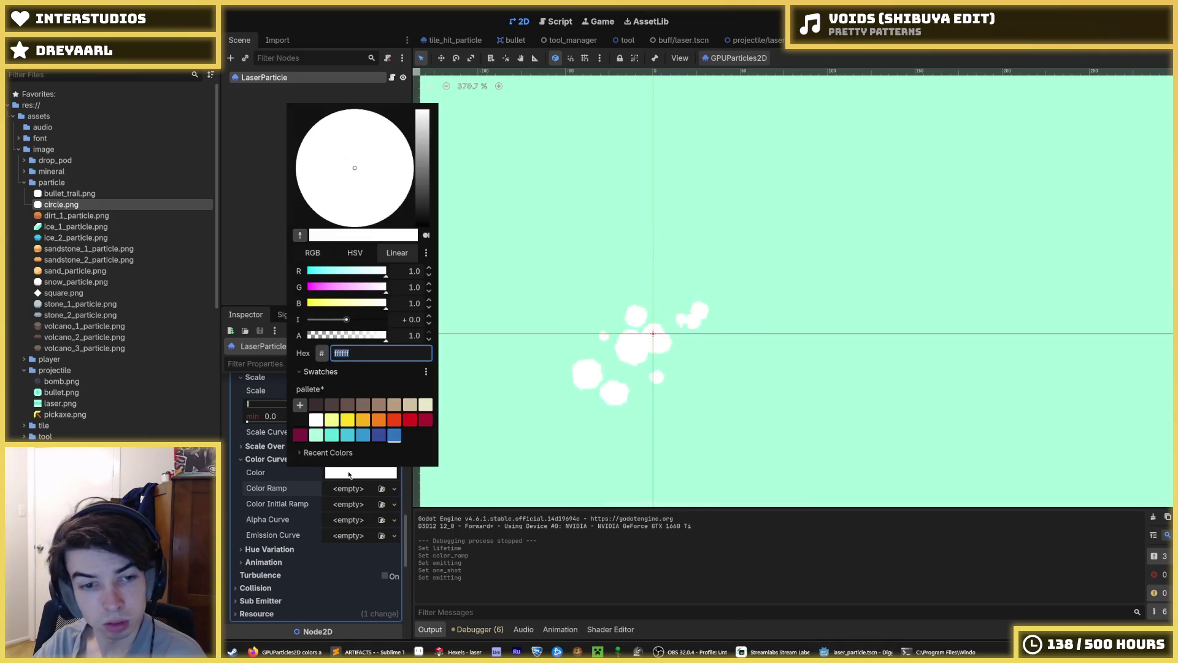
click(316, 435)
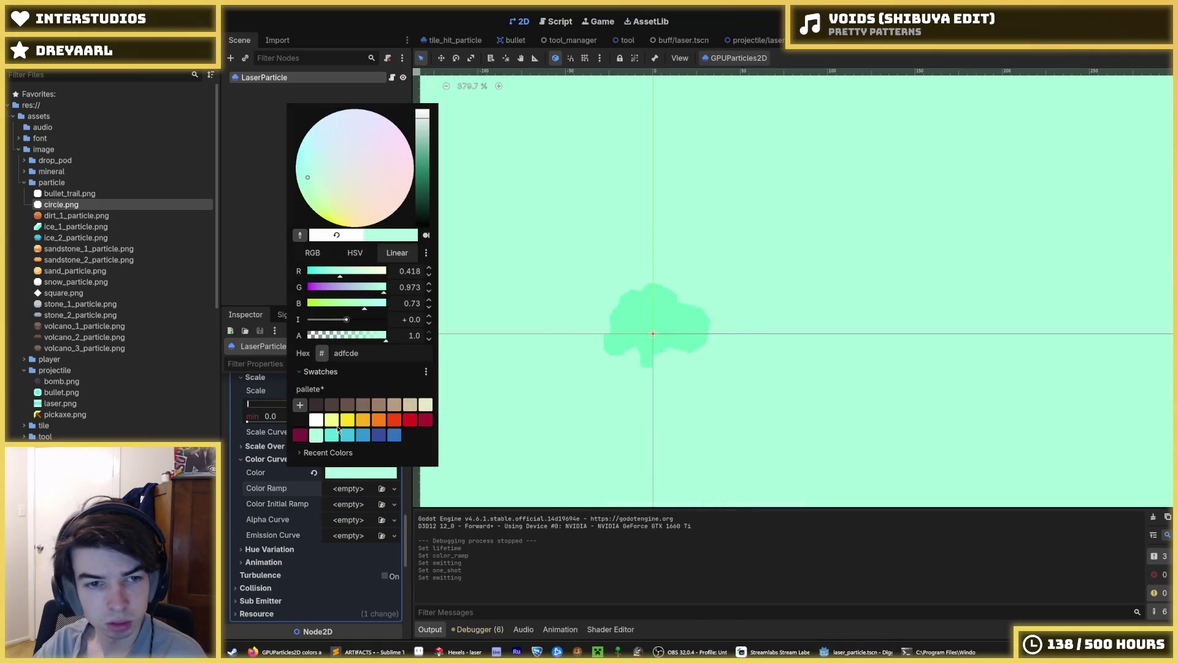
click(313, 252)
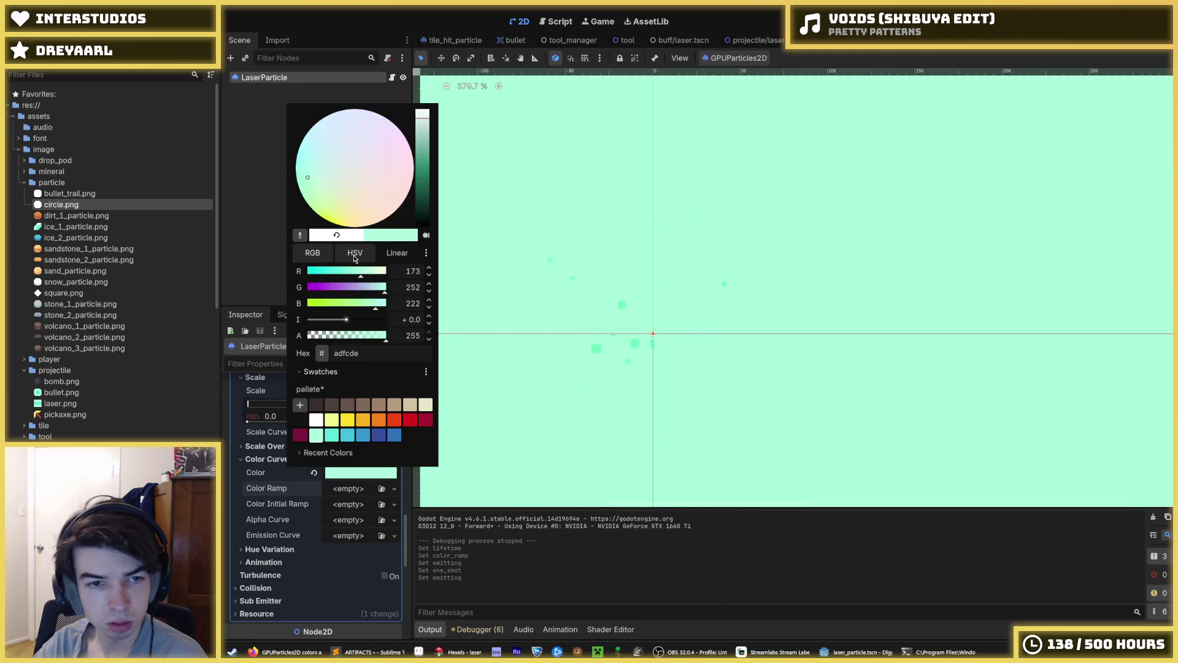
click(397, 253)
click(426, 253)
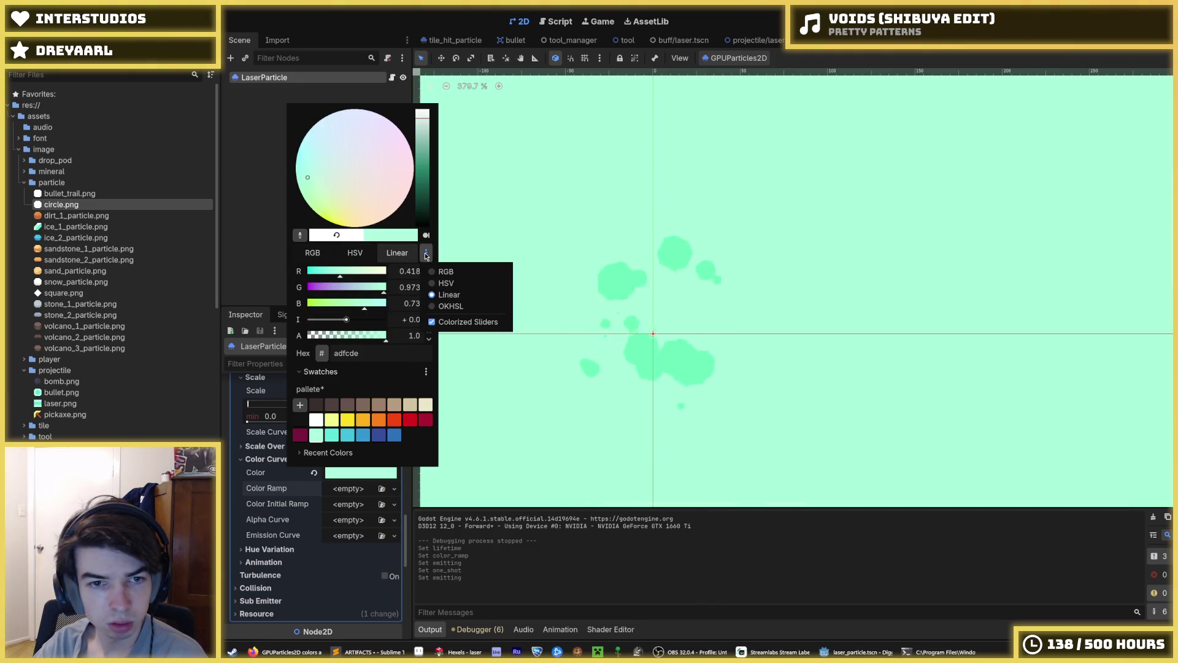
click(440, 271)
click(426, 252)
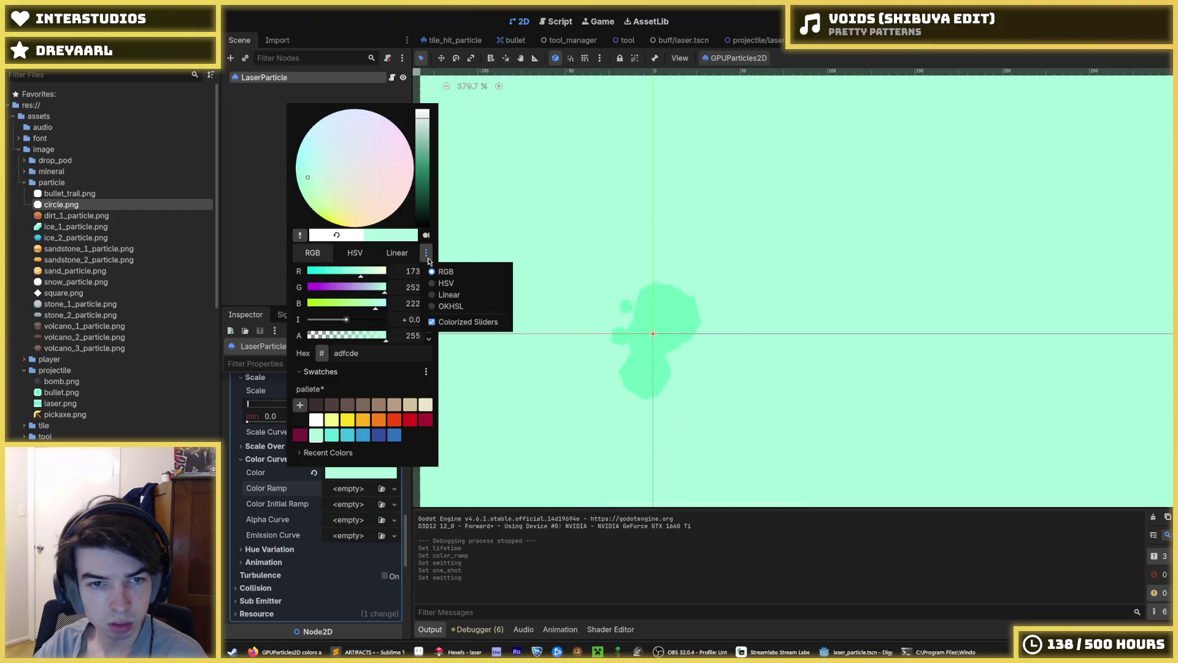
- Toggle colourized sliders off and on, try OKHSL, then return to Linear mode
click(437, 322)
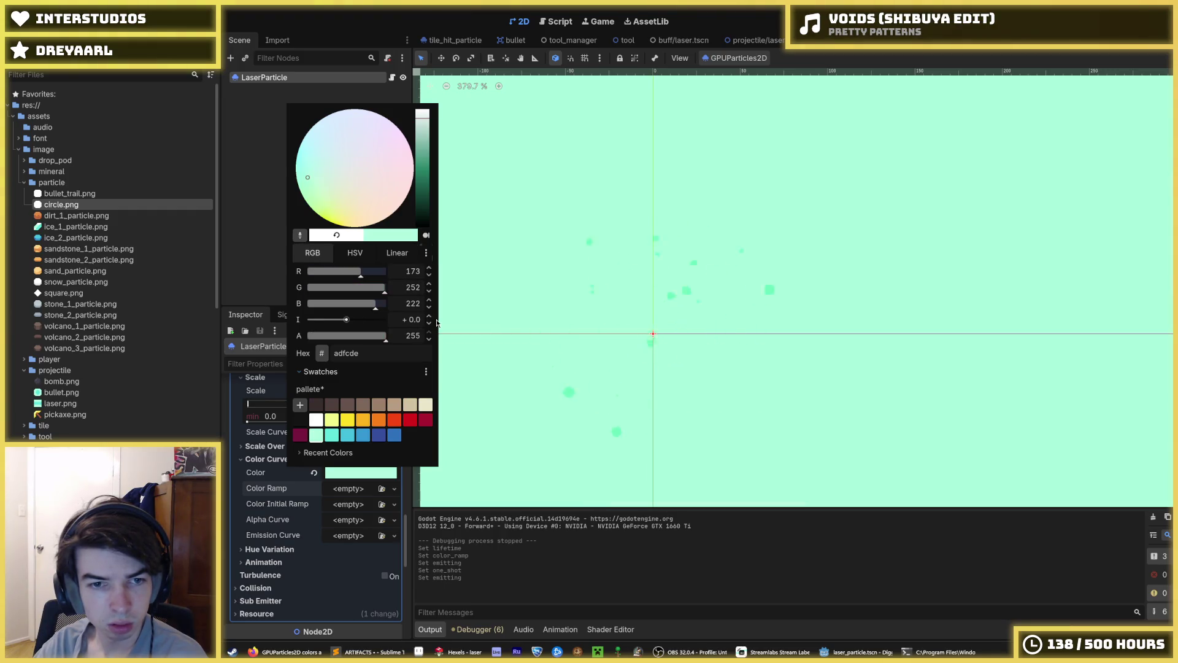
click(426, 253)
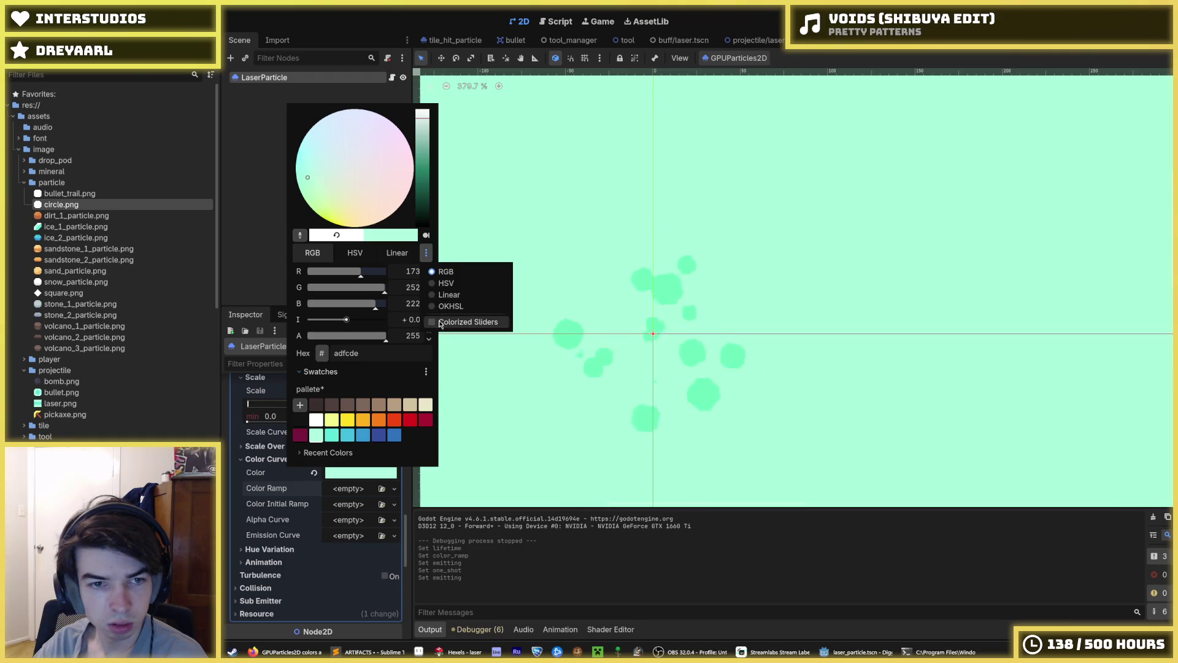
click(440, 322)
click(426, 252)
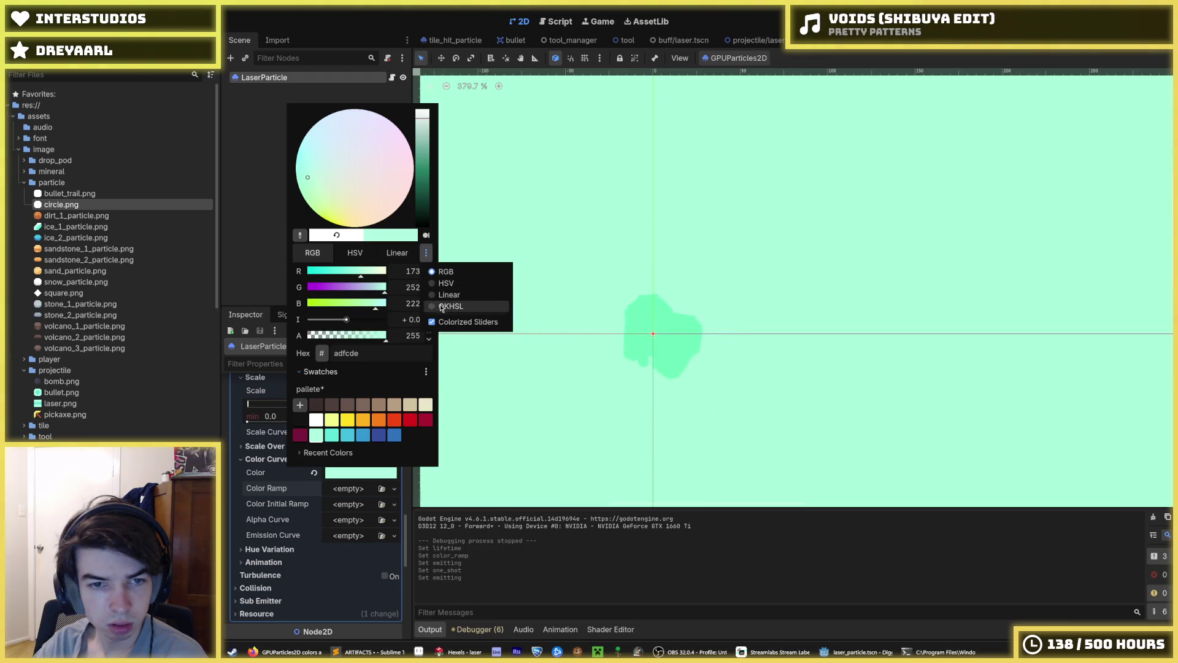
click(440, 307)
click(425, 253)
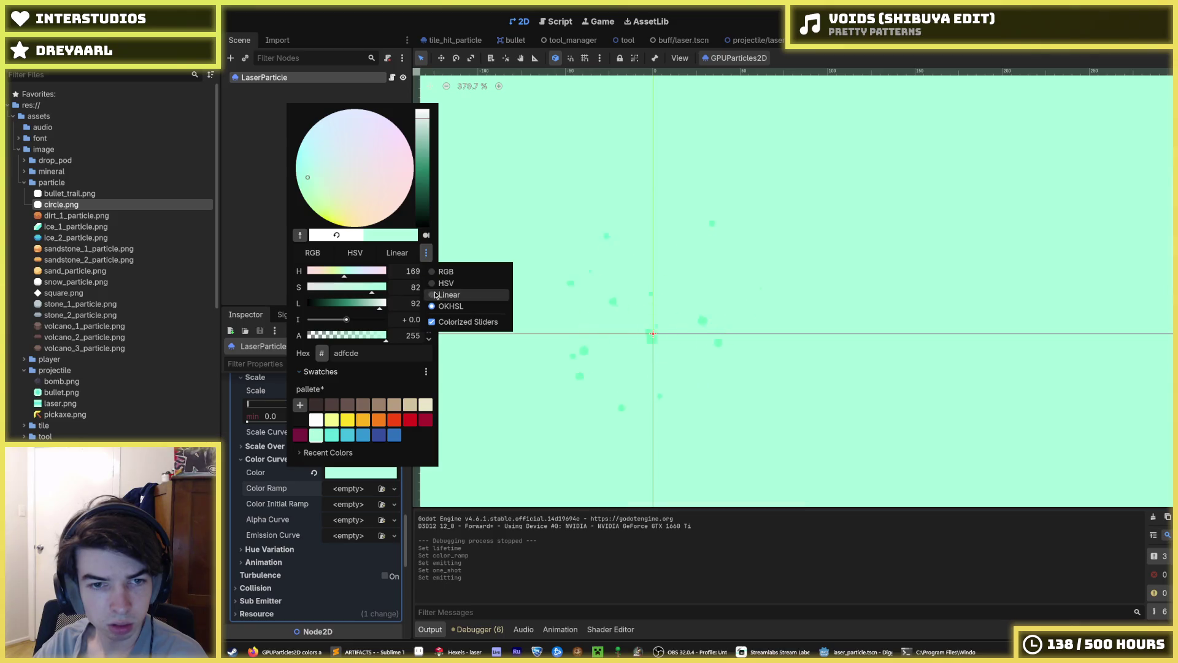
click(437, 295)
- Select hex adfcde, sample a particle's green from screen, then restore adfcde
click(373, 352)
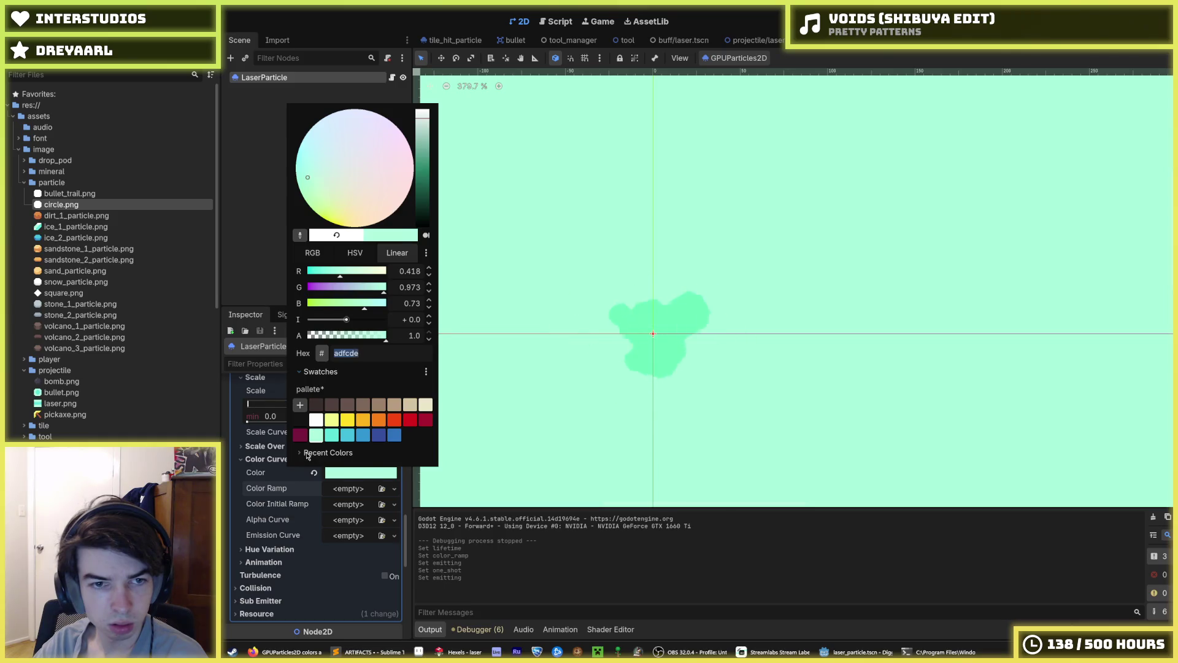
click(307, 454)
click(309, 178)
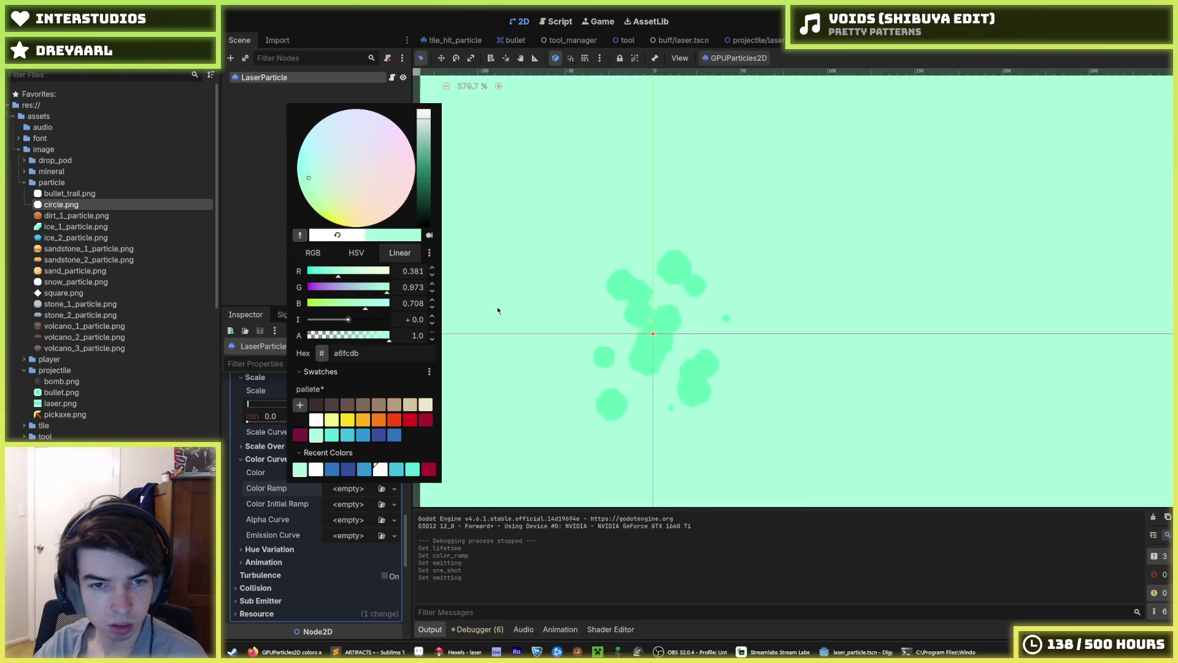
click(299, 235)
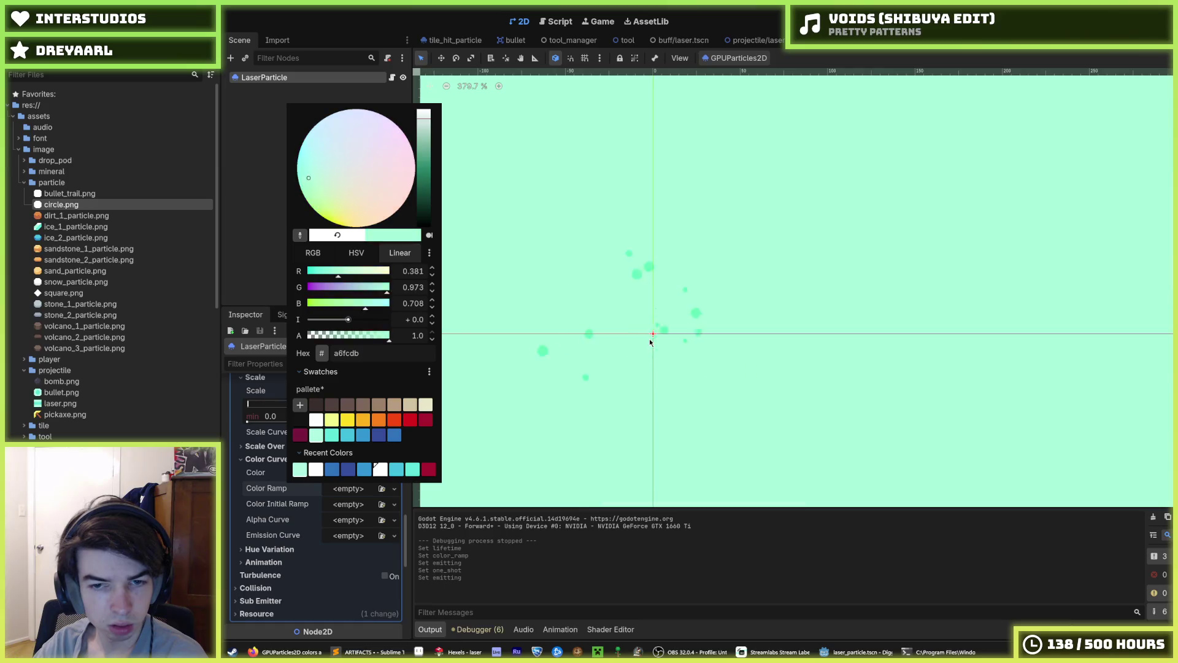
click(528, 252)
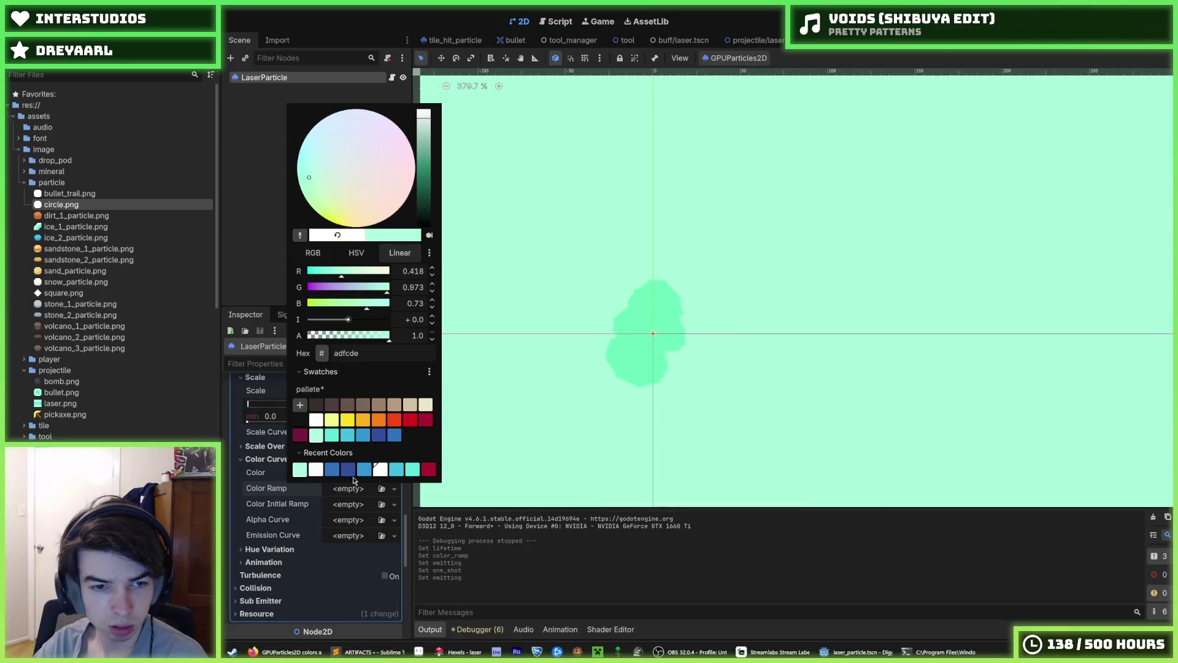
- Try a cyan recent colour, then eyedrop the background colour a6fcdb and close the picker
click(397, 470)
click(316, 470)
click(315, 469)
click(315, 470)
click(299, 235)
click(509, 236)
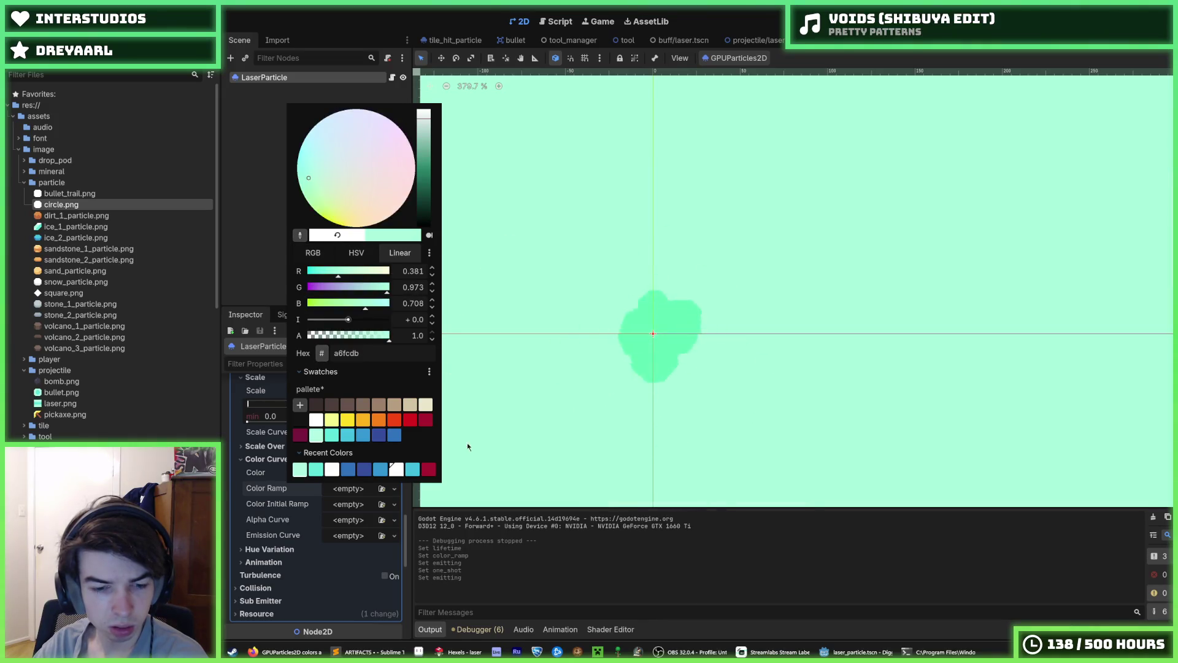
click(706, 477)
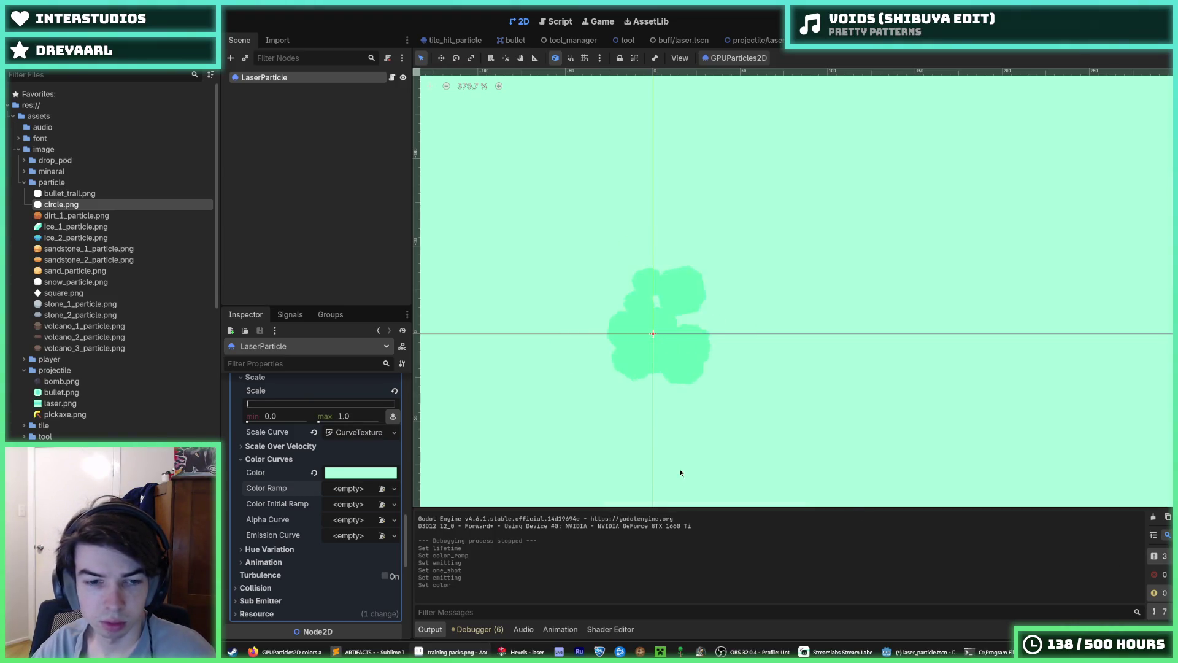
- Dismiss the reopened particle colour picker unchanged and open Project > Project Settings
click(343, 474)
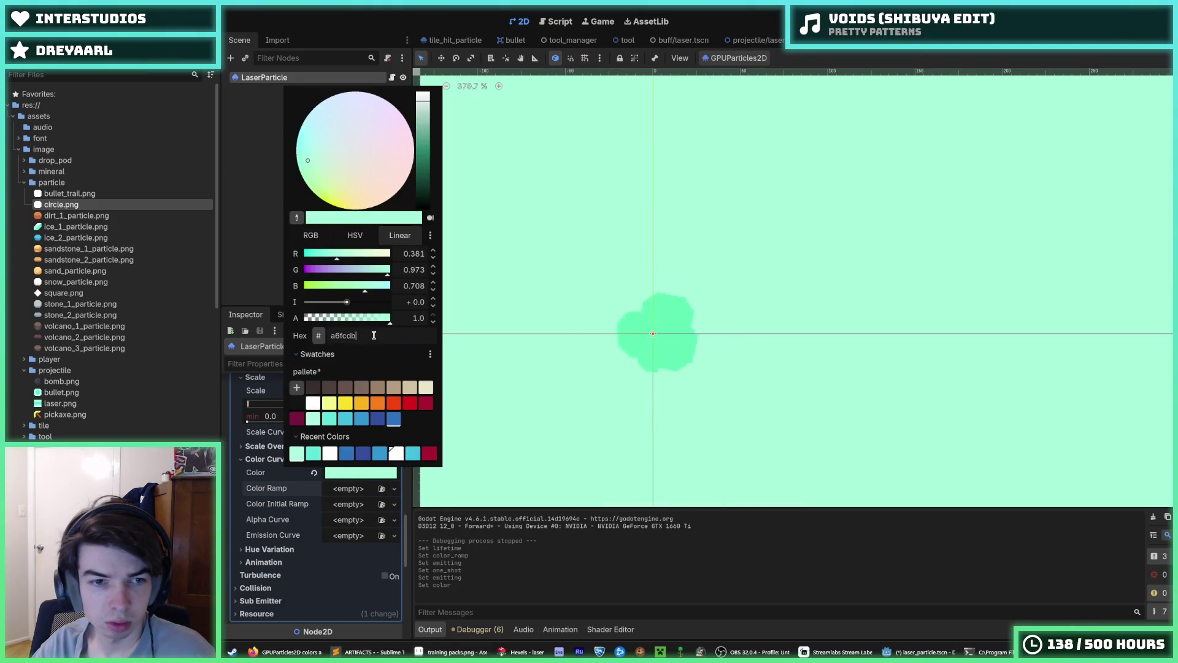
key(Escape)
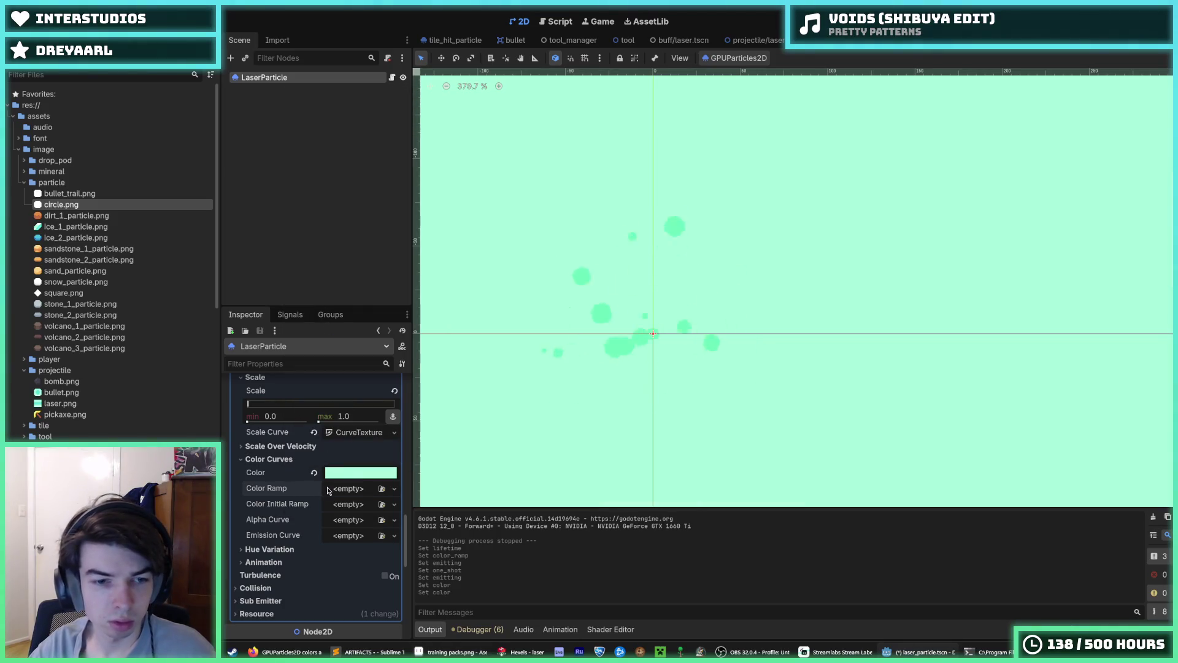
click(347, 470)
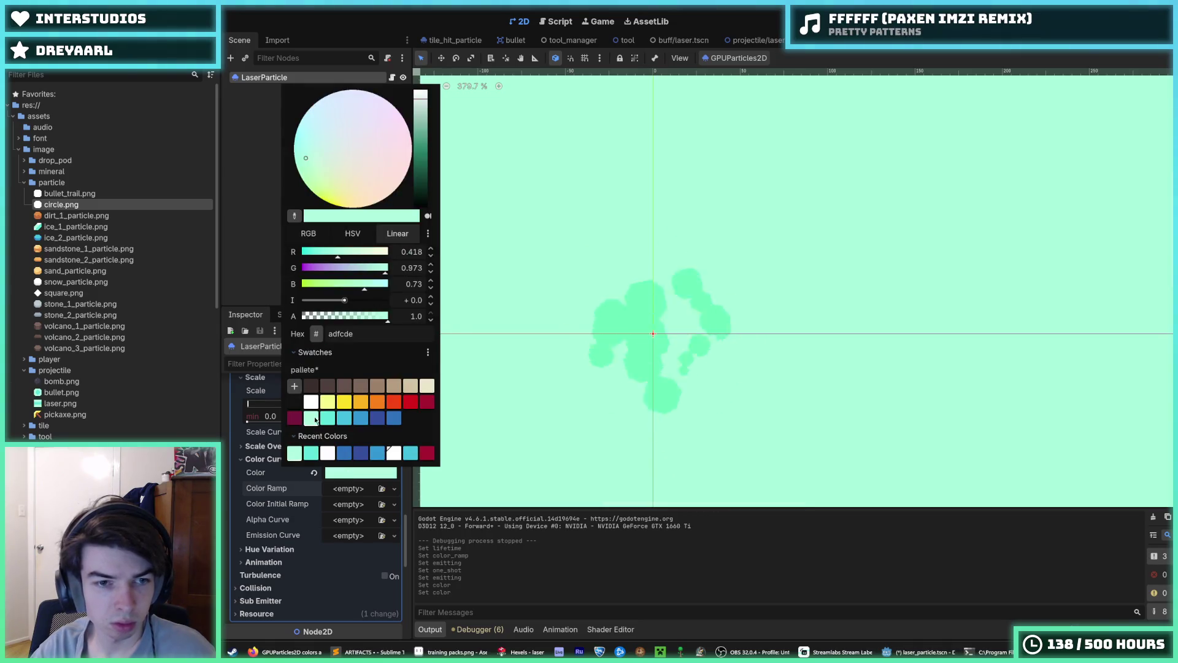
click(50, 58)
click(67, 76)
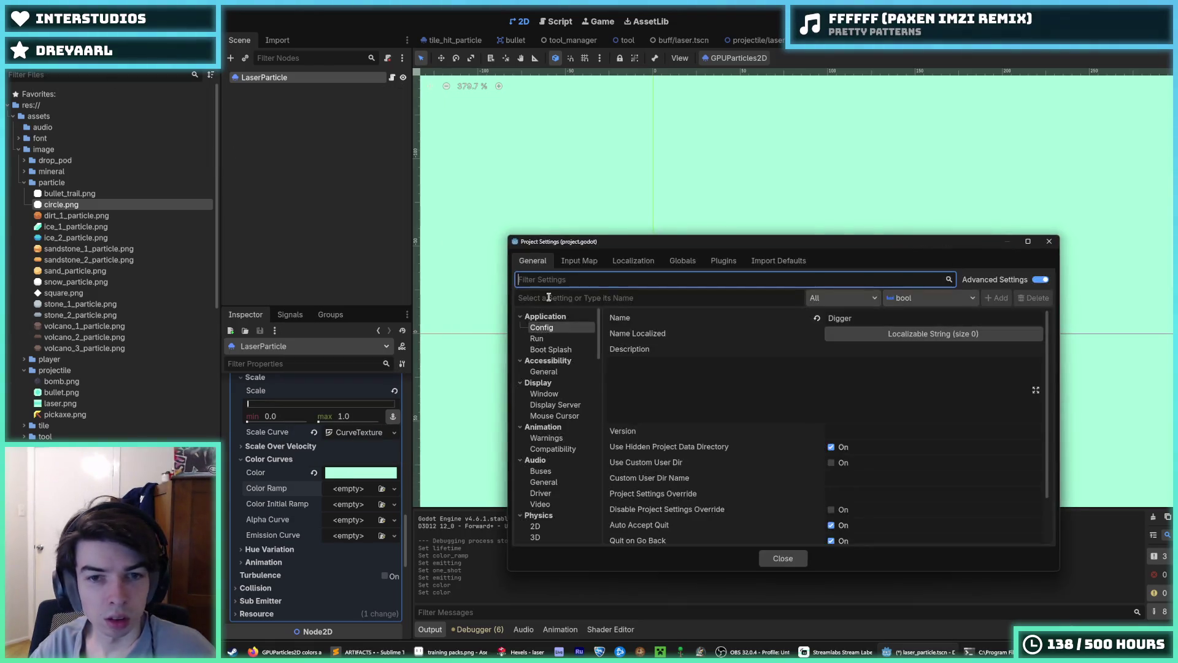
text(background)
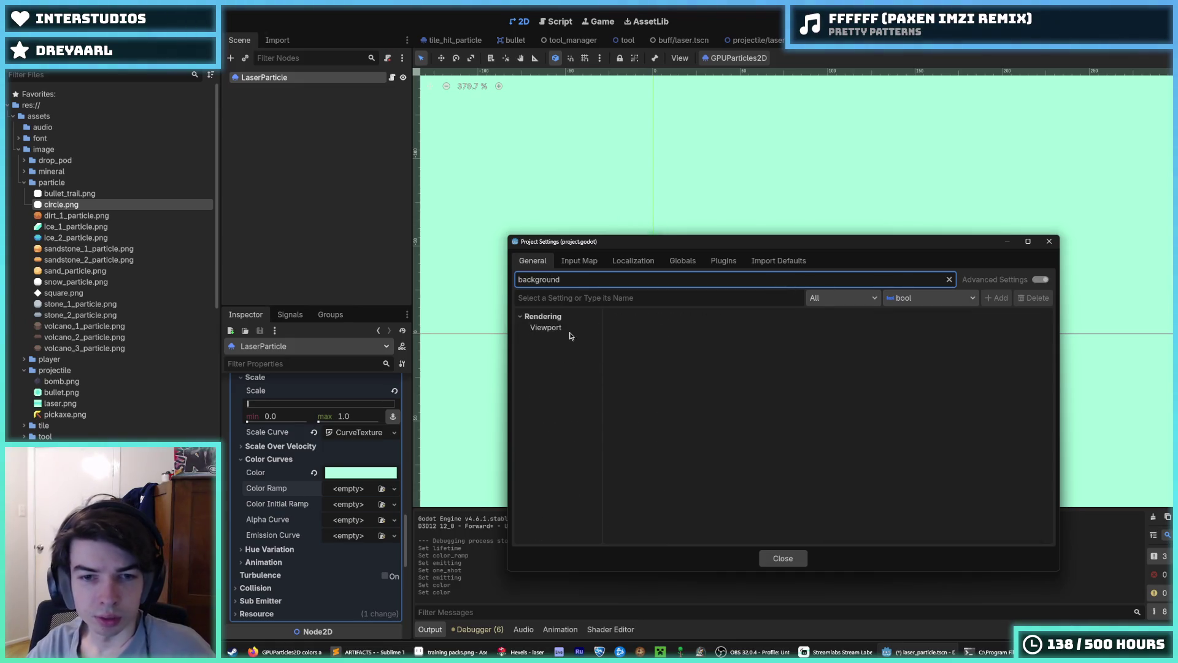
click(571, 330)
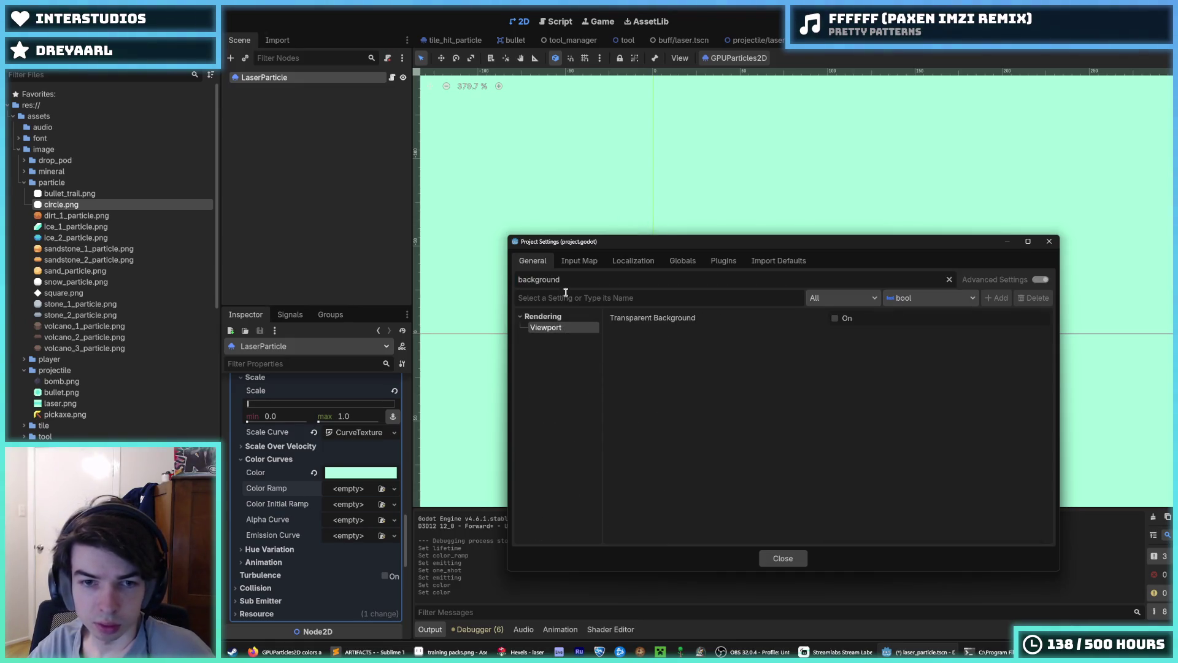
text(canvas)
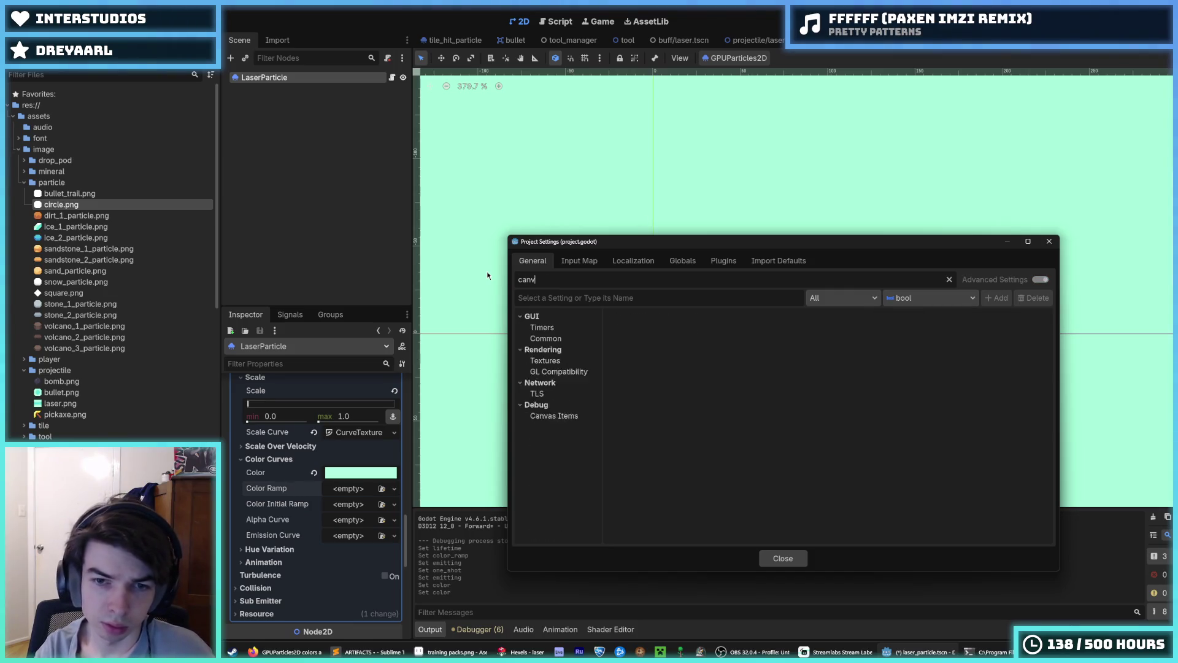
click(574, 372)
click(553, 351)
click(561, 328)
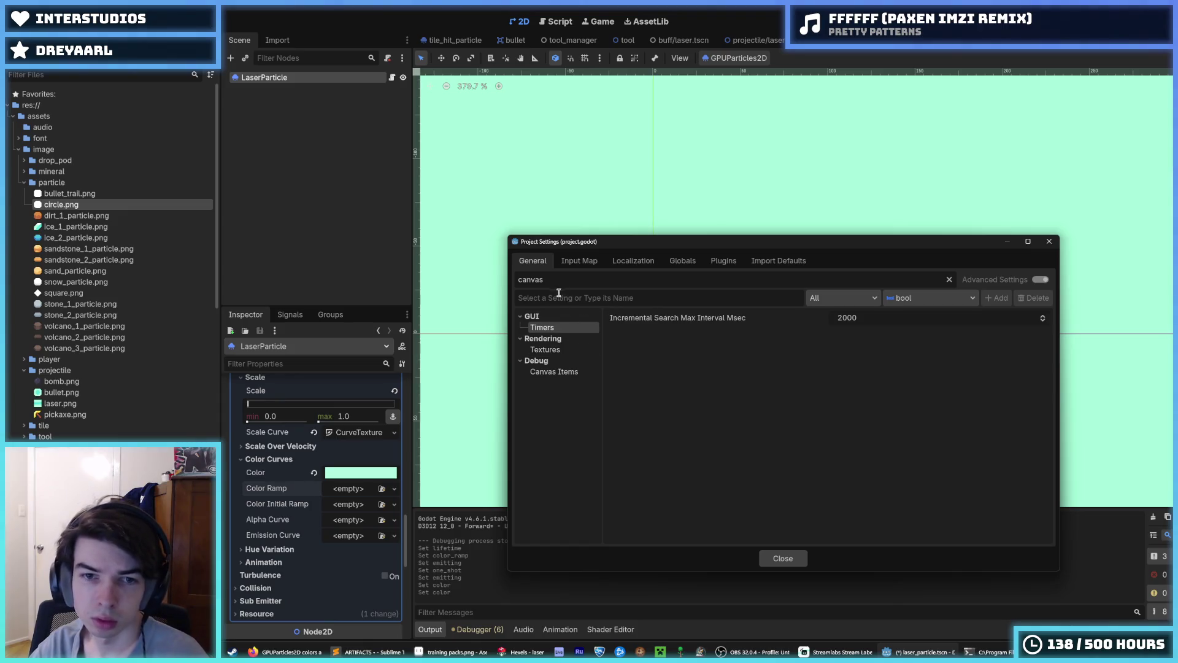
key(ctrl+a)
key(BackSpace)
click(568, 394)
- Scroll through the General settings, viewing the 2D and Viewport rendering sections
scroll(645, 410, down, 10)
scroll(561, 420, down, 1)
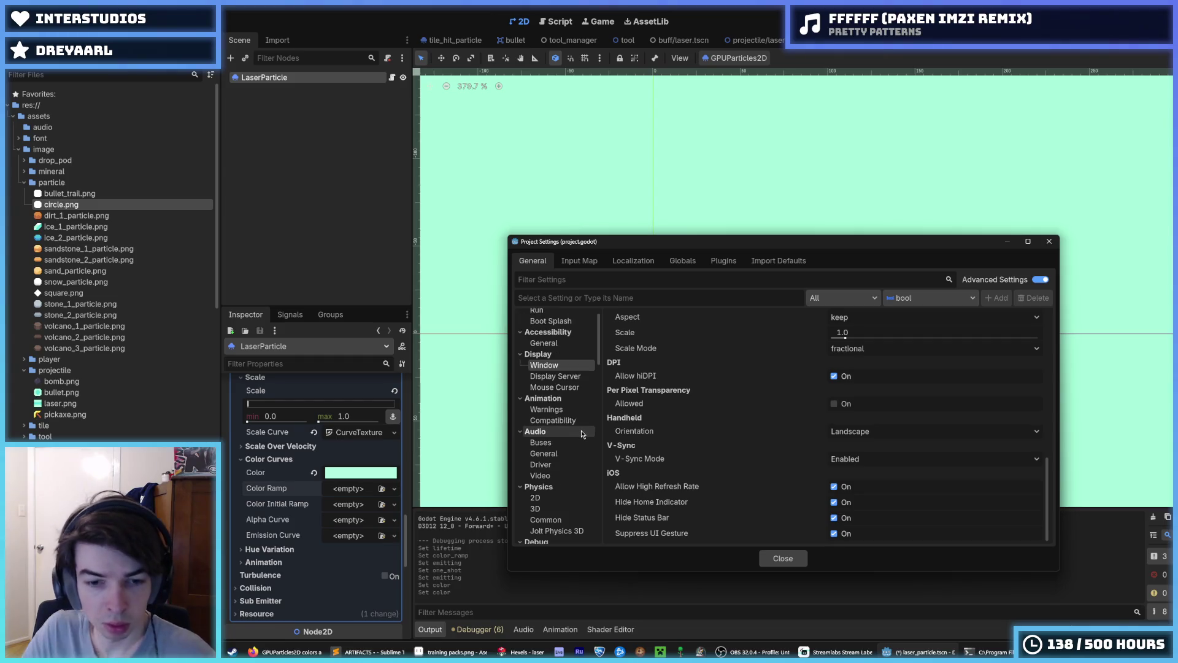
scroll(582, 434, down, 5)
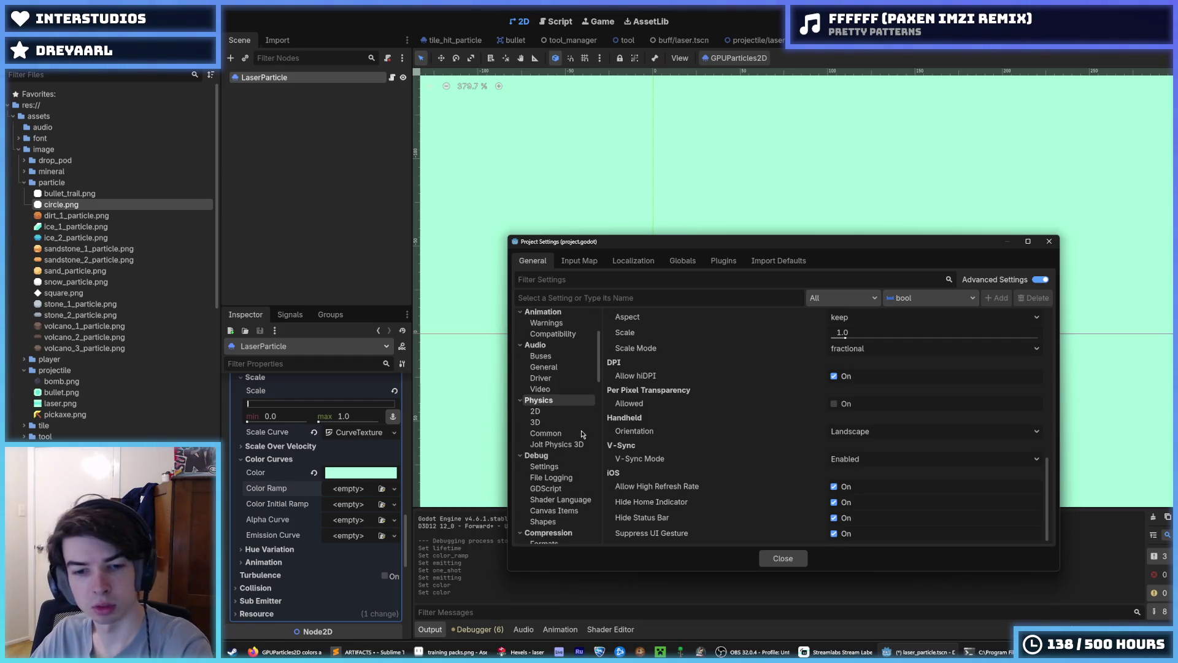
click(293, 653)
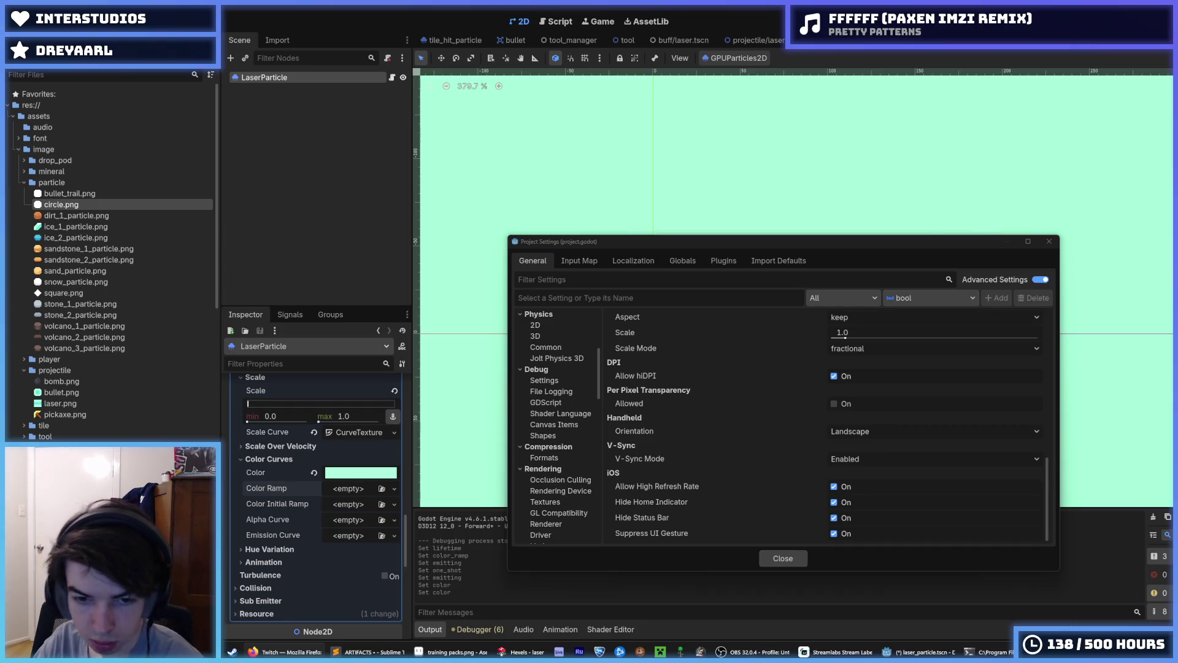
scroll(540, 483, down, 4)
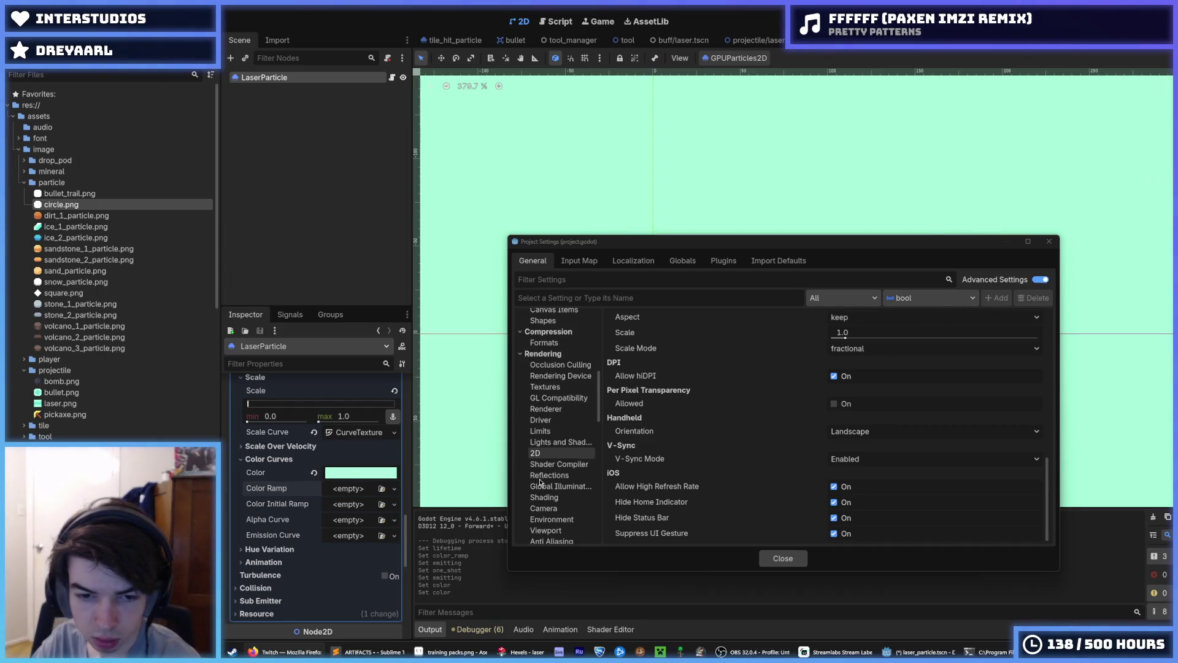
click(552, 453)
scroll(554, 454, down, 3)
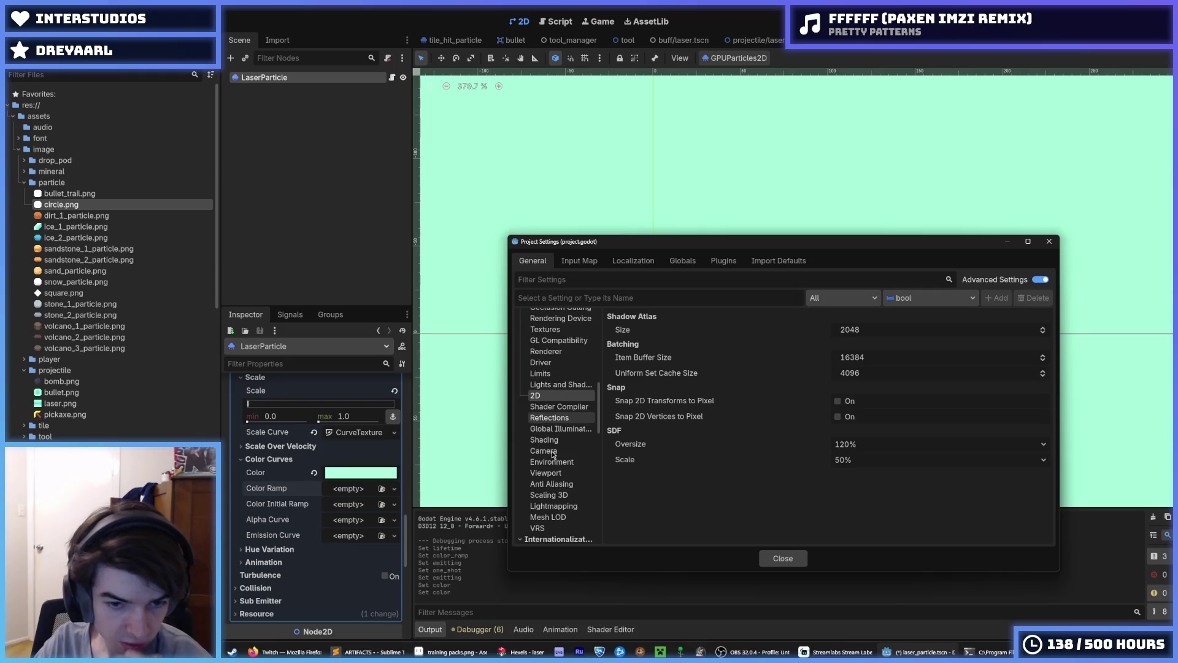
click(560, 443)
scroll(555, 449, down, 1)
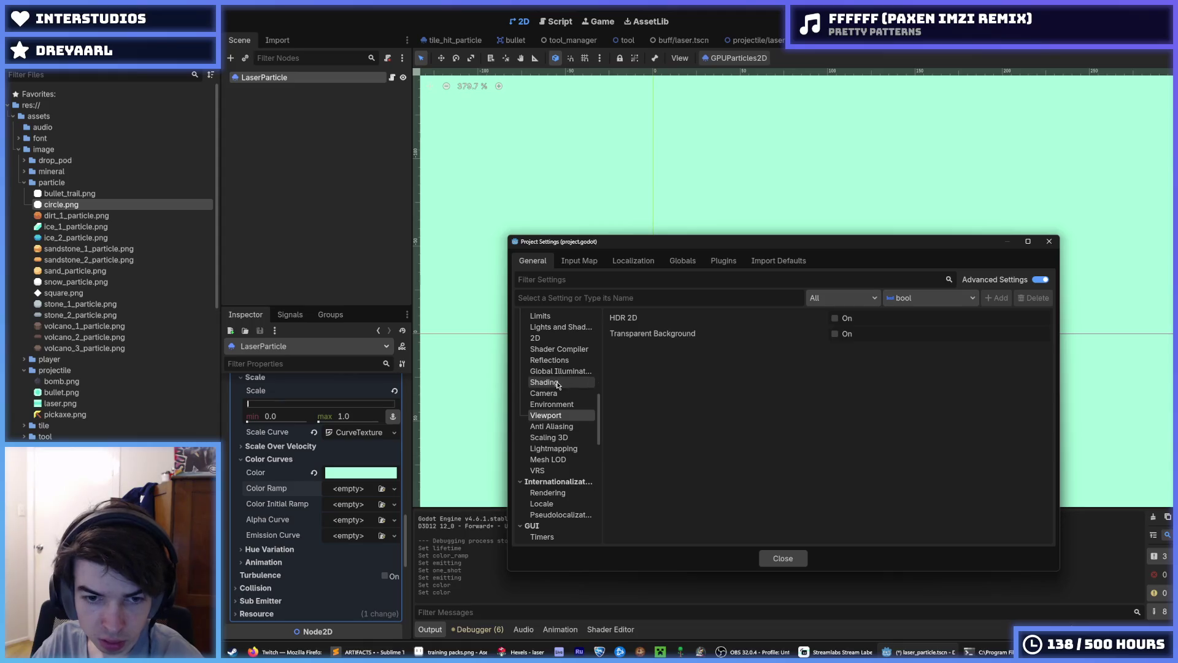
scroll(564, 396, down, 12)
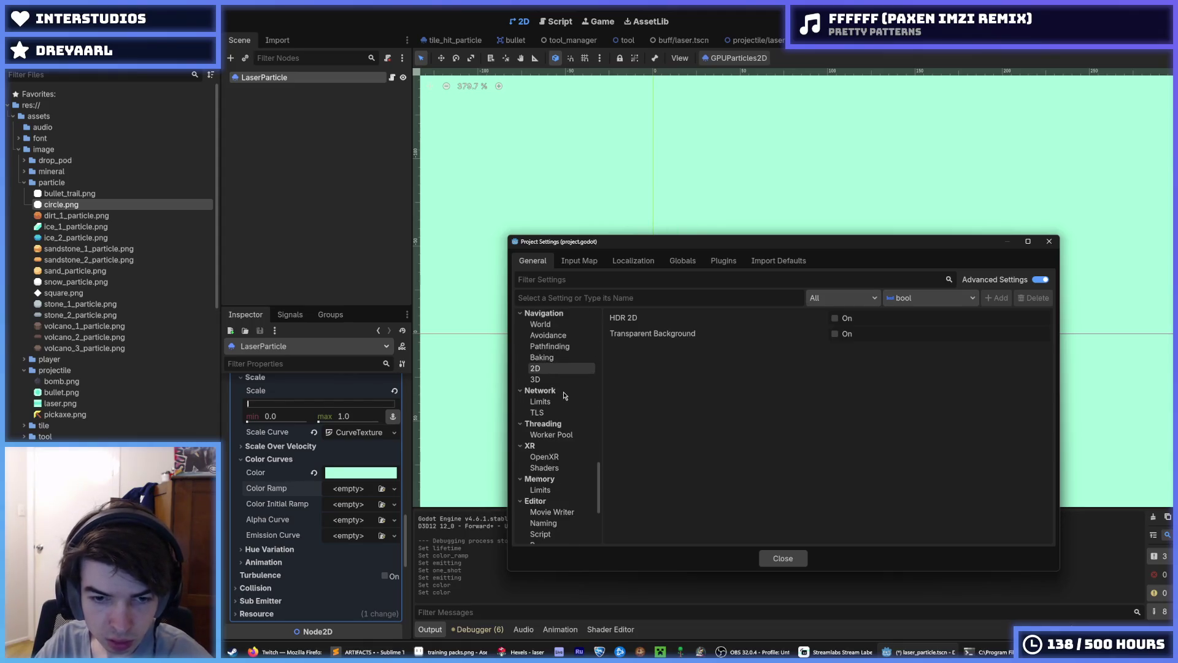
scroll(565, 399, down, 1)
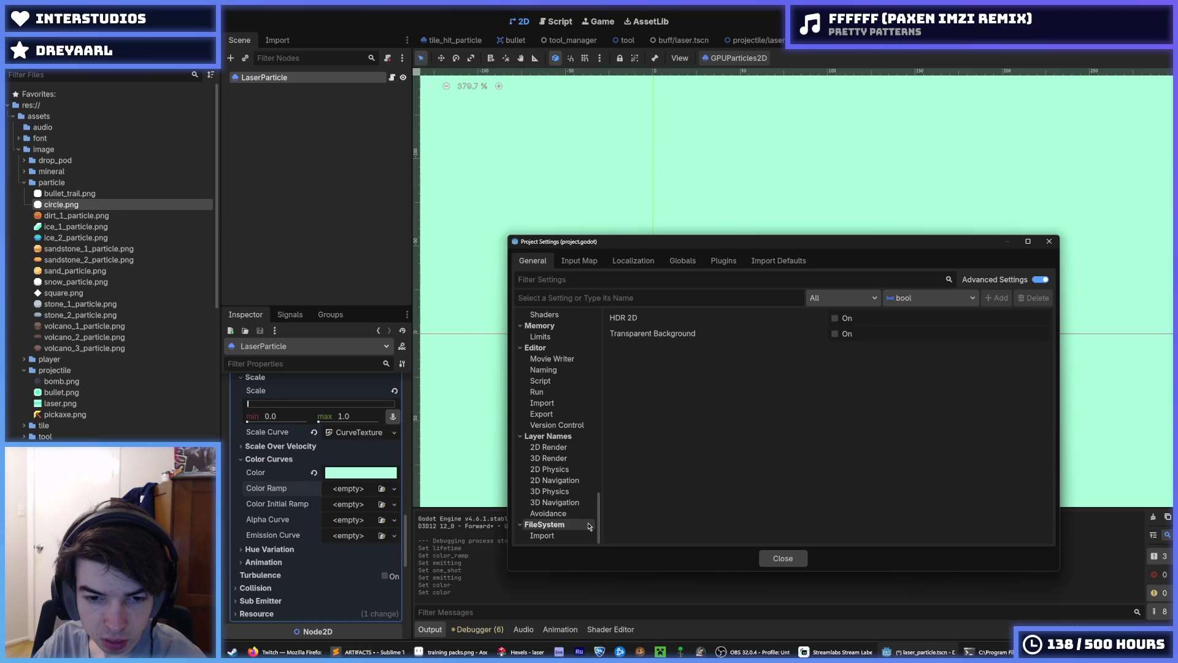
drag(600, 530, 596, 407)
- Browse the Canvas Items debug, Shader Language and 2D physics settings
scroll(573, 394, up, 3)
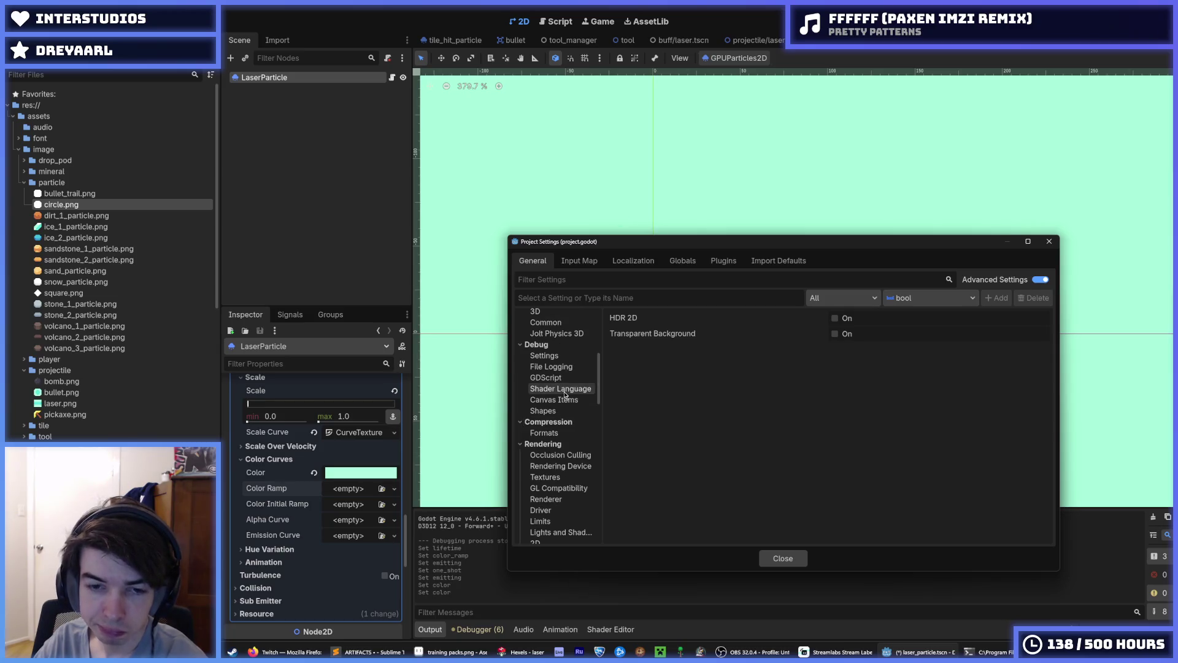
scroll(558, 399, up, 3)
click(553, 486)
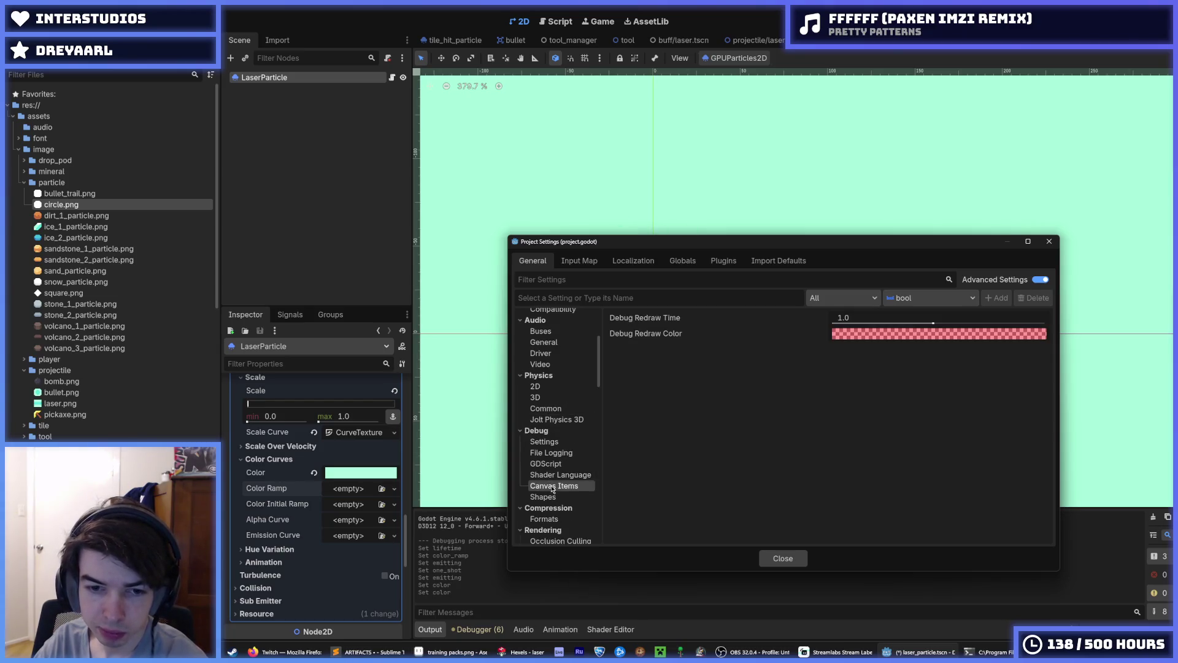
click(557, 476)
scroll(556, 466, up, 2)
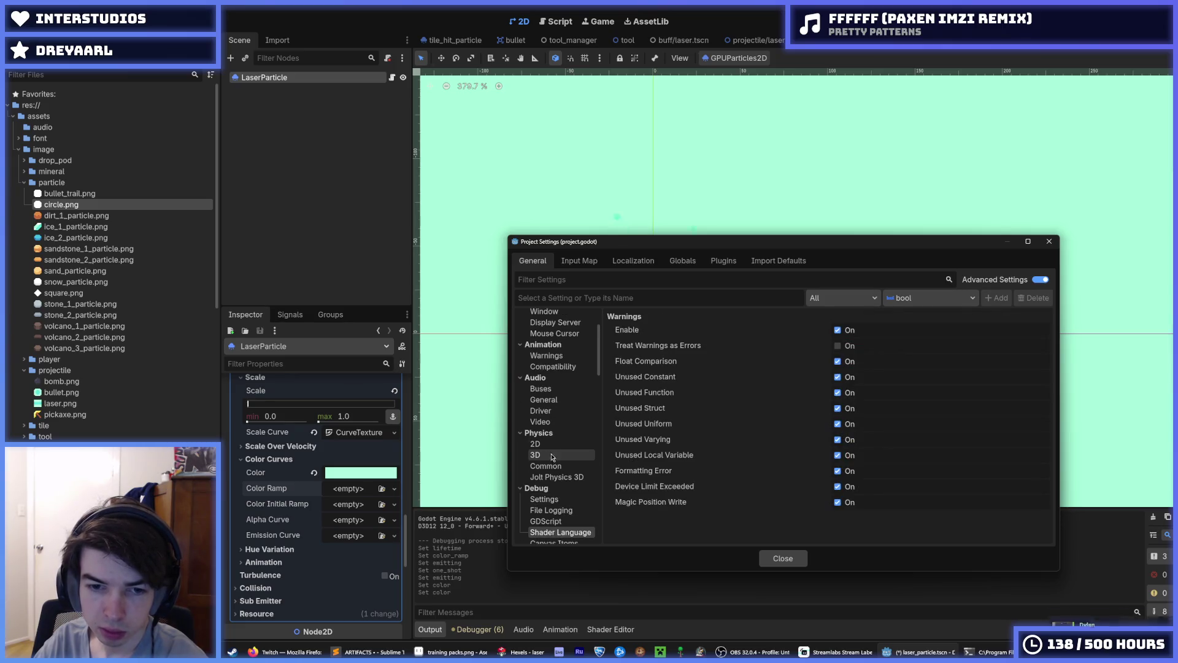
click(546, 444)
scroll(556, 466, up, 2)
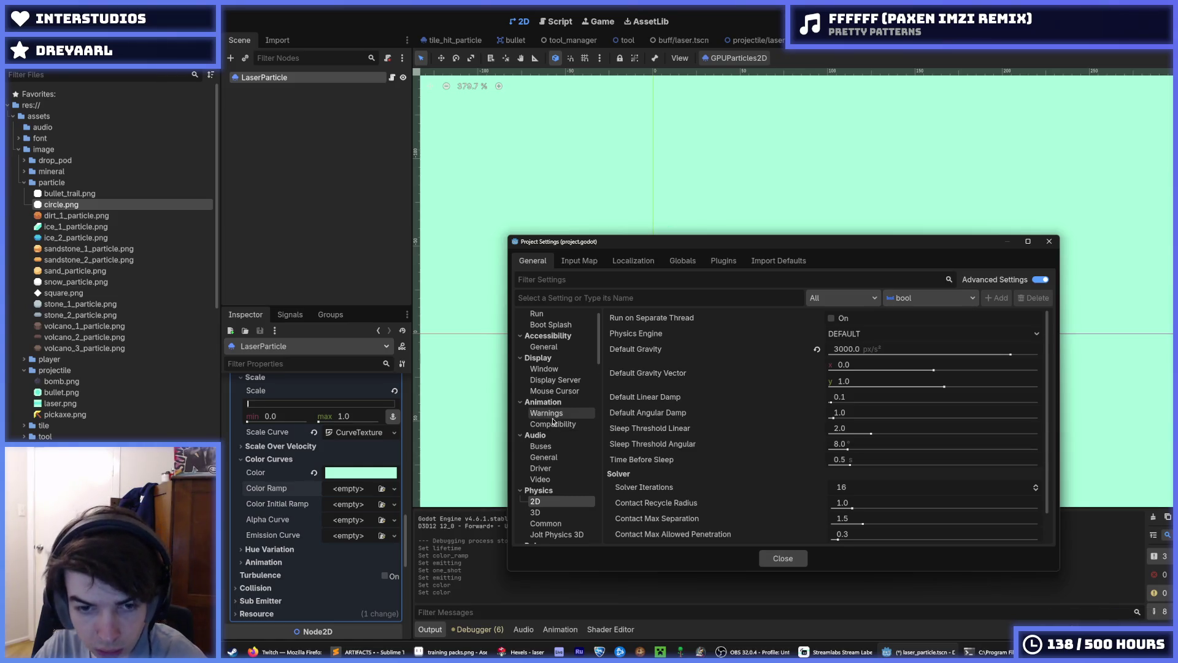
scroll(553, 422, up, 1)
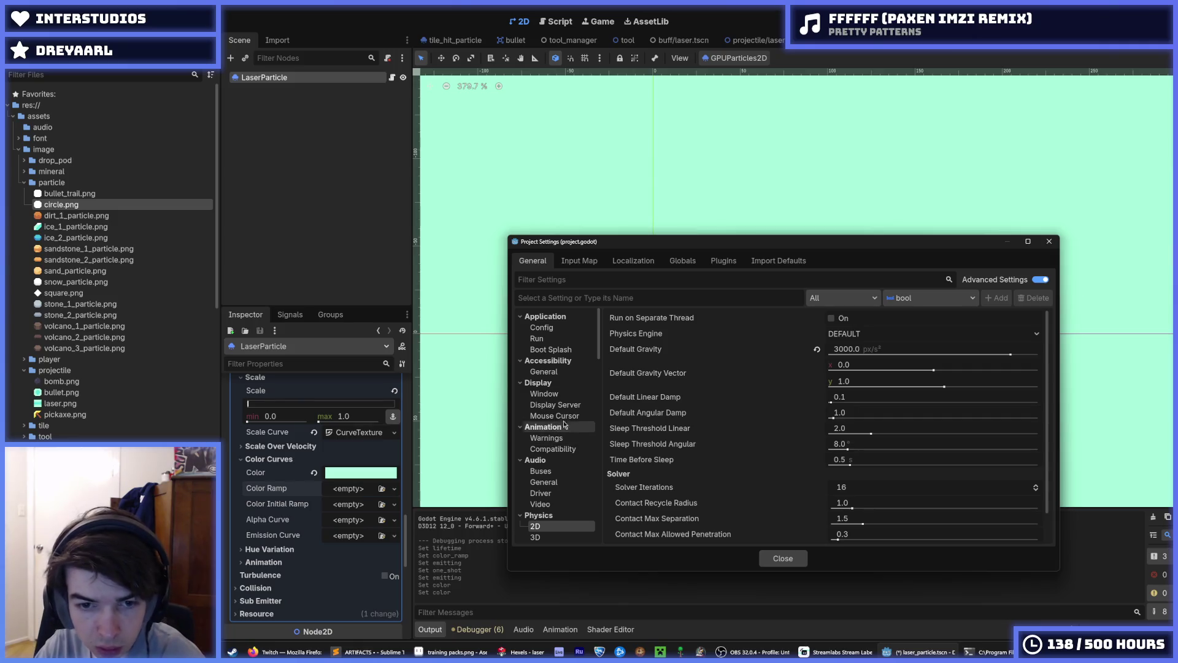
- Browse the display Window, Display Server, accessibility, Run, Boot Splash and Config settings
click(545, 393)
scroll(619, 420, down, 10)
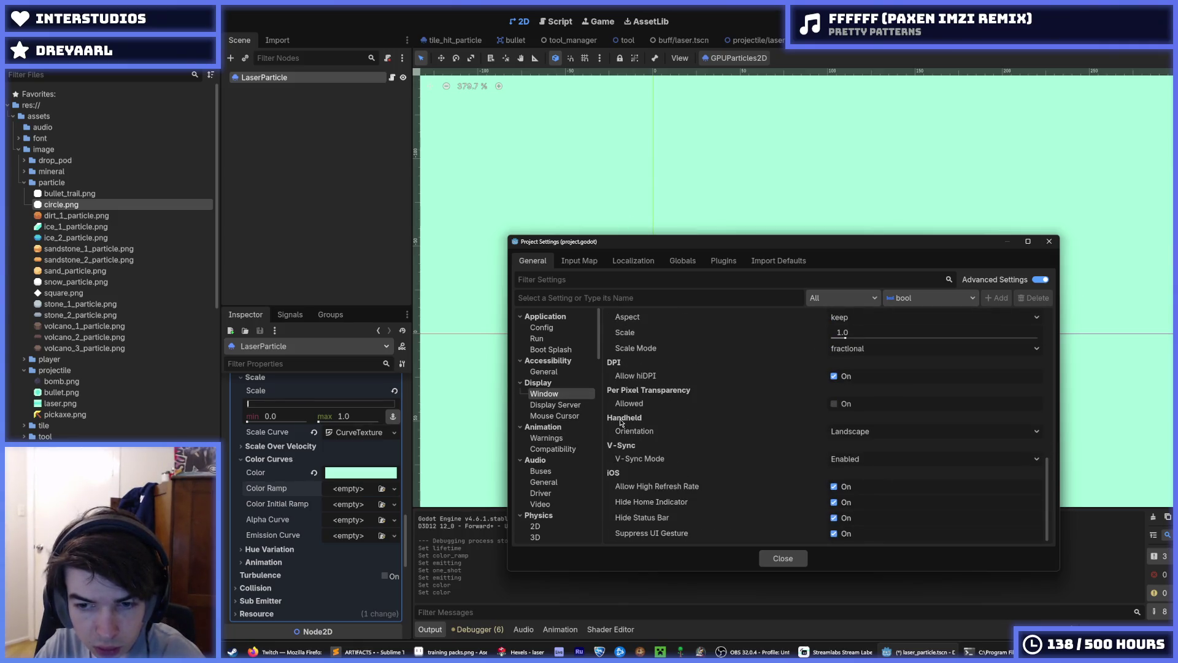
click(552, 405)
click(546, 372)
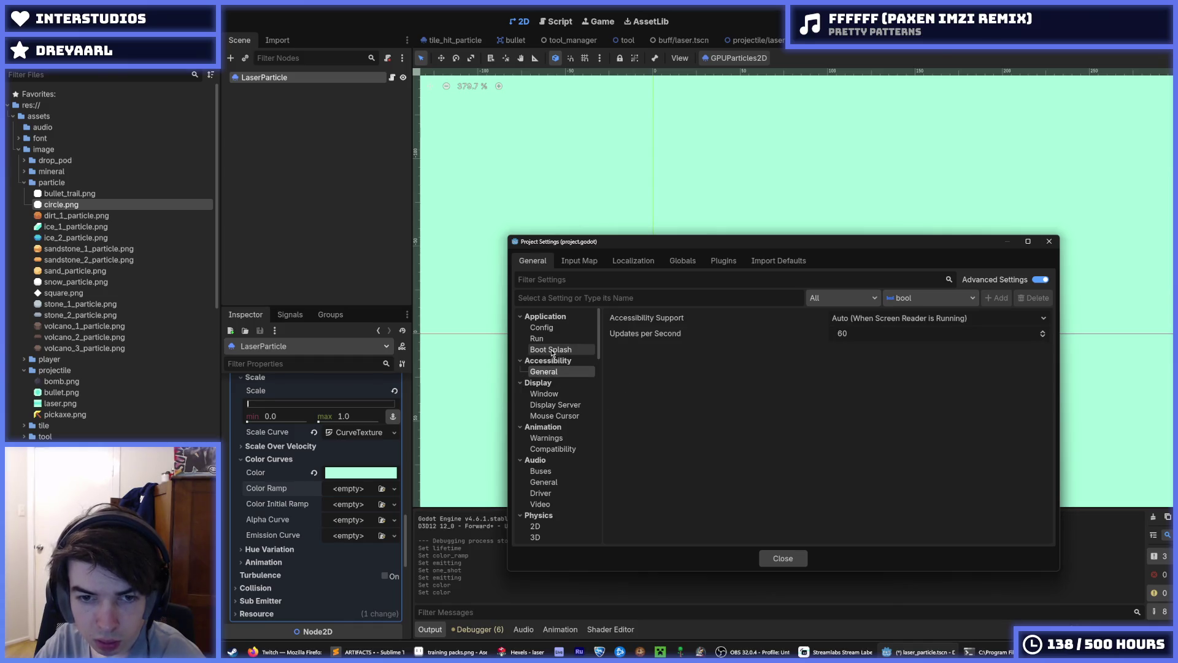
click(538, 338)
click(554, 350)
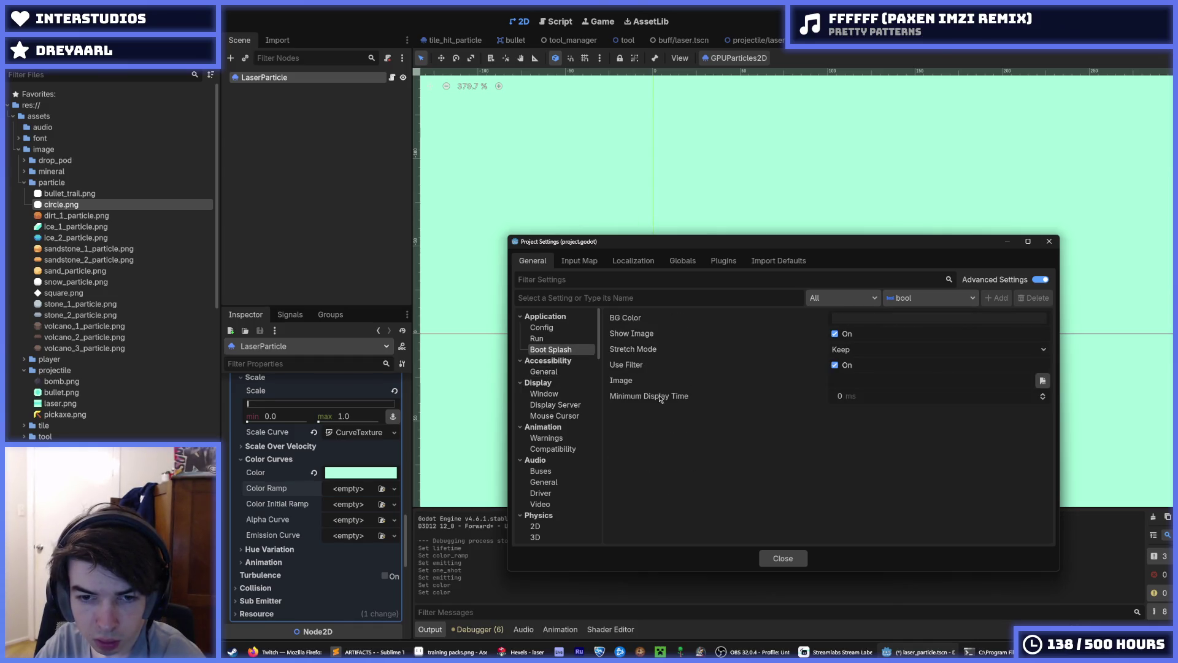
click(537, 339)
click(536, 327)
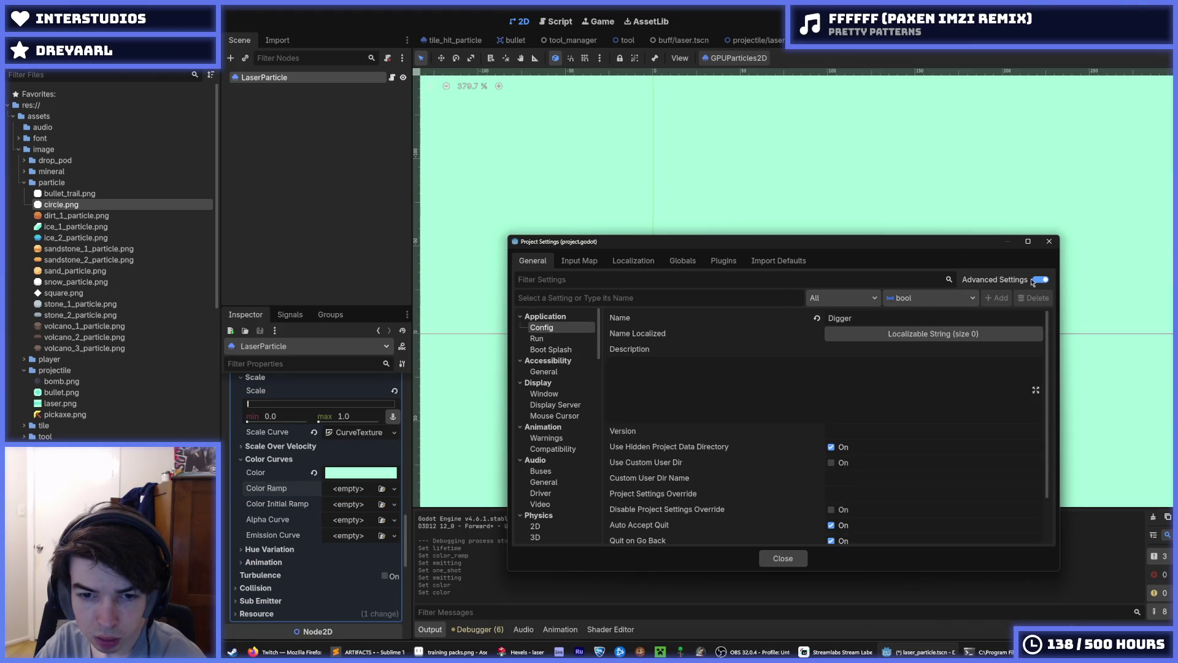
- View the 3D physics and general debug settings
scroll(776, 434, down, 2)
scroll(542, 440, down, 5)
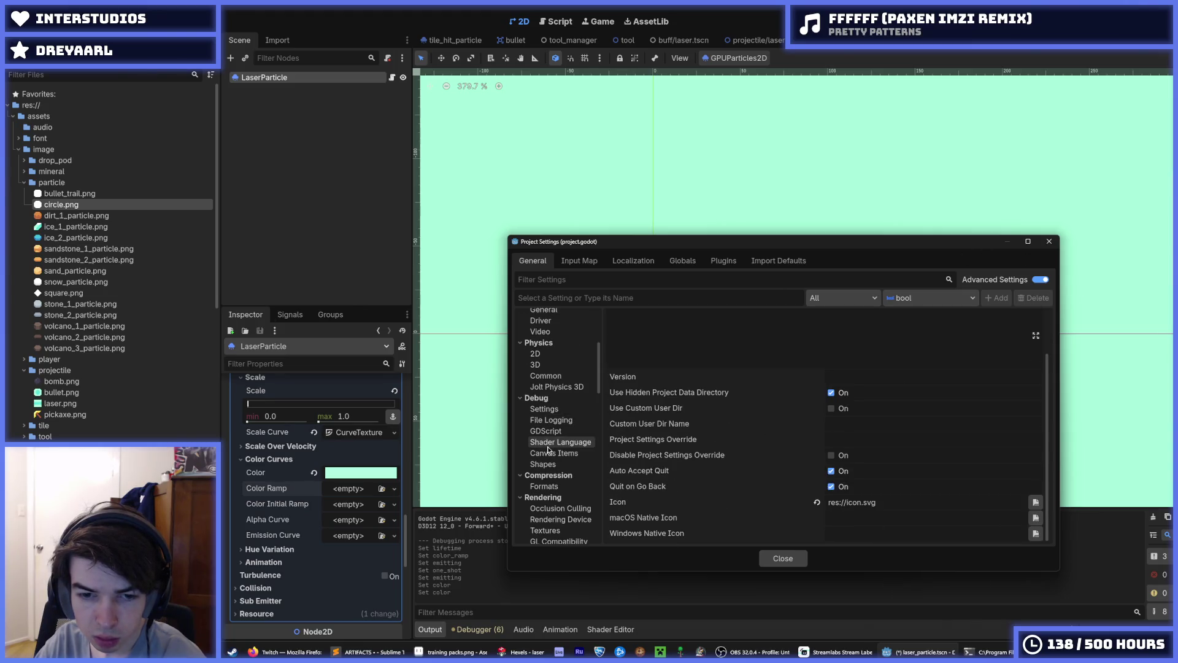
click(550, 364)
click(544, 409)
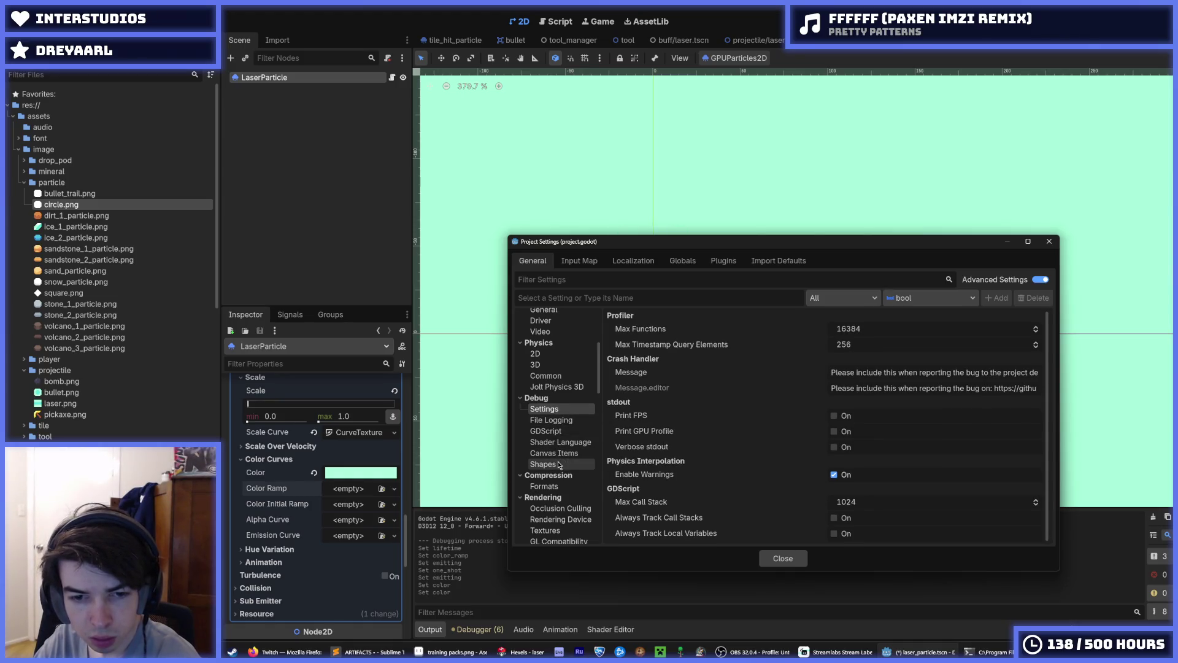
scroll(559, 466, down, 5)
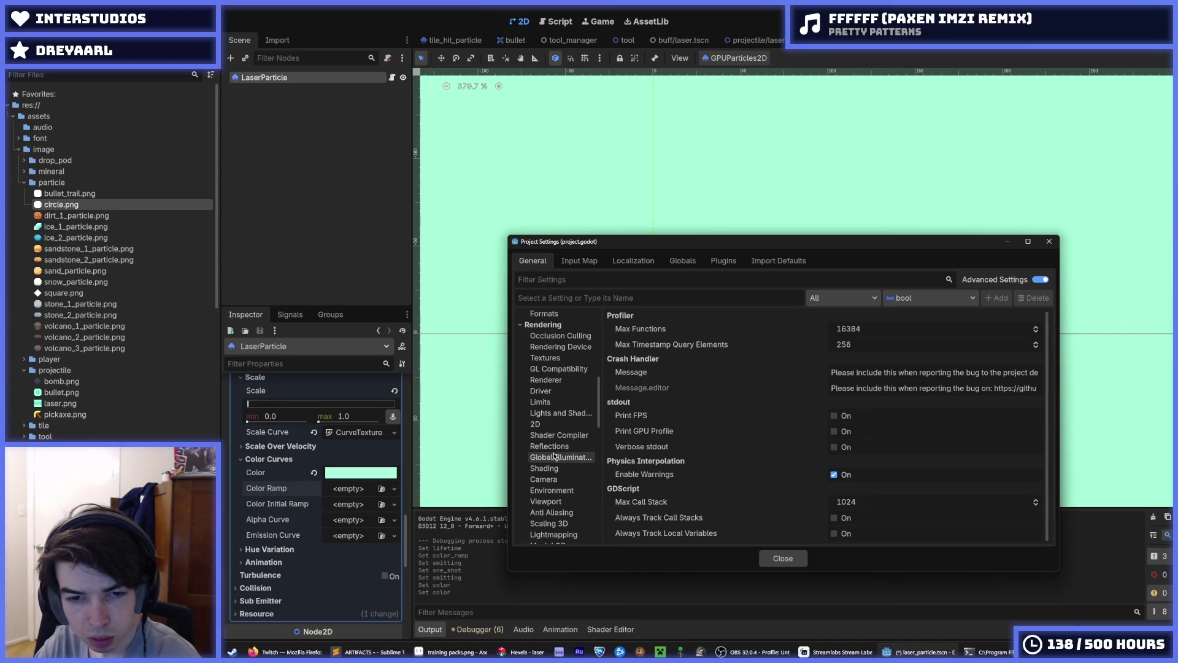
scroll(550, 440, down, 2)
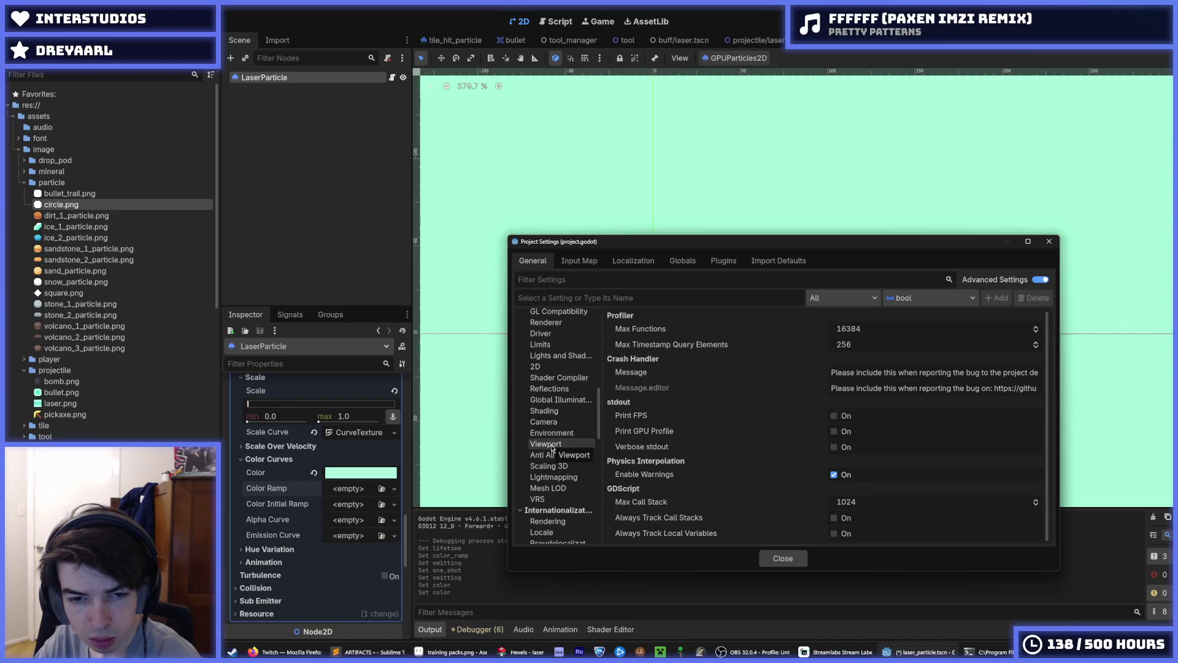
- Browse rendering Viewport, Anti Aliasing, Scaling 3D, Mesh LOD, VRS and Lightmapping settings
click(552, 445)
click(553, 455)
click(552, 466)
click(556, 487)
click(556, 499)
click(556, 487)
click(555, 477)
scroll(668, 452, down, 3)
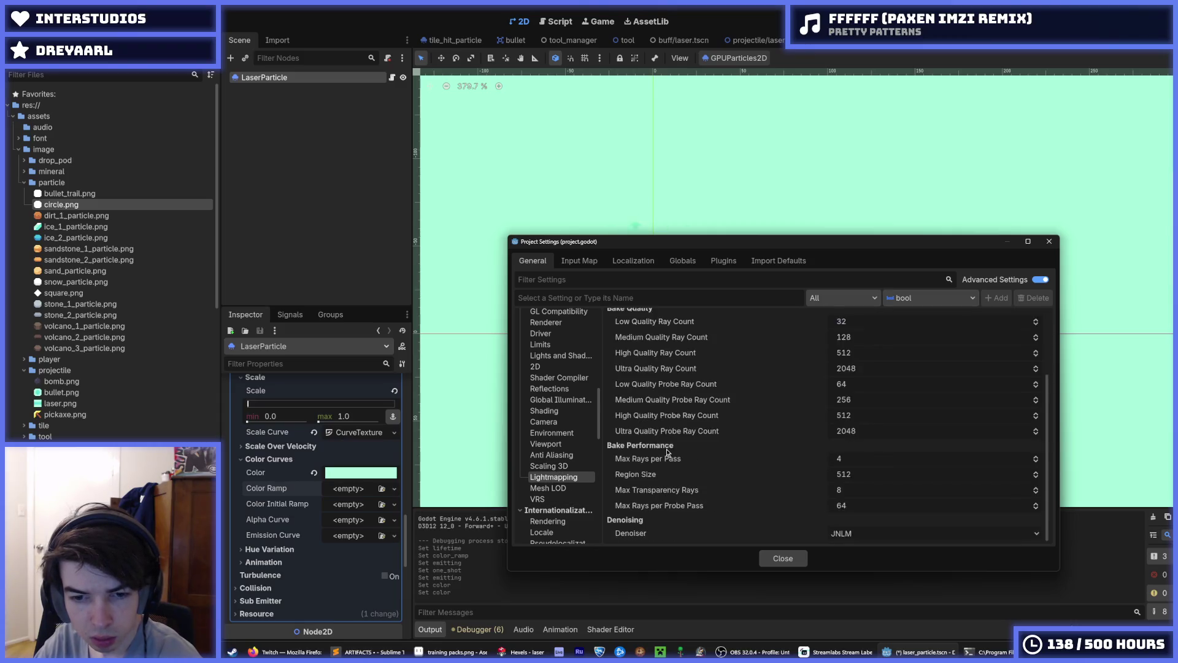
click(571, 466)
click(555, 455)
click(552, 444)
- Browse Environment, Camera, Shading, Global Illumination, Reflections, Lights and Shadows, Limits and Driver settings
click(550, 433)
click(548, 423)
click(547, 411)
click(548, 400)
click(548, 388)
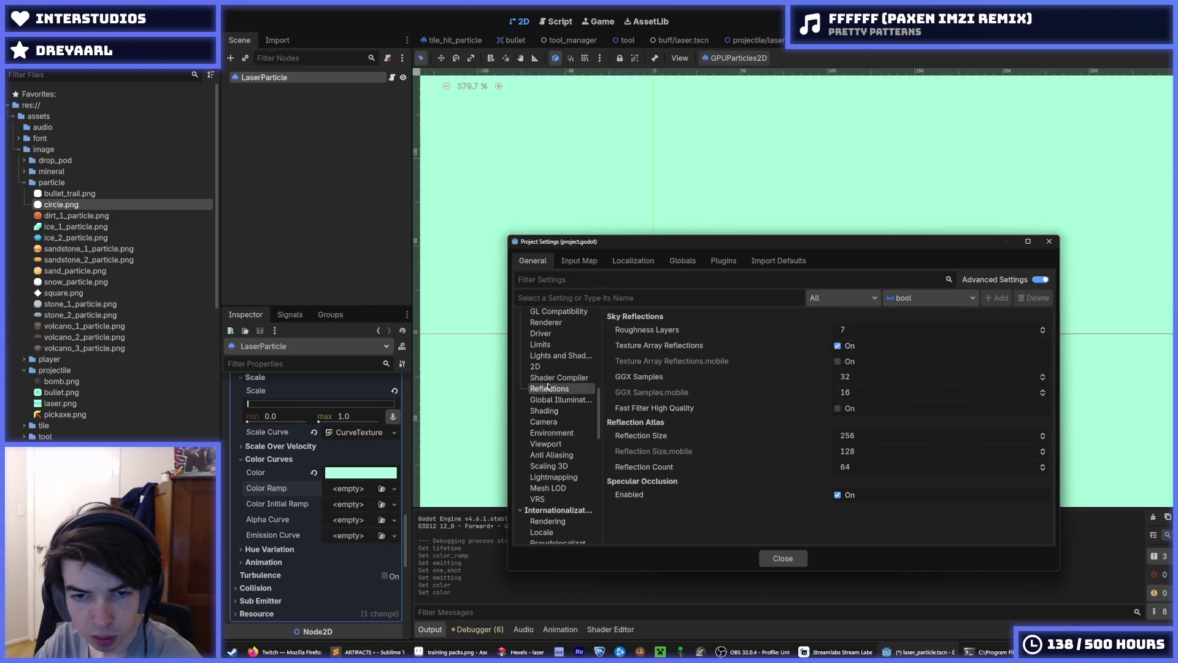
click(552, 377)
click(541, 366)
click(558, 355)
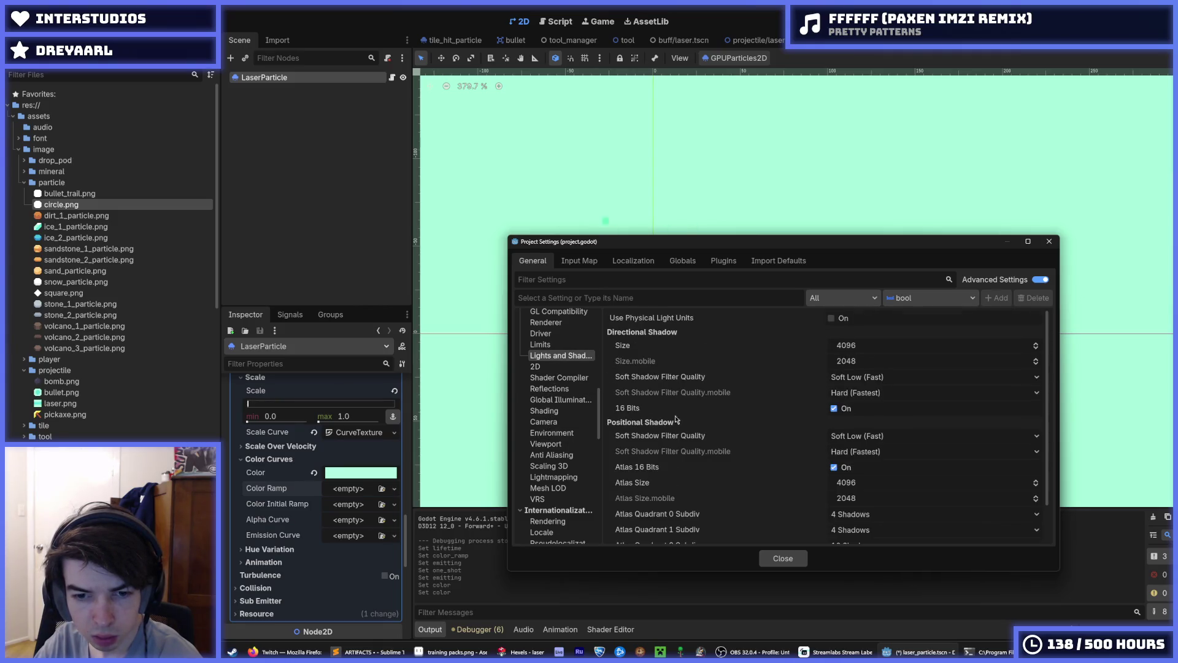
click(527, 345)
click(559, 333)
scroll(559, 333, up, 3)
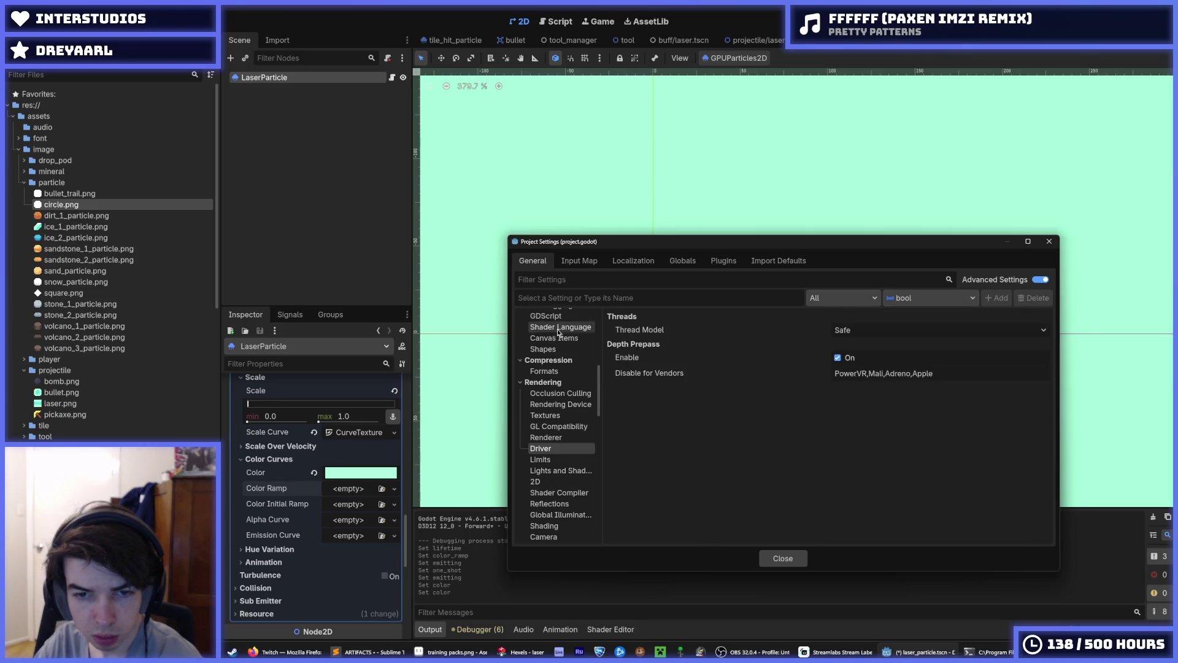
- View GL Compatibility, Renderer, Textures, Rendering Device and Occlusion Culling settings
click(560, 426)
click(553, 437)
click(552, 415)
click(568, 403)
click(568, 396)
scroll(546, 380, up, 10)
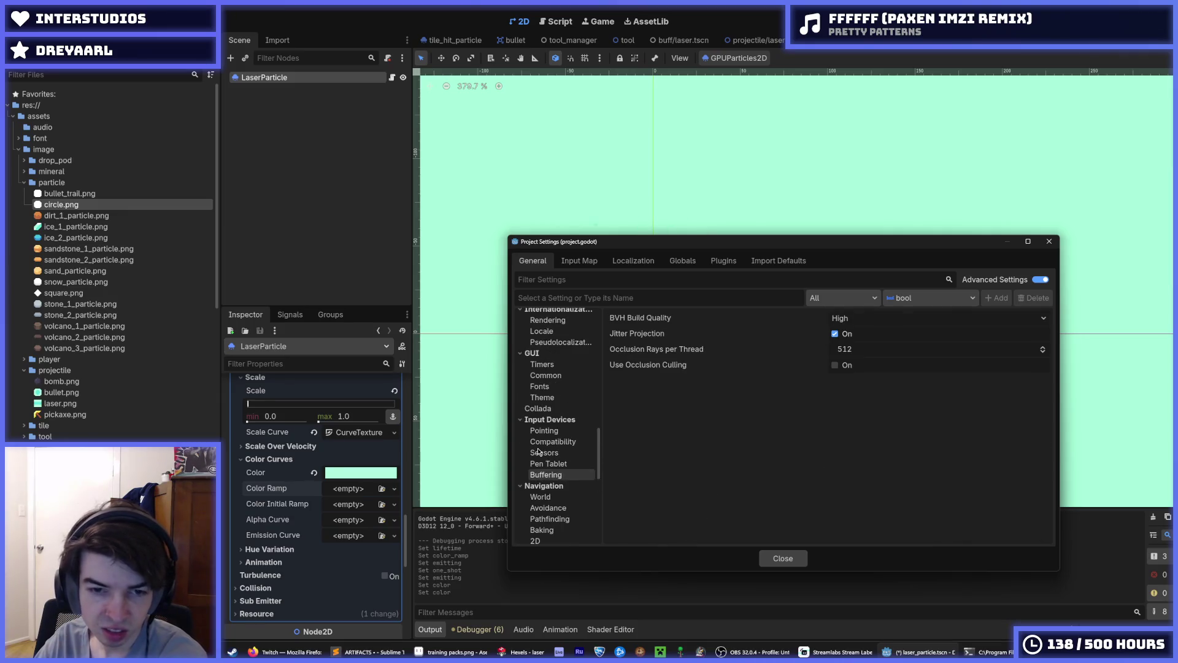
- Browse the GUI Timers, Theme, Fonts and Common settings, plus Collada import
click(543, 364)
click(542, 397)
click(541, 386)
click(548, 376)
click(549, 365)
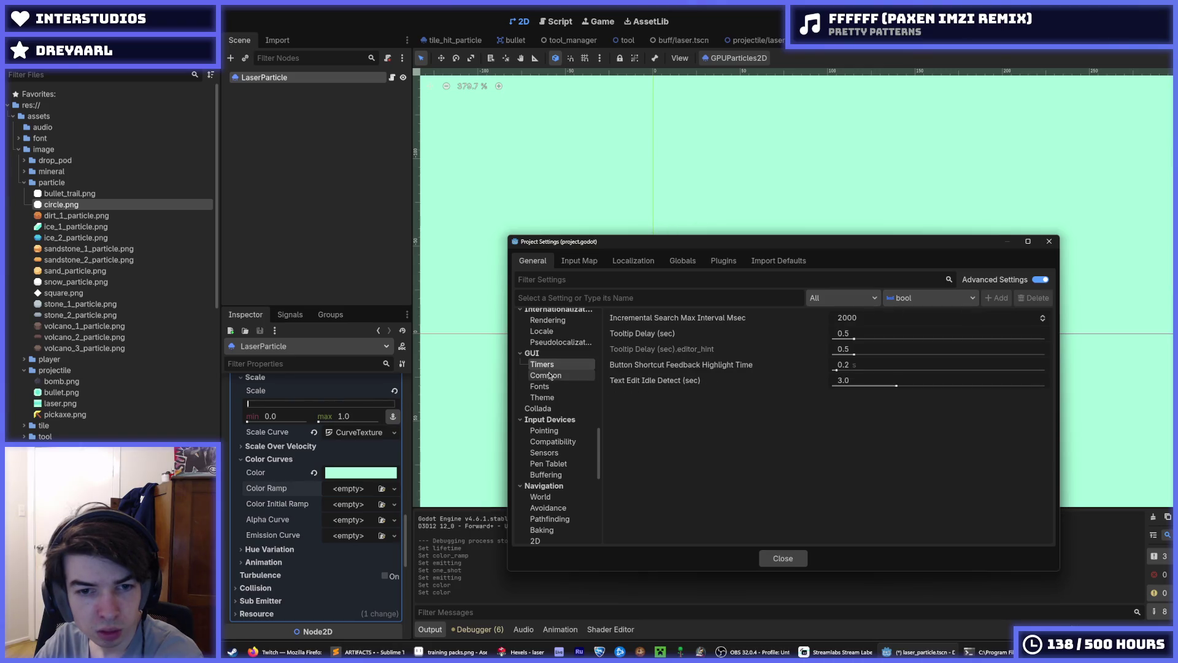
click(546, 410)
scroll(546, 413, up, 3)
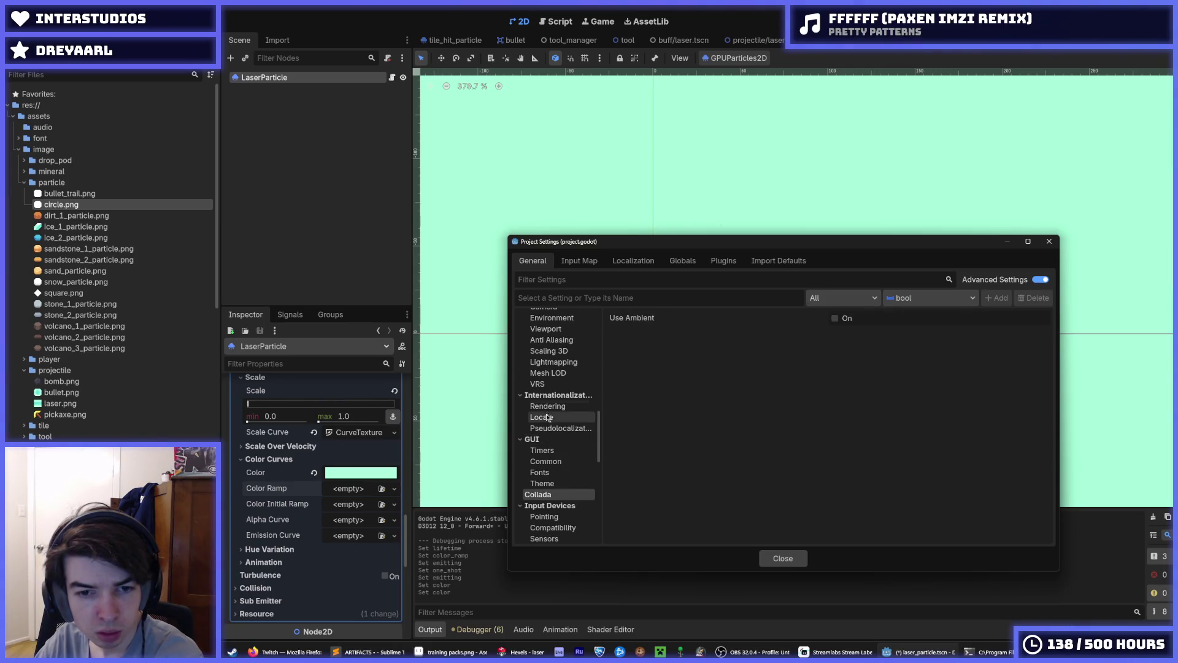
- Browse internationalization, Locale, Pseudolocalization, input and navigation settings
click(548, 407)
click(546, 418)
click(553, 428)
scroll(553, 435, down, 3)
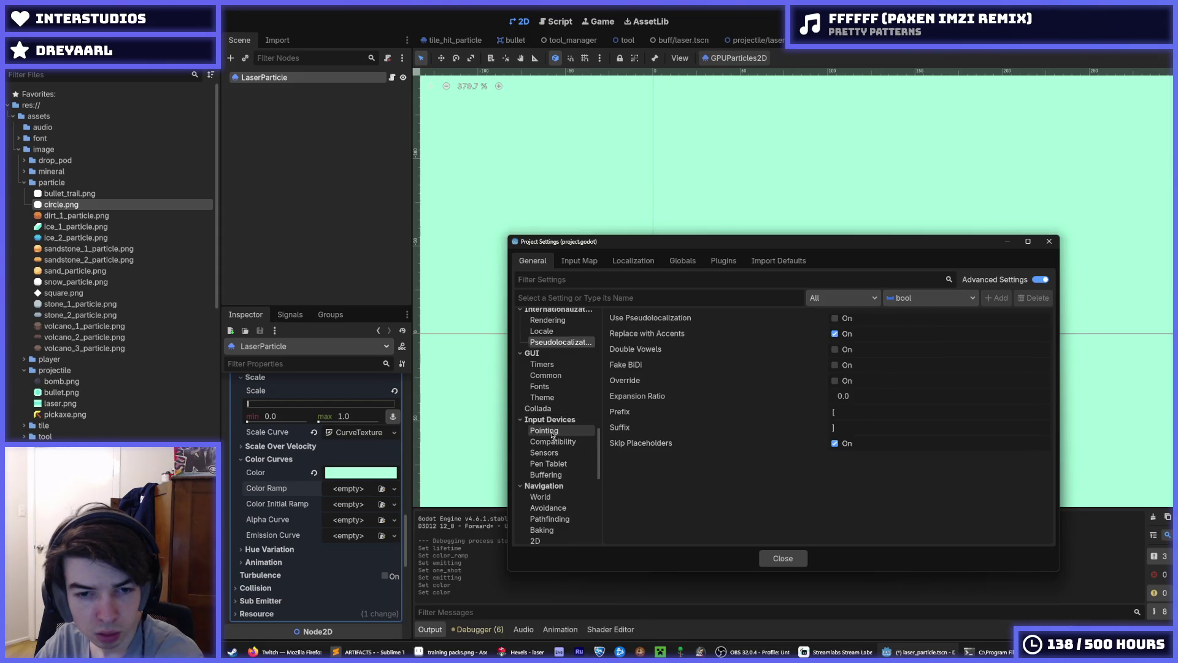
click(552, 442)
click(554, 464)
click(542, 497)
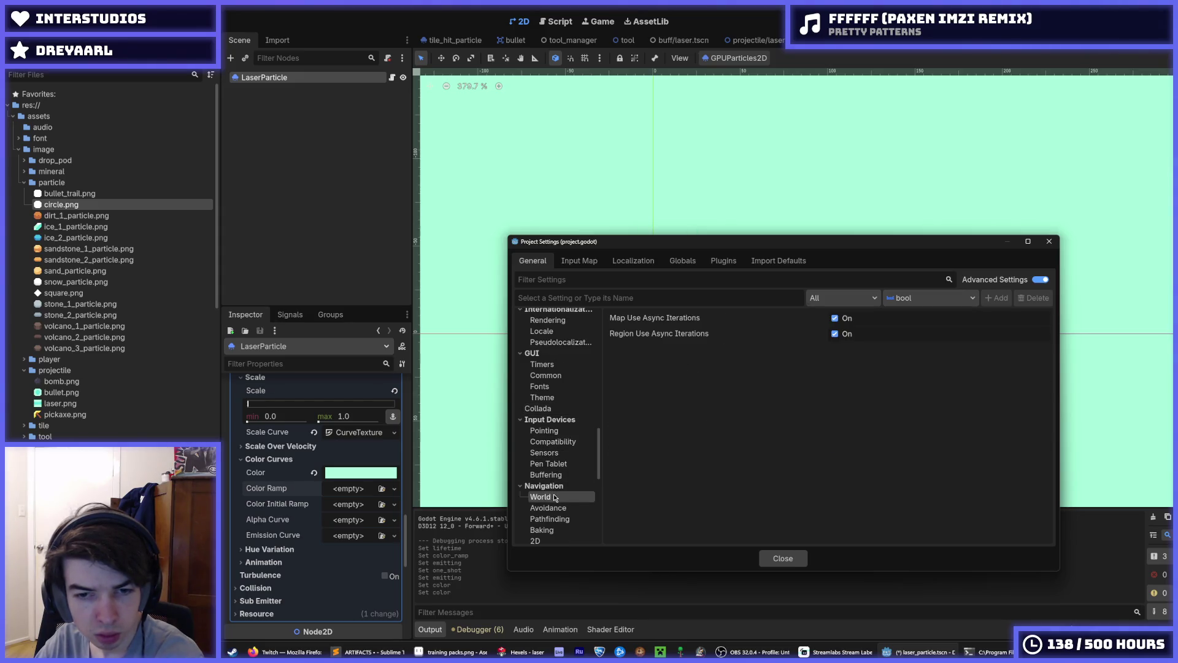
scroll(543, 491, down, 3)
click(548, 421)
click(551, 456)
- View Movie Writer and the editor Script, Run, Import, Export and Version Control settings
scroll(546, 442, down, 4)
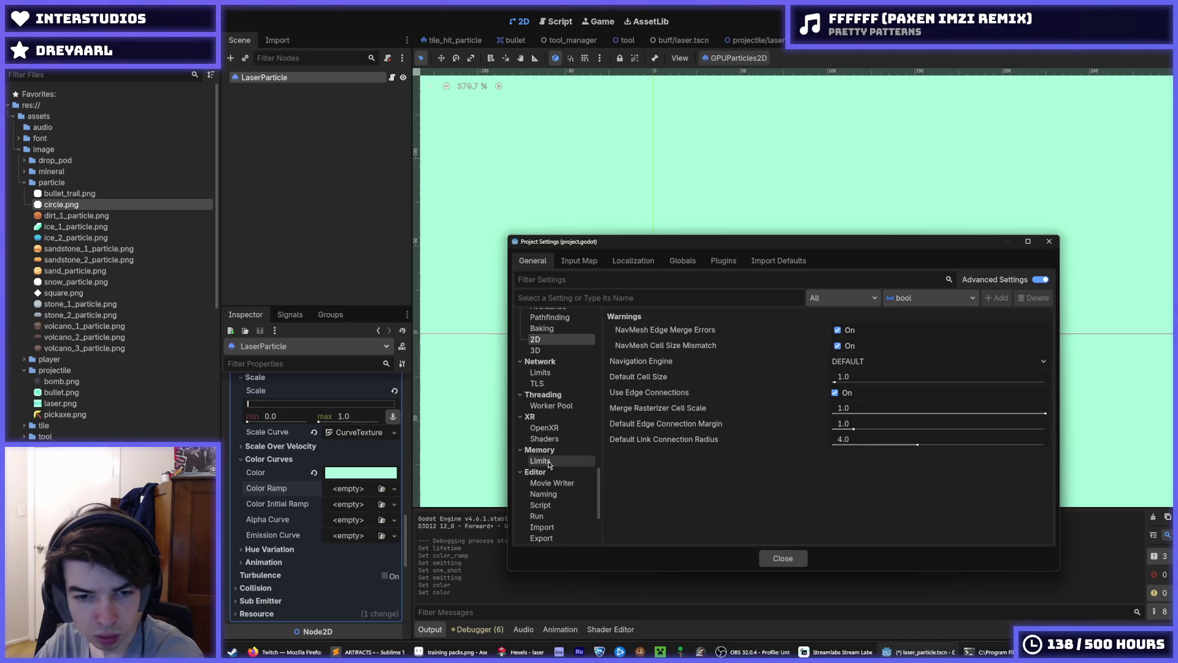
scroll(549, 465, down, 3)
click(546, 397)
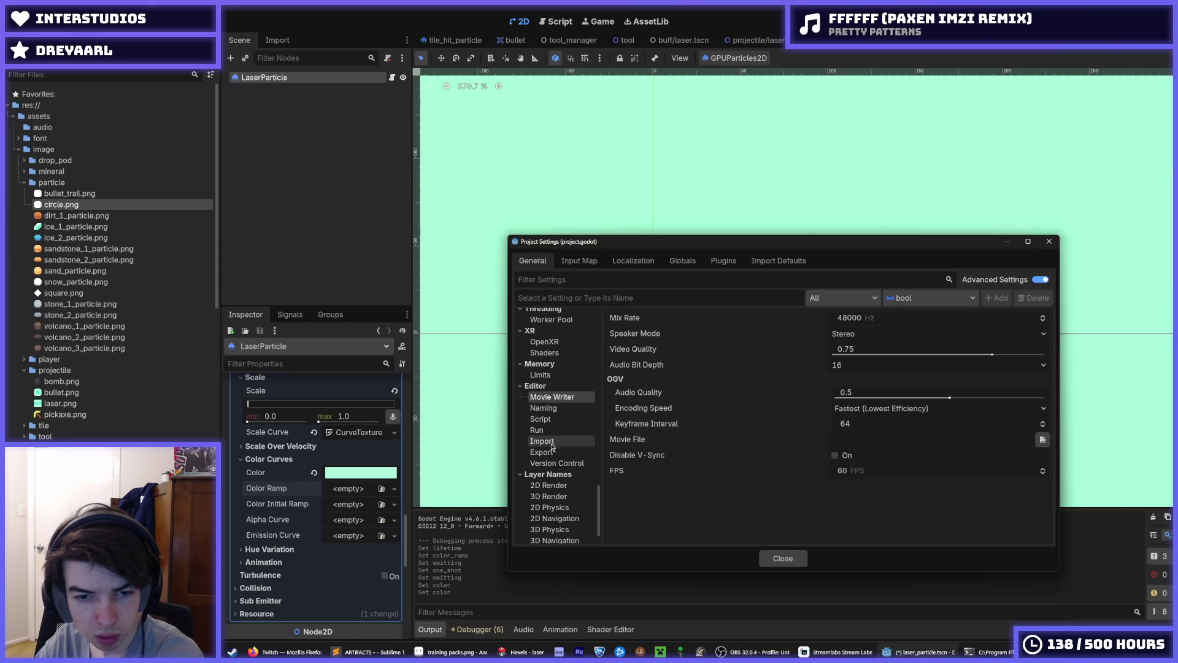
click(549, 421)
click(550, 429)
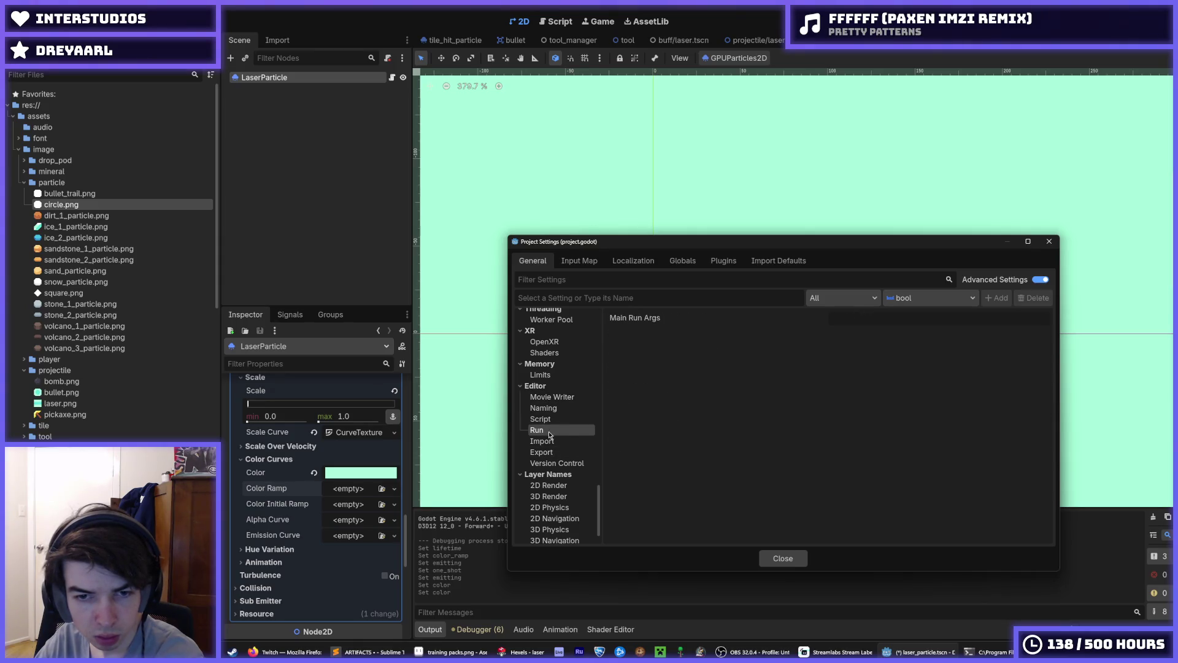
click(549, 419)
click(551, 441)
click(551, 454)
click(554, 464)
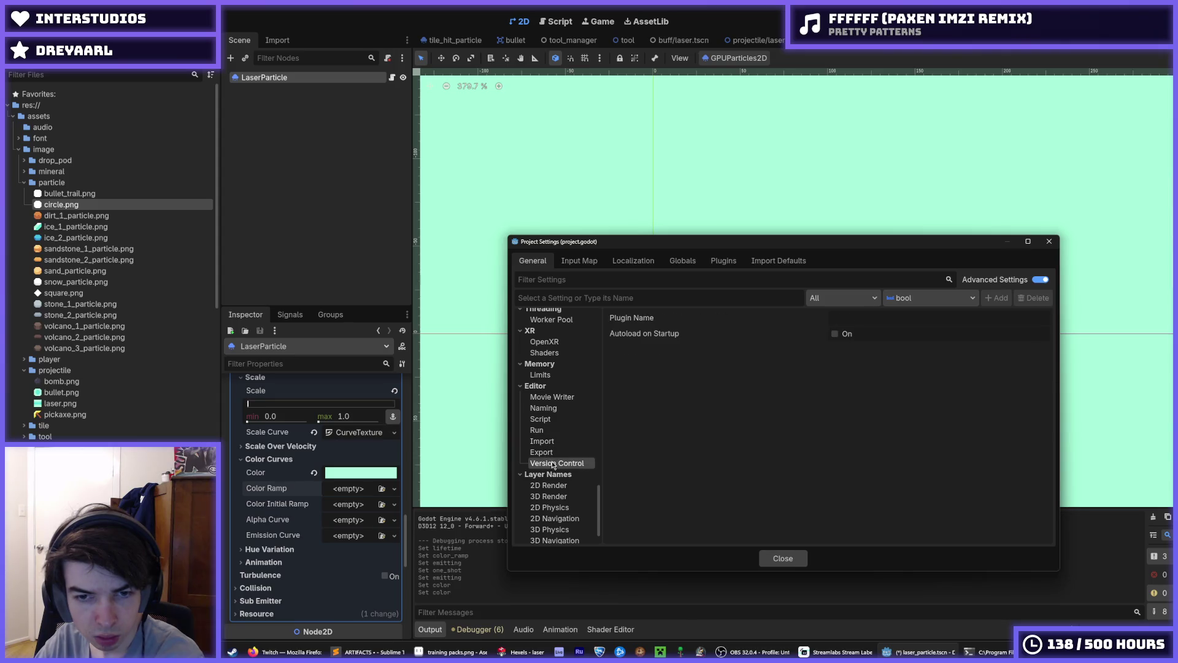
click(551, 397)
- View the 2D render layer names and the Localization page, then close Project Settings
scroll(554, 436, down, 2)
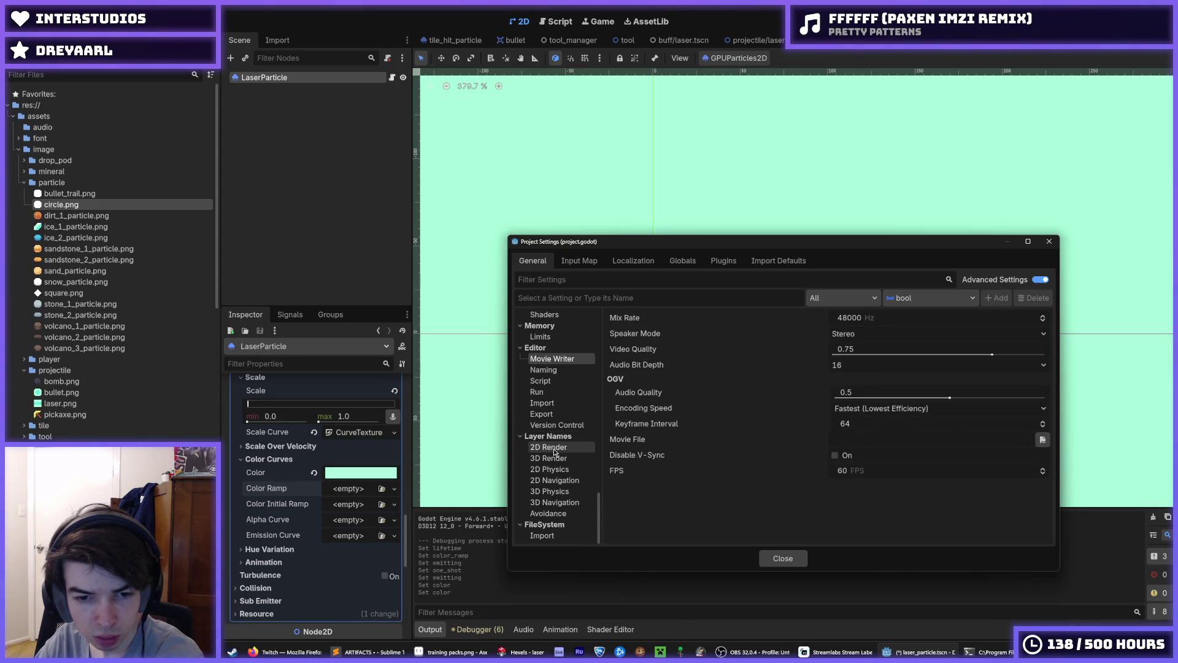
click(554, 449)
click(633, 261)
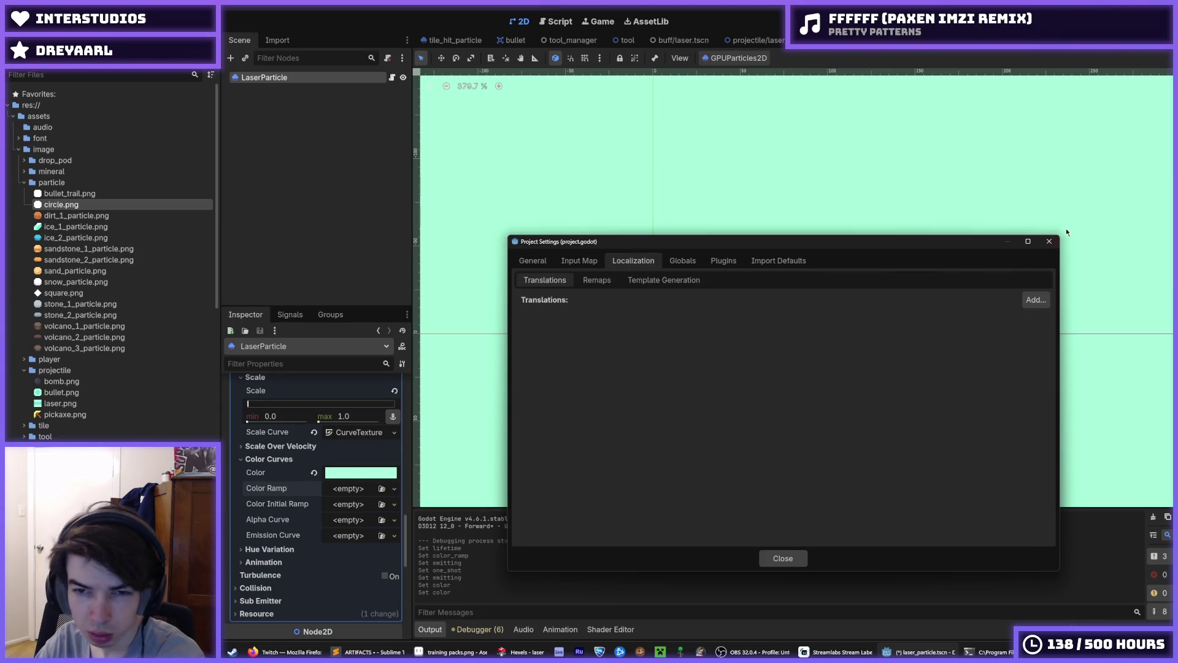
click(1049, 242)
- Open Editor Settings and browse the Inspector, Accessibility and Theme pages
click(110, 18)
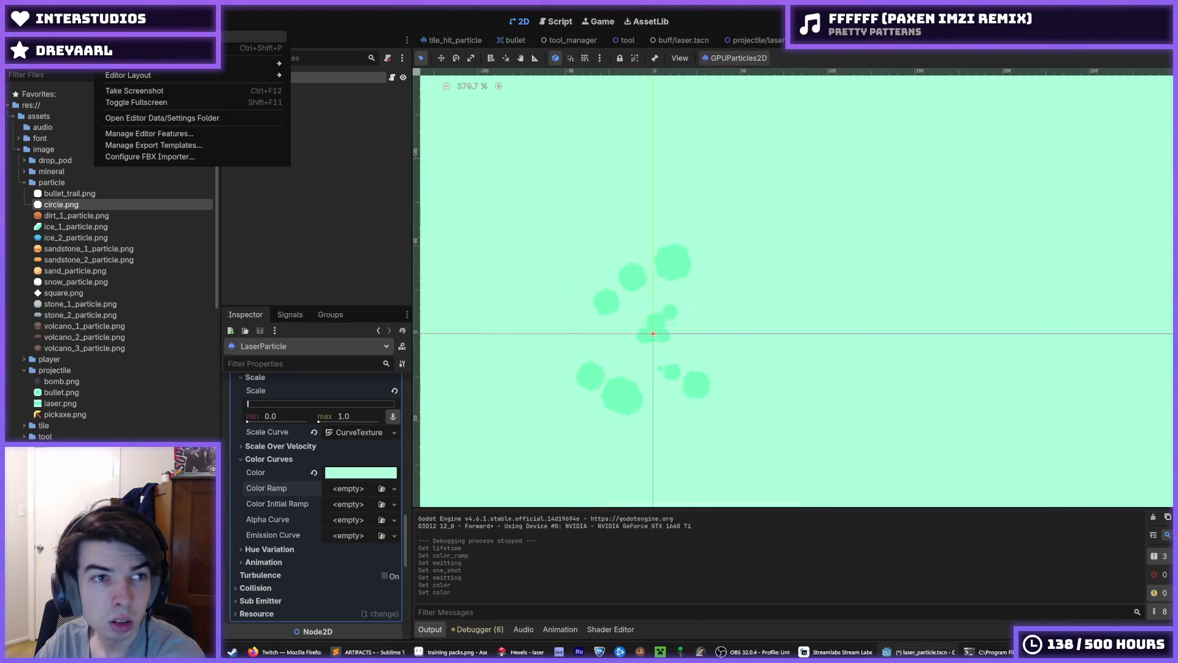
click(126, 39)
click(422, 243)
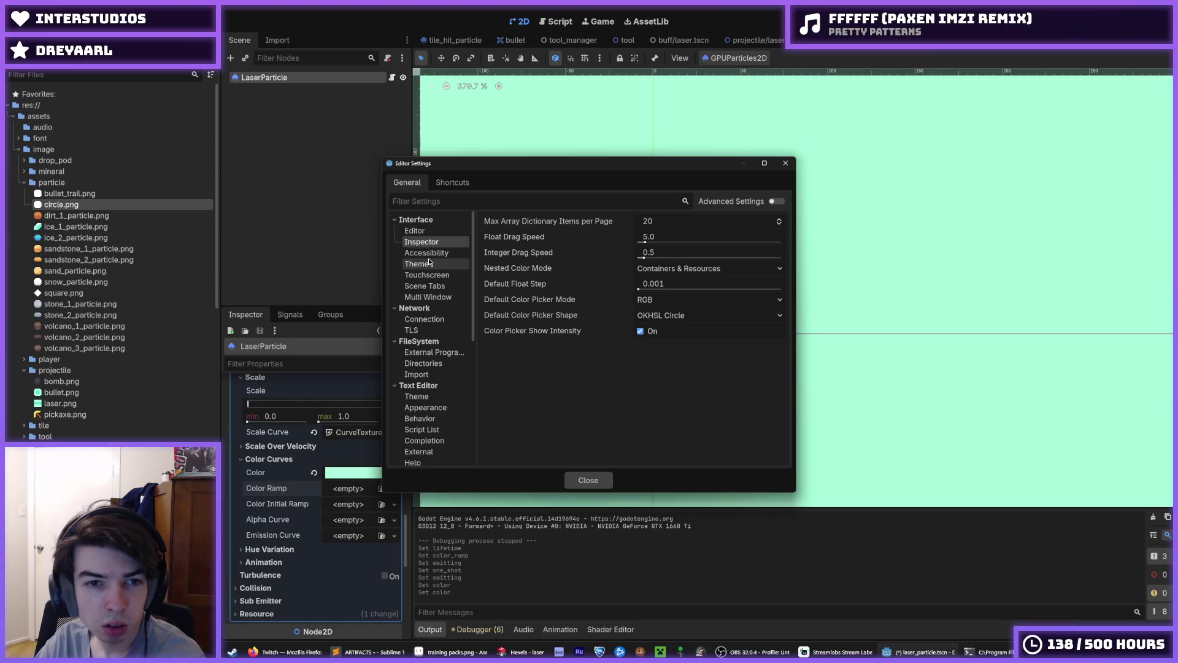
click(428, 253)
click(427, 266)
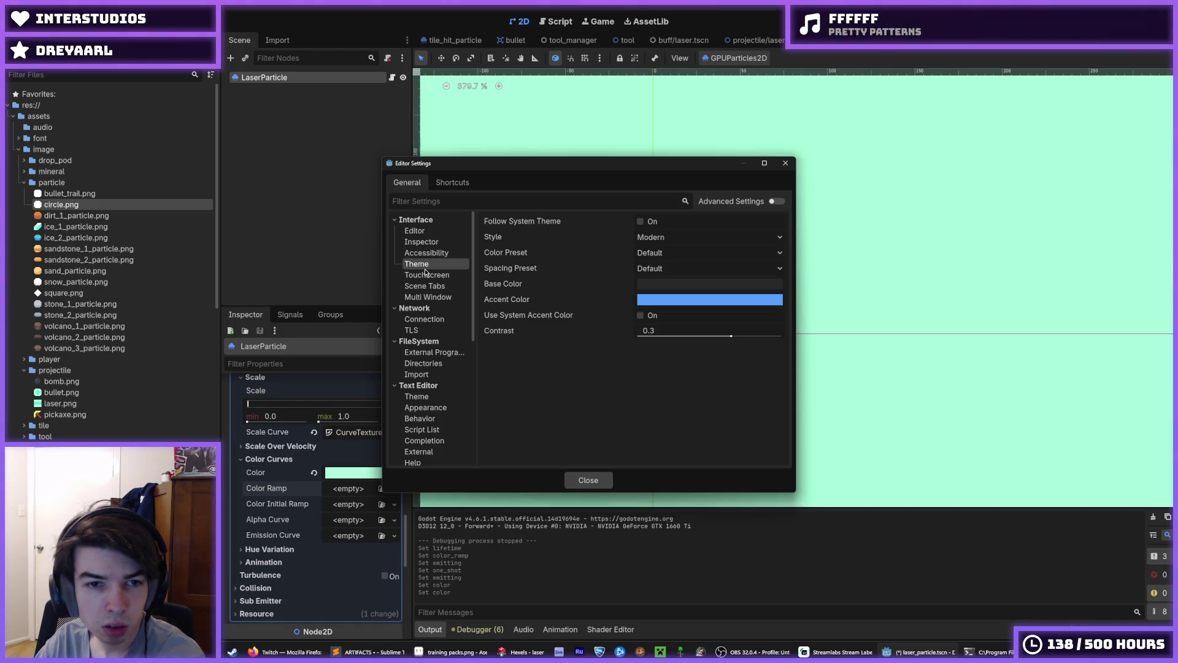
- Inspect the theme accent colour without changing it and scroll to the 2D editor options
click(652, 296)
click(564, 374)
scroll(417, 400, down, 5)
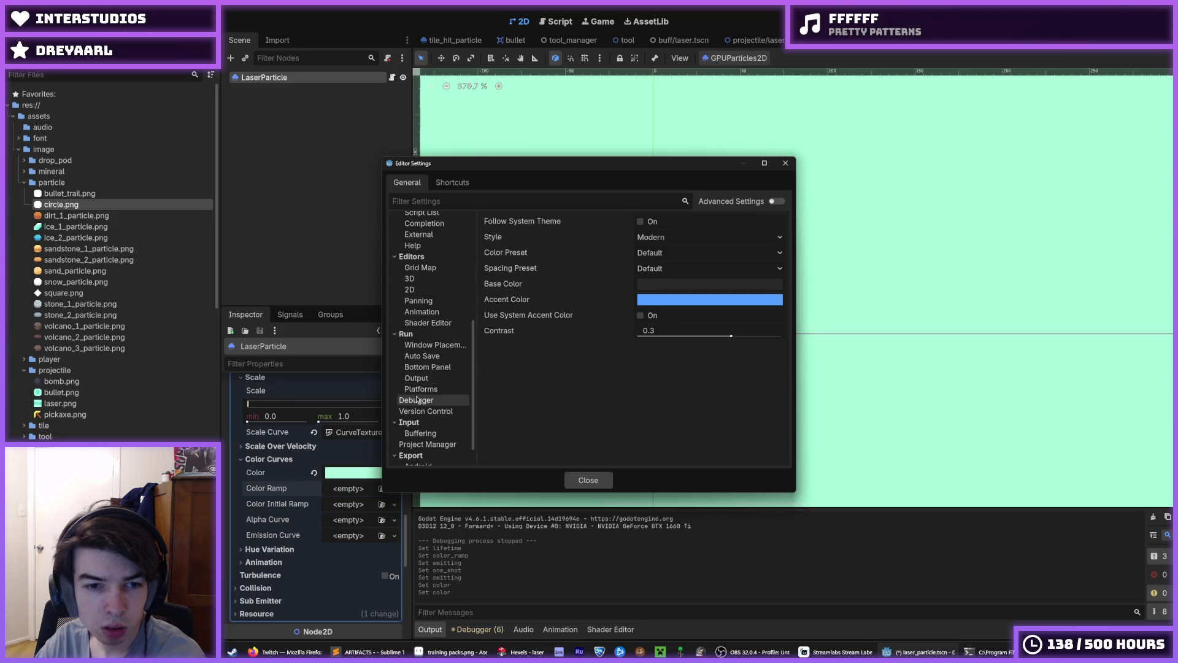
scroll(417, 371, up, 2)
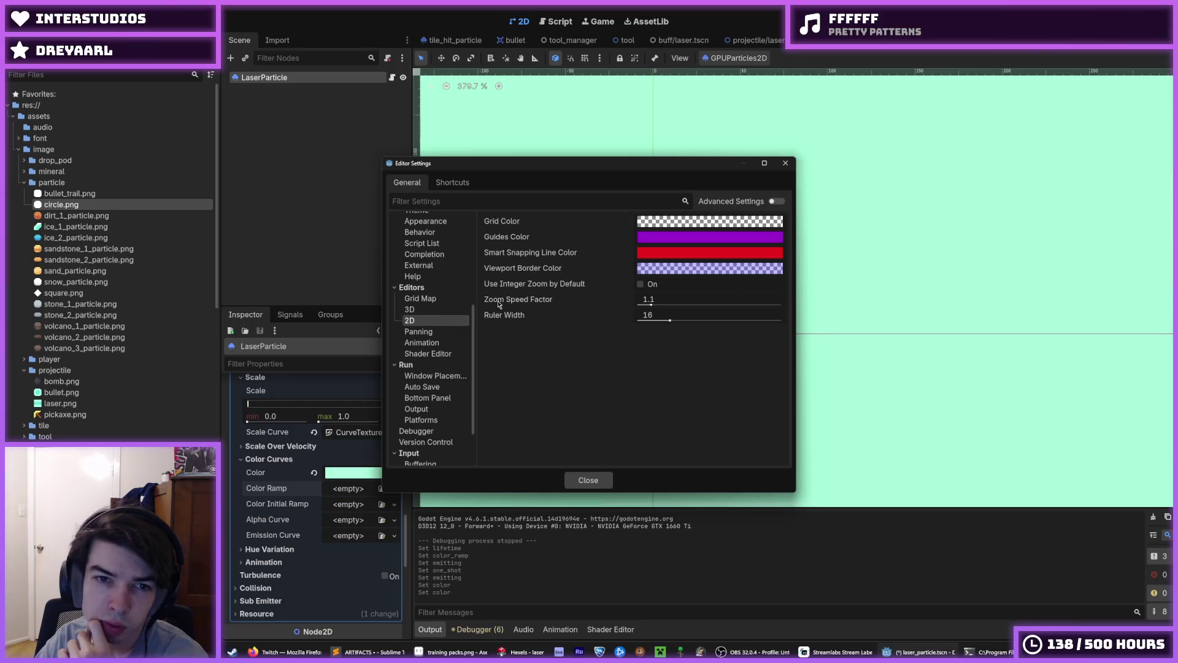
scroll(413, 399, down, 3)
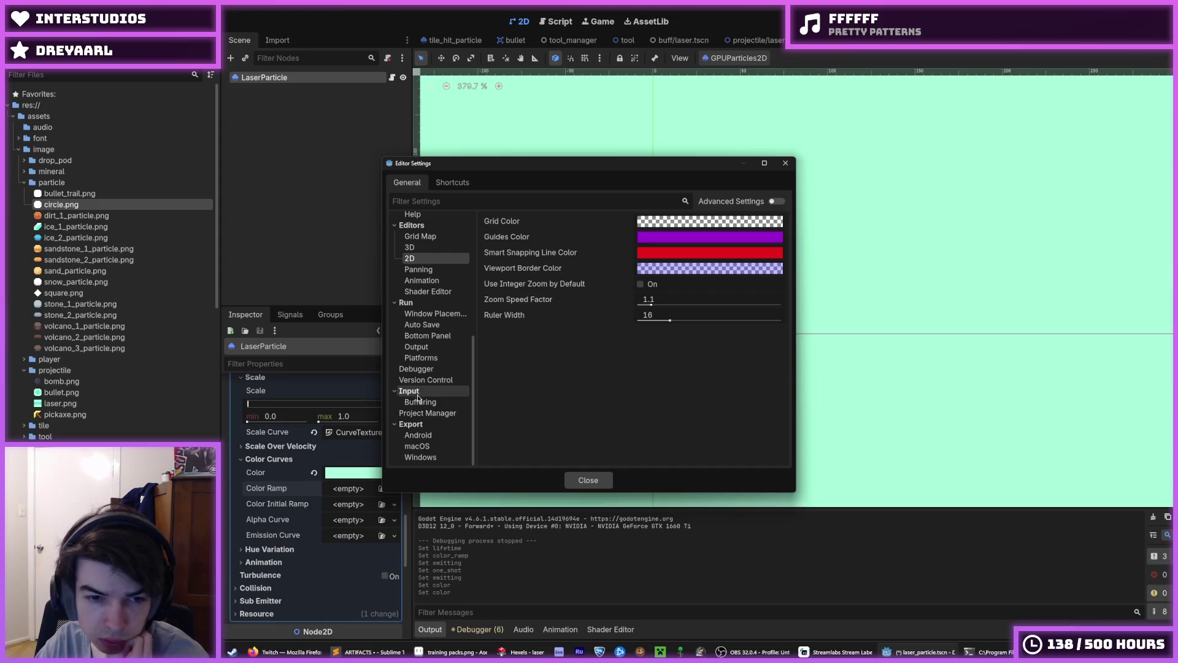
click(434, 203)
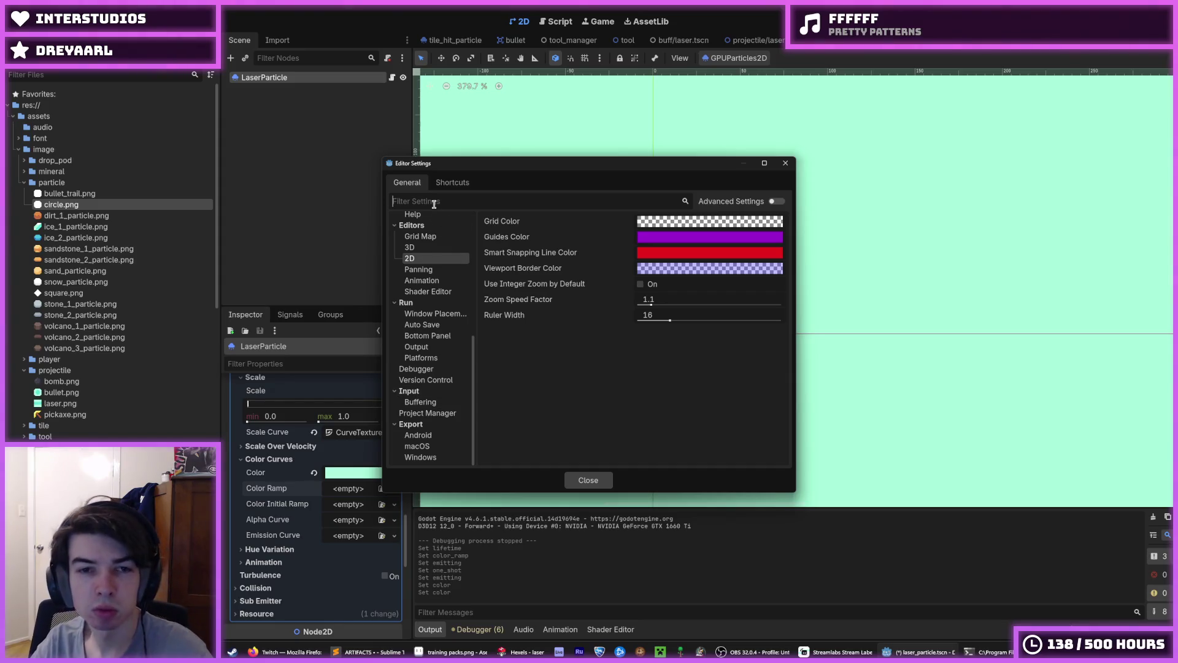
- Filter Editor Settings by 'color' and review the interface, touchscreen and text editor settings
text(color)
click(420, 245)
click(420, 253)
click(419, 275)
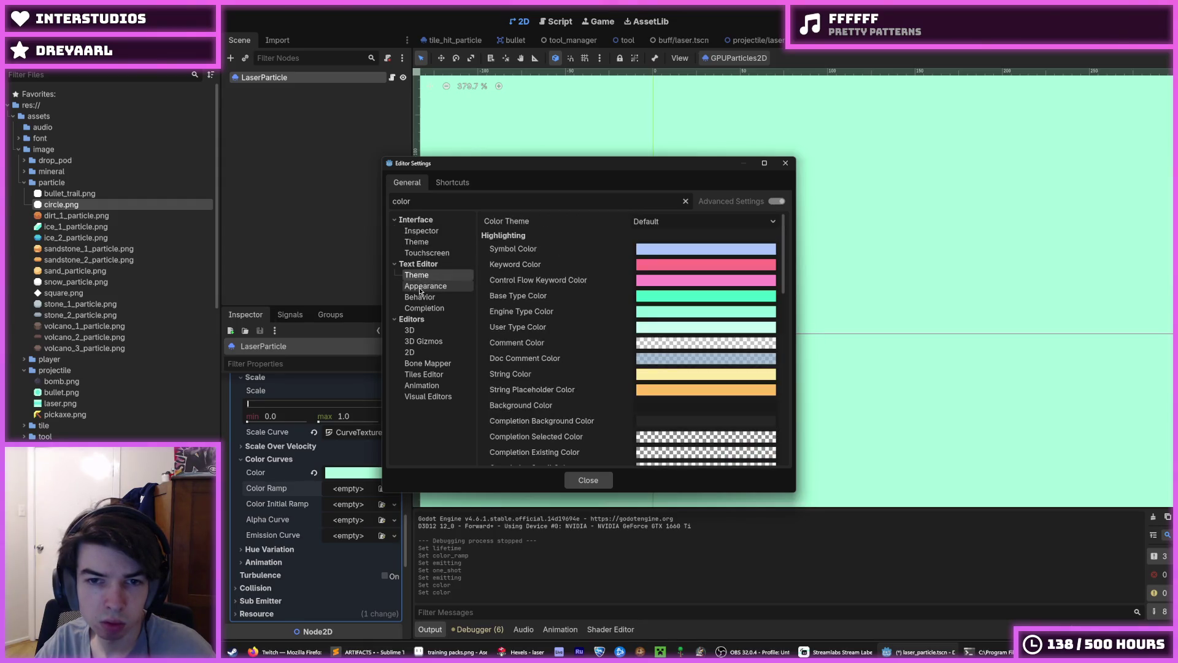
click(421, 287)
click(421, 297)
click(424, 308)
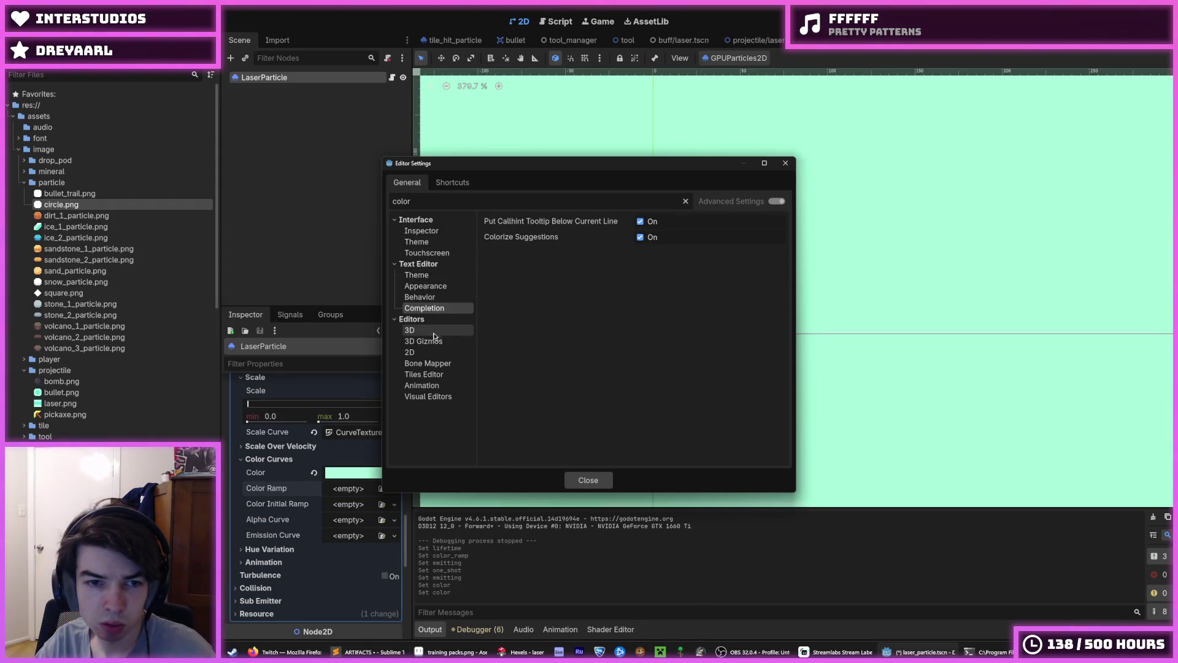
- Review the 3D, 2D, tiles, animation and visual editor colours, then close Editor Settings
click(434, 330)
click(433, 341)
click(432, 352)
click(436, 364)
click(437, 374)
click(438, 386)
click(439, 396)
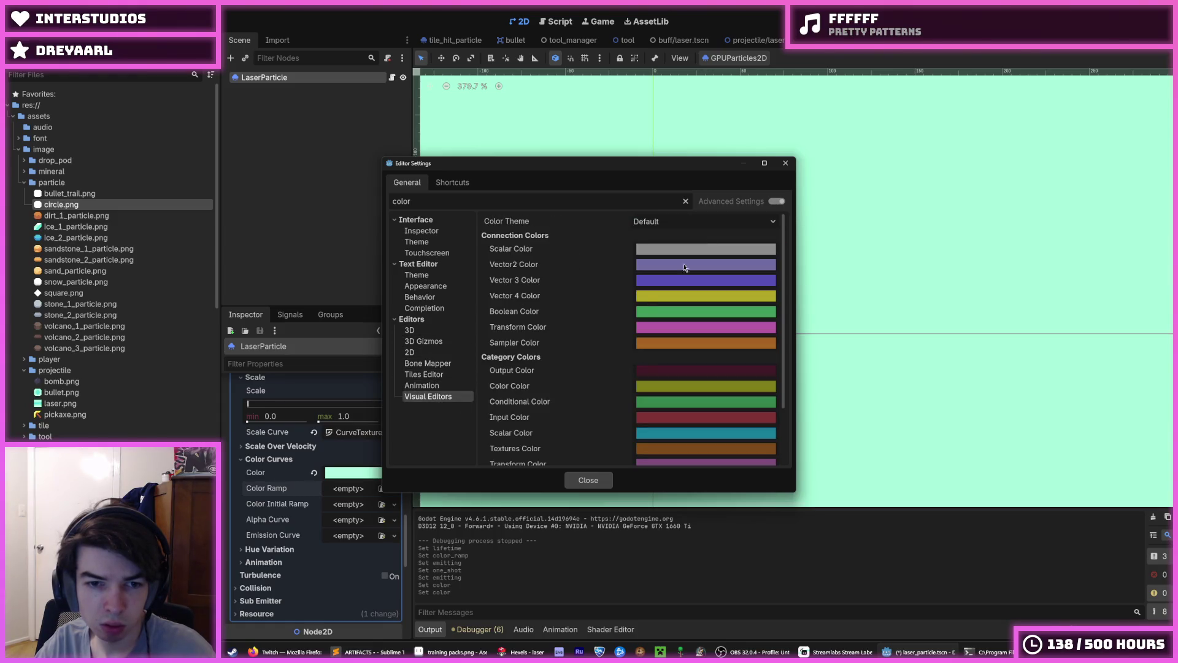
click(788, 164)
click(18, 22)
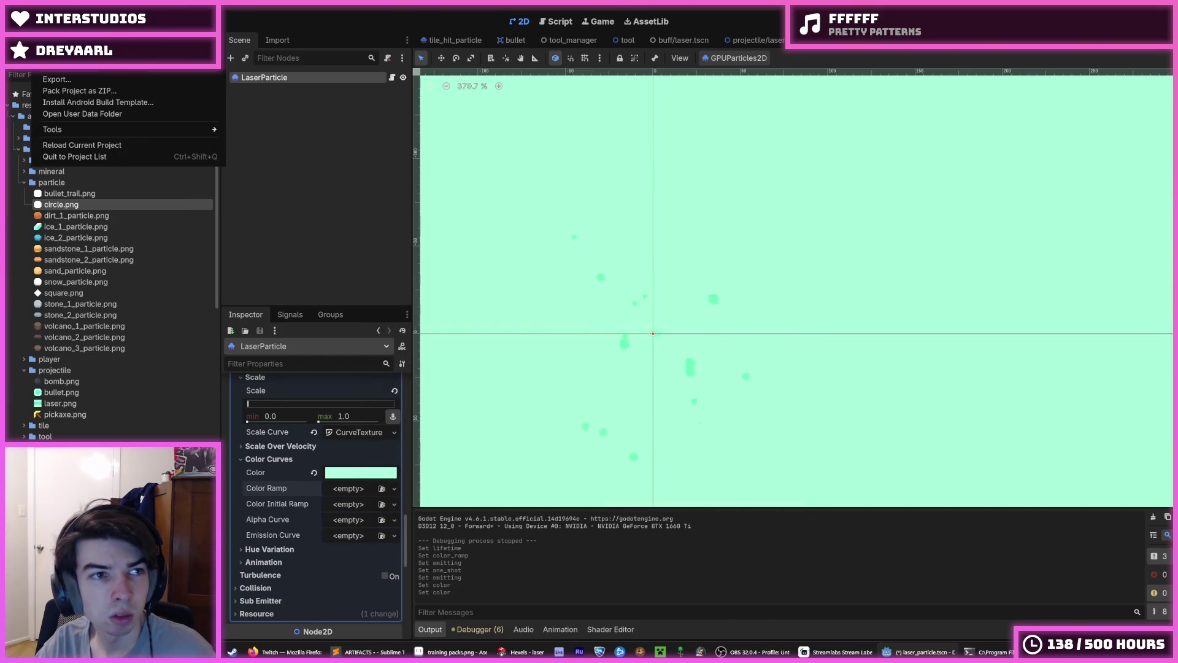
- Filter Project Settings by 'color' and bring up Rendering › Environment's Default Clear Color
click(55, 87)
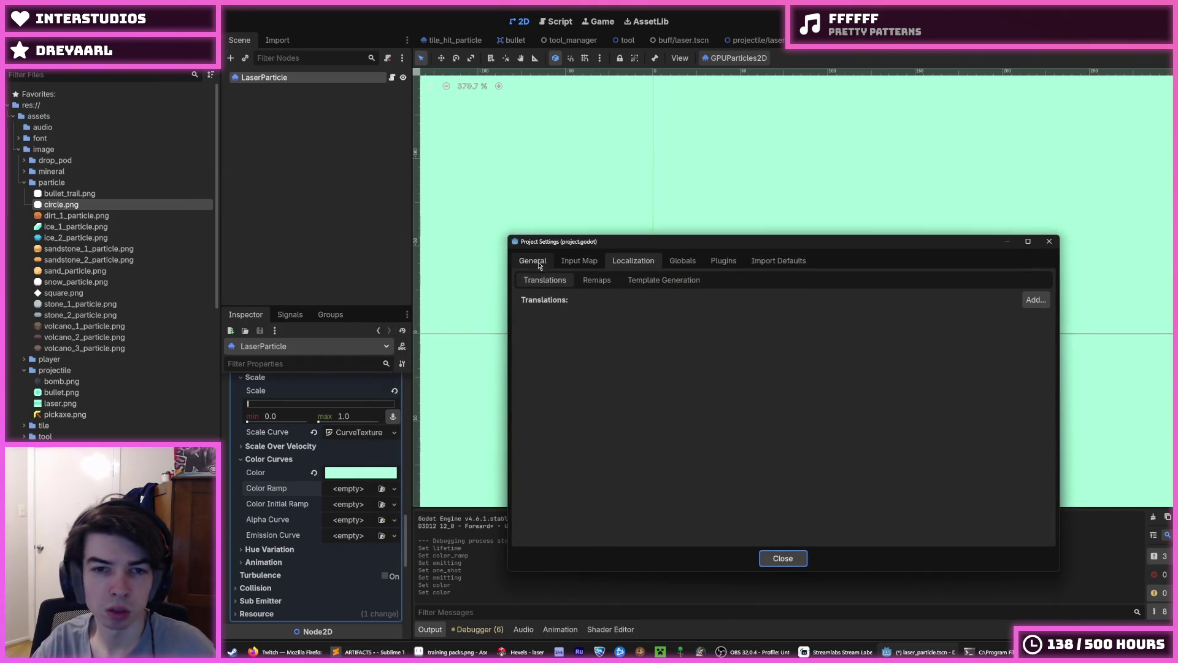
text(color)
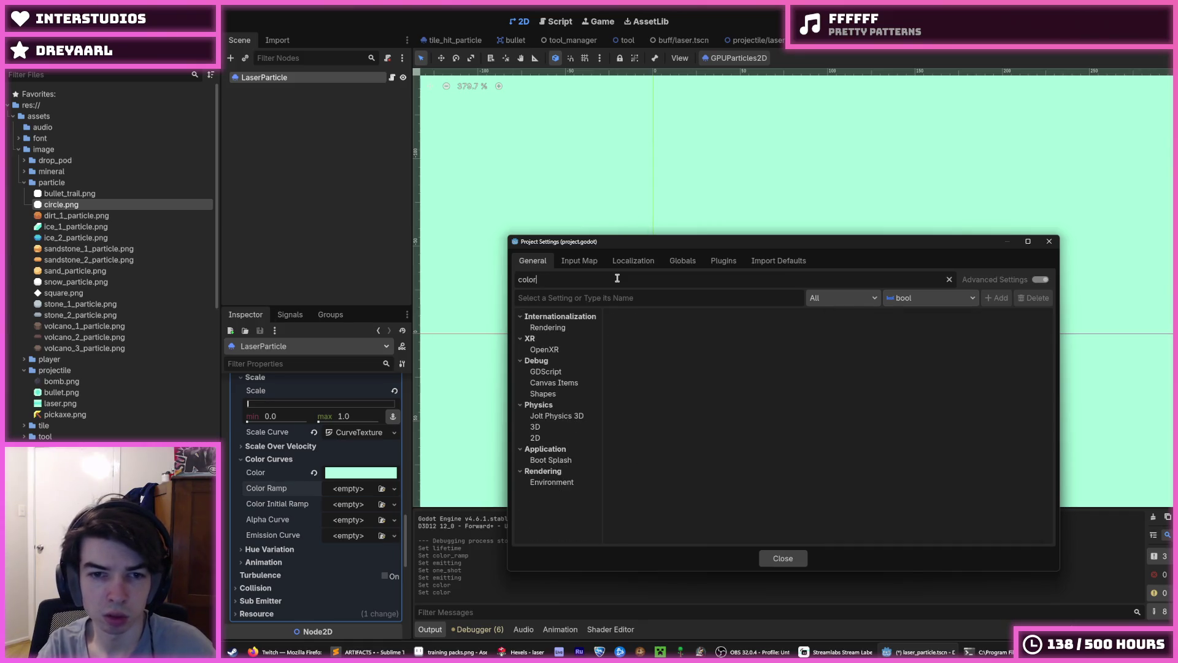
click(545, 371)
click(543, 394)
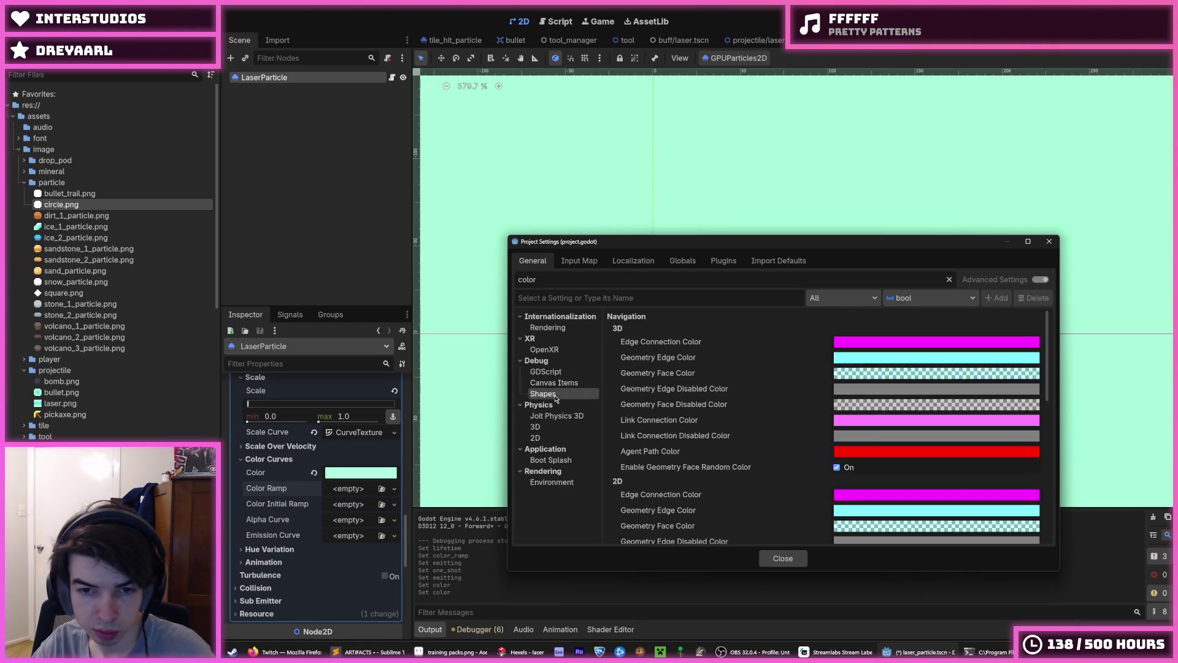
click(535, 437)
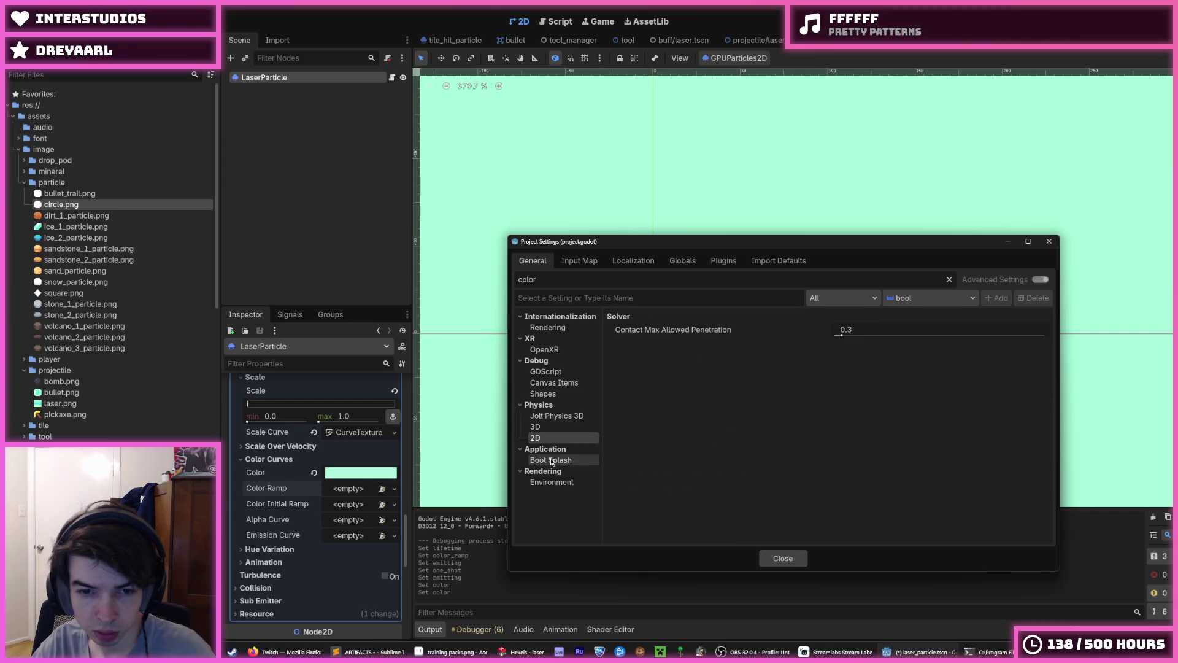
click(552, 483)
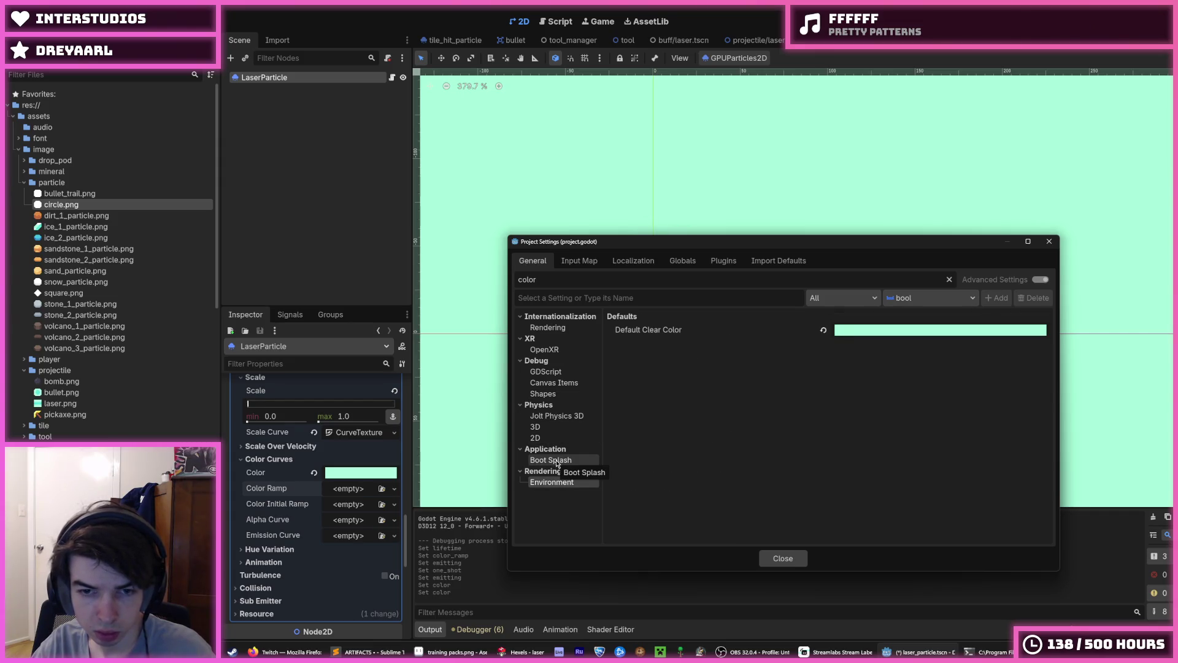
click(884, 329)
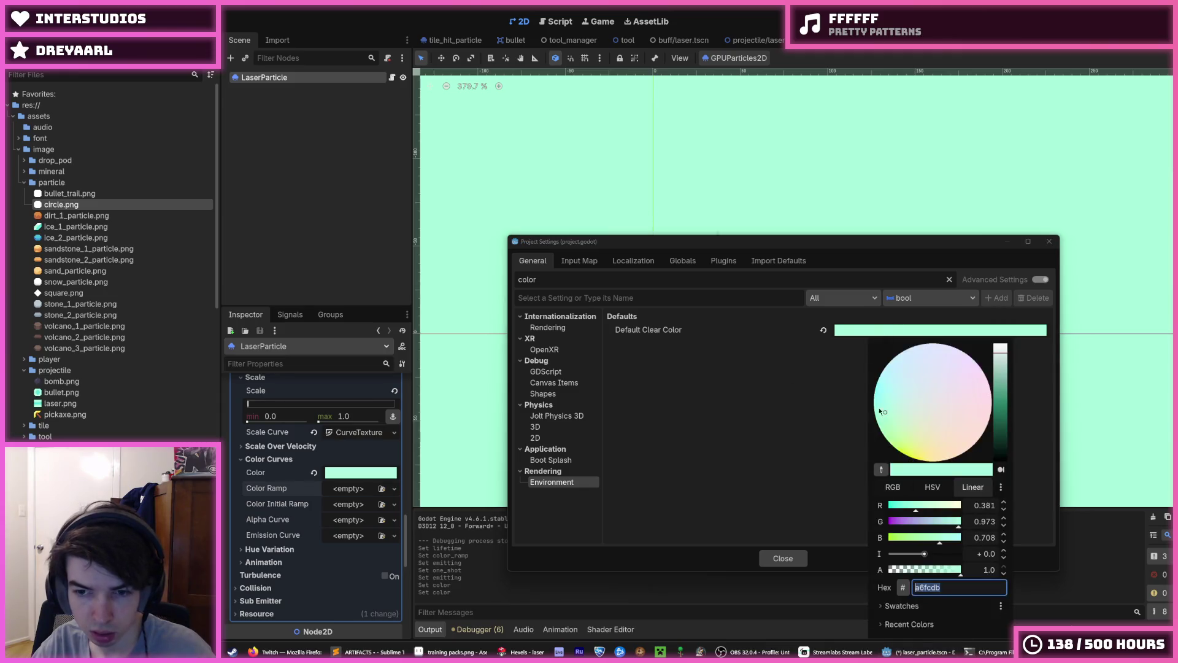
- Set the Default Clear Color hex value to adfcde
click(909, 586)
text(adfcde)
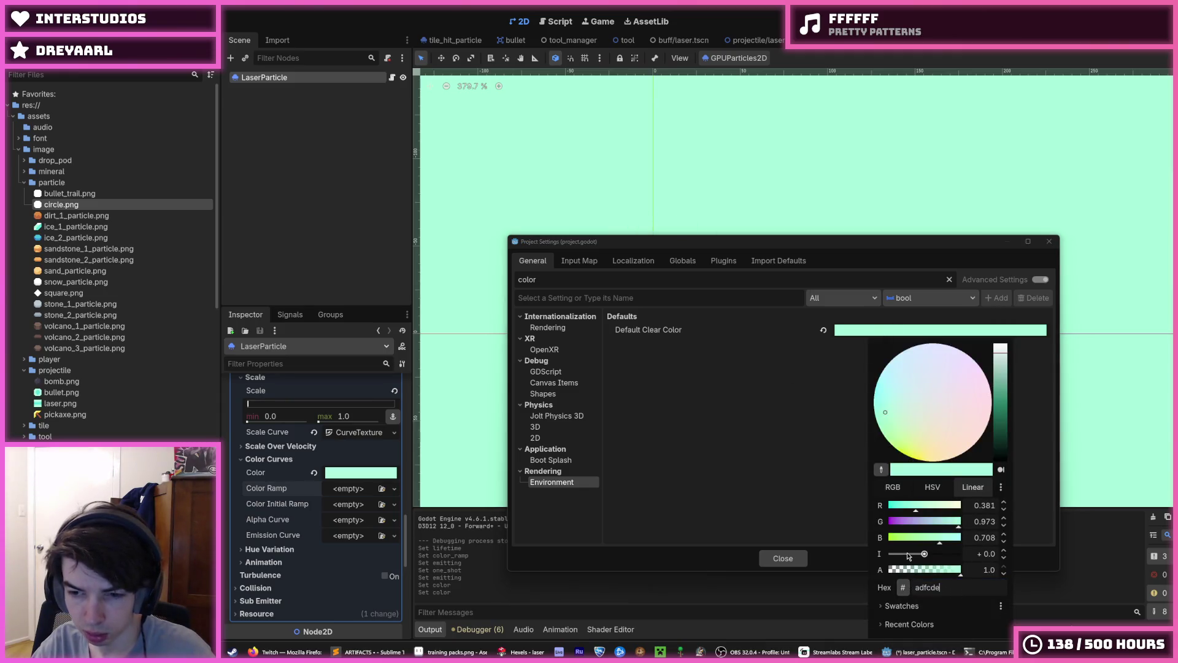
key(Return)
- Look over the picker's saved swatches, then close Project Settings and save the scene
click(847, 332)
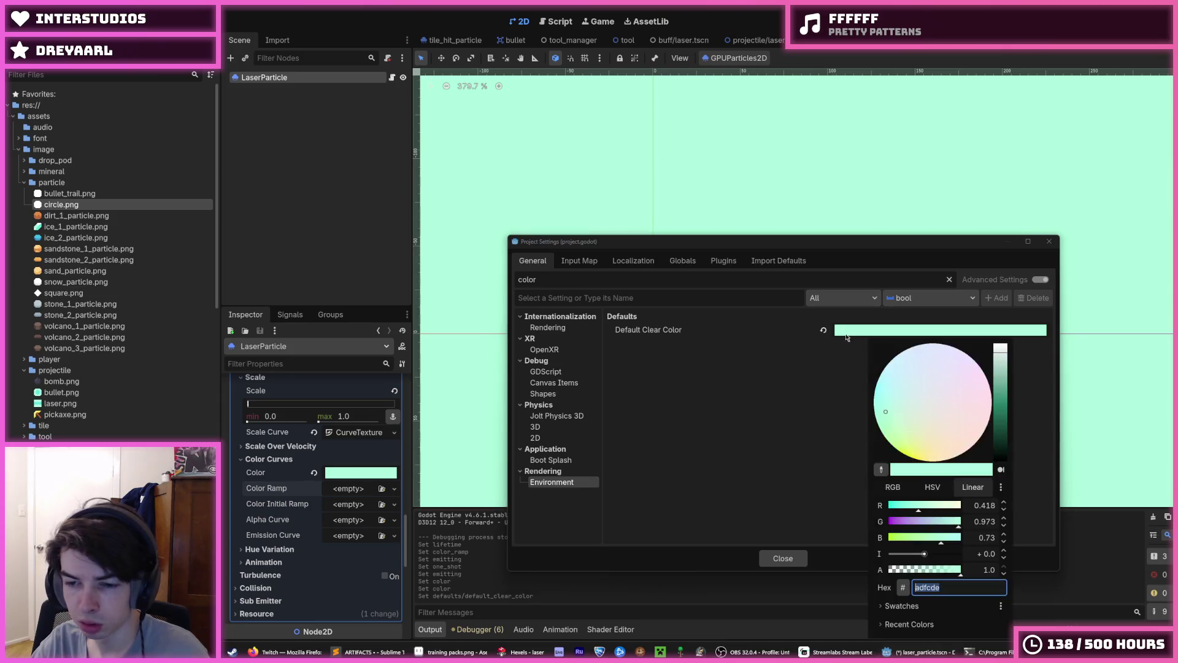
click(893, 607)
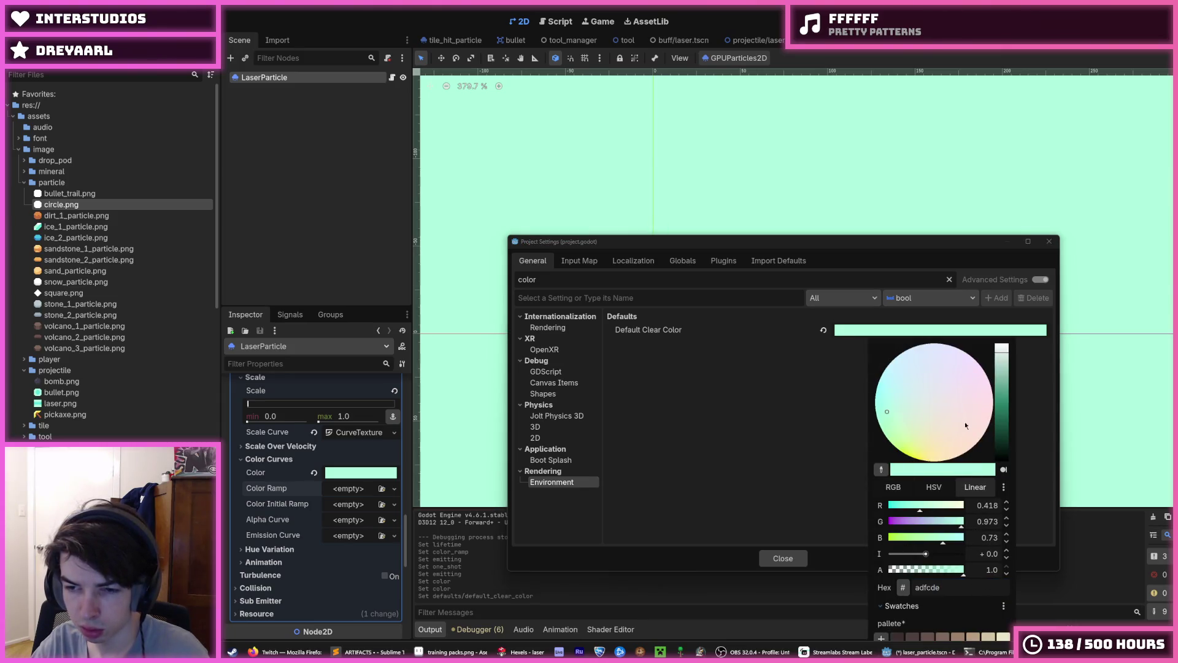
click(855, 332)
click(853, 331)
click(901, 566)
click(792, 424)
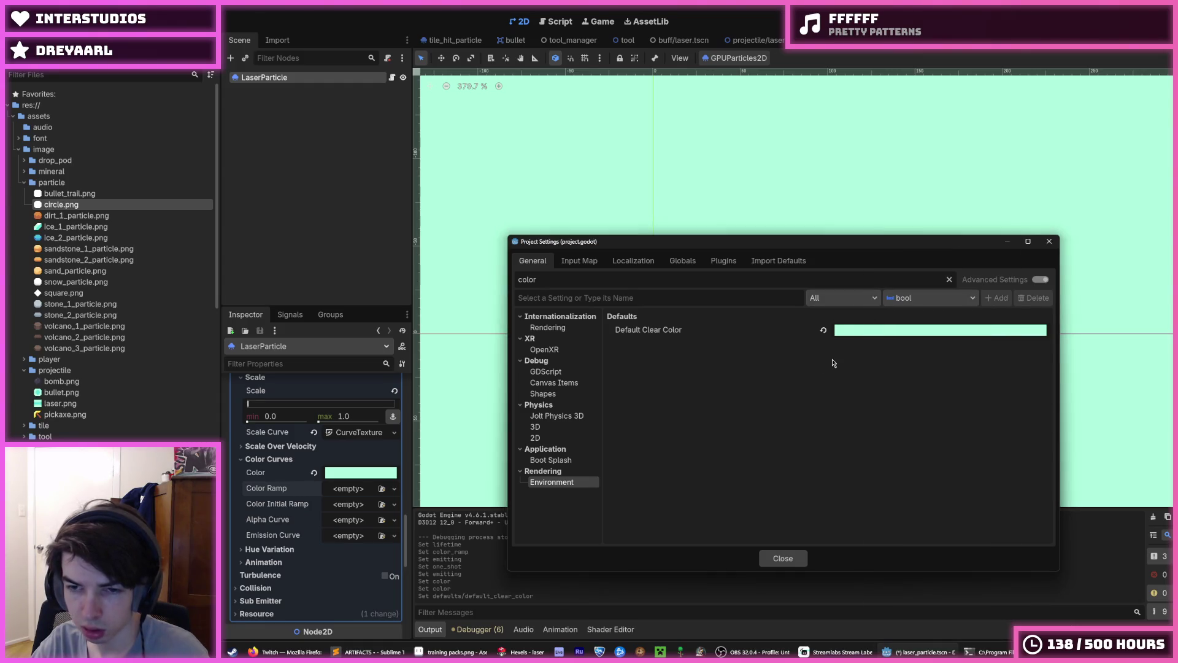
click(780, 558)
key(ctrl+s)
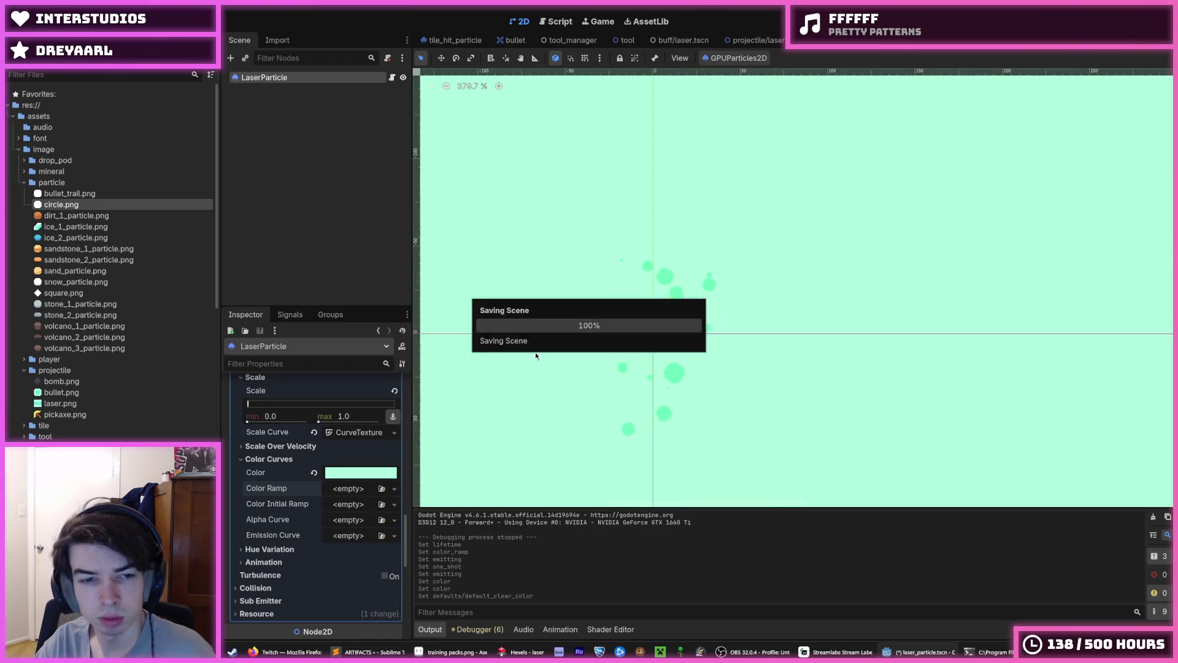
- Explore the particle Color picker's swatches and its RGB, HSV and linear modes
click(341, 474)
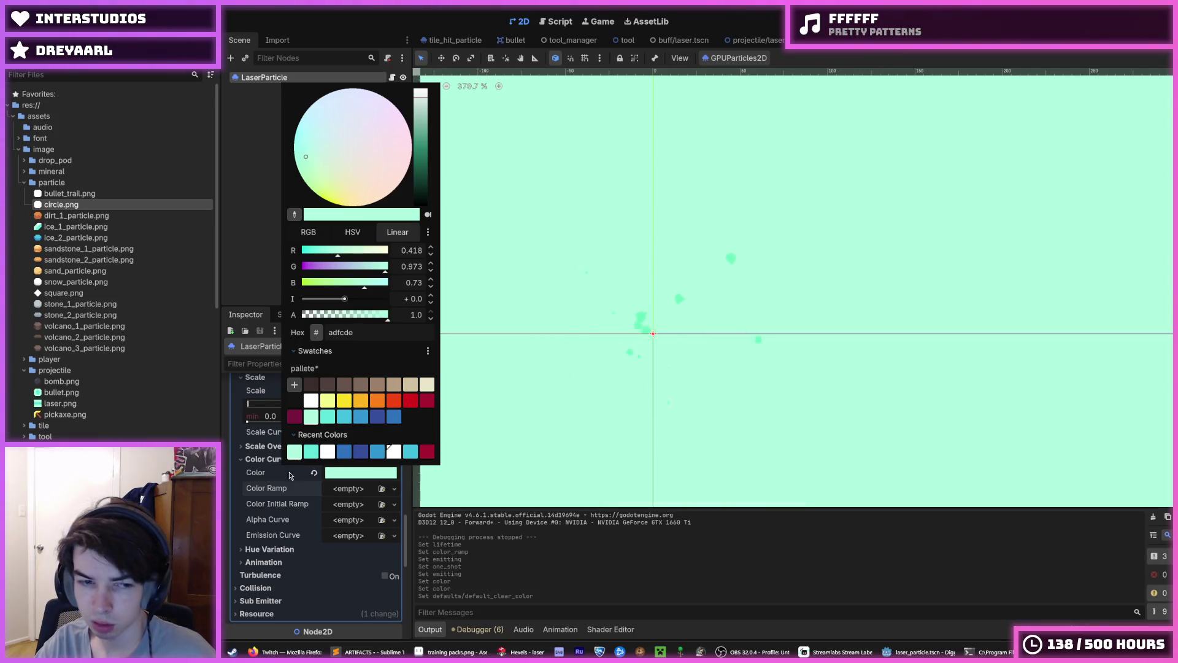
click(279, 491)
click(338, 472)
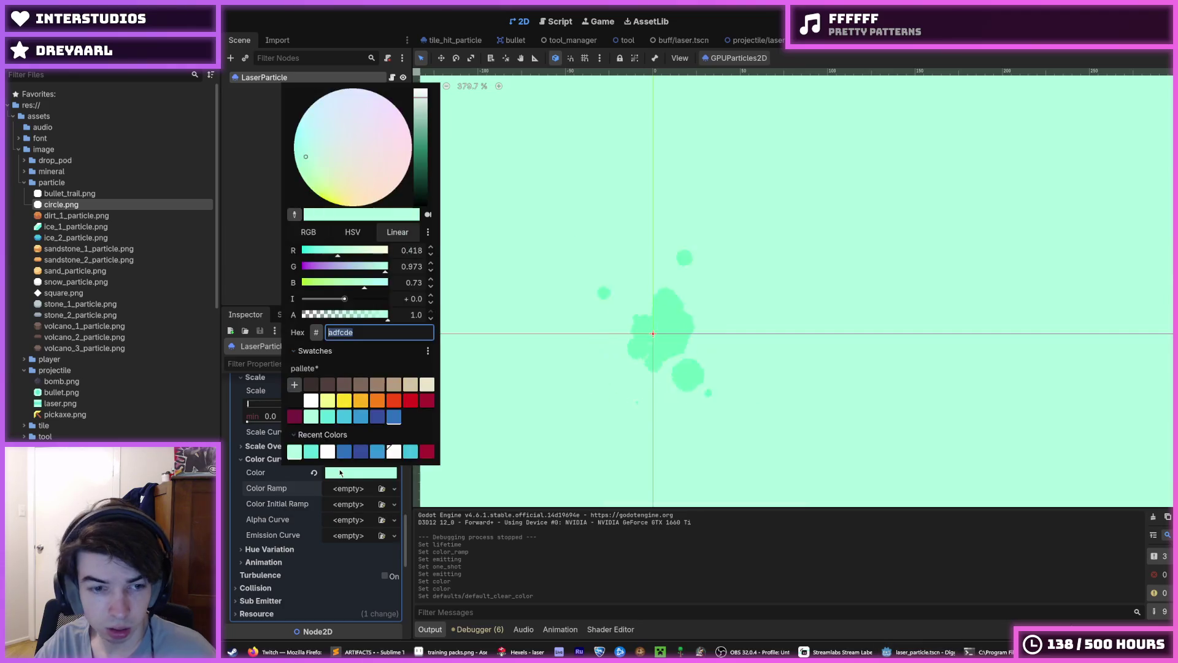
click(325, 354)
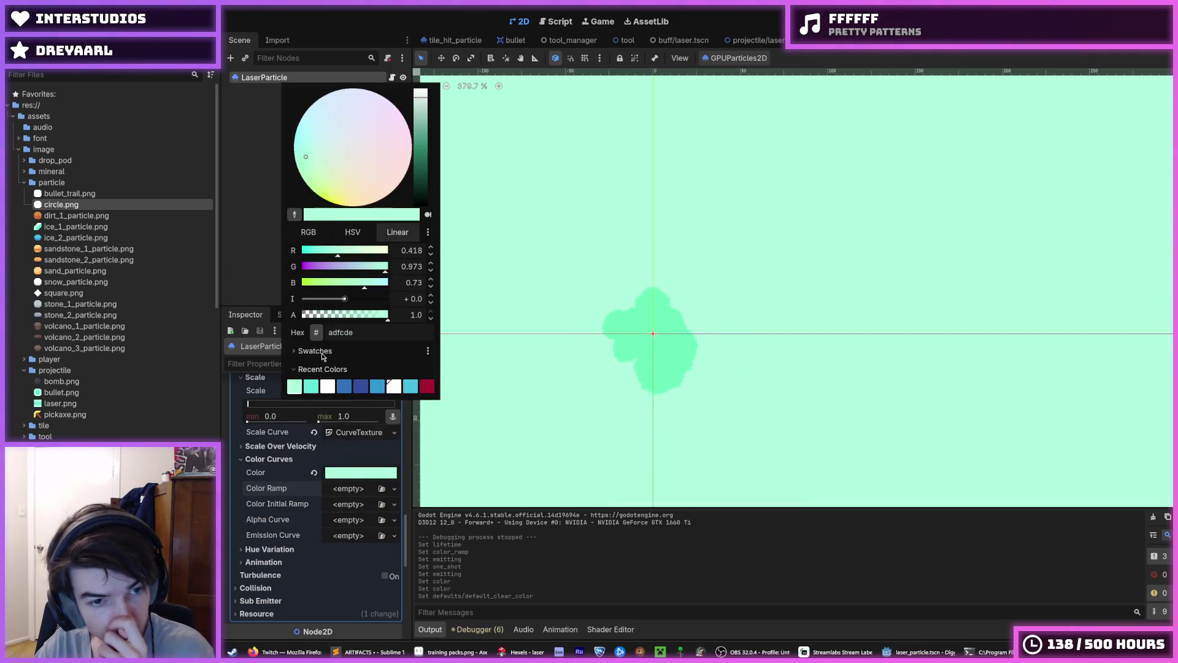
click(325, 355)
click(428, 233)
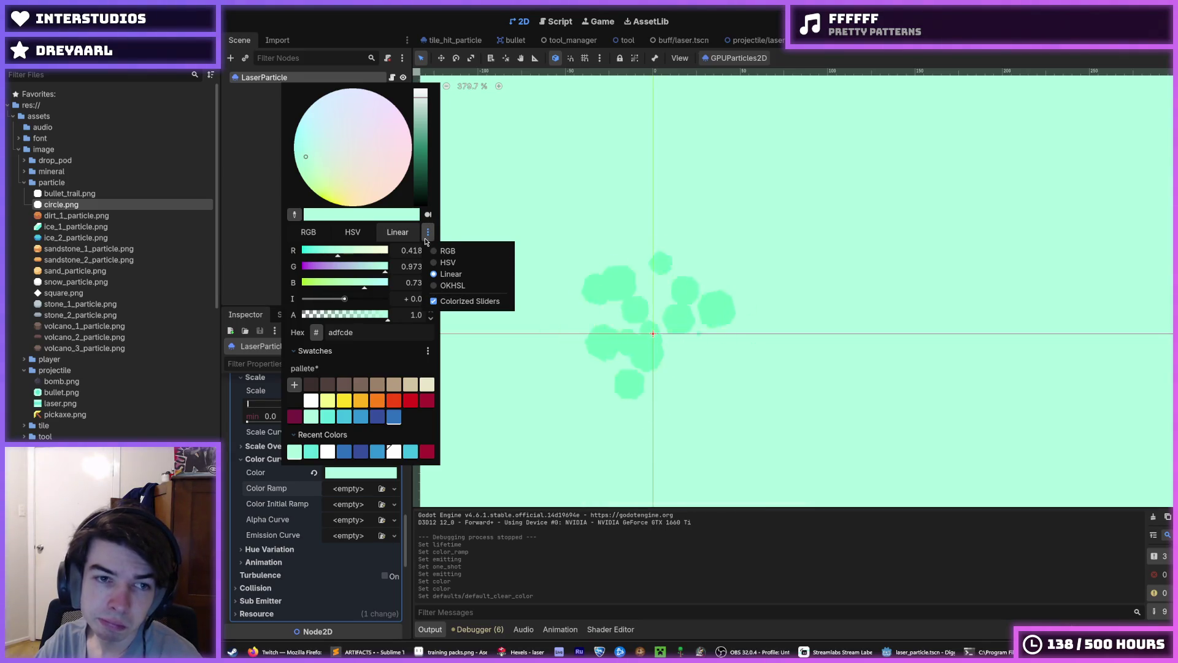
click(425, 237)
click(309, 232)
click(355, 234)
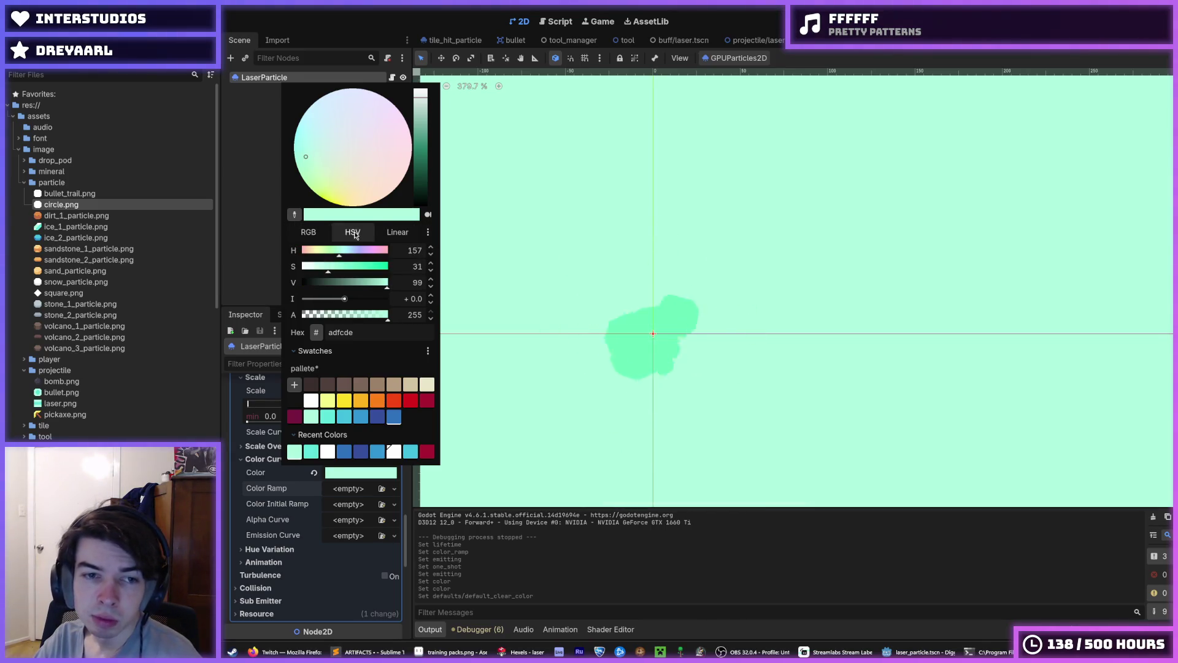
click(397, 232)
- Raise the colour intensity to about +0.643, view it as an expression, then revert Color to white
mouse_move(344, 298)
mouse_down()
mouse_move(319, 302)
mouse_move(385, 302)
mouse_move(325, 303)
mouse_move(362, 310)
mouse_move(326, 325)
mouse_up()
click(320, 336)
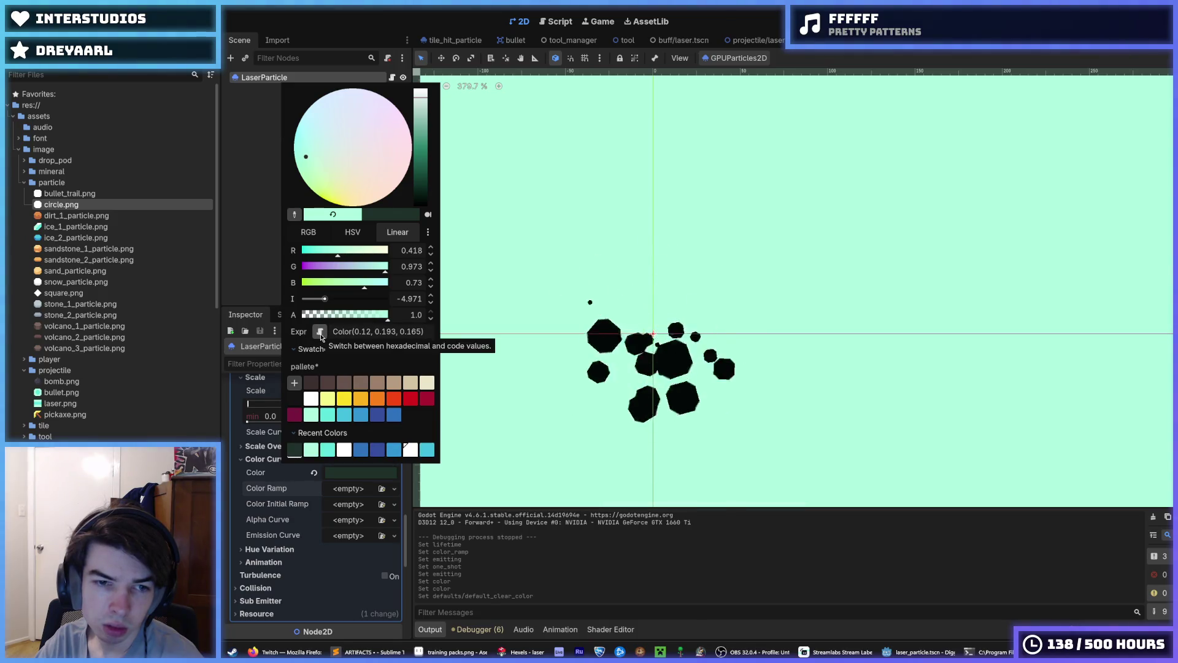
mouse_move(327, 304)
mouse_down()
mouse_move(383, 312)
mouse_move(307, 317)
mouse_up()
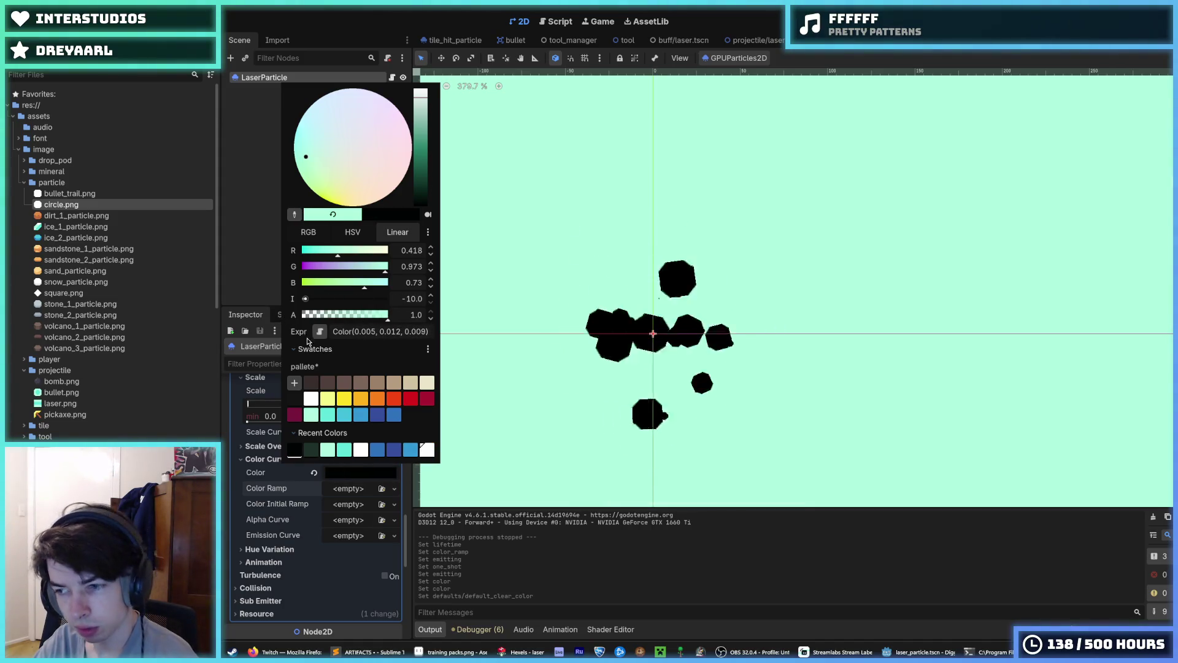
click(308, 233)
click(338, 234)
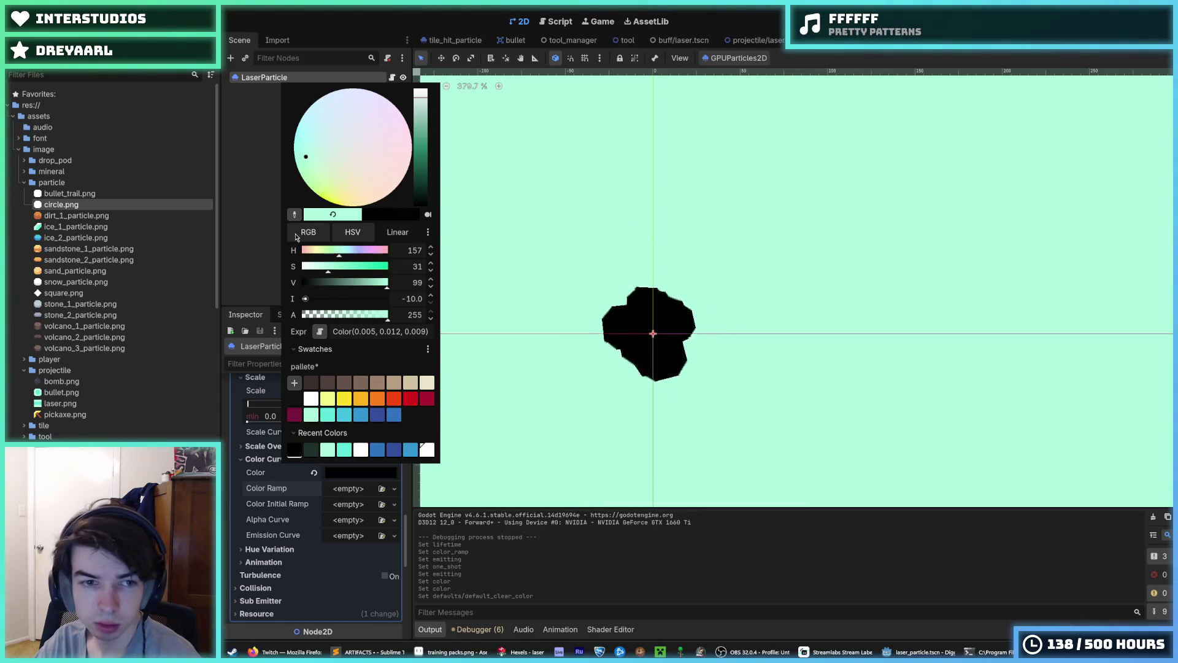
click(303, 235)
click(275, 488)
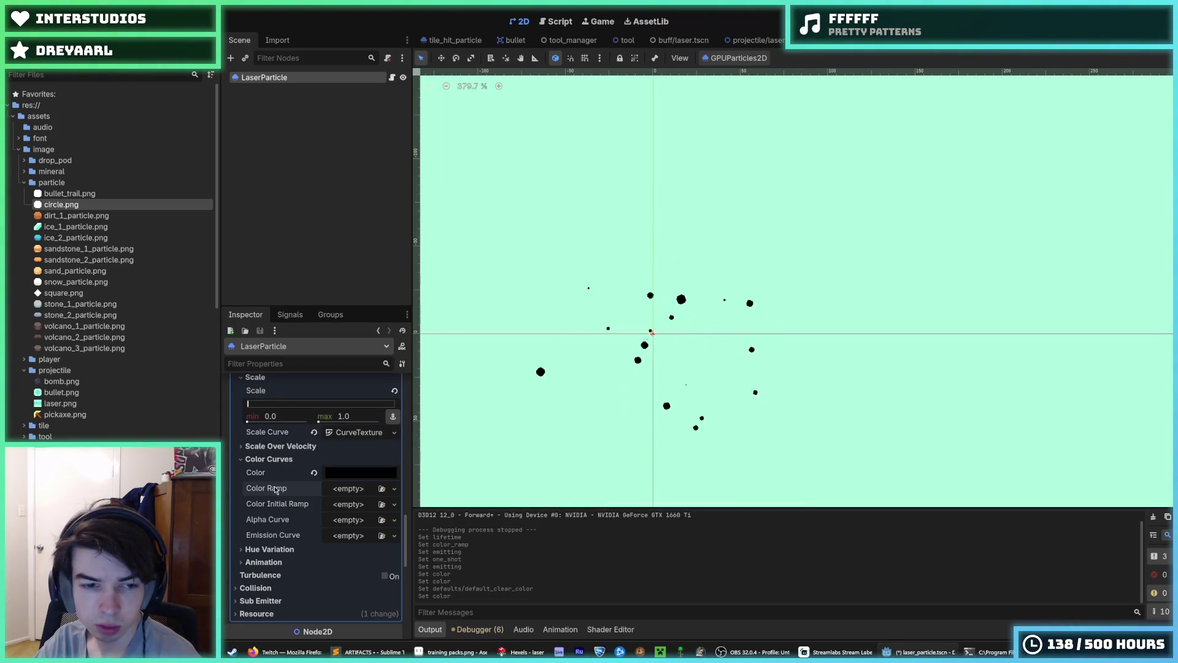
click(313, 474)
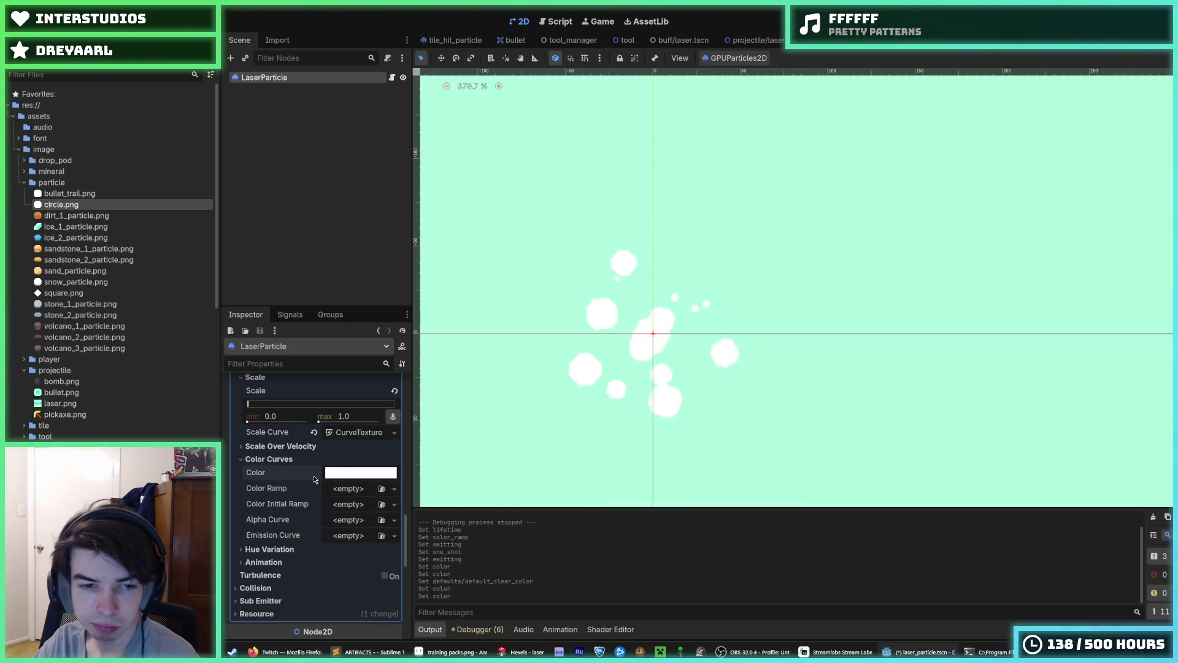
- Add a GradientTexture1D Color Ramp with an extra stop, then clear the ramp again
click(333, 489)
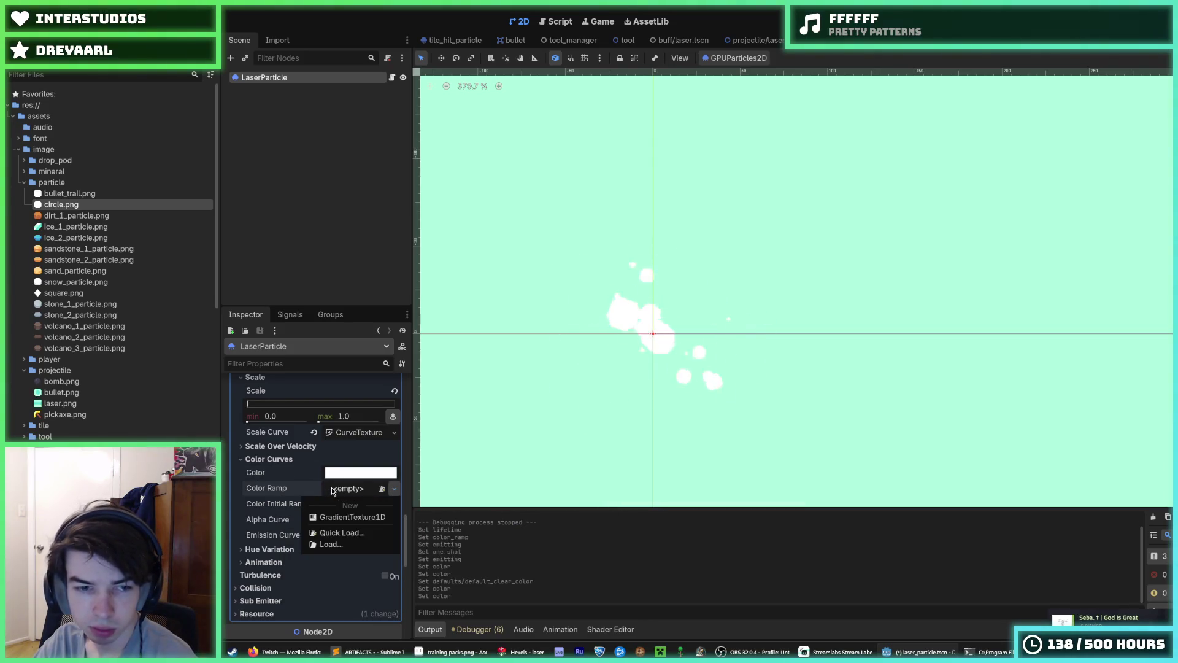
click(341, 519)
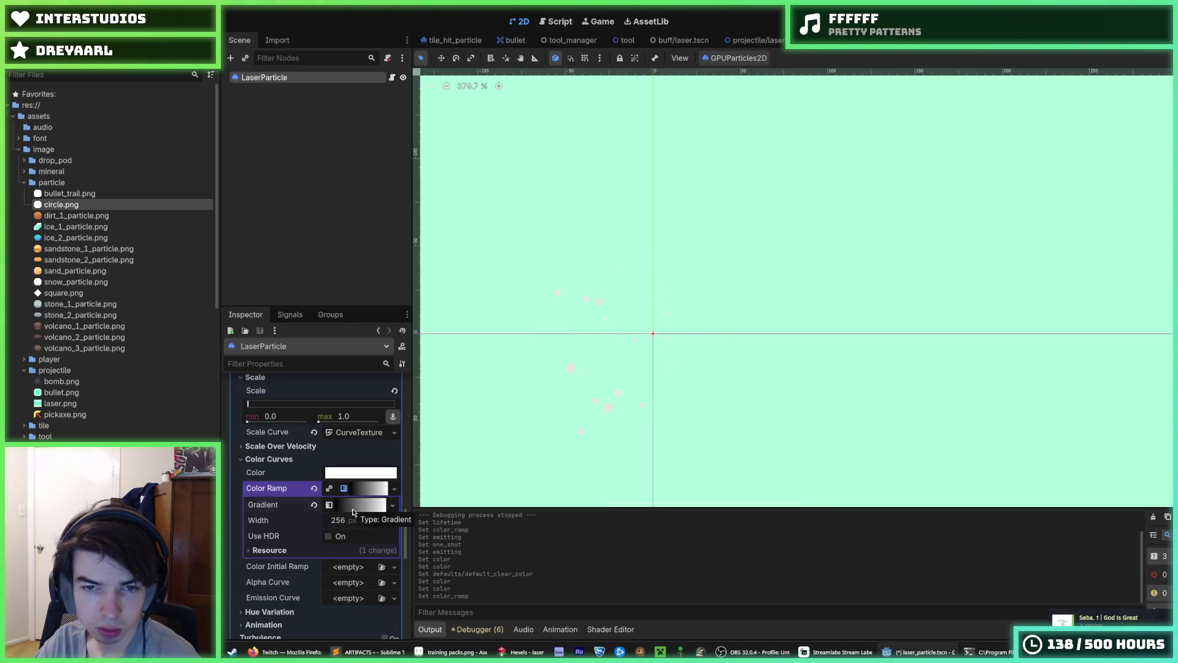
click(353, 513)
click(296, 550)
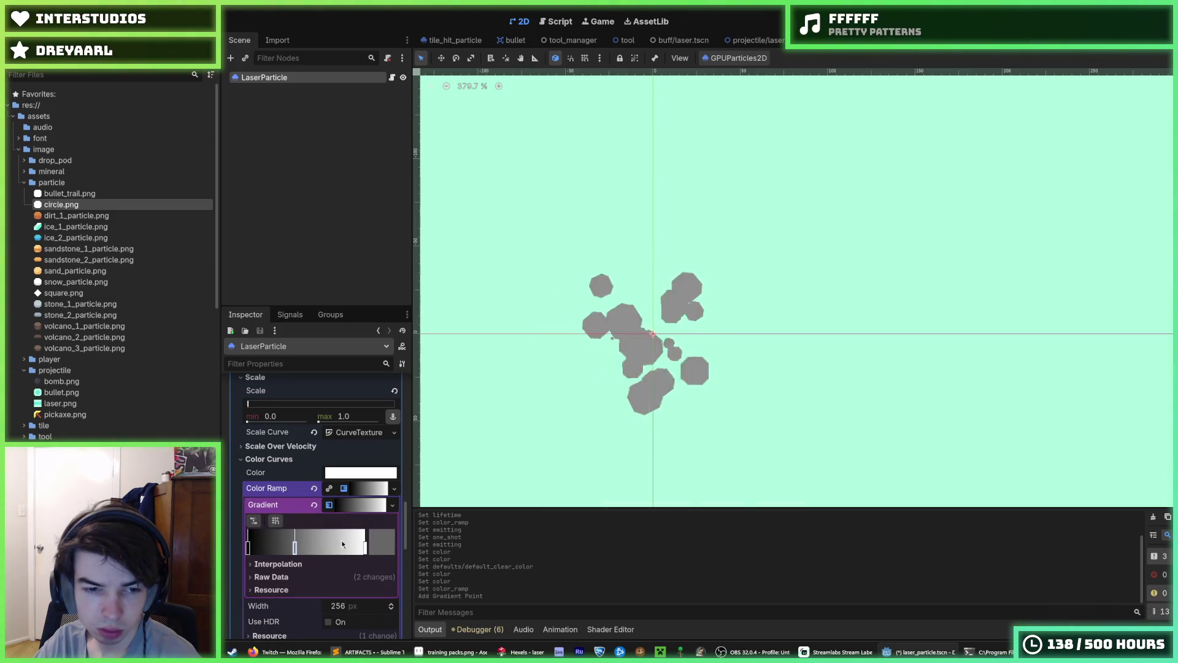
click(326, 506)
- Try brown, red, yellow and white palette swatches, settling the particle colour on light teal adfcde
click(361, 471)
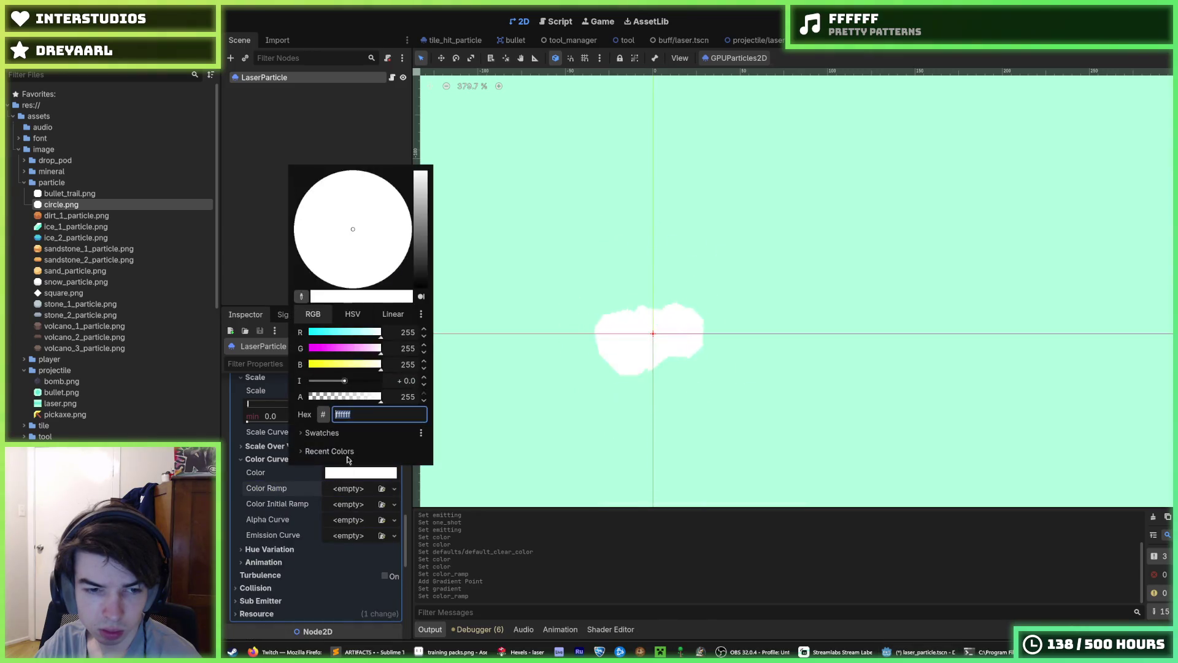
click(320, 468)
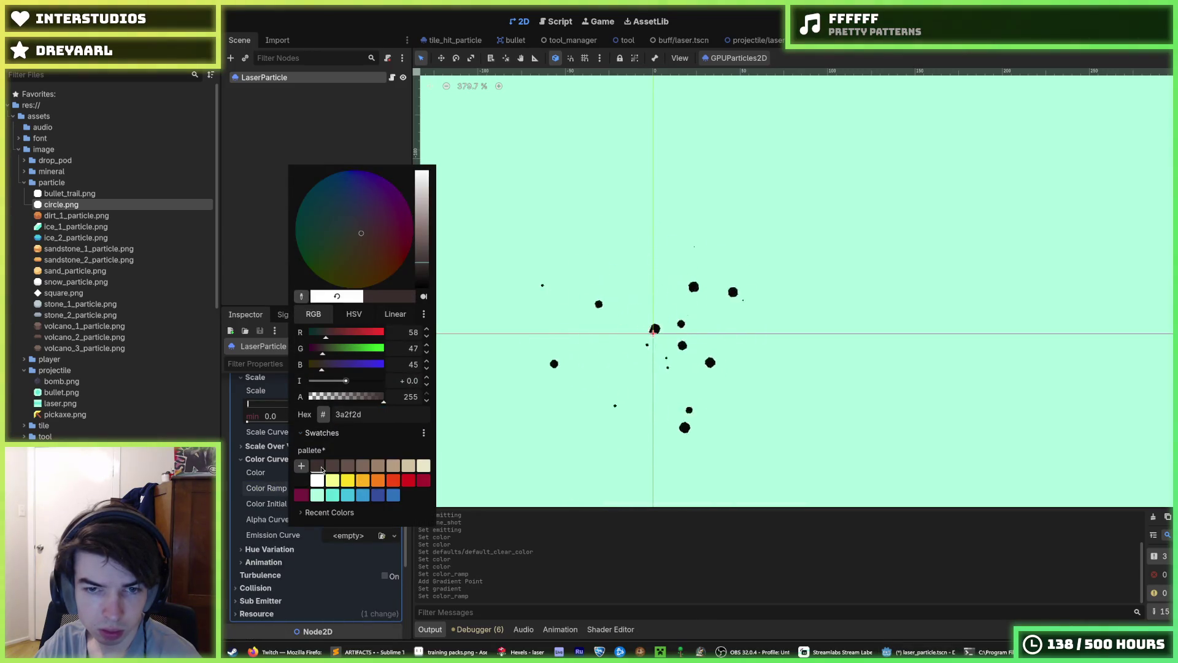
click(323, 469)
click(331, 471)
click(347, 471)
click(364, 470)
click(378, 467)
click(393, 480)
click(376, 483)
click(346, 482)
click(332, 482)
click(315, 483)
click(332, 480)
click(316, 495)
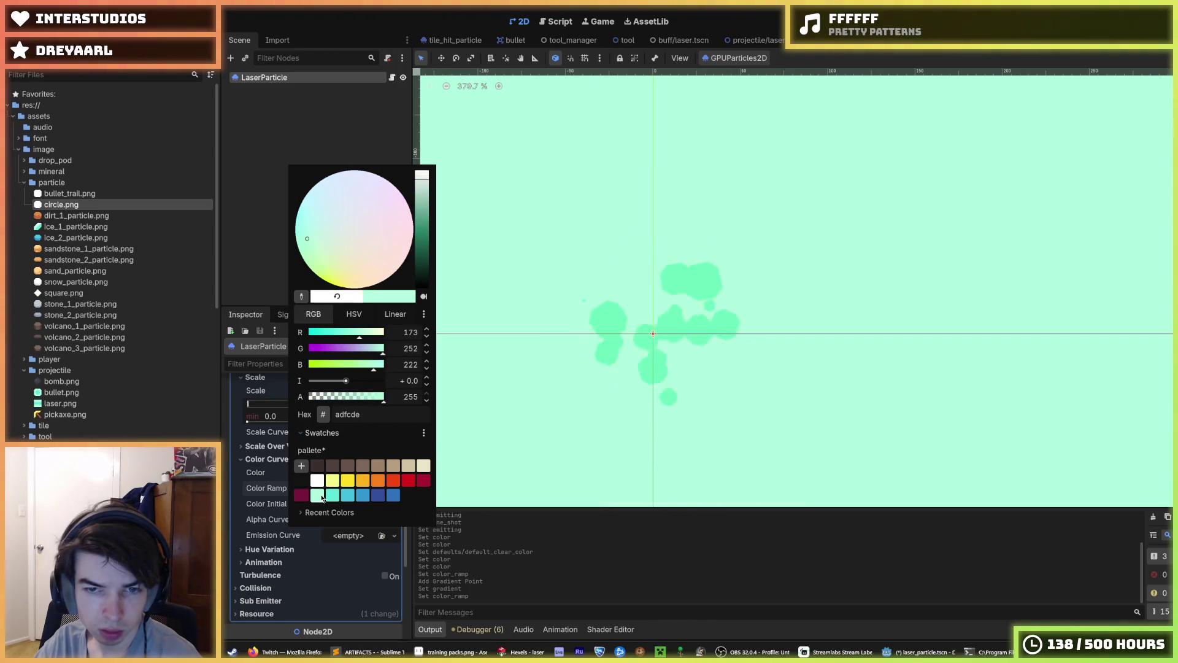
key(Escape)
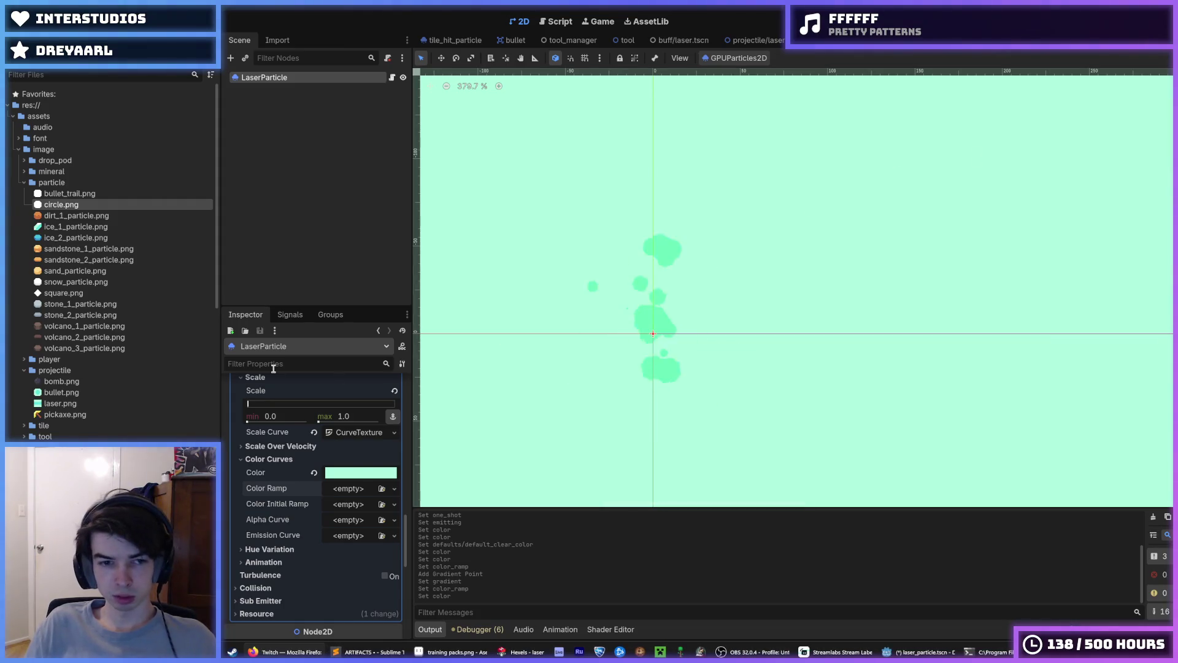
- Reopen the LaserParticle Color picker popup
click(339, 473)
- Make the particles blue 3071bc and save the swatch palette
click(340, 474)
click(333, 472)
drag(390, 441, 380, 437)
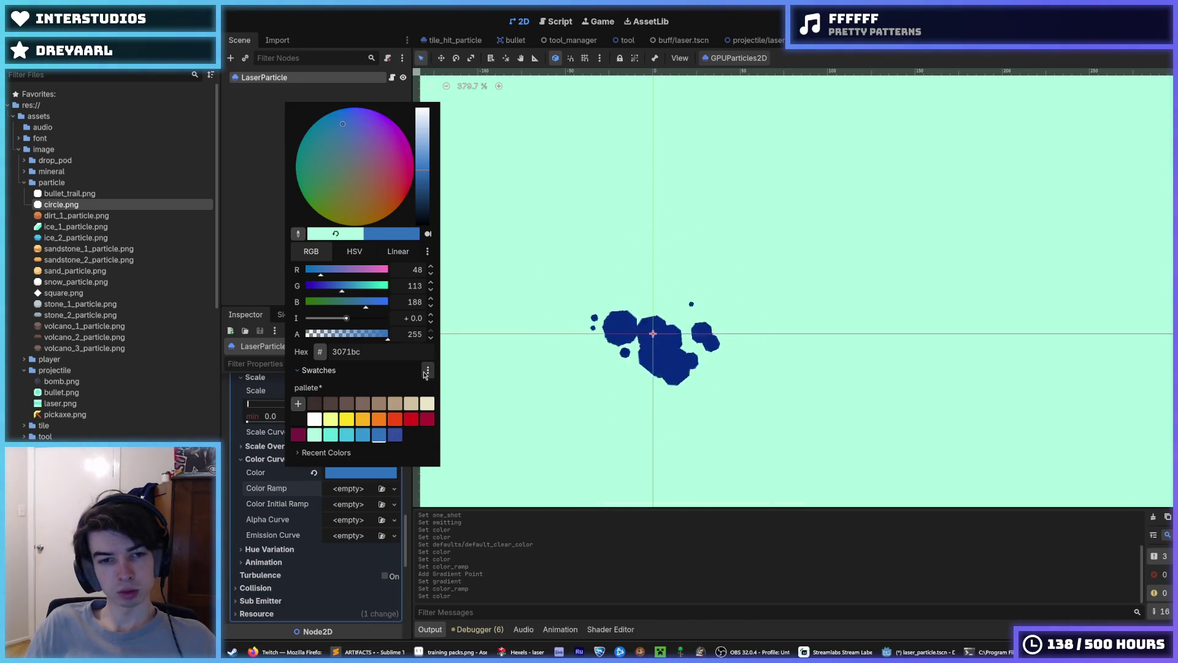
click(428, 370)
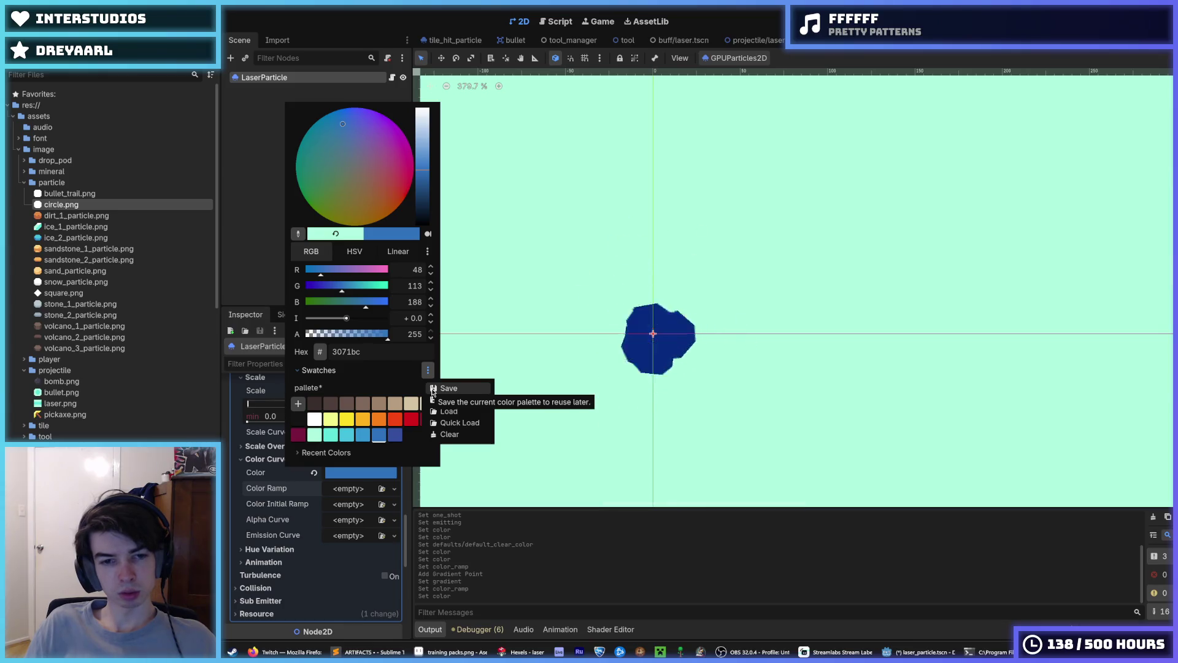
click(433, 391)
click(428, 372)
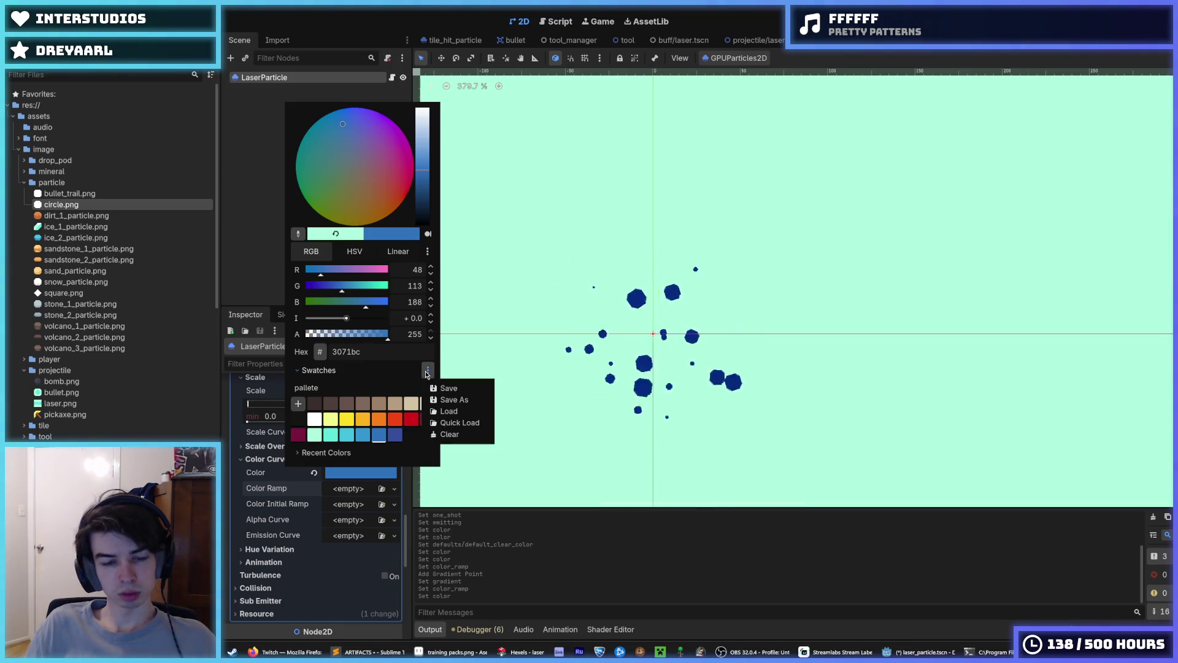
click(428, 372)
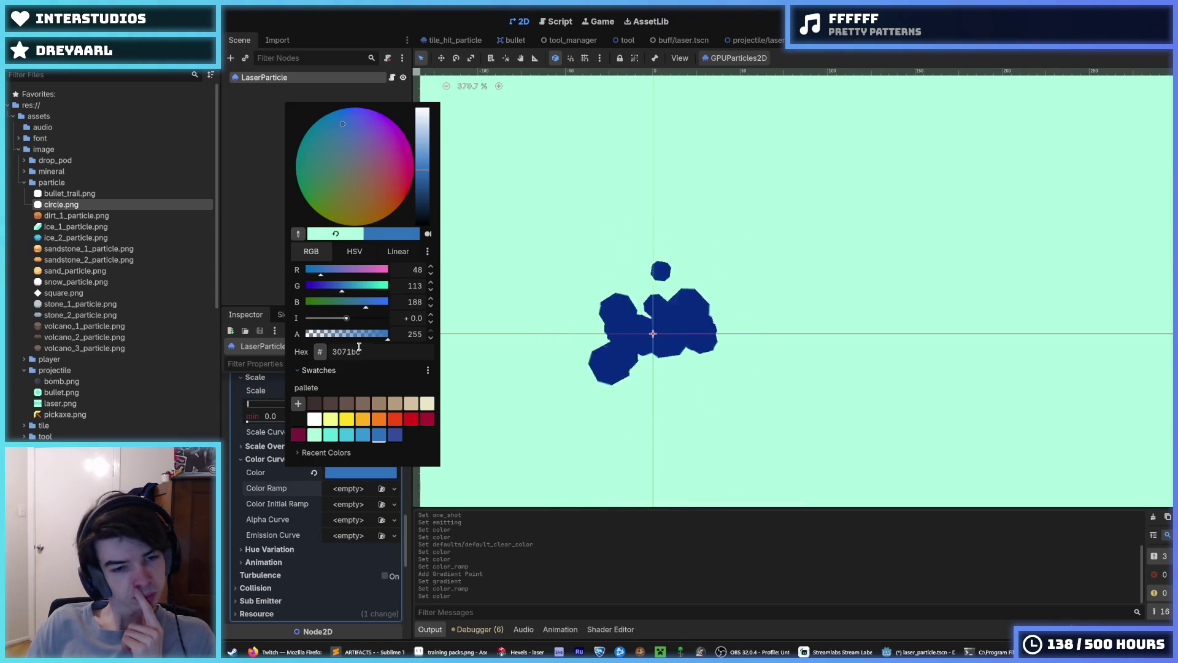
- Switch the particle colour to mint adfcde, then to white
click(337, 479)
click(336, 479)
click(313, 436)
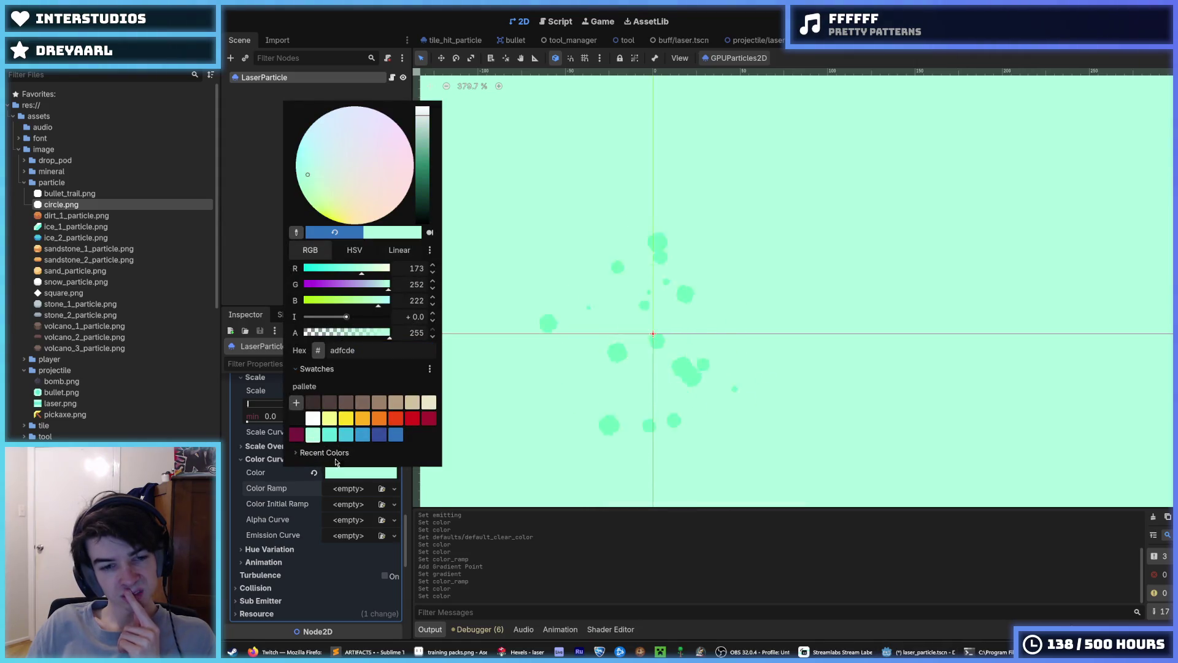
click(341, 476)
click(341, 478)
click(313, 421)
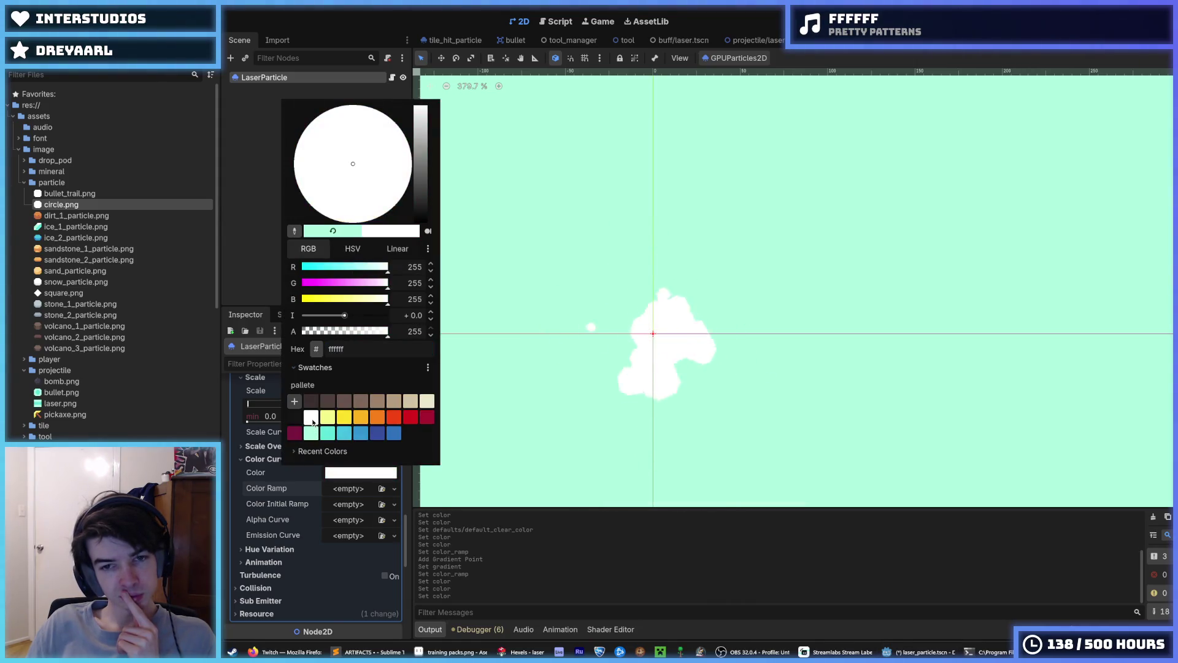
- Give the particles a new GradientTexture1D Color Ramp, trim its stops and make the first stop white
click(342, 492)
click(342, 491)
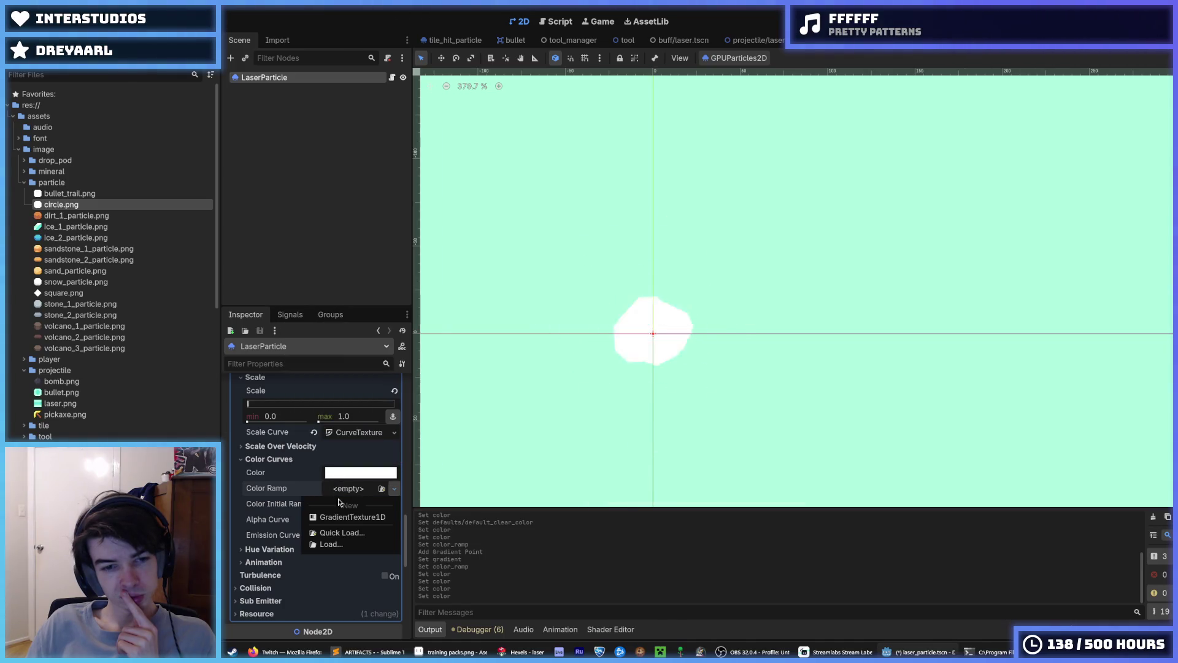
click(336, 519)
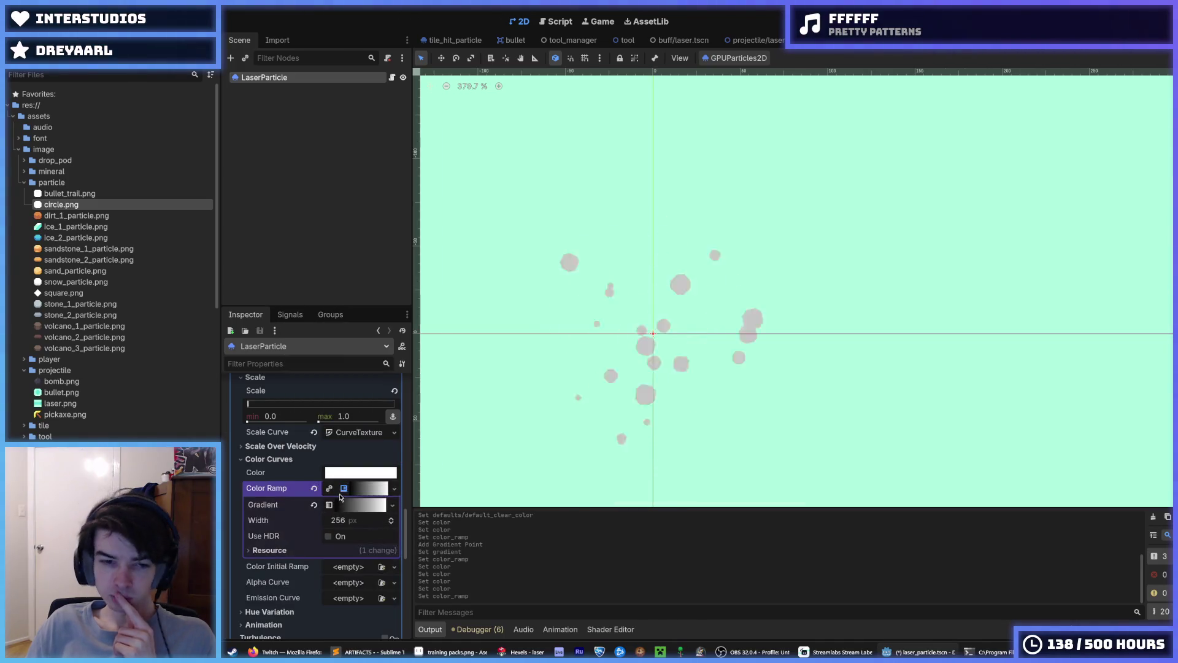
click(355, 504)
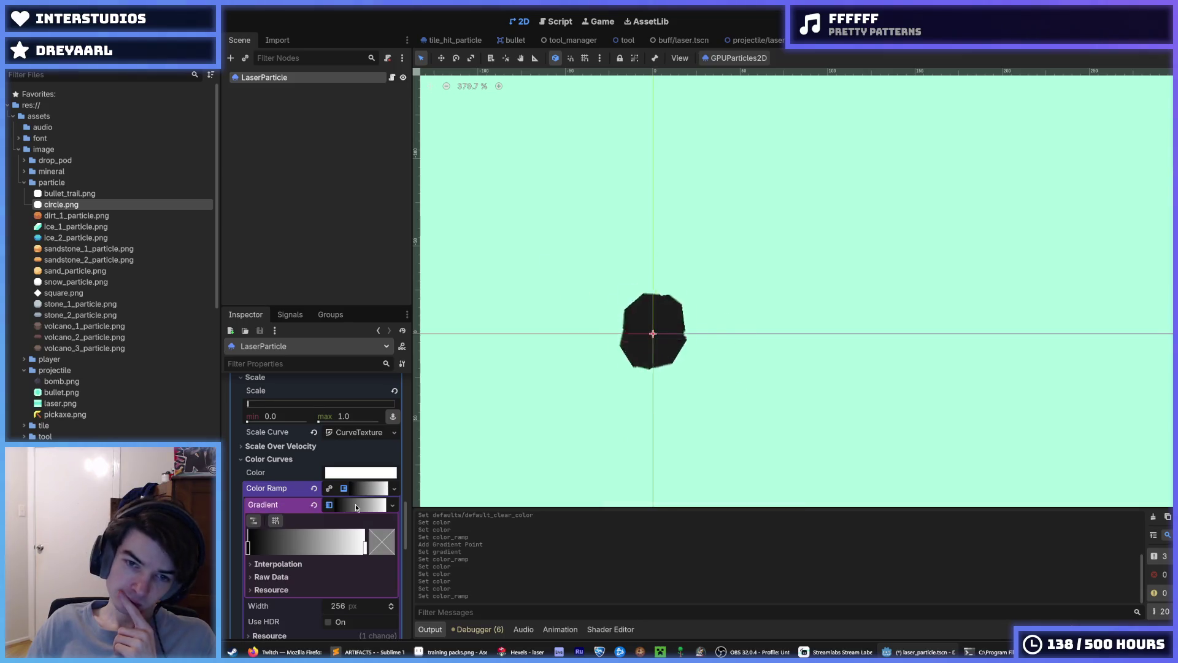
double_click(287, 547)
right_click(248, 546)
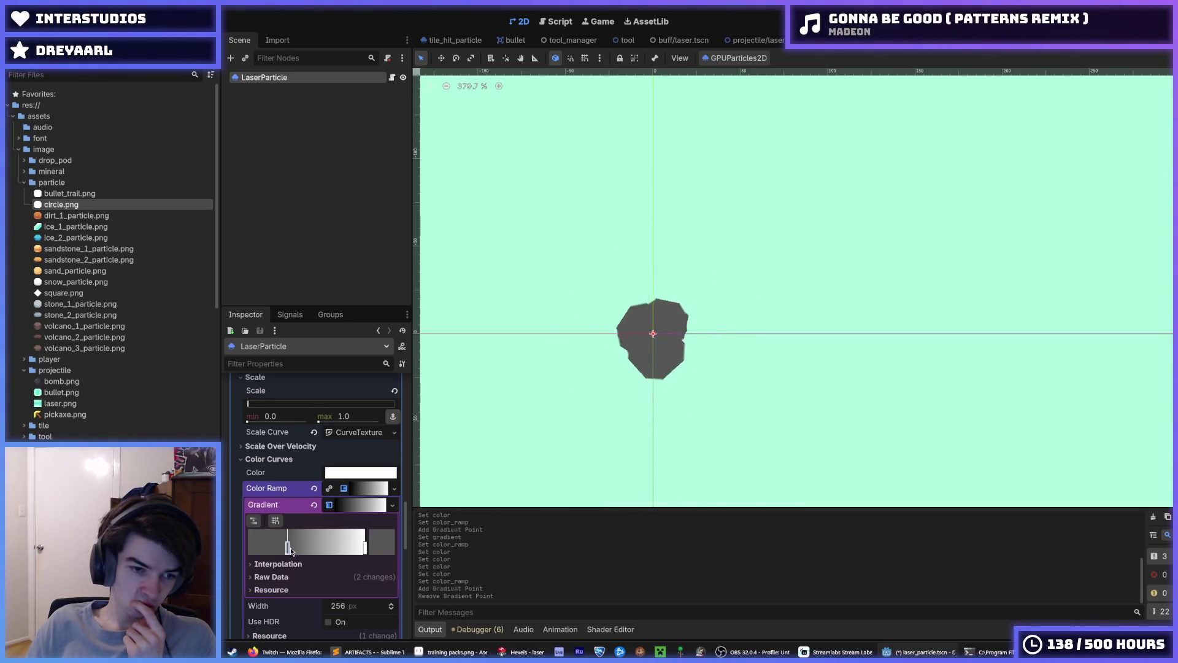
right_click(365, 547)
drag(288, 547, 269, 552)
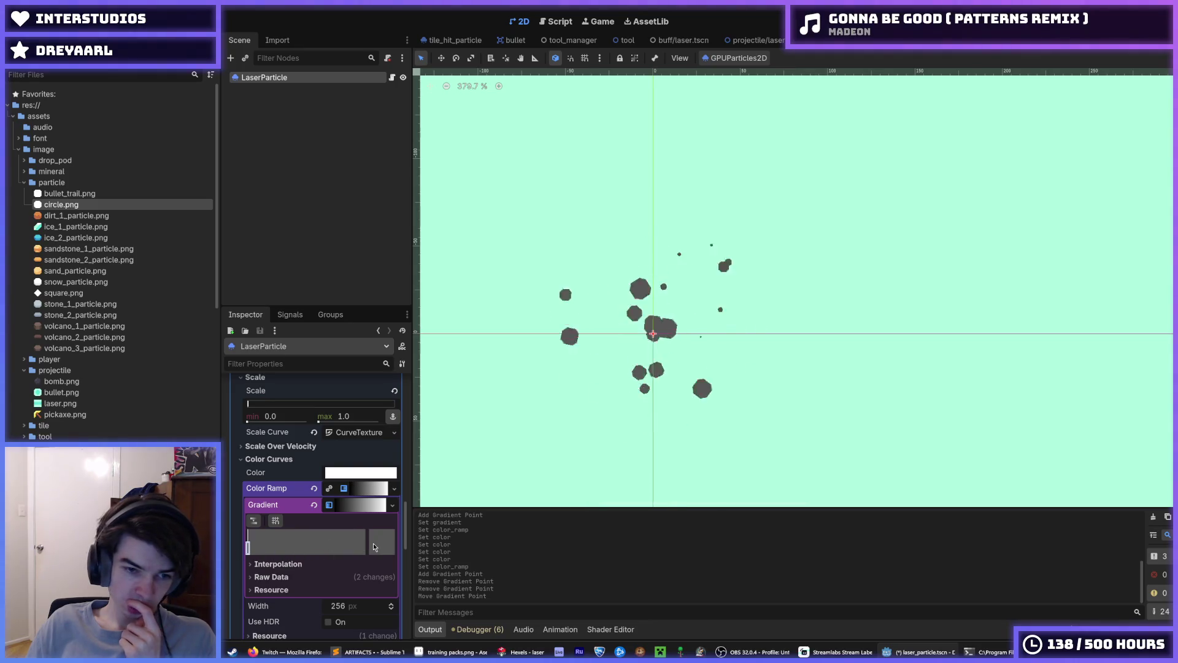
double_click(271, 548)
click(275, 543)
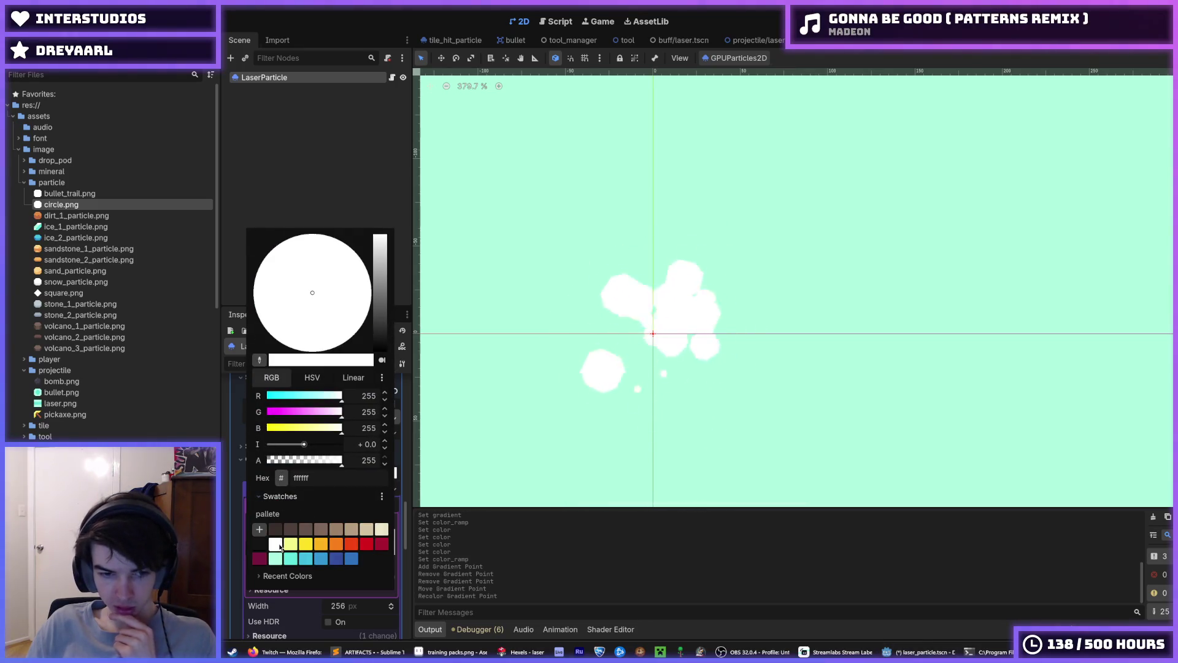
- Add pale mint and teal stops, place teal at the end, then save and run the game
click(300, 547)
click(375, 545)
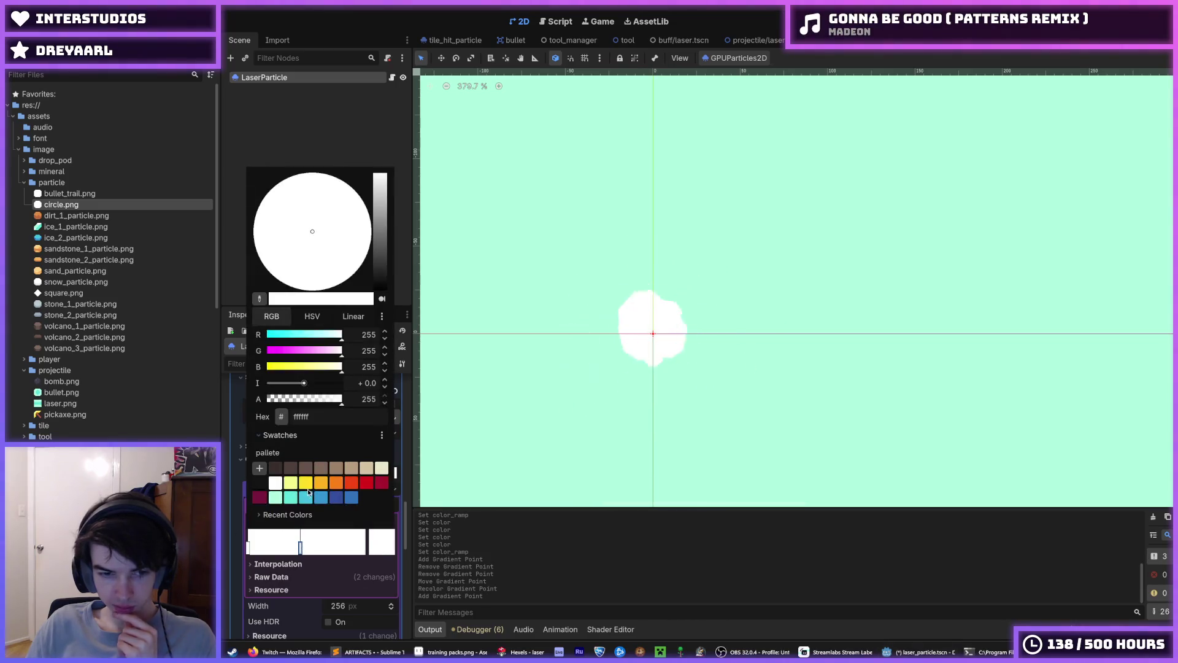
click(288, 245)
click(341, 552)
click(349, 547)
click(375, 548)
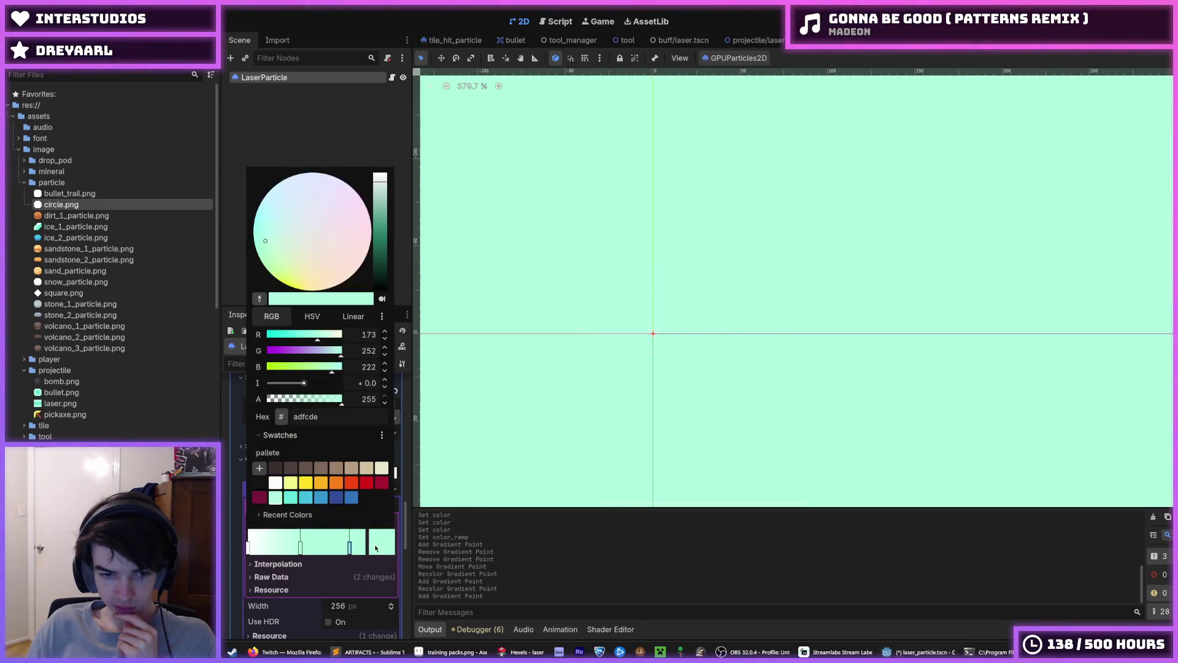
click(294, 500)
click(350, 547)
drag(350, 547, 376, 557)
drag(300, 547, 313, 552)
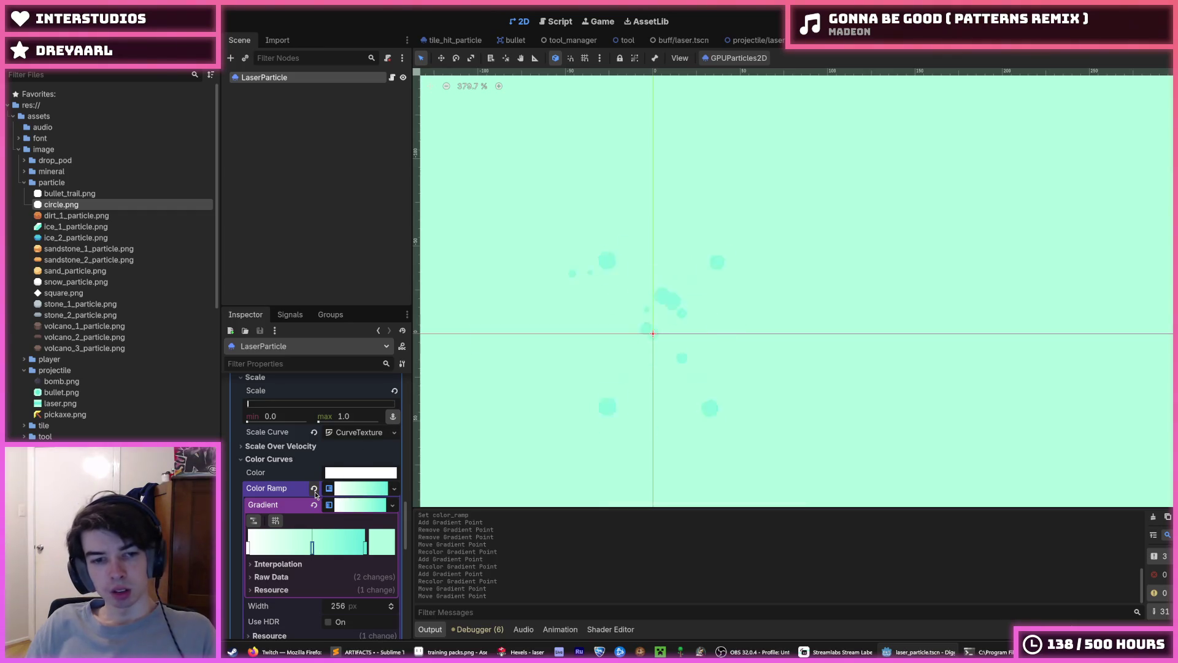
key(ctrl+s)
key(ctrl+s)
key(ctrl+s)
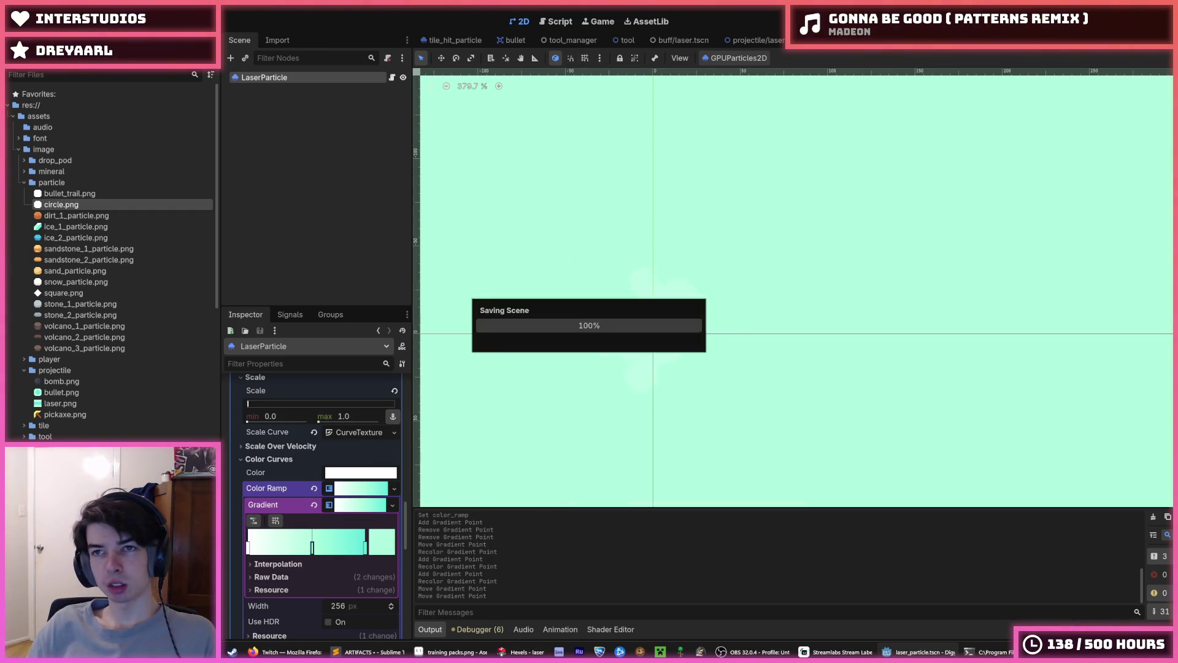
key(F5)
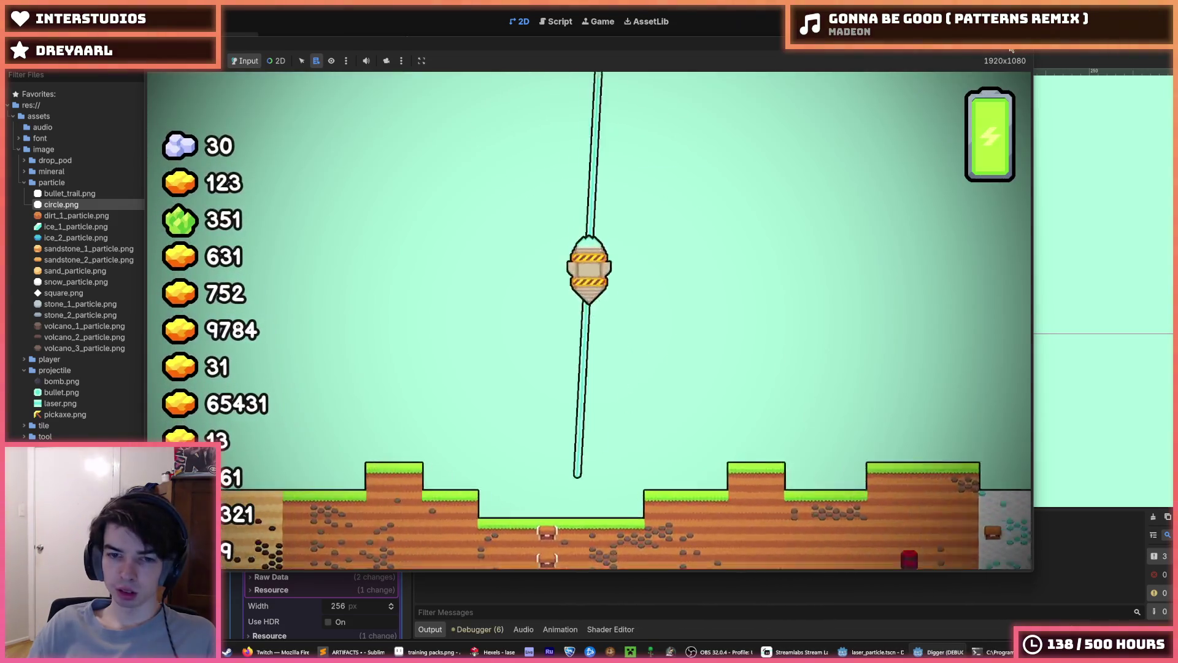
- Stop the test run with F8 after watching the white-to-mint particle bursts
mouse_move(1011, 50)
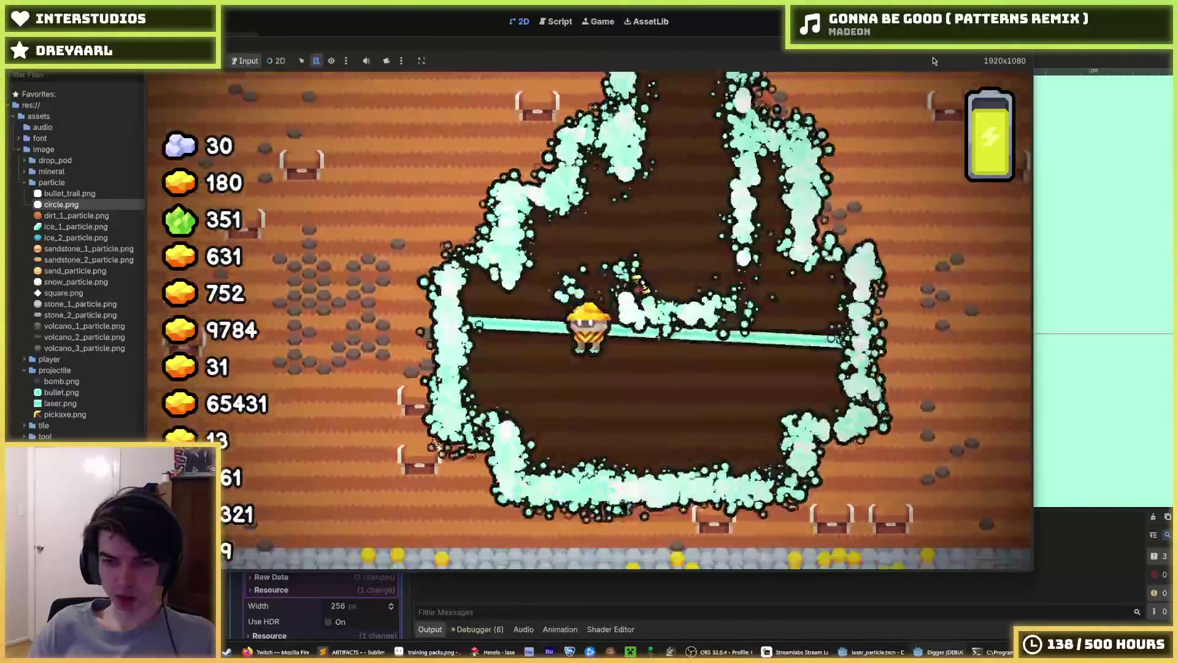
key(F8)
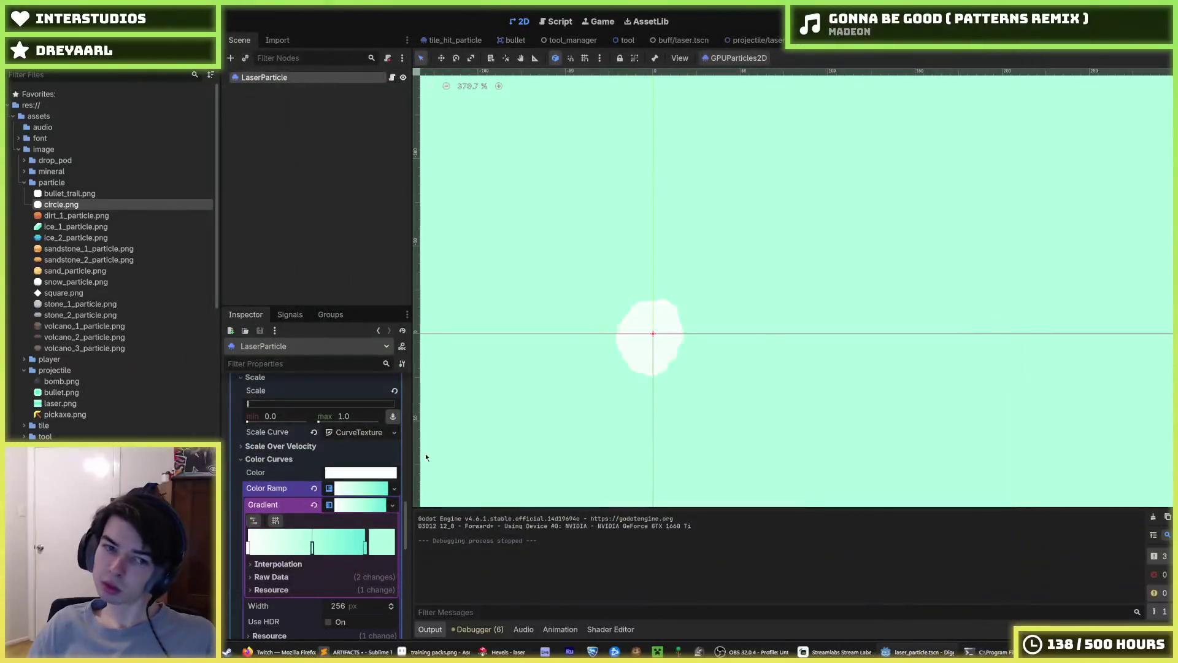
- Recolour a Color Ramp gradient point through its picker and save the LaserParticle scene
click(374, 553)
click(367, 556)
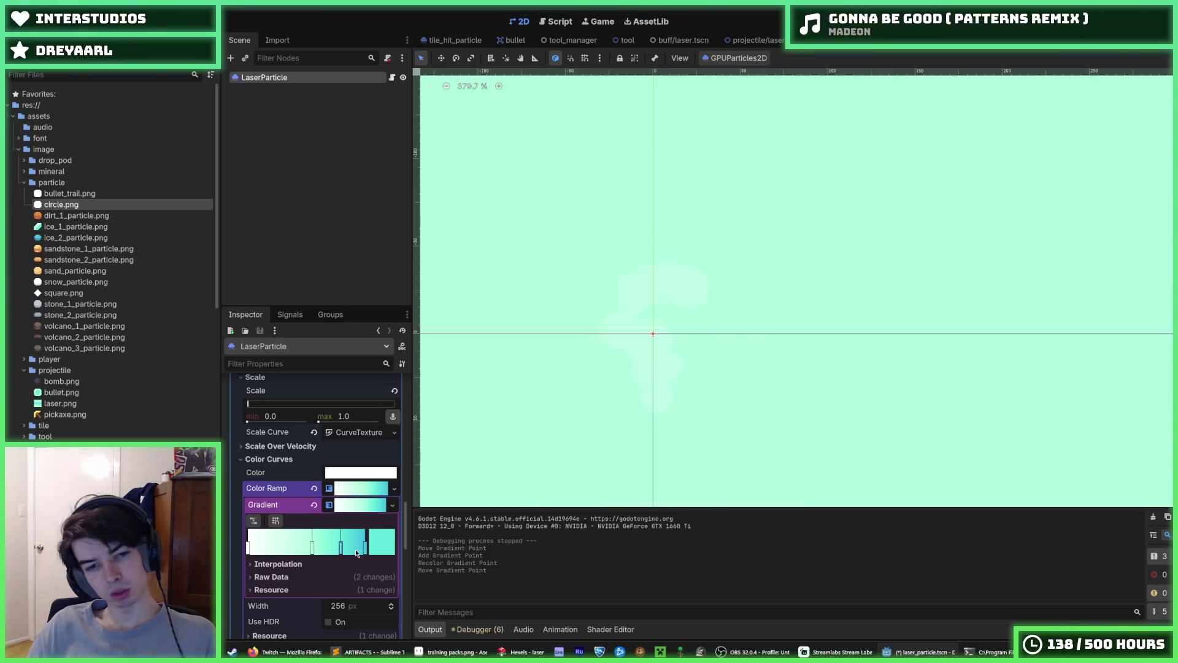
key(ctrl+s)
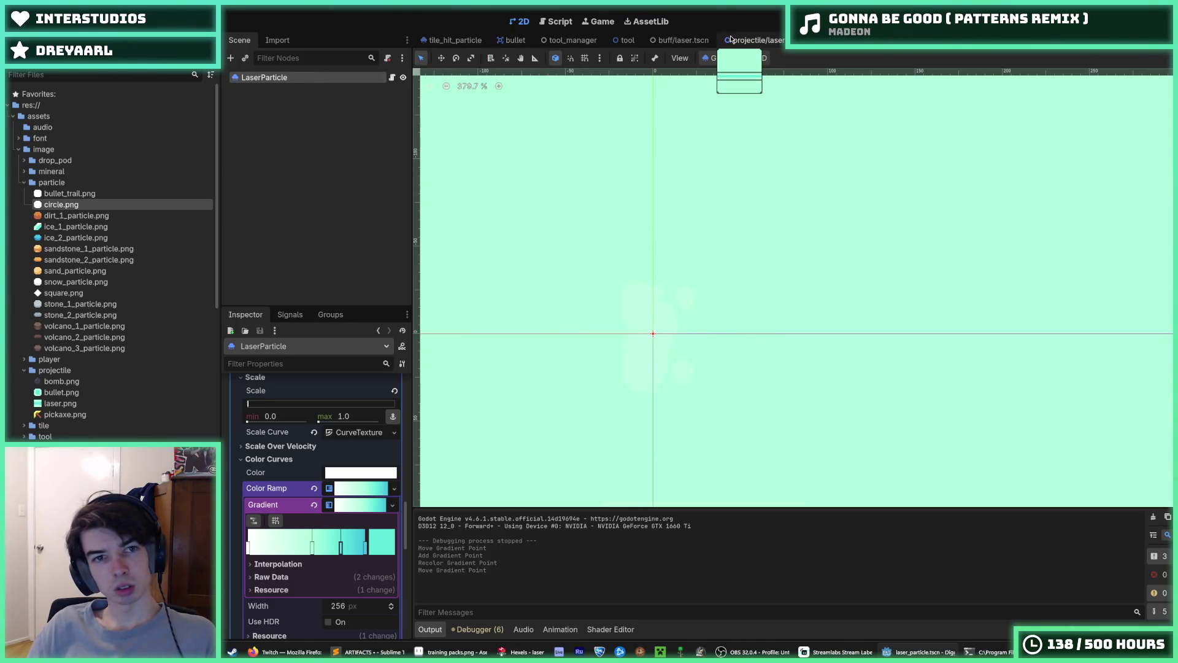
scroll(282, 433, up, 15)
- Browse the process material sections and expand LaserParticle's Velocity settings
scroll(283, 437, down, 15)
scroll(283, 437, up, 15)
scroll(283, 437, down, 15)
scroll(282, 451, down, 5)
scroll(281, 460, up, 10)
click(281, 529)
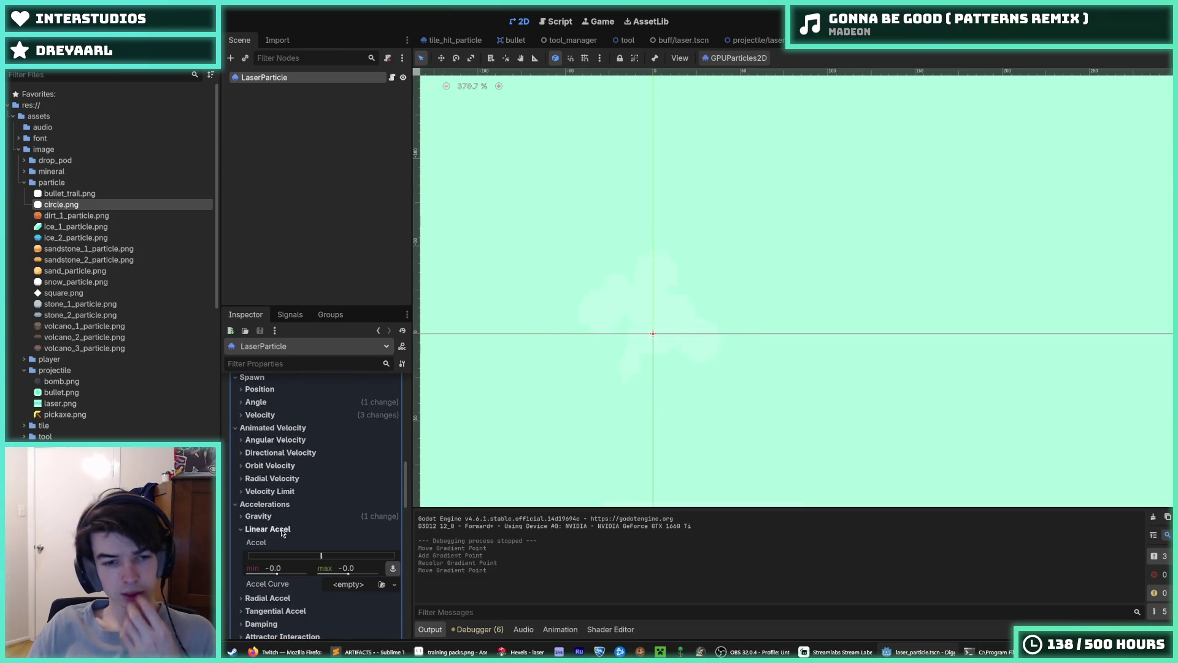
click(282, 529)
click(278, 518)
click(277, 520)
click(289, 439)
click(288, 439)
click(270, 415)
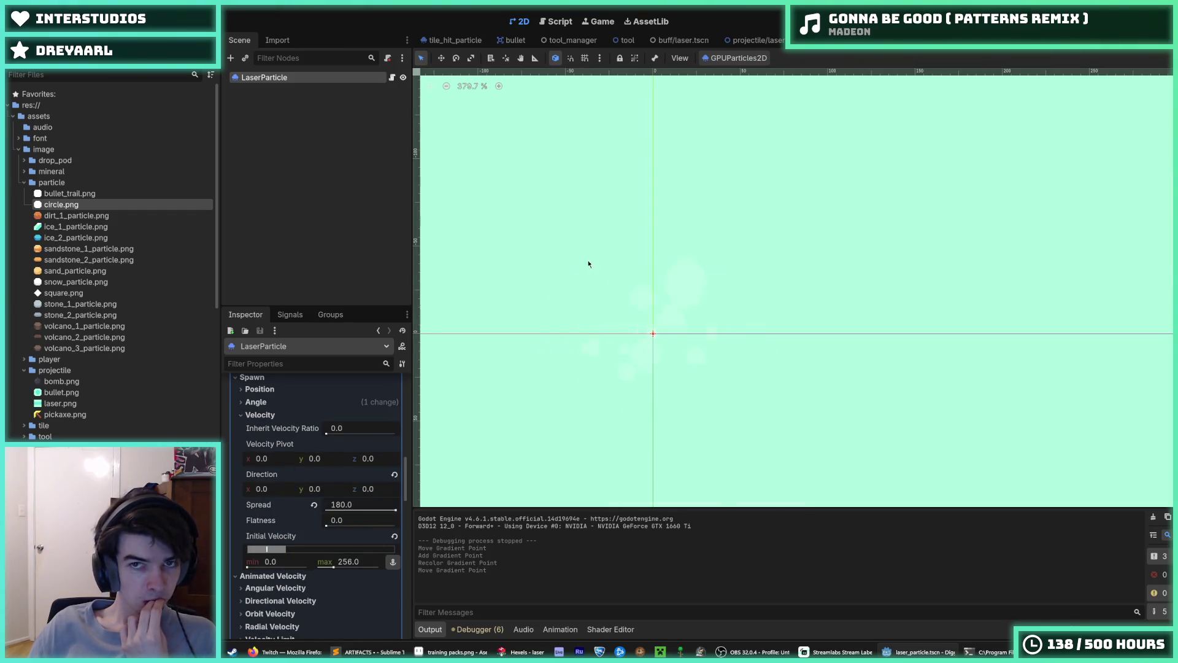
- Set Initial Velocity to min 100, max 200, save the scene, and launch a test run
click(288, 561)
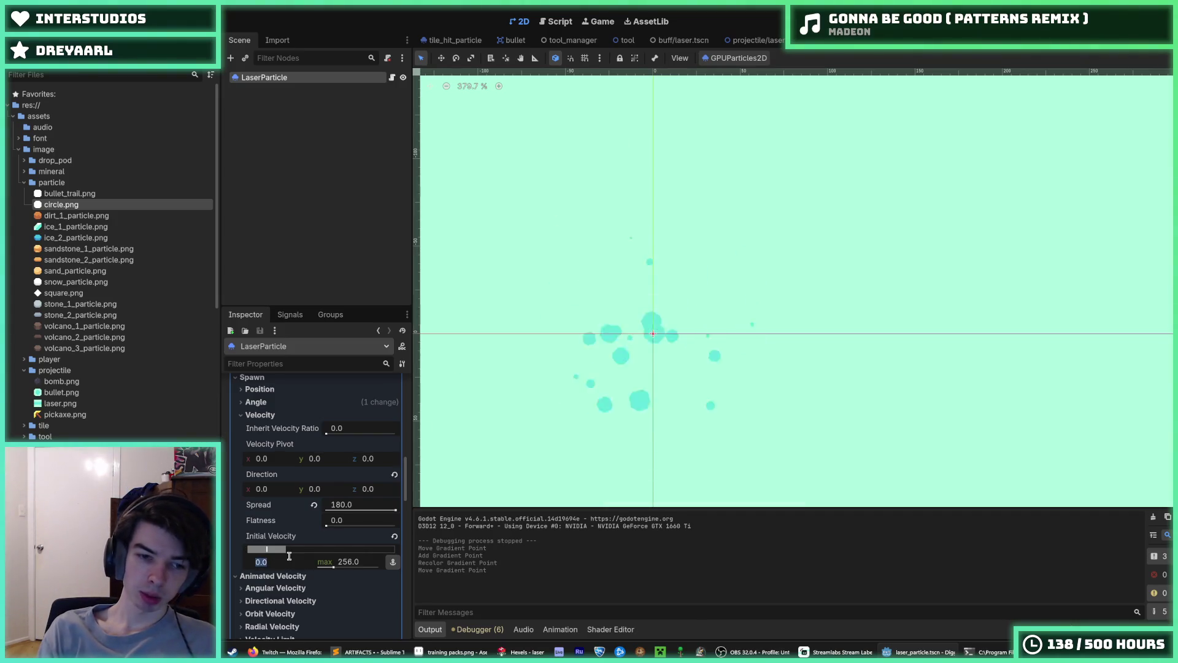
text(00)
key(Tab)
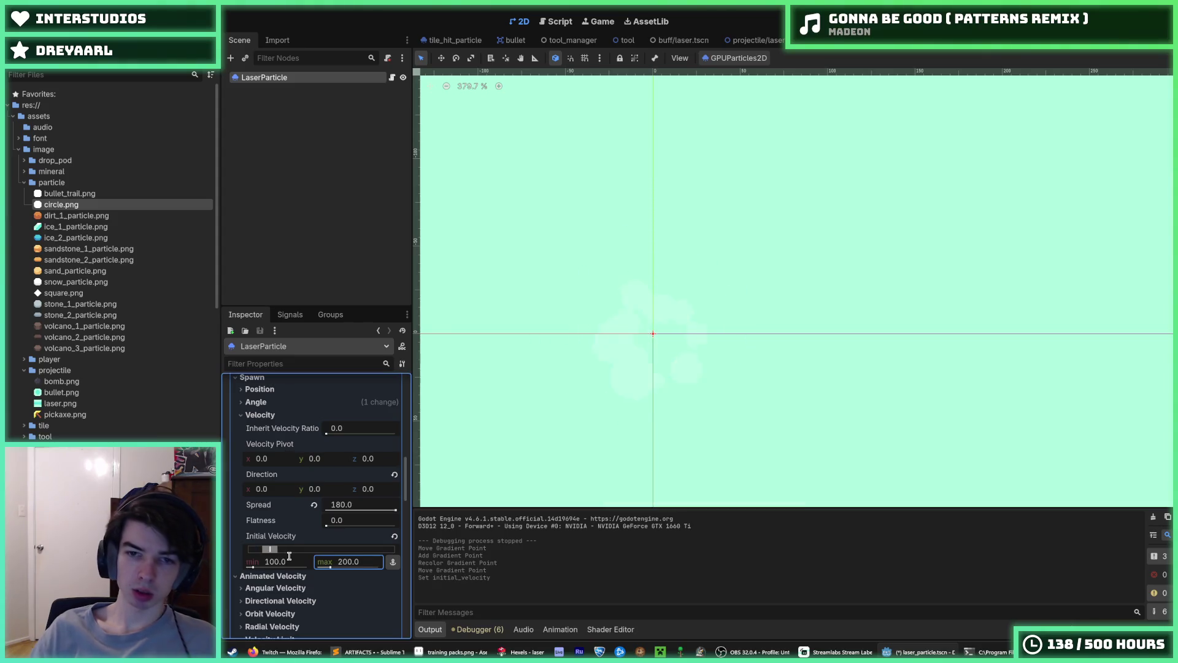
key(Return)
key(ctrl+s)
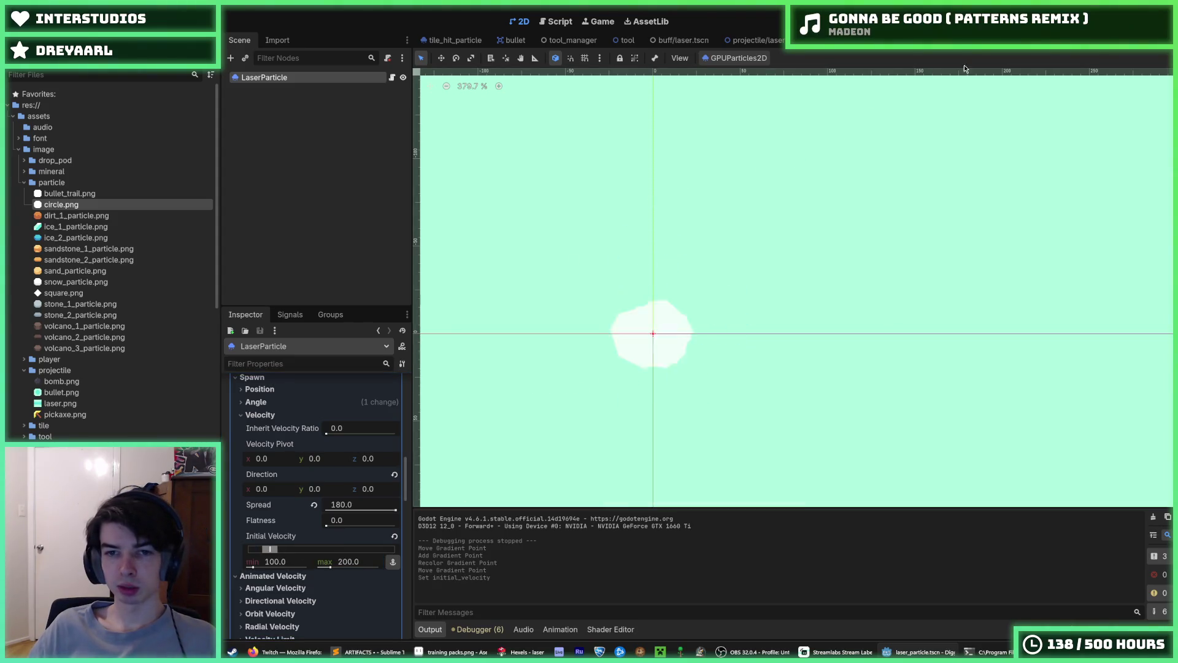
key(F5)
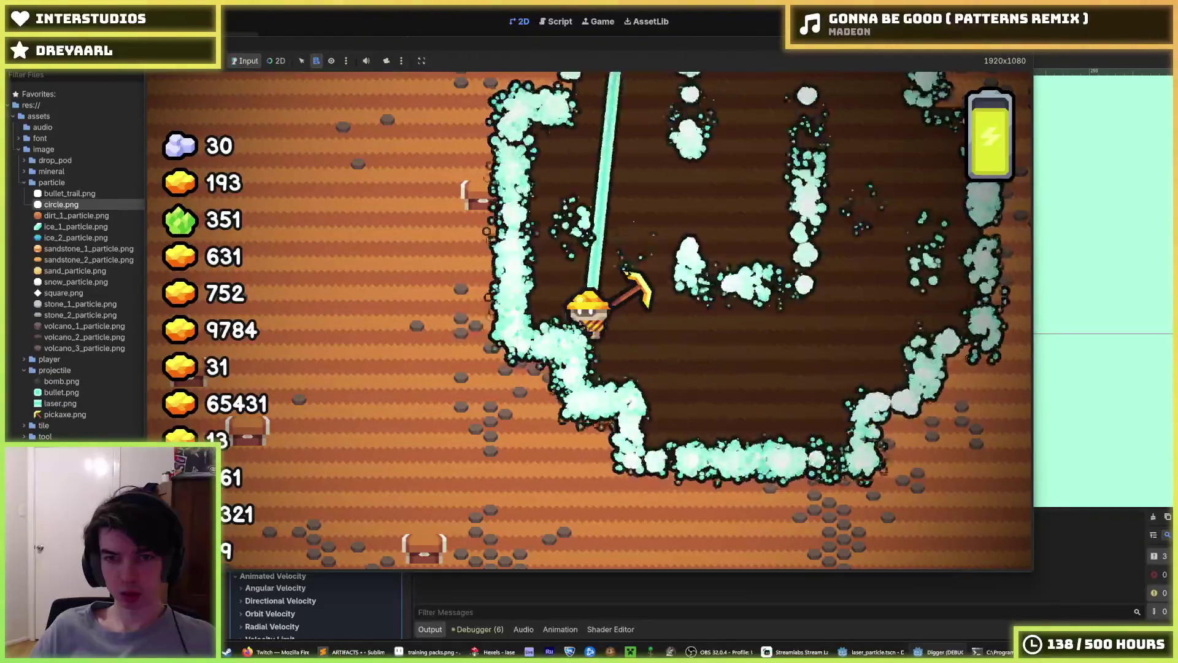
- Stop the test run and scroll the Inspector to the Time section
key(F8)
scroll(312, 425, up, 2)
scroll(313, 442, down, 4)
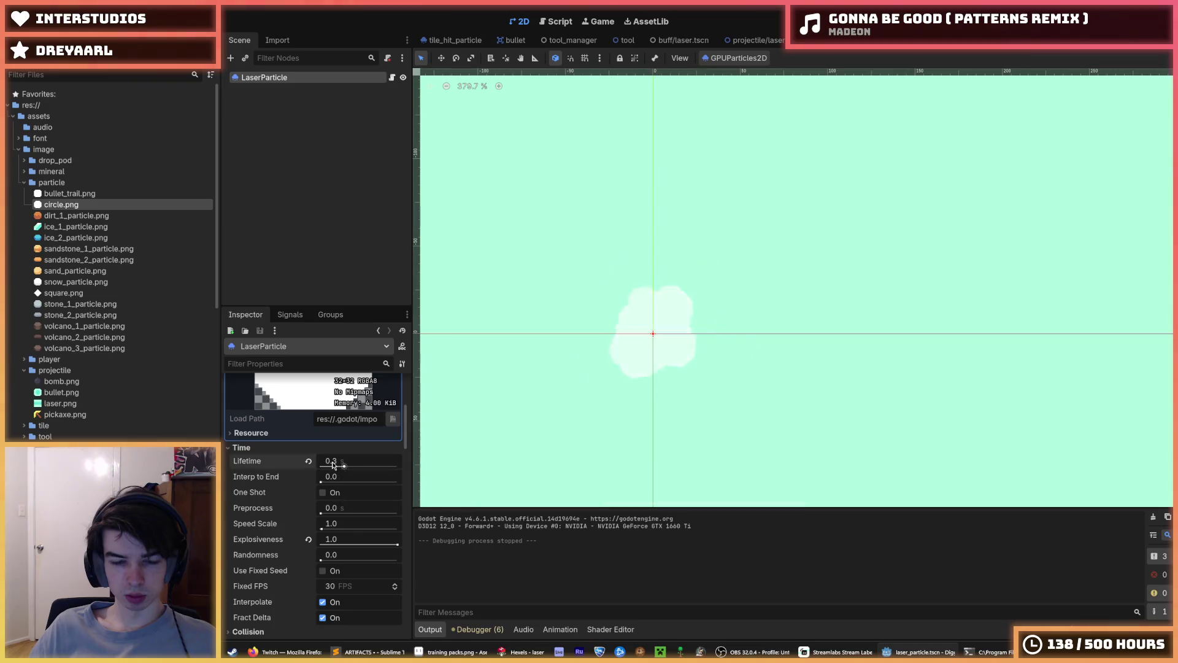
- Test the laser with Emitting toggled, then again with One Shot toggled
scroll(276, 479, up, 4)
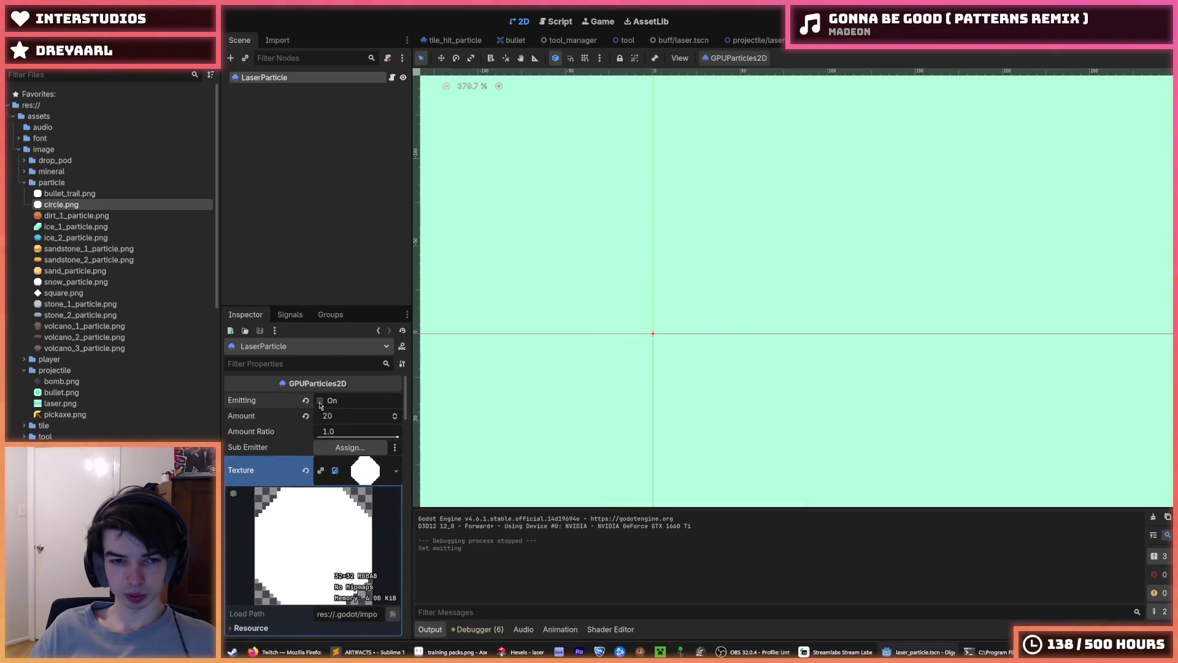
key(F5)
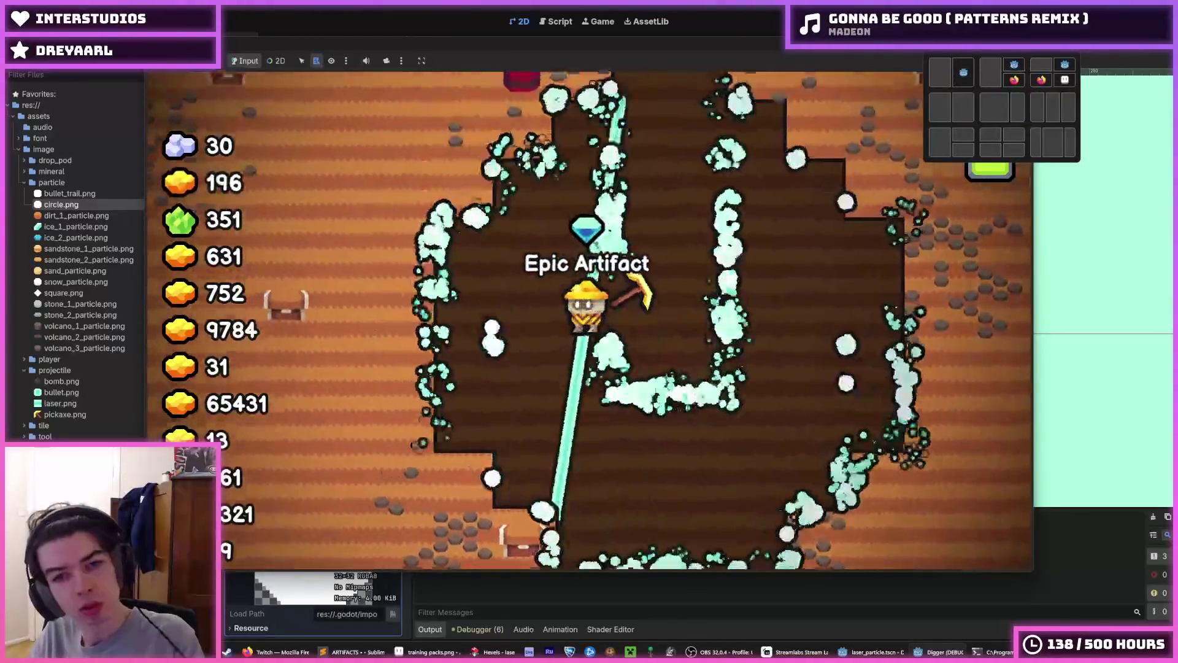
key(F8)
scroll(301, 447, down, 4)
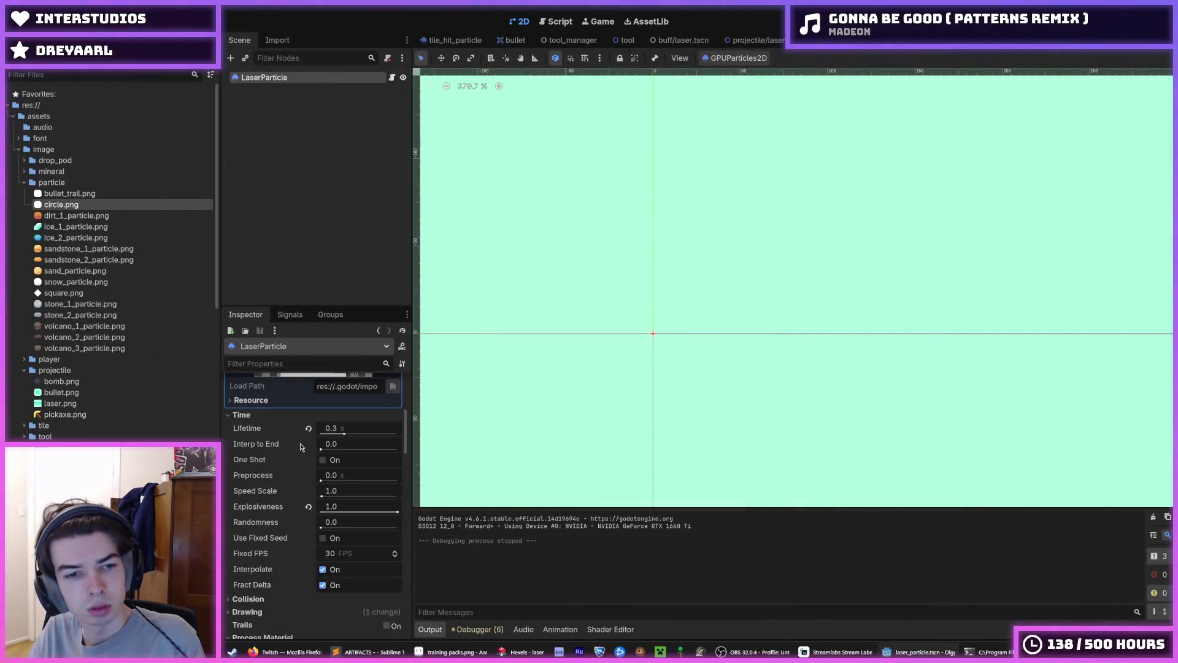
scroll(304, 454, up, 4)
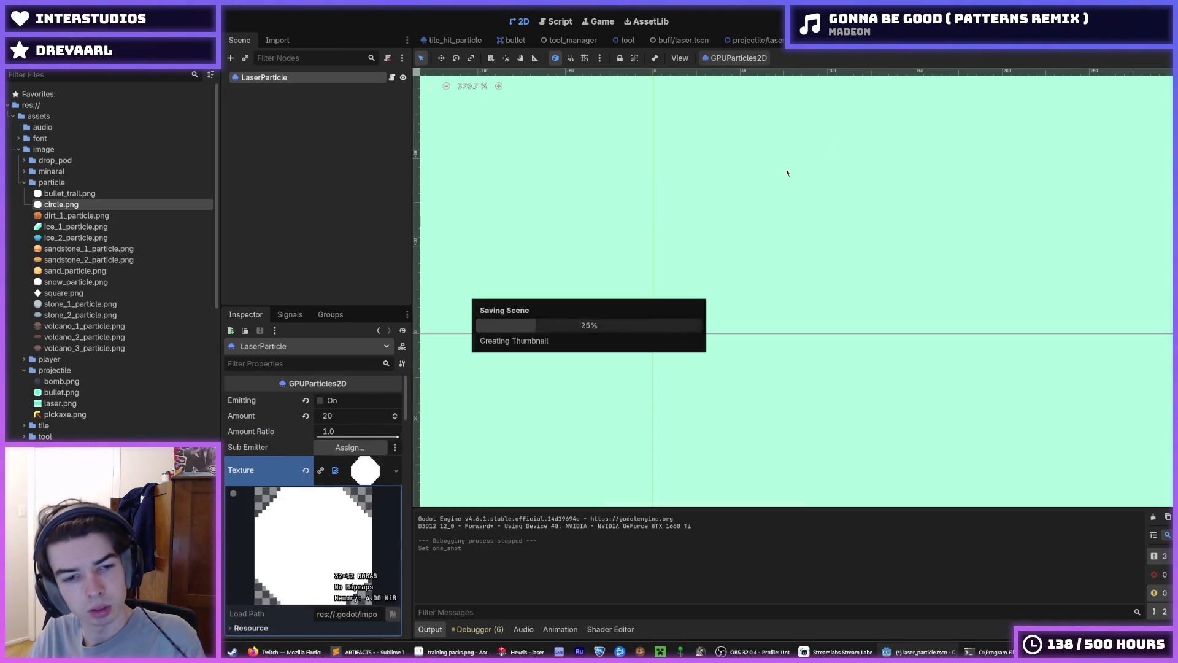
key(F5)
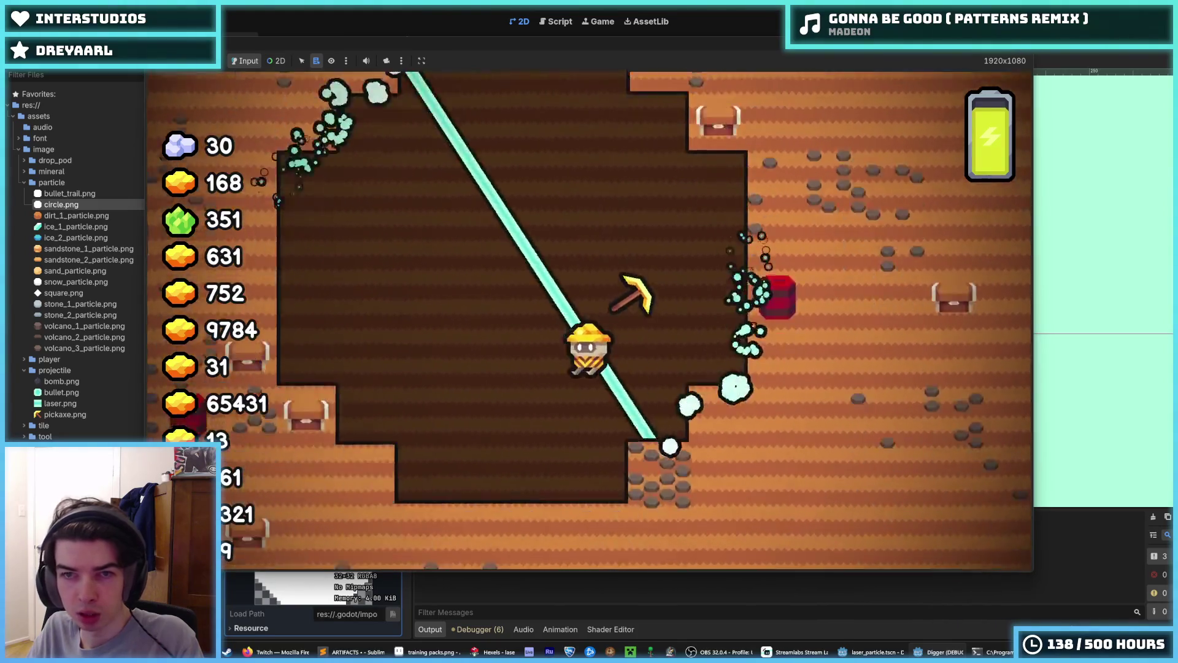
- Stop the game, save LaserParticle with Amount 10, and open its particle.gd script
key(F8)
key(ctrl+s)
click(391, 79)
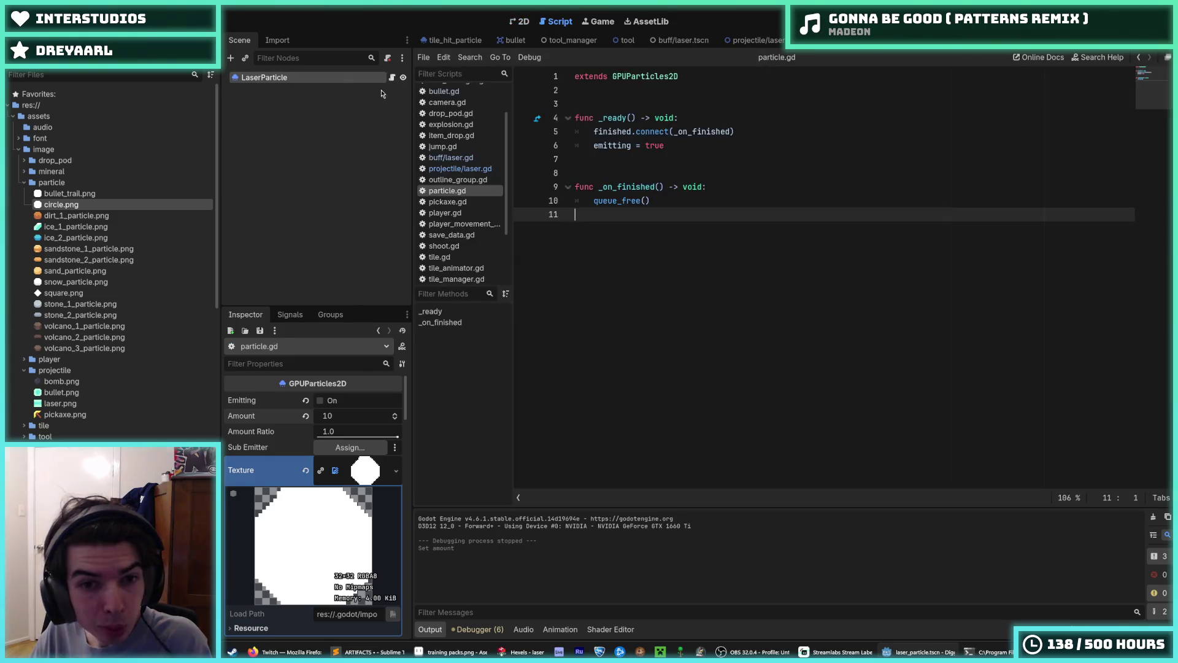
- Switch to the projectile laser scene and select its Timer node
click(755, 40)
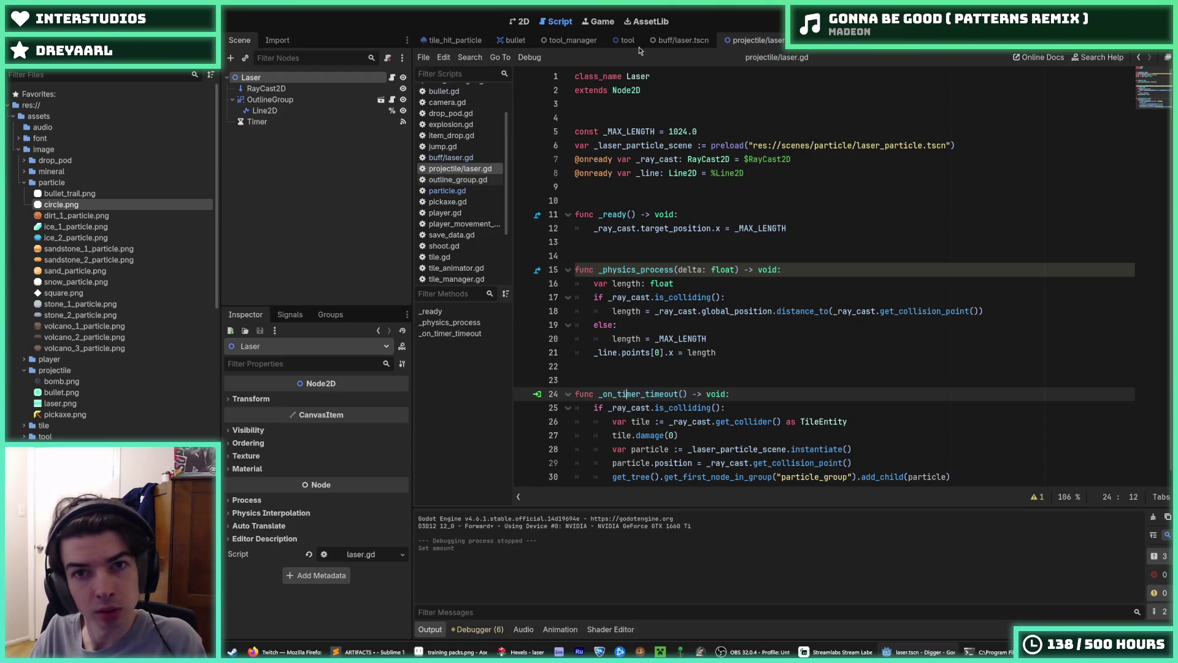
click(664, 41)
click(752, 40)
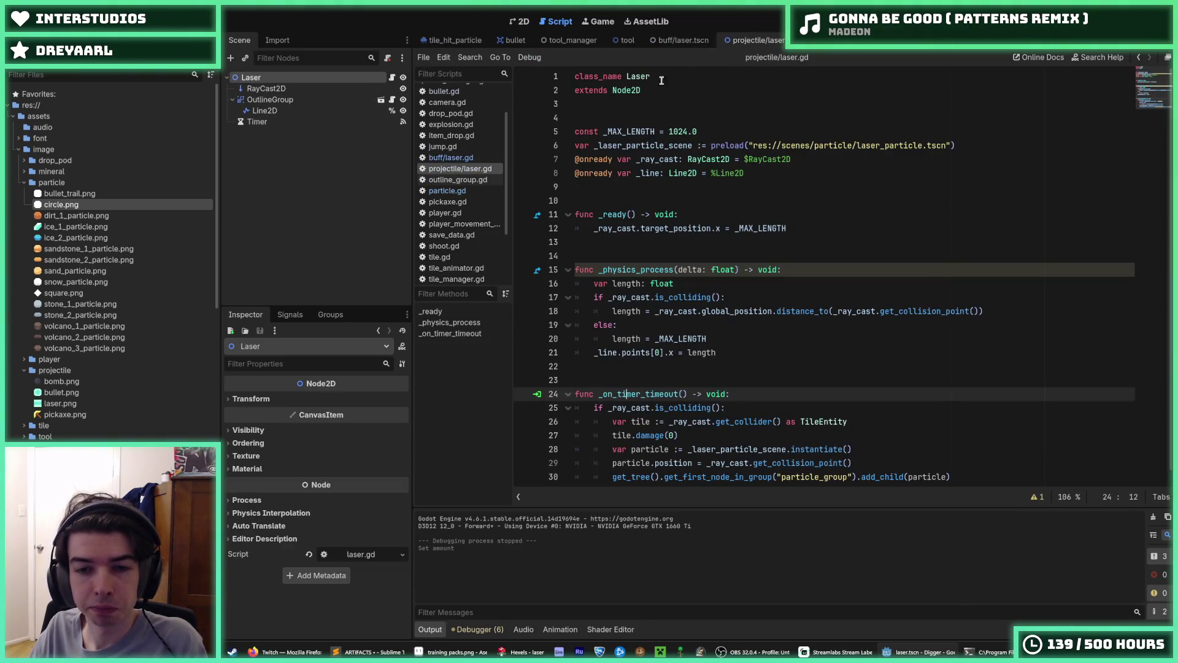
click(271, 123)
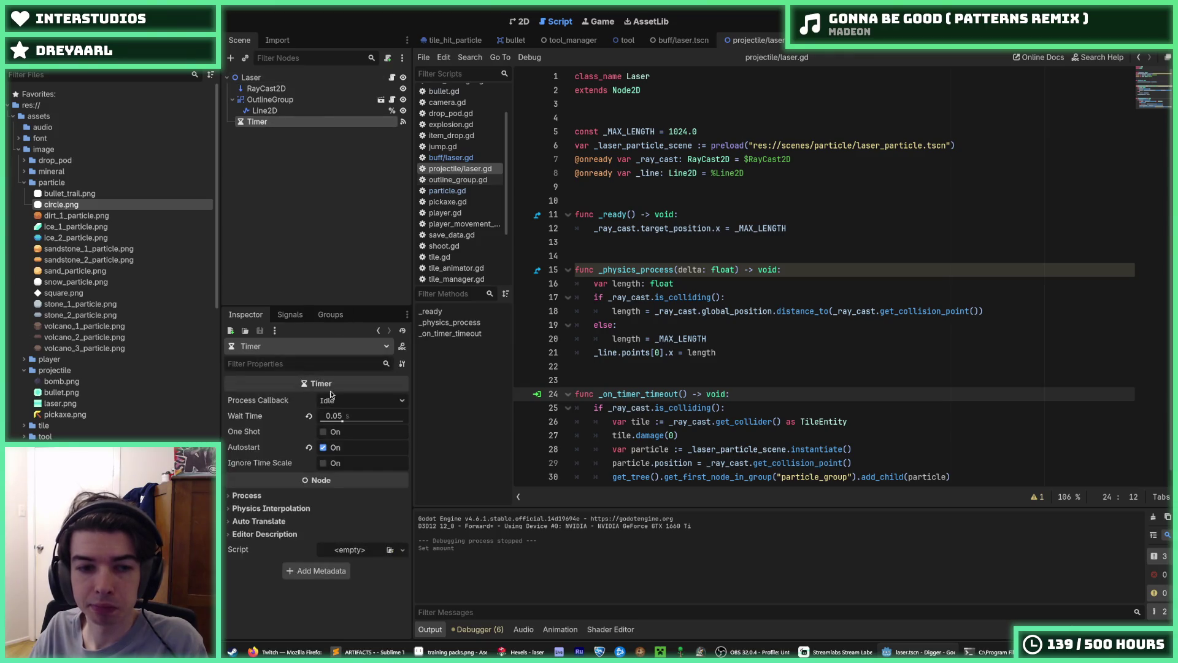
- Lower the Timer's Wait Time from 0.05 to 0.01, save, and run the game
mouse_move(405, 388)
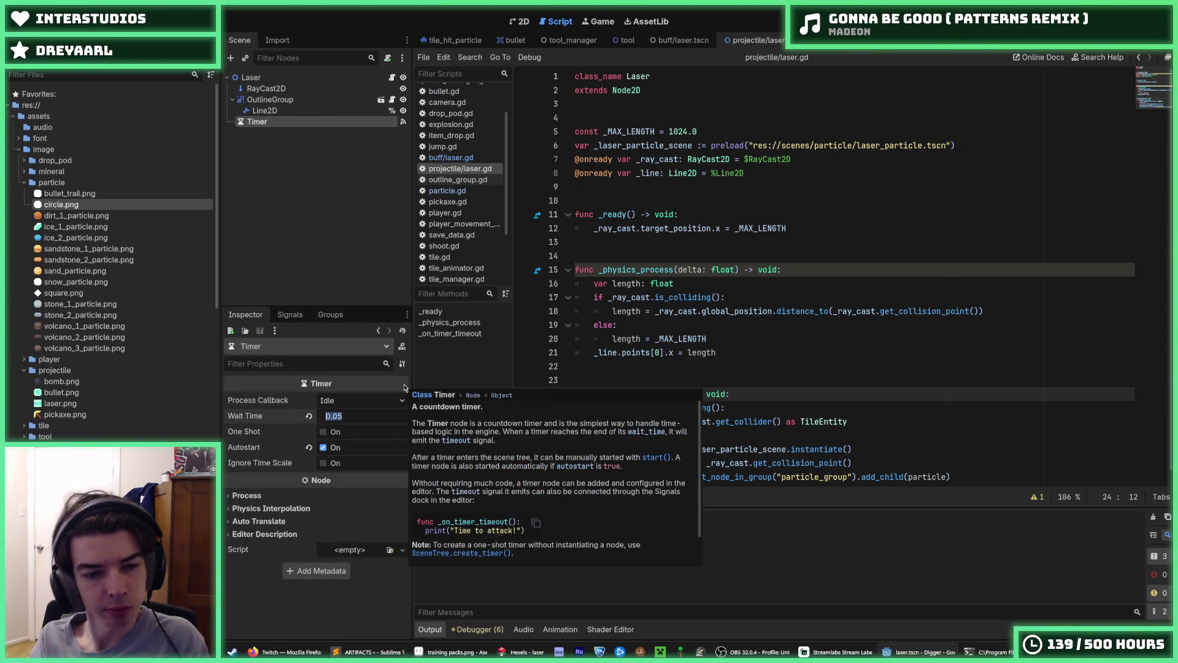
text(0.03)
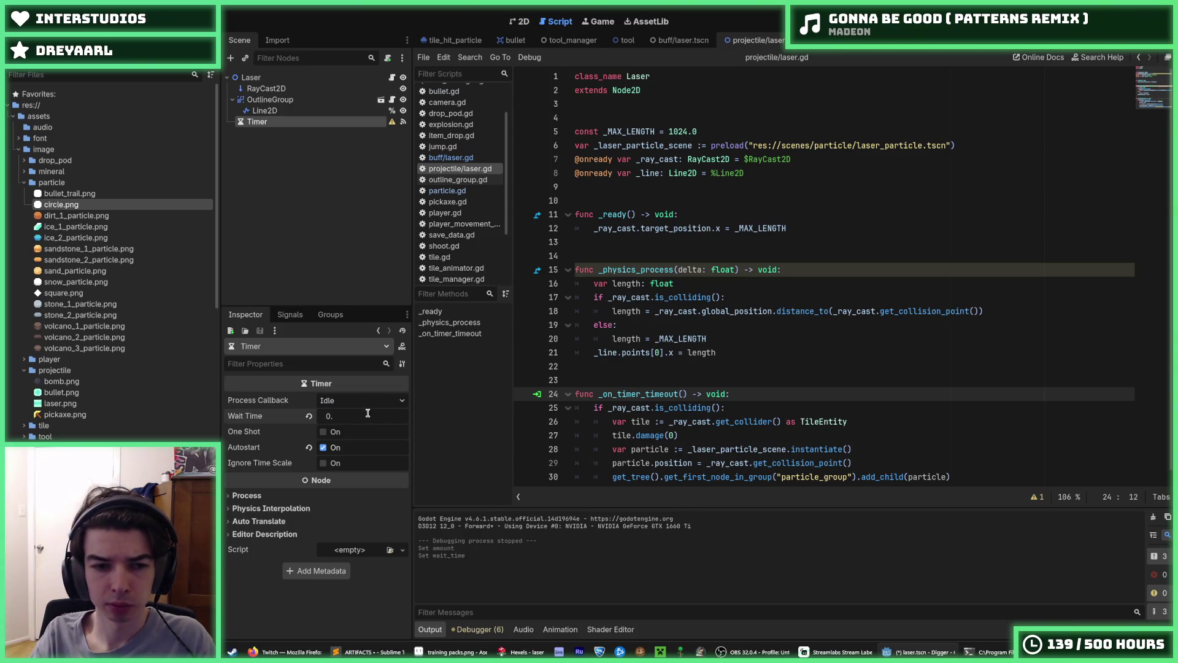
key(ctrl+s)
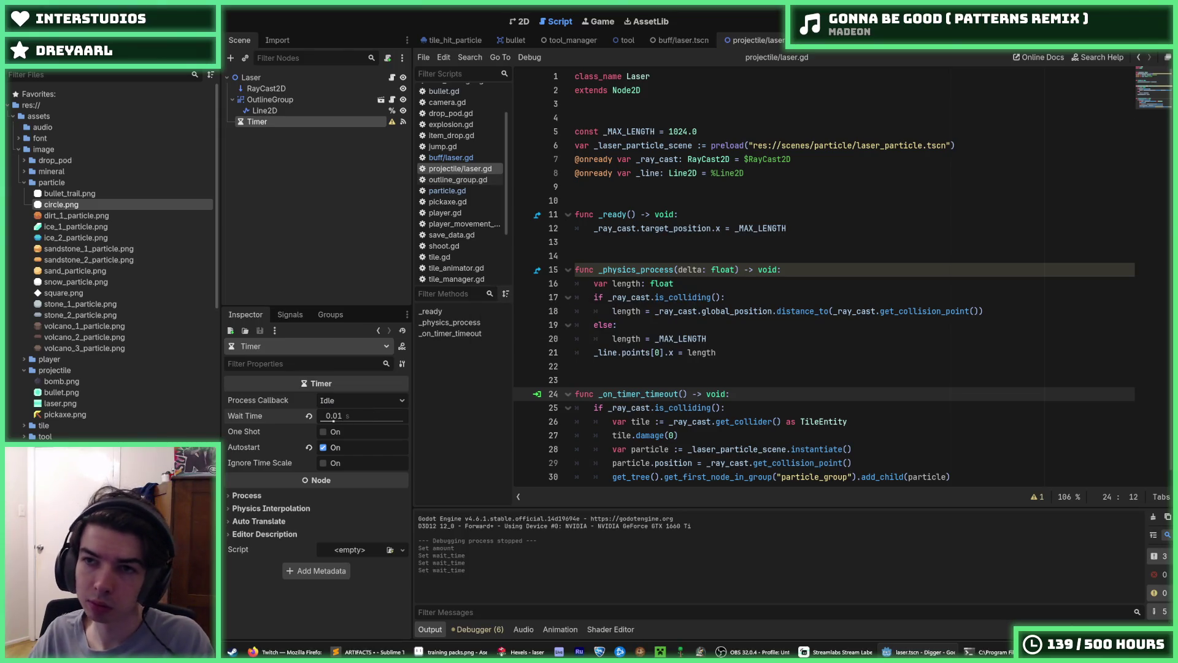
key(F5)
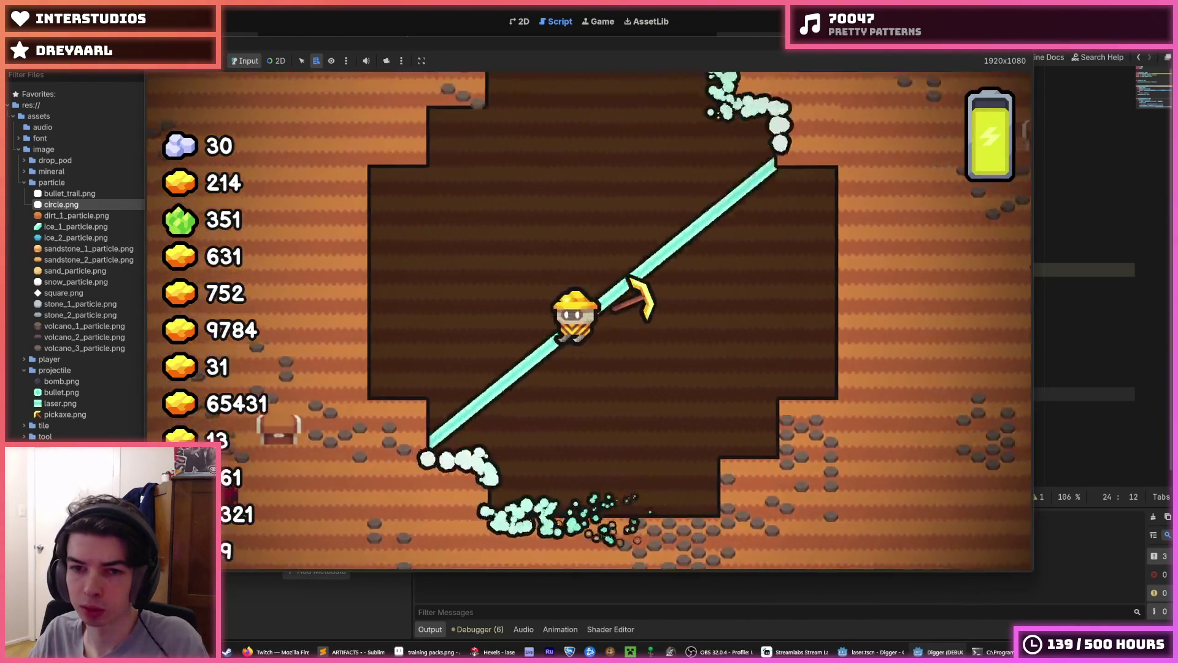
- Stop the laser test run to return to laser.gd
key(F8)
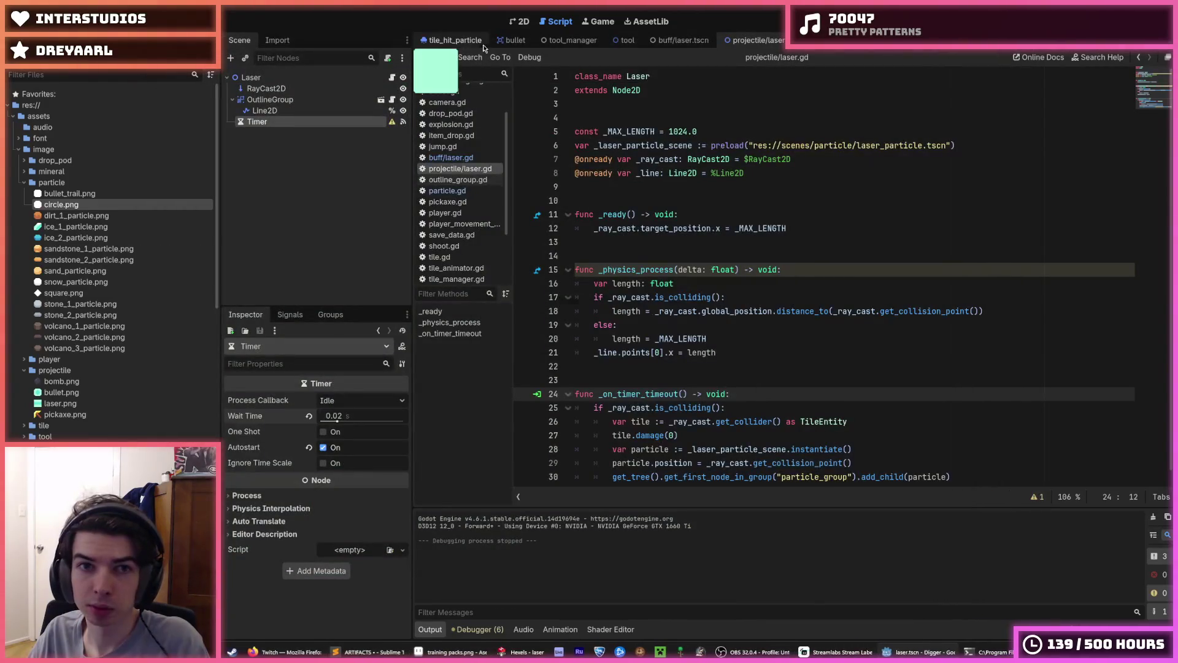
- Return to the LaserParticle scene and look through its process material sections
ctrl+click(871, 146)
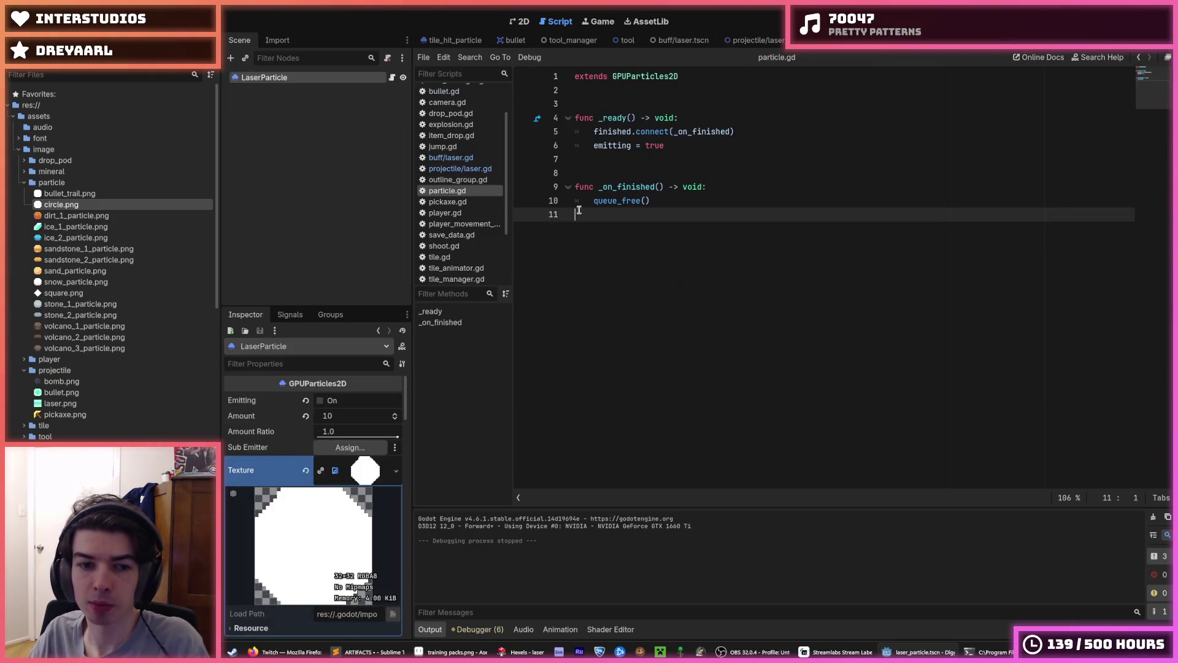
scroll(281, 453, down, 10)
scroll(281, 453, down, 10)
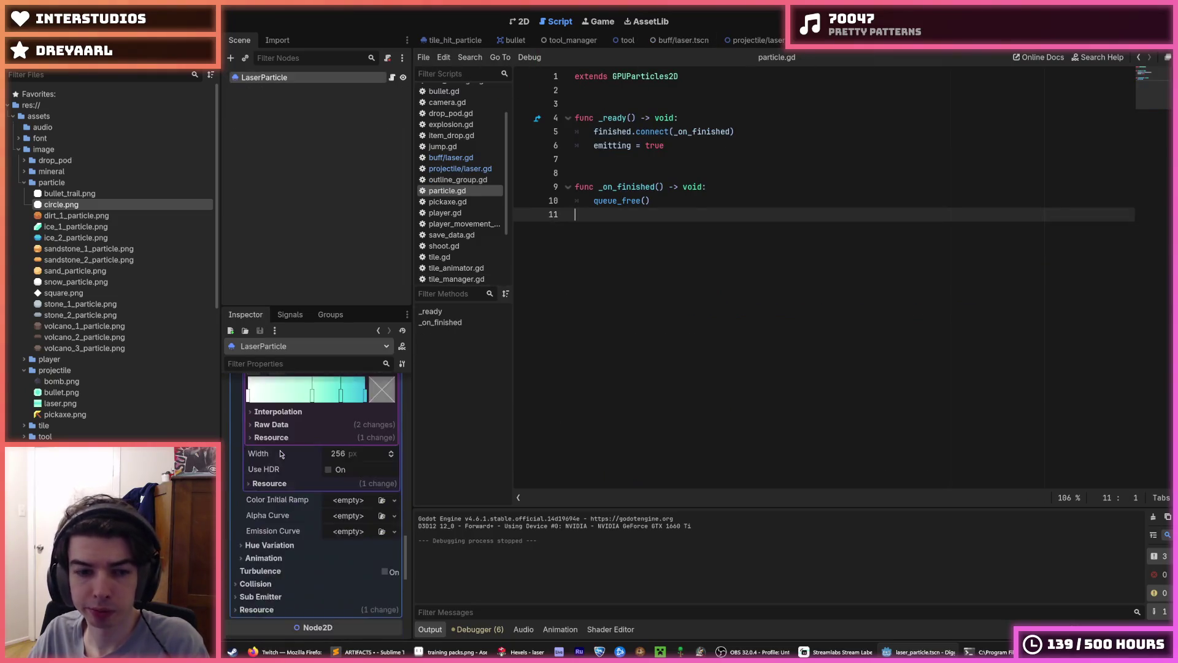
scroll(276, 517, up, 6)
scroll(277, 571, down, 3)
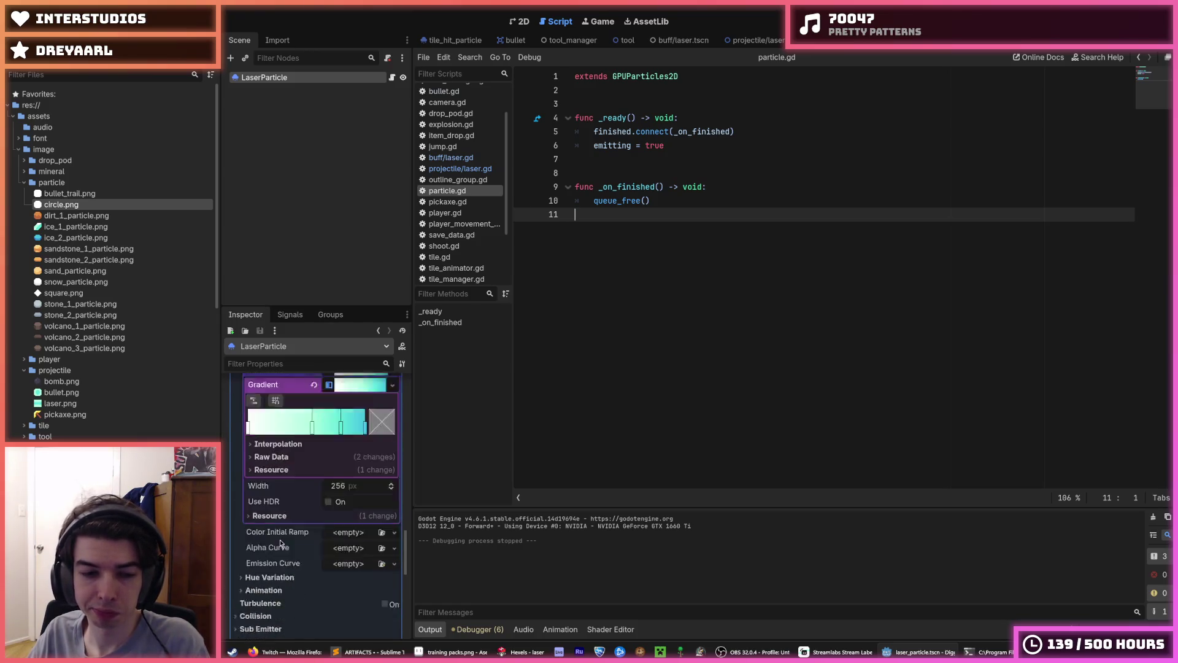
scroll(273, 559, up, 6)
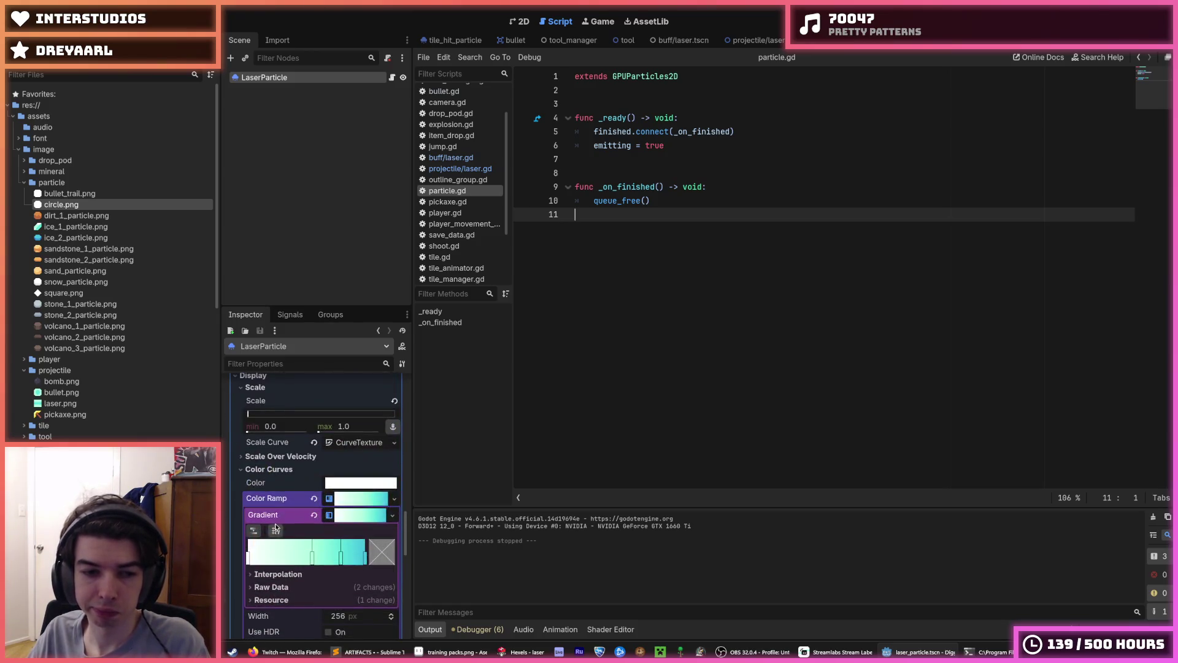
click(303, 456)
click(304, 456)
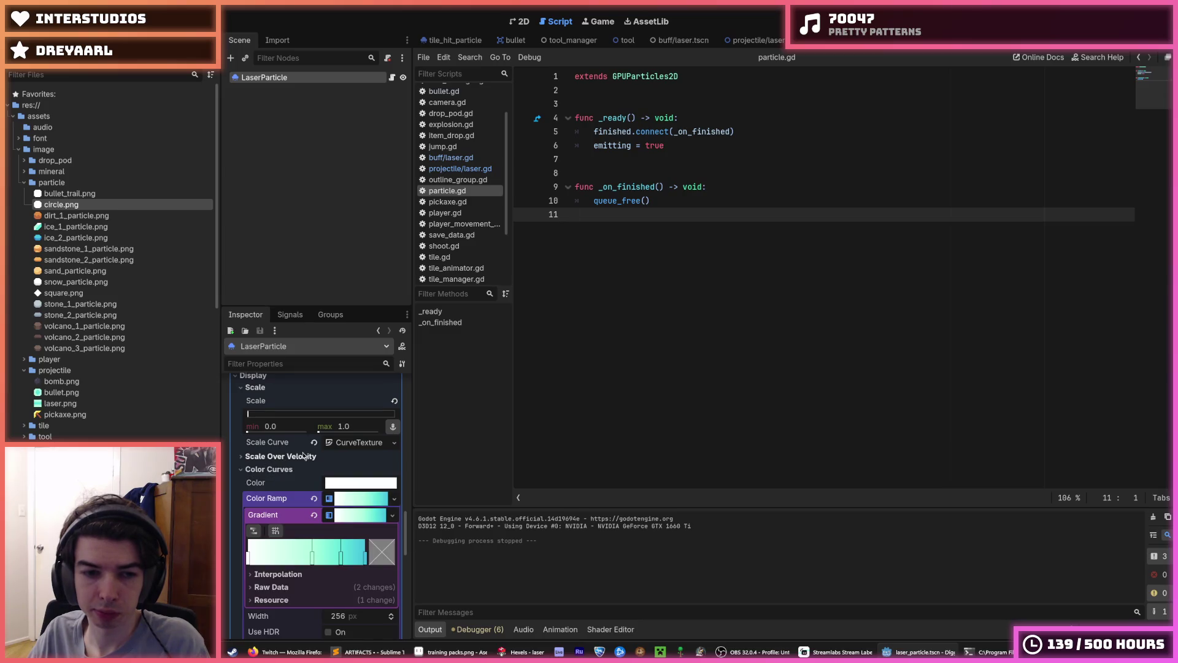
- Reshape the Scale Curve to ease from full size to zero, save, and run the game
click(355, 443)
click(353, 501)
scroll(313, 446, down, 3)
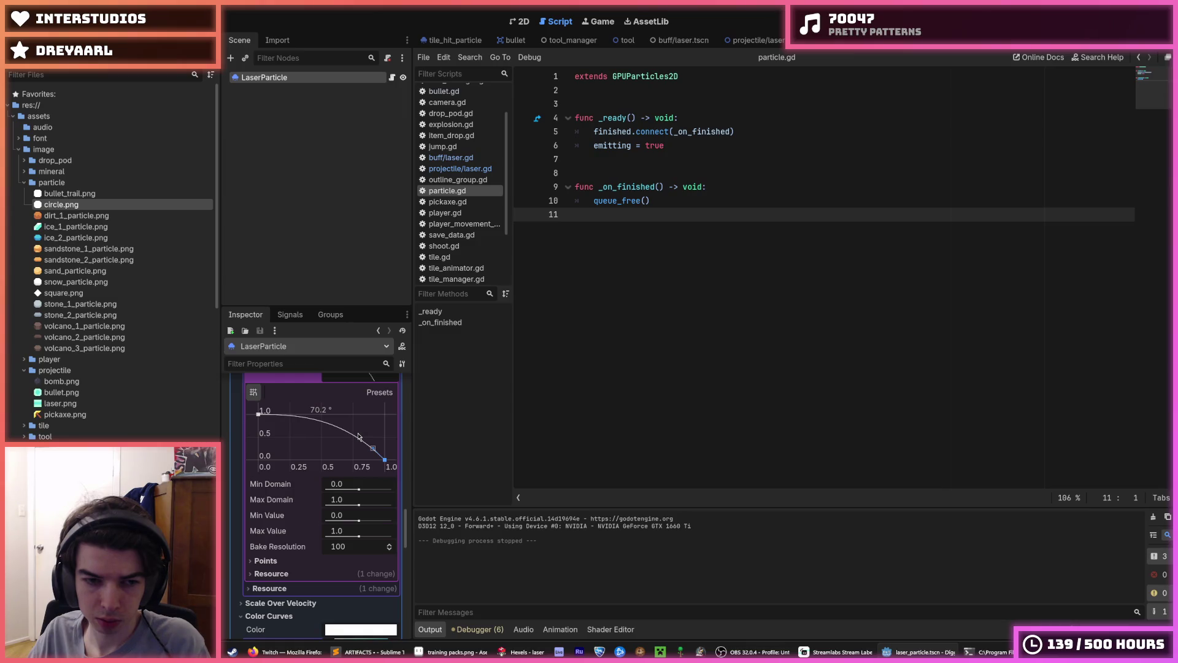
key(ctrl+s)
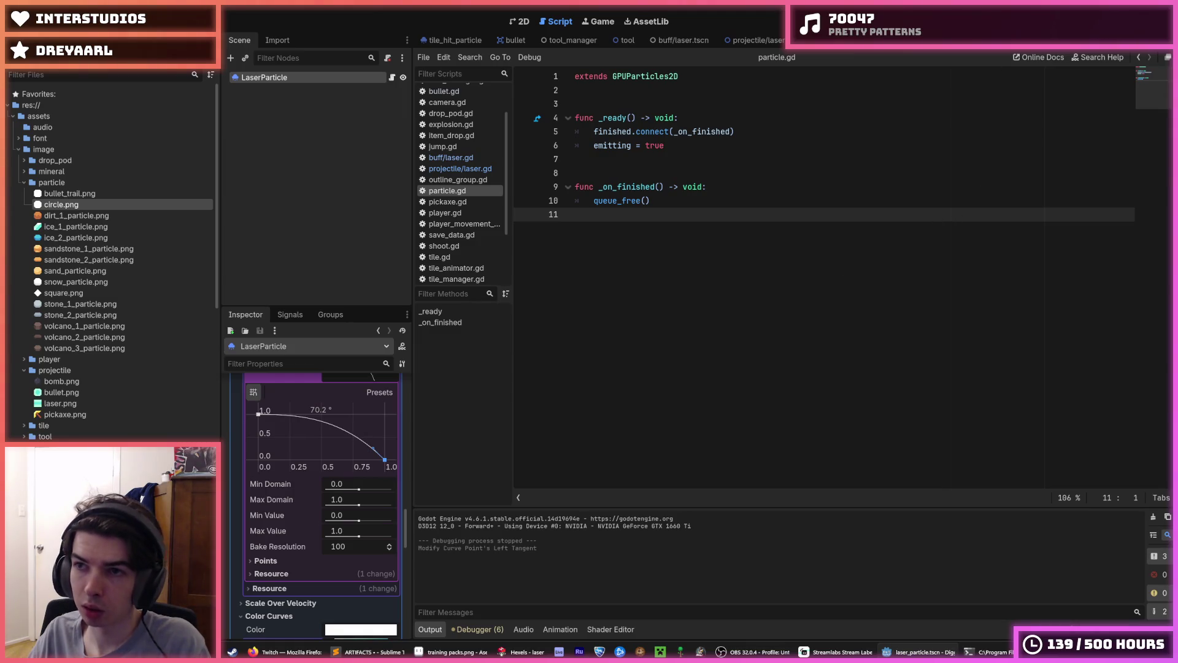
key(F5)
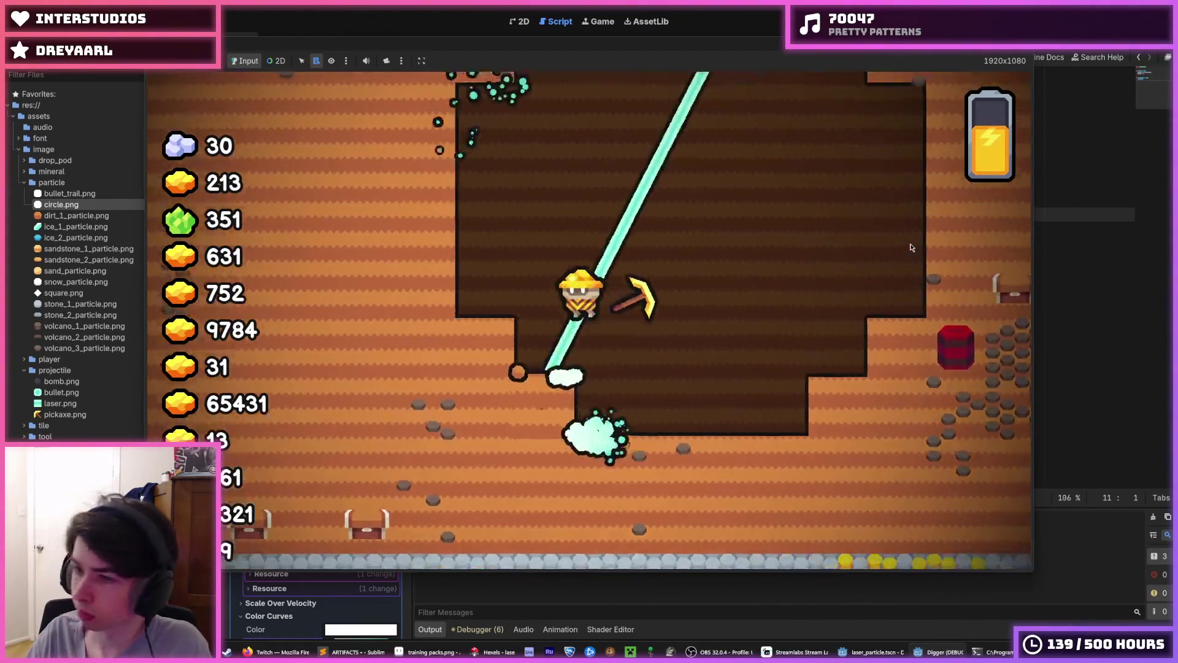
- Stop the test run to return to the LaserParticle scene
key(F8)
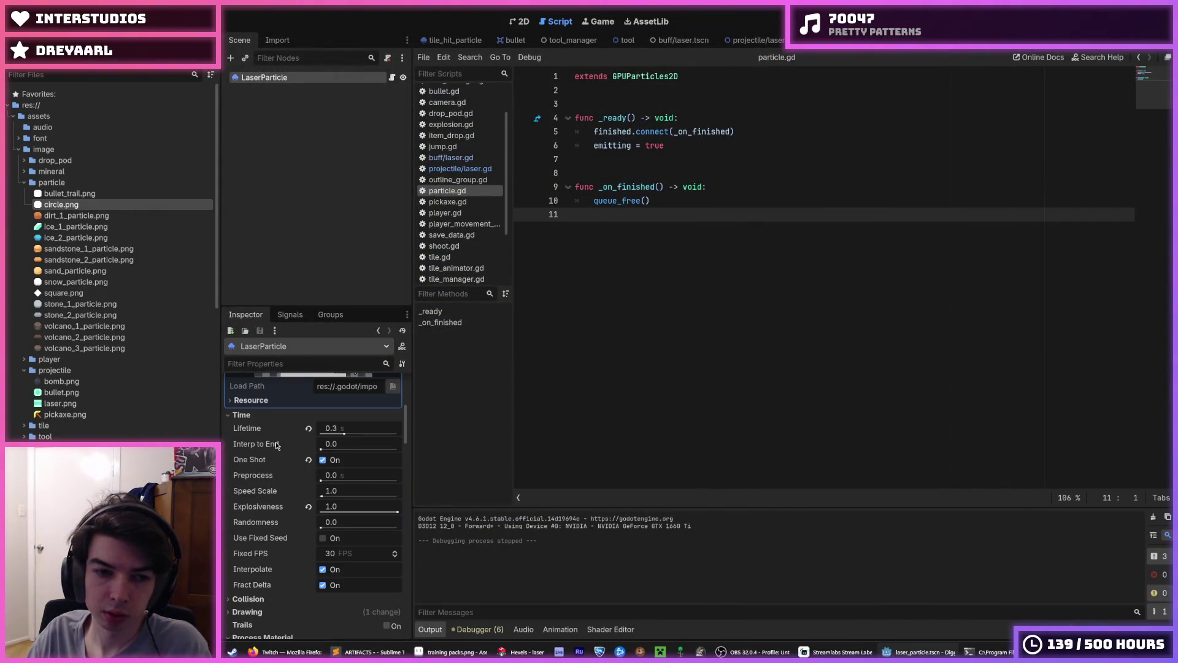
- Switch to the laser scene, place the caret in _on_timer_timeout, and run the game
scroll(286, 448, up, 1)
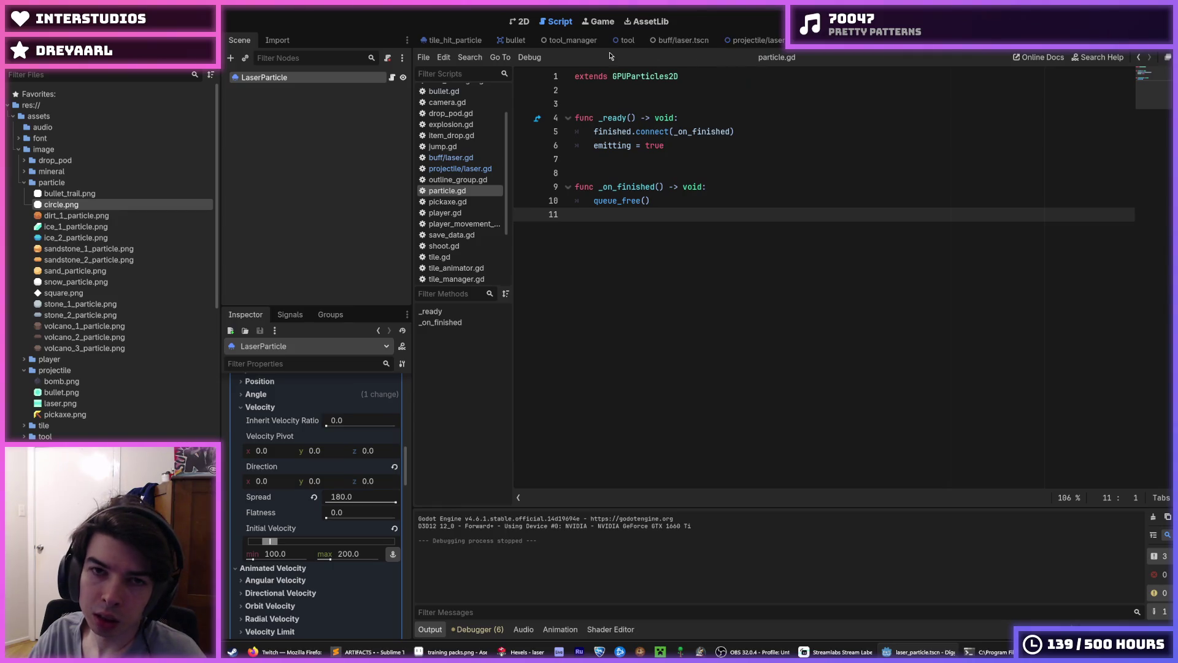
click(775, 40)
click(675, 422)
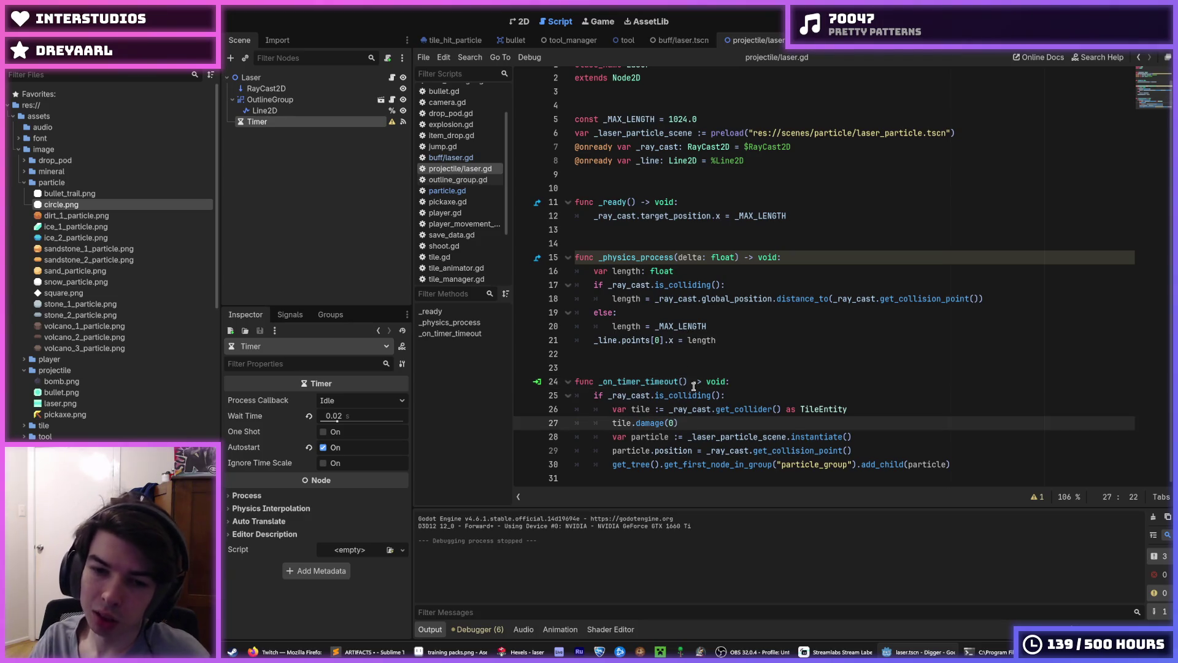
key(F5)
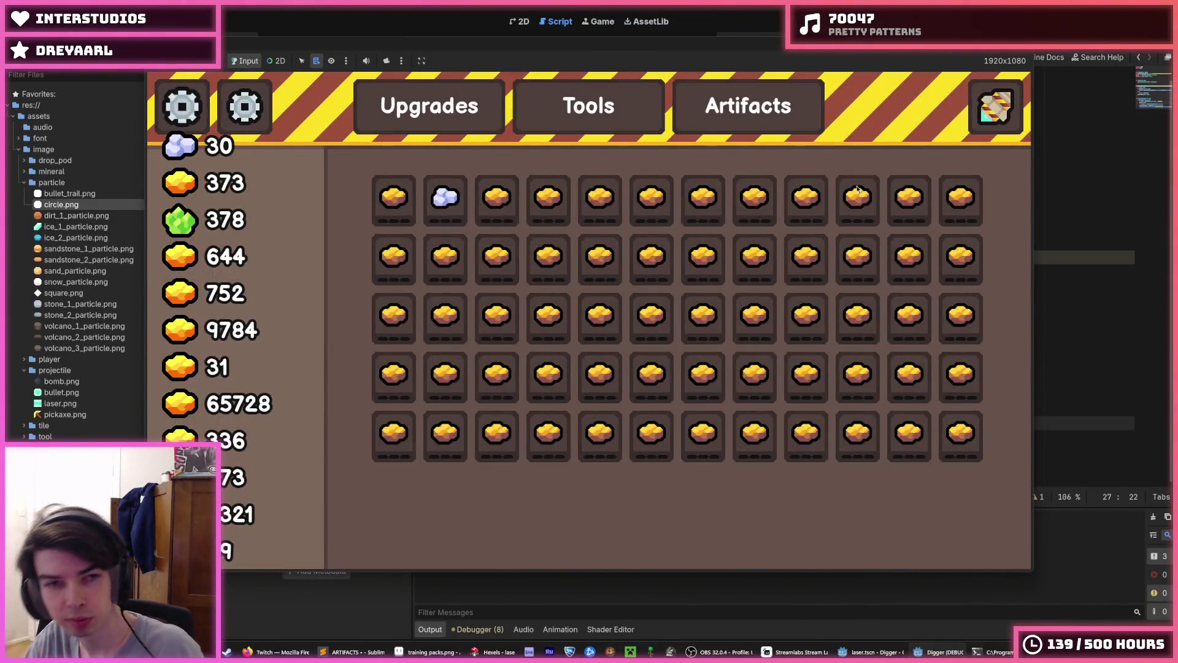
- Start a new dig run from the upgrades screen, play it through, then stop the game
click(996, 107)
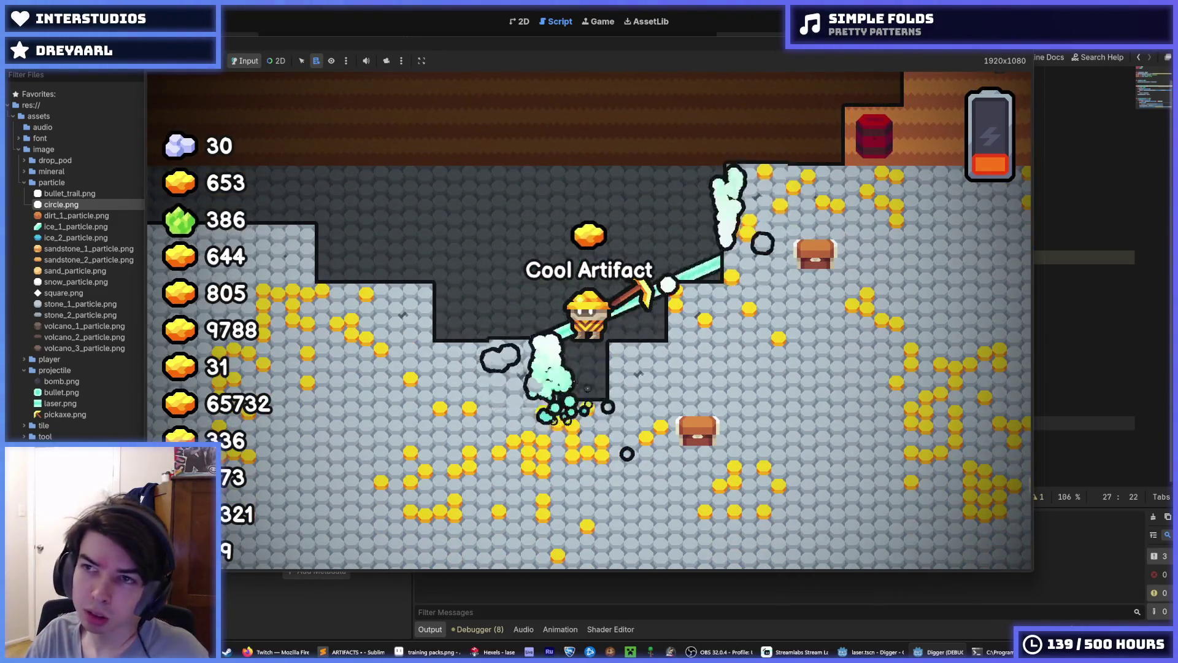
key(F8)
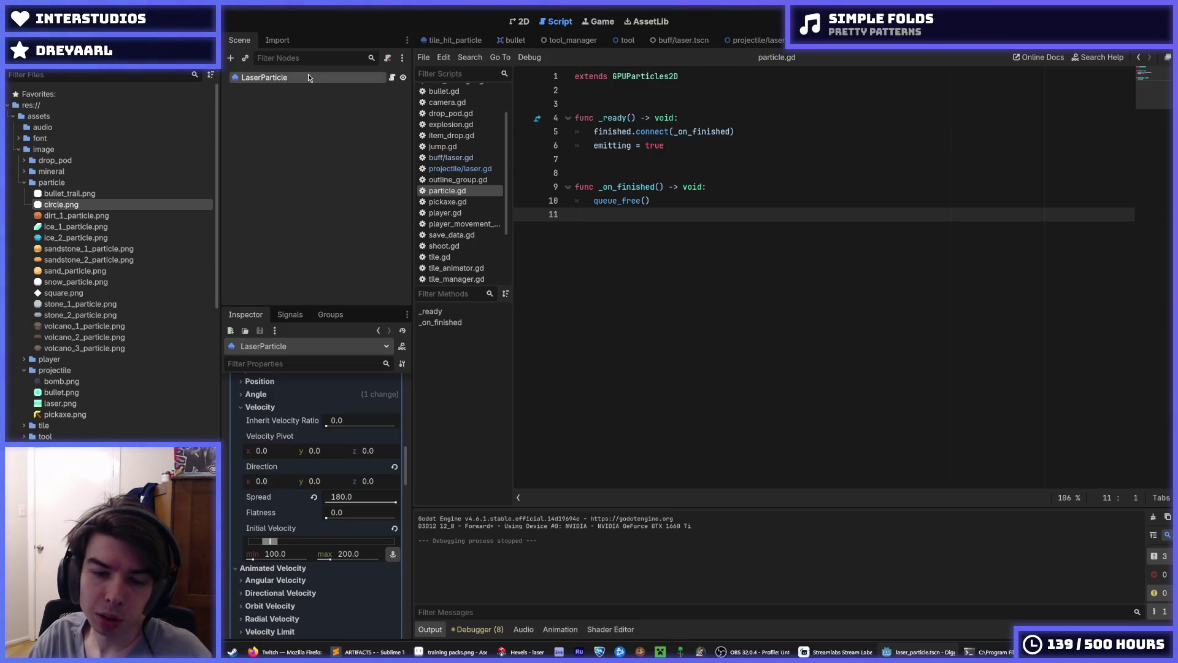
- In the laser scene, add a GPUParticles2D child node under Laser
click(761, 41)
click(839, 42)
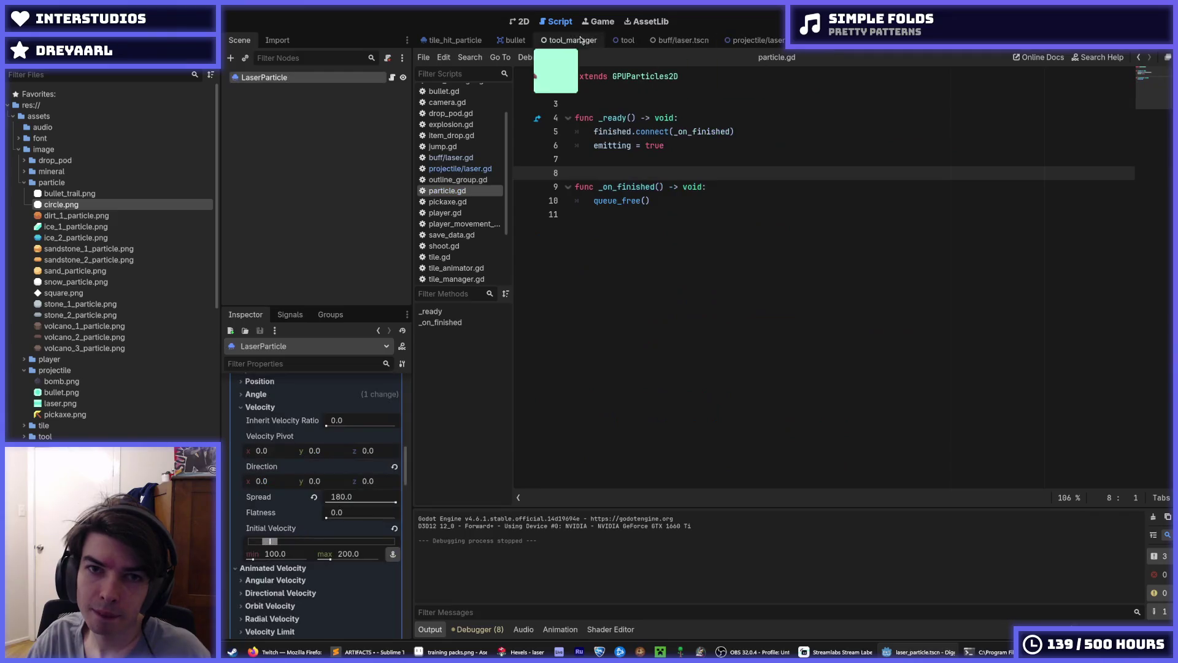
click(737, 43)
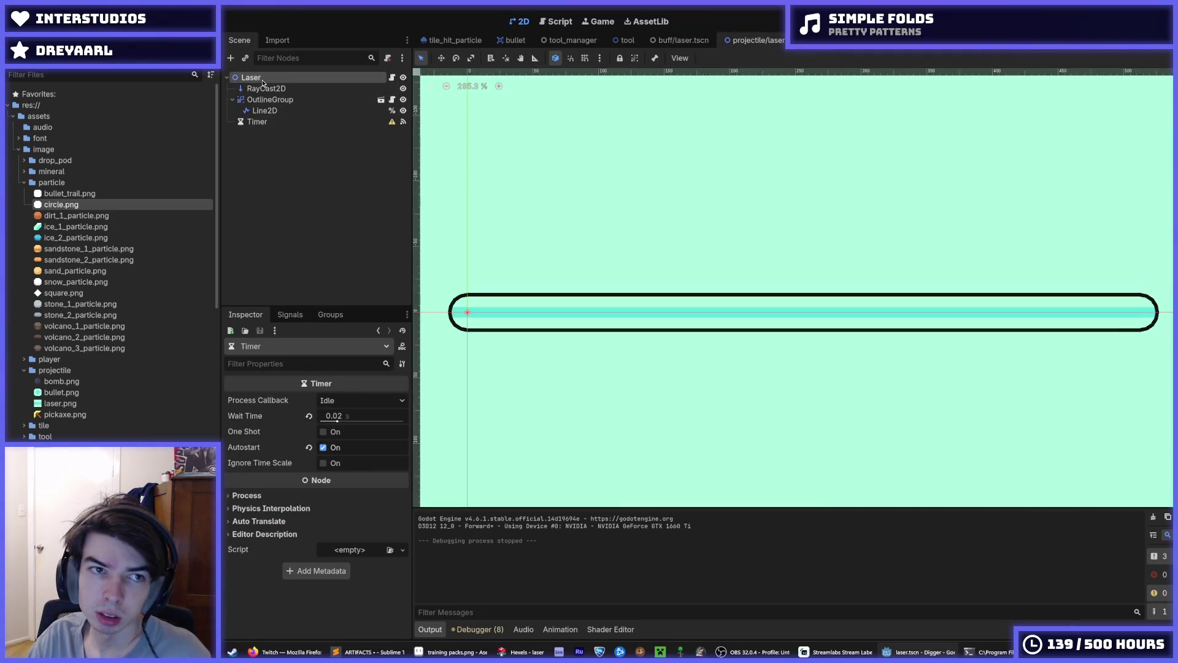
right_click(263, 82)
click(306, 106)
text(gpu)
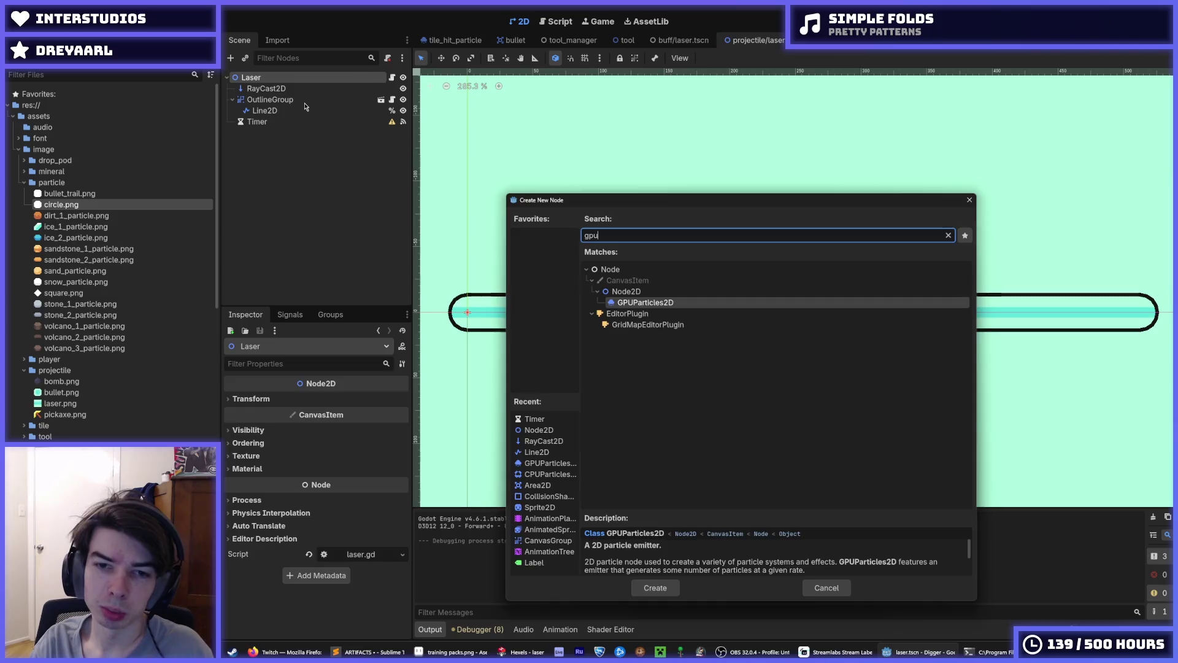
key(Return)
- Nest the new GPUParticles2D inside OutlineGroup and check its transform settings
drag(285, 105, 285, 102)
scroll(445, 395, left, 2)
scroll(445, 395, right, 2)
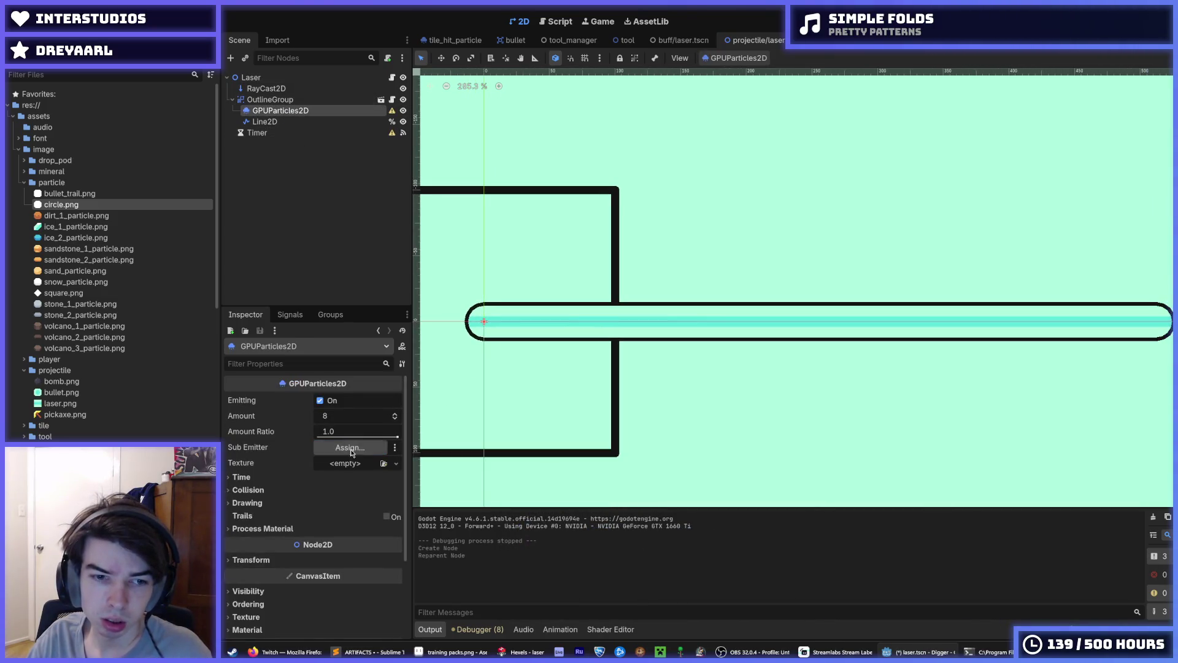
click(284, 560)
click(284, 559)
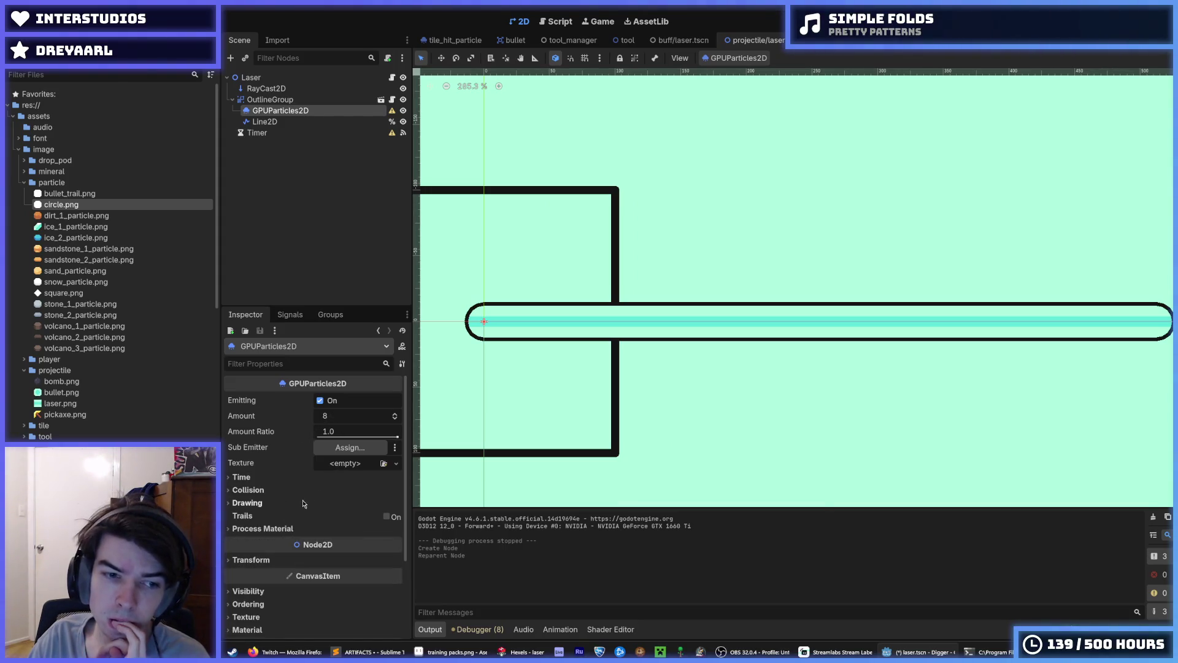
- Give the particles a new ParticleProcessMaterial and circle.png texture, then save
click(285, 529)
click(343, 545)
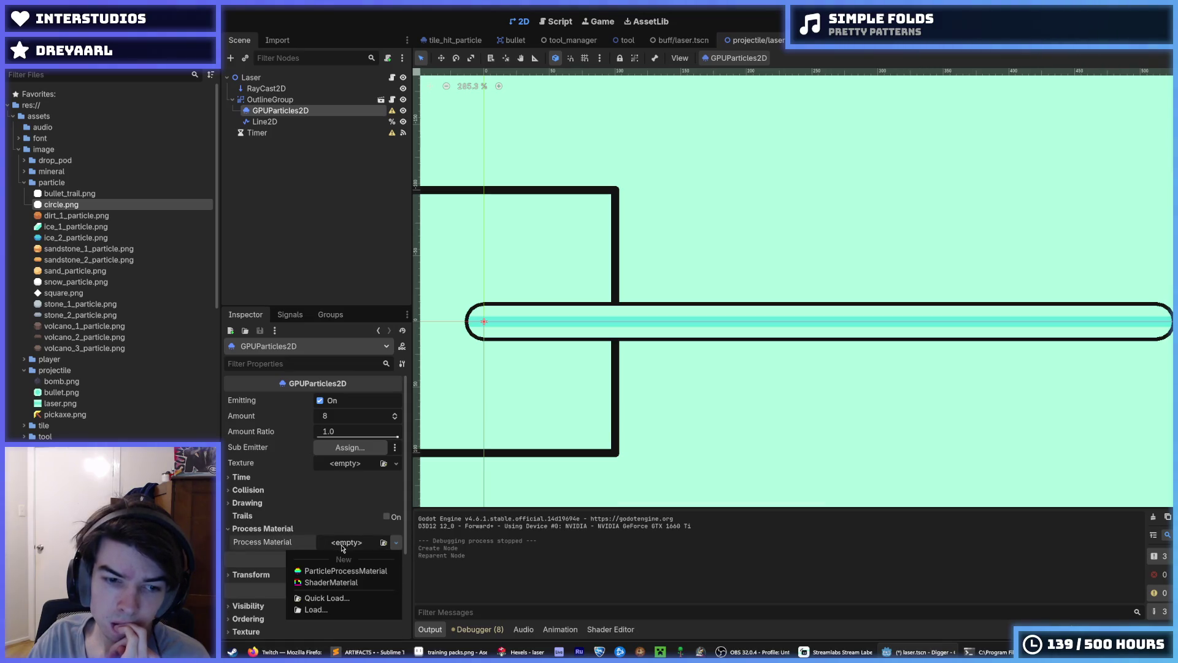
click(345, 572)
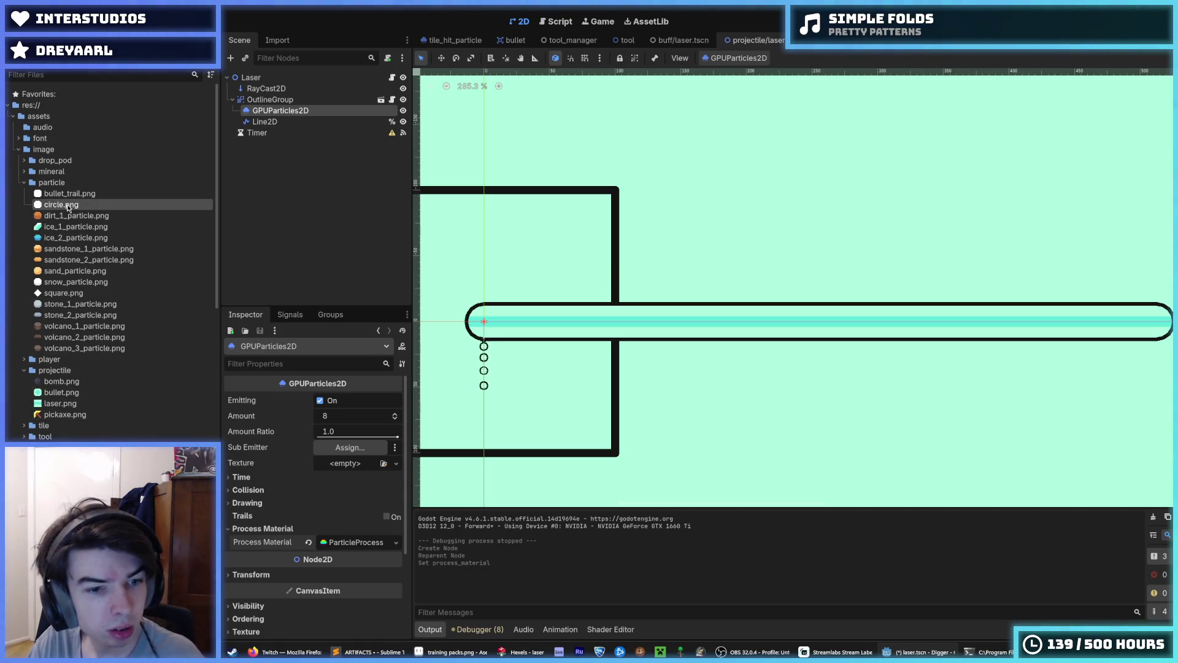
click(351, 546)
scroll(347, 555, down, 1)
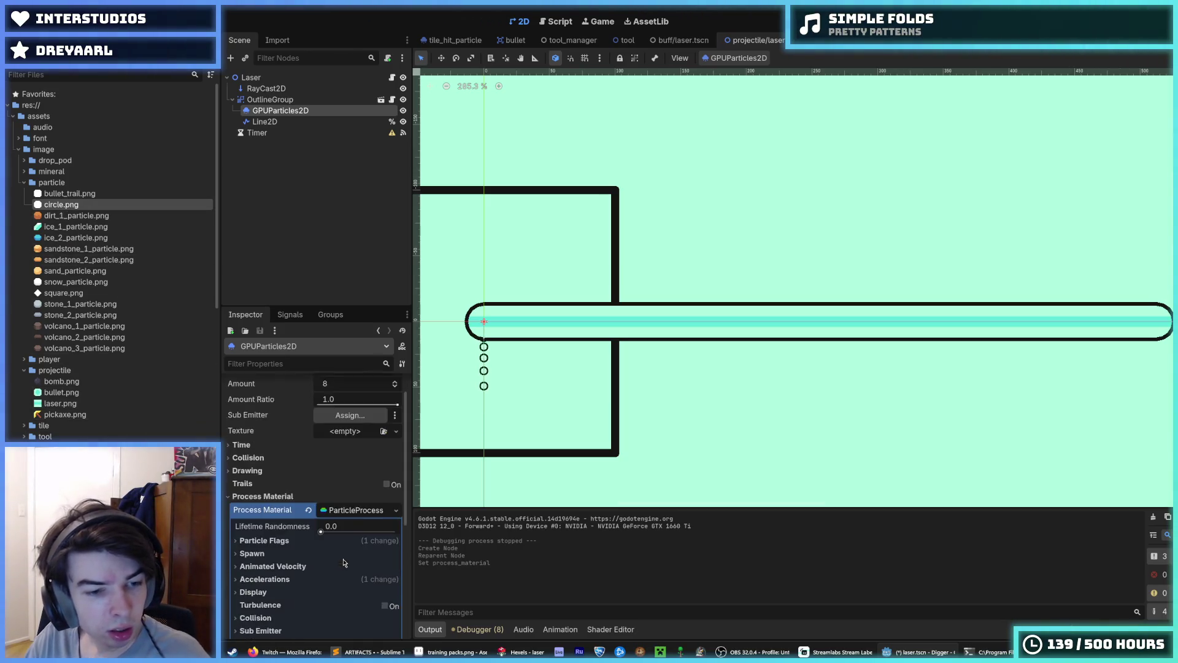
scroll(246, 381, up, 1)
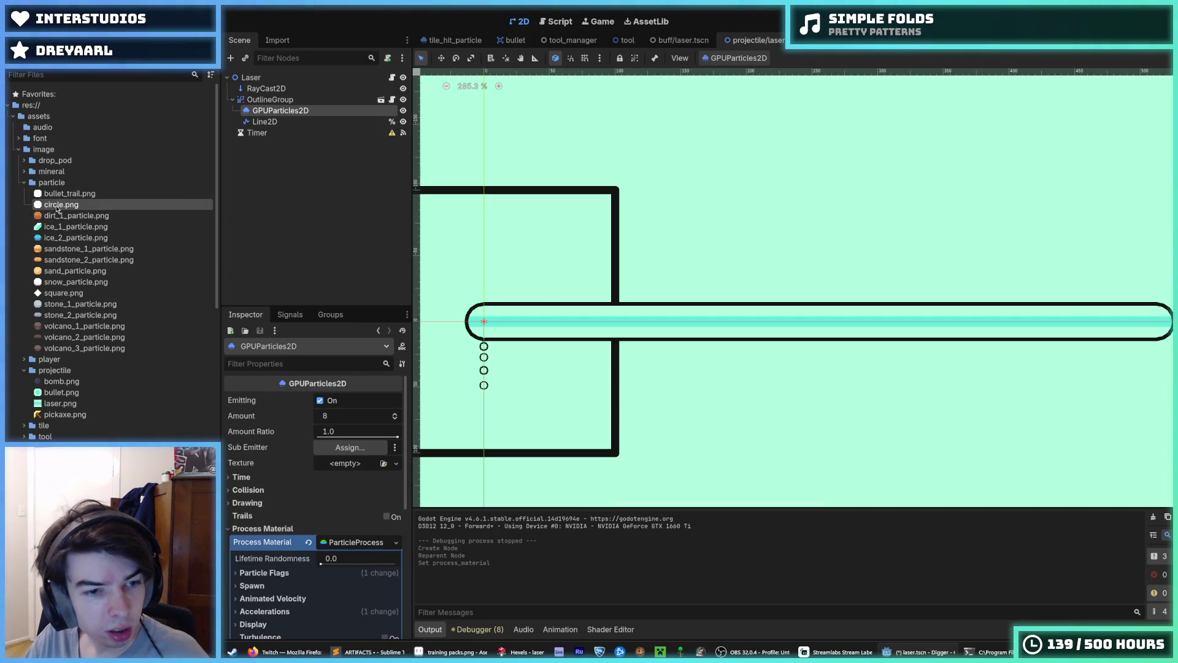
drag(356, 468, 355, 465)
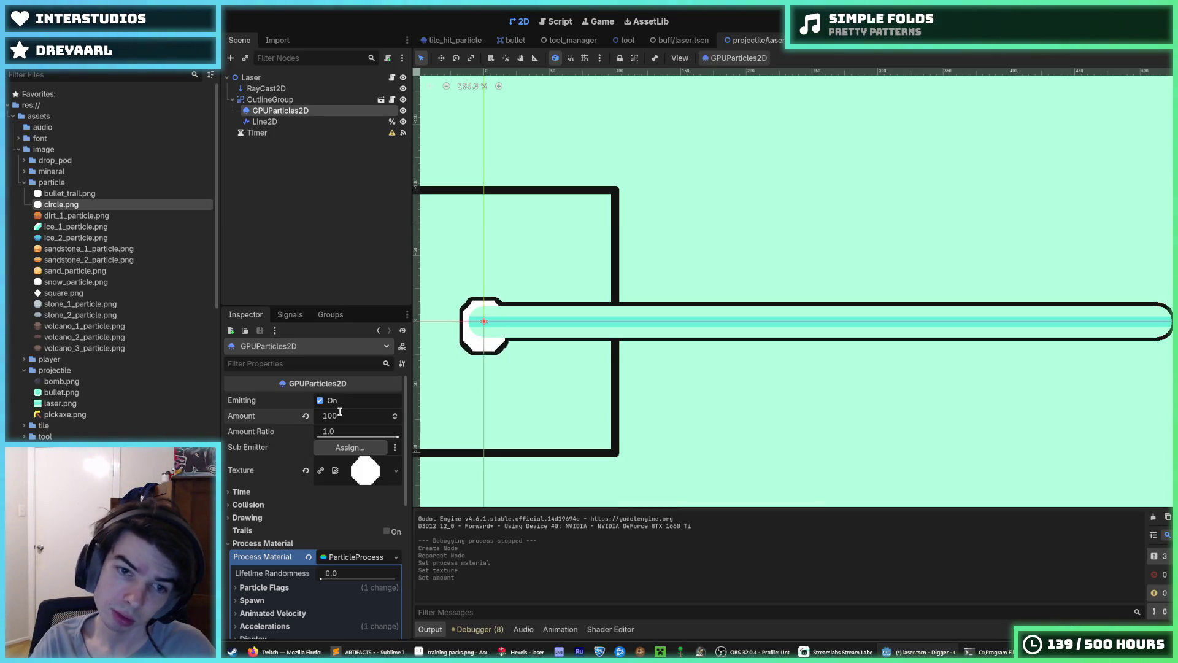
key(ctrl+s)
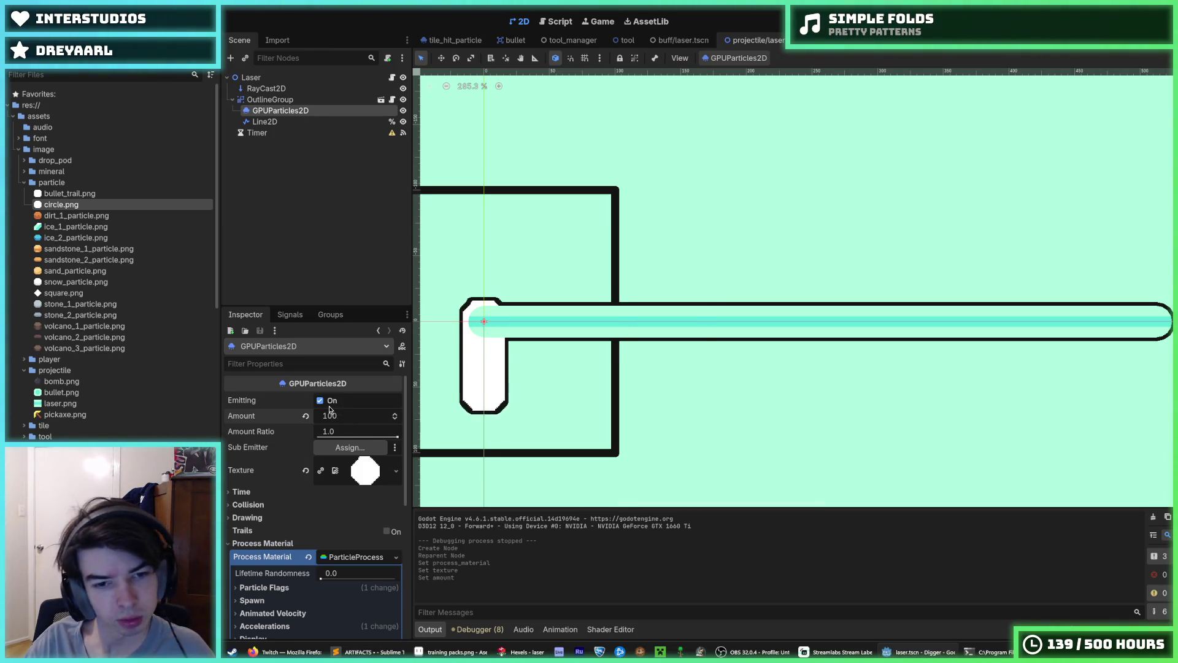
- Set the particle Amount to 100 and Lifetime to 0.5 s
click(274, 495)
click(275, 494)
click(274, 494)
click(275, 494)
click(275, 495)
click(274, 494)
click(275, 494)
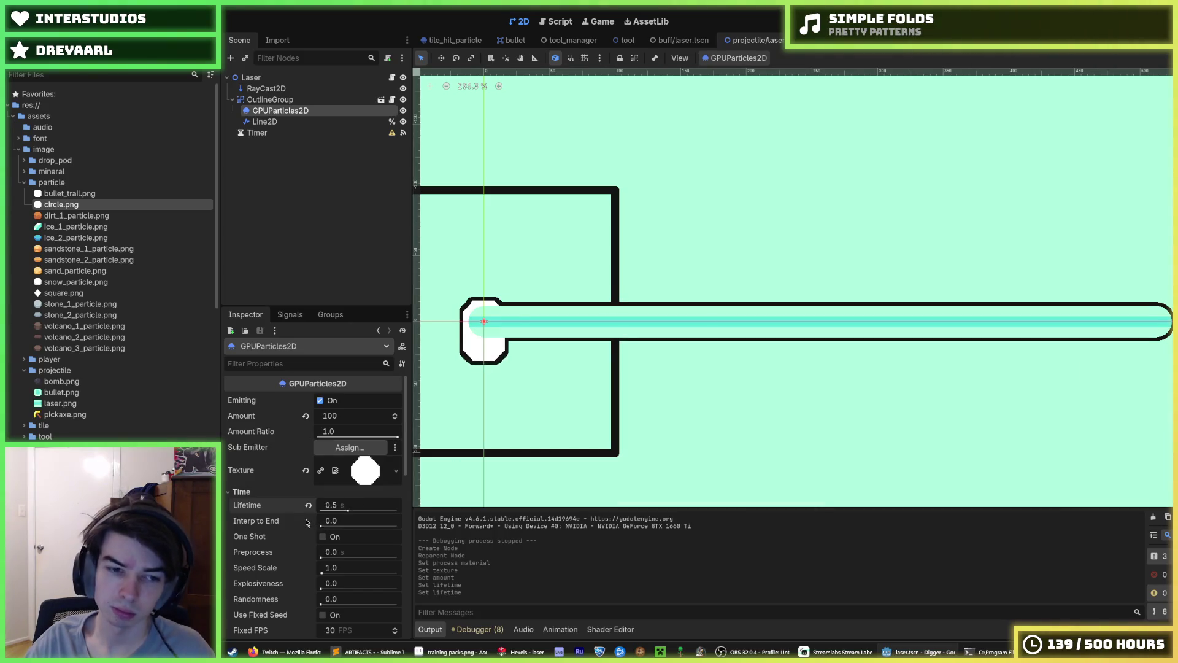
scroll(307, 523, down, 8)
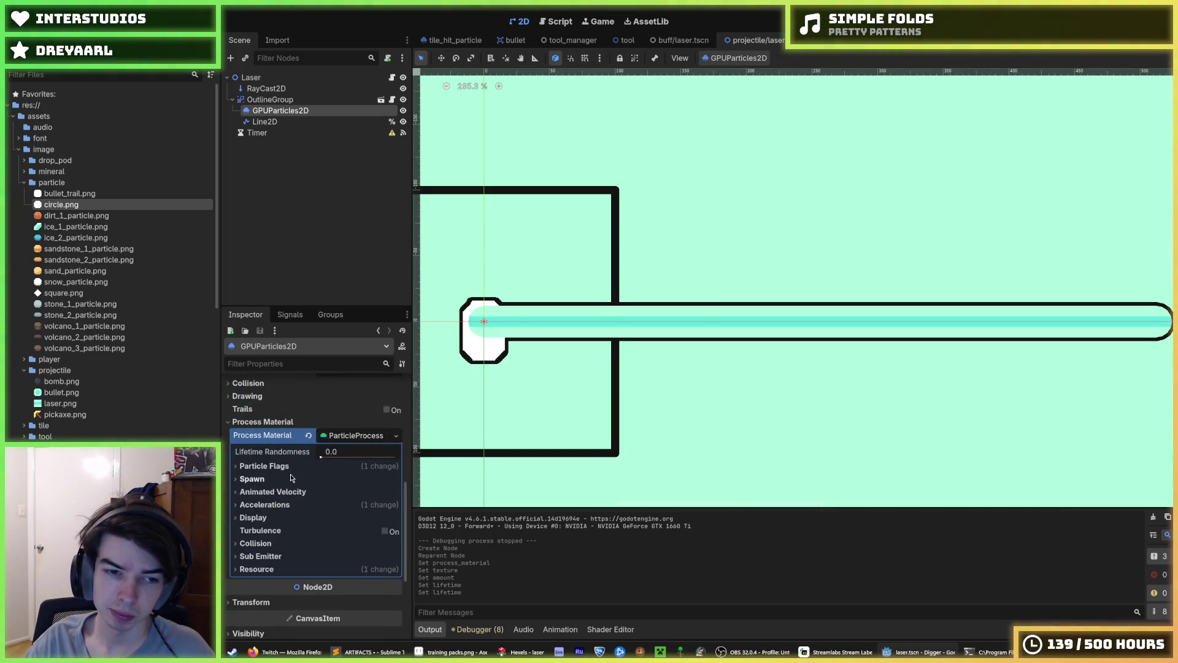
- Set the process material's gravity to 0 under Accelerations
click(280, 467)
click(284, 466)
click(282, 479)
click(283, 480)
click(285, 491)
click(289, 492)
click(298, 504)
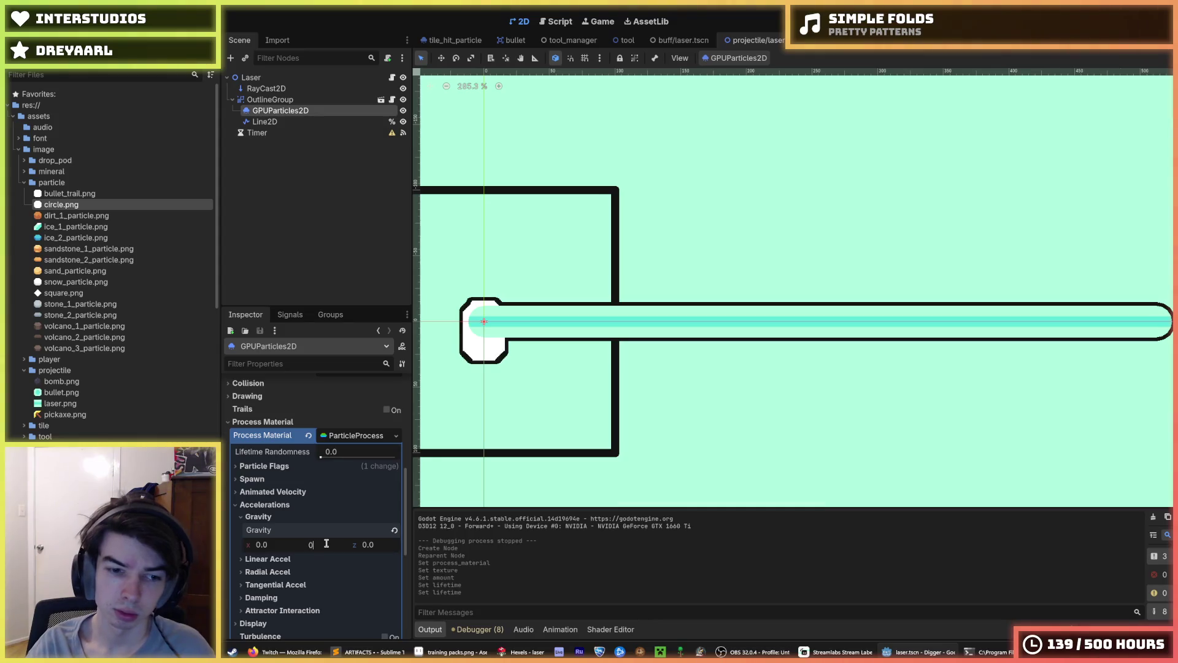
click(264, 517)
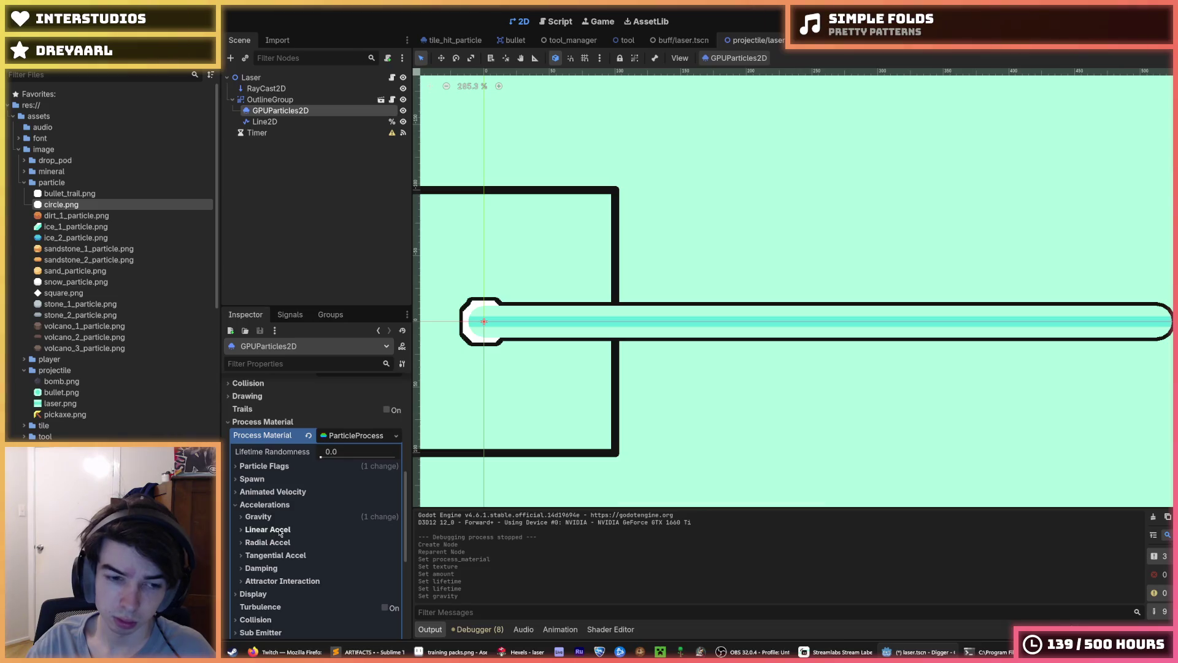
- Add a new CurveTexture to the particle Scale setting under Display
scroll(284, 574, down, 1)
scroll(284, 574, down, 1)
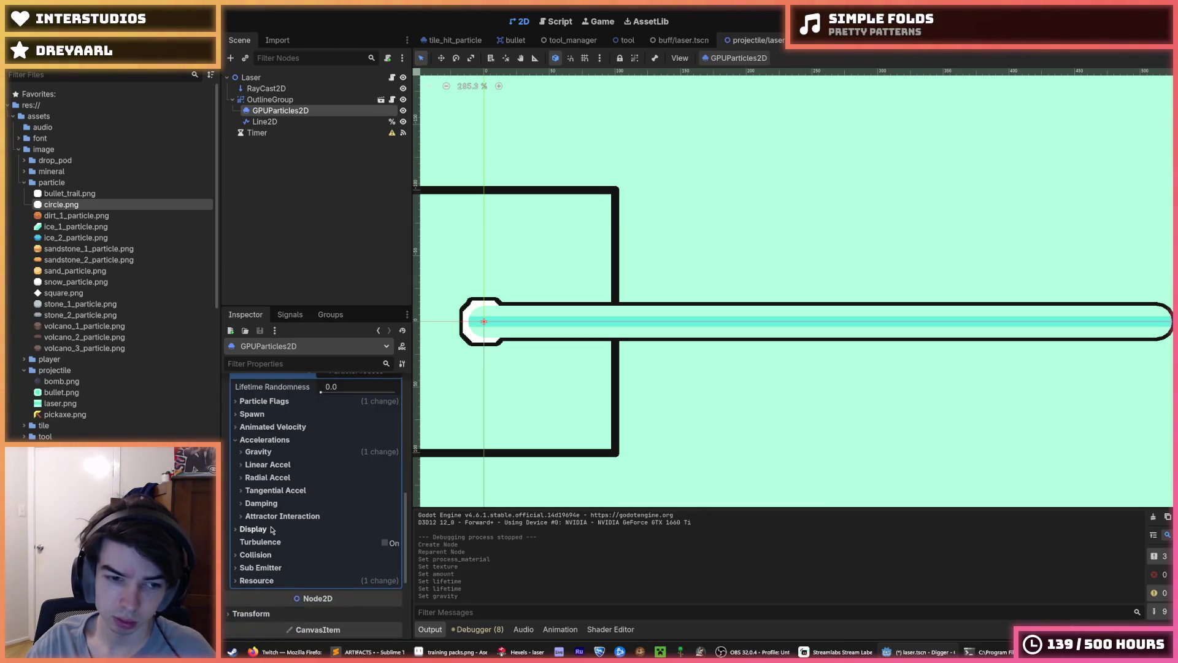
click(276, 529)
click(277, 542)
click(280, 542)
click(285, 554)
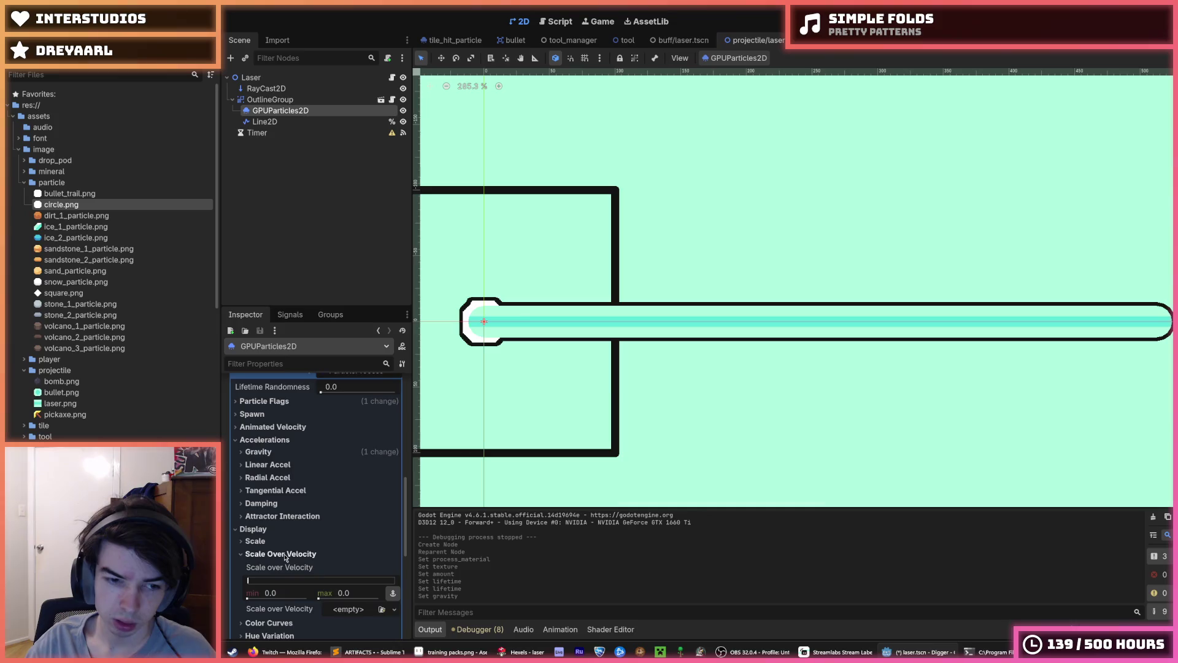
click(281, 542)
click(348, 595)
click(353, 608)
- Give the scale curve texture a curve tapering from 1.0 down to 0
scroll(351, 552, down, 2)
click(351, 466)
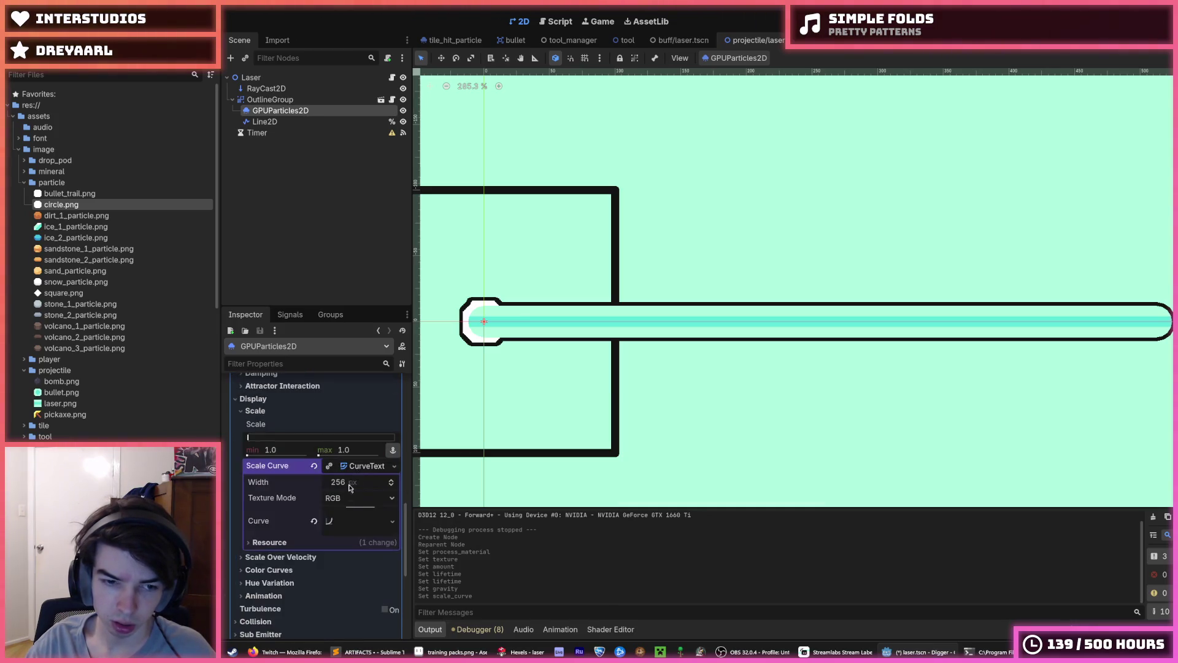
click(359, 521)
mouse_move(383, 573)
mouse_down()
mouse_move(384, 613)
mouse_move(376, 606)
mouse_up()
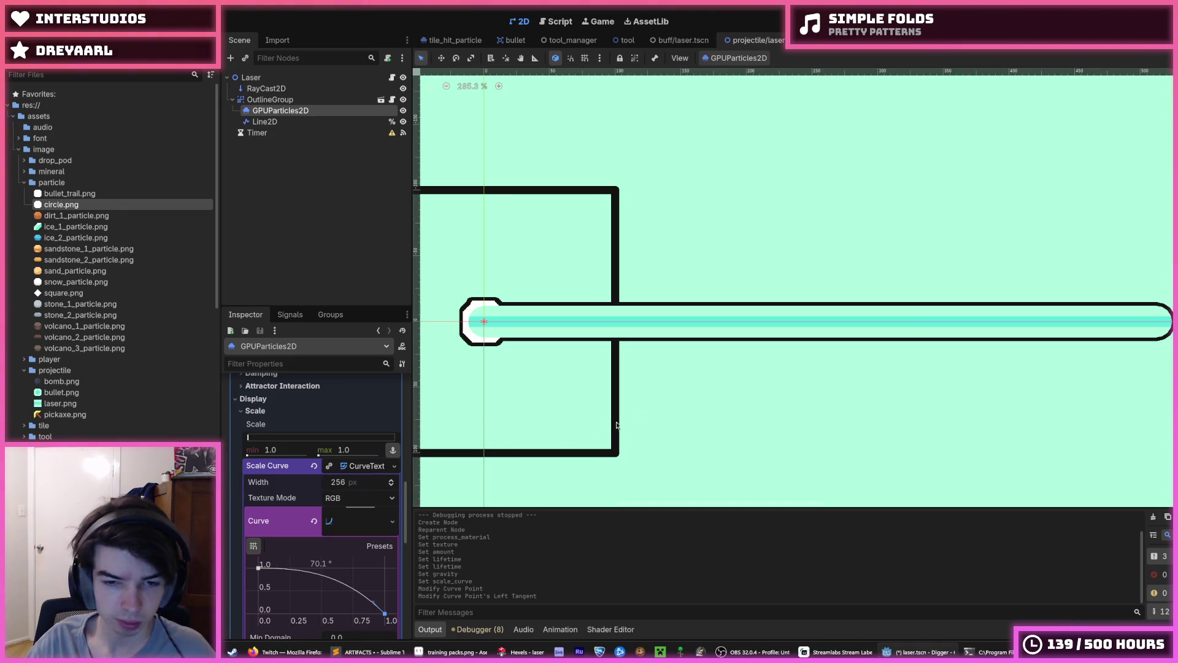
drag(654, 407, 695, 367)
scroll(299, 497, up, 5)
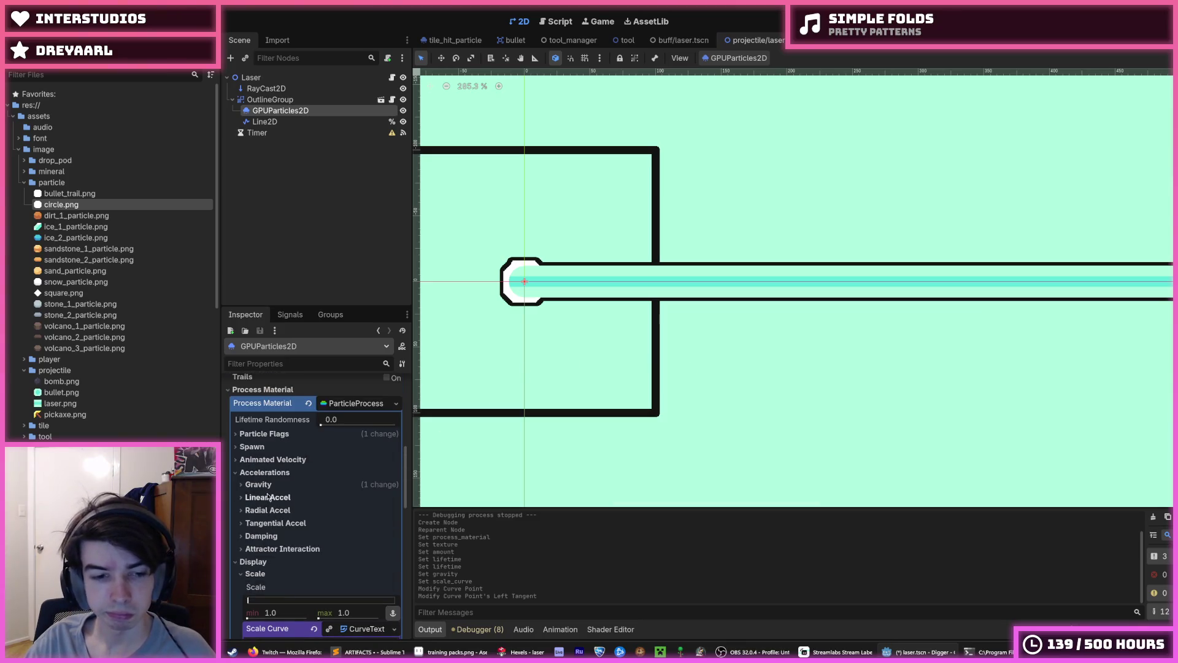
- Review the process material sections and collapse the Display settings
scroll(268, 497, down, 15)
scroll(265, 512, up, 8)
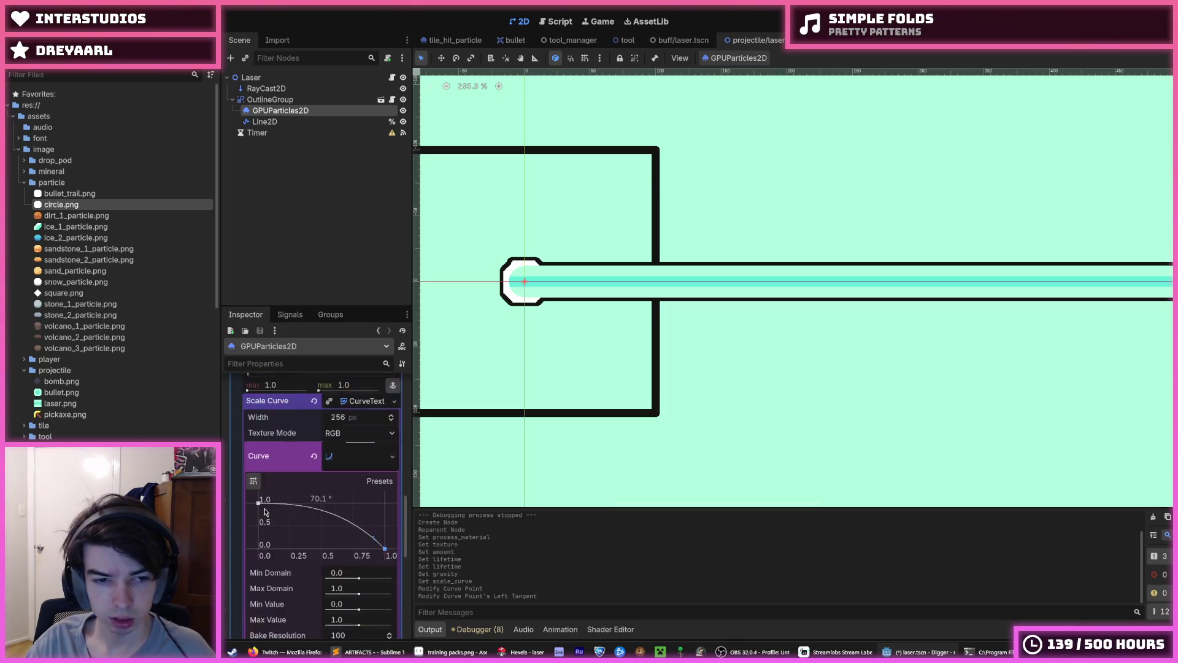
scroll(264, 512, up, 6)
click(253, 529)
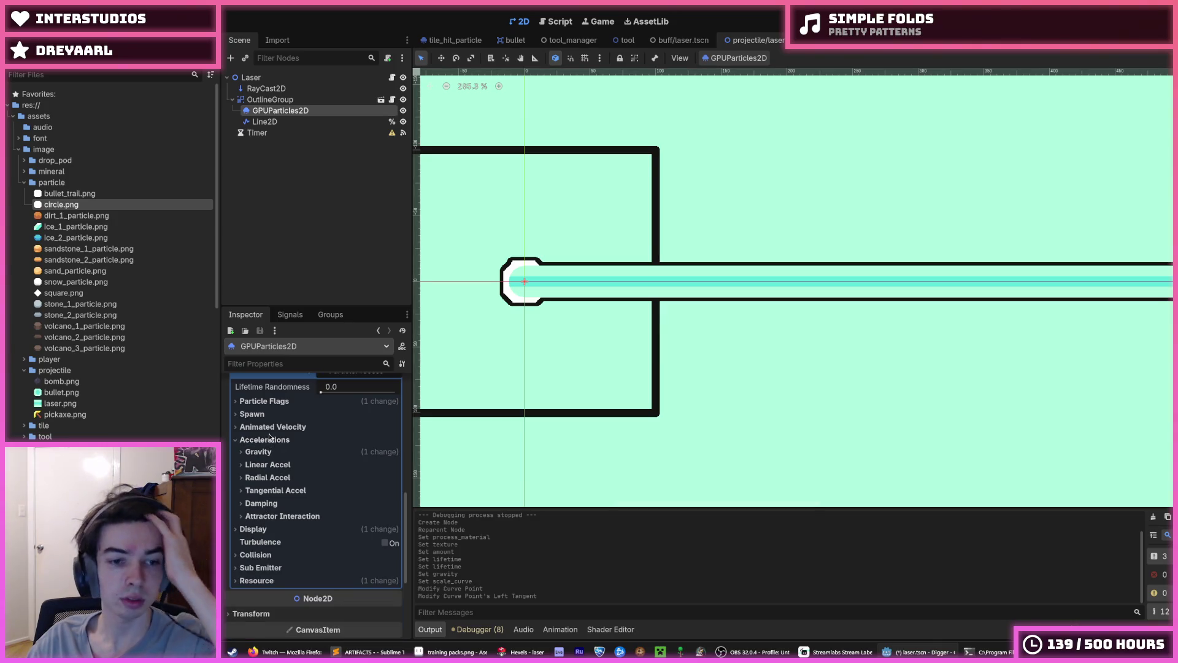
scroll(289, 455, up, 8)
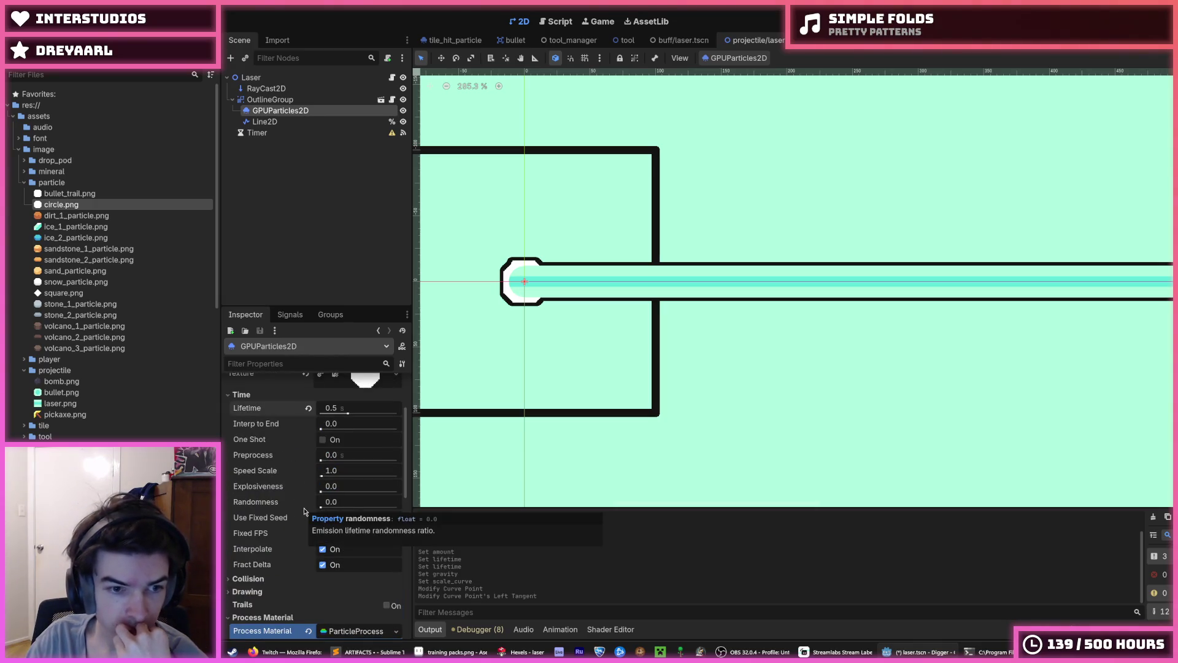
scroll(305, 512, up, 2)
scroll(305, 512, up, 1)
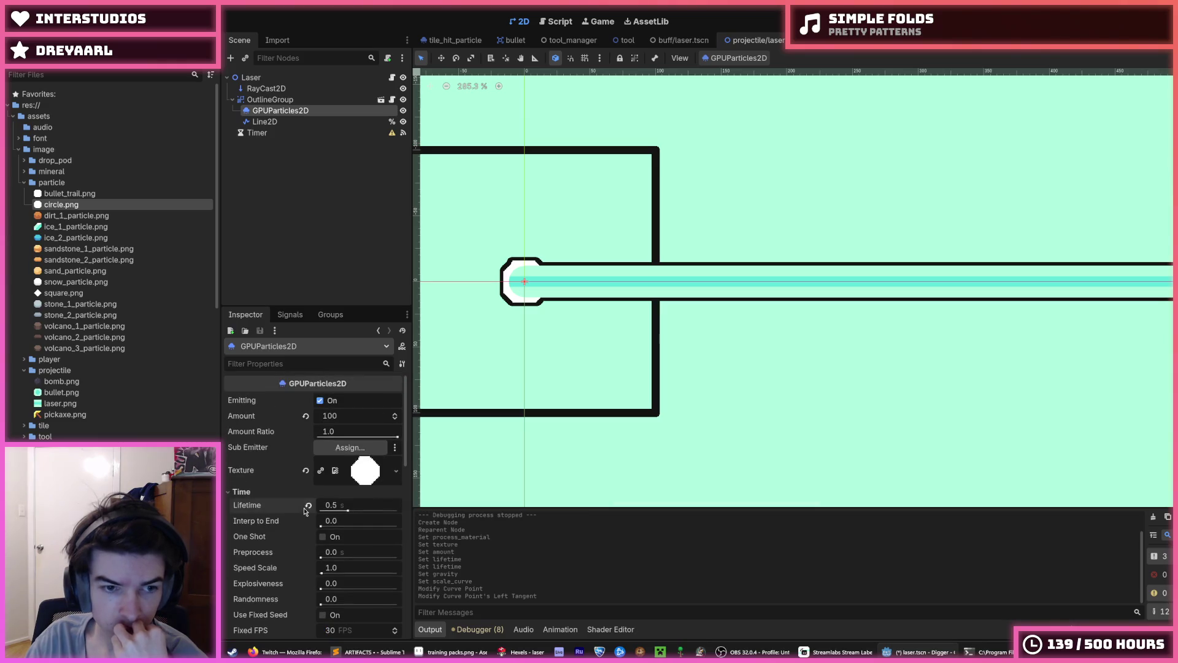
scroll(273, 567, down, 4)
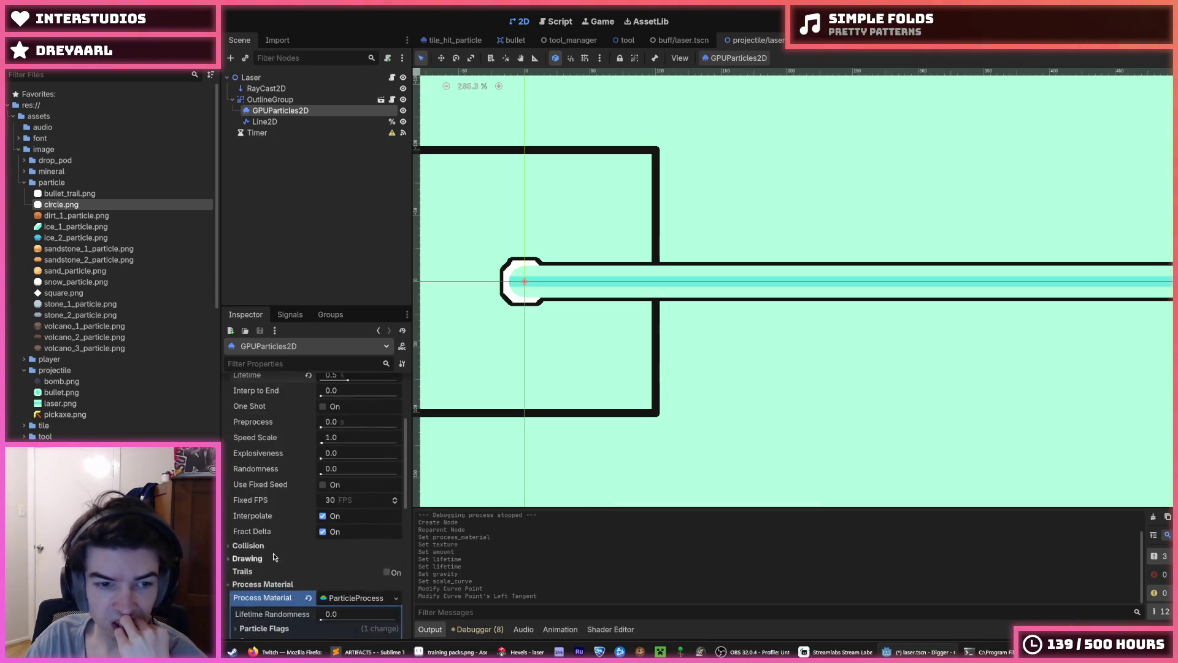
scroll(277, 546, down, 4)
- Inspect the Animated Velocity and Spawn settings, then switch to laser_particle.tscn
click(280, 525)
click(280, 538)
click(280, 538)
click(278, 525)
click(278, 525)
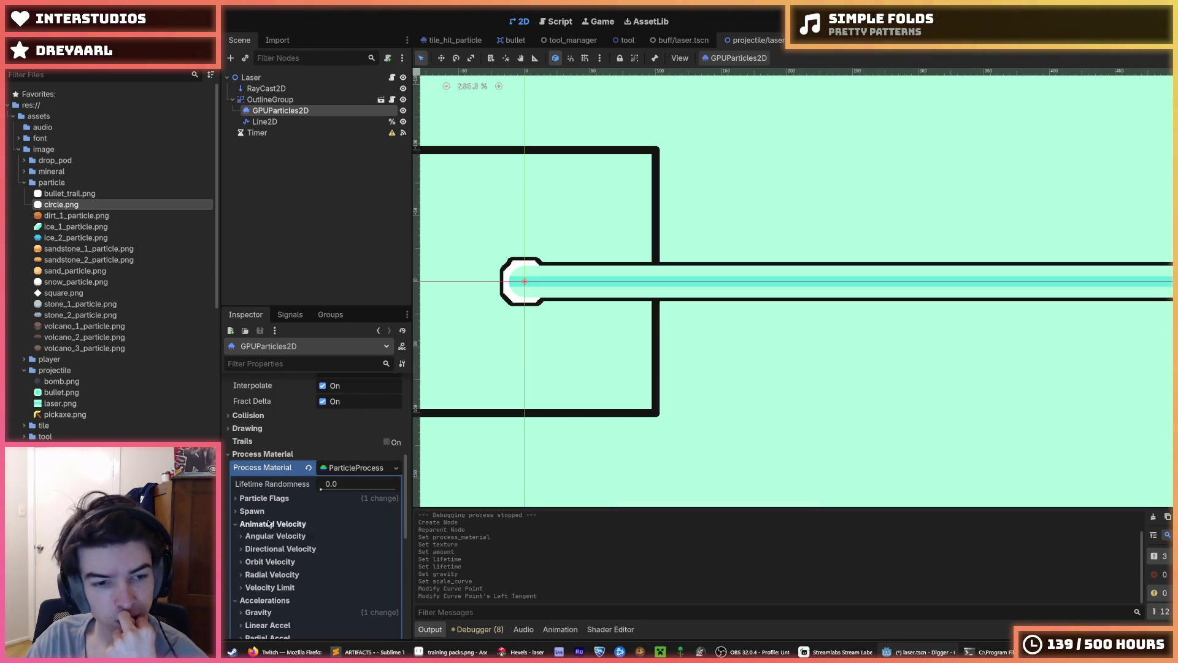
click(266, 516)
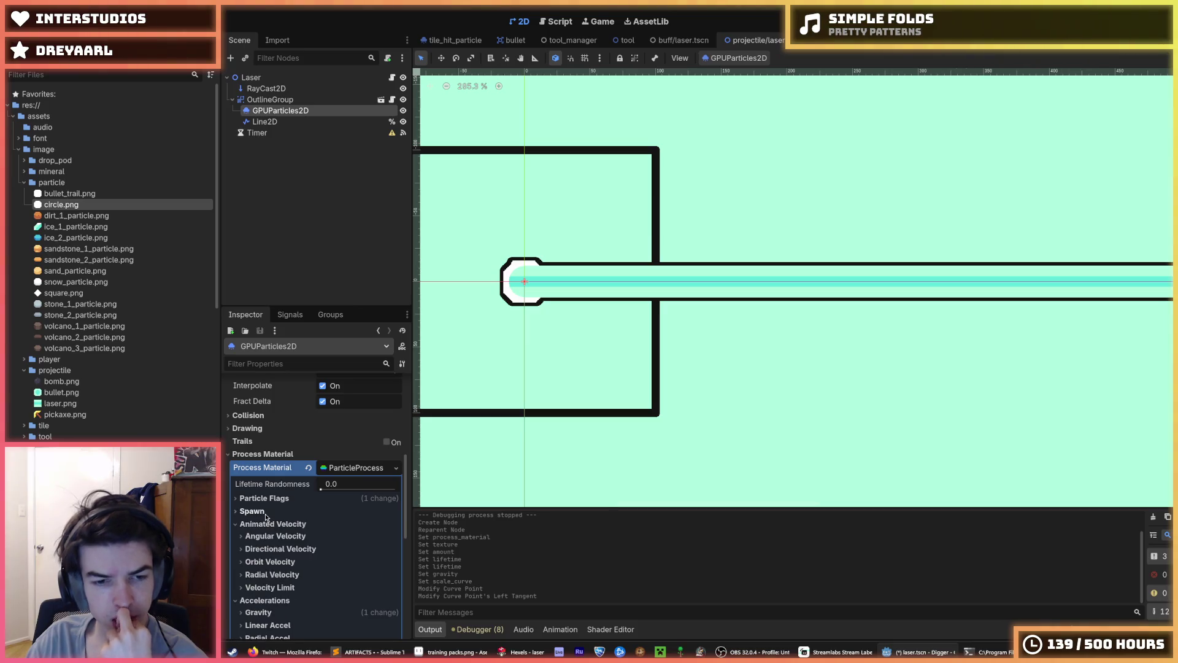
scroll(266, 518, down, 6)
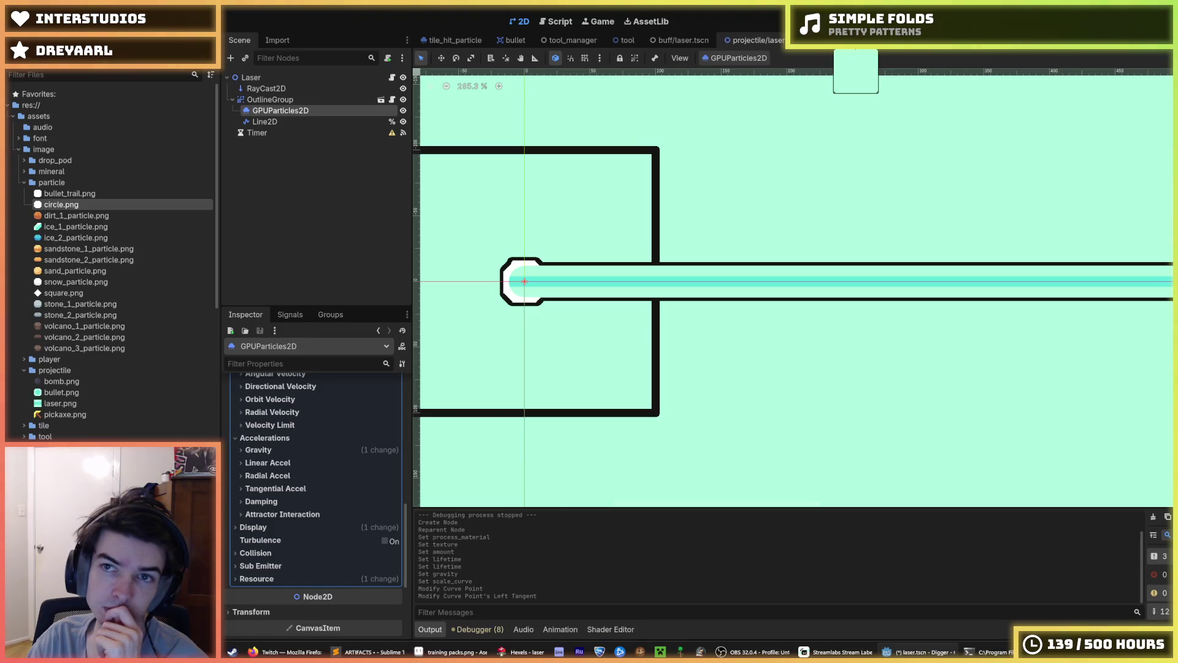
key(ctrl+Tab)
- Copy LaserParticle's gradient and return to the laser scene
scroll(310, 517, down, 10)
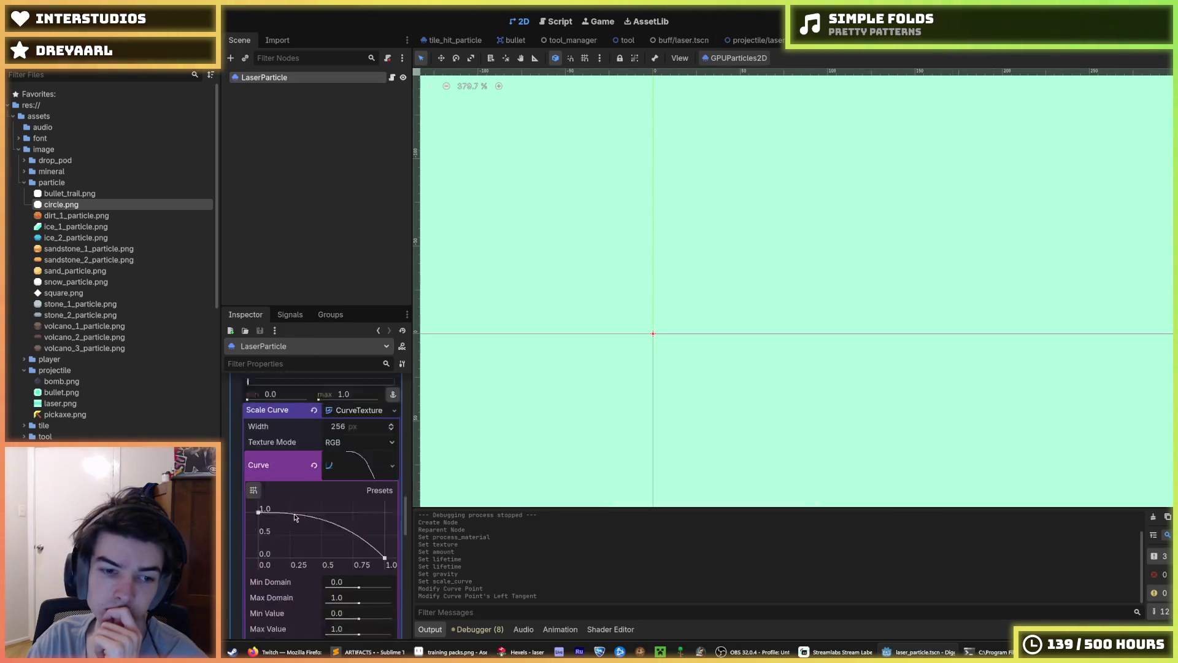
right_click(354, 407)
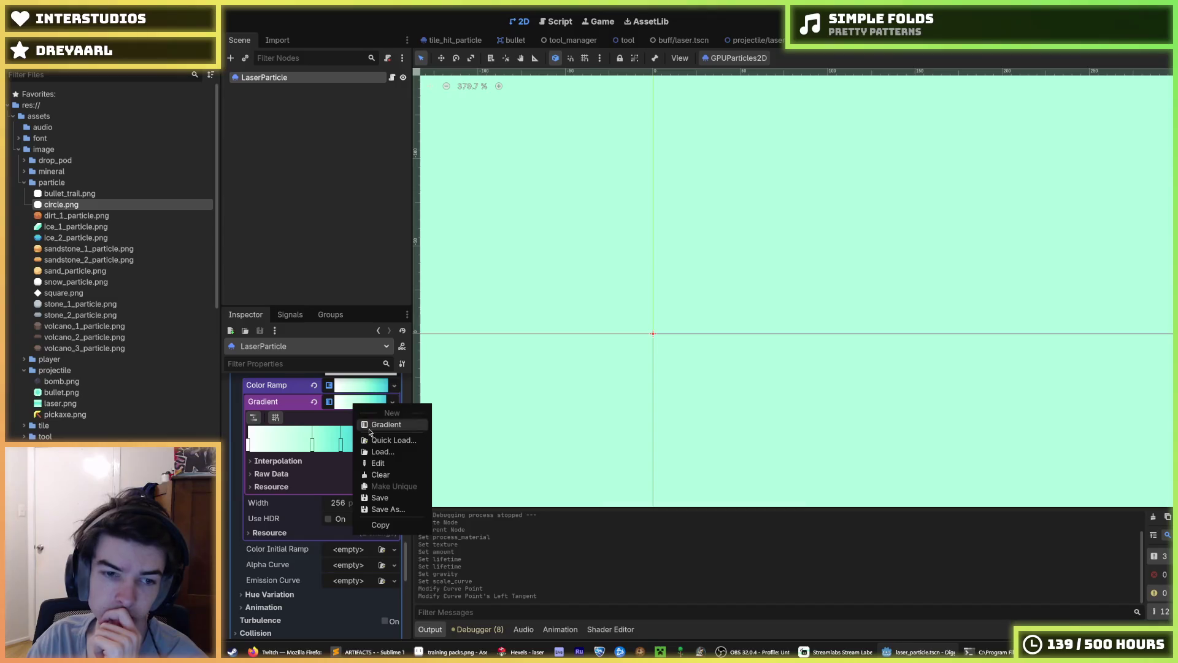
click(400, 526)
click(758, 40)
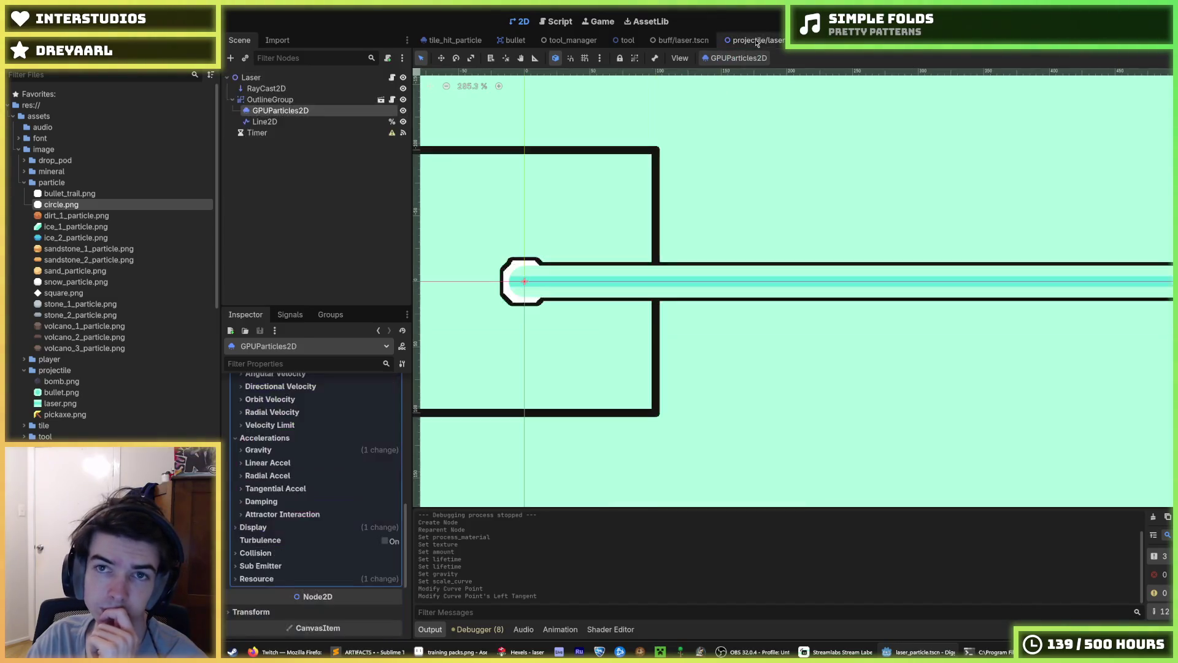
- Review the laser particles' Gravity, Attractor Interaction, Display and Color Curves settings
click(283, 451)
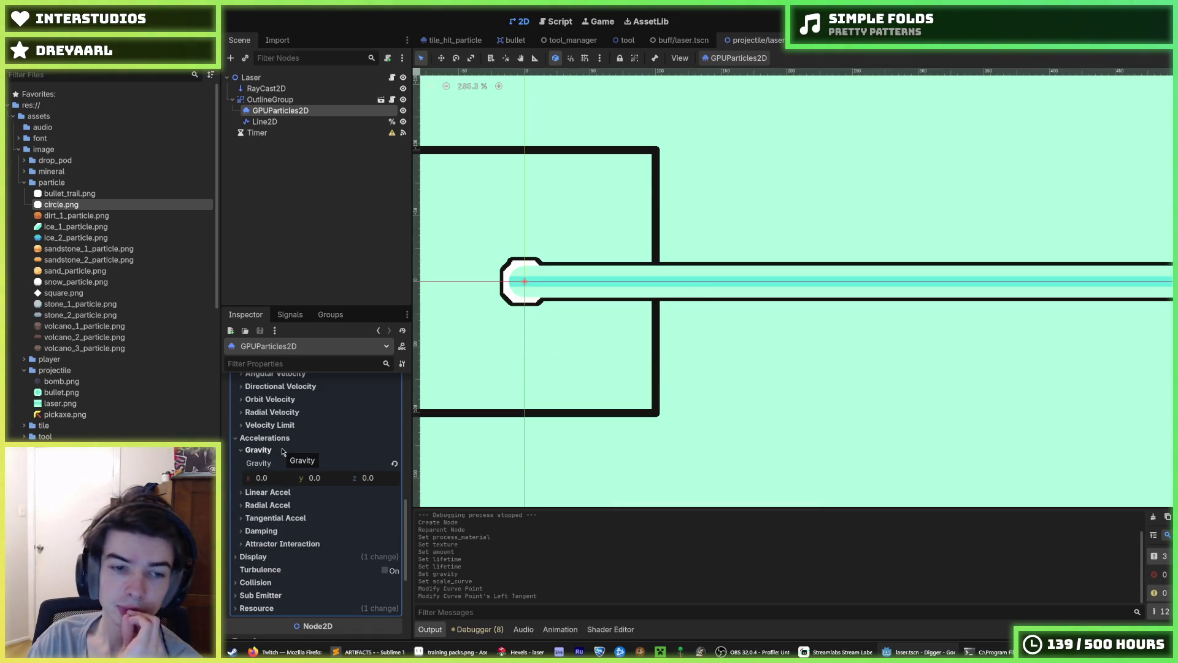
click(294, 544)
click(293, 545)
click(292, 545)
click(291, 546)
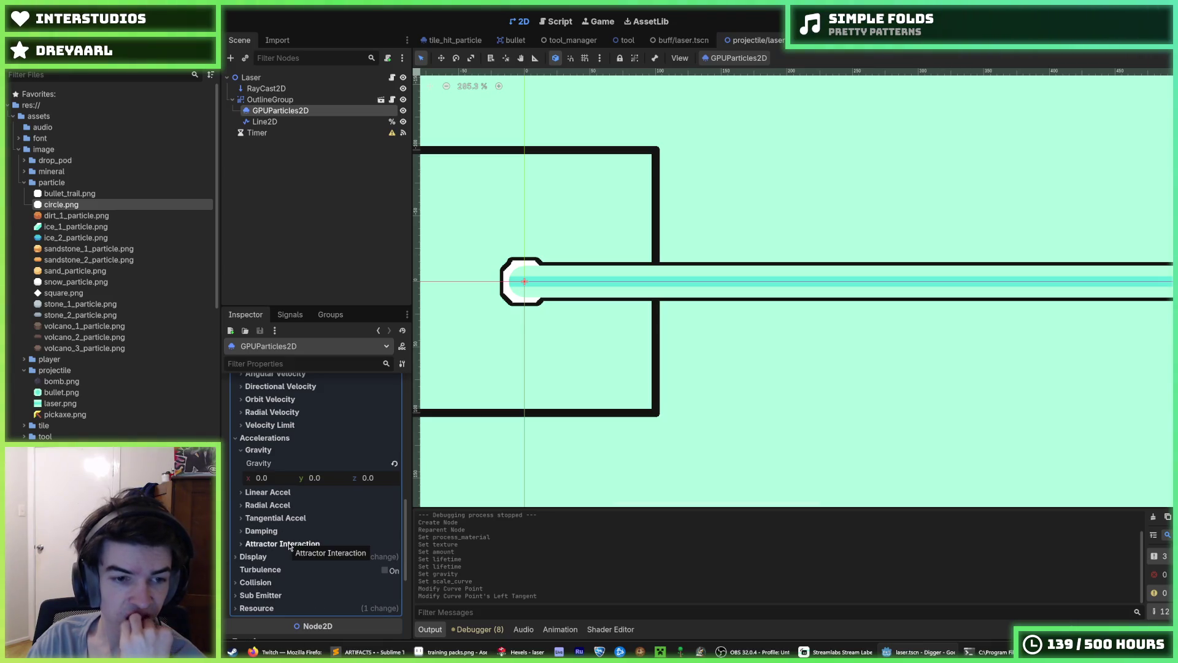
click(288, 450)
click(287, 451)
click(287, 451)
click(282, 529)
scroll(283, 532, down, 8)
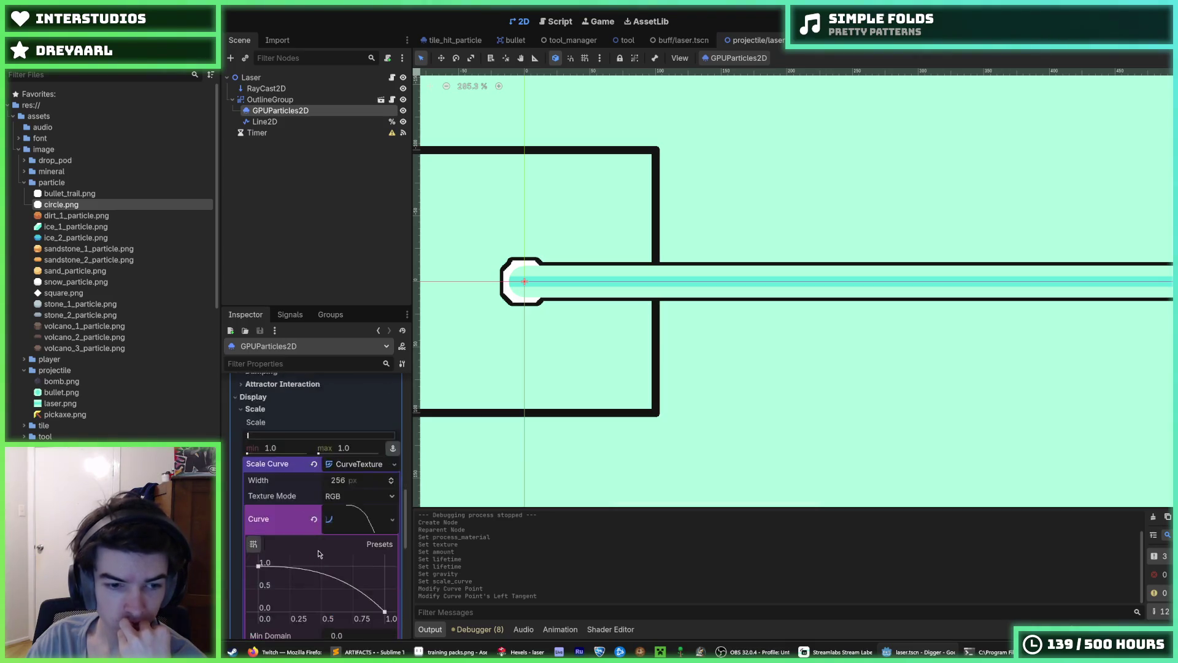
click(269, 507)
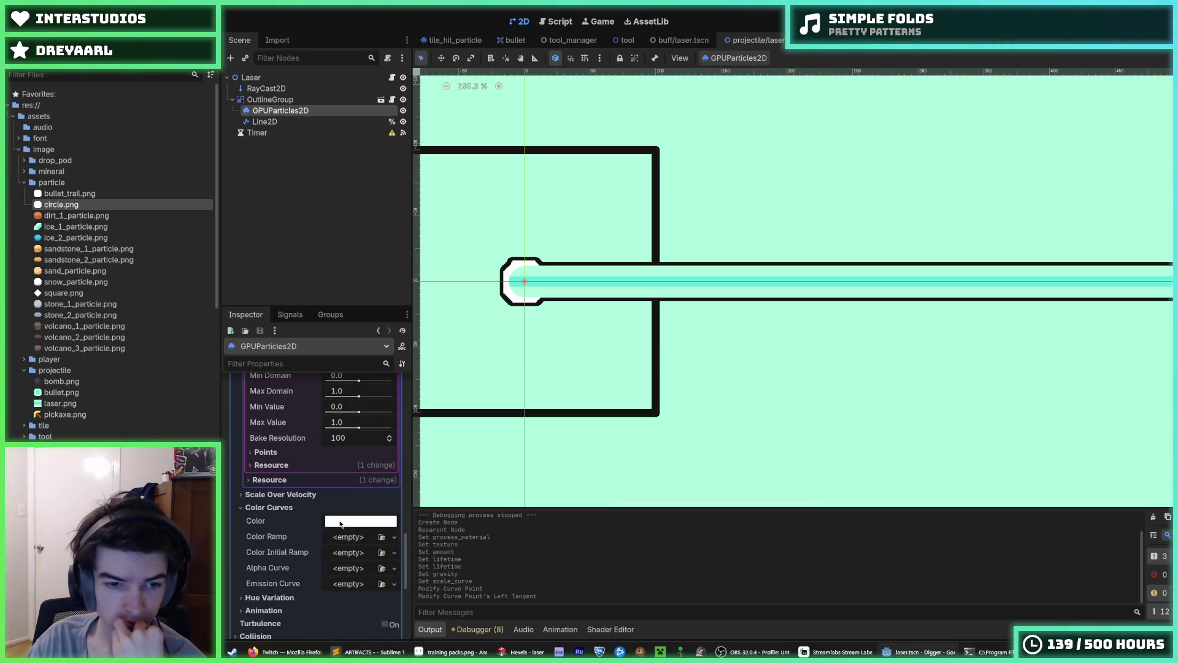
- Try pasting the gradient into Color and Color Ramp, reverting Color to white
right_click(341, 524)
click(336, 540)
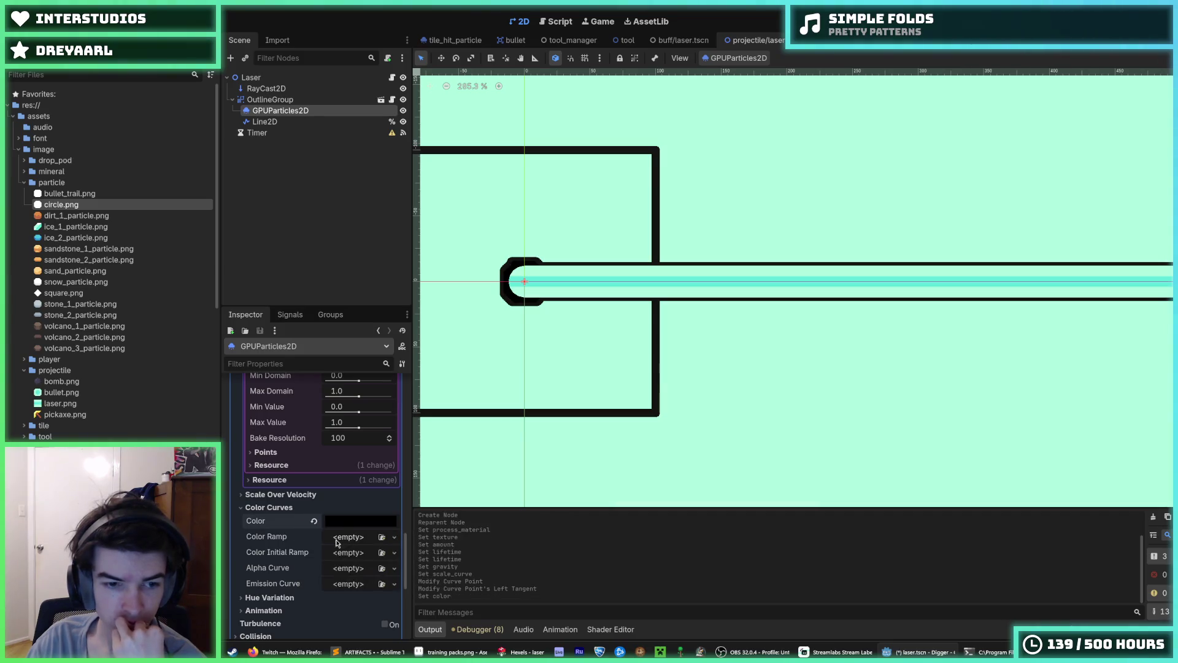
click(314, 522)
right_click(303, 537)
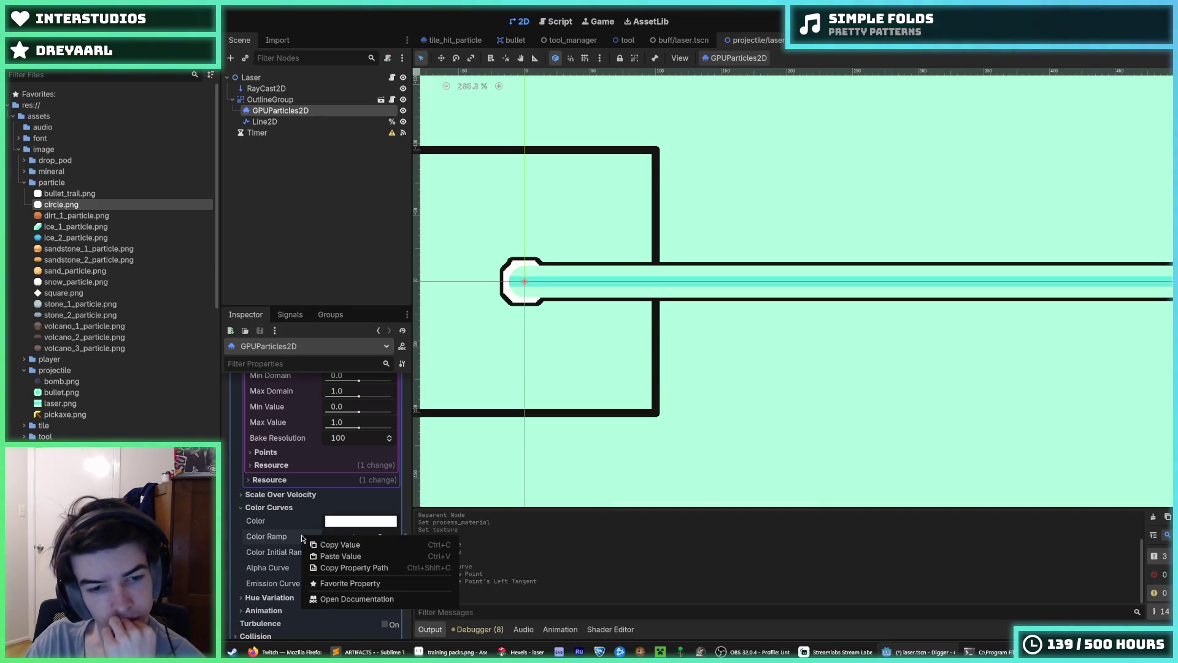
click(336, 556)
click(342, 538)
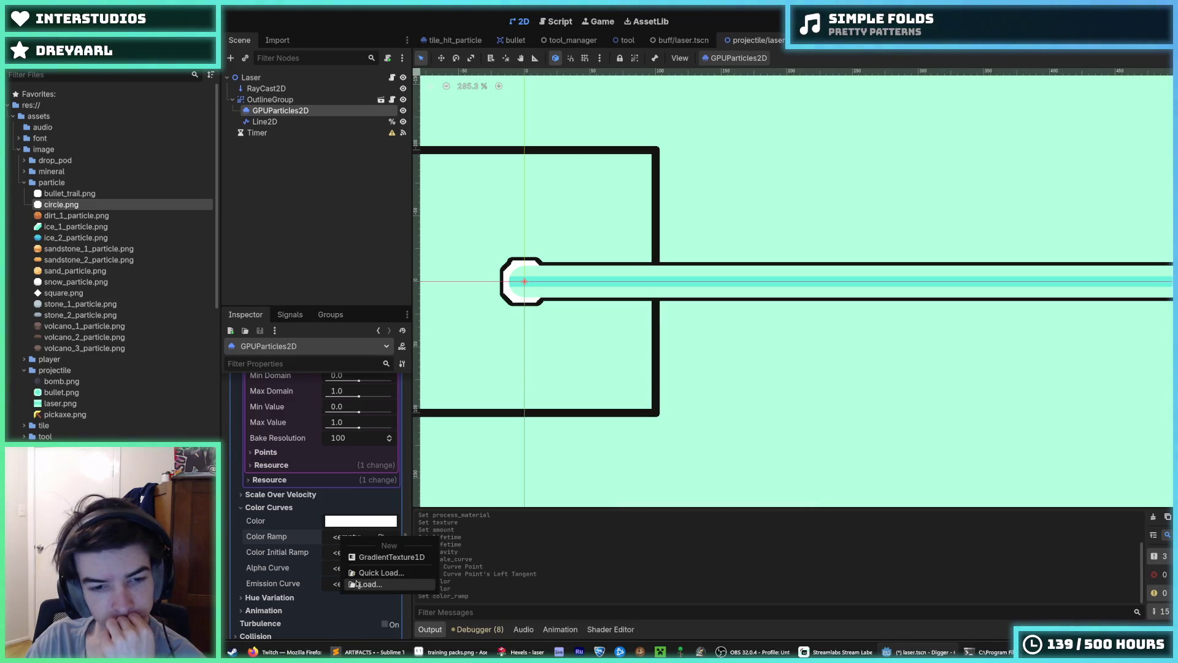
click(358, 585)
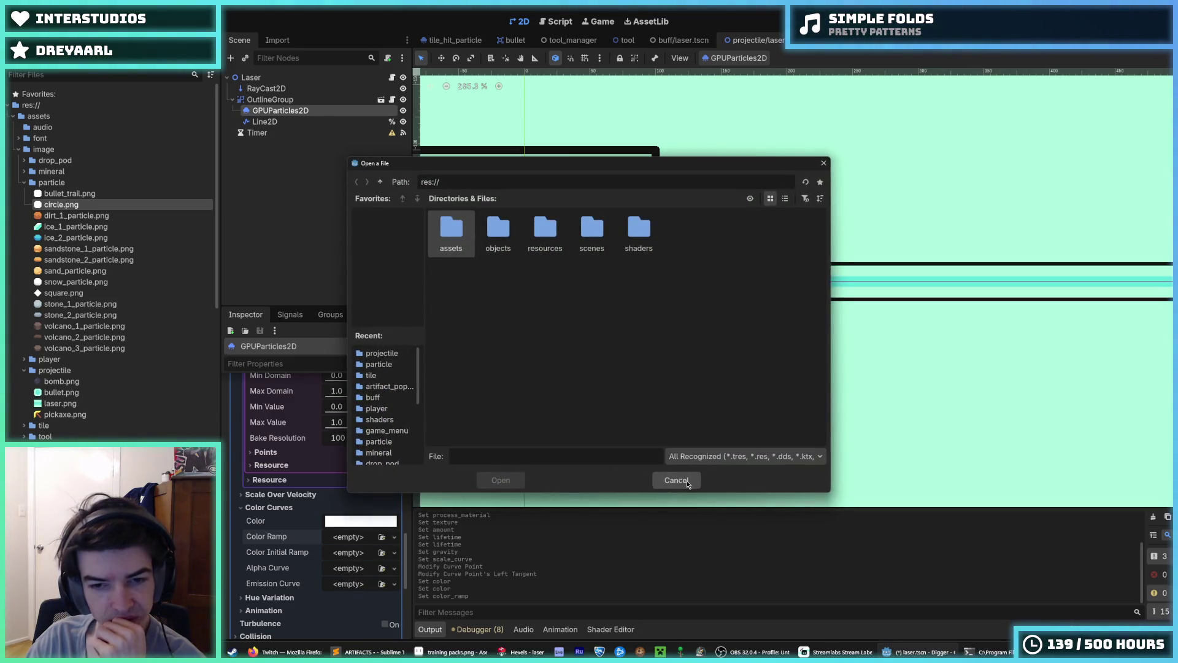
click(675, 480)
click(353, 538)
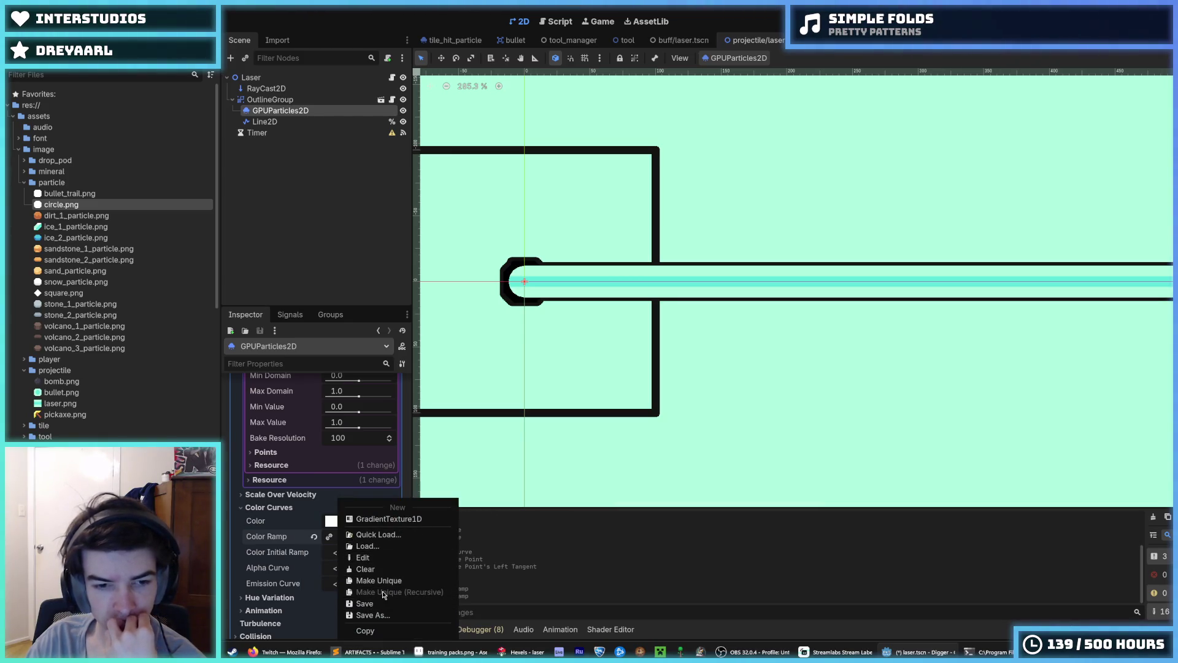
click(446, 442)
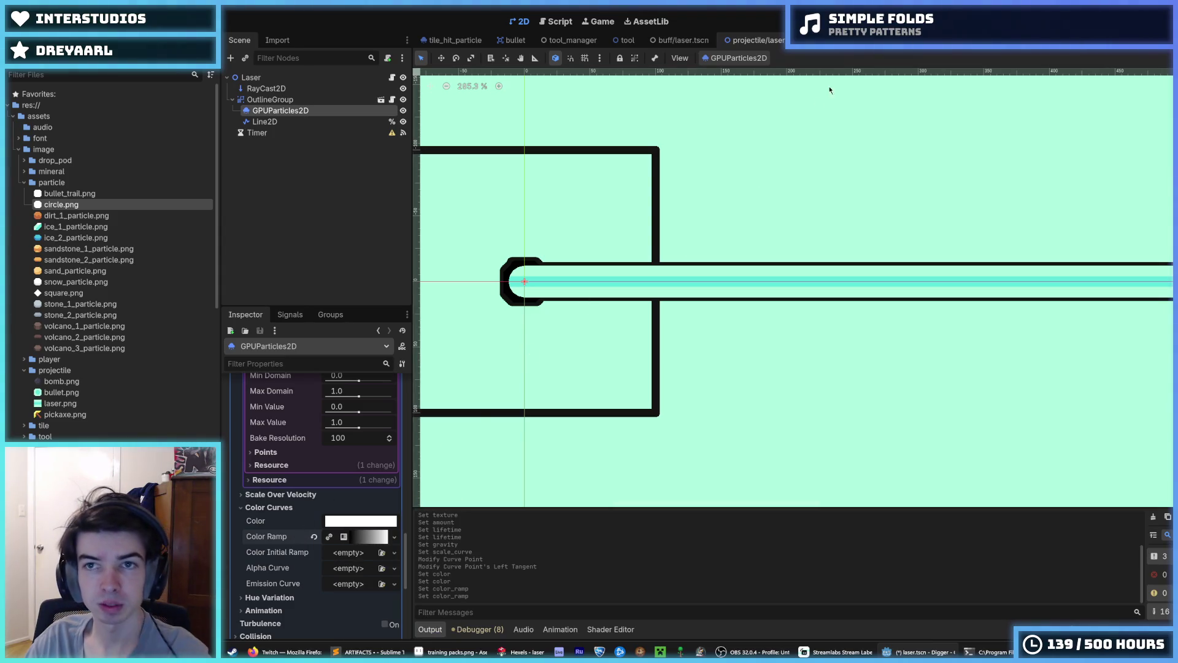
- Copy LaserParticle's Color Ramp and paste it as unique into the laser's Color Ramp
click(855, 48)
right_click(347, 404)
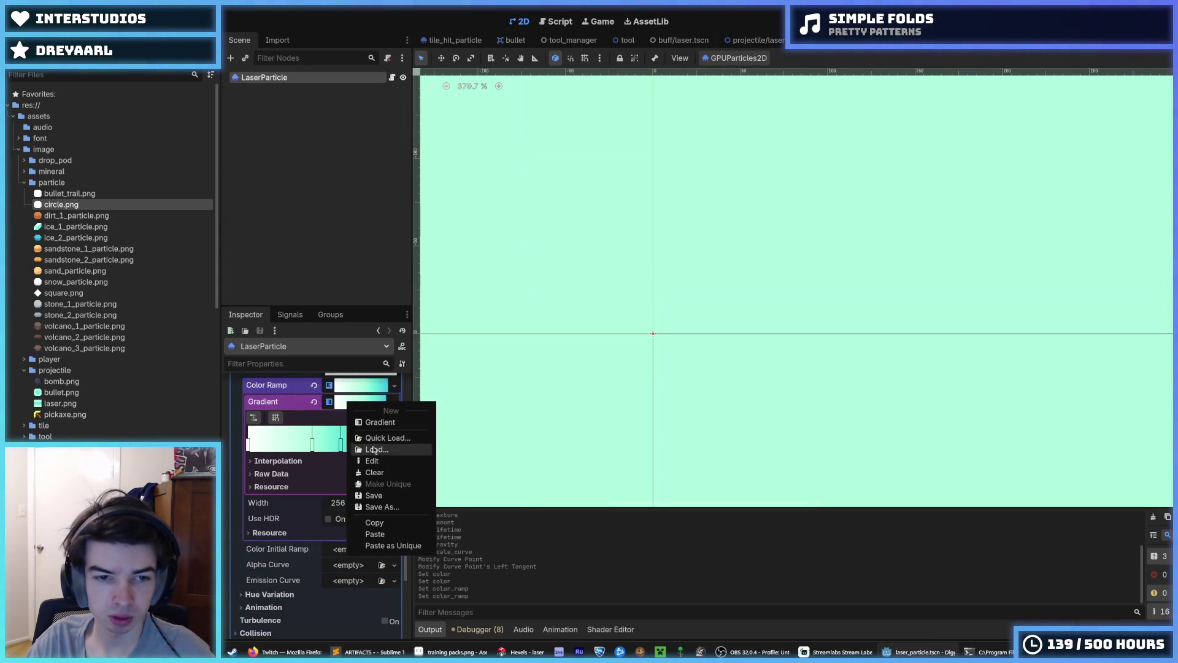
click(391, 523)
right_click(367, 392)
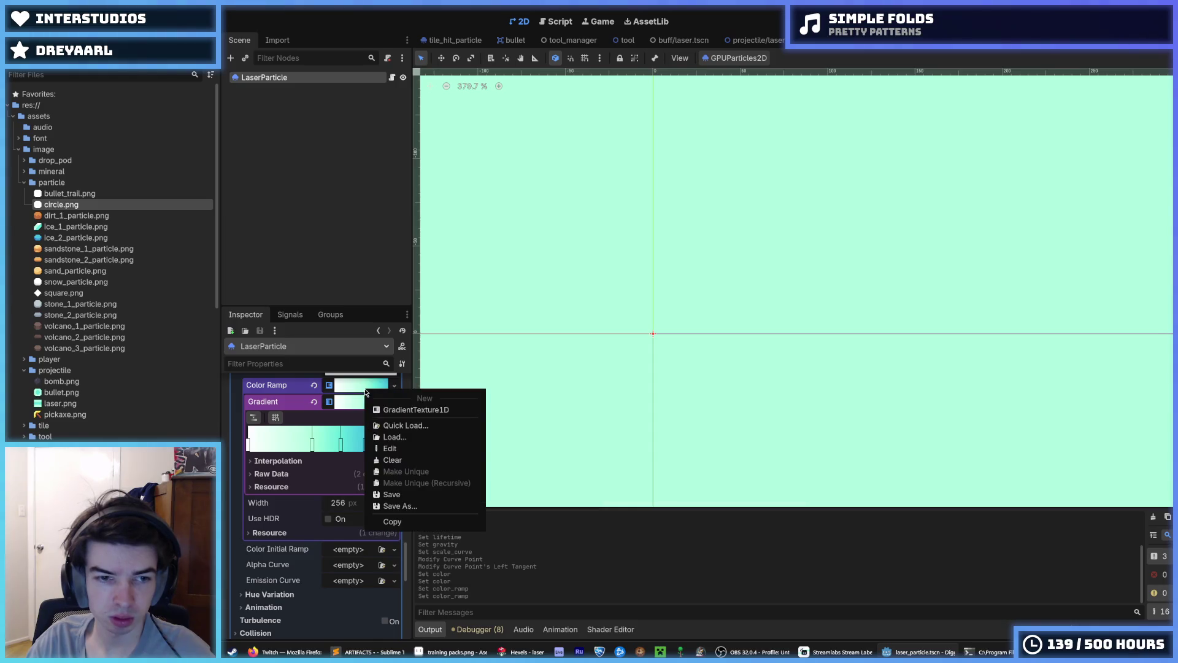
click(393, 522)
click(755, 40)
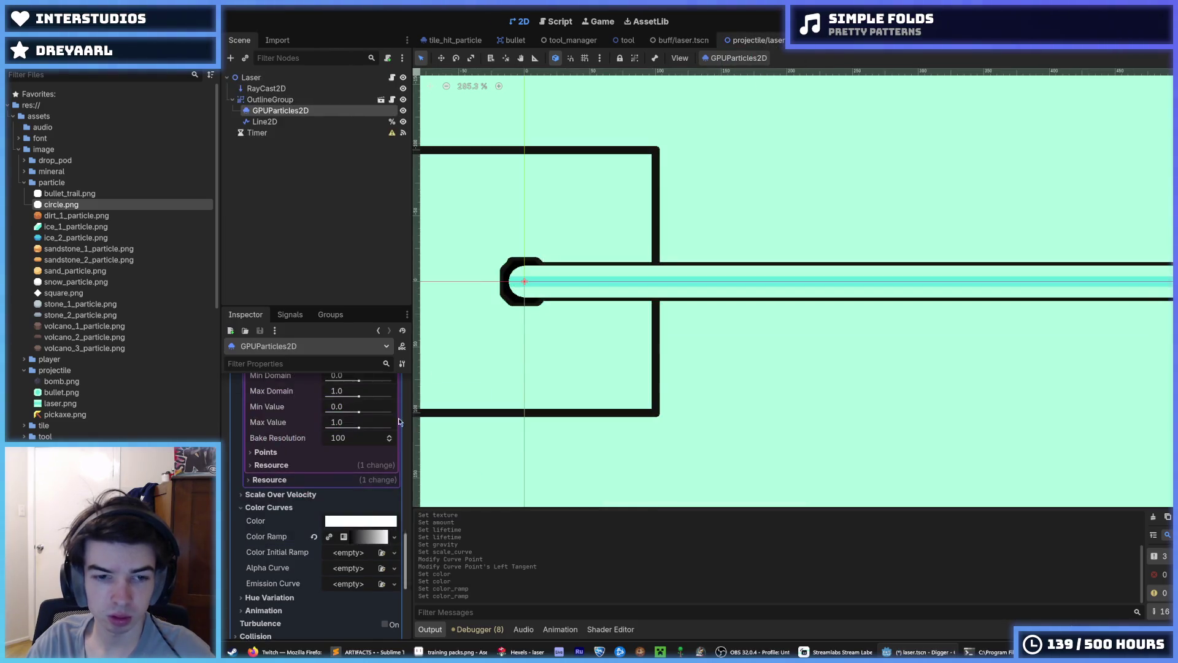
right_click(351, 538)
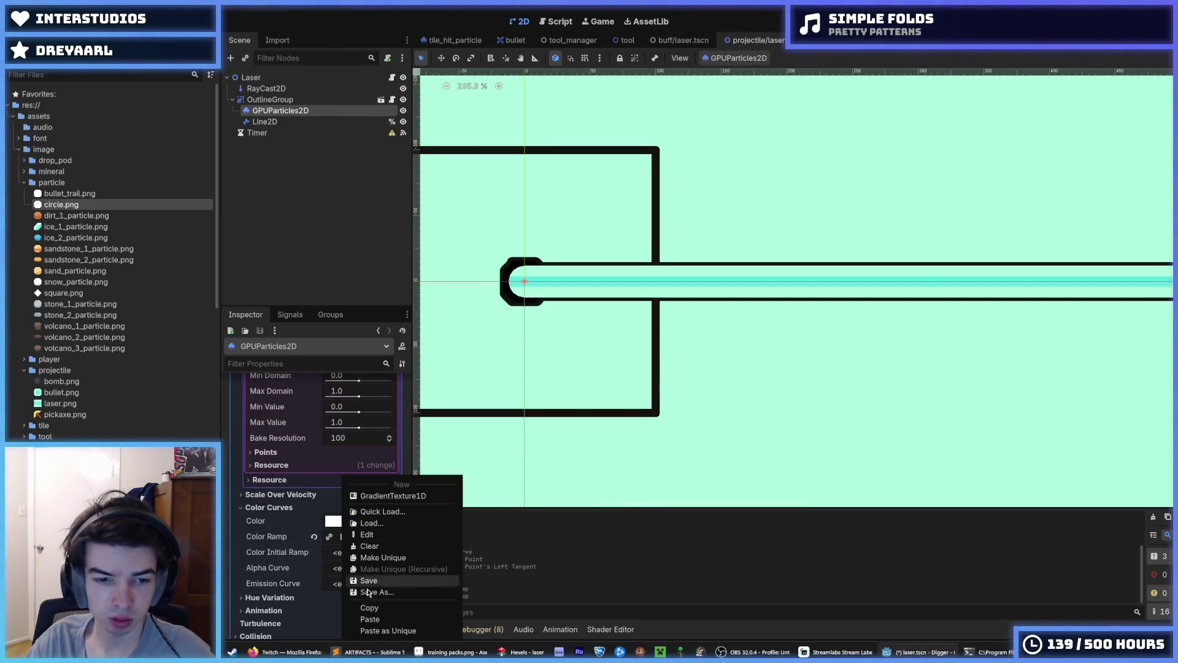
click(379, 632)
click(543, 410)
right_click(472, 298)
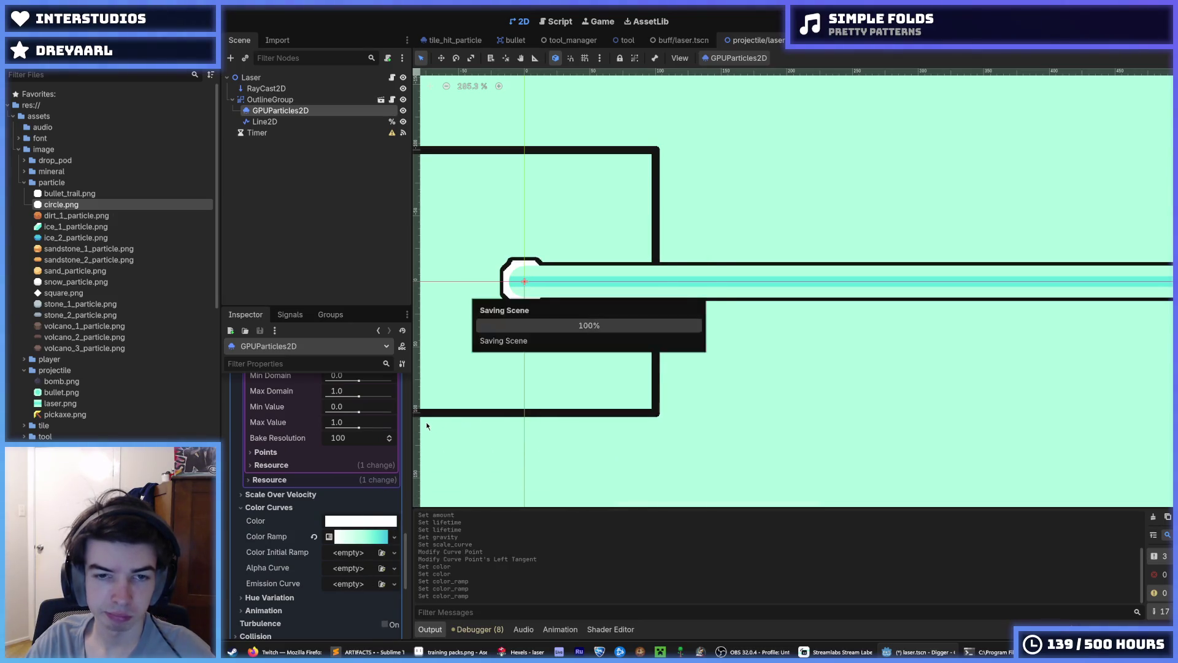
- Browse the process material's Spawn and Accelerations settings
scroll(645, 350, right, 3)
scroll(314, 545, up, 10)
scroll(314, 545, down, 3)
scroll(316, 528, up, 6)
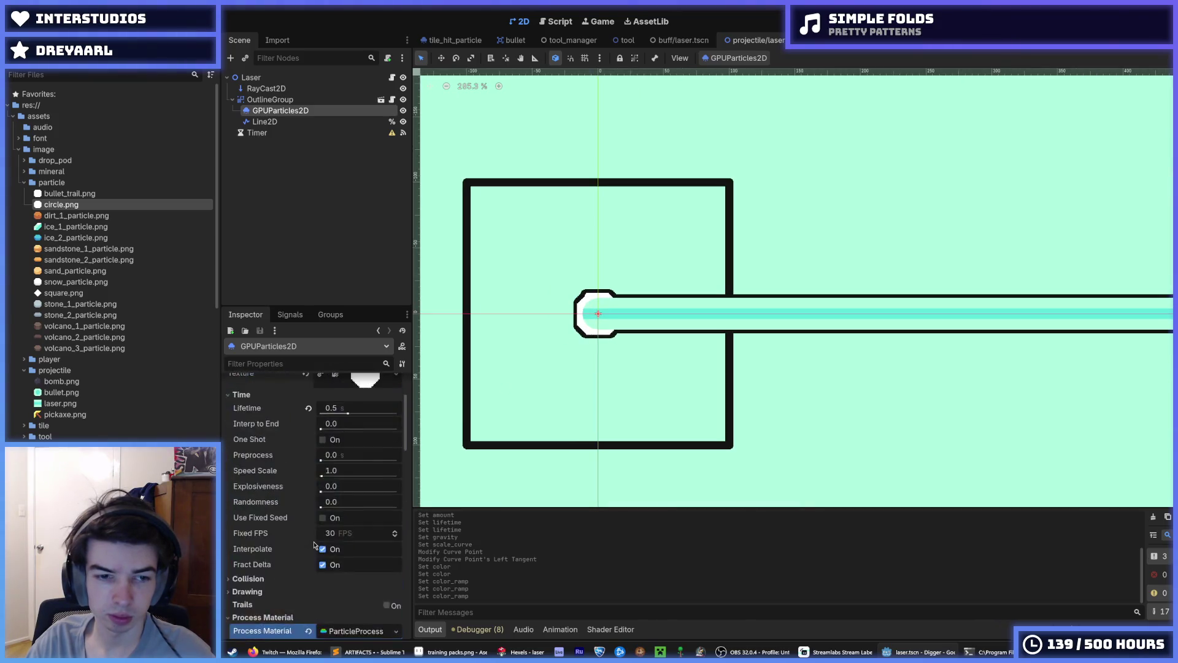
scroll(288, 497, down, 6)
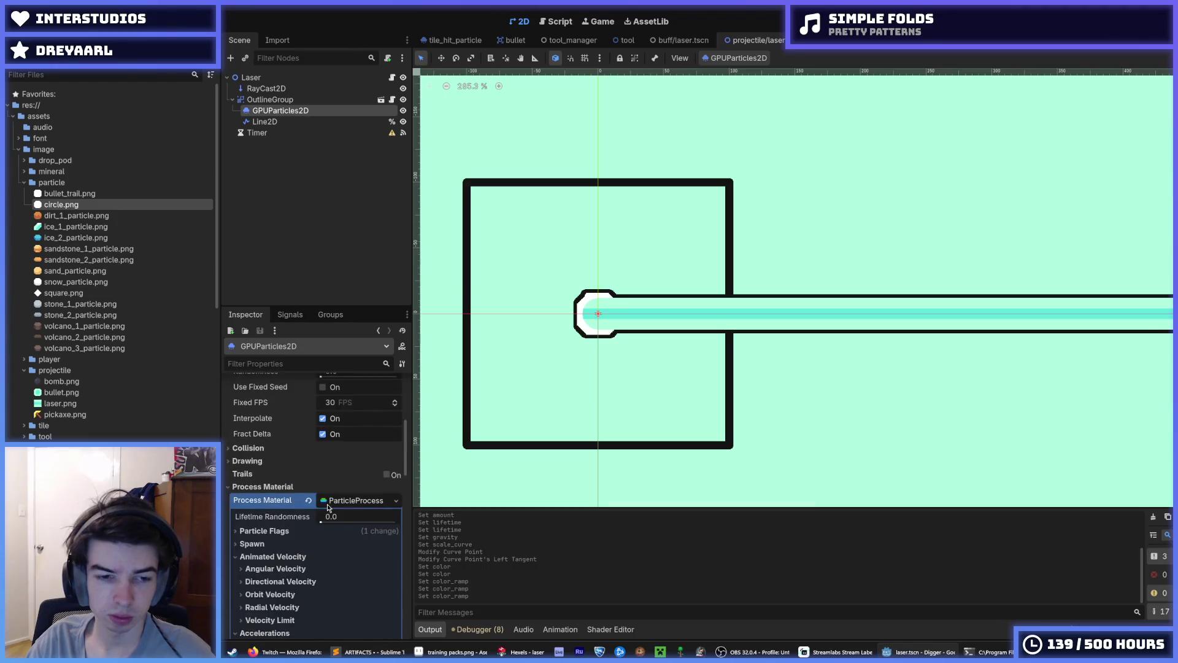
click(270, 448)
click(268, 447)
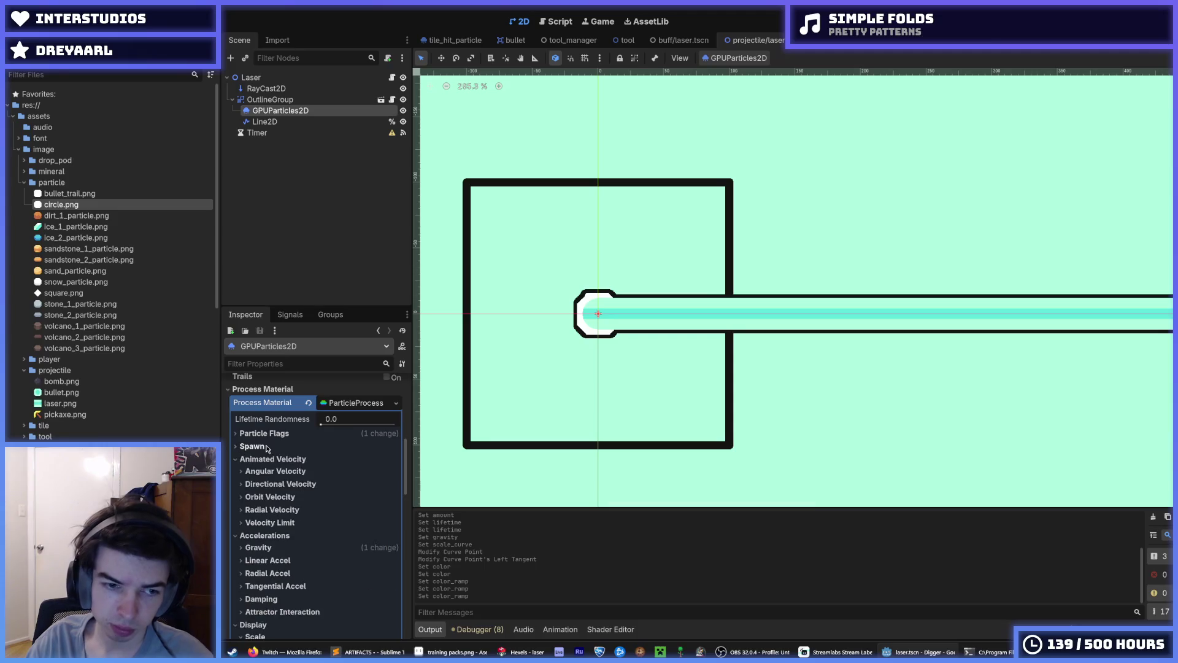
click(271, 538)
click(271, 536)
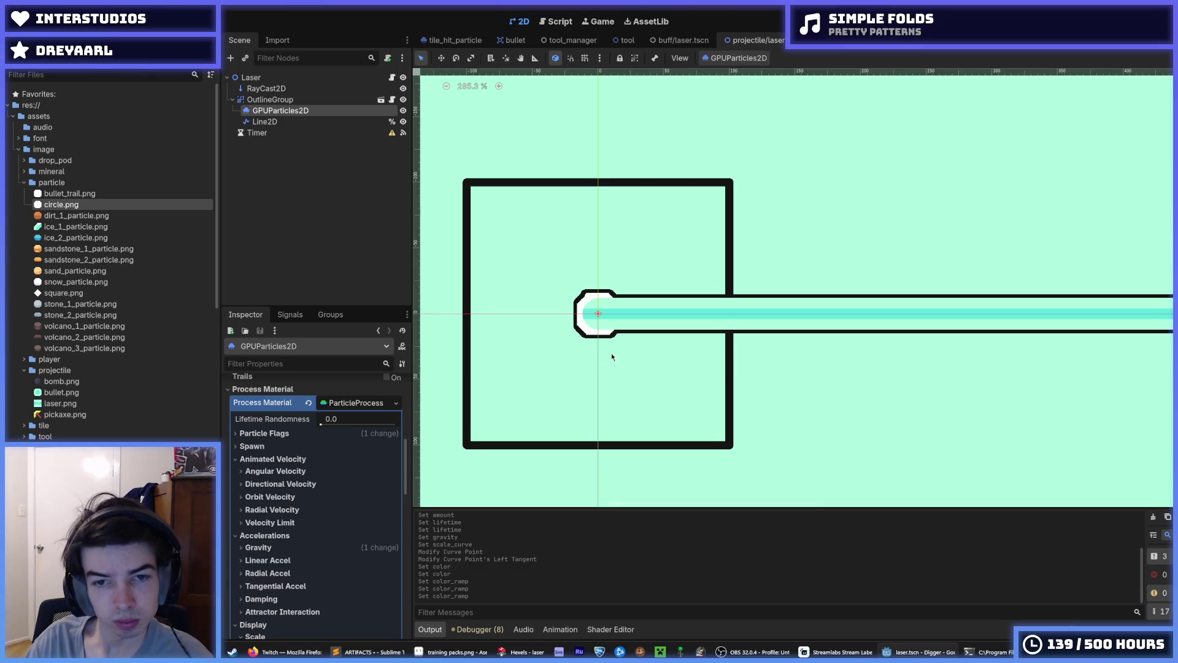
scroll(612, 357, right, 5)
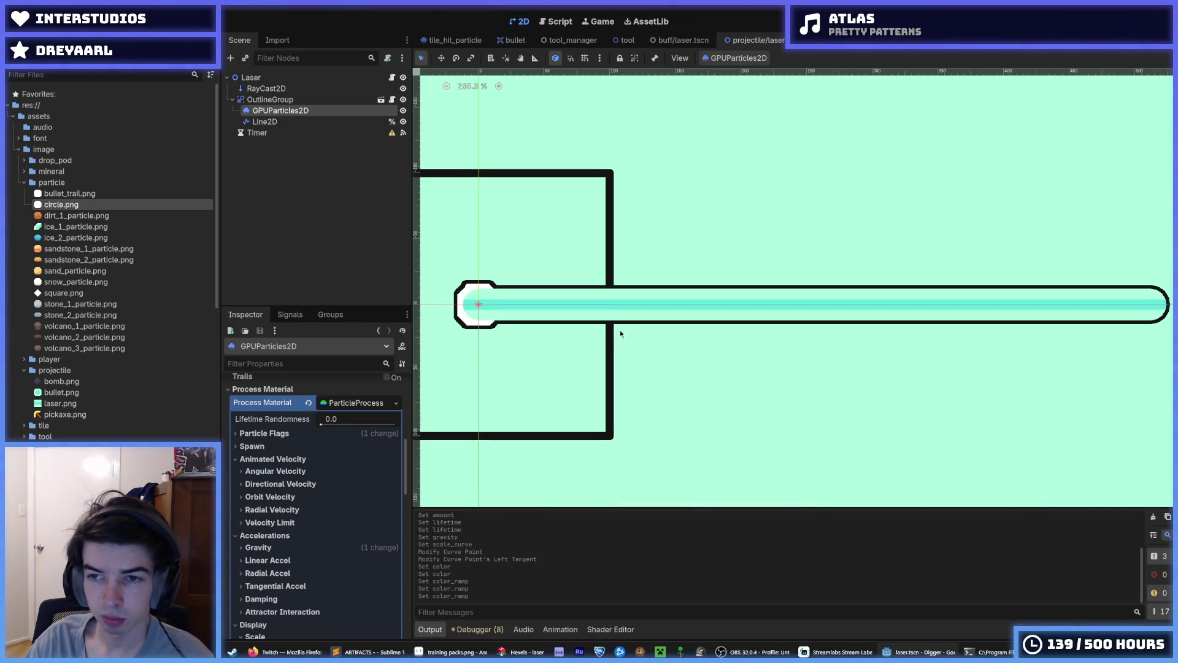
scroll(620, 330, right, 3)
scroll(295, 471, up, 10)
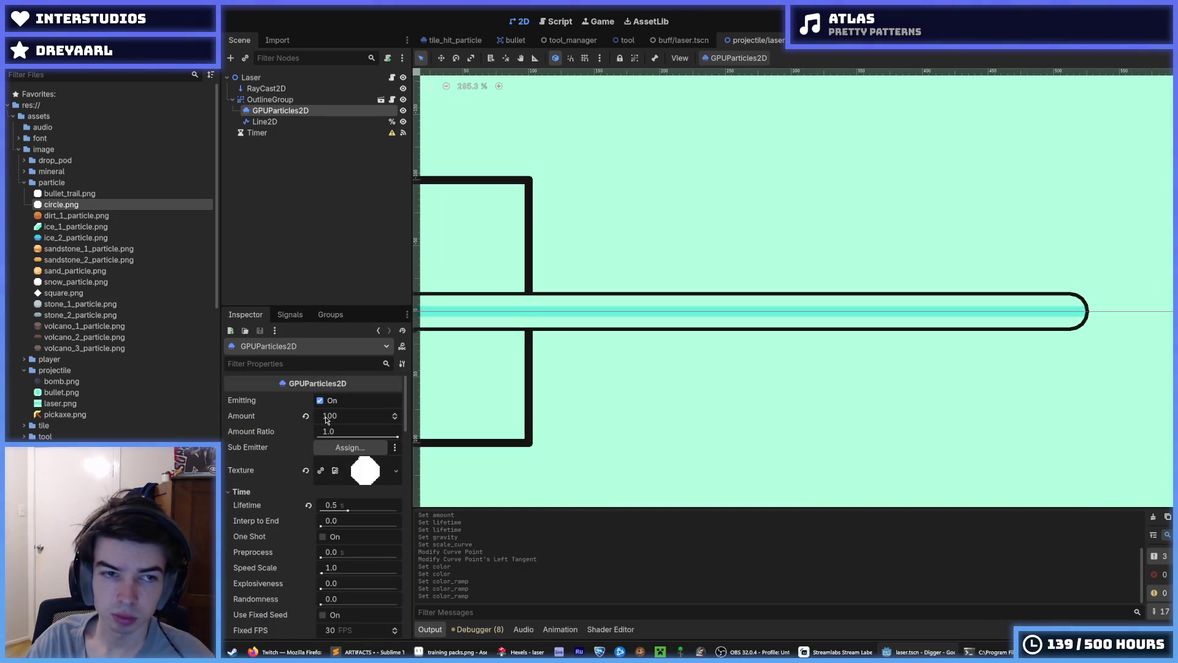
scroll(295, 491, down, 10)
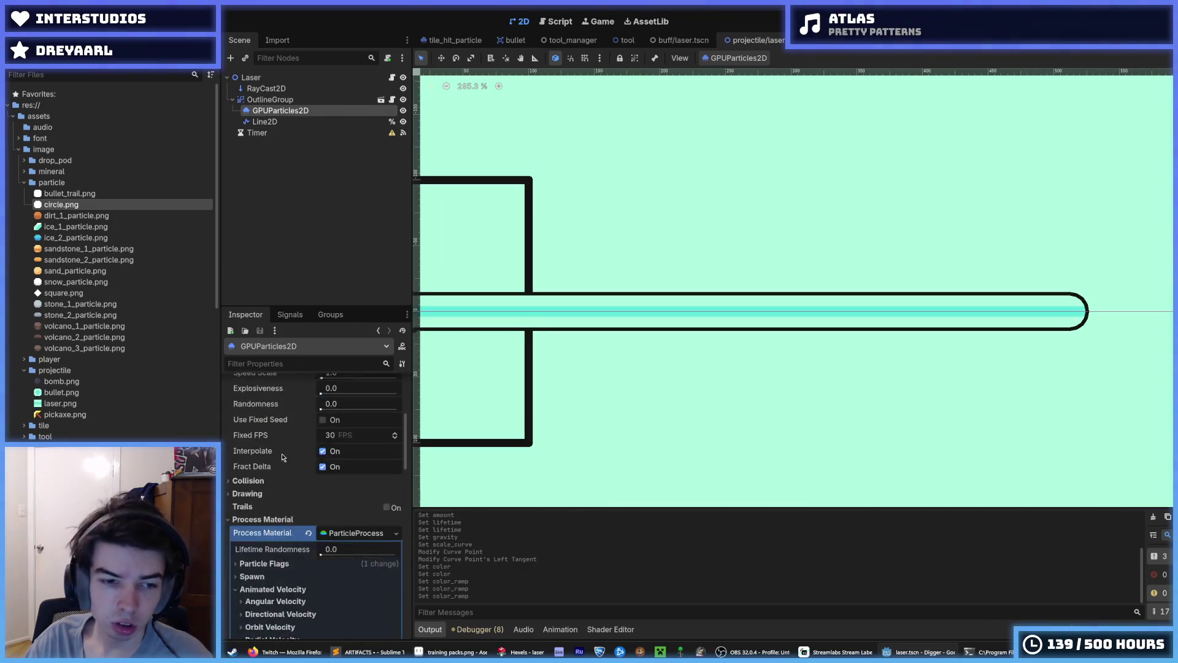
- Set the Emission Shape to Box with a box extent x of 512
click(278, 479)
click(283, 492)
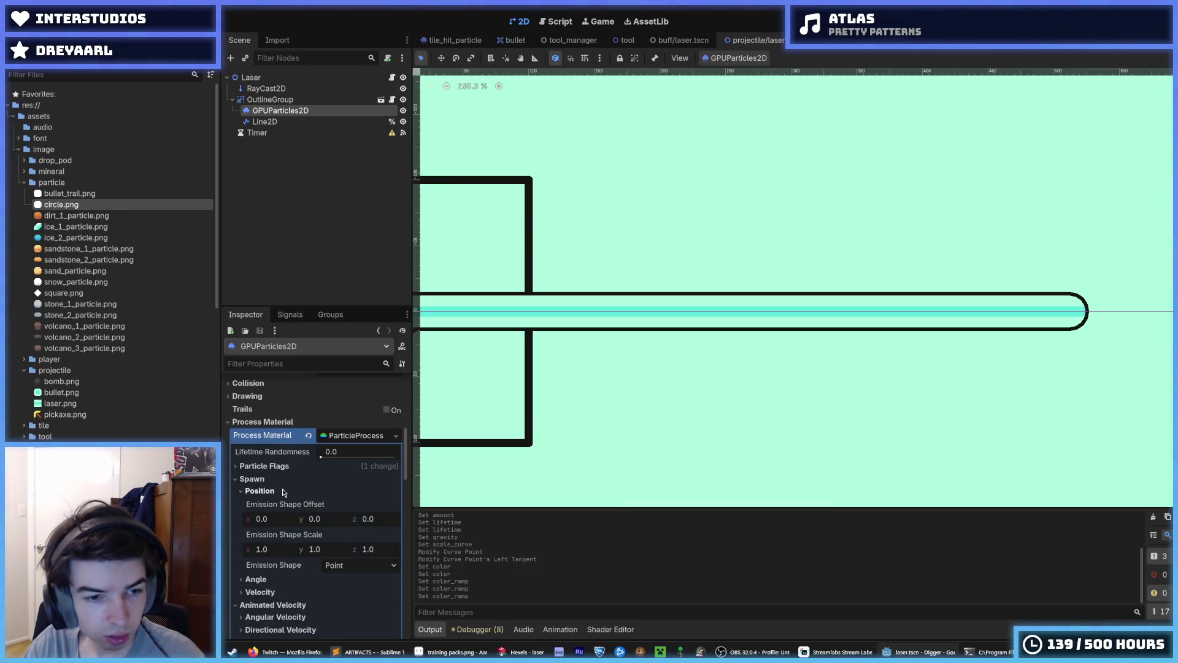
click(335, 565)
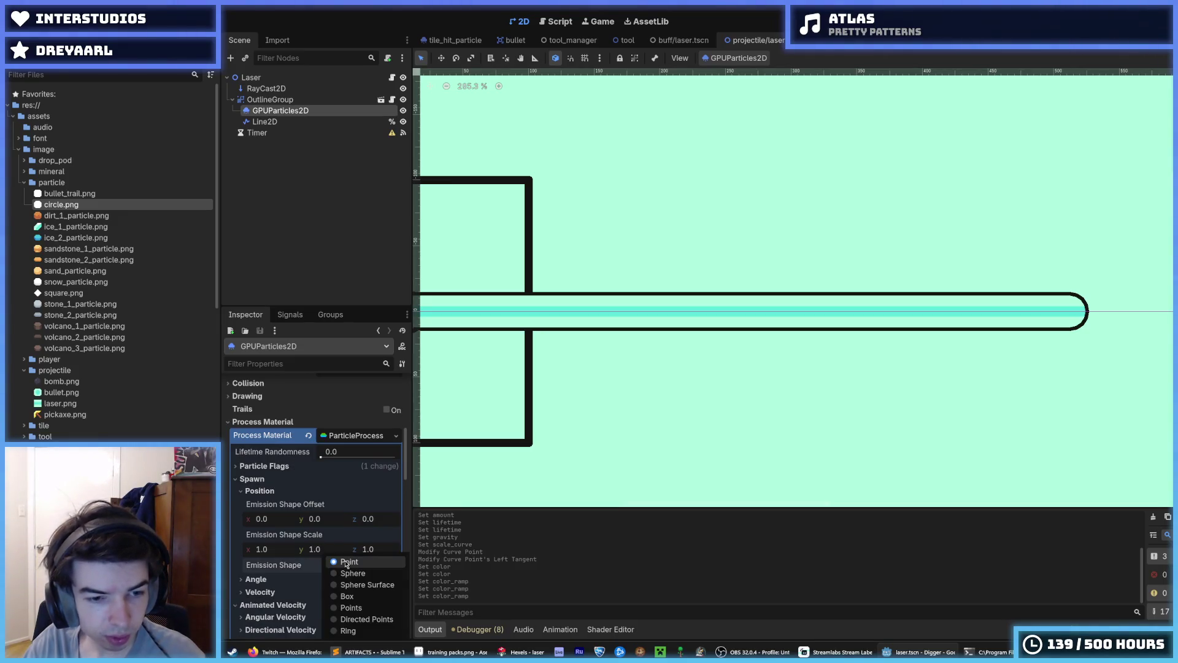
click(348, 596)
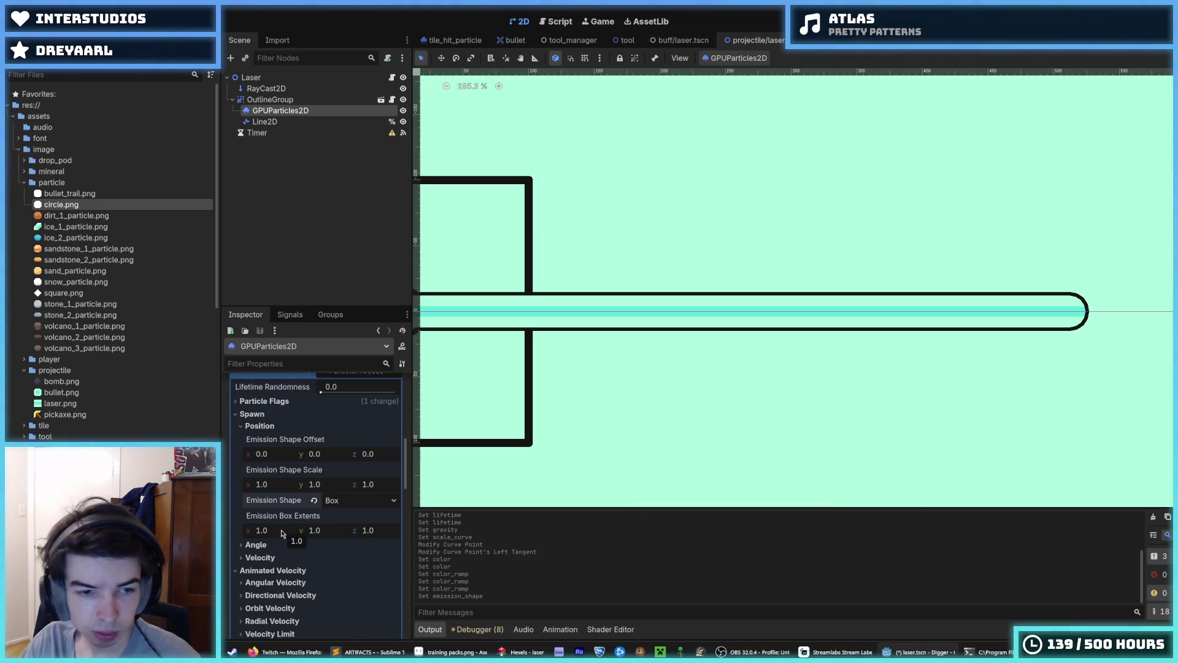
drag(281, 532, 270, 533)
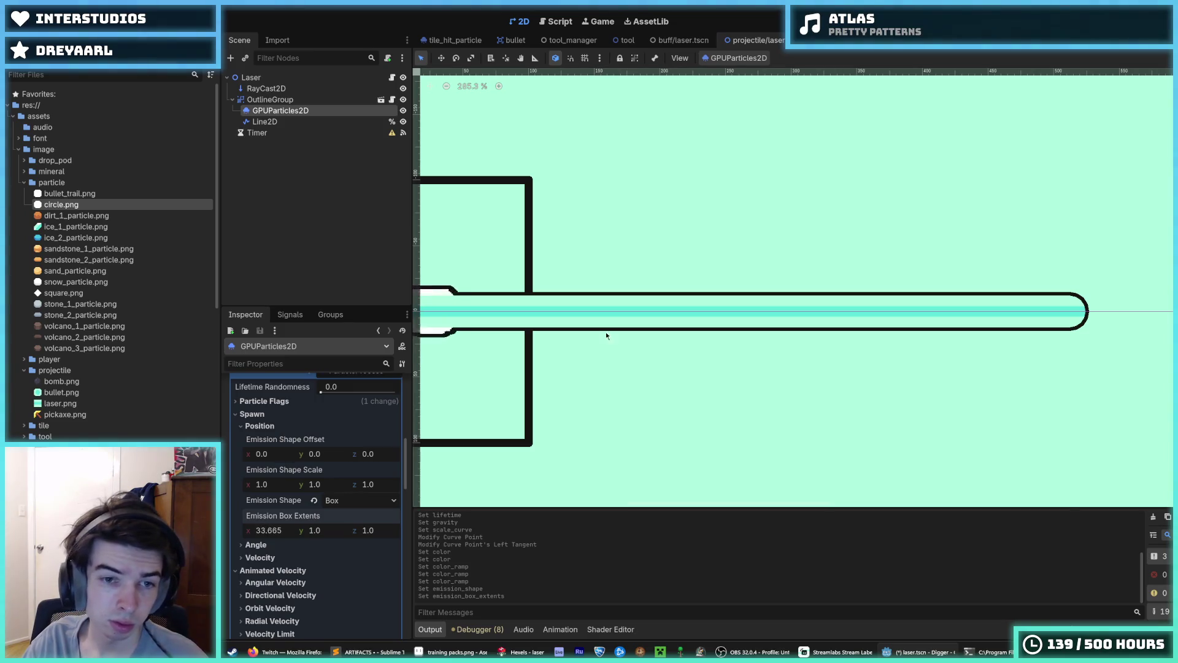
key(f)
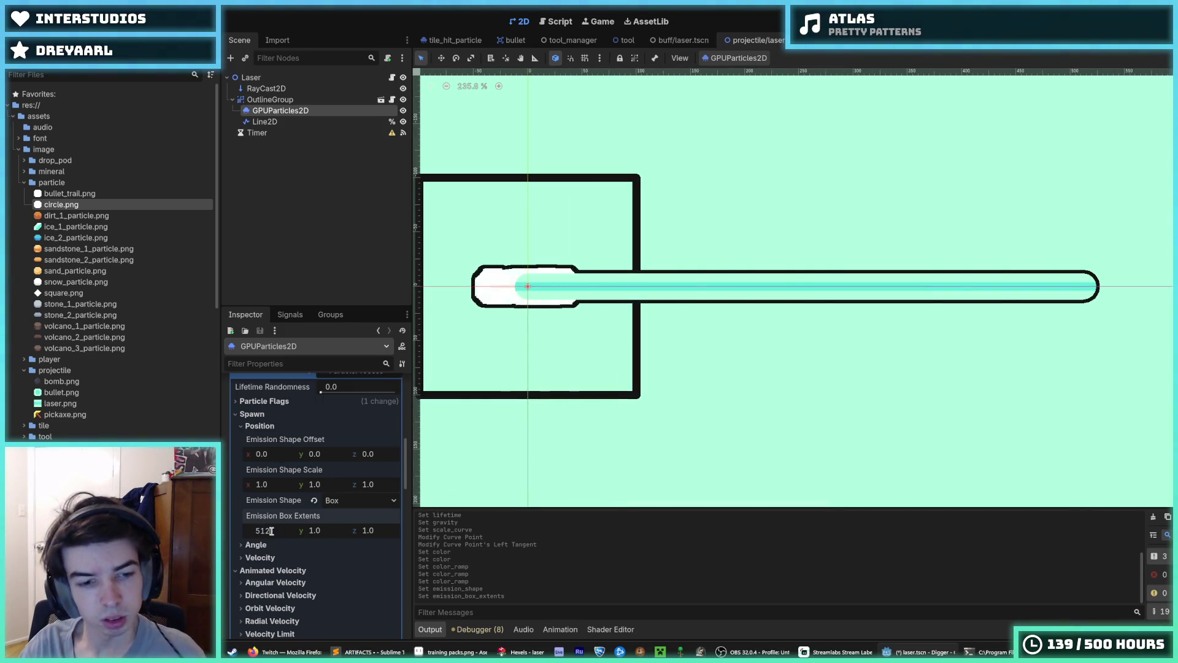
key(Return)
- Set the emission shape offset x to 256
scroll(751, 368, down, 4)
scroll(768, 390, up, 2)
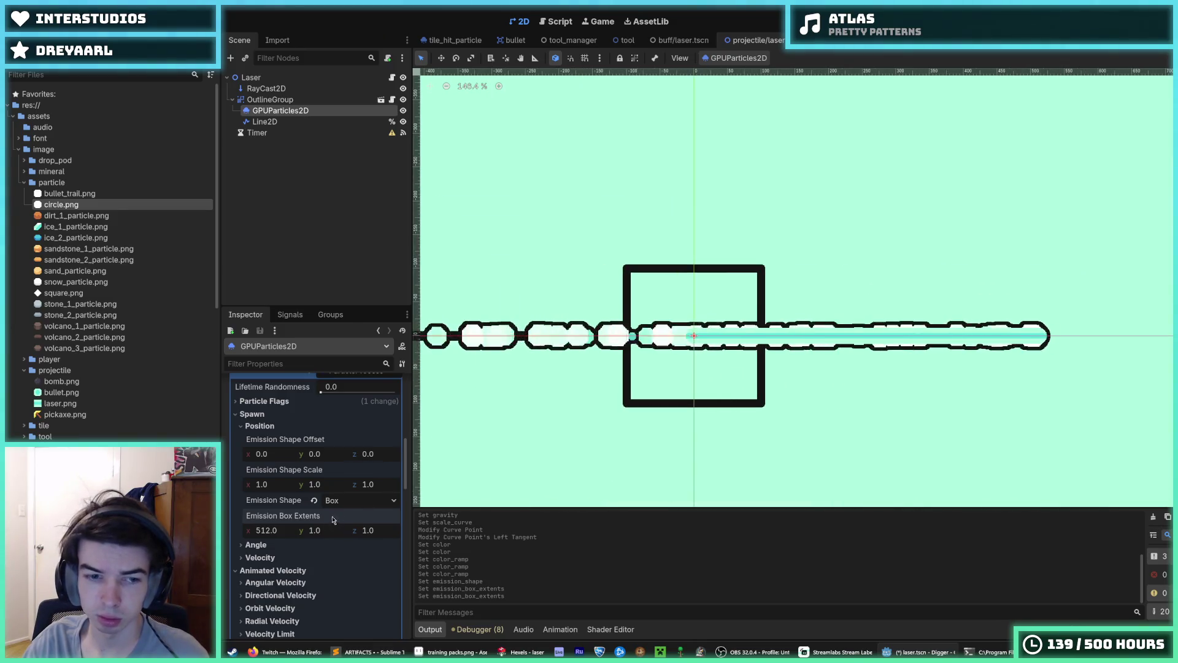
scroll(320, 519, down, 6)
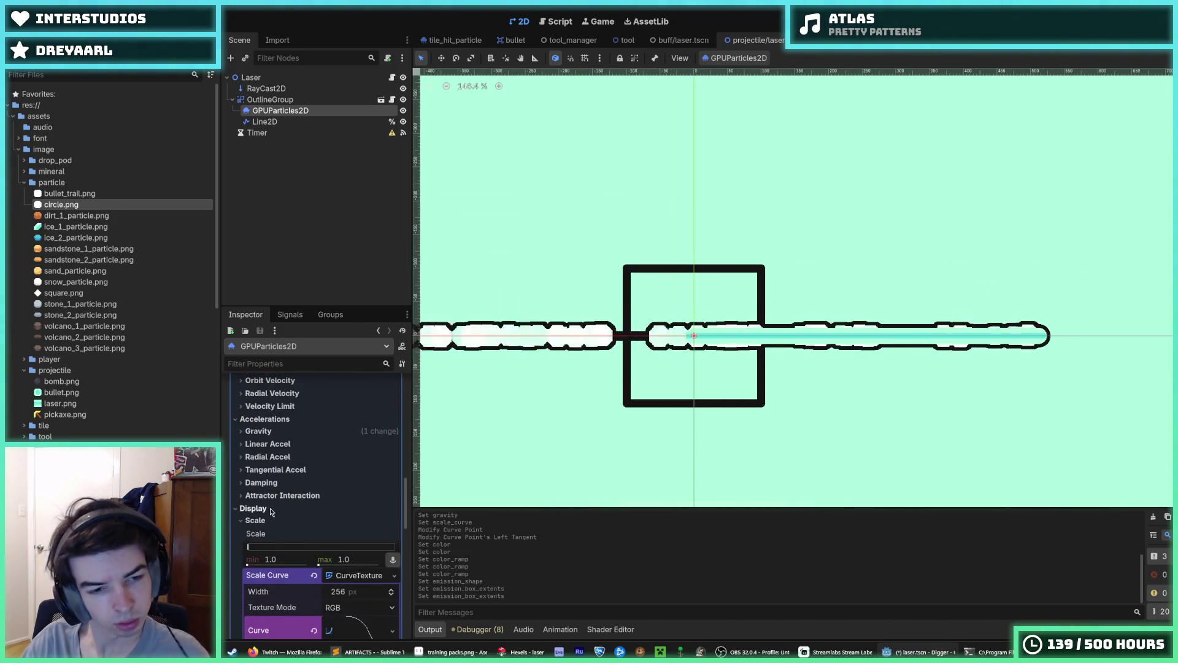
click(270, 513)
scroll(282, 528, up, 5)
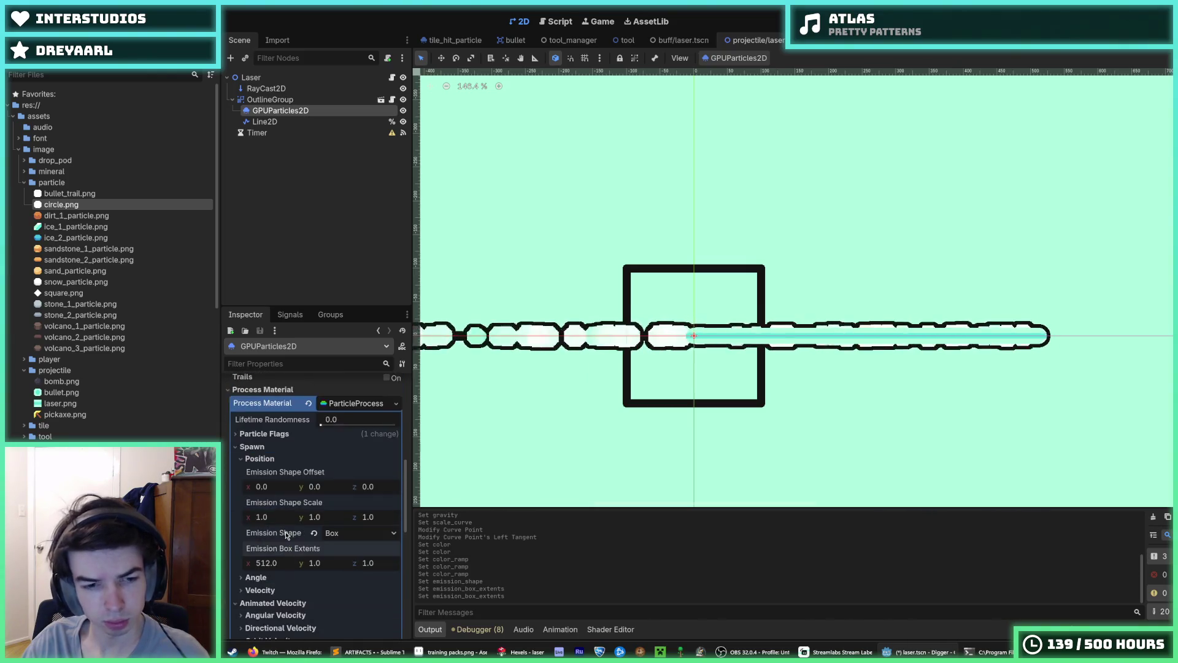
click(279, 486)
text(256)
key(Return)
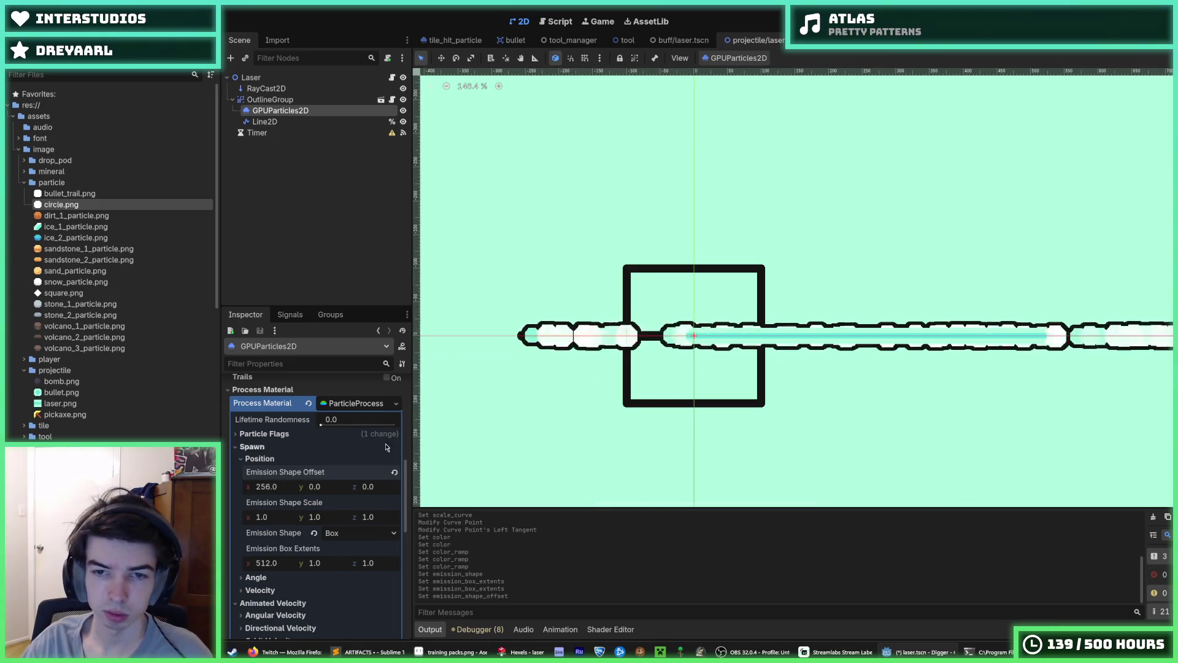
- Change the box extent x to 256, save the scene, and run the game
scroll(655, 403, down, 2)
click(266, 563)
text(256)
key(Return)
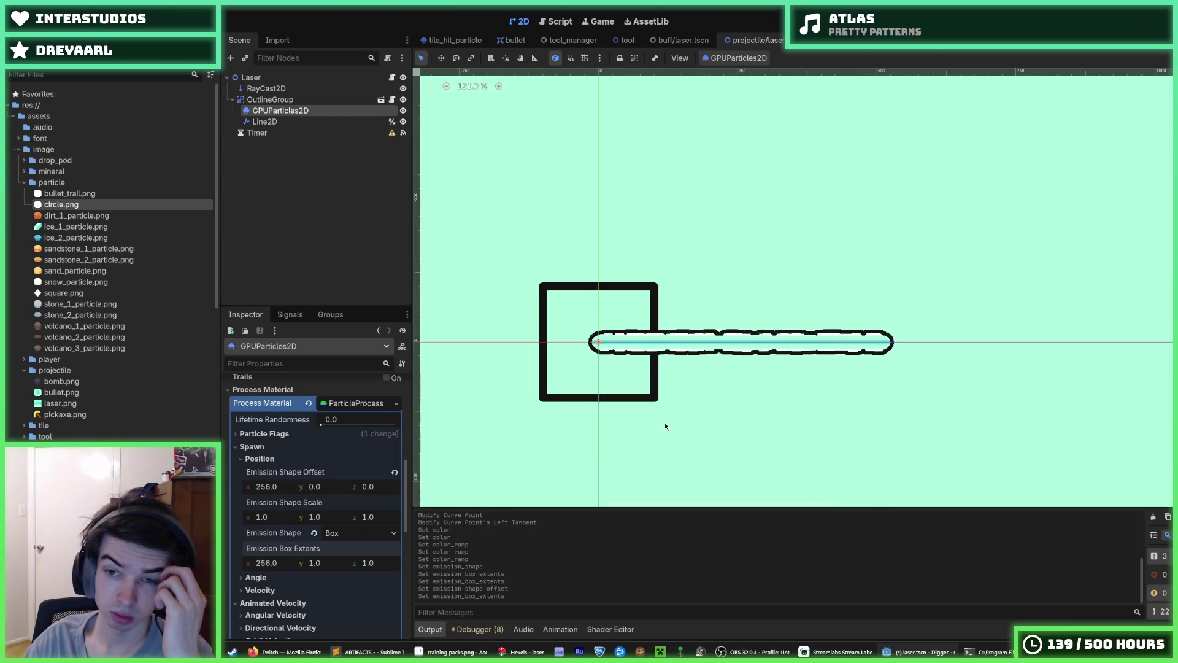
scroll(665, 426, up, 8)
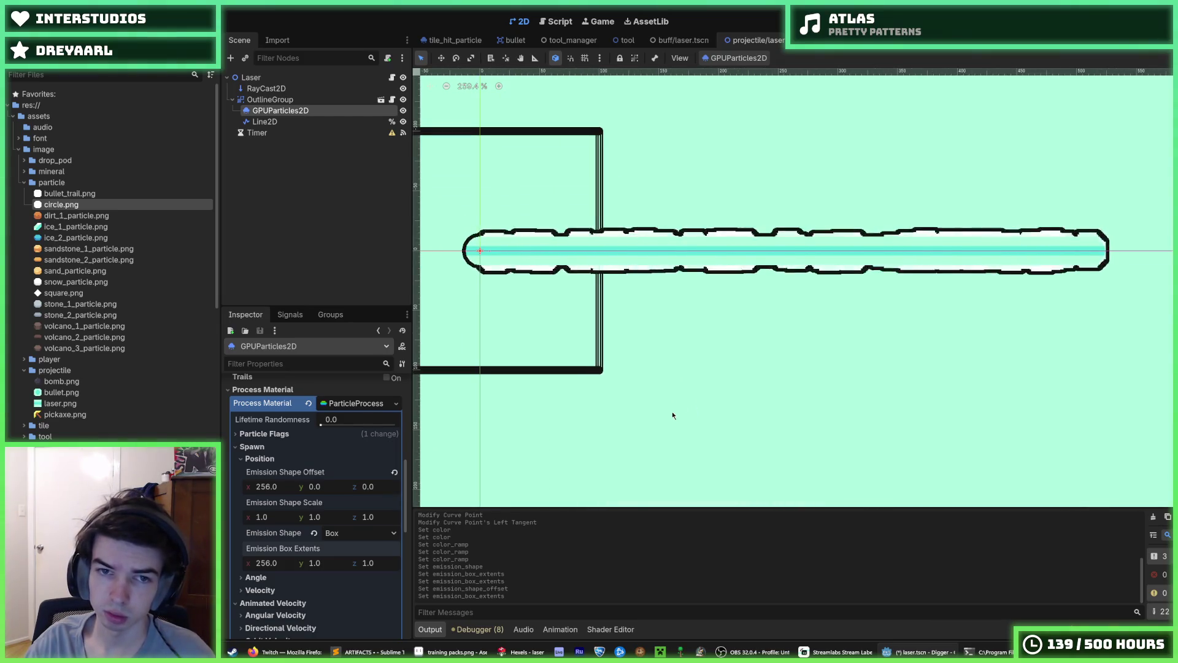
key(ctrl+s)
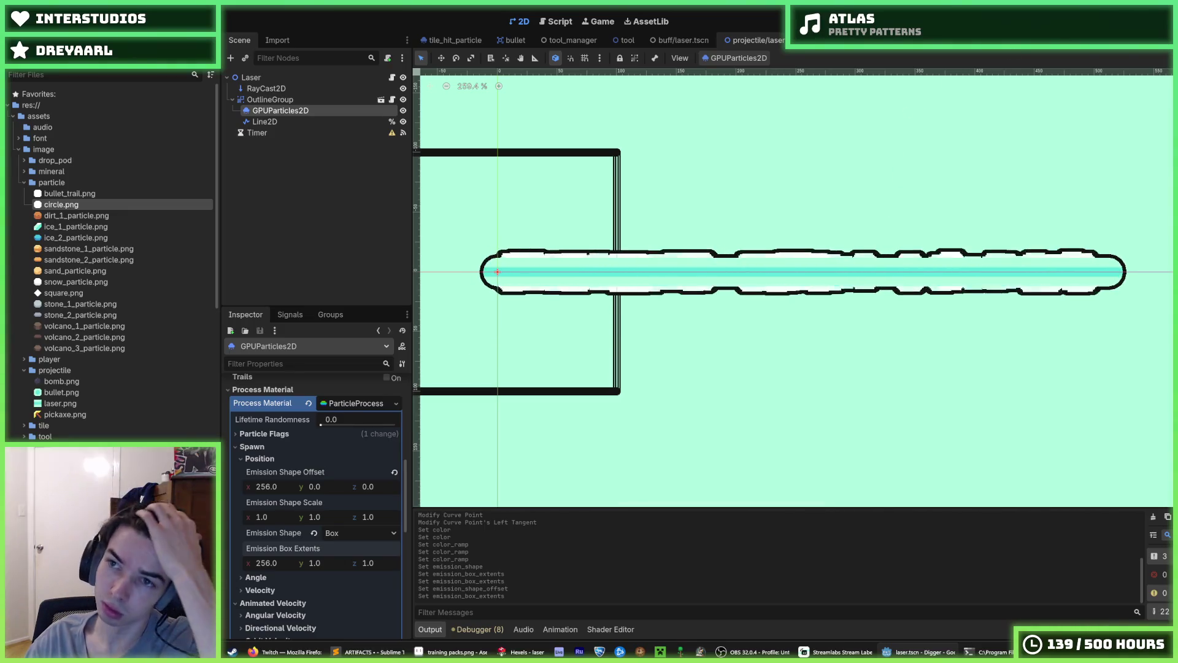
key(F5)
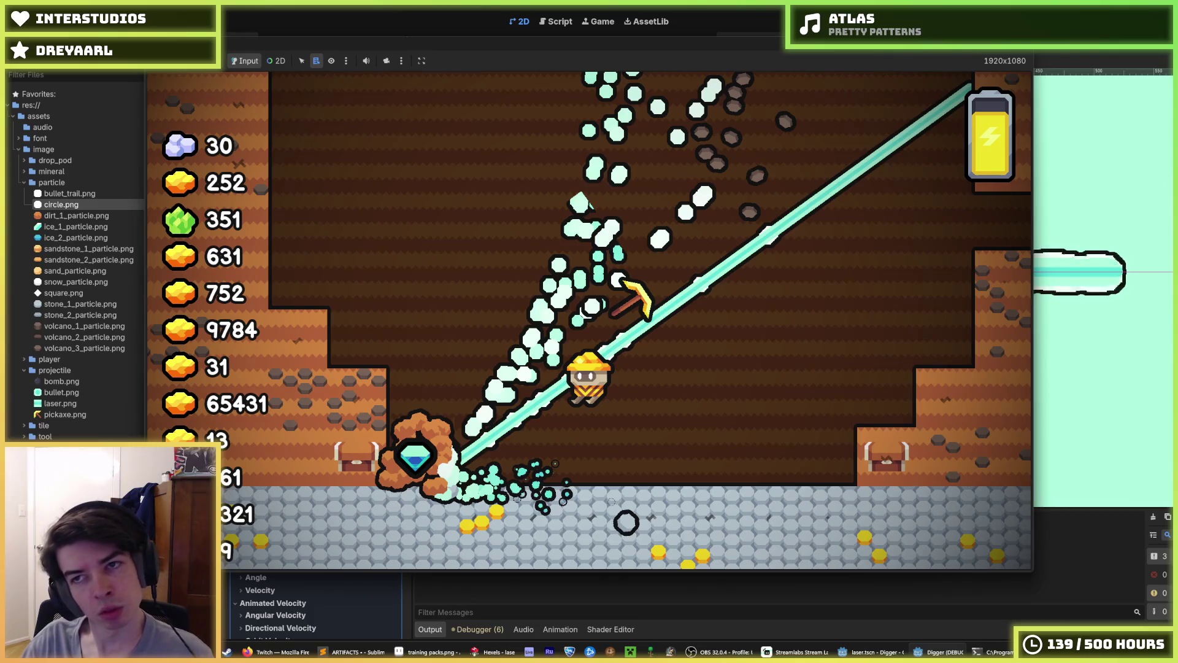
key(F8)
scroll(310, 468, up, 5)
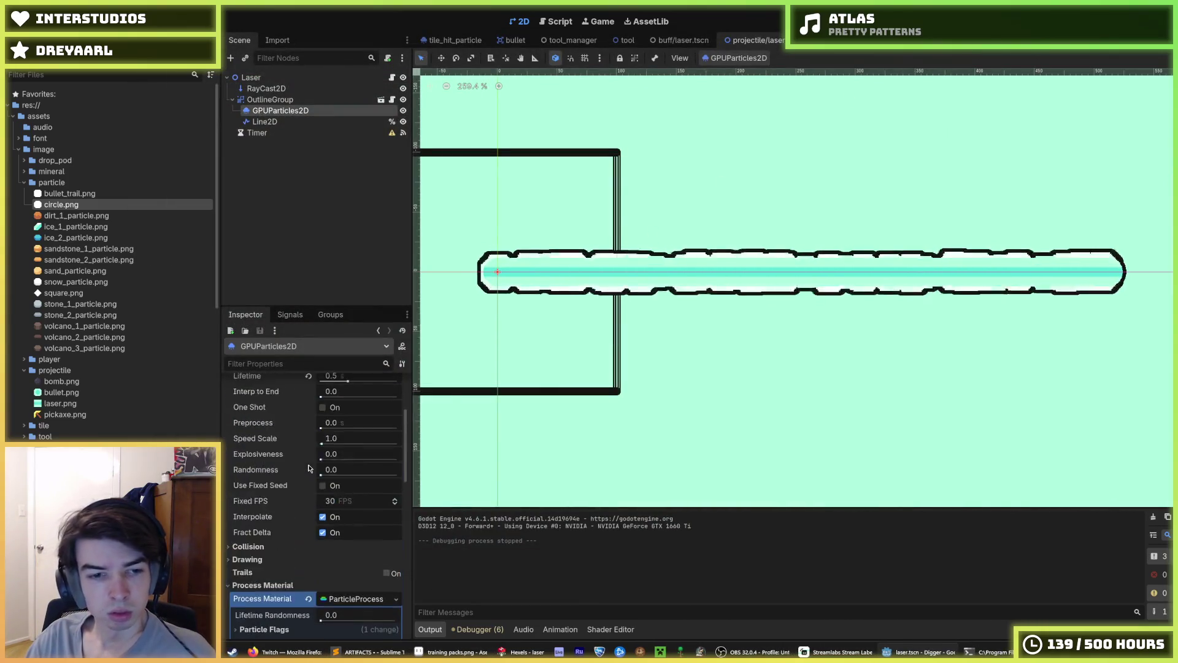
- Set the GPUParticles2D Visibility Rect to -256, -256 with size 512 × 512
scroll(310, 468, down, 6)
scroll(264, 438, up, 5)
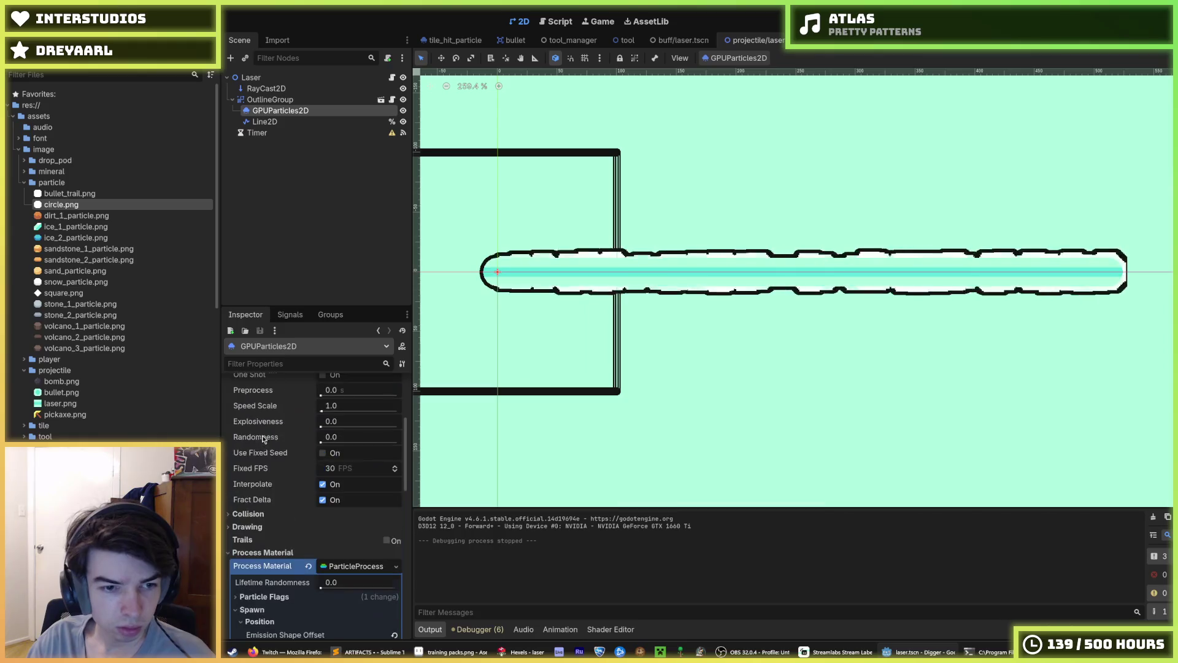
click(260, 528)
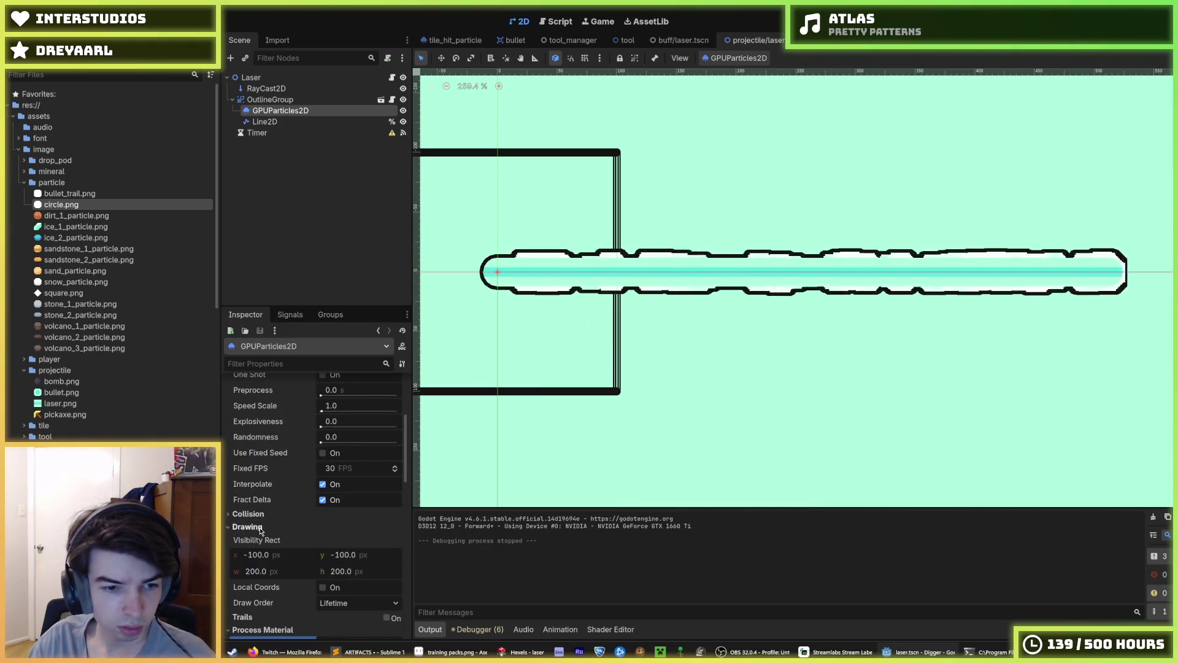
click(264, 554)
text(-256)
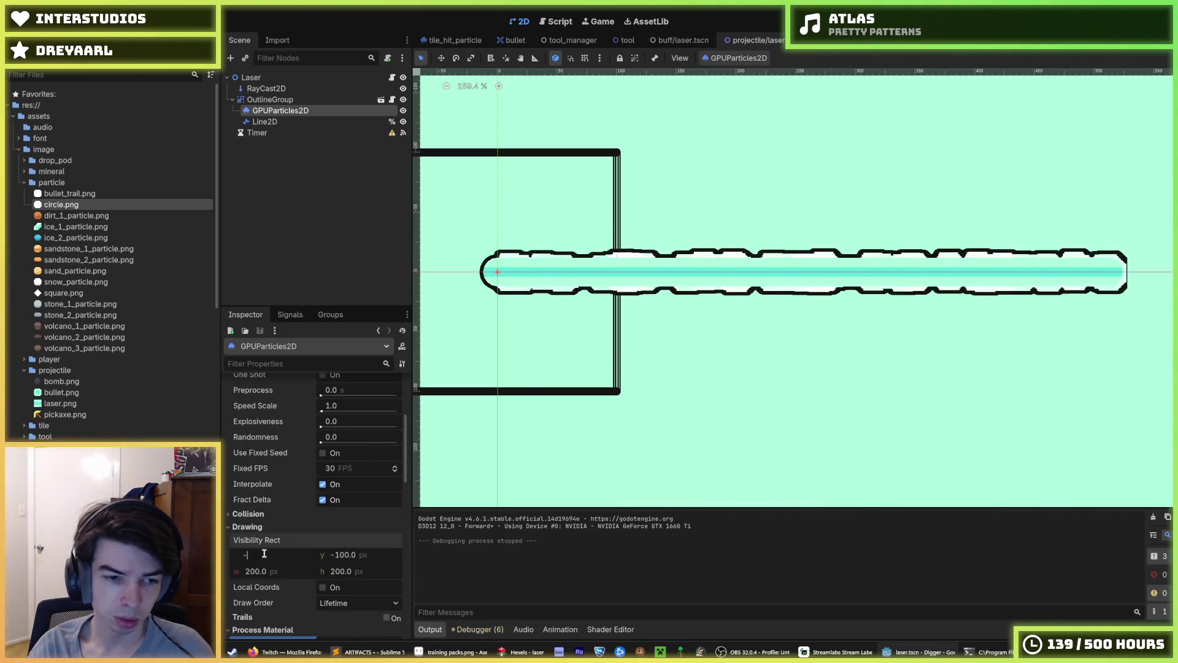
key(Tab)
text(-)
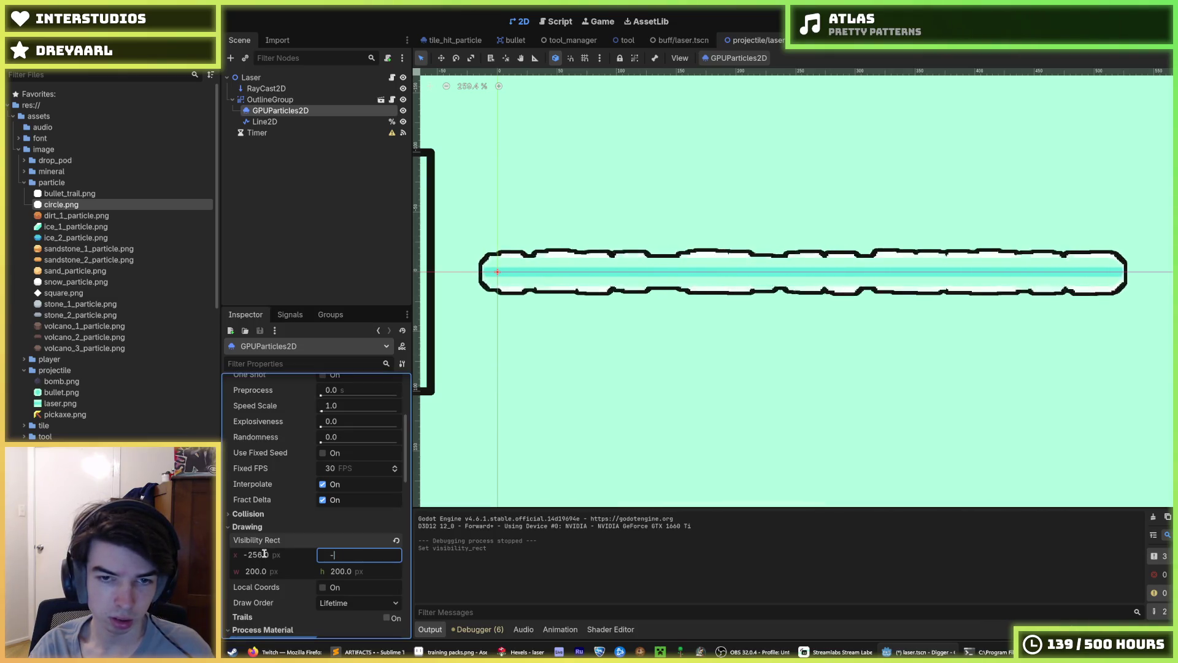
text(256)
key(Tab)
text(512)
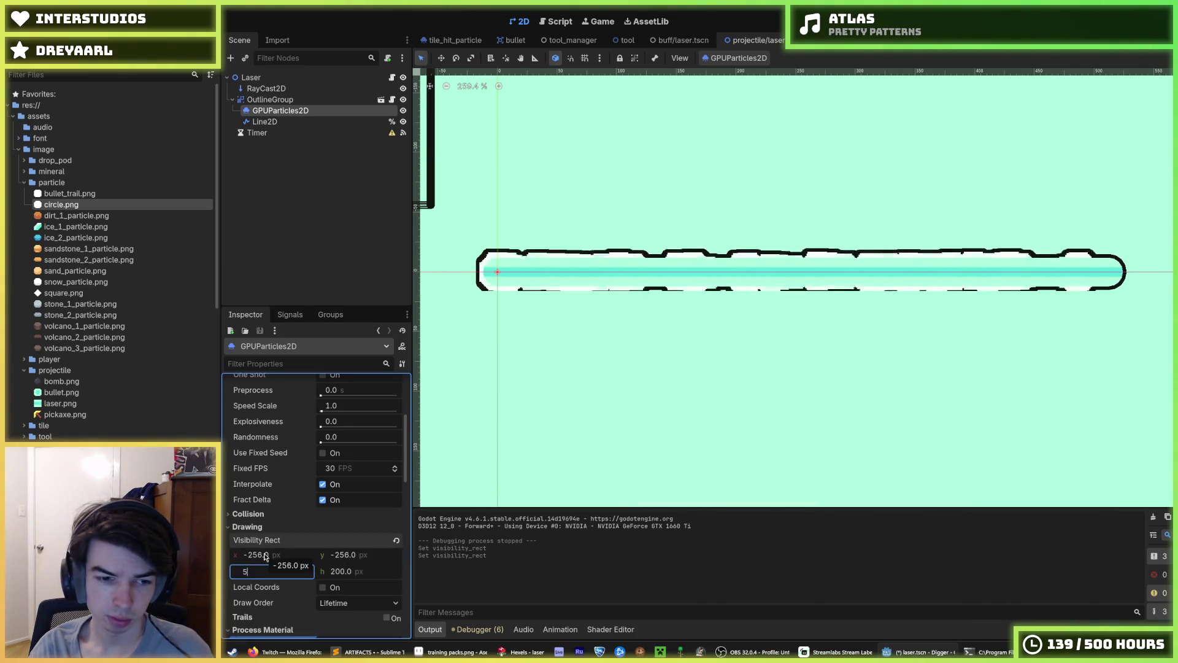
key(Tab)
text(512)
key(Return)
- Set the particle emission offset x to 0
scroll(767, 412, down, 3)
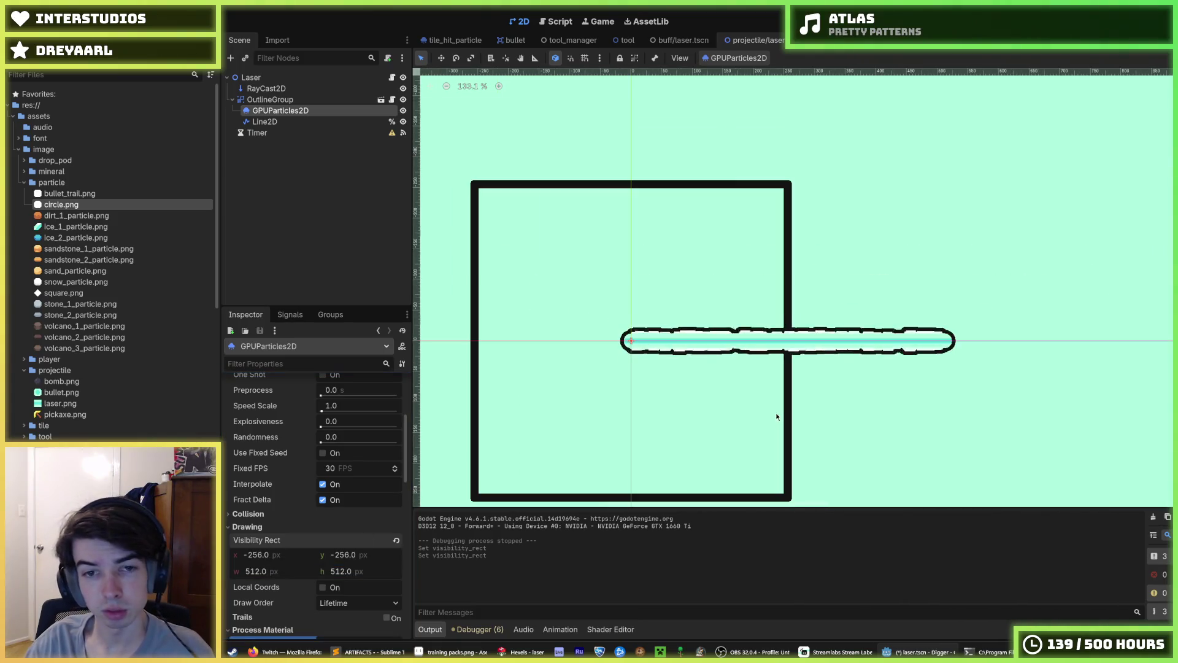
drag(750, 379, 692, 388)
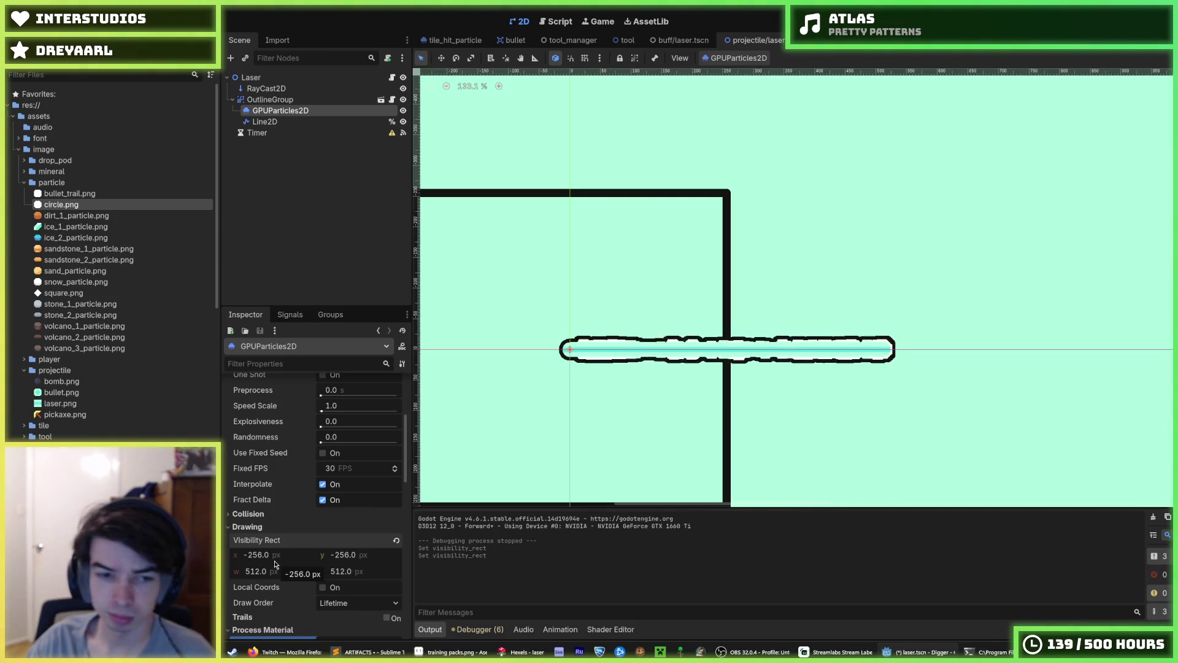
scroll(562, 401, down, 3)
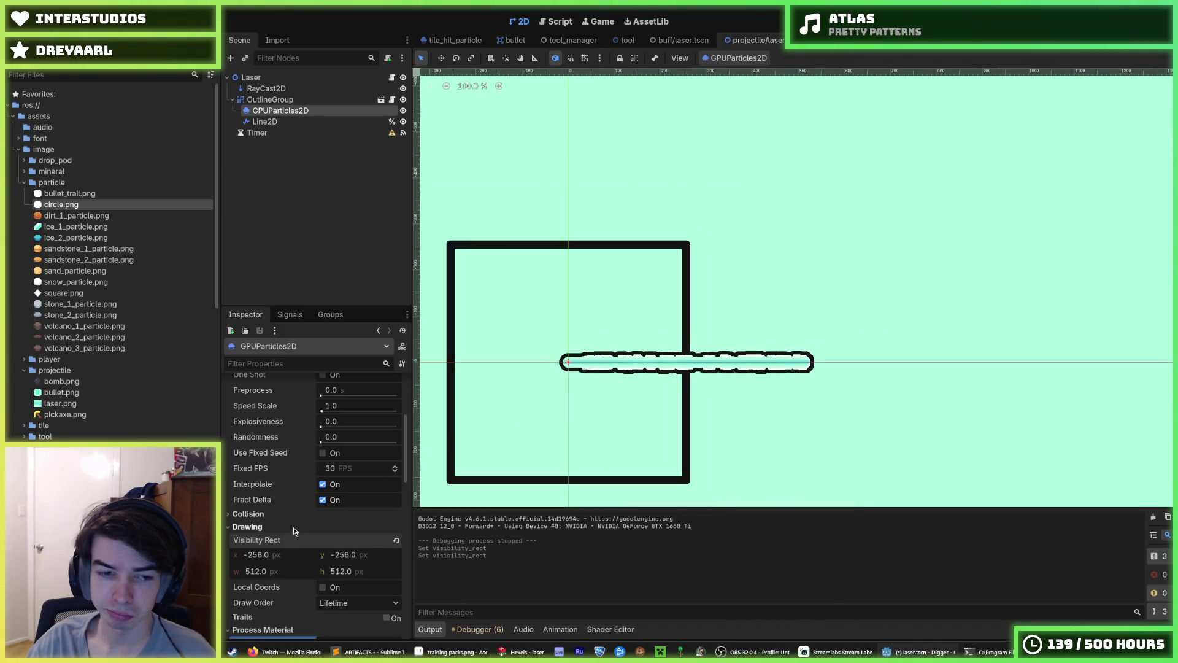
scroll(280, 555, down, 5)
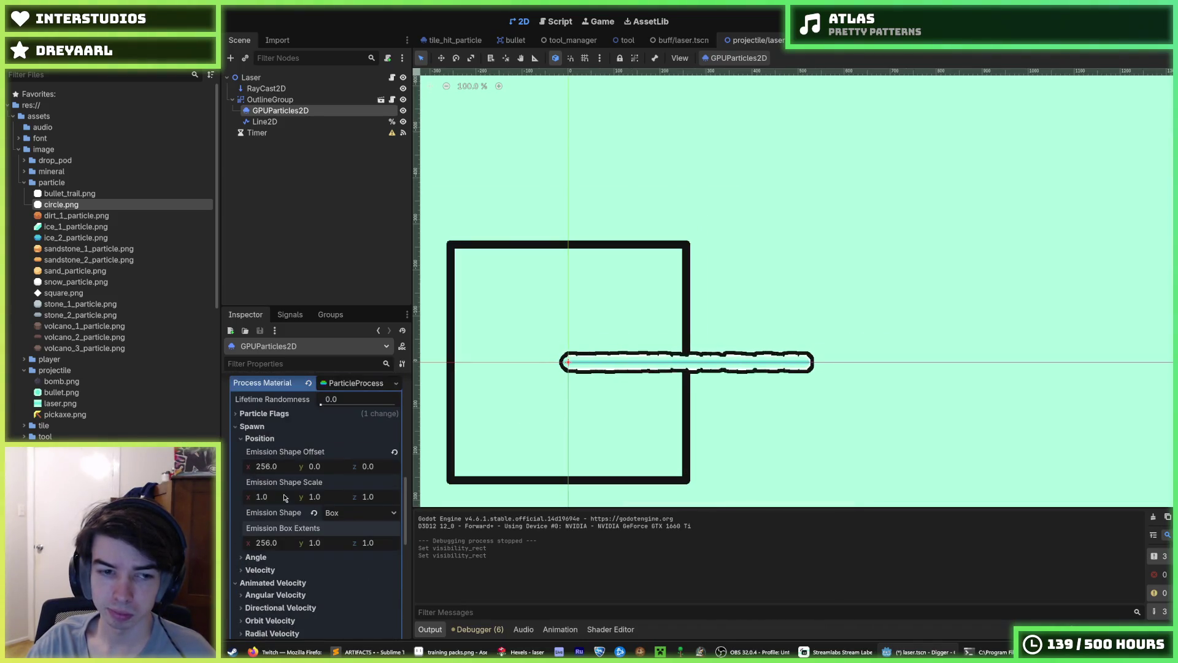
click(280, 466)
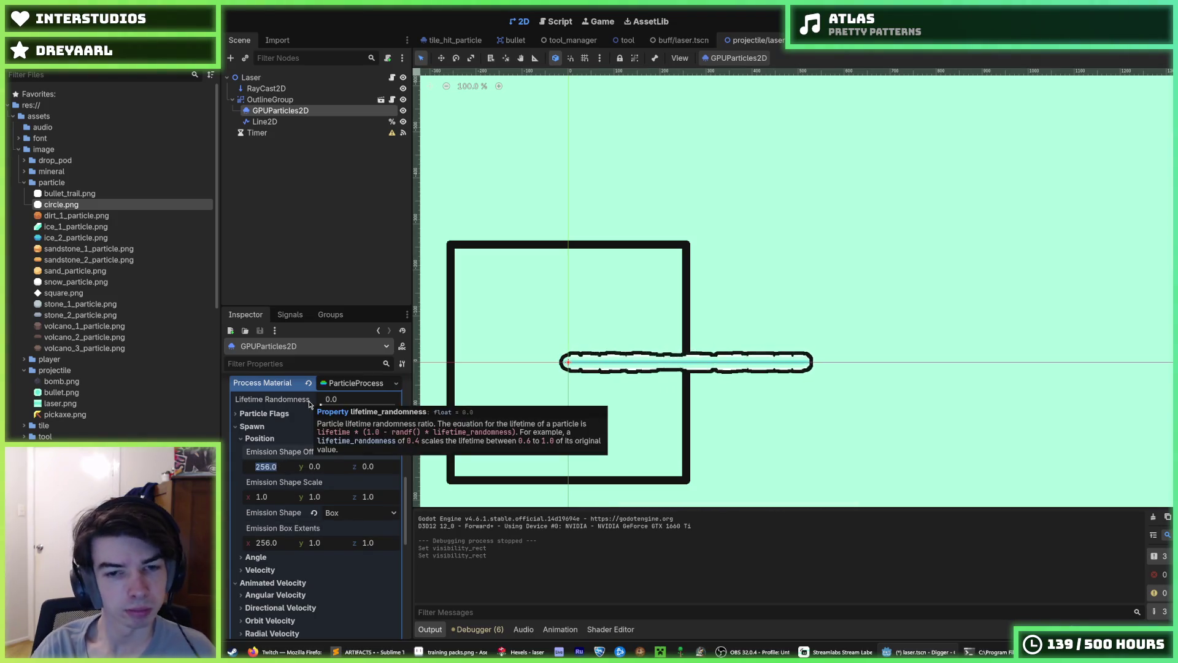
text(0)
key(Return)
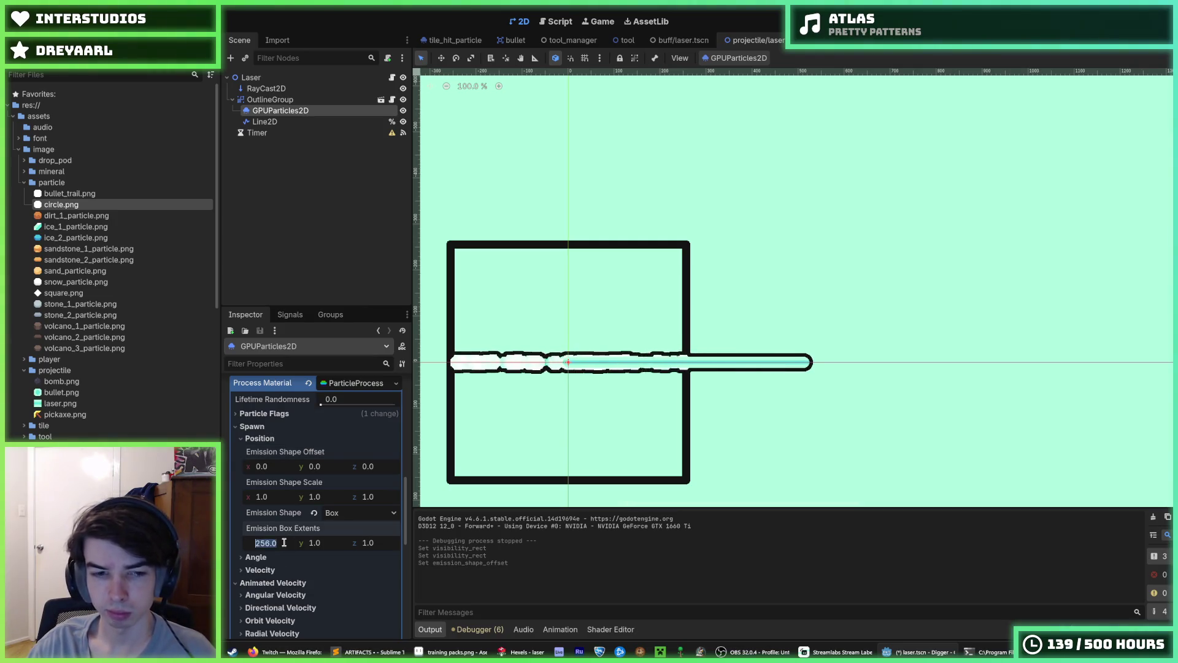
scroll(285, 546, up, 8)
scroll(269, 535, down, 4)
click(278, 456)
text(-512)
key(Tab)
text(-512)
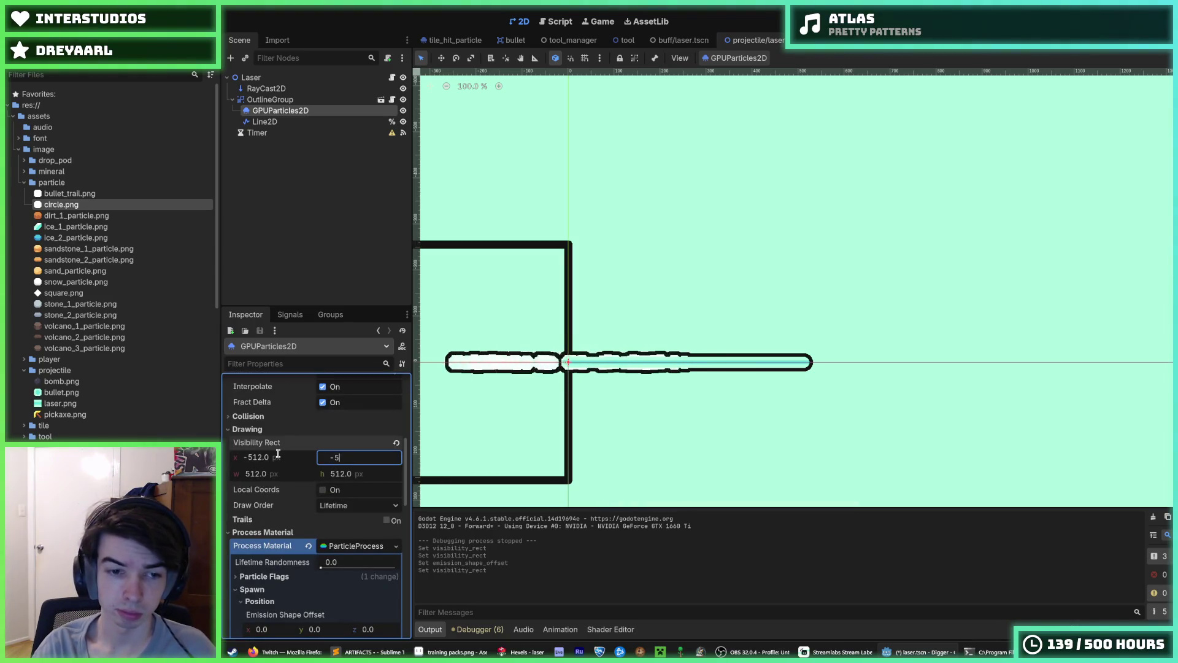
key(Tab)
text(10)
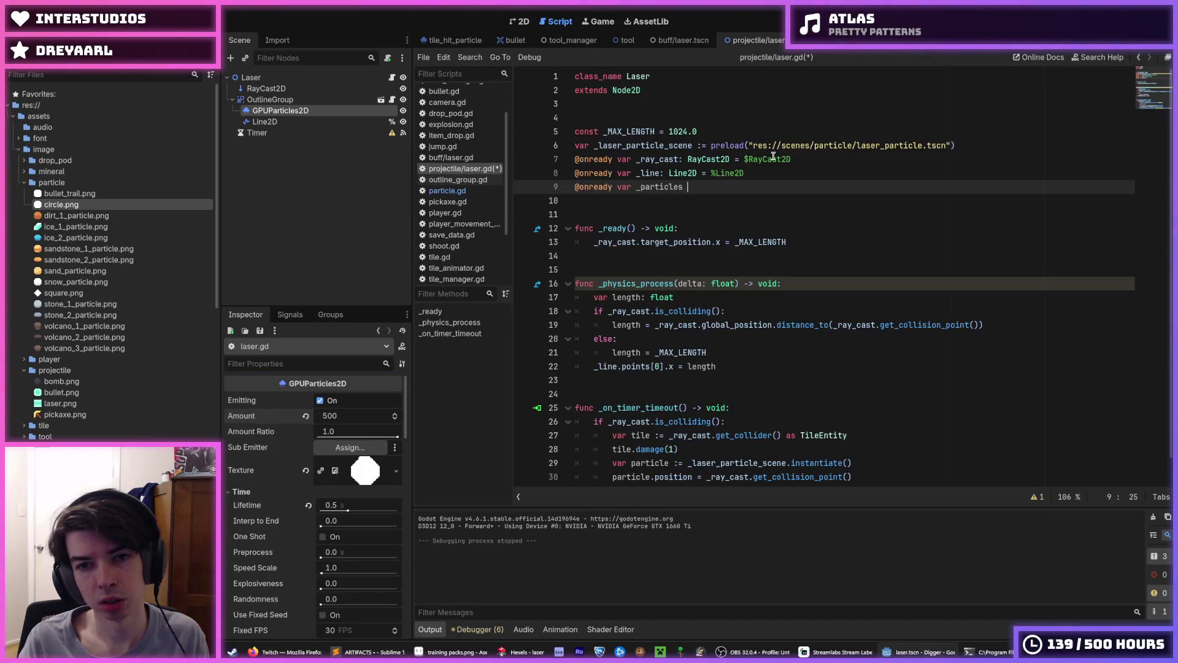
text(GP)
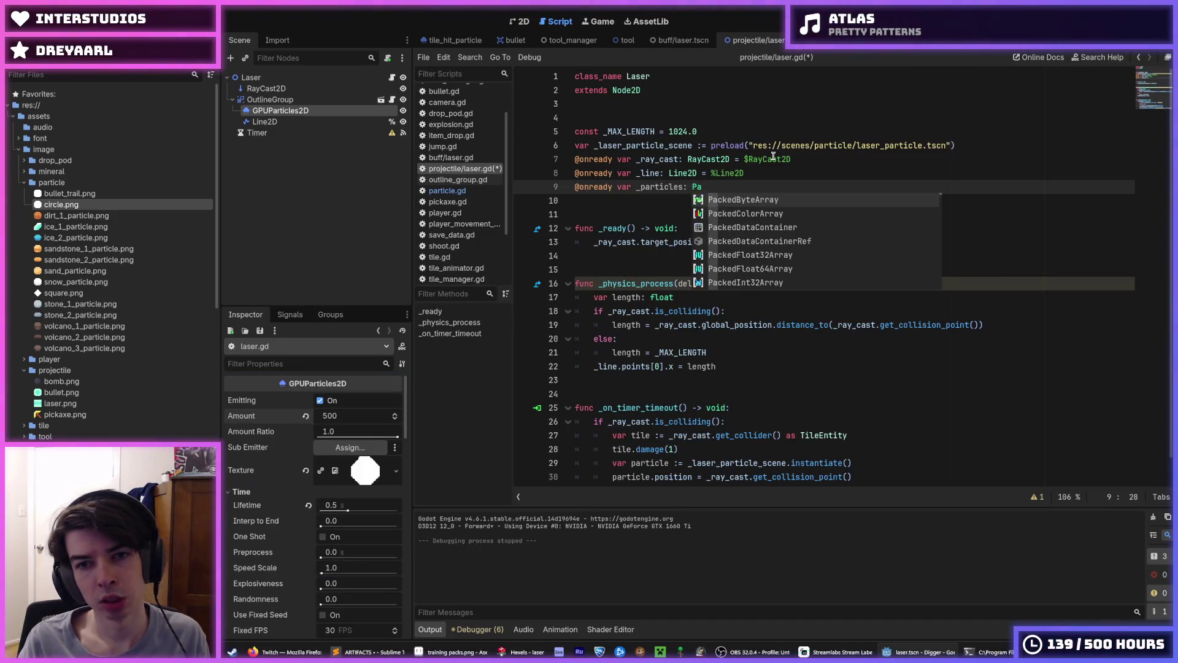
text(UPa)
key(Return)
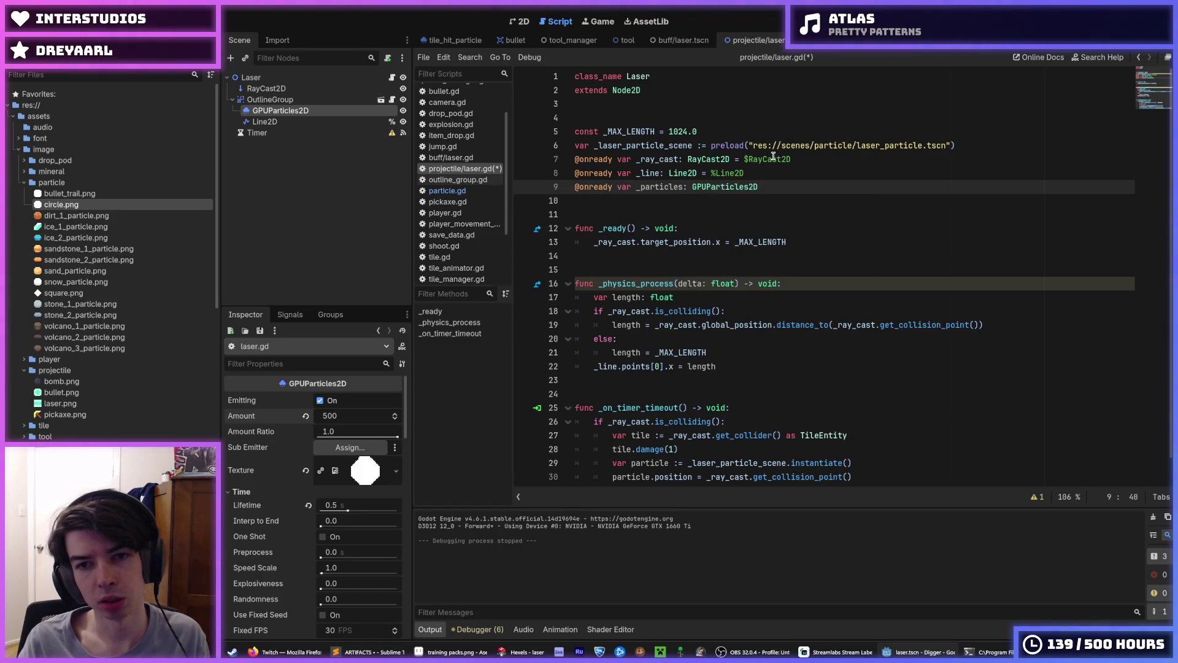
text(%GPUParticles2D)
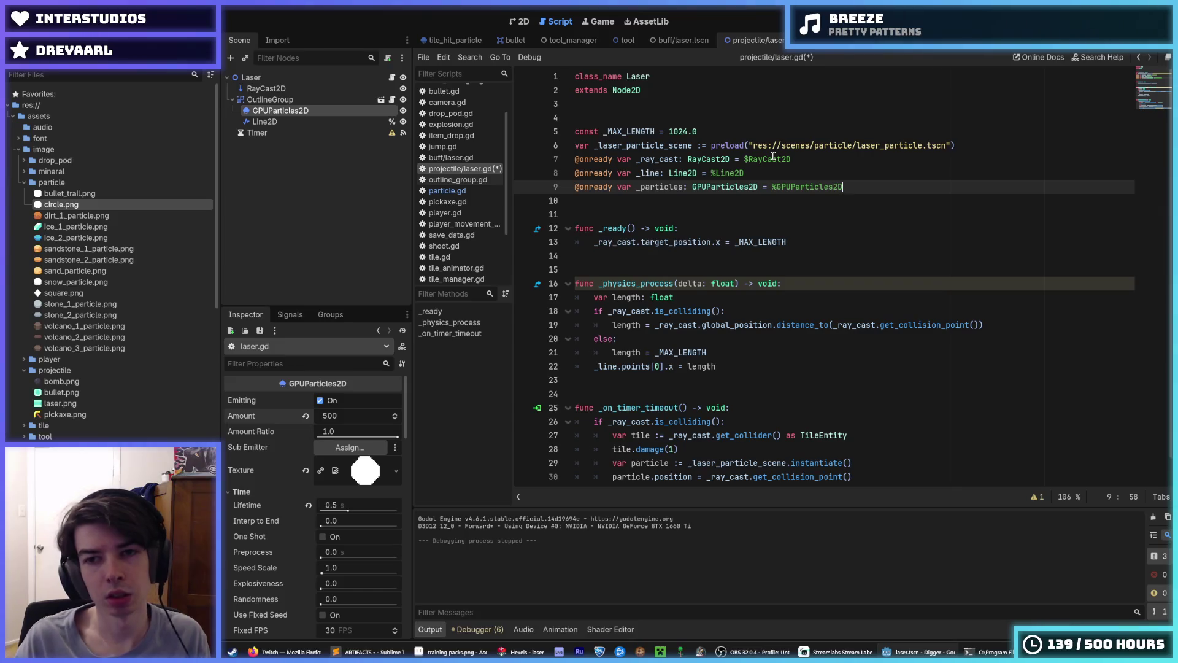
key(ctrl+s)
- Make GPUParticles2D a unique scene name and add a blank line under _physics_process
right_click(274, 111)
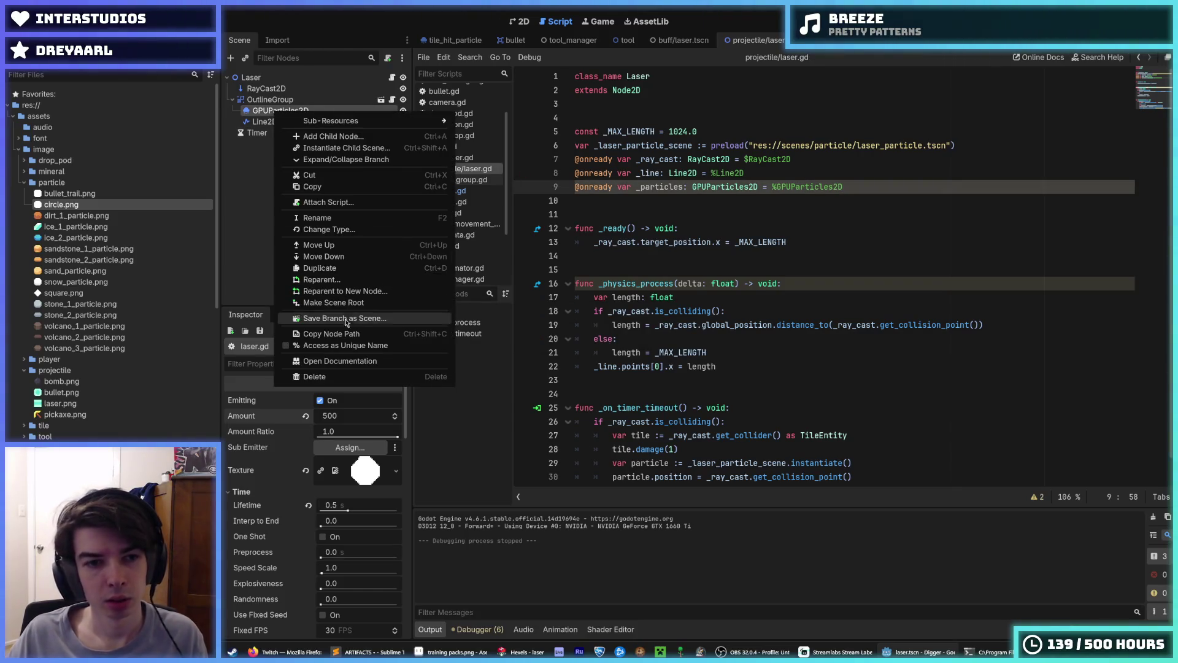
click(331, 345)
click(766, 256)
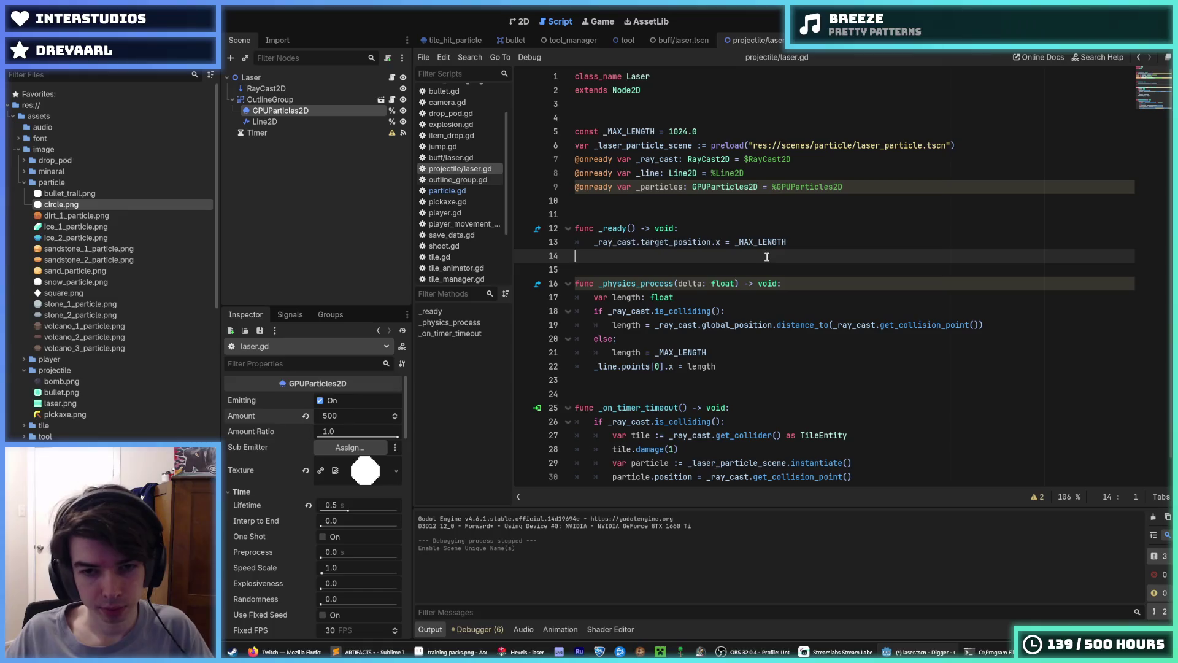
click(793, 286)
key(Return)
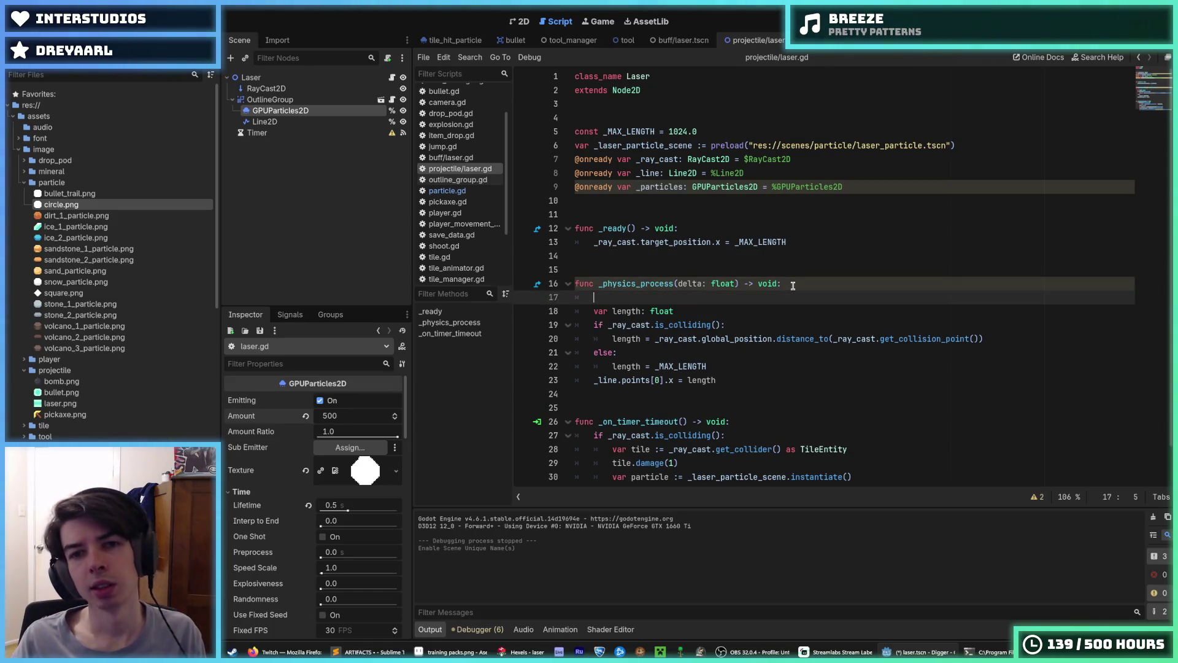
- Write `_particles.position.x = length/2.0` in _physics_process
text(articles.position =)
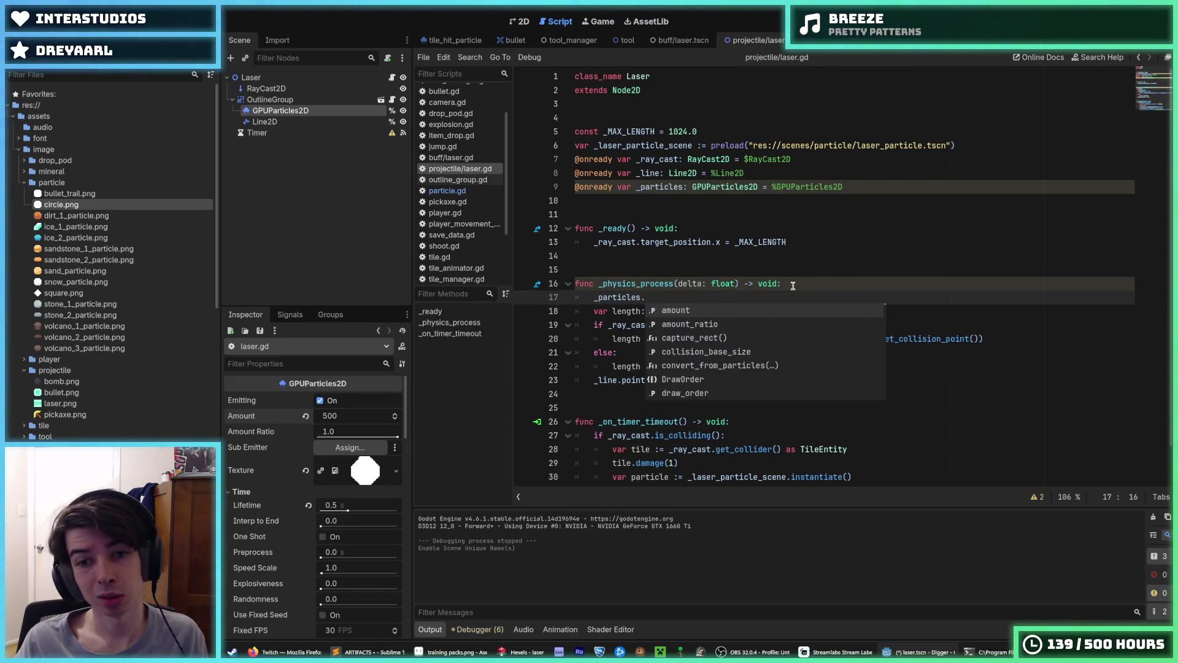
key(Escape)
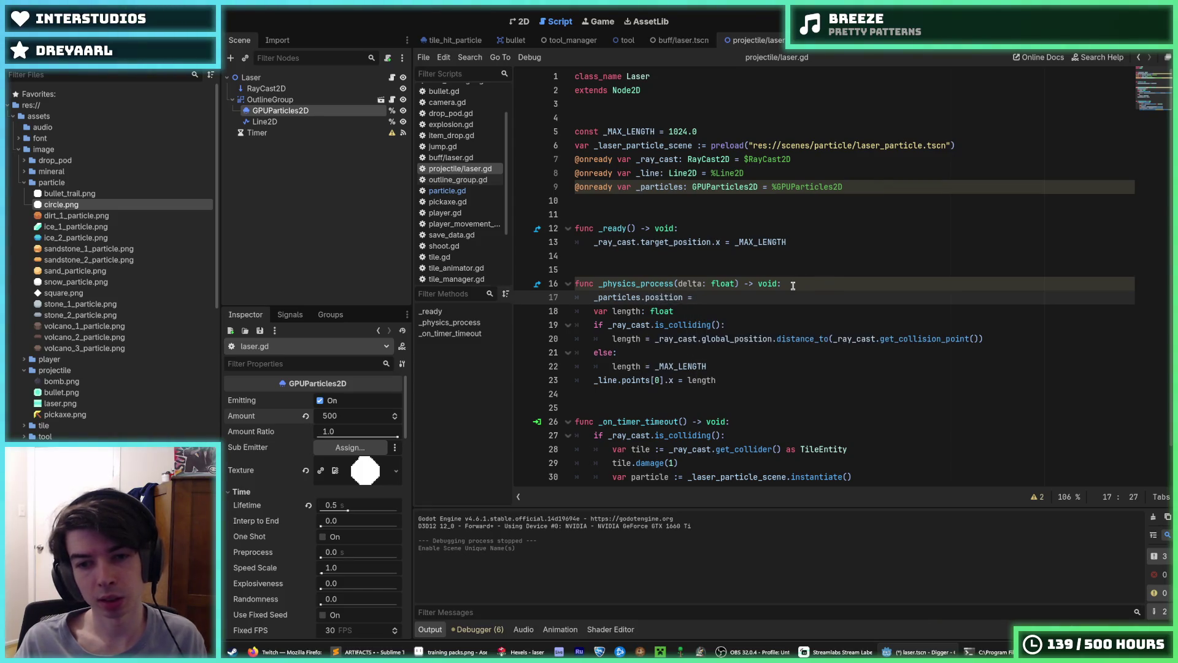
text(ength)
key(alt+Down)
key(alt+Down)
key(alt+Down)
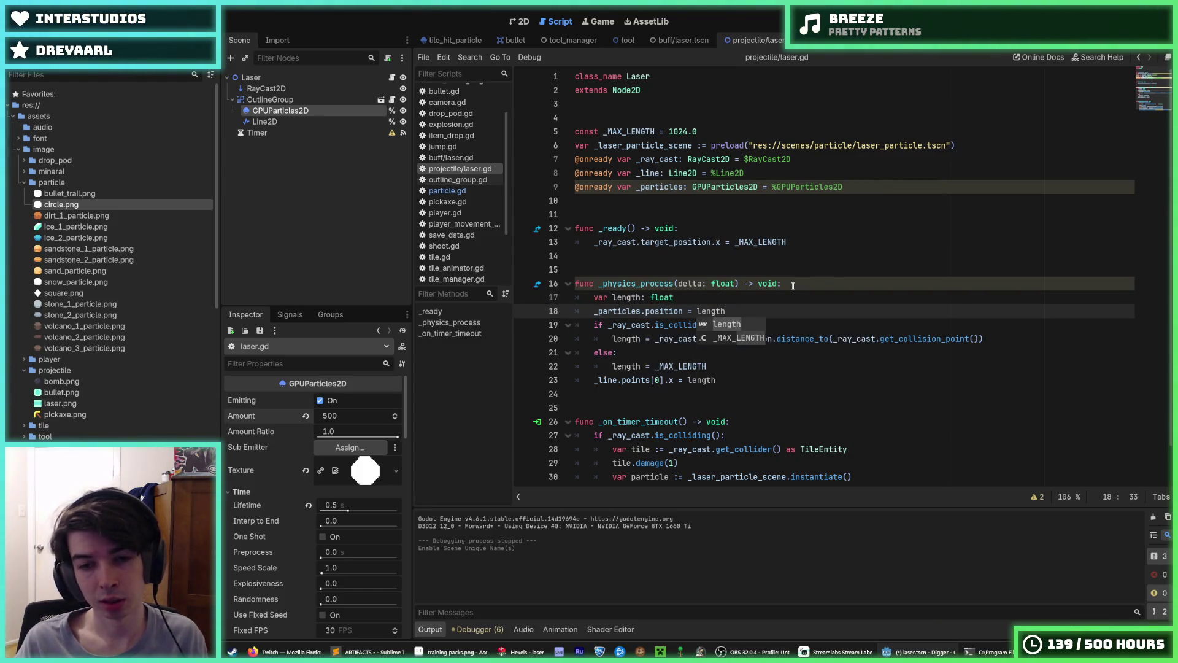
key(alt+Up)
key(Escape)
text(/2)
key(Left)
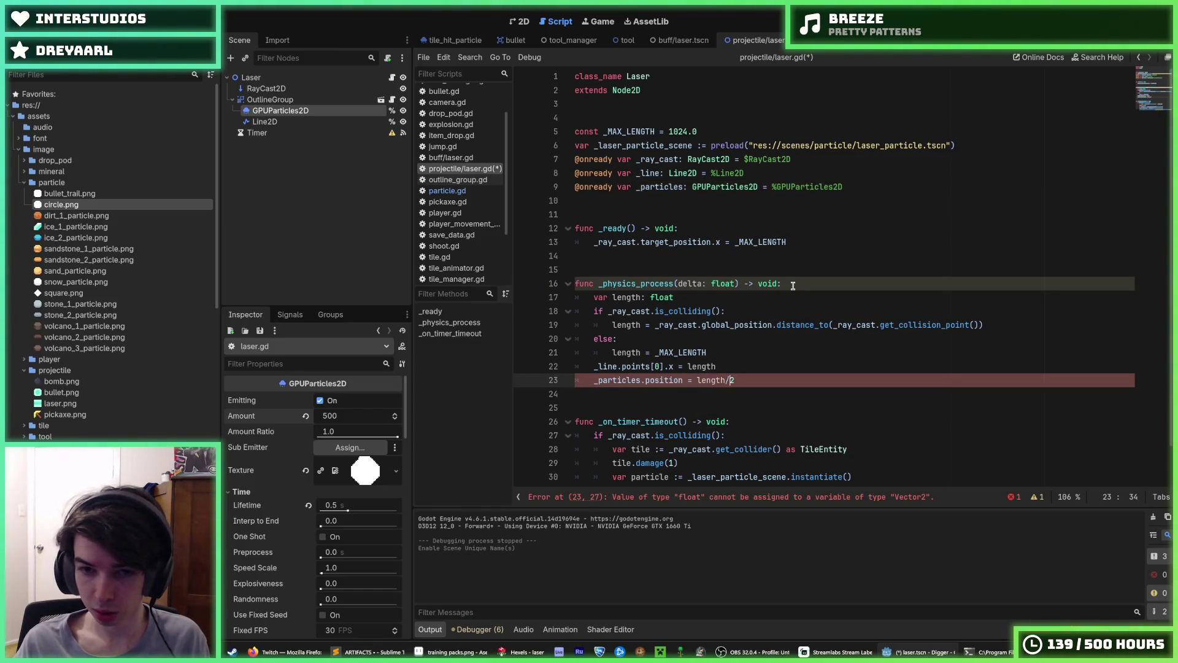
key(Left)
text(.x)
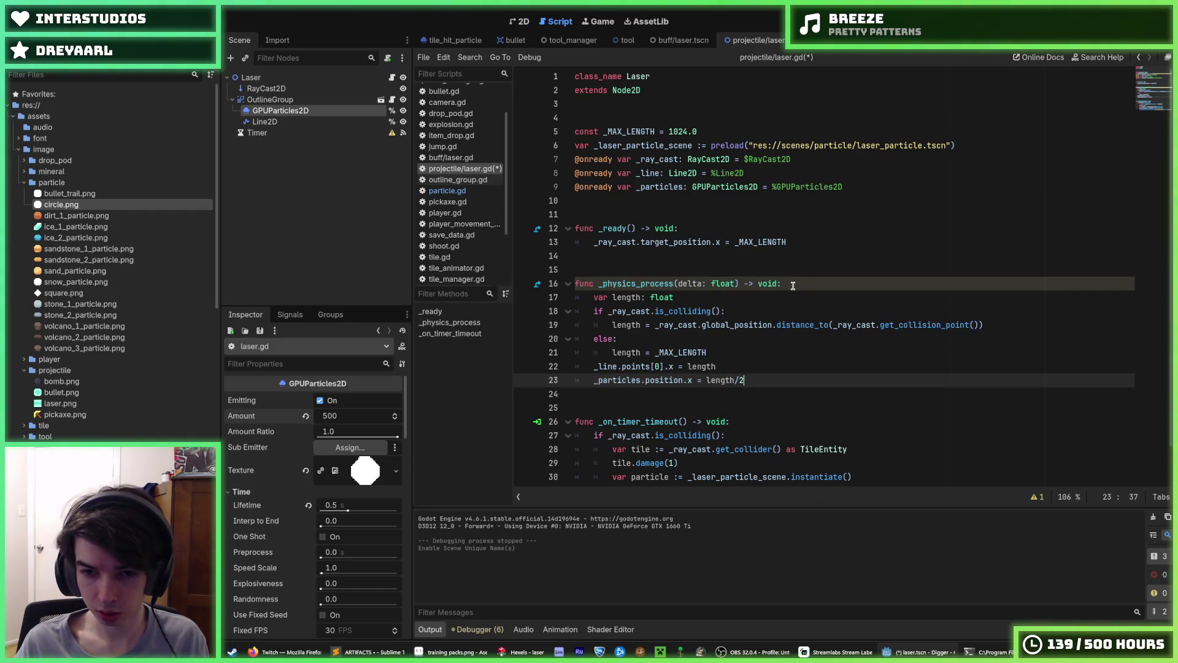
key(End)
key(Return)
- Add `_particles.process_material.emission_box_extents.x = length/2.0` on the next line
key(BackSpace)
key(BackSpace)
key(Return)
text(.)
scroll(260, 483, down, 5)
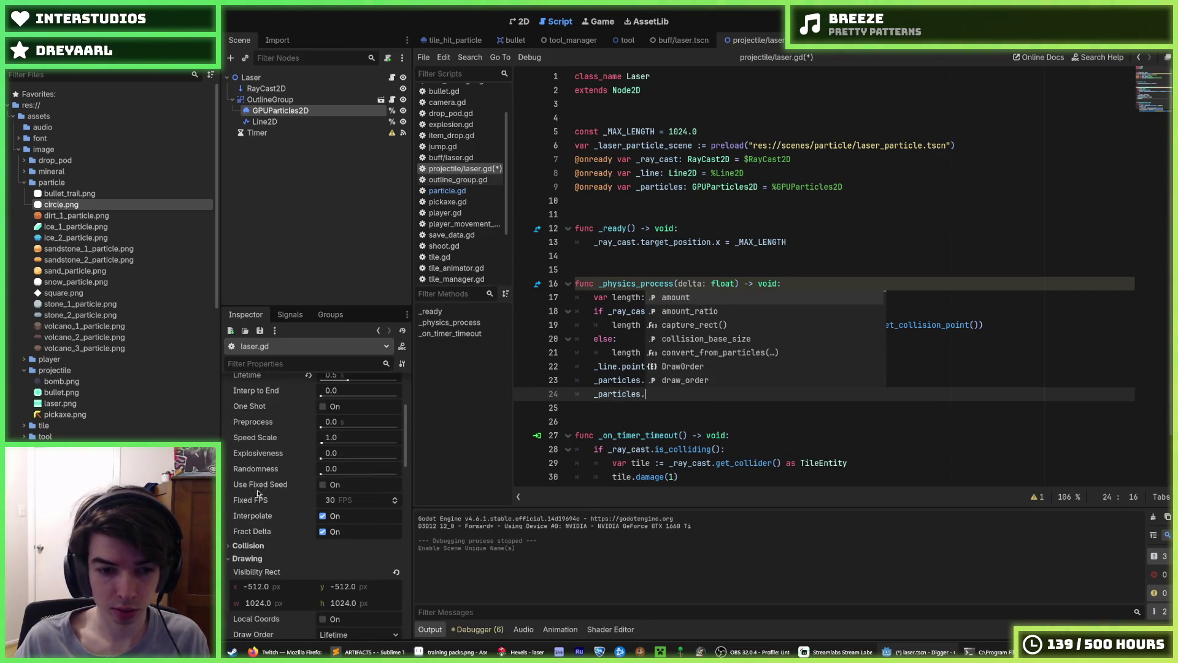
text(process_material.)
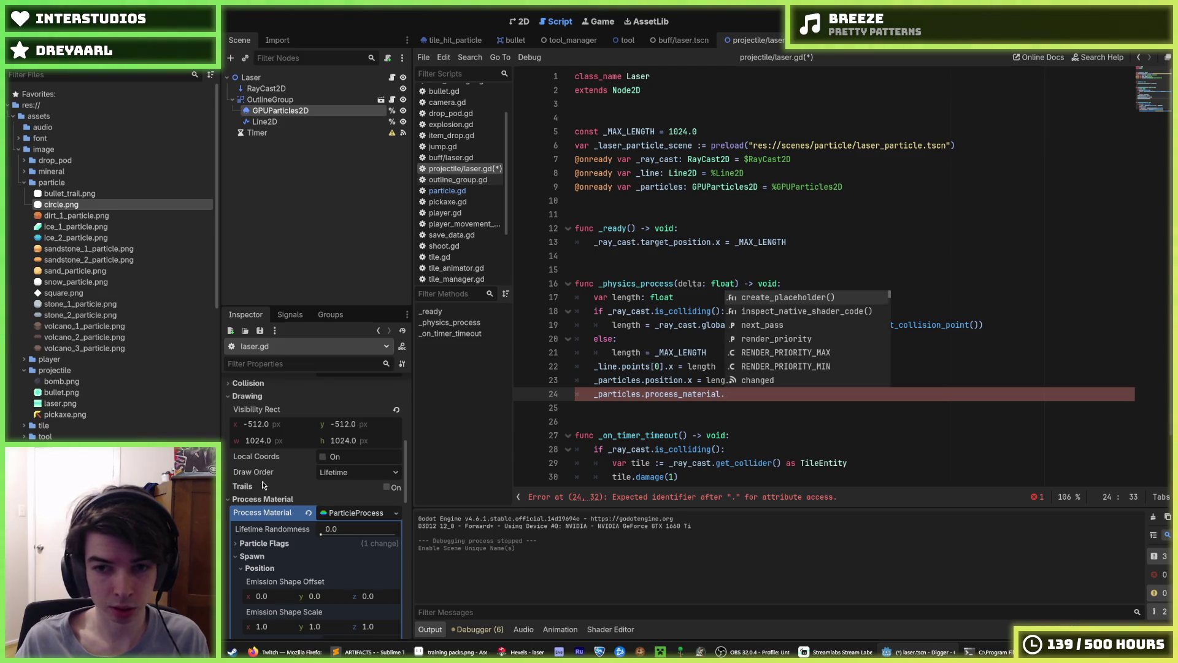
scroll(252, 528, down, 3)
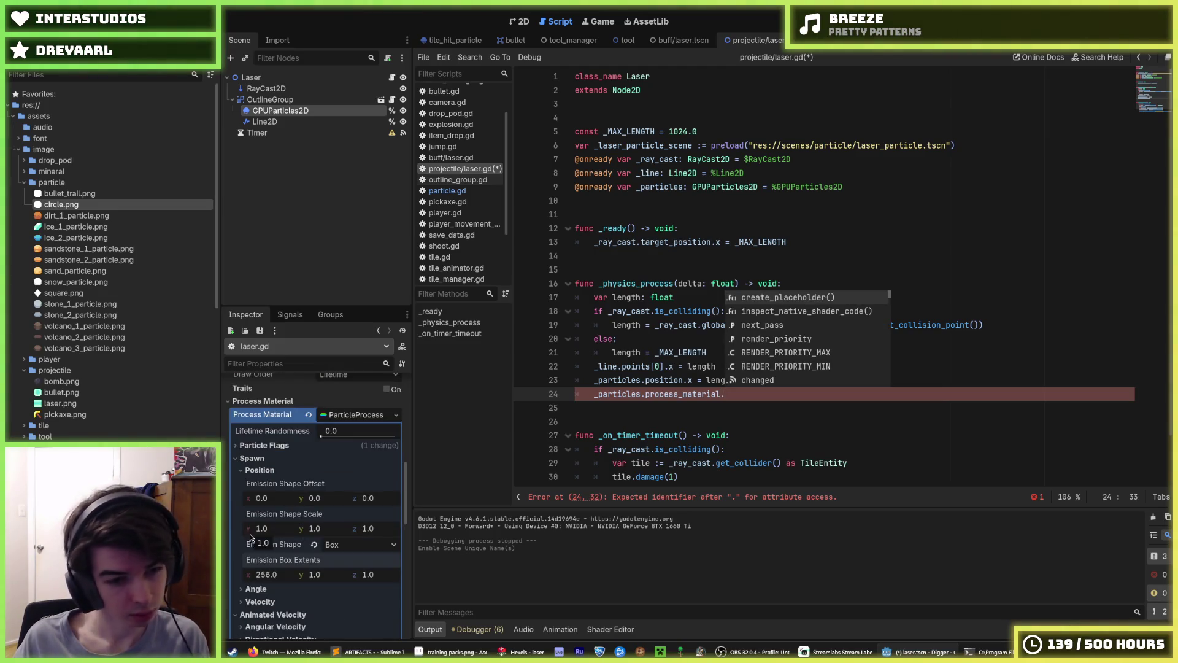
text(emission_box_ex)
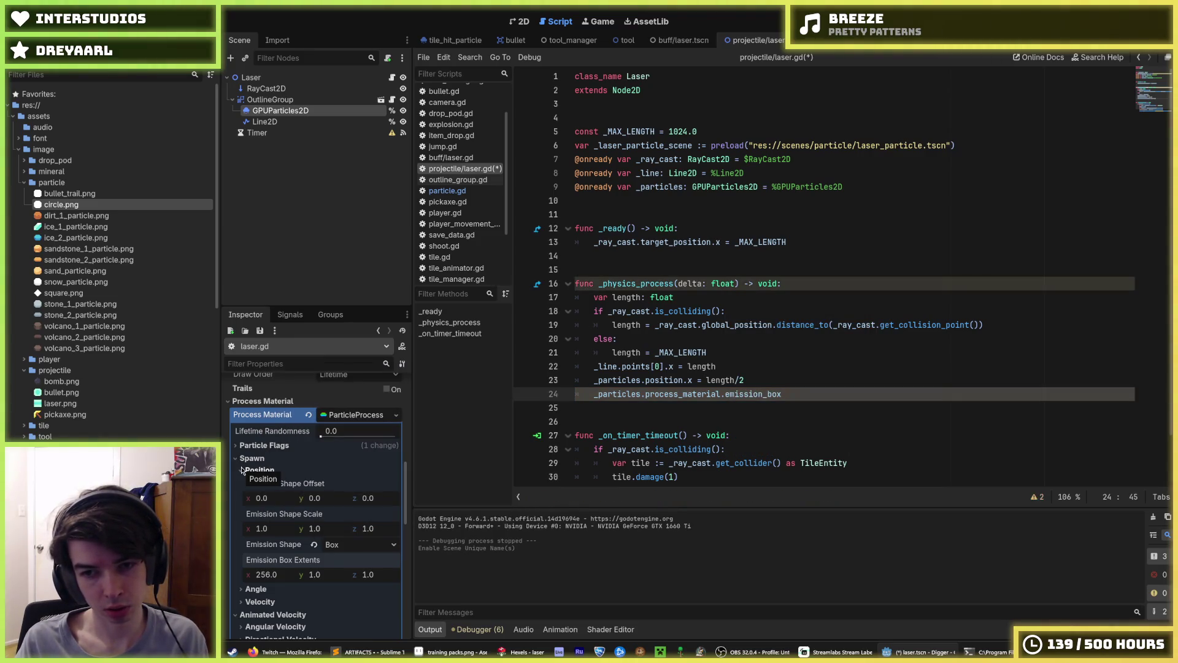
text(tents)
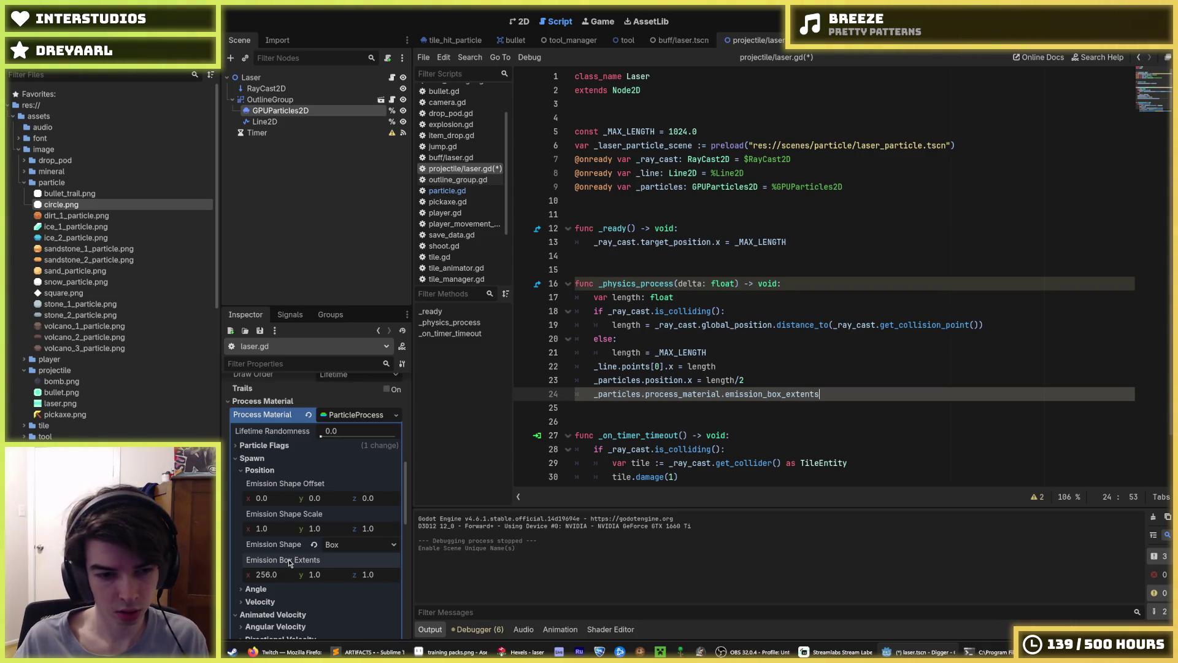
mouse_move(290, 562)
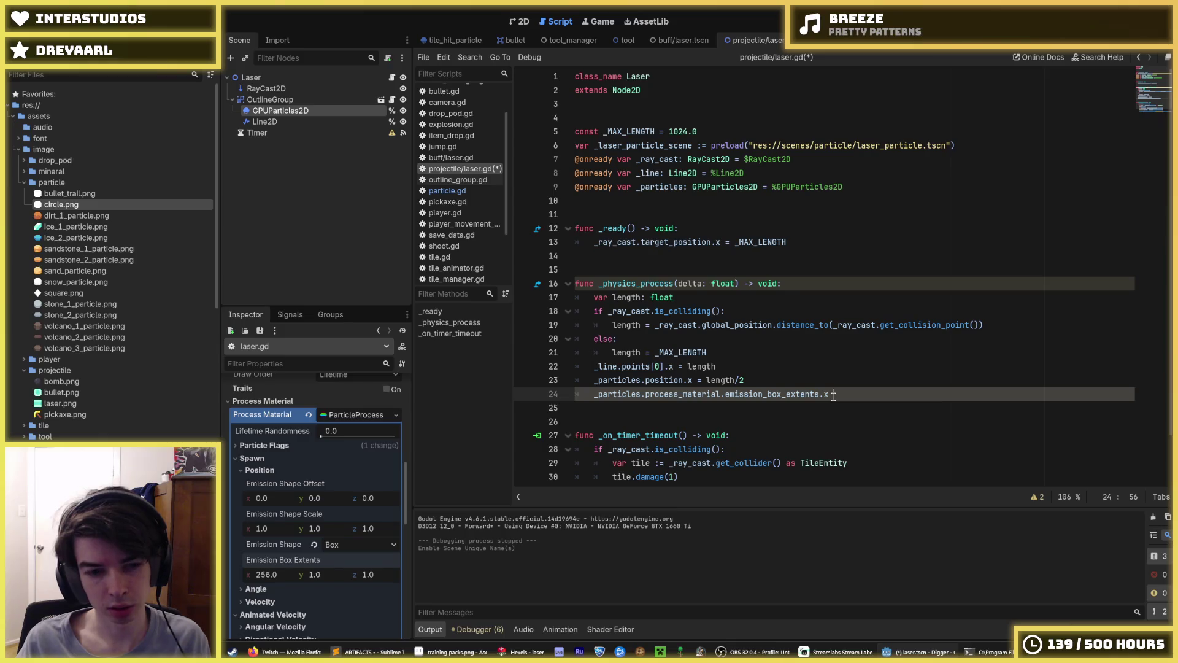
text(length/2.0)
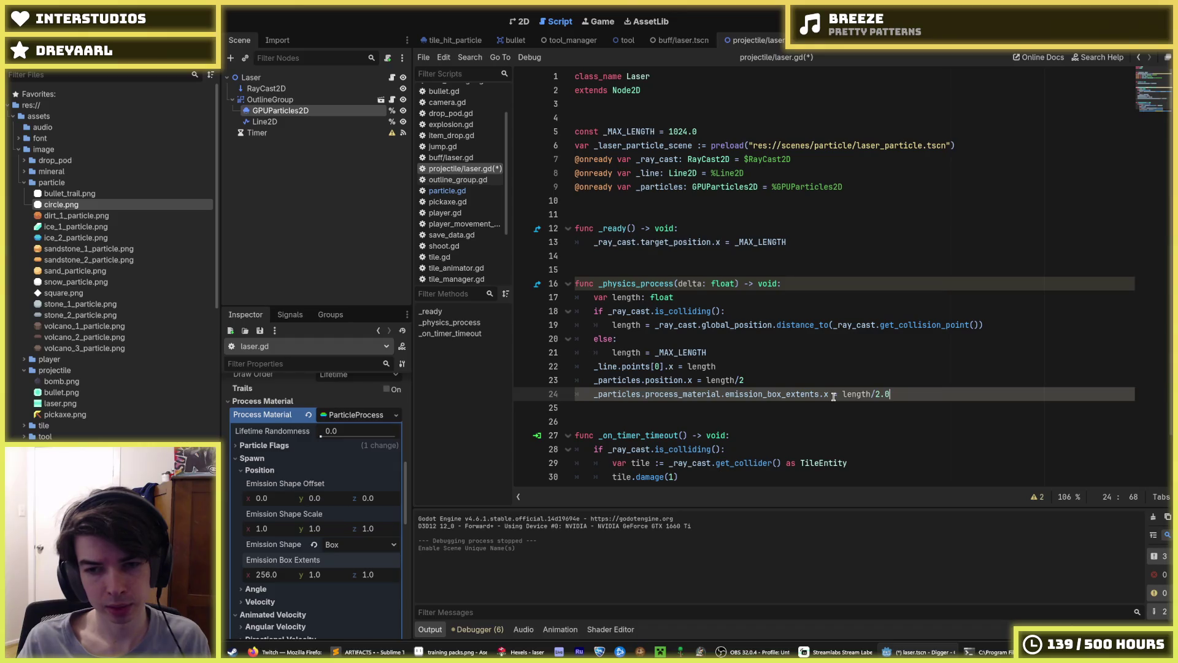
key(Up)
text(.0)
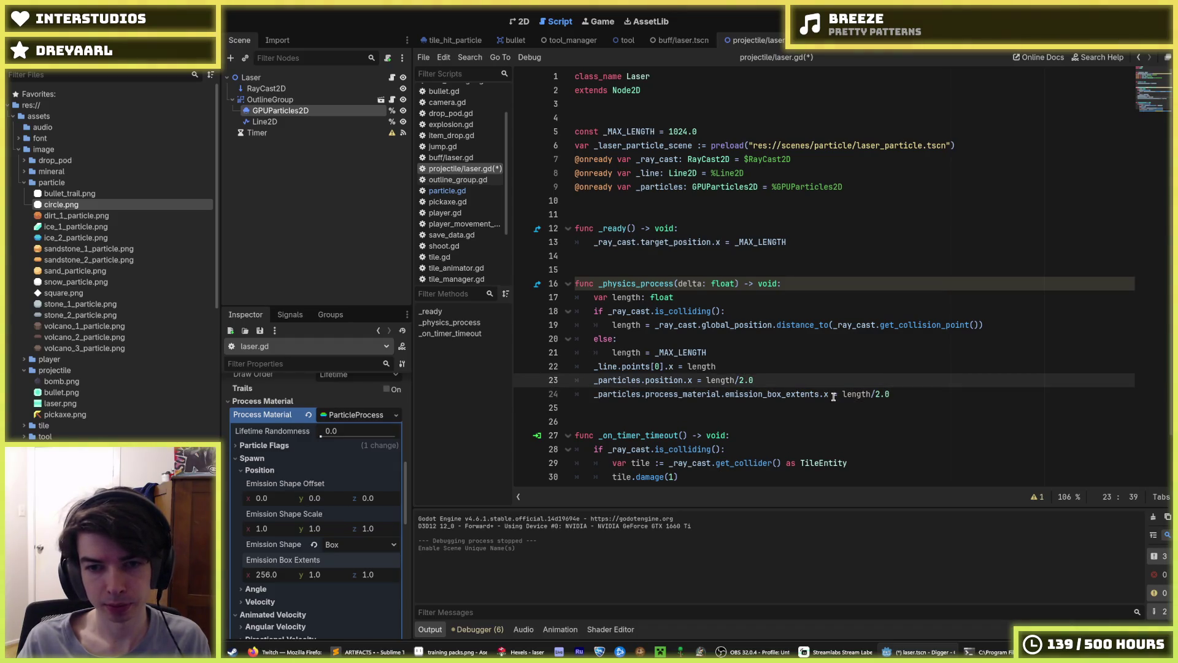
key(Down)
key(End)
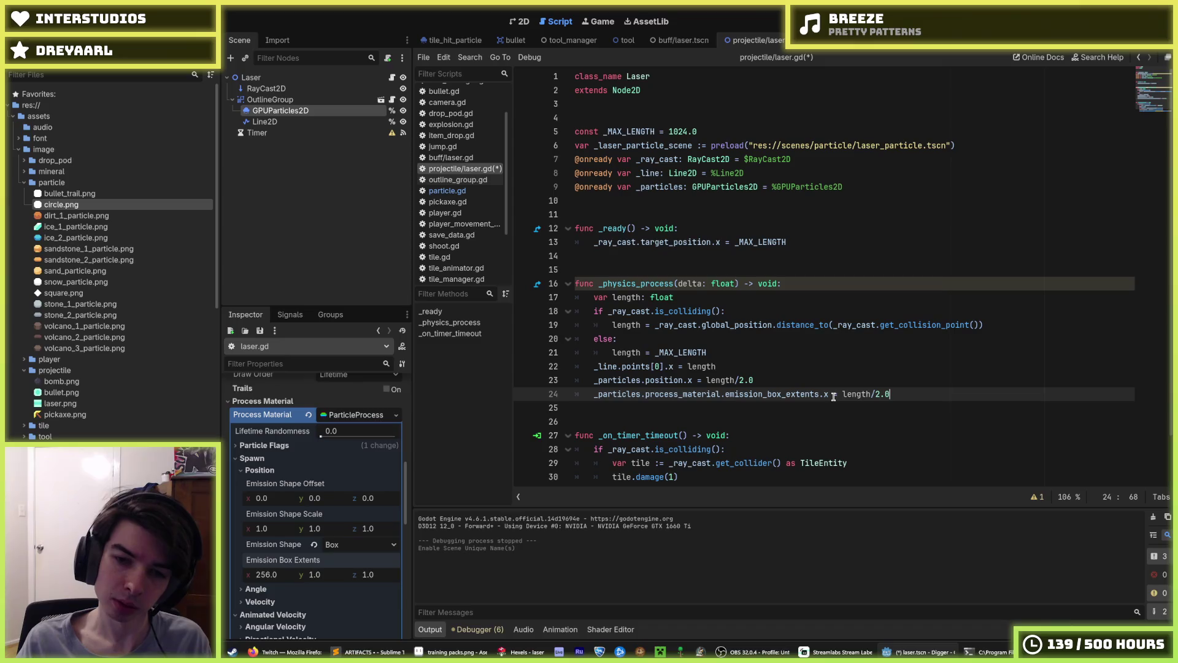
key(ctrl+z)
key(ctrl+z)
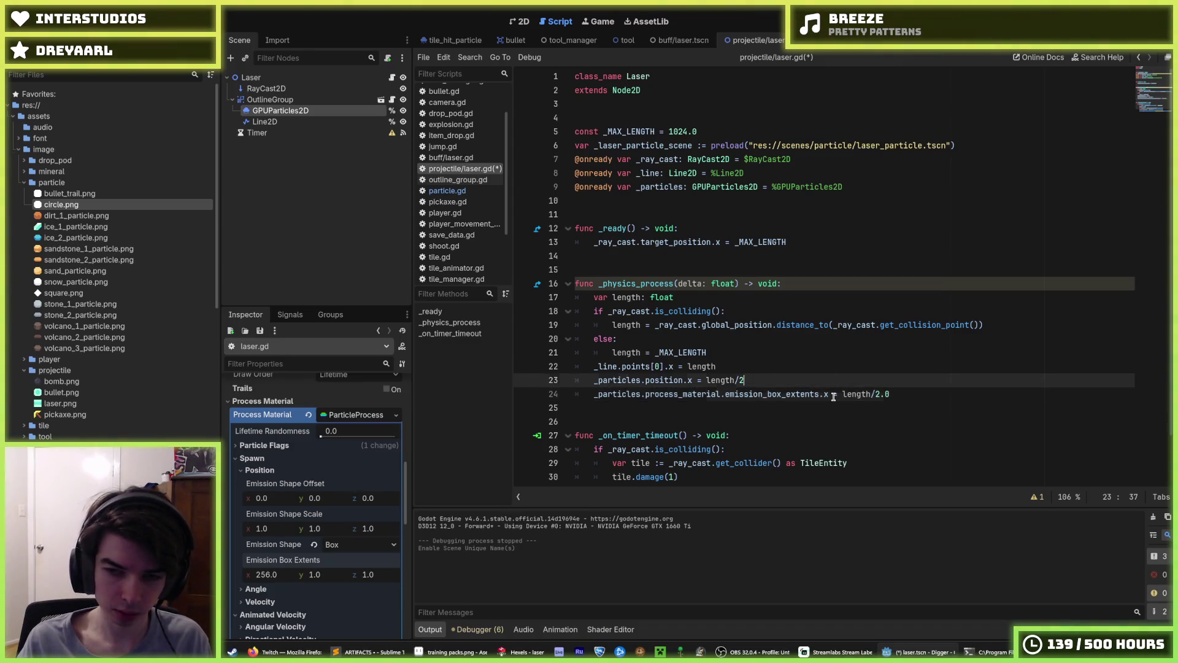
key(ctrl+y)
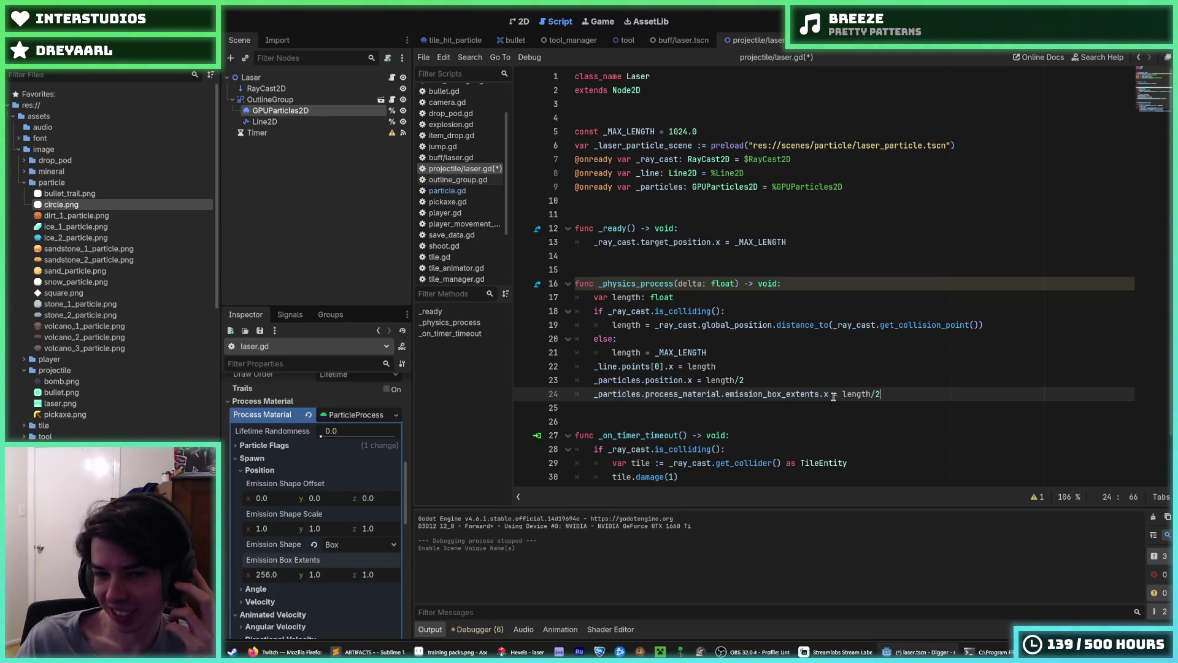
- Save laser.gd, review the _ready and _physics_process code, and run the game
key(ctrl+s)
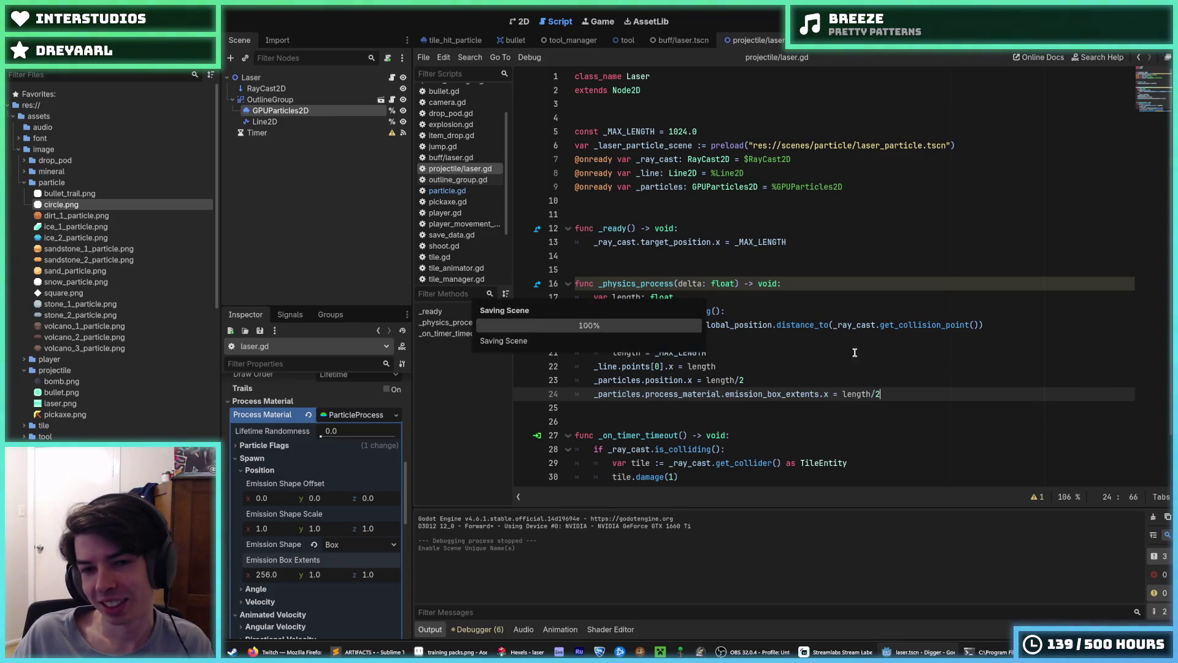
click(818, 374)
click(773, 368)
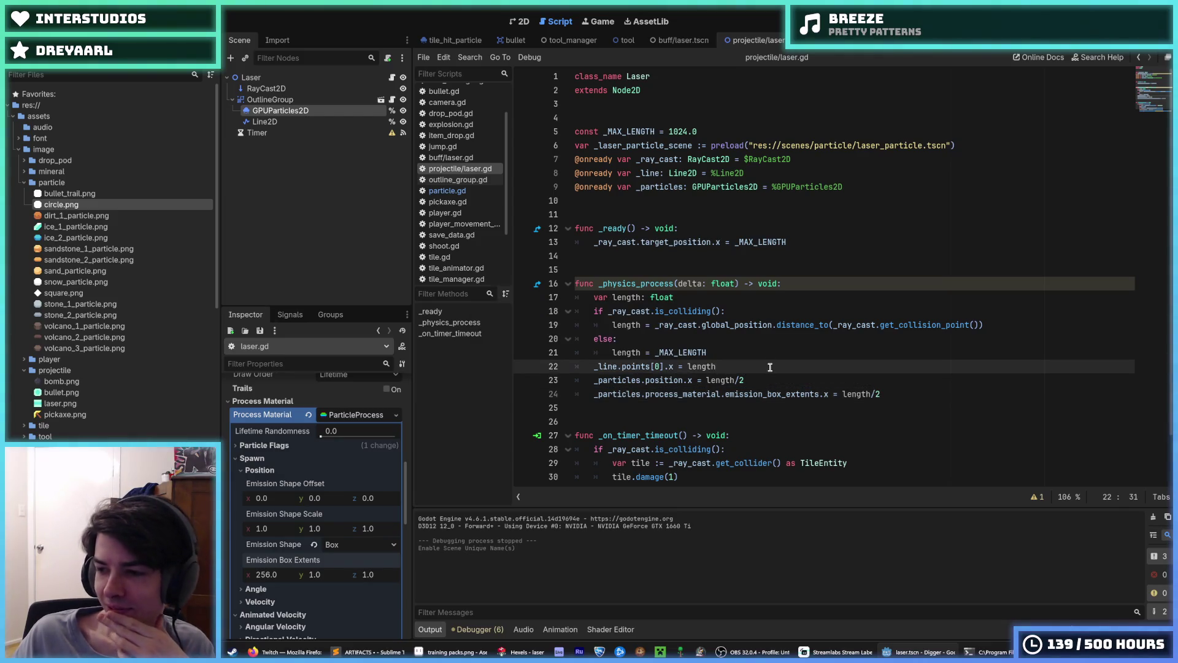
click(765, 354)
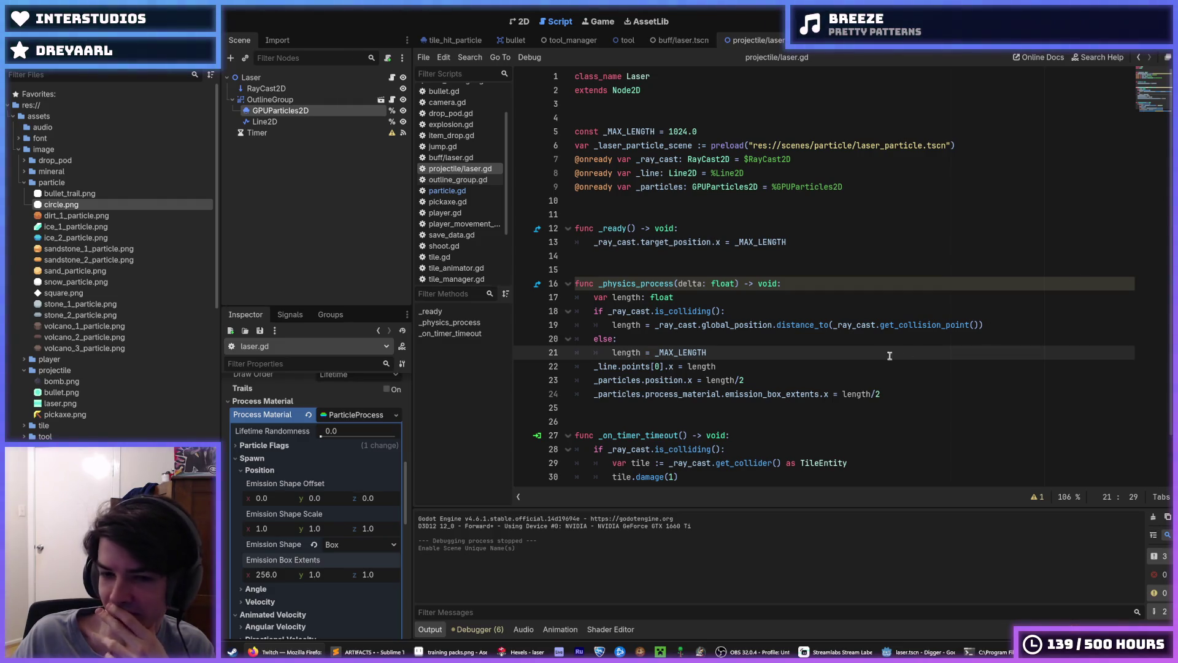
click(784, 384)
key(ctrl+s)
key(ctrl+s)
key(ctrl+s)
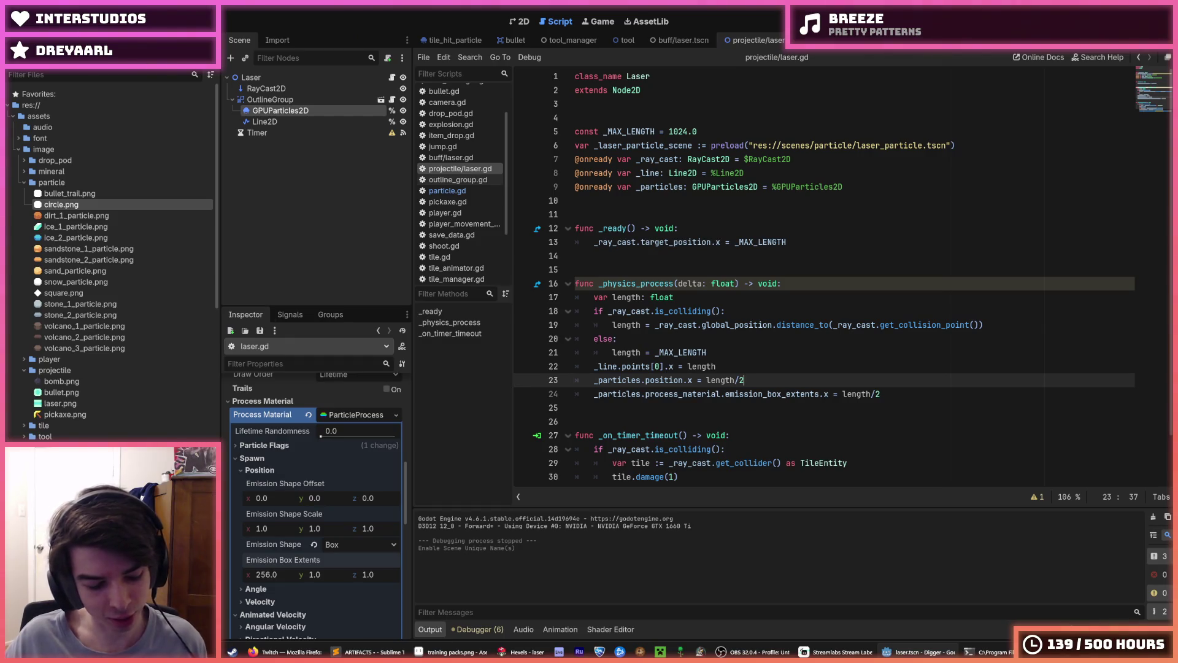
click(827, 286)
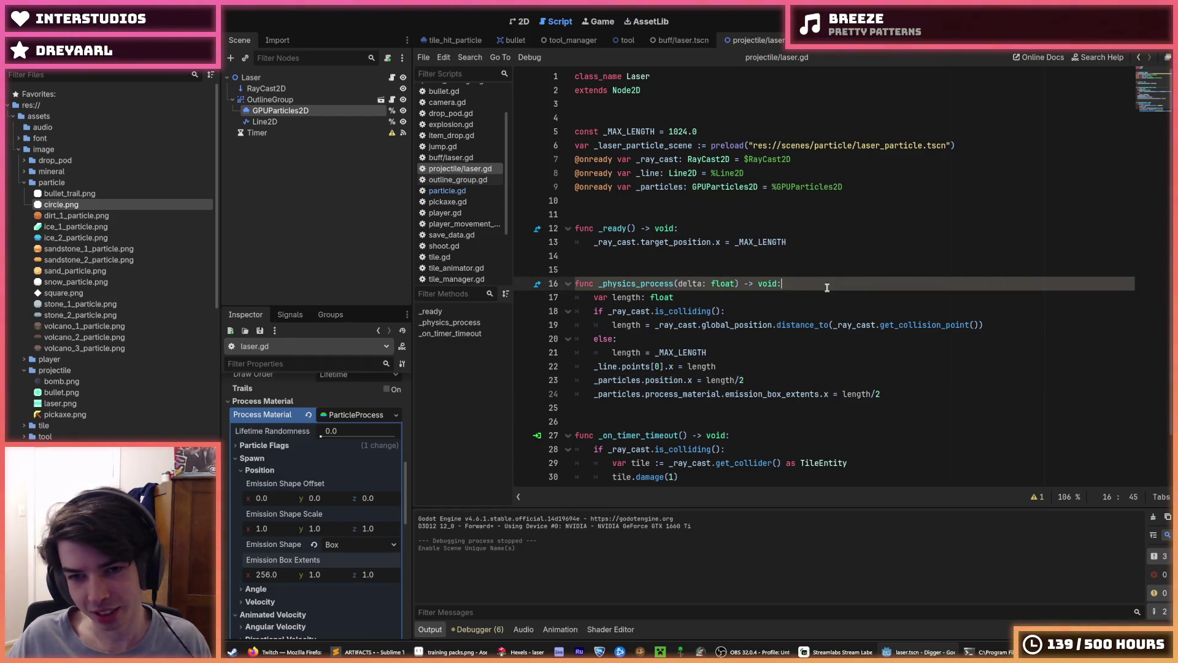
click(798, 269)
click(794, 255)
click(802, 240)
click(793, 252)
click(800, 241)
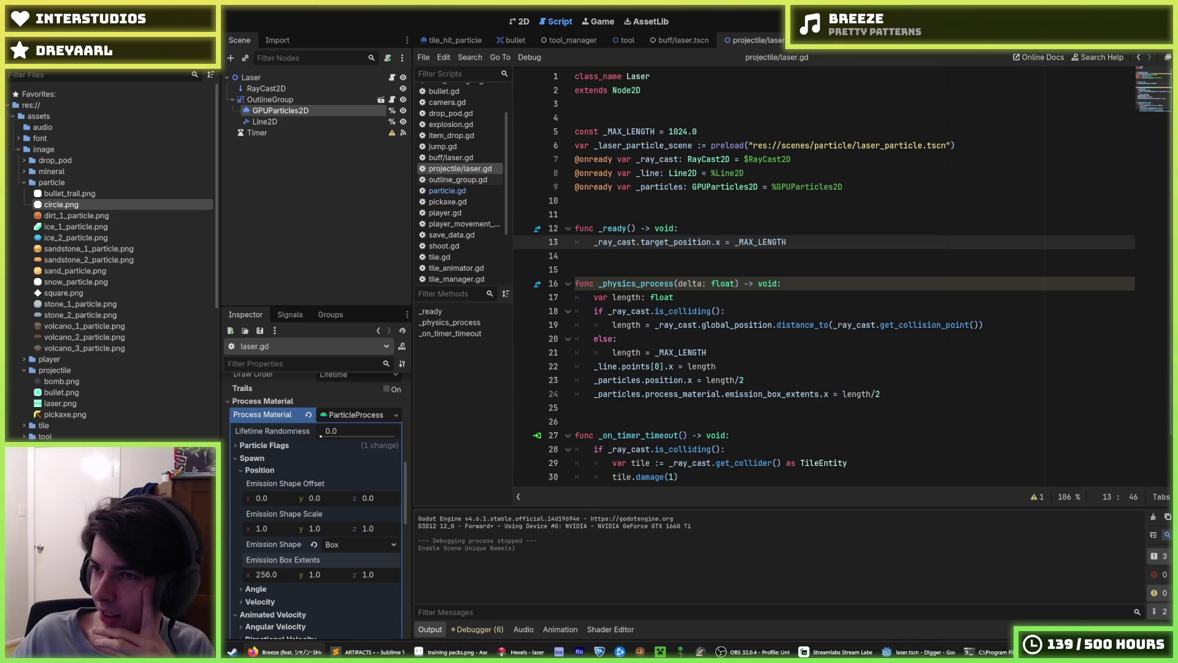
click(873, 222)
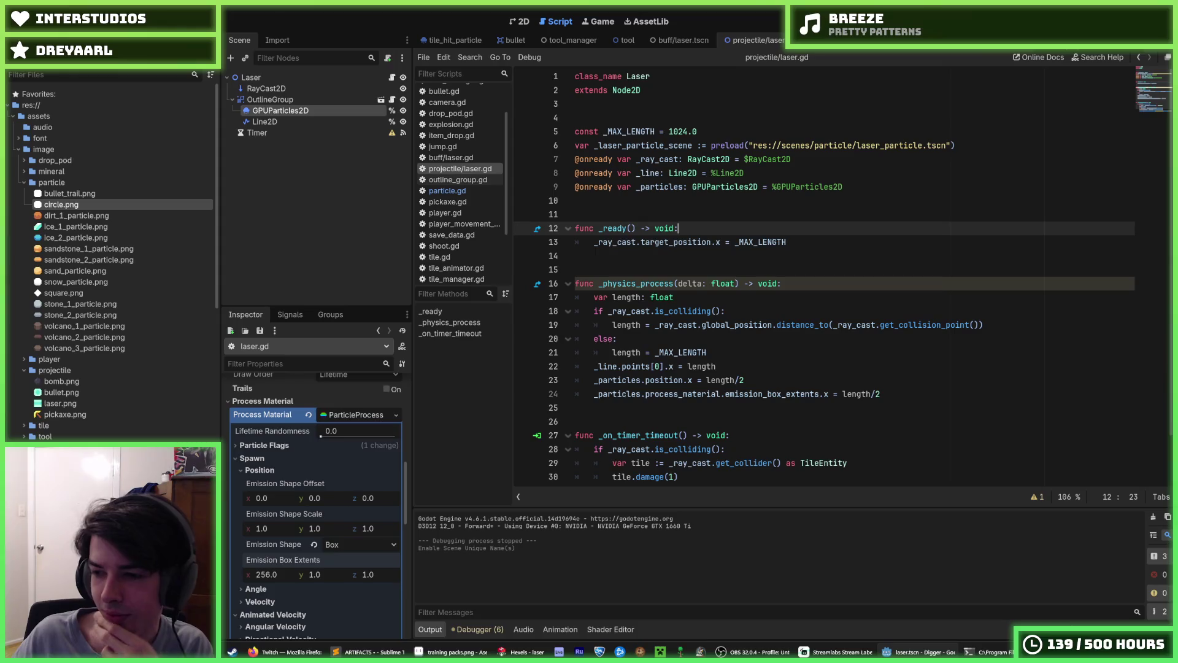
key(F5)
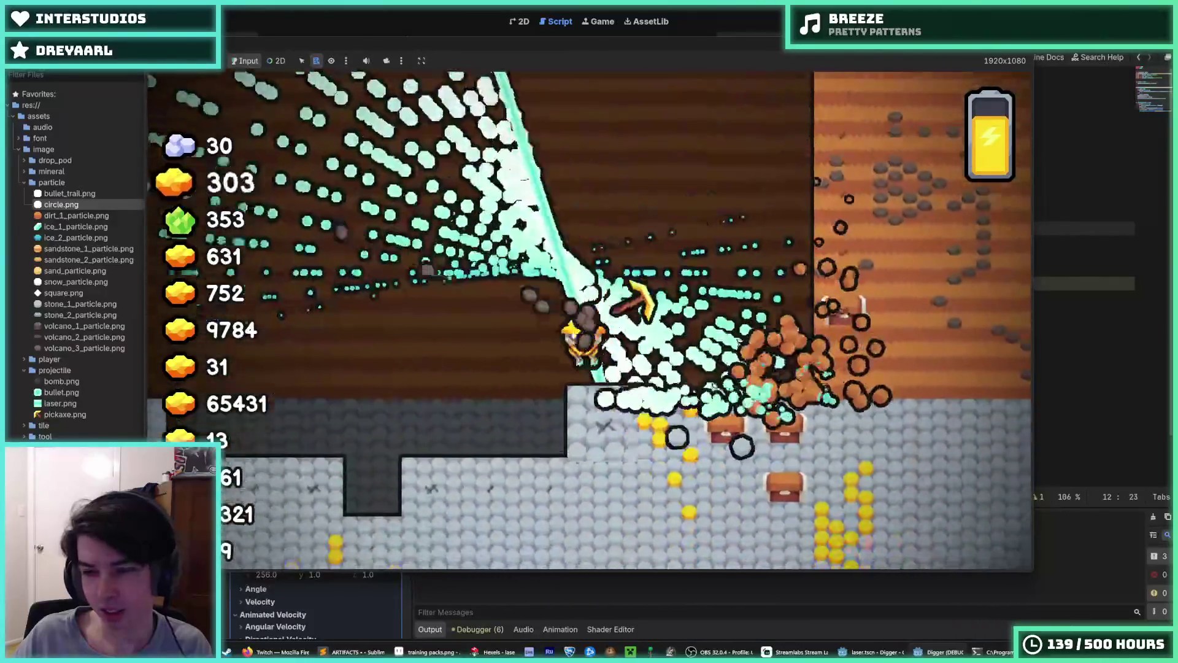
- Stop the test run after watching the laser's particle spray
key(F8)
- Review lines 11–22 of laser.gd's _physics_process code
click(841, 209)
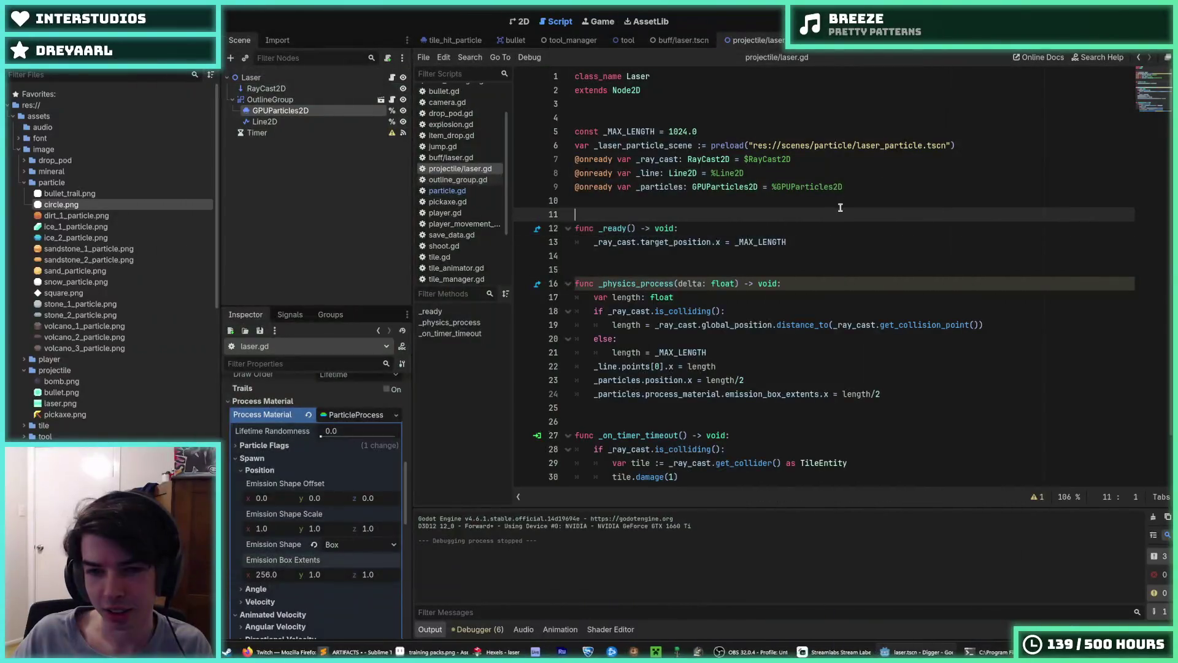
click(806, 245)
scroll(805, 244, down, 1)
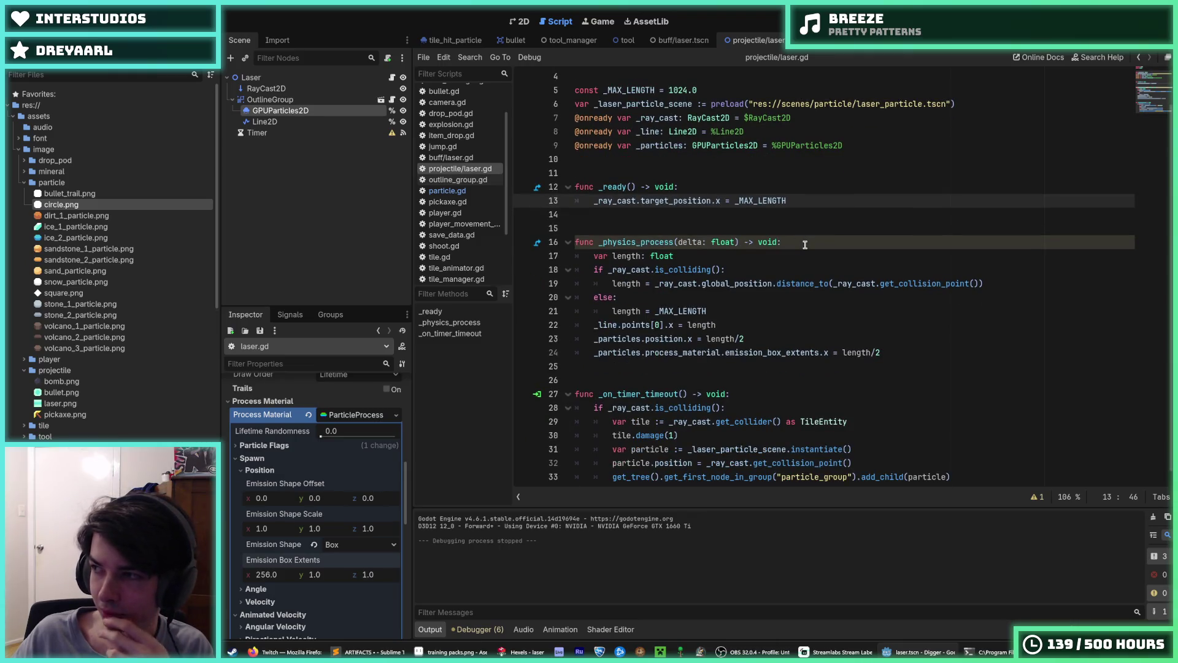
scroll(805, 245, down, 1)
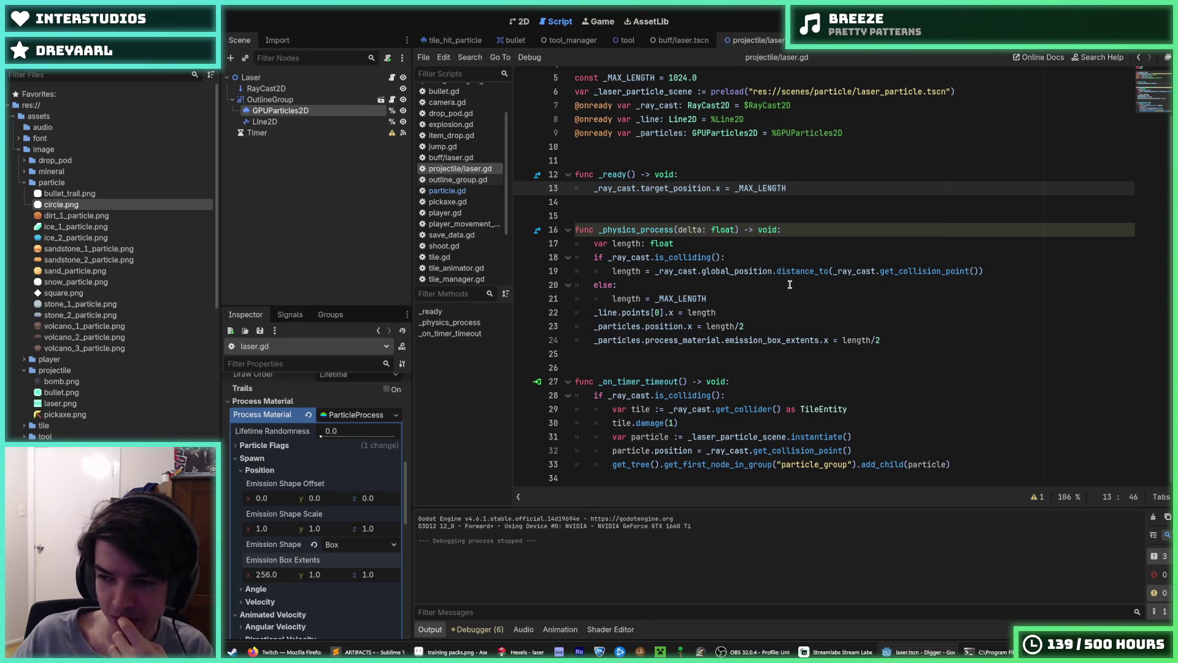
click(788, 285)
click(718, 293)
click(708, 287)
click(710, 300)
click(713, 287)
click(716, 298)
click(707, 291)
click(712, 299)
click(708, 285)
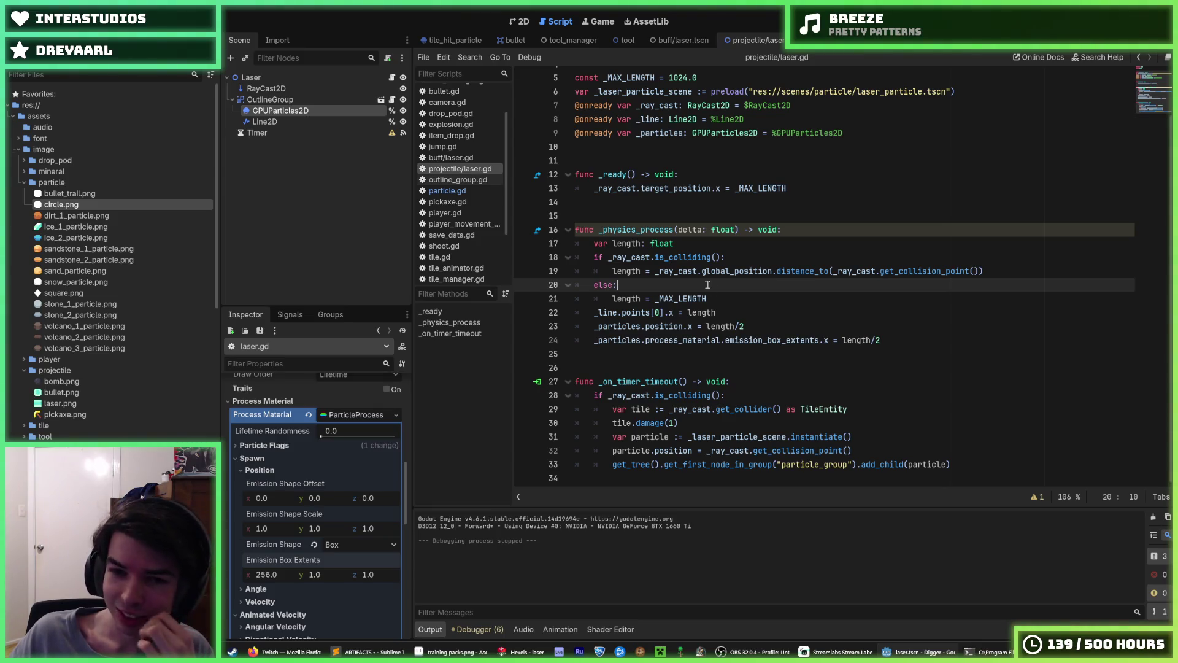
click(737, 310)
click(734, 296)
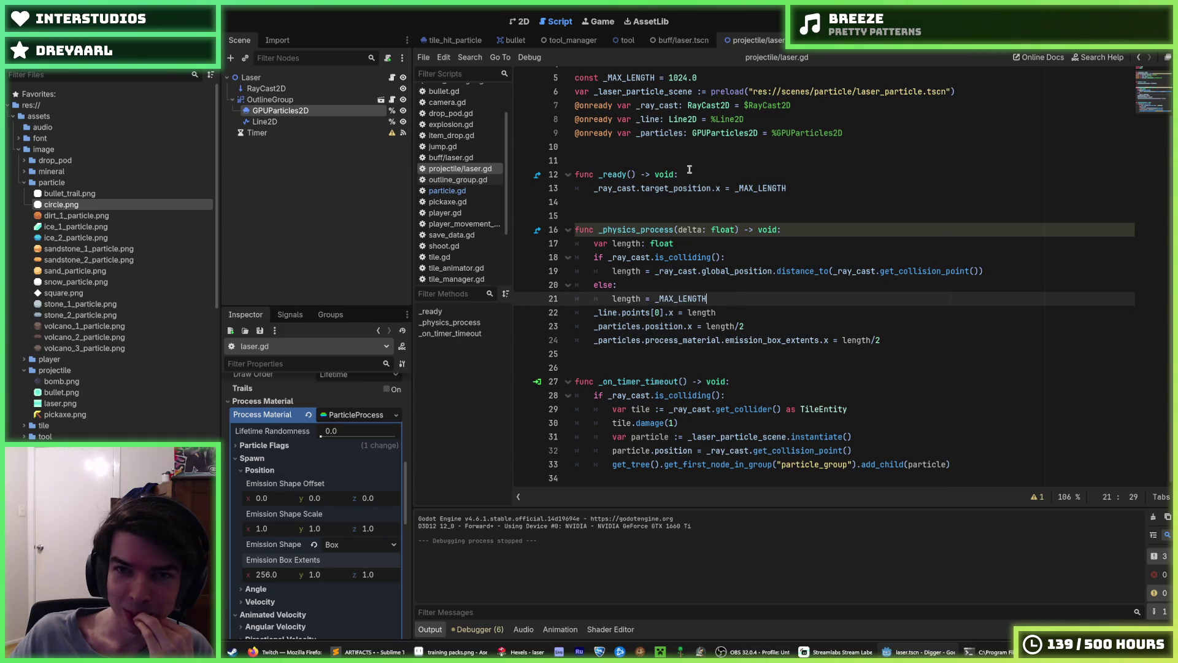
- Look through the buff/laser, tool_manager, bullet and tile_hit_particle scenes, then return to the laser
click(681, 44)
click(571, 40)
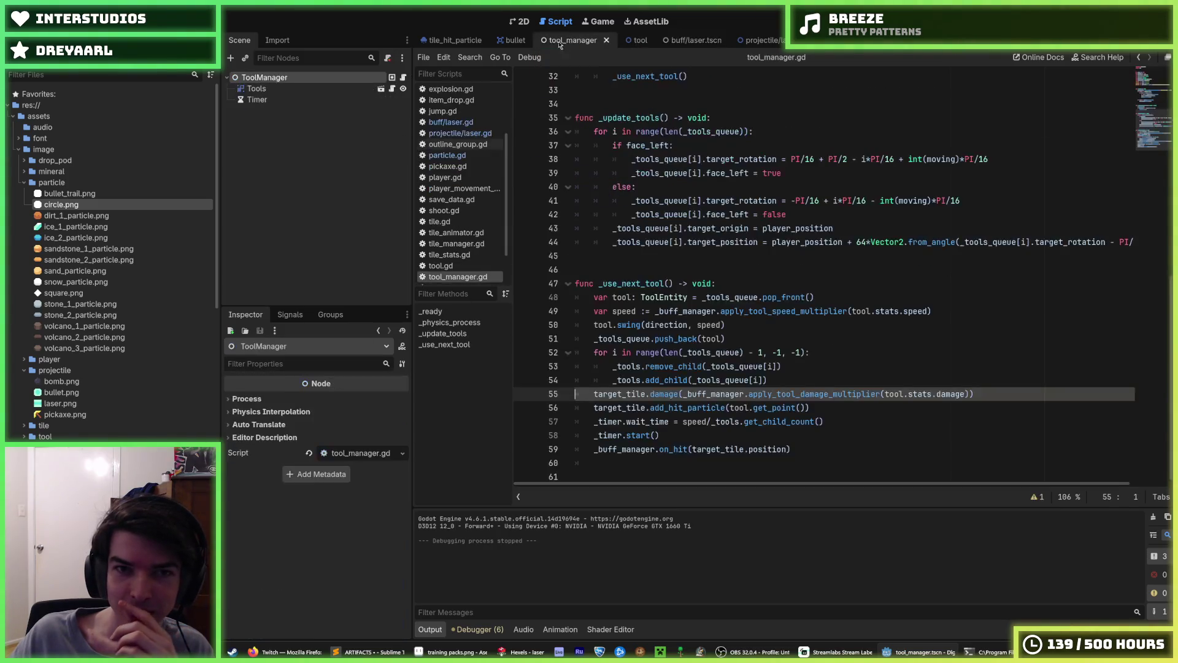
click(511, 40)
click(443, 43)
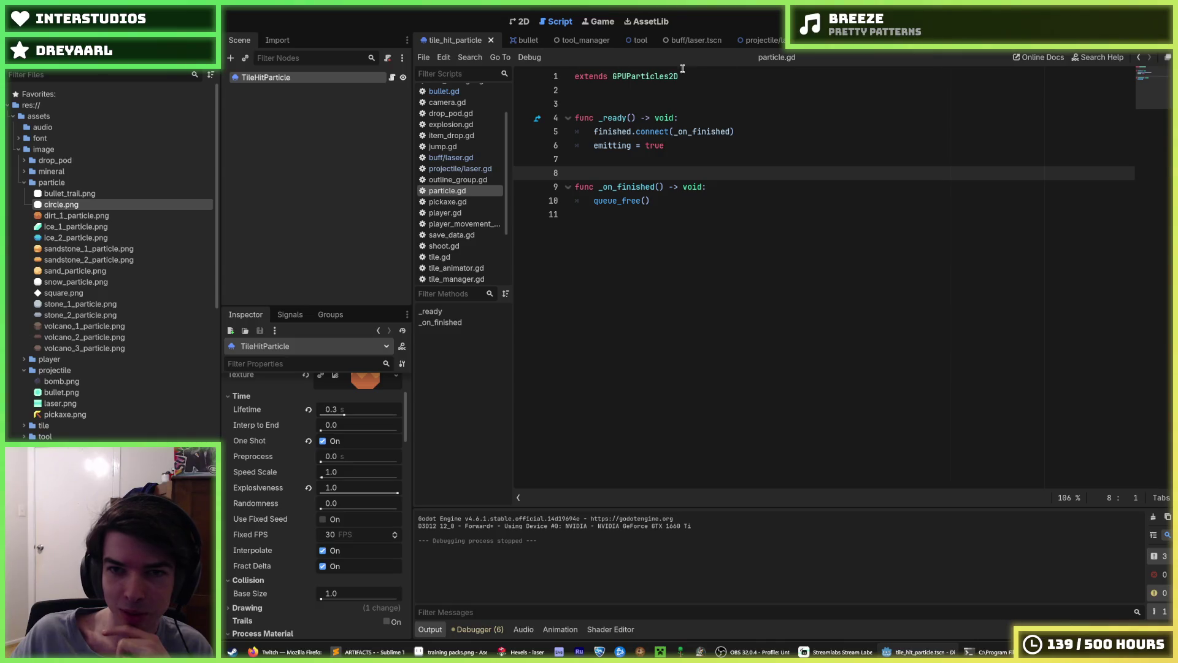
click(755, 40)
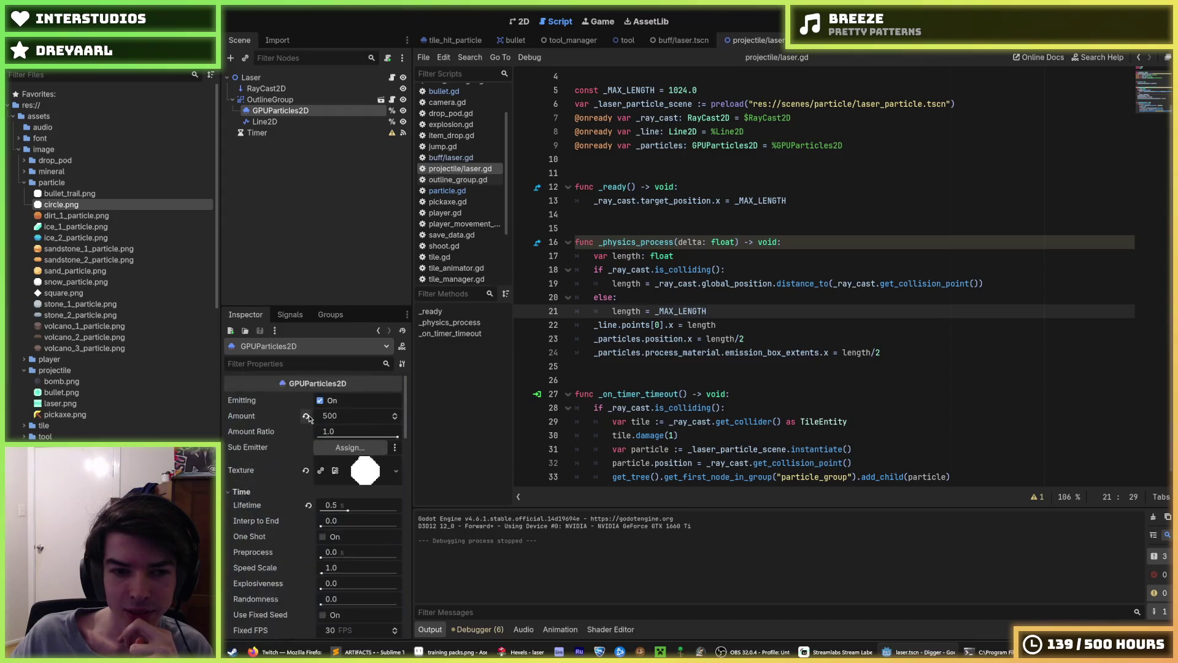
- Lower the laser GPUParticles2D Amount from 500 to 20 and run the game
click(339, 415)
text(20)
key(Return)
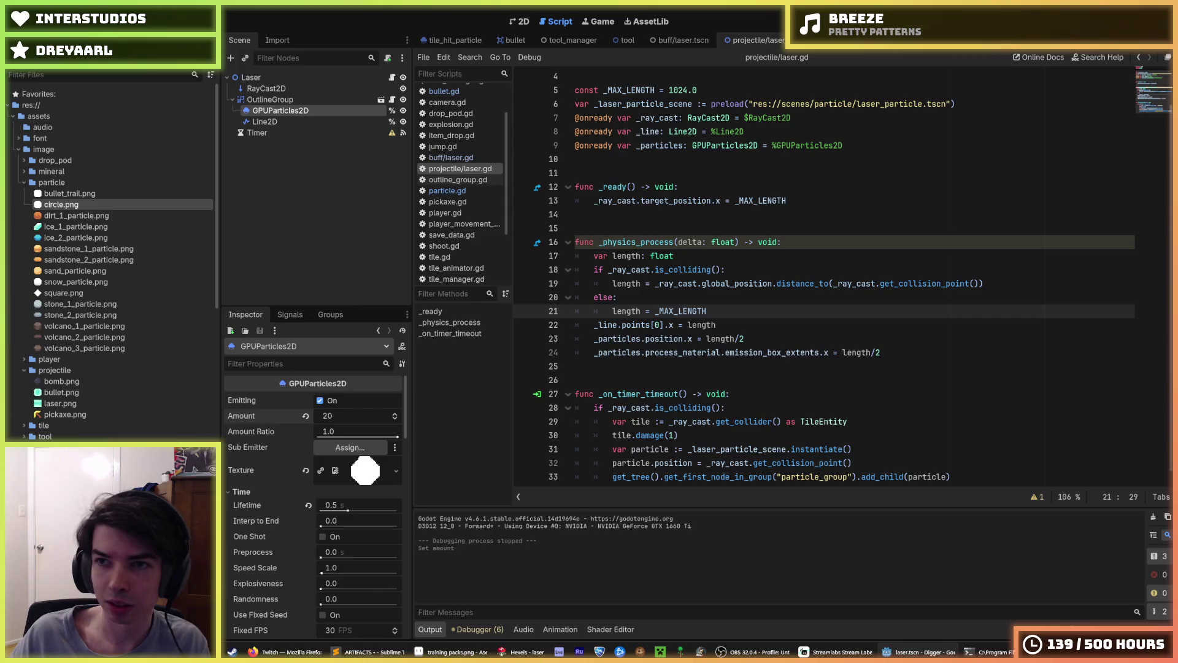
key(F5)
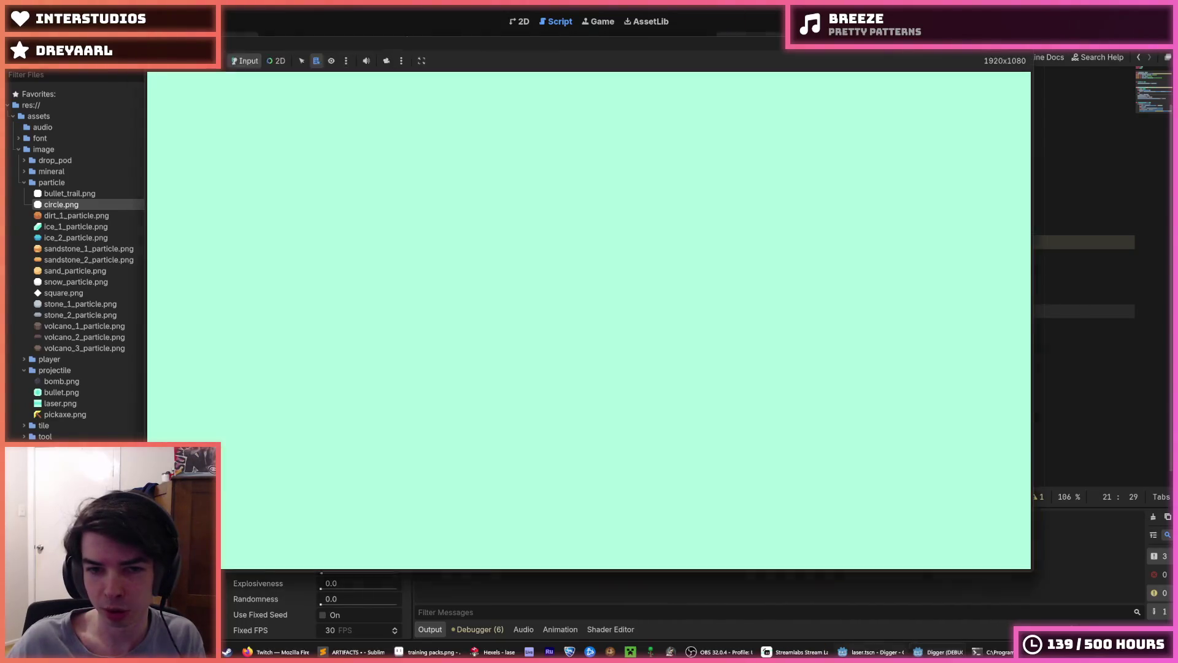
- Change the particle Lifetime from 0.5 to 0.3, retest, and stop the game
key(F8)
click(330, 503)
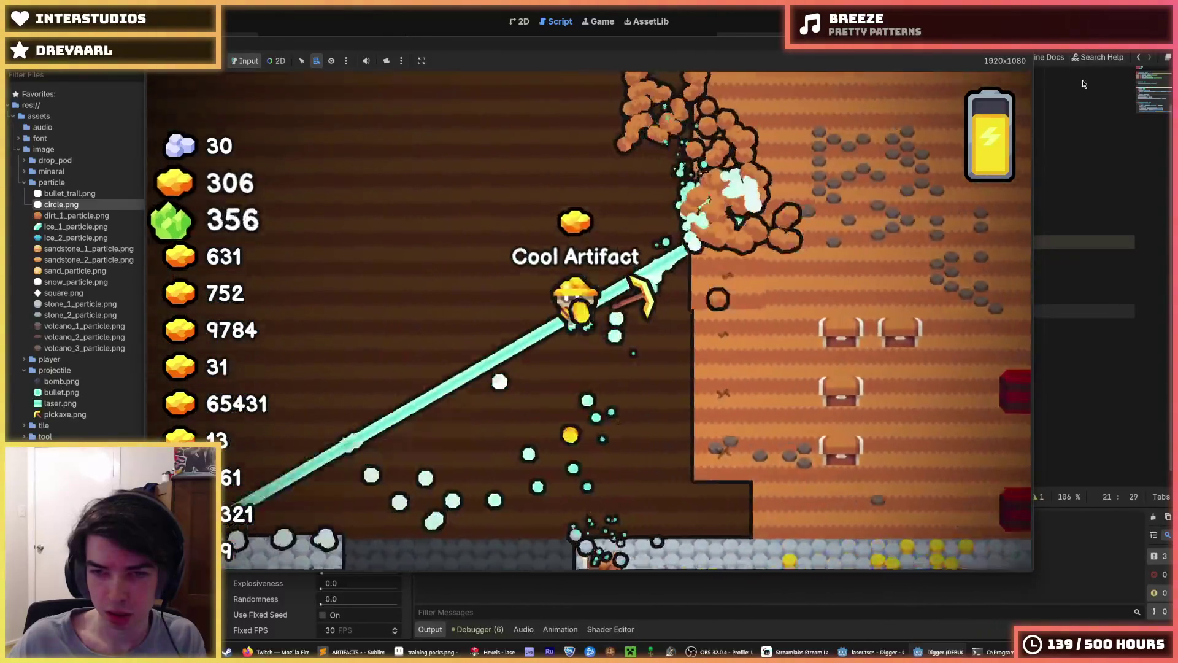
key(F8)
click(849, 172)
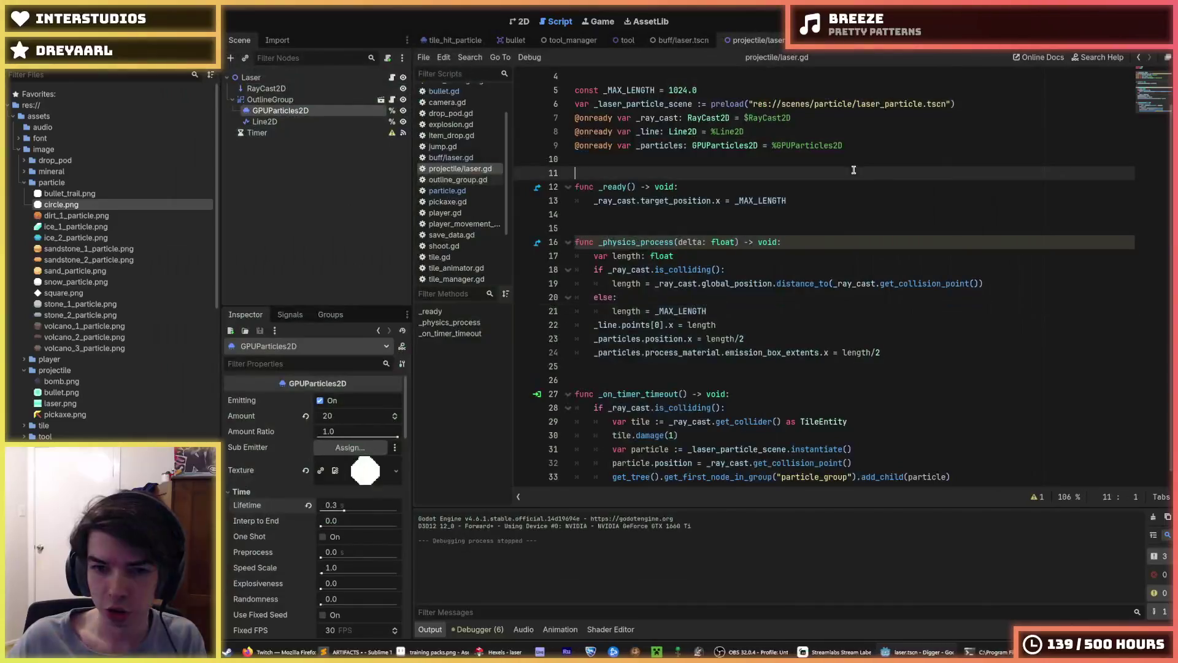
- Add `_particles.amount_ratio = _MAX_LENGTH/length` after the emission box line and save
click(882, 352)
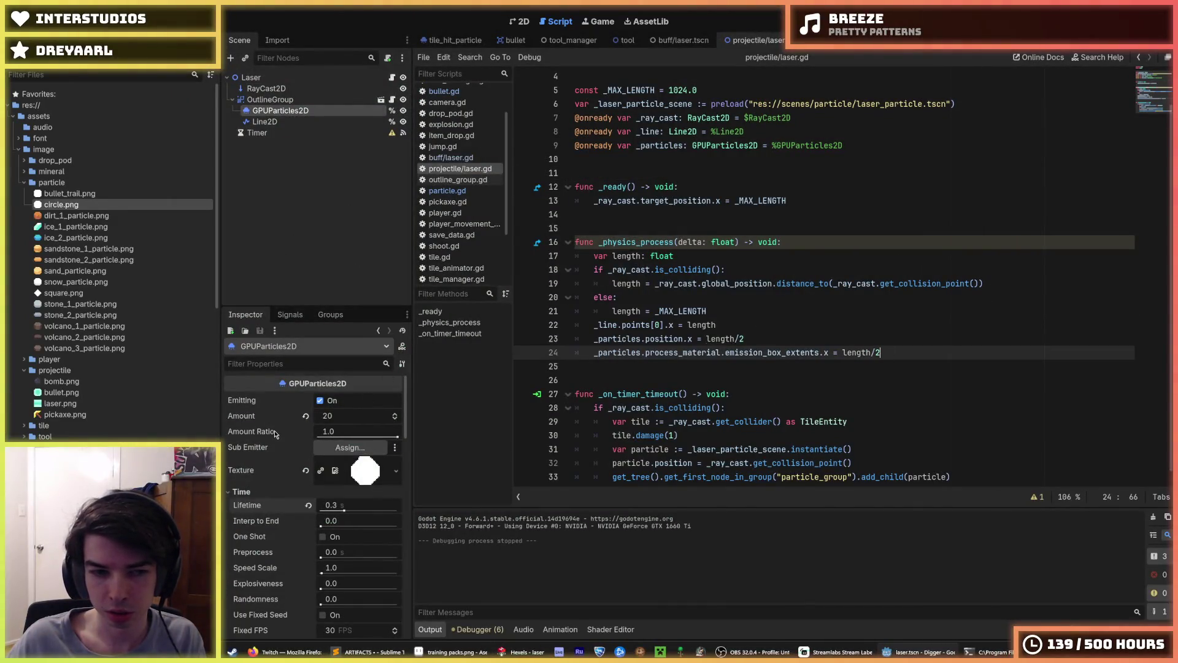
key(Return)
text(_particles)
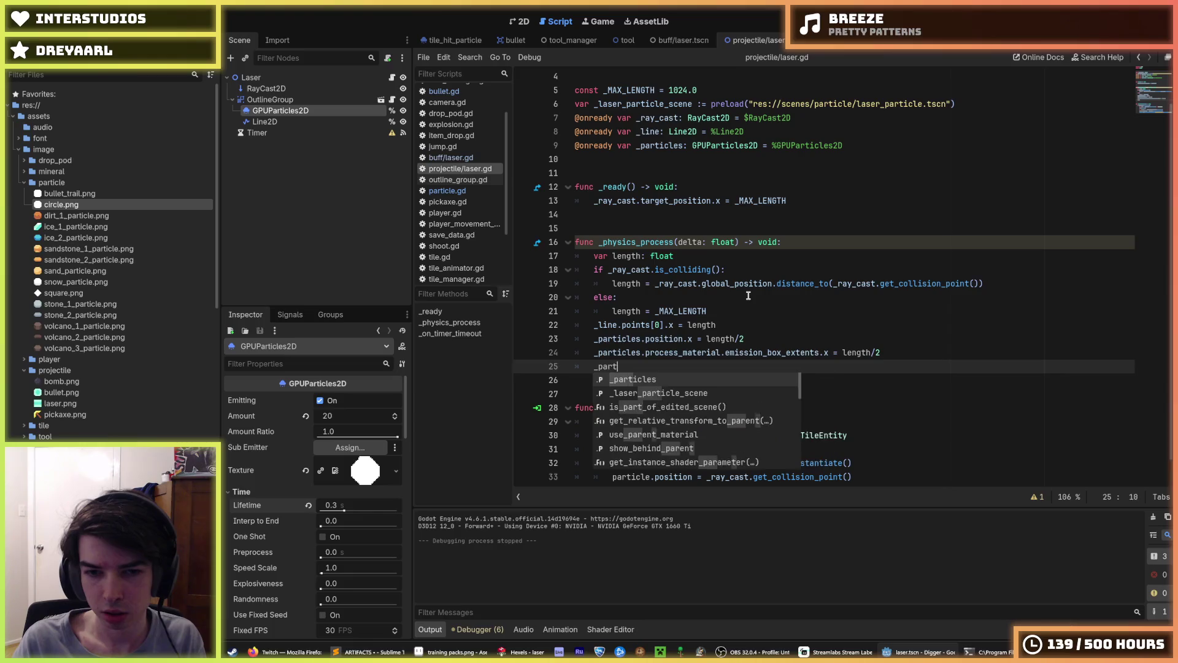
text(.)
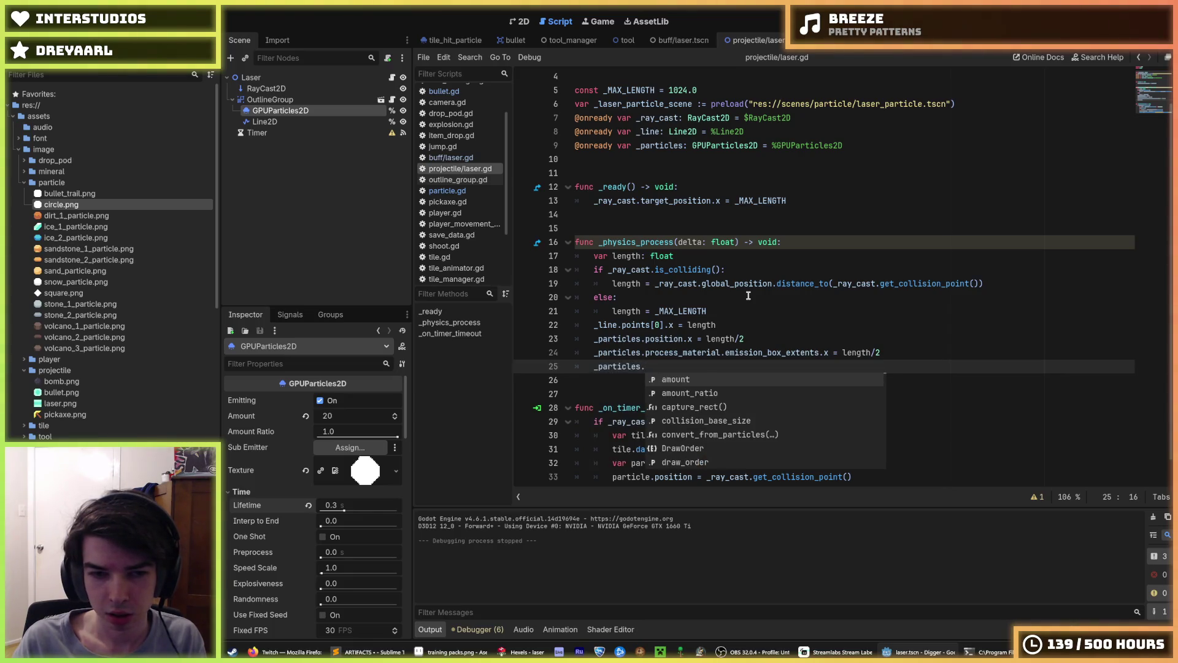
text(amount_ratio = le)
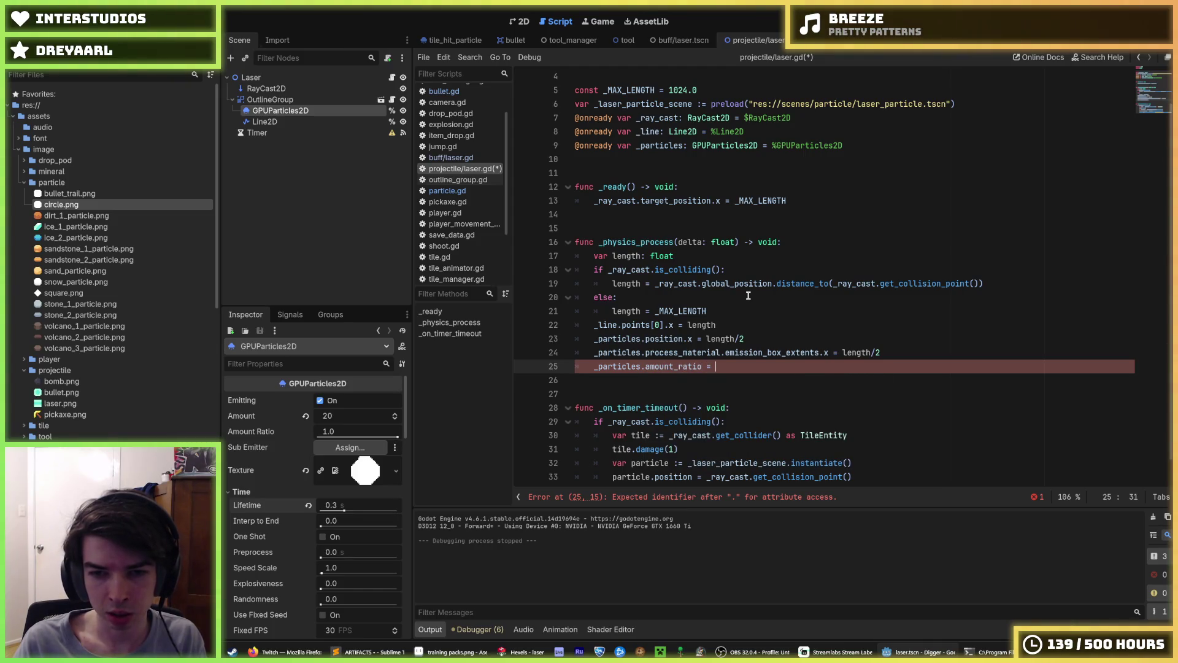
text(ng)
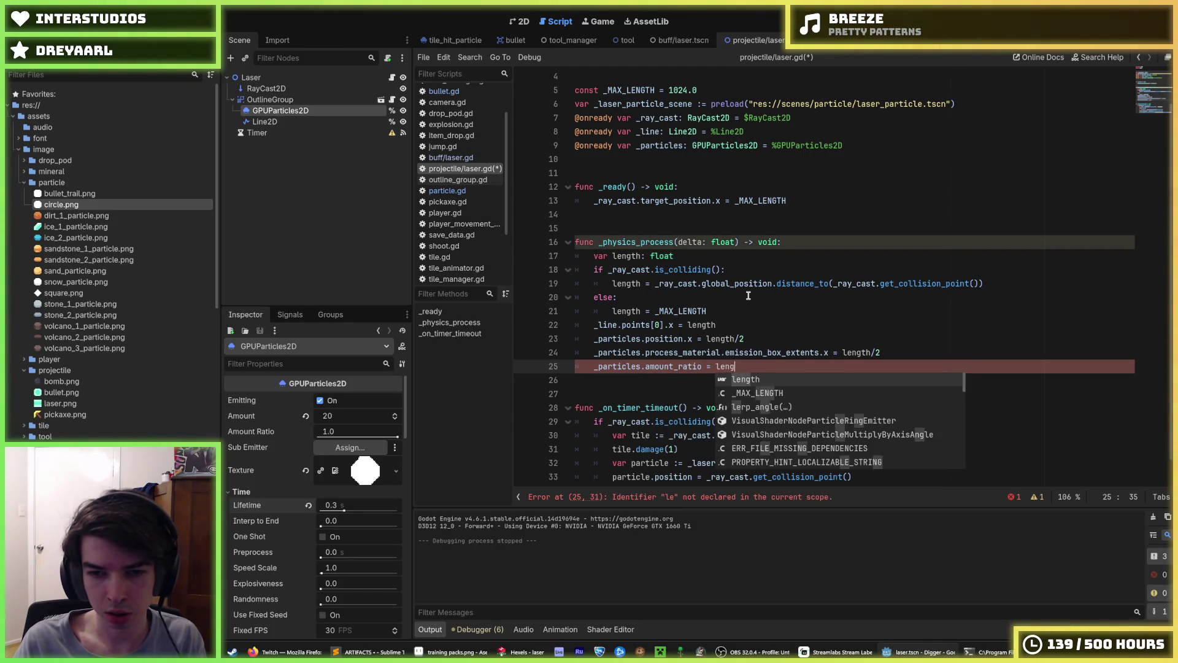
key(Return)
key(ctrl+Left)
text(1/)
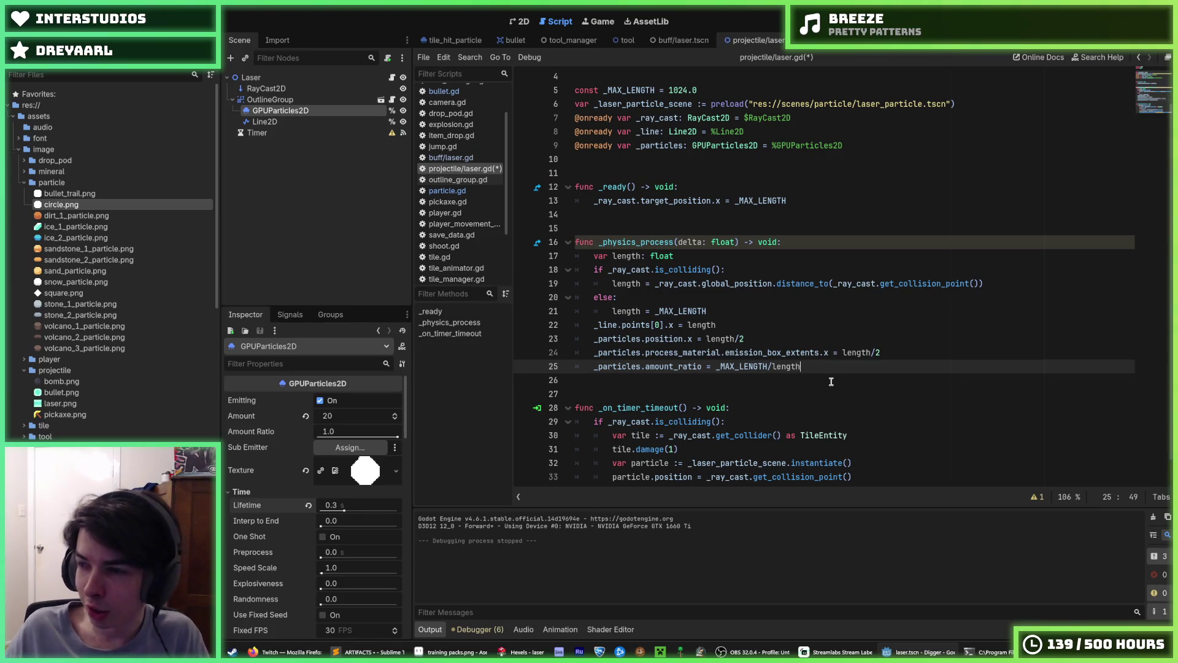
key(ctrl+s)
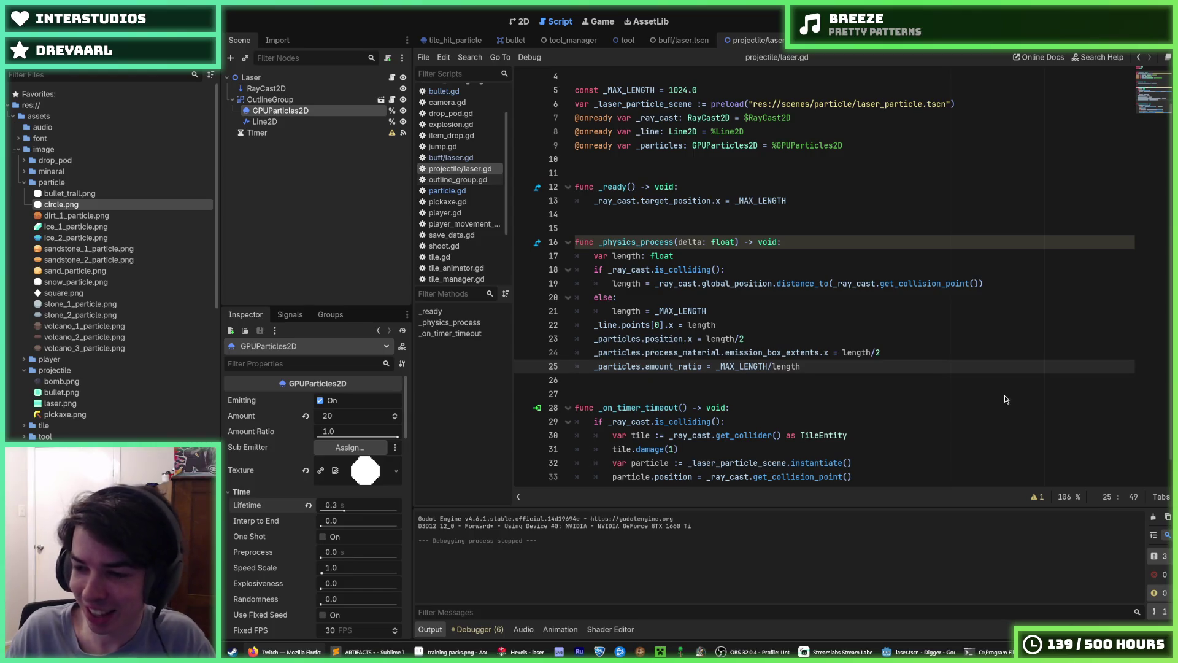
- Scroll down to the tile damage call in _on_timer_timeout
click(920, 351)
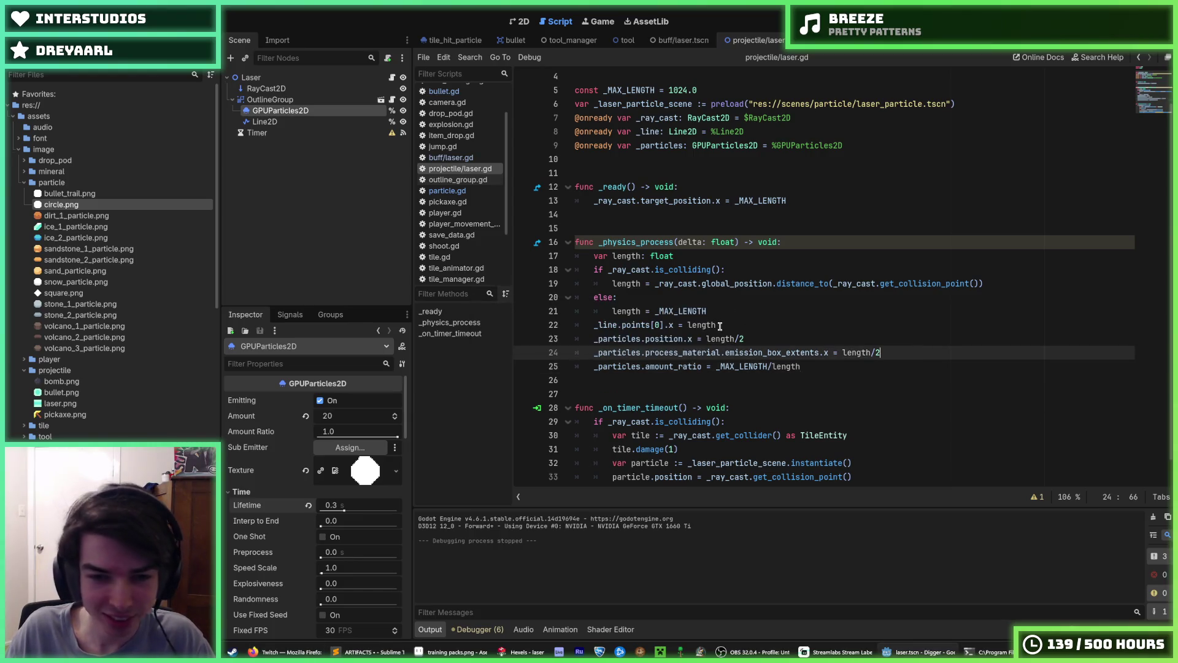
click(709, 384)
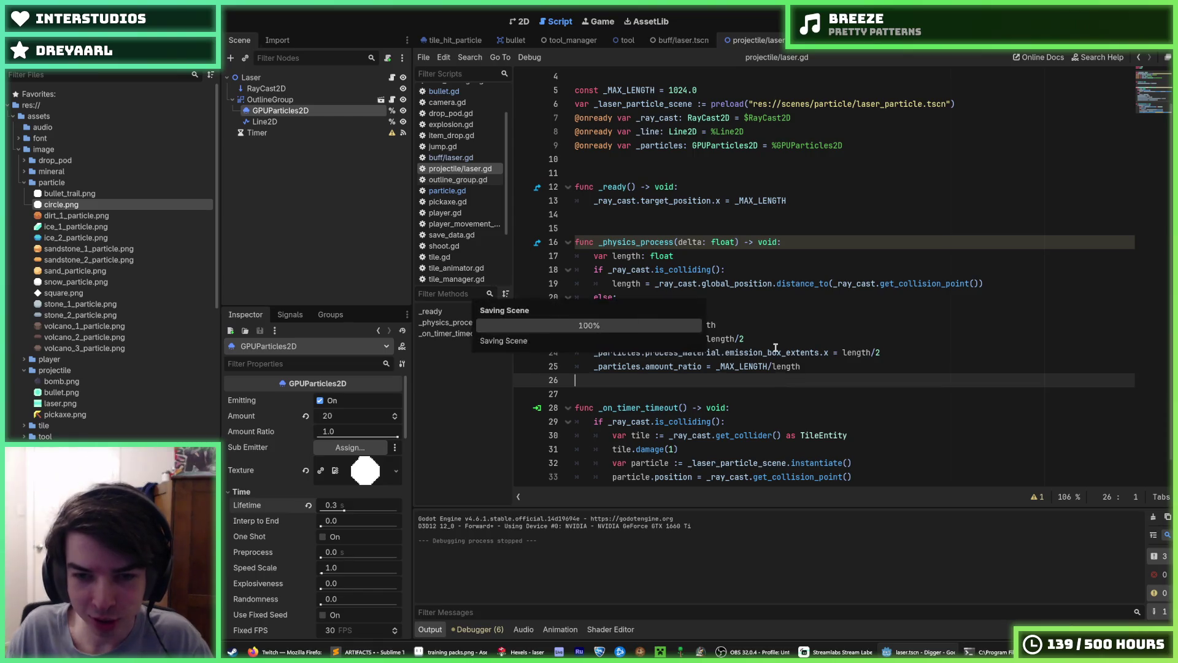
scroll(707, 409, down, 1)
click(672, 422)
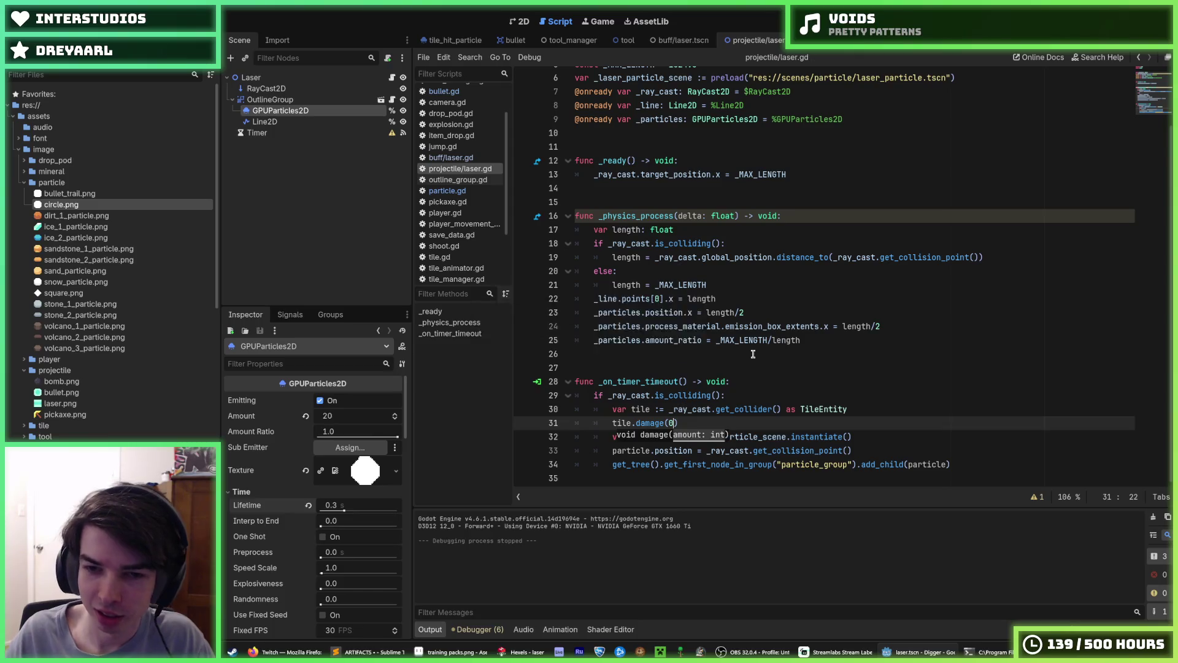
- Change the call to tile.damage(0) and run the game to preview the beam
click(708, 285)
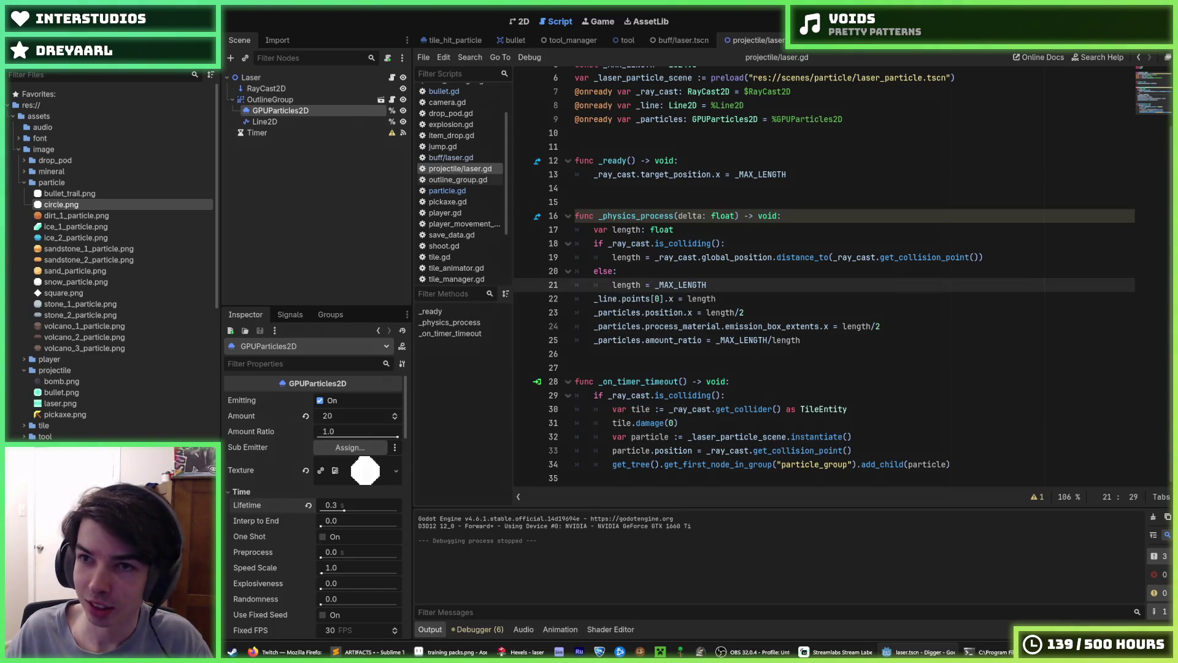
key(F5)
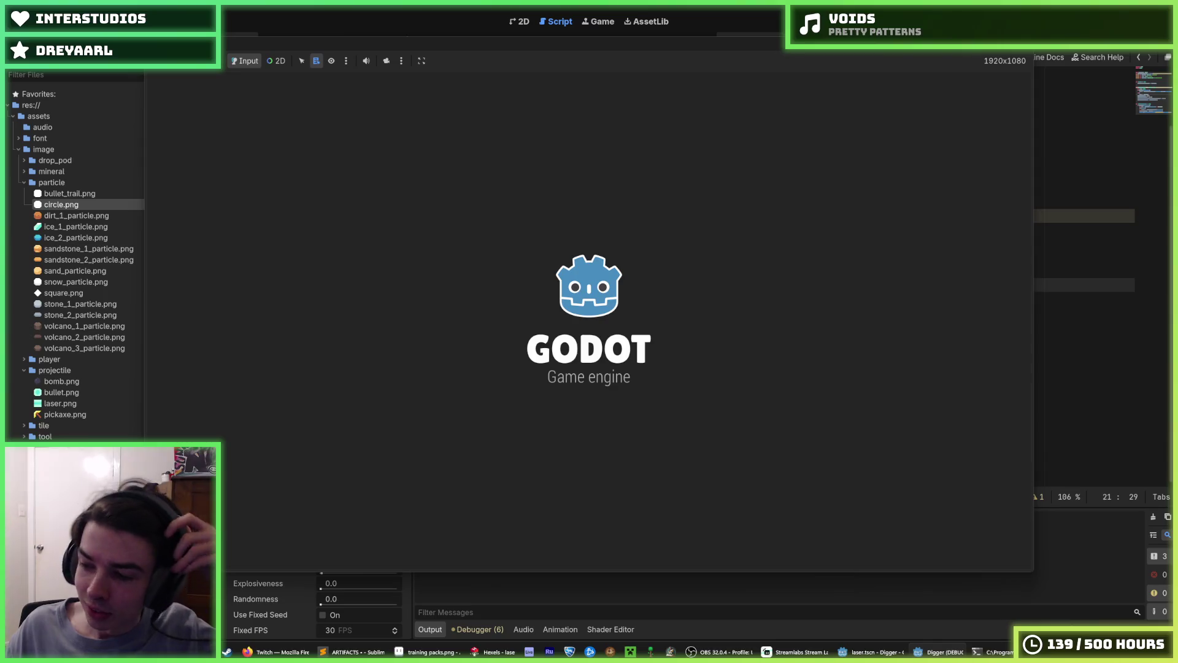
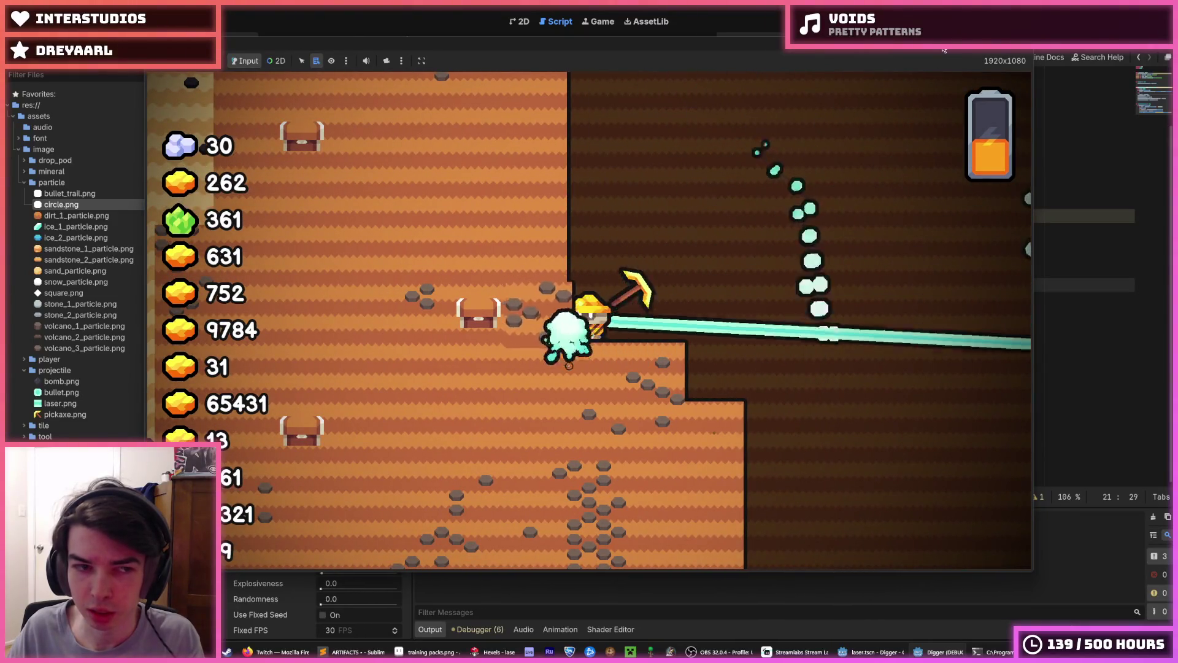
- Stop the game, set the gold pickaxe's Damage to 4, and save
key(F8)
key(ctrl+s)
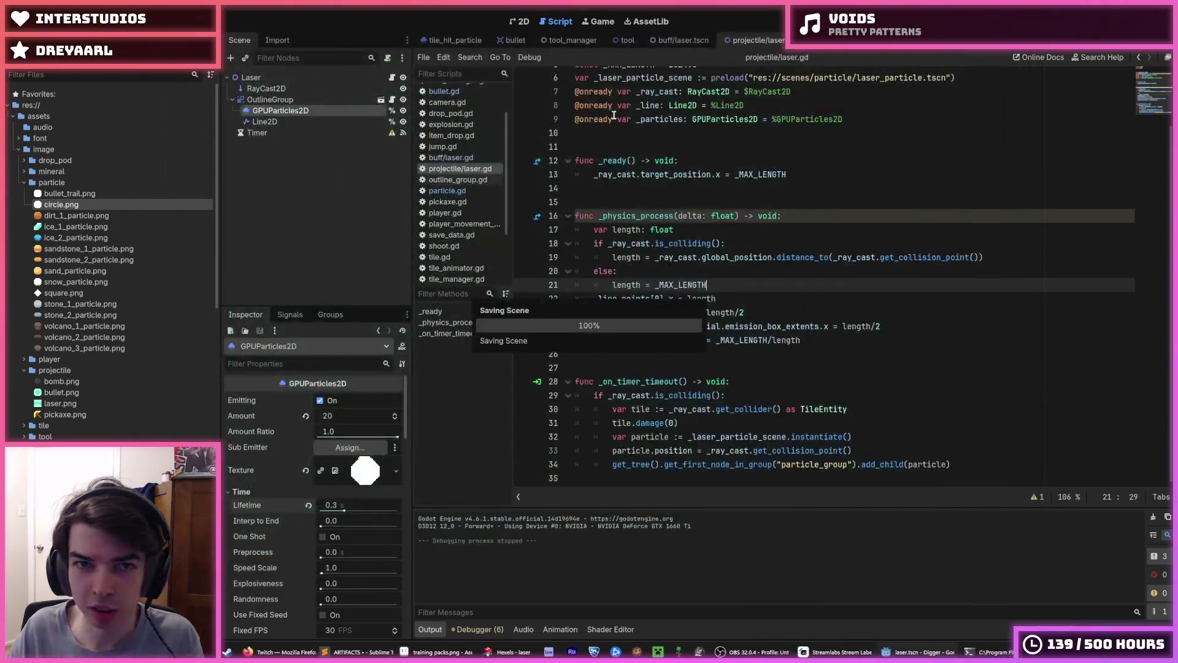
scroll(177, 330, down, 10)
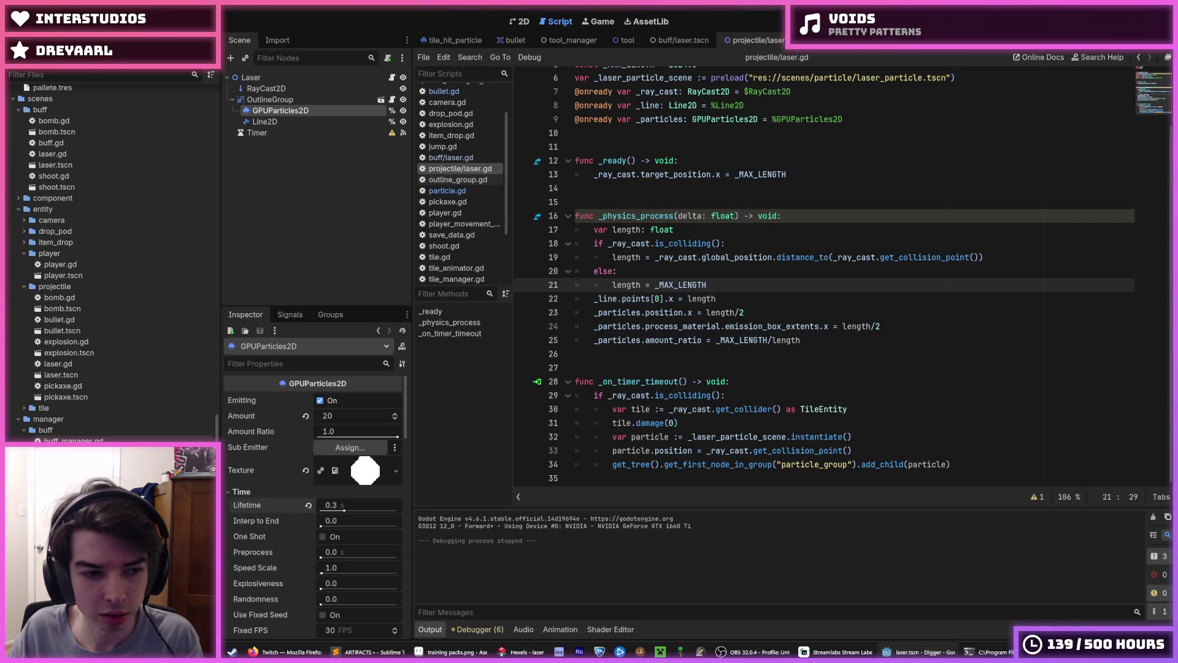
scroll(89, 387, up, 5)
click(69, 238)
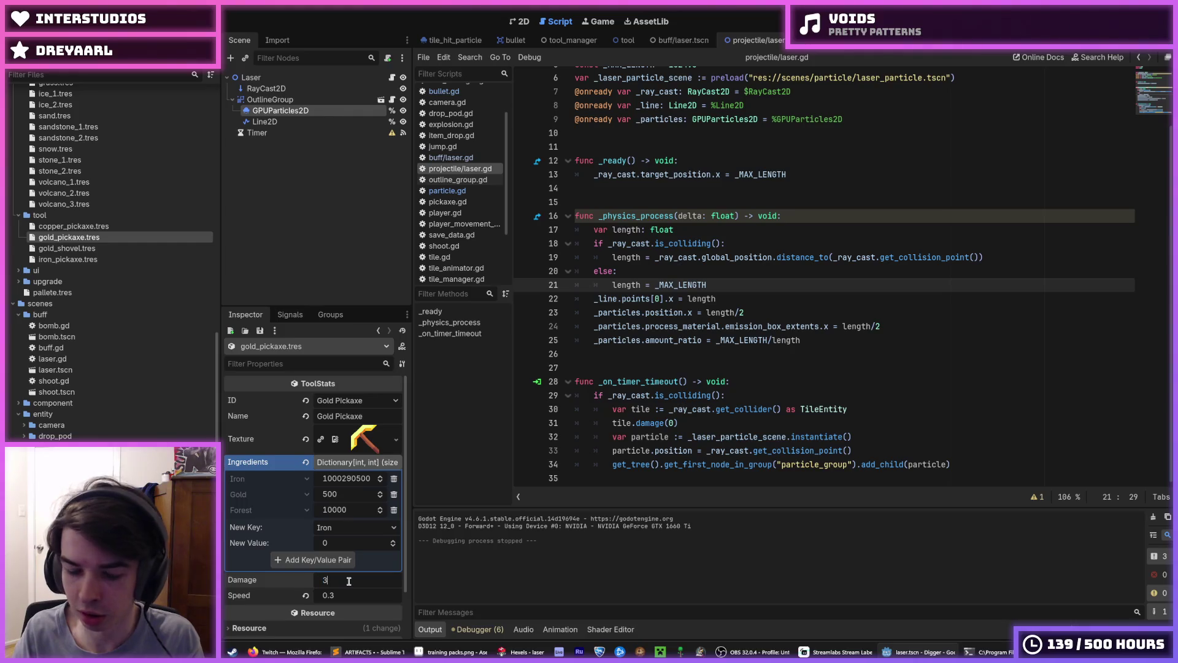
click(692, 351)
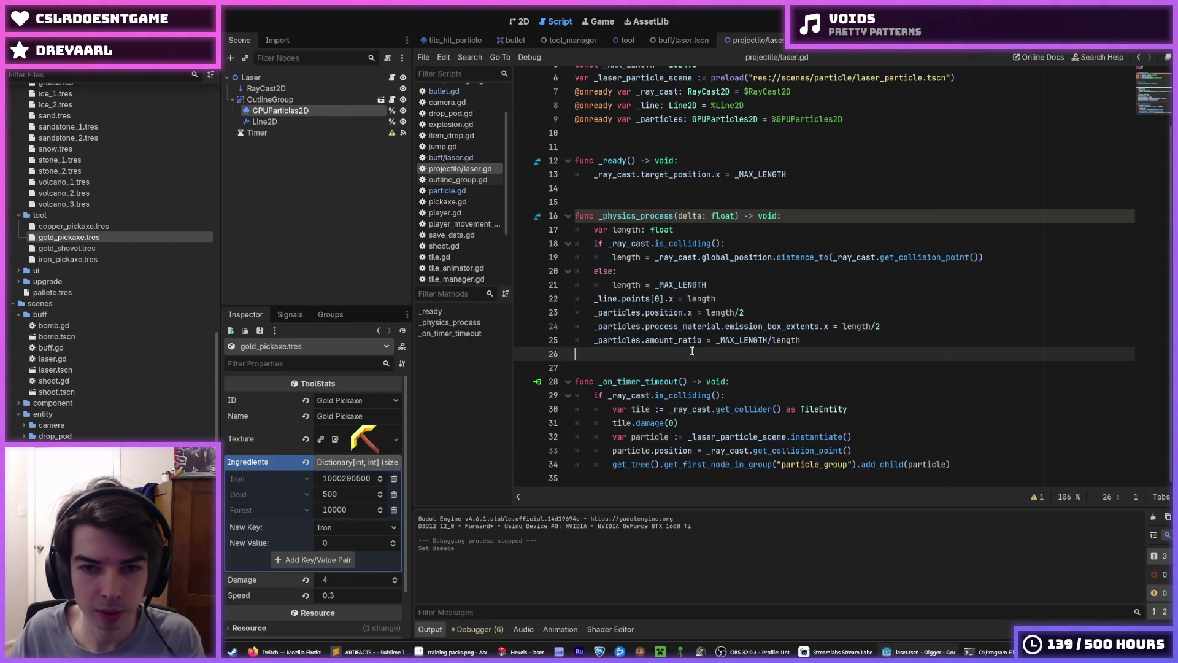
key(ctrl+s)
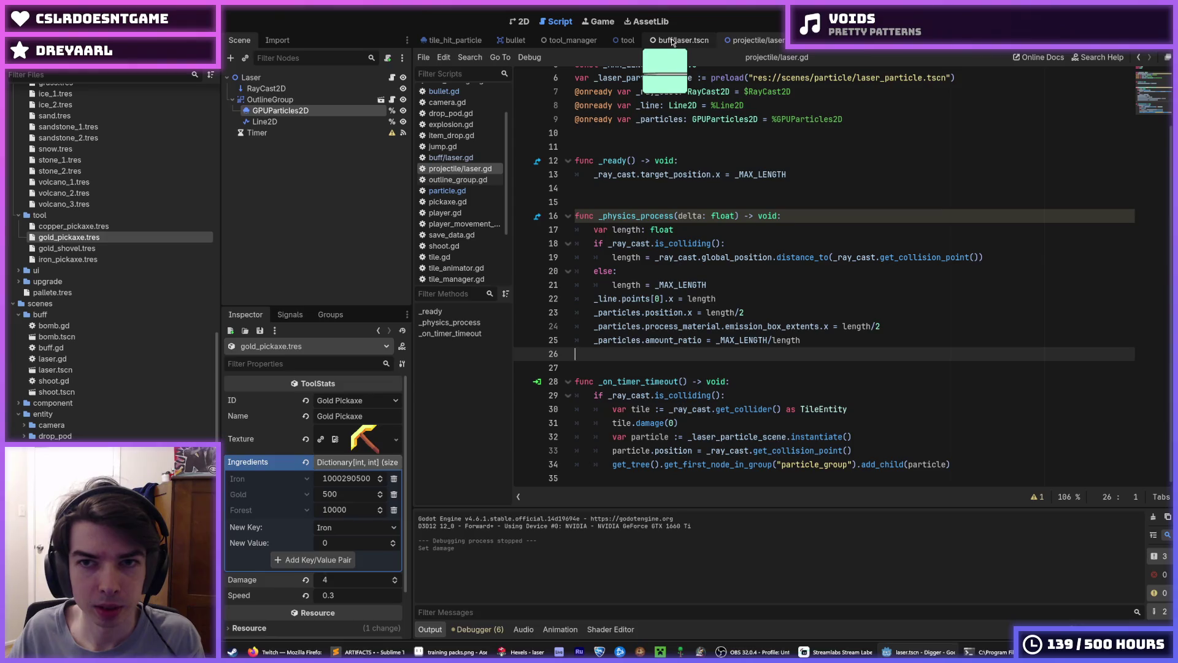
- Cycle through the open scene tabs to the buff laser scene and its rotation script
click(719, 106)
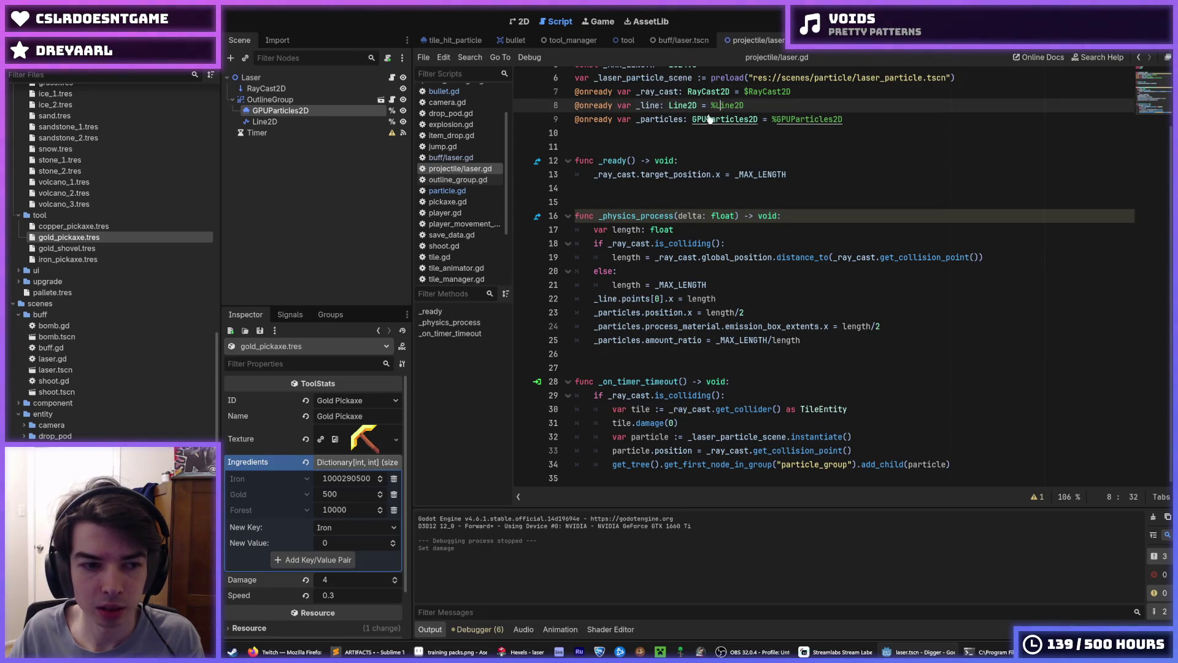
click(633, 43)
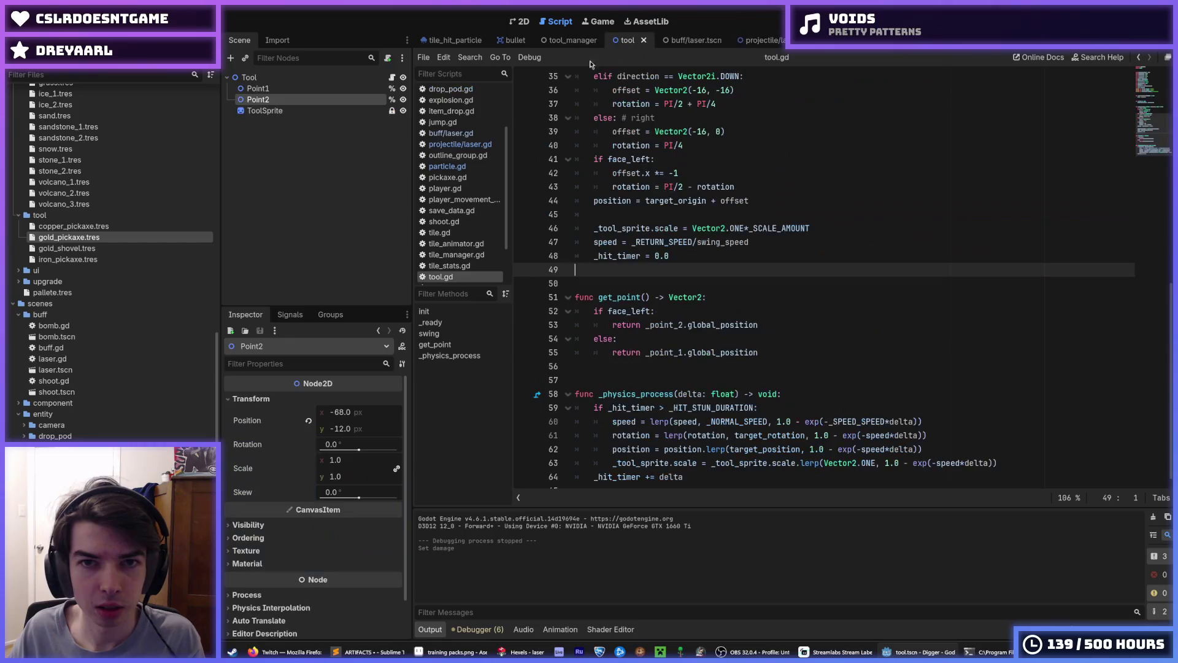
click(752, 40)
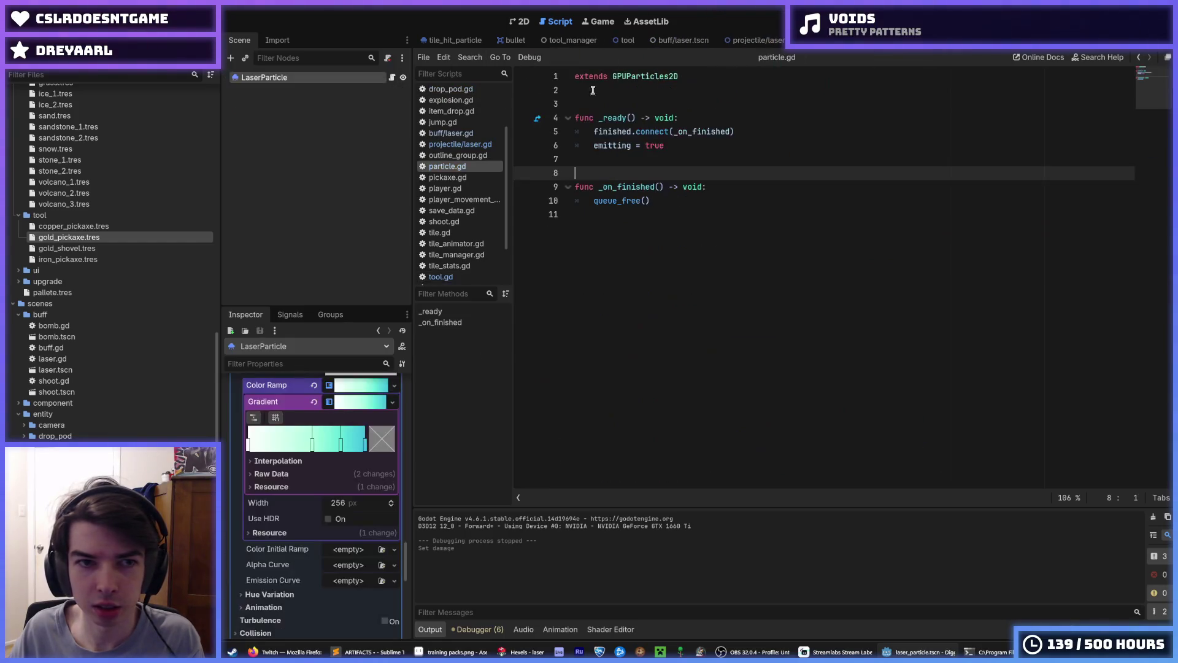
click(761, 40)
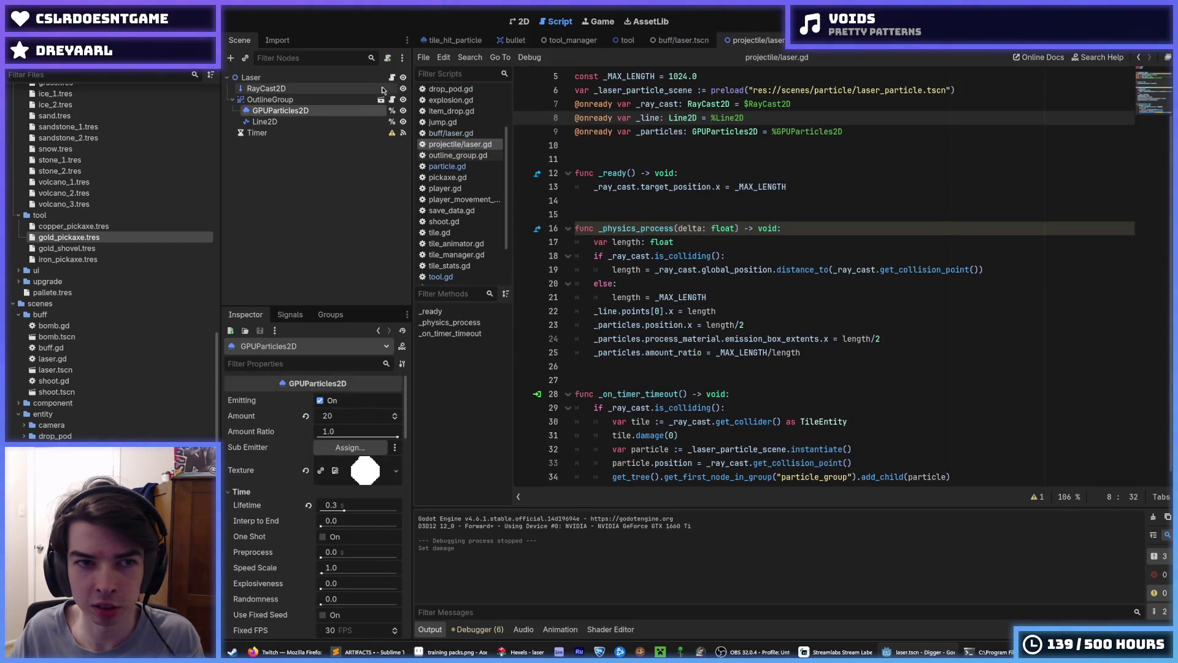
click(681, 40)
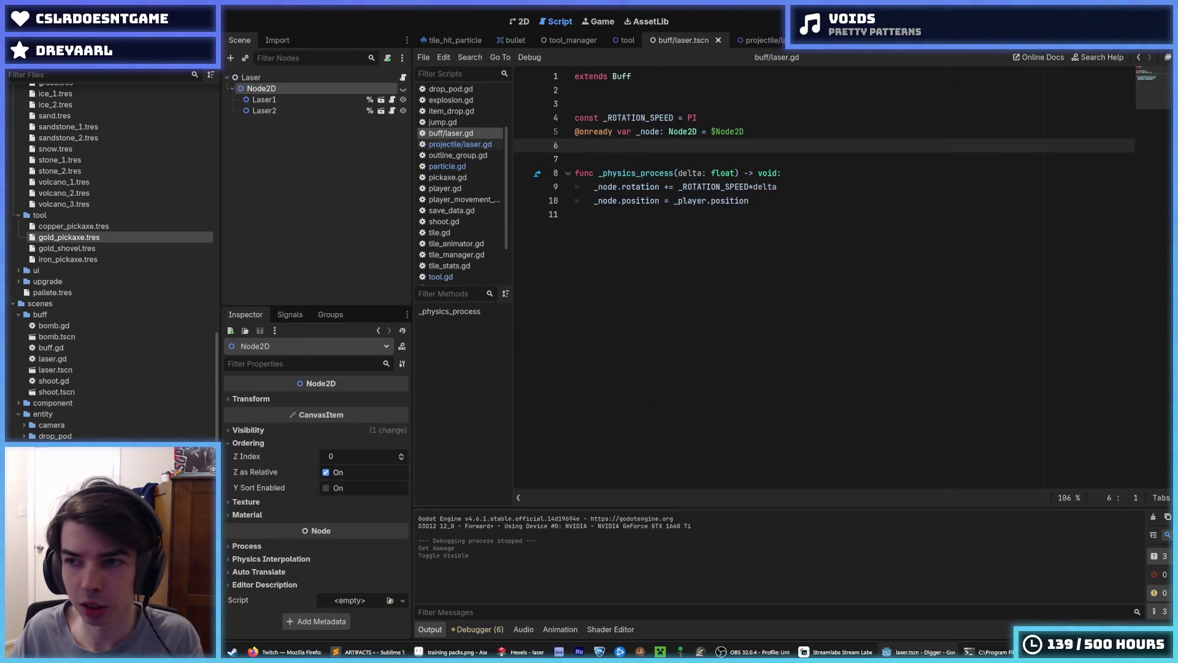
- Test-run the laser buff, stop, save, and review the node position and rotation lines
key(F5)
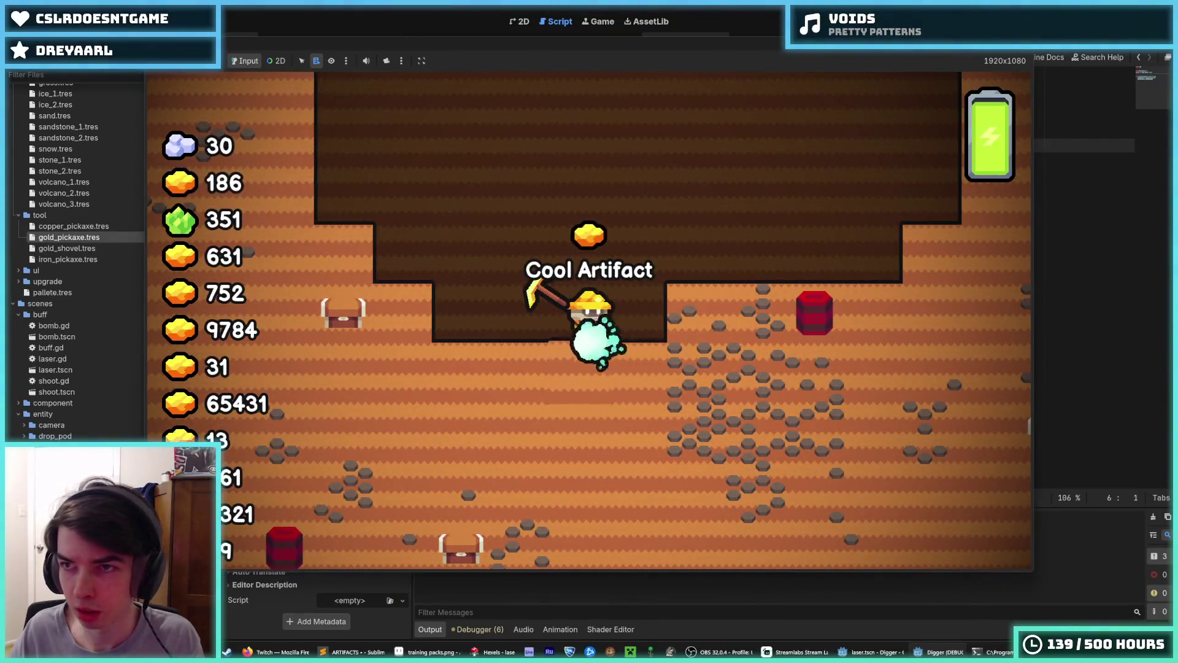
key(F8)
key(ctrl+s)
key(ctrl+s)
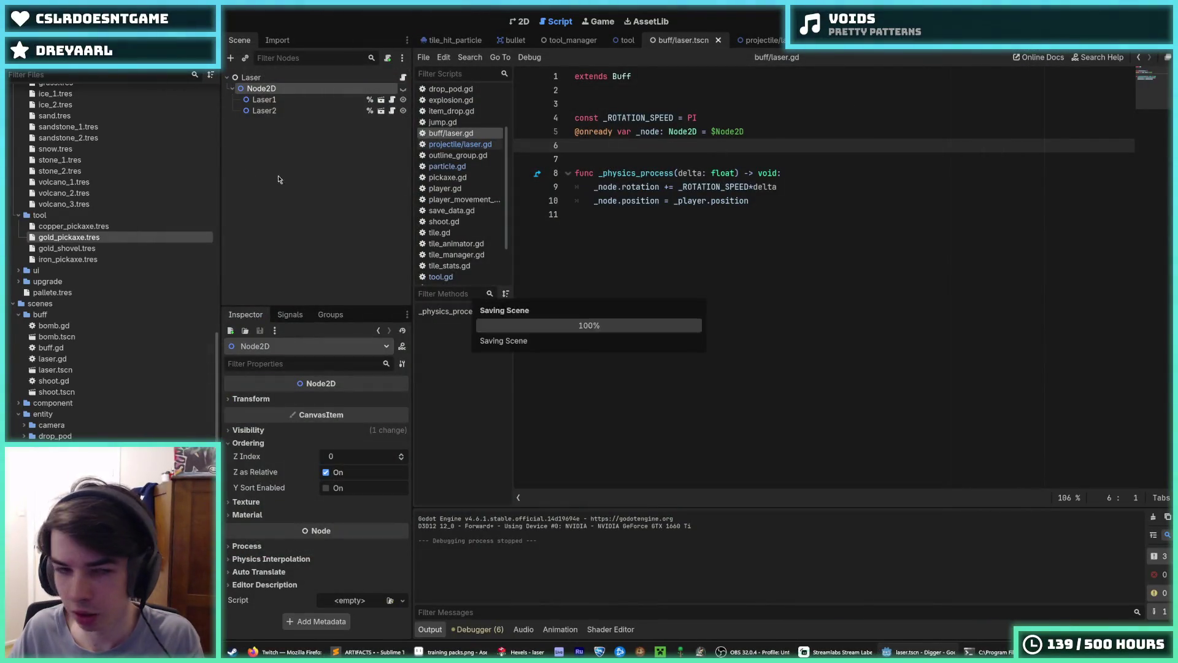
key(ctrl+s)
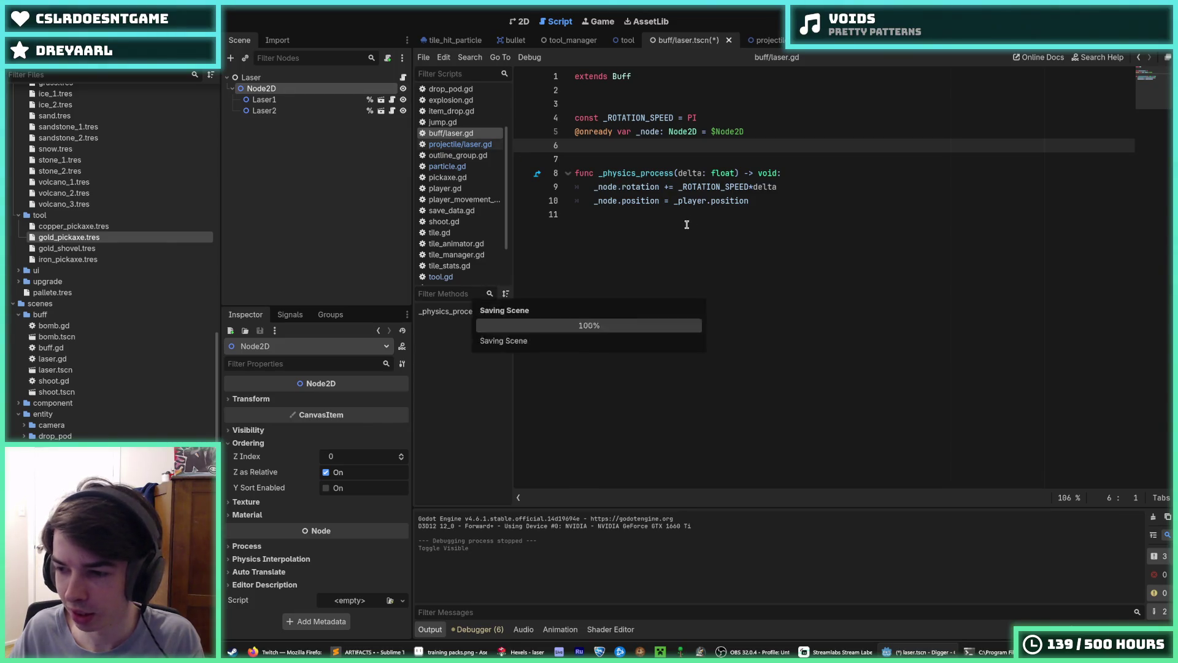
click(771, 199)
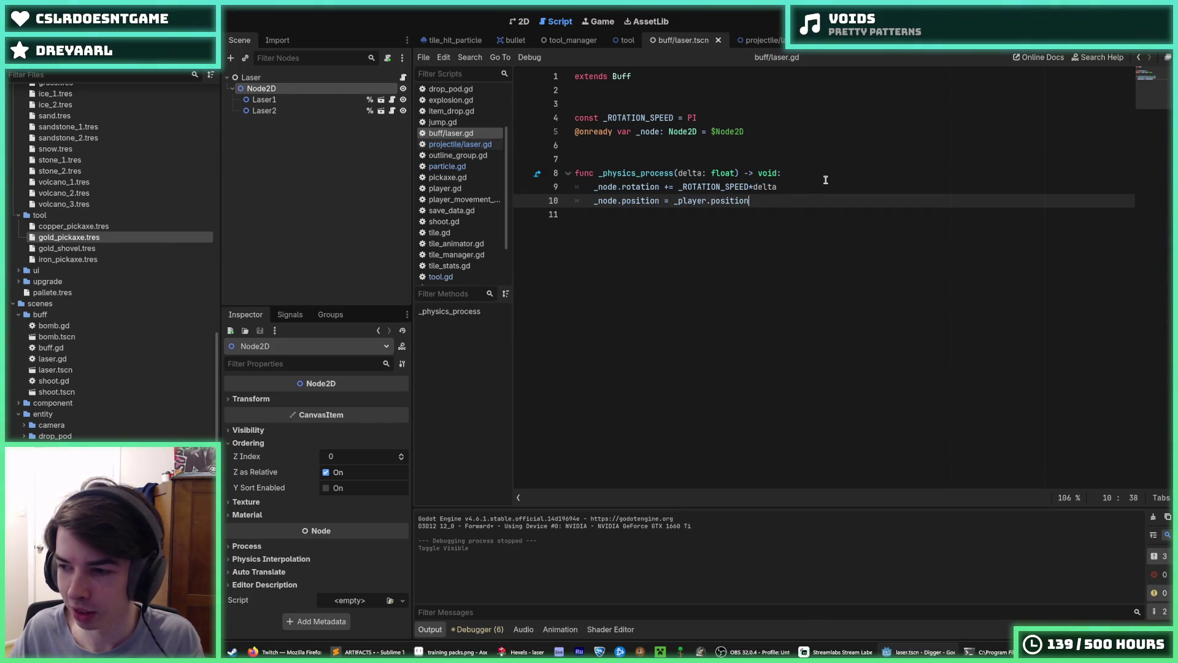
click(826, 182)
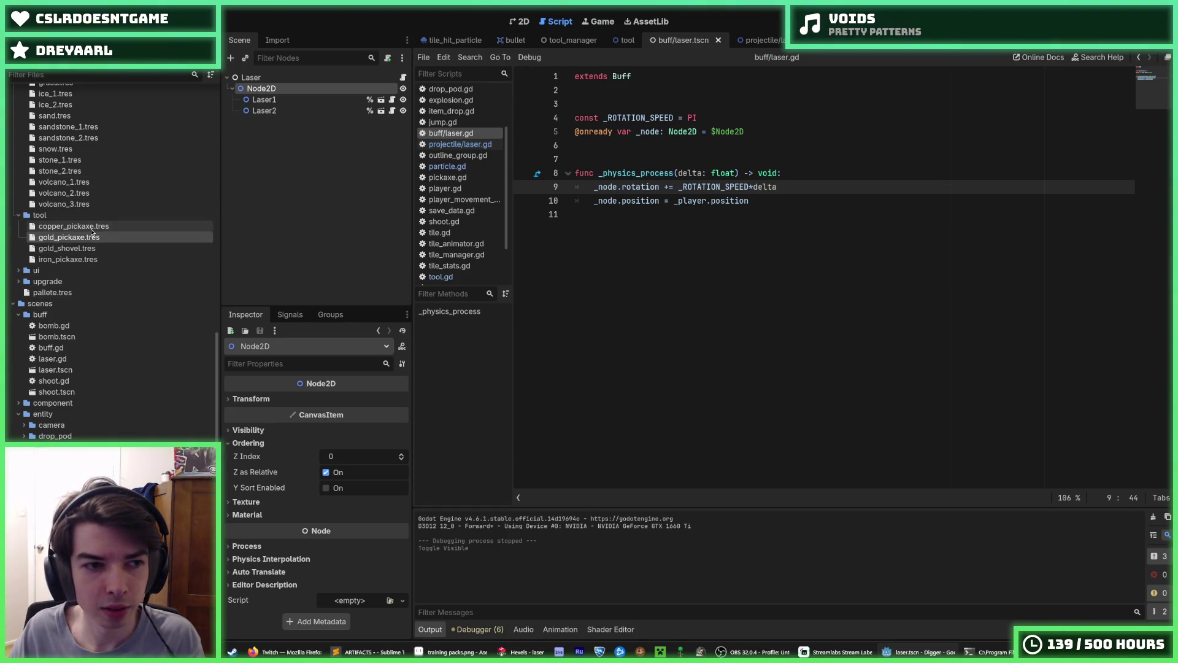
scroll(96, 345, down, 5)
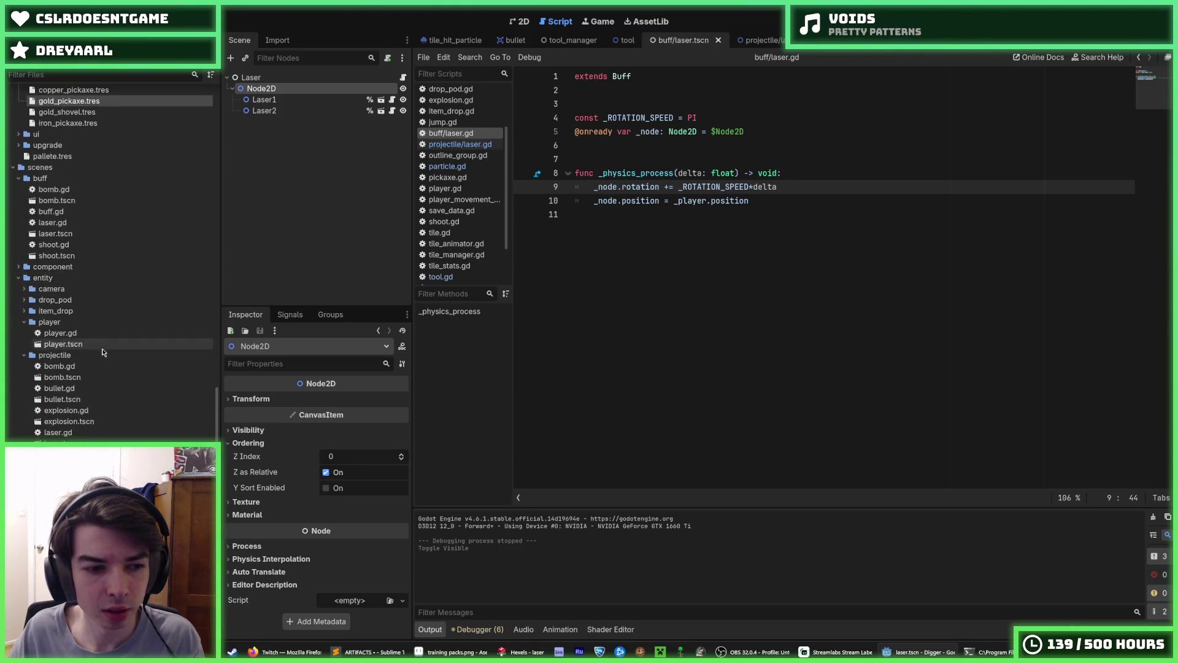
scroll(73, 271, down, 10)
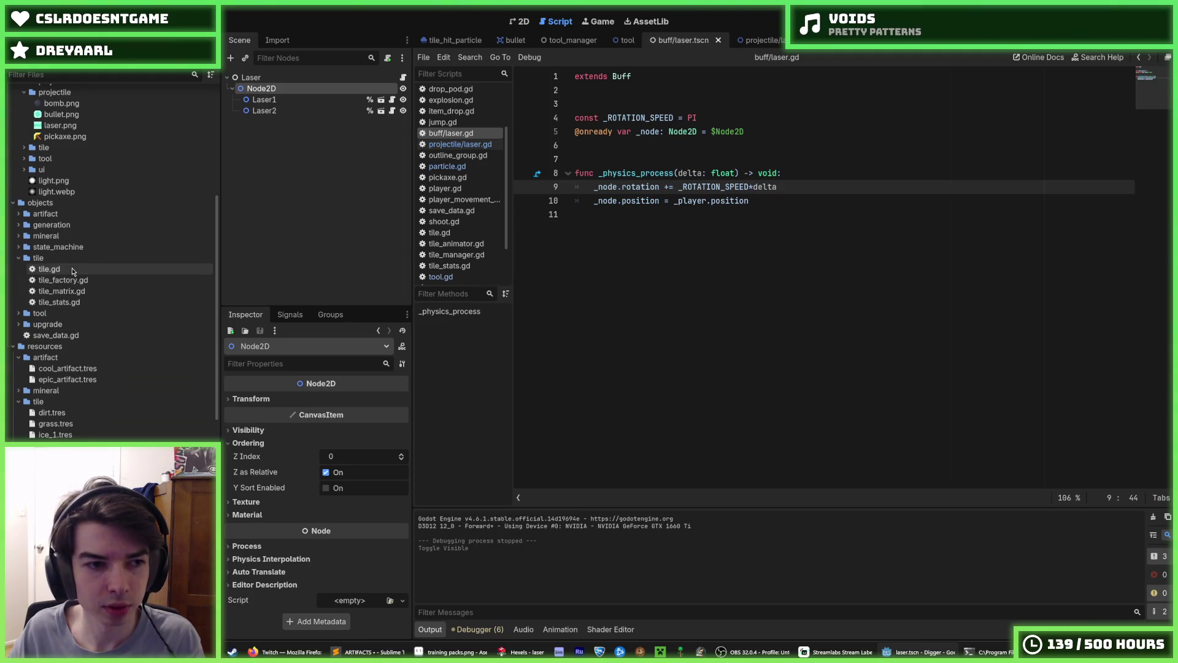
- Select the Cool Artifact resource and test-run the game again
click(71, 369)
key(F5)
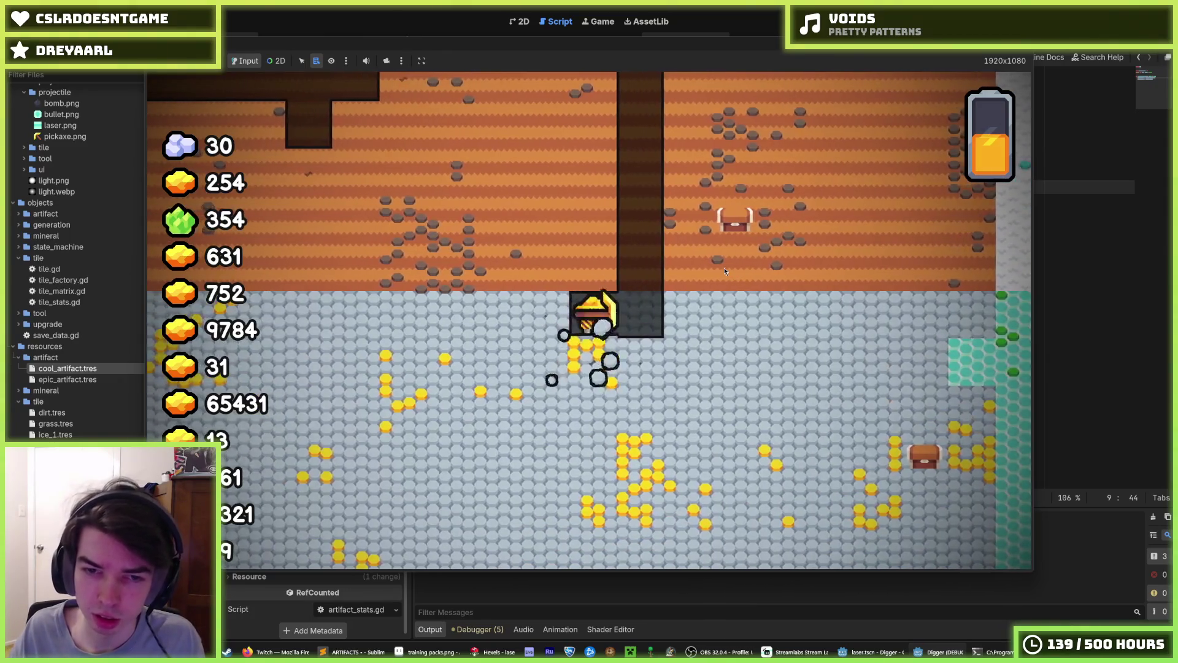
key(F8)
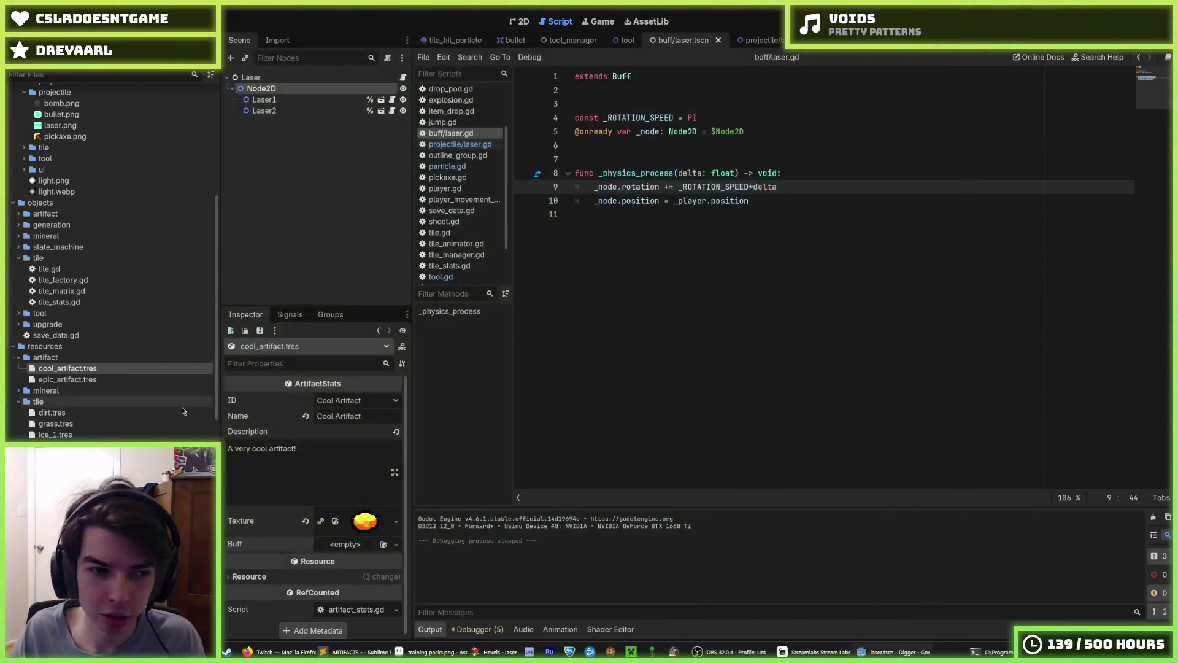
- Try the bomb scene as Cool Artifact's buff, run, and inspect the stats loader crash
scroll(113, 410, down, 4)
scroll(99, 410, down, 10)
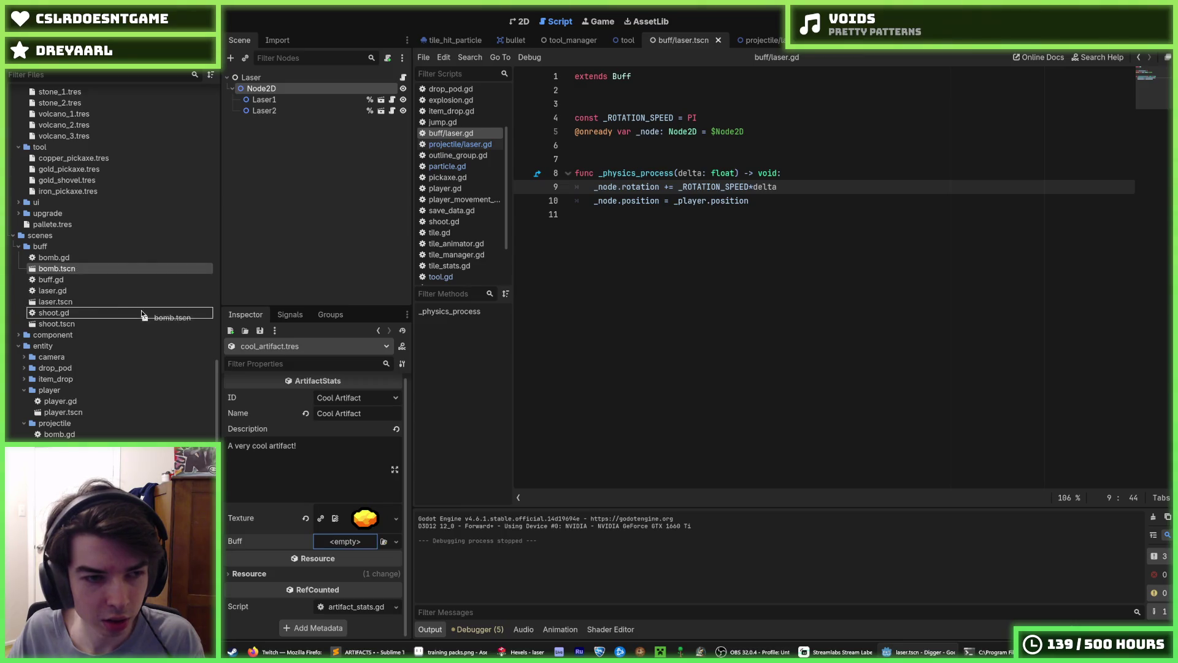
drag(142, 315, 301, 457)
key(F5)
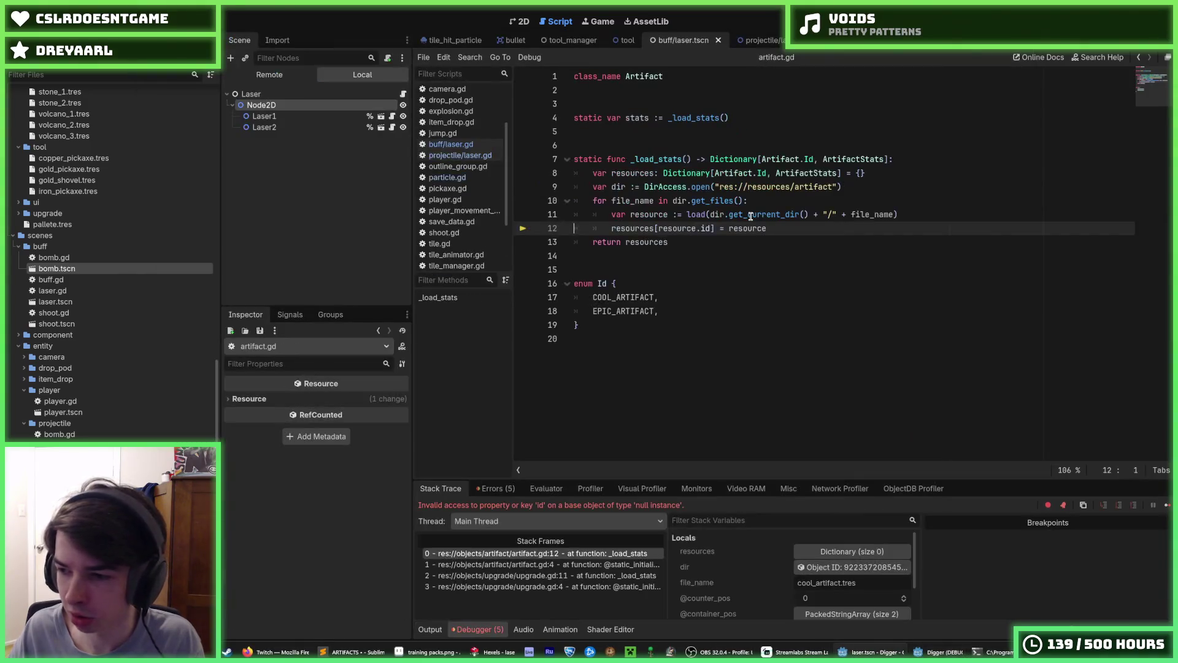
click(690, 240)
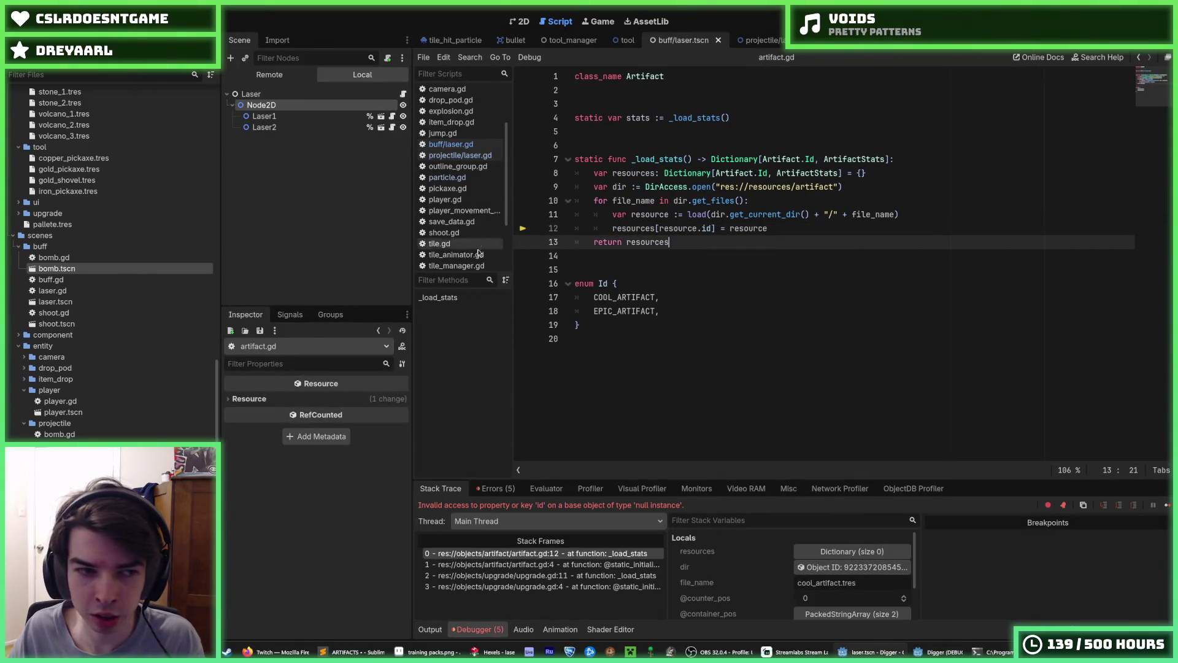
click(85, 258)
click(703, 286)
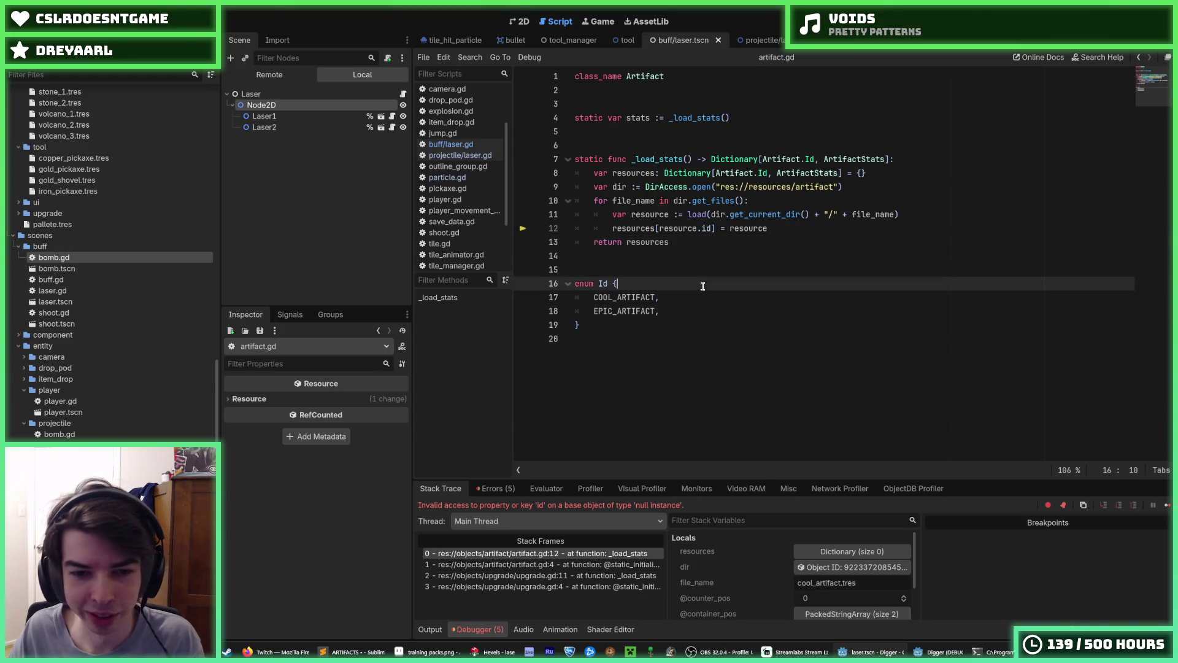
click(660, 323)
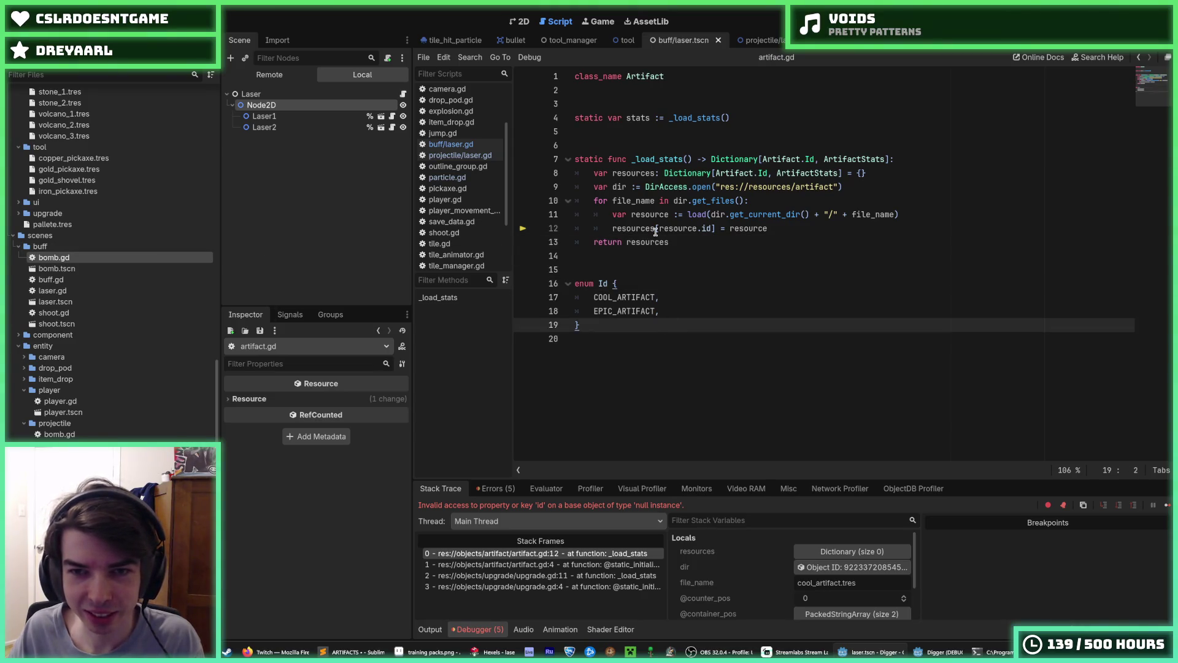
click(655, 229)
key(F5)
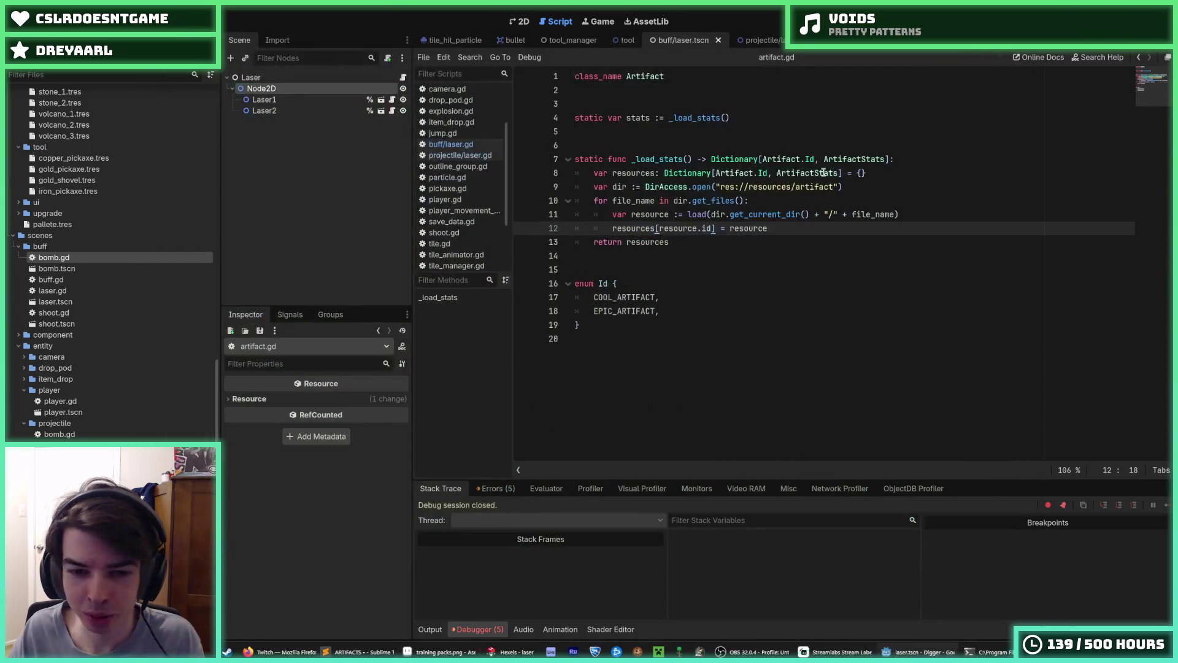
scroll(80, 262, up, 15)
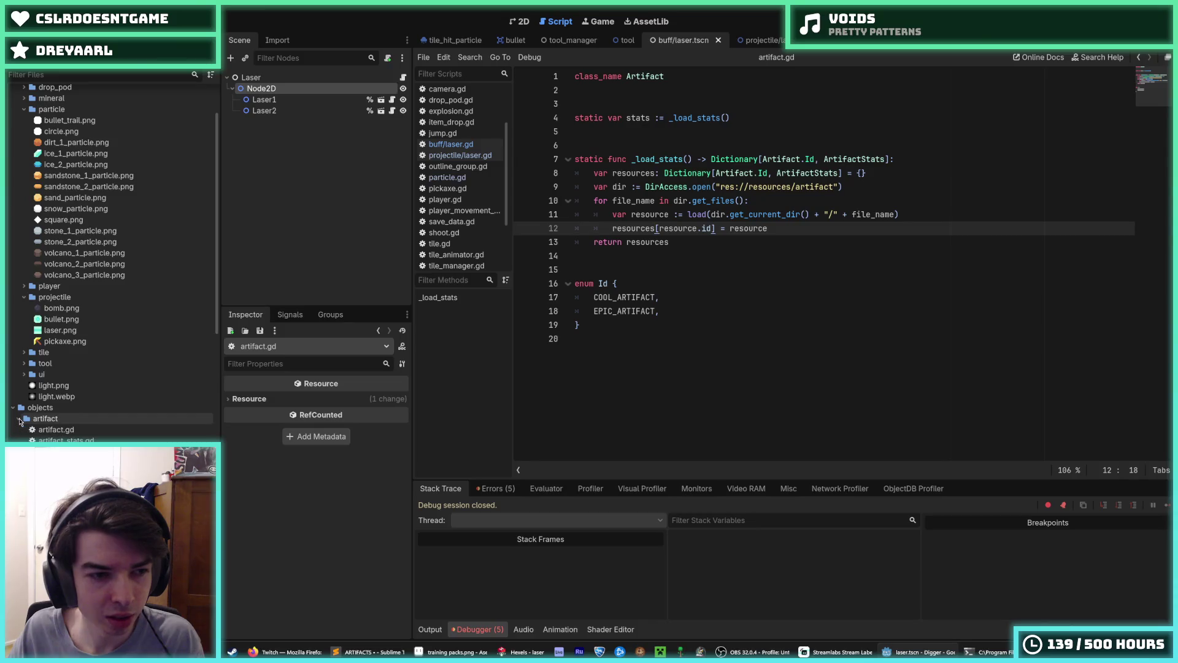
- Clear the Cool Artifact's Buff property and save the project
click(19, 420)
scroll(24, 368, down, 10)
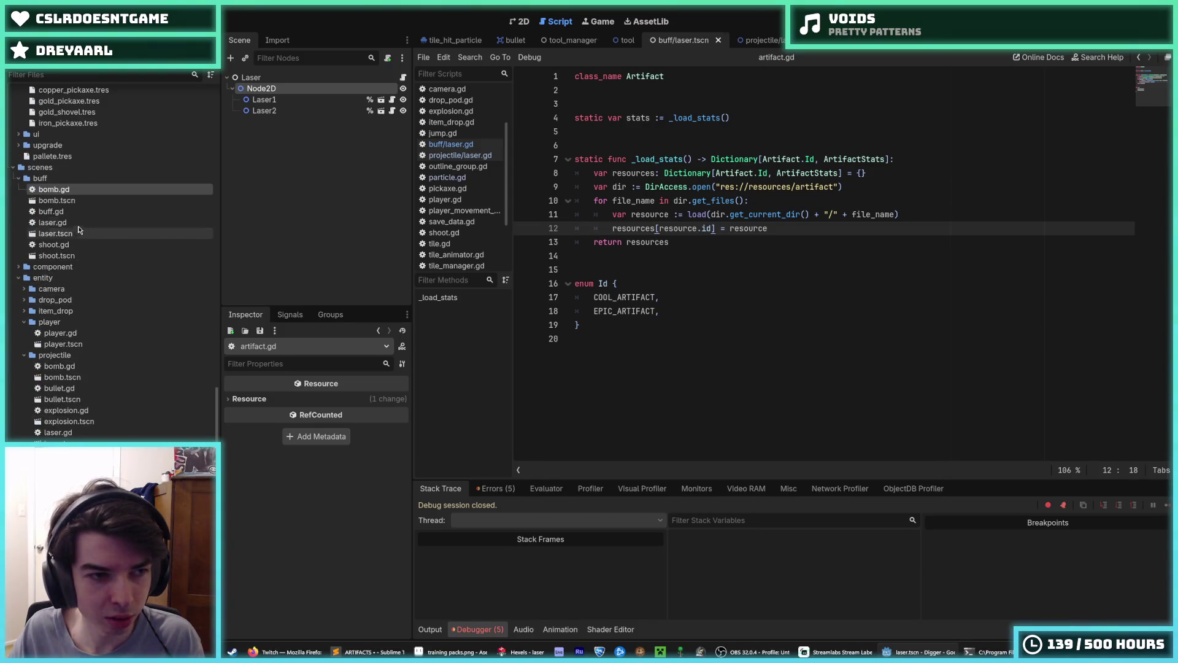
scroll(73, 270, up, 15)
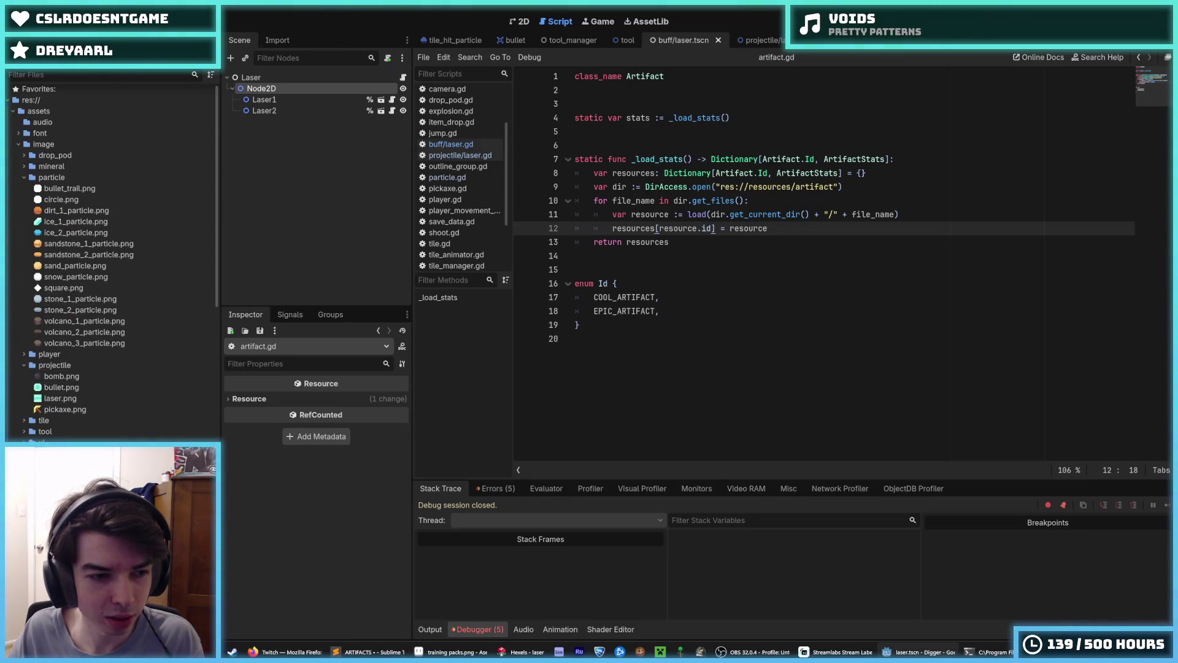
scroll(110, 281, down, 5)
click(29, 437)
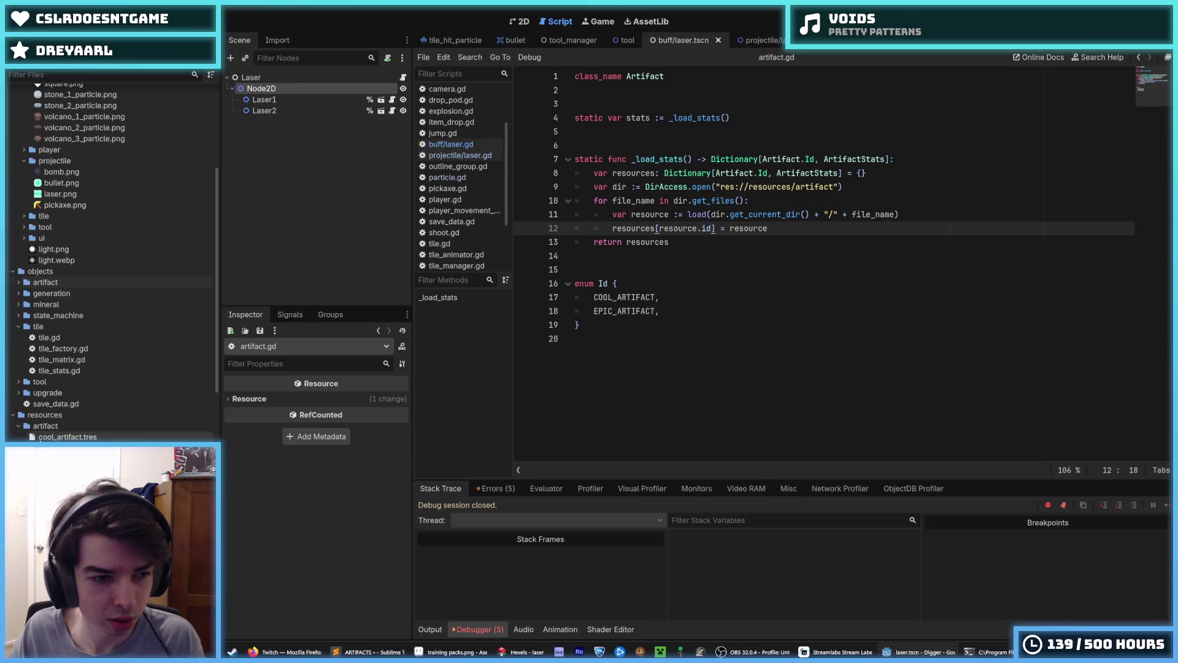
click(357, 558)
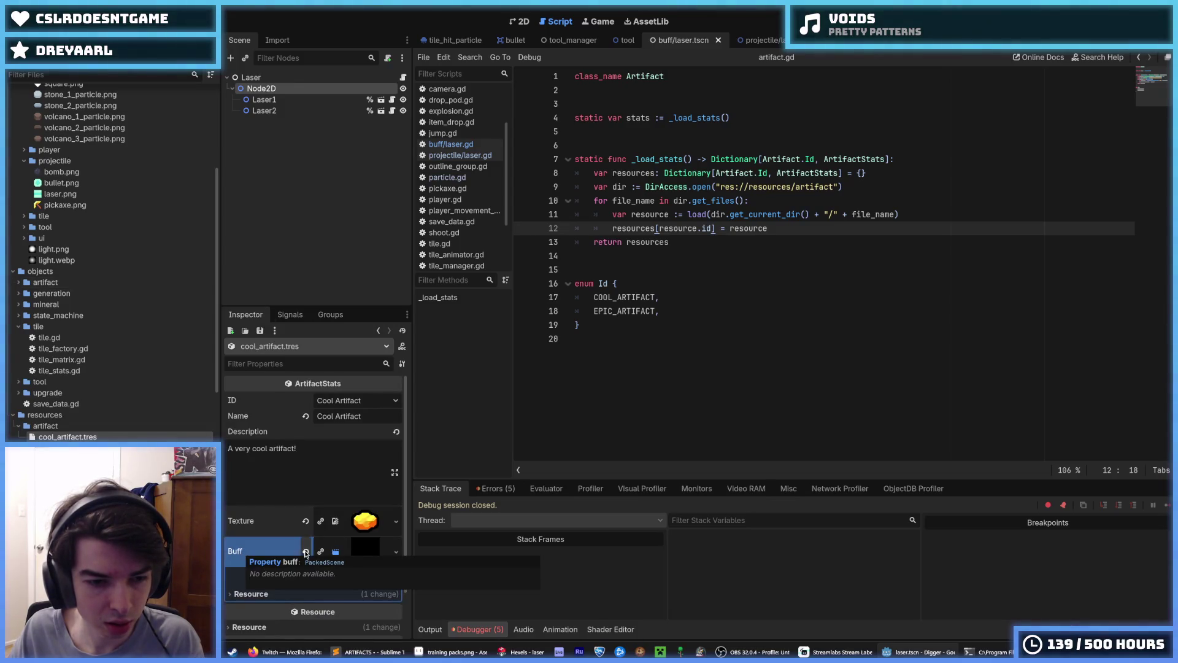
click(306, 552)
key(ctrl+s)
click(69, 446)
scroll(68, 368, up, 15)
key(ctrl+s)
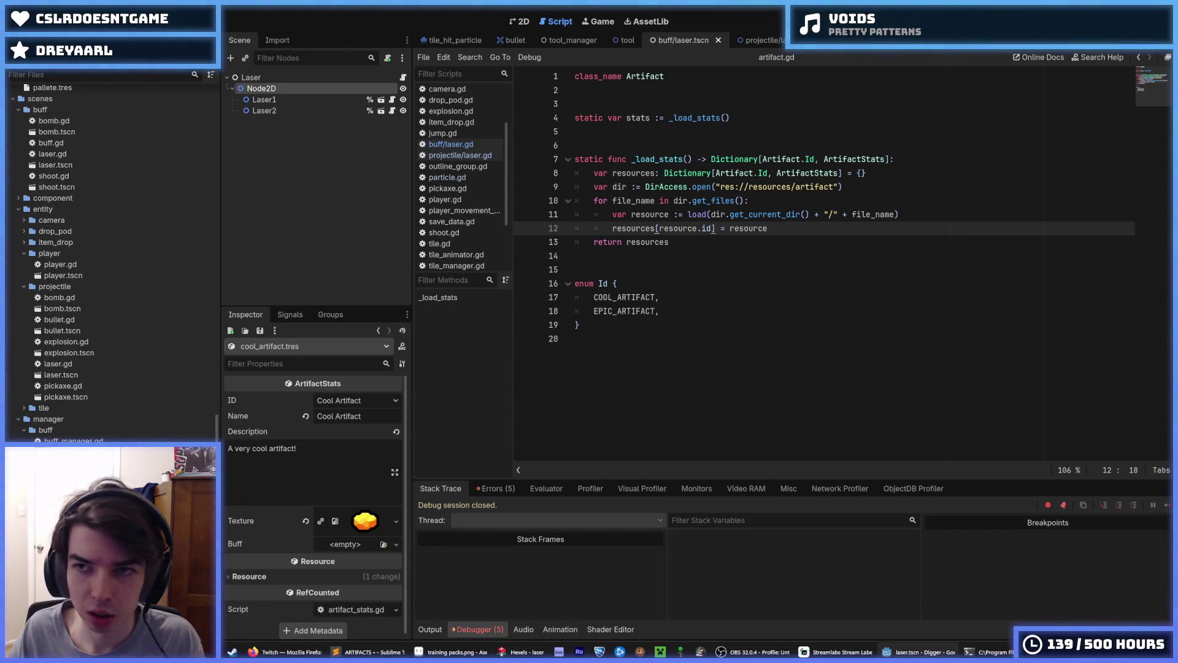
- Run the game briefly, stop it, and open the bomb scene
key(F5)
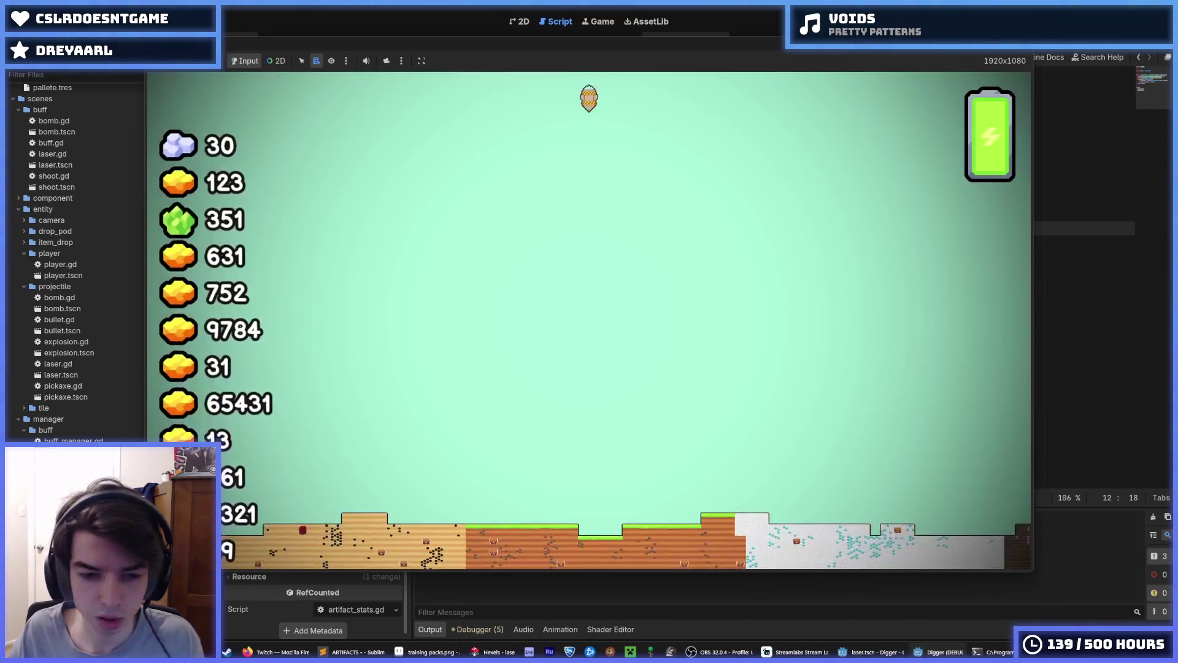
key(F8)
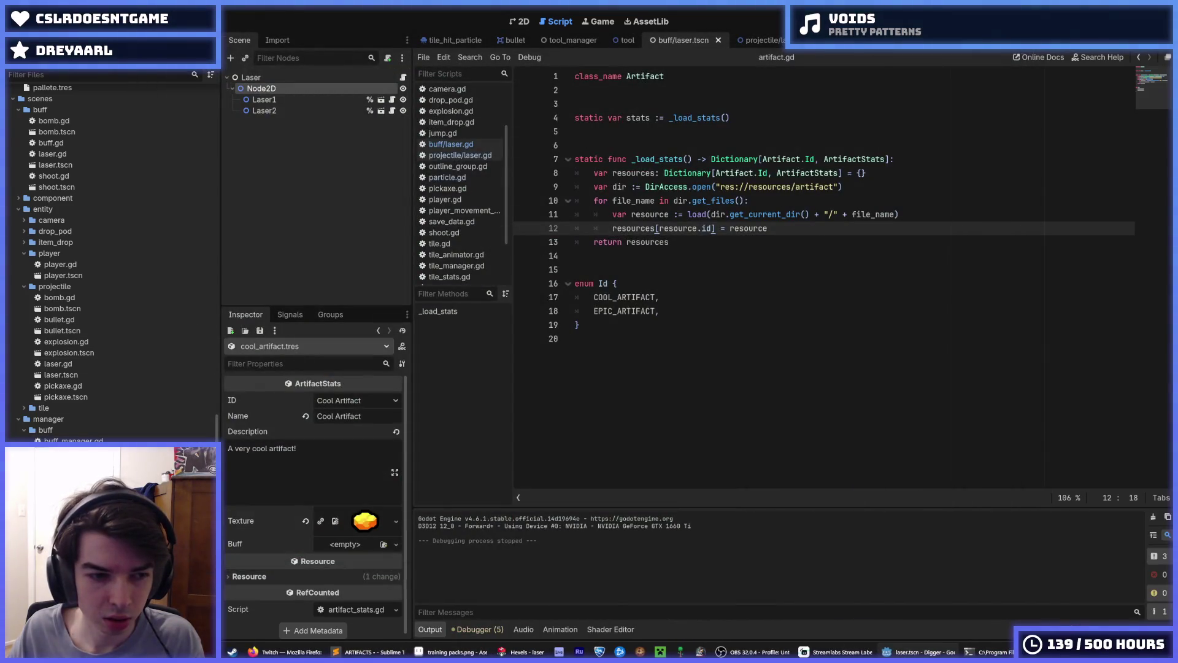
double_click(62, 308)
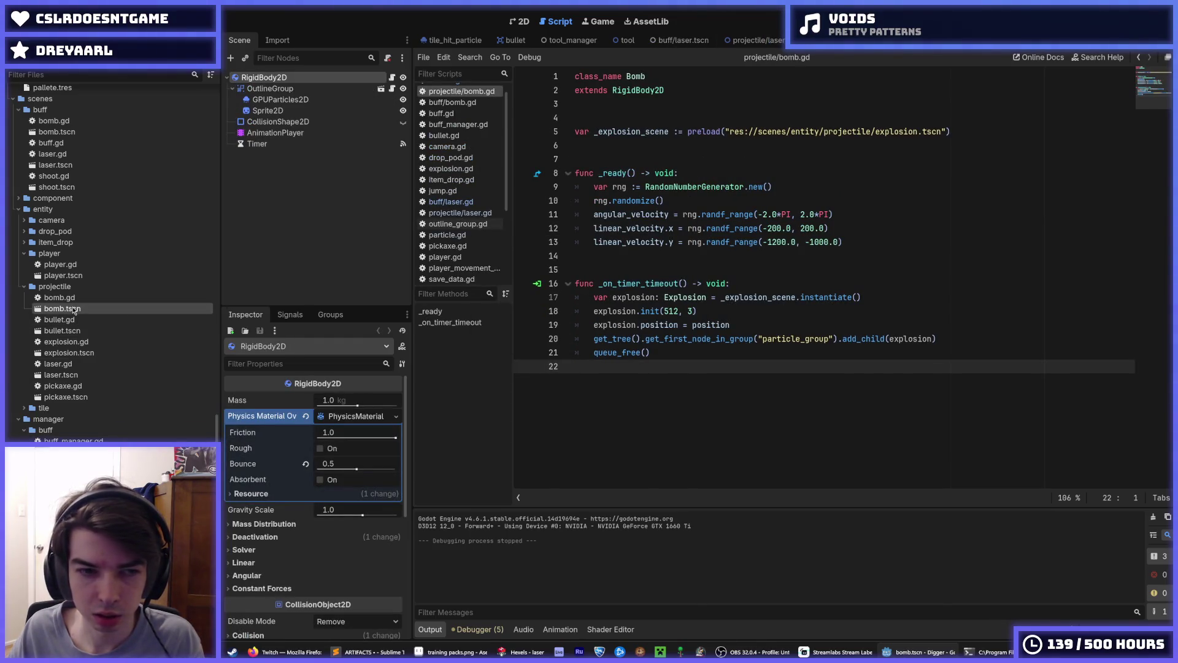
scroll(93, 305, up, 5)
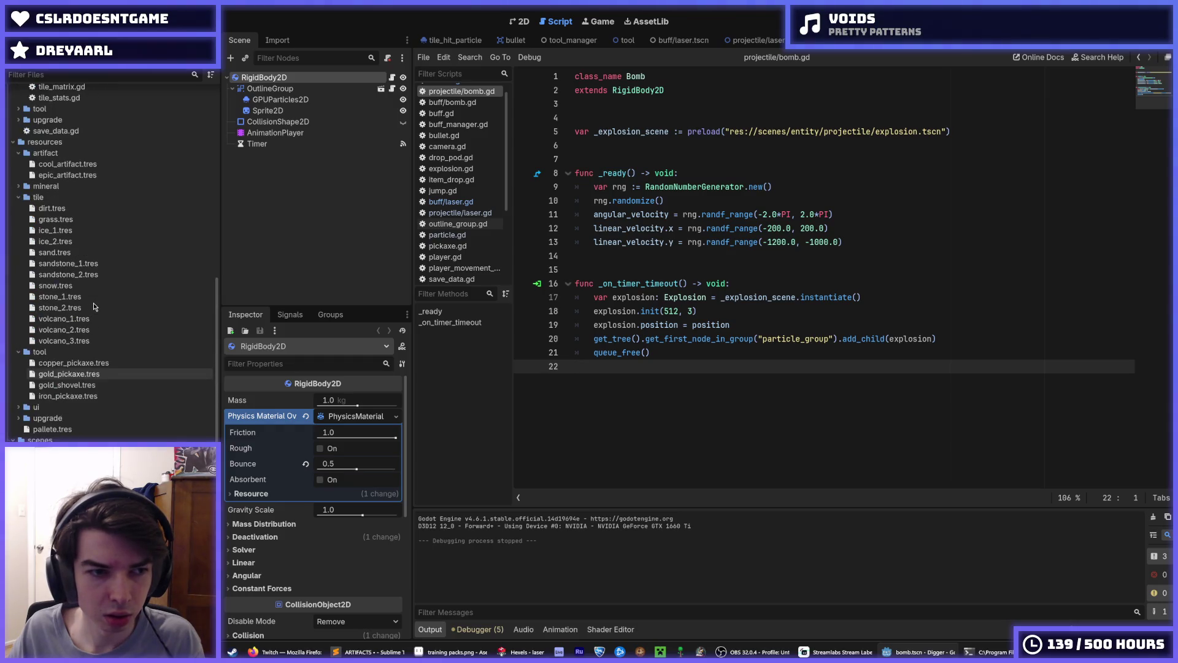
scroll(93, 305, down, 5)
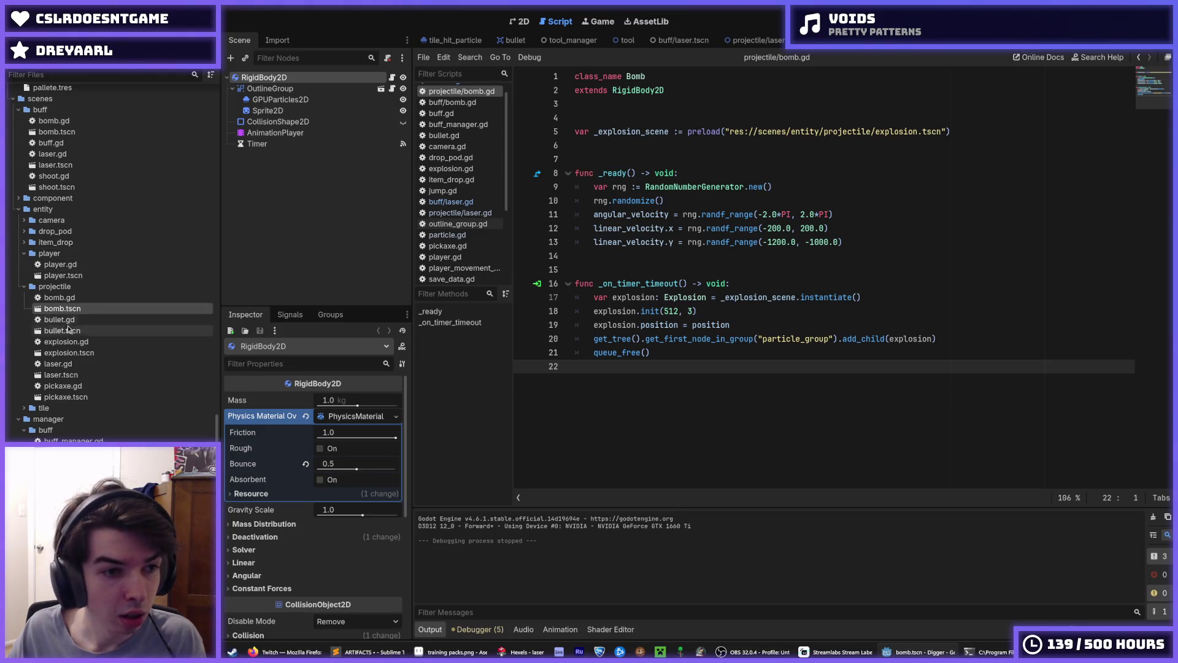
scroll(112, 332, up, 5)
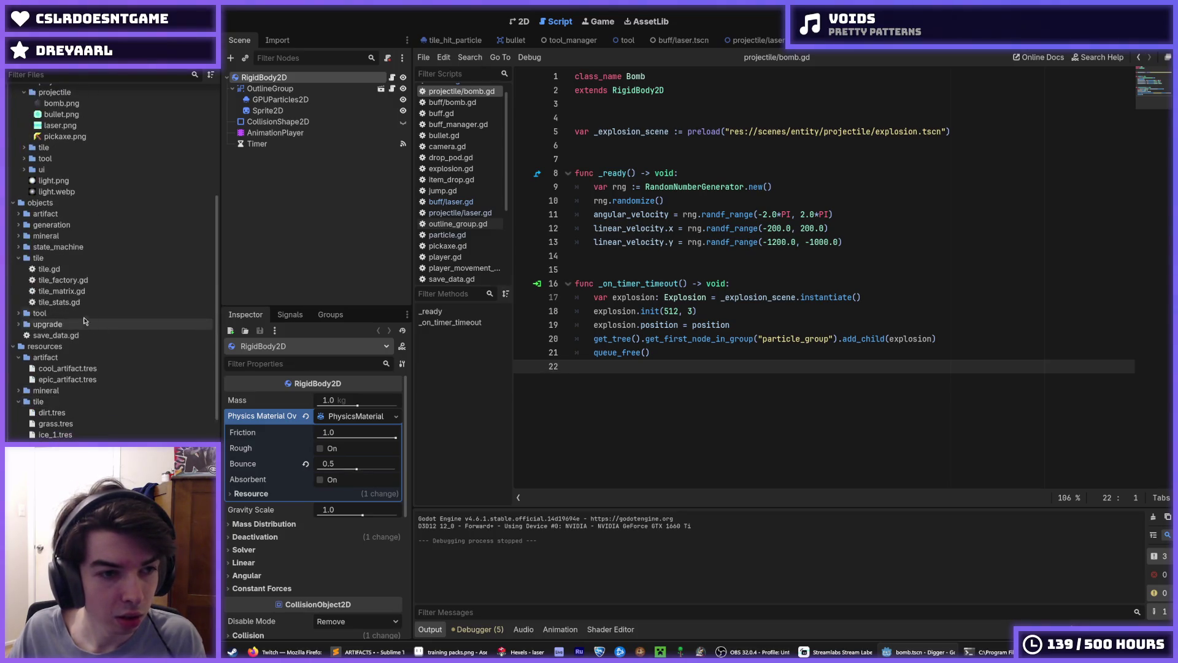
- Assign laser.tscn as Cool Artifact's Buff, run, and inspect the buff_manager.gd line 18 error
click(75, 370)
scroll(74, 371, down, 5)
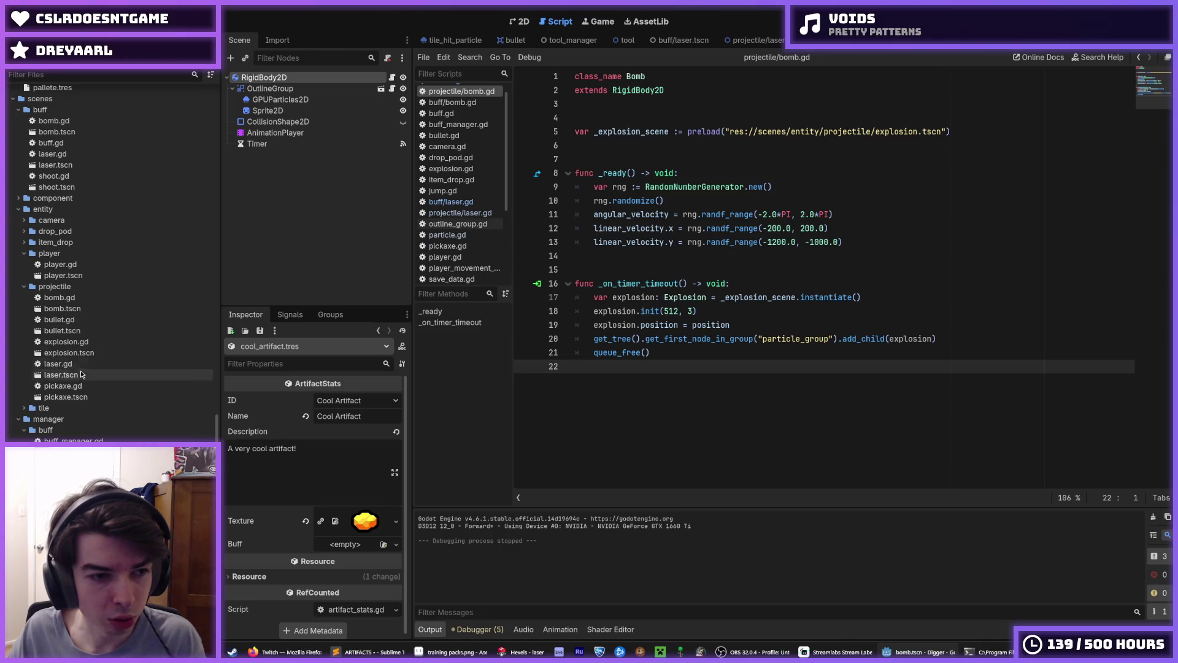
drag(347, 545, 349, 545)
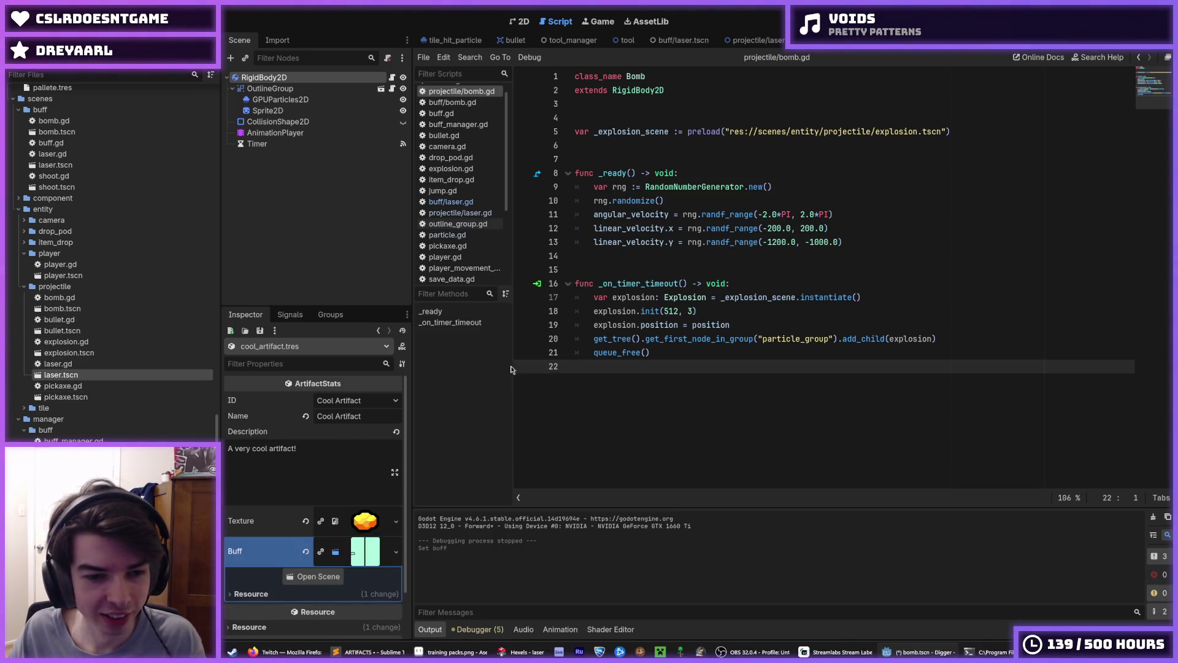
drag(847, 49, 845, 54)
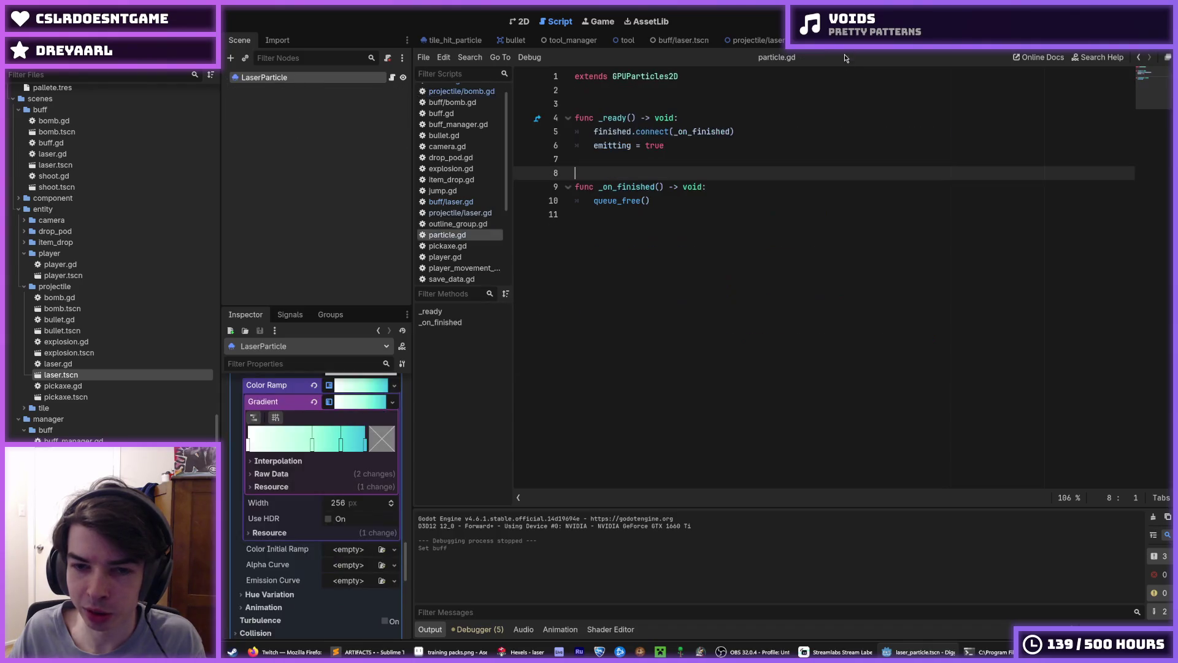
key(F5)
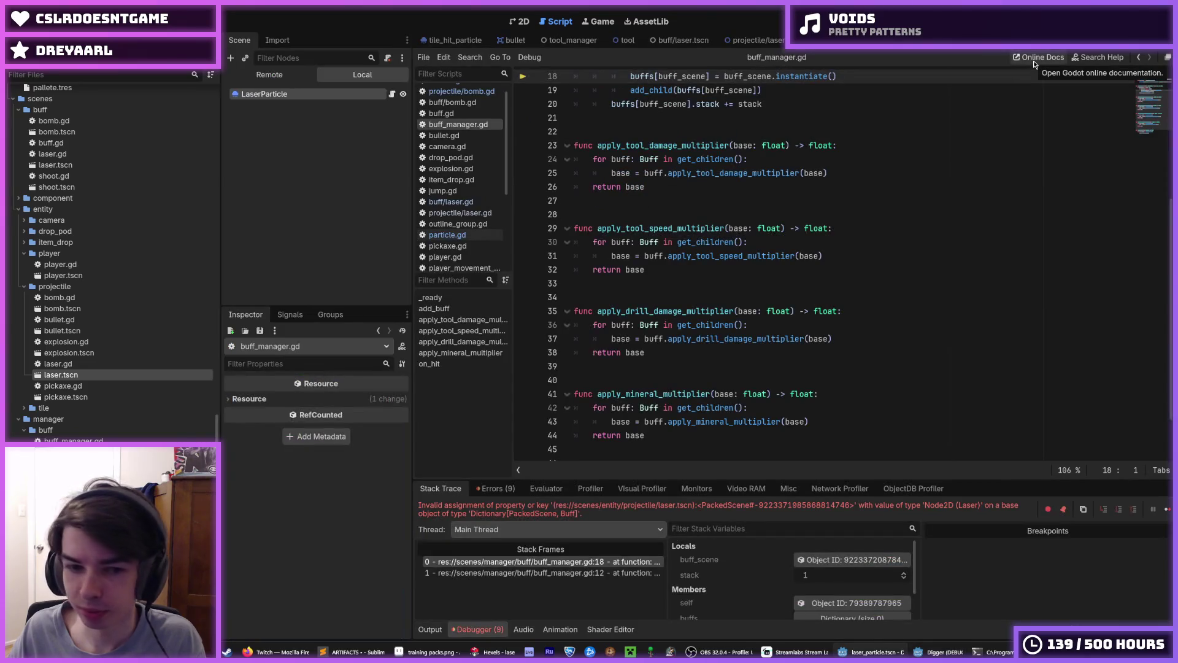
scroll(820, 239, up, 6)
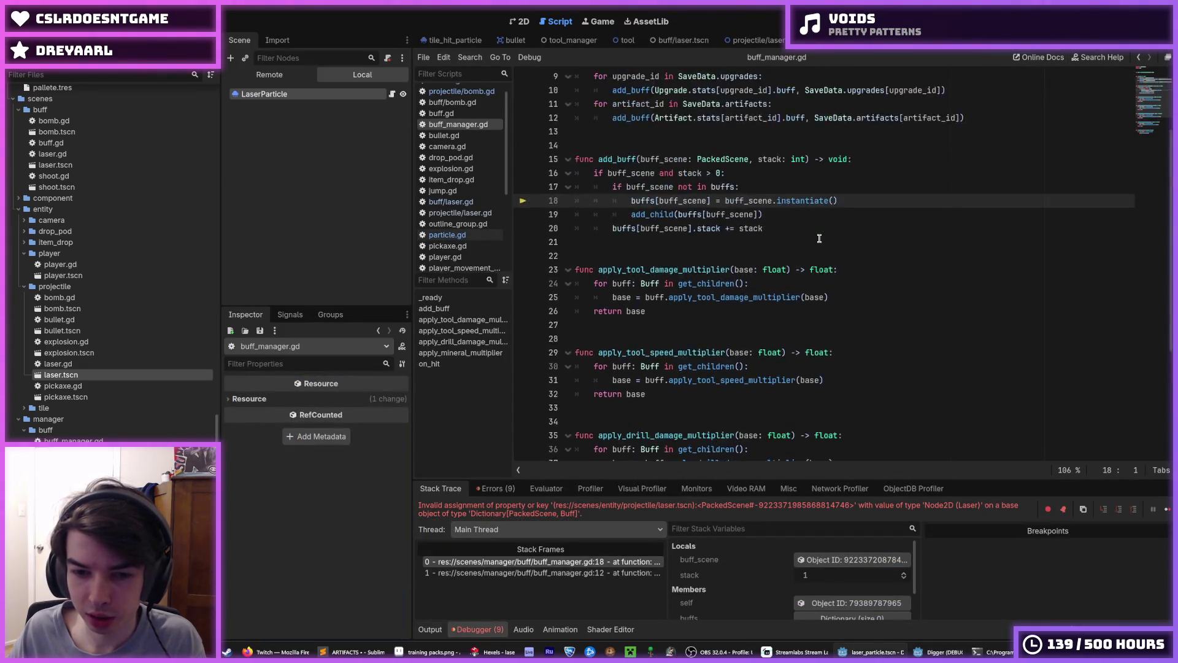
scroll(820, 239, down, 4)
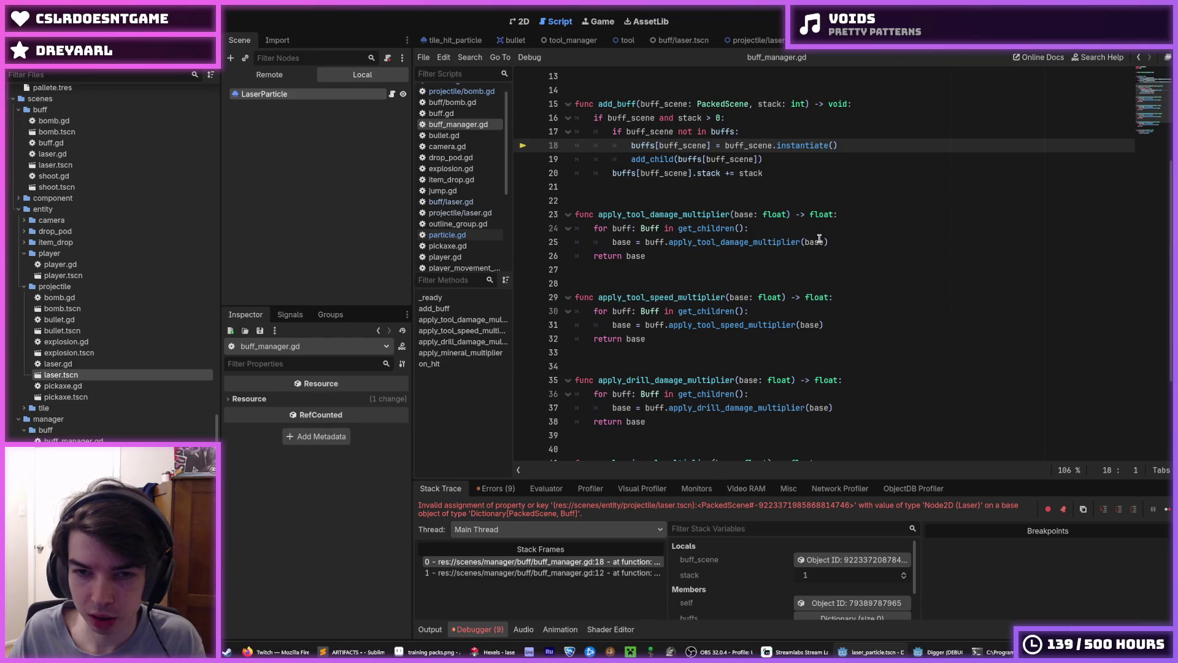
scroll(819, 239, up, 2)
click(861, 242)
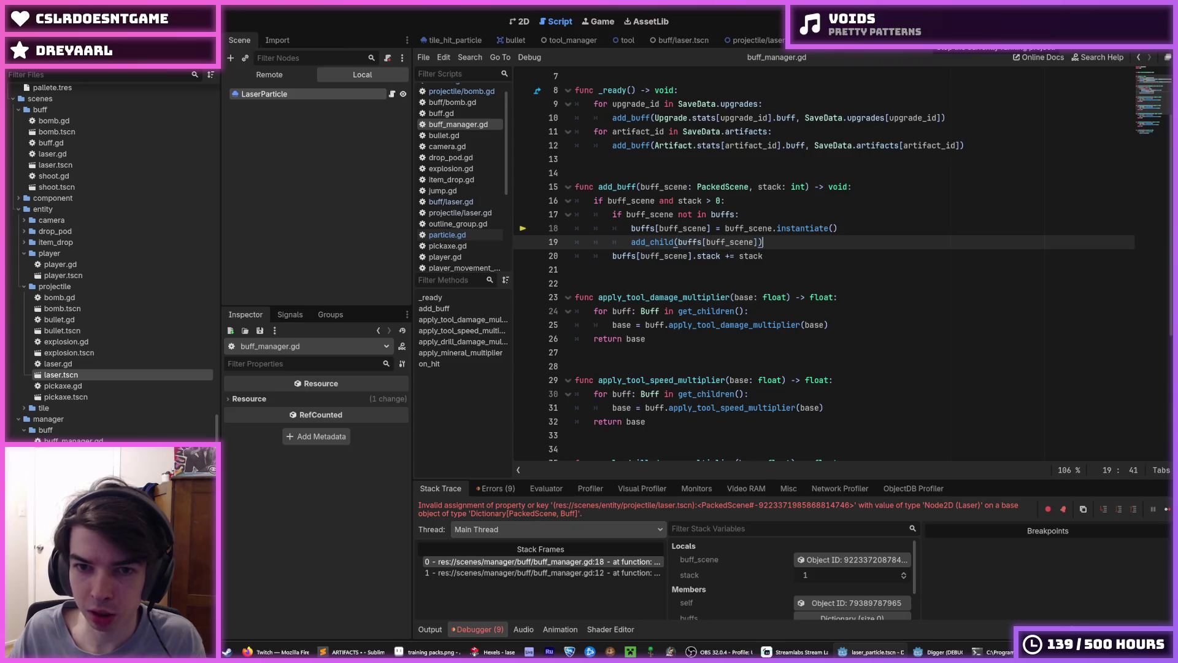
- Stop the crashed session and return to the buff laser scene's rotation script
key(F8)
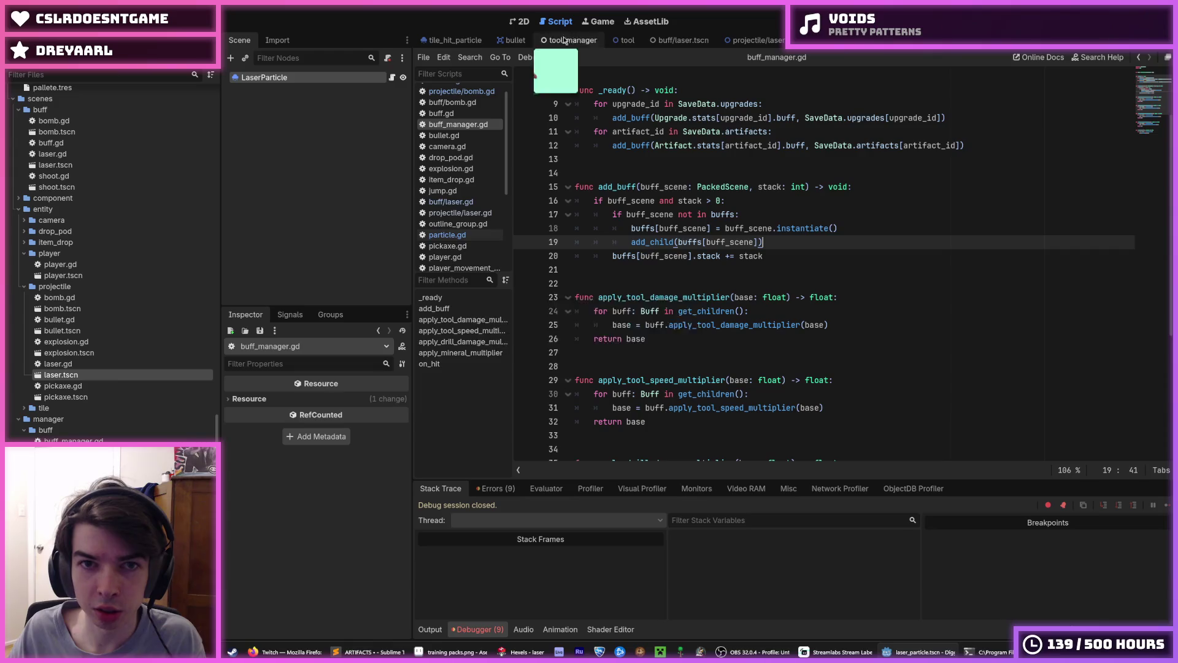
click(661, 41)
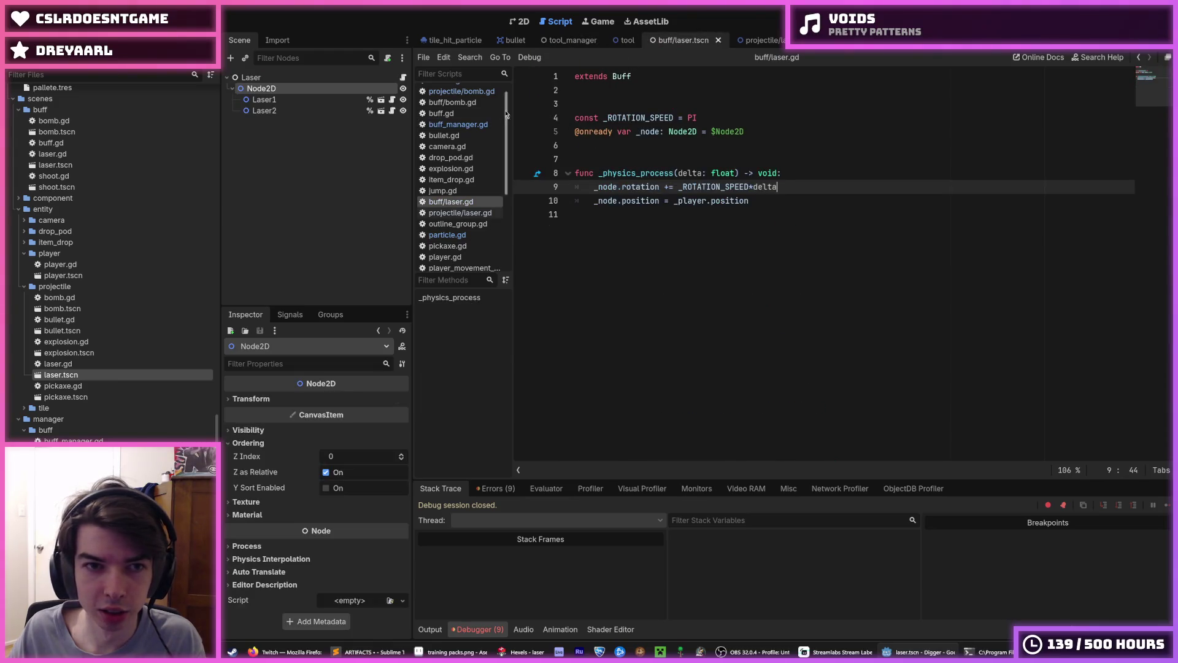
scroll(84, 386, up, 2)
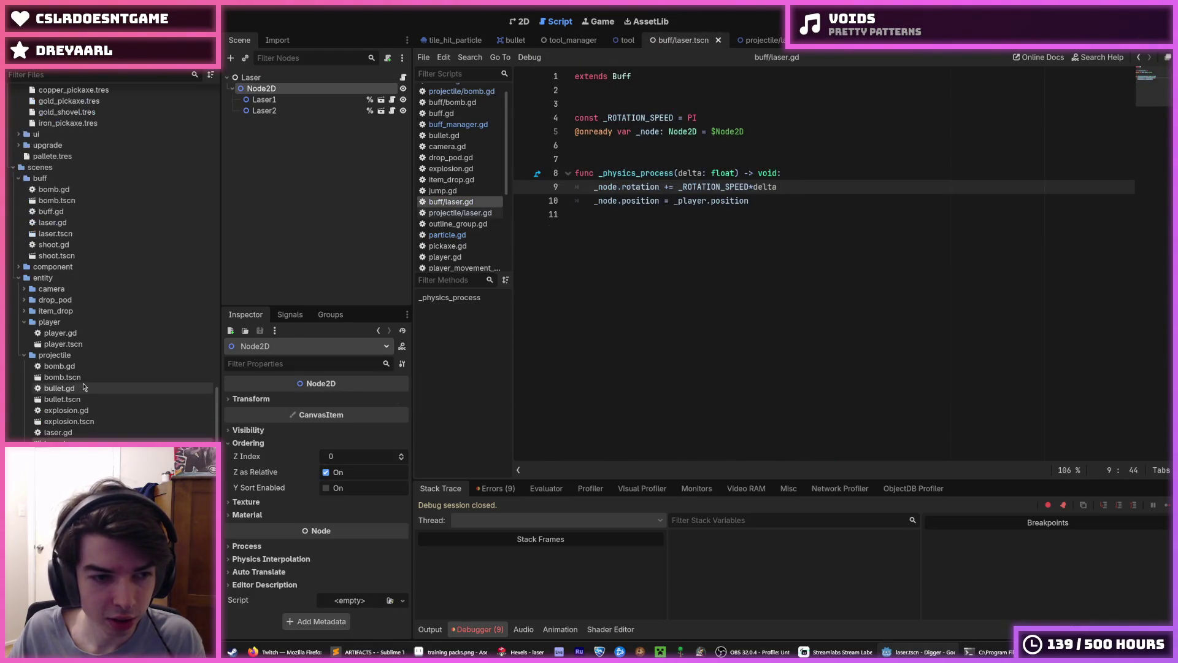
scroll(90, 387, down, 2)
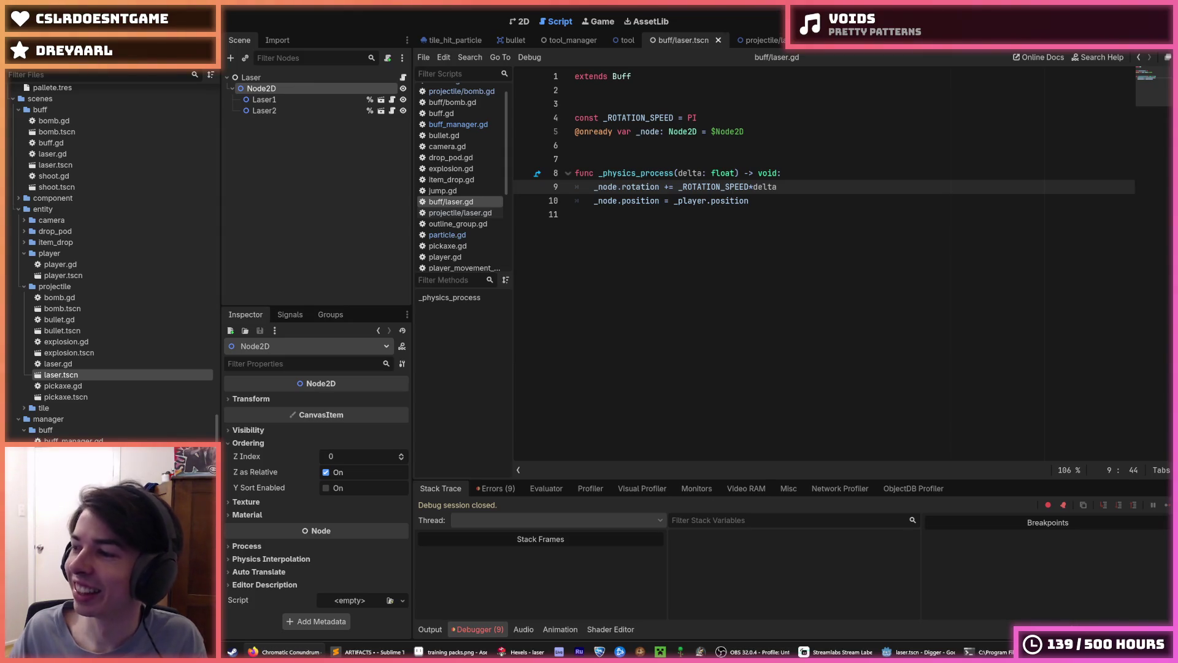
click(285, 652)
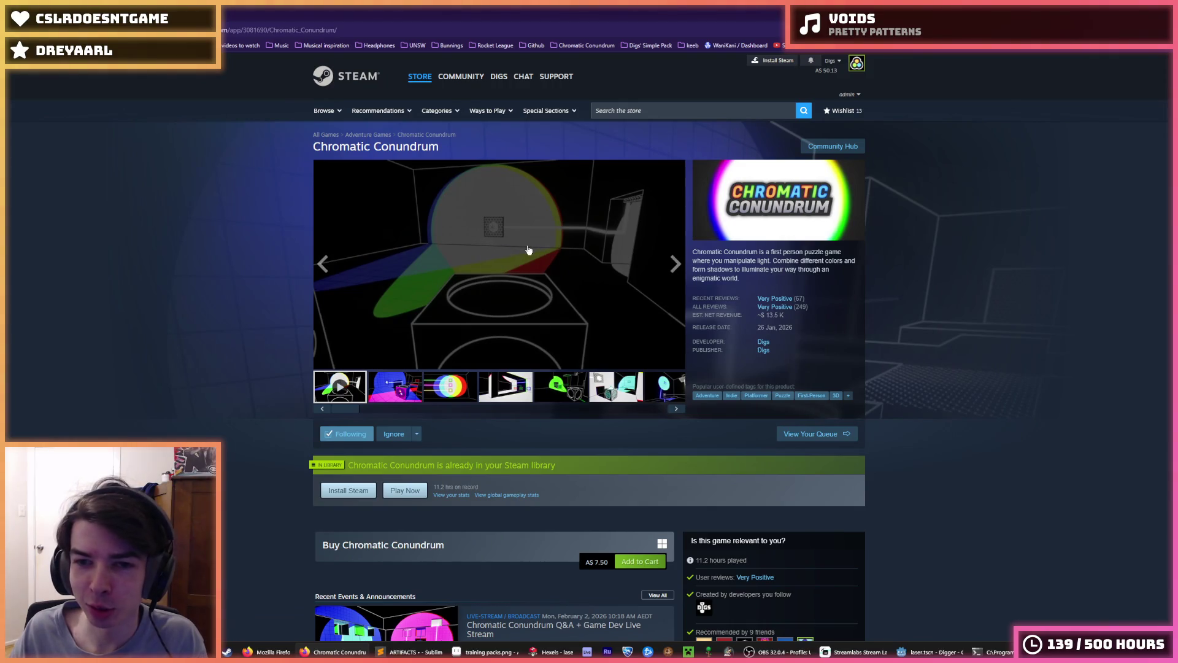
click(528, 250)
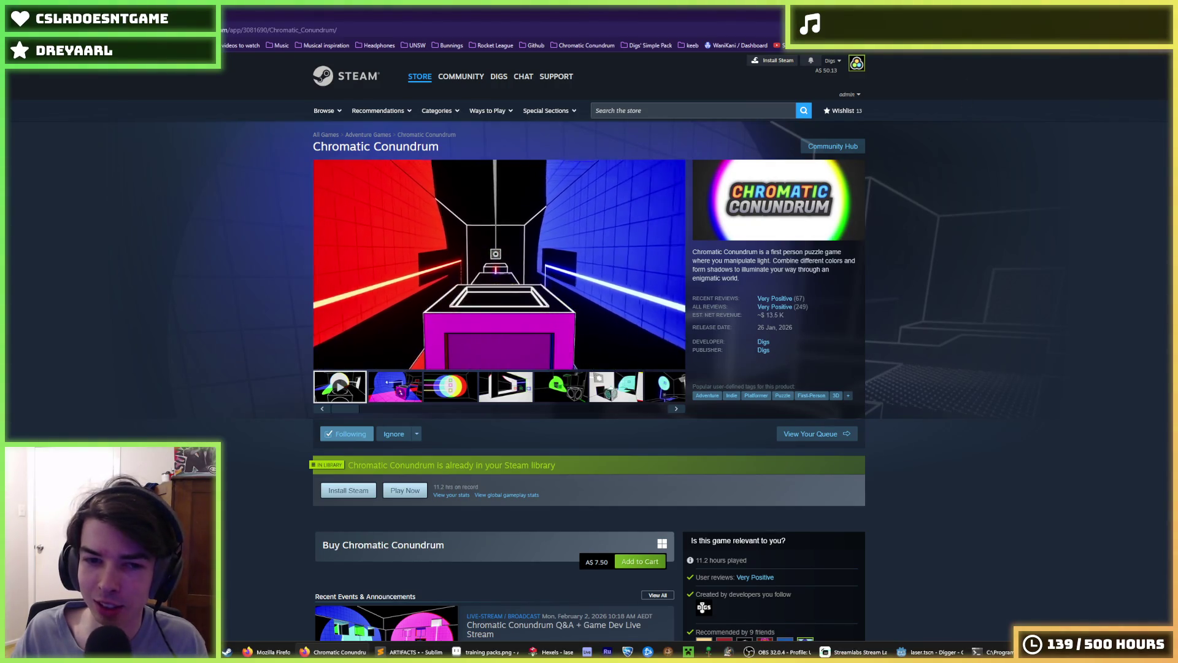
key(alt+Tab)
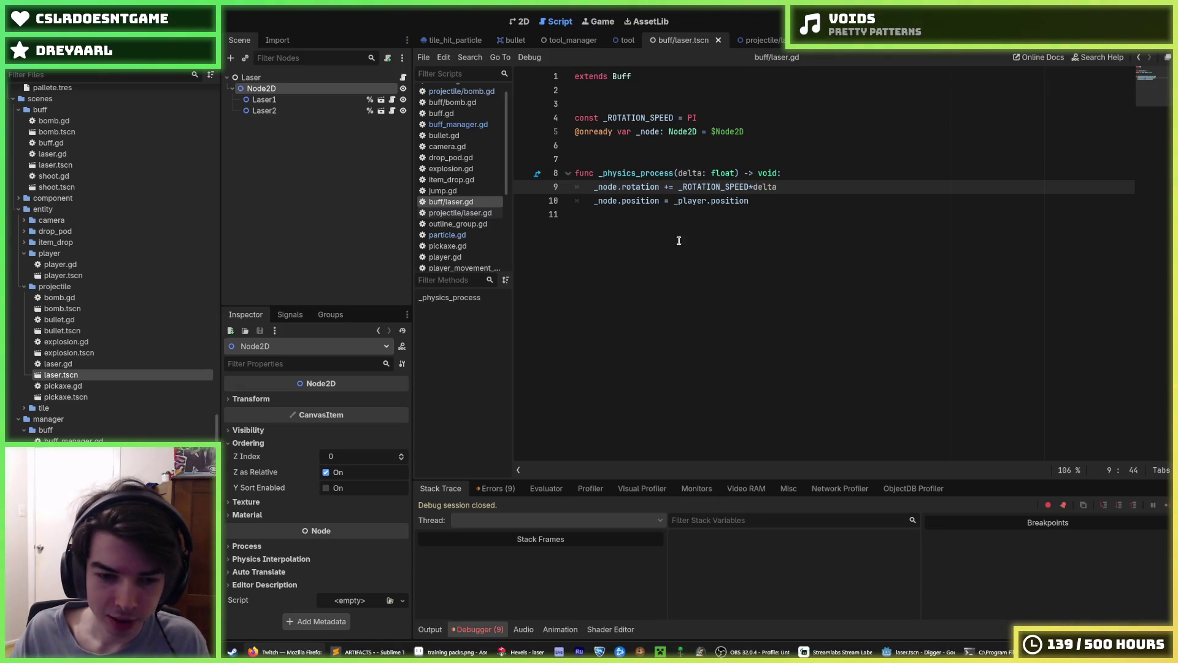
- Check the add_buff error, then clear Cool Artifact's Buff and save
click(495, 489)
click(614, 582)
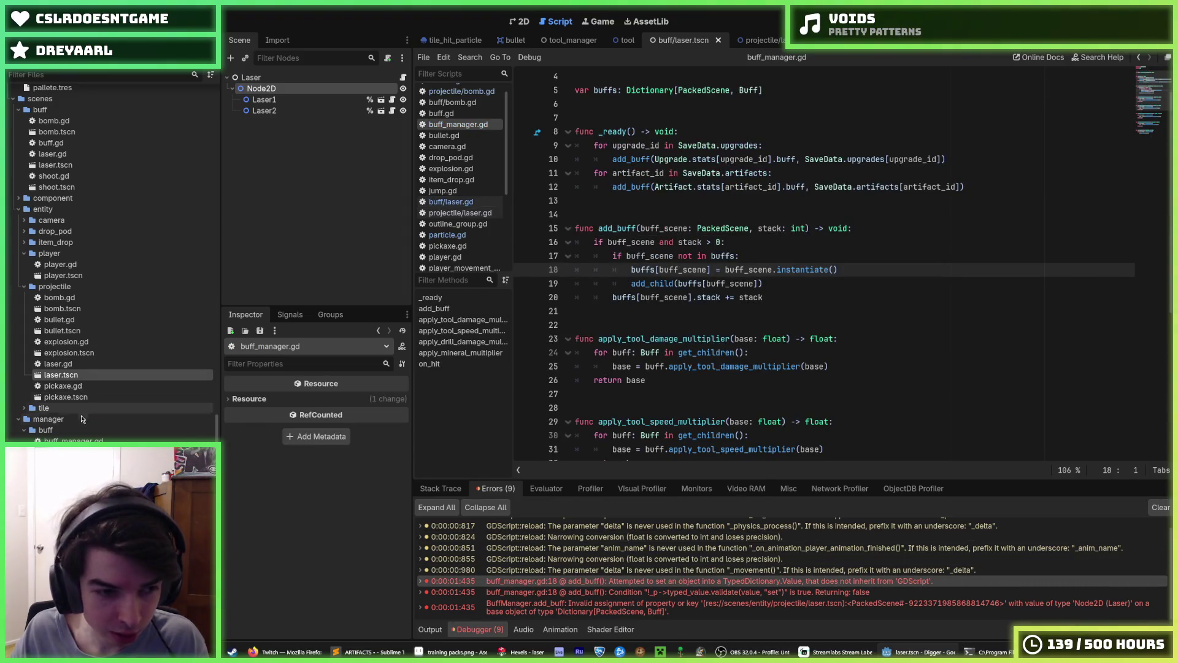
scroll(79, 376, up, 5)
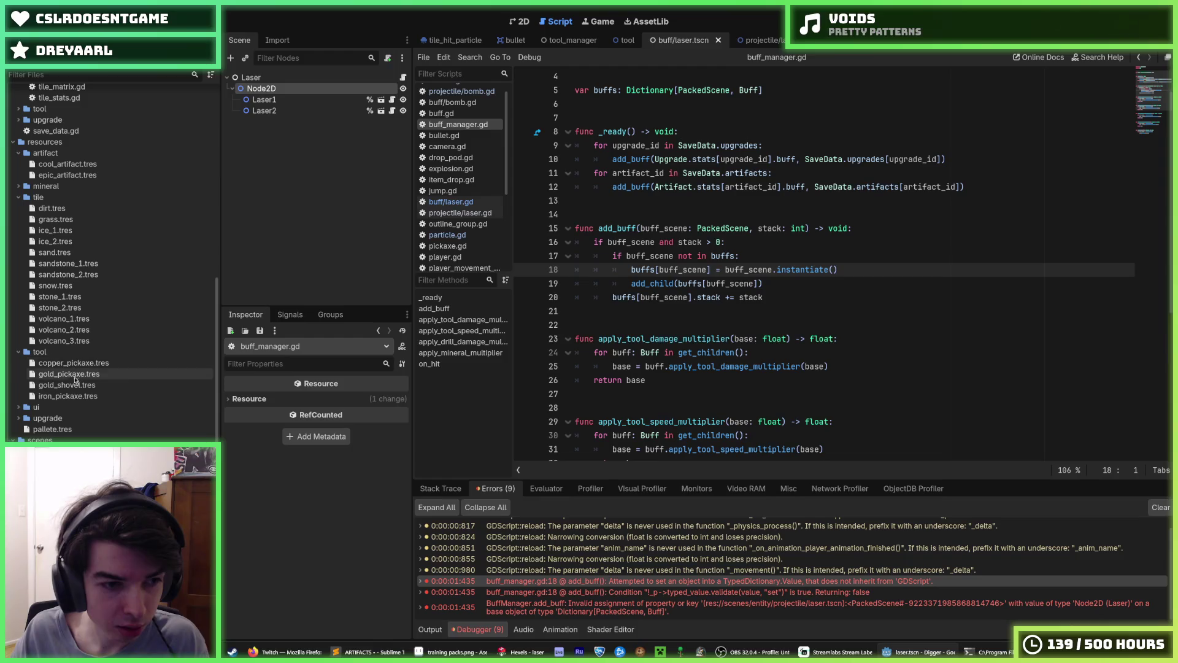
click(68, 165)
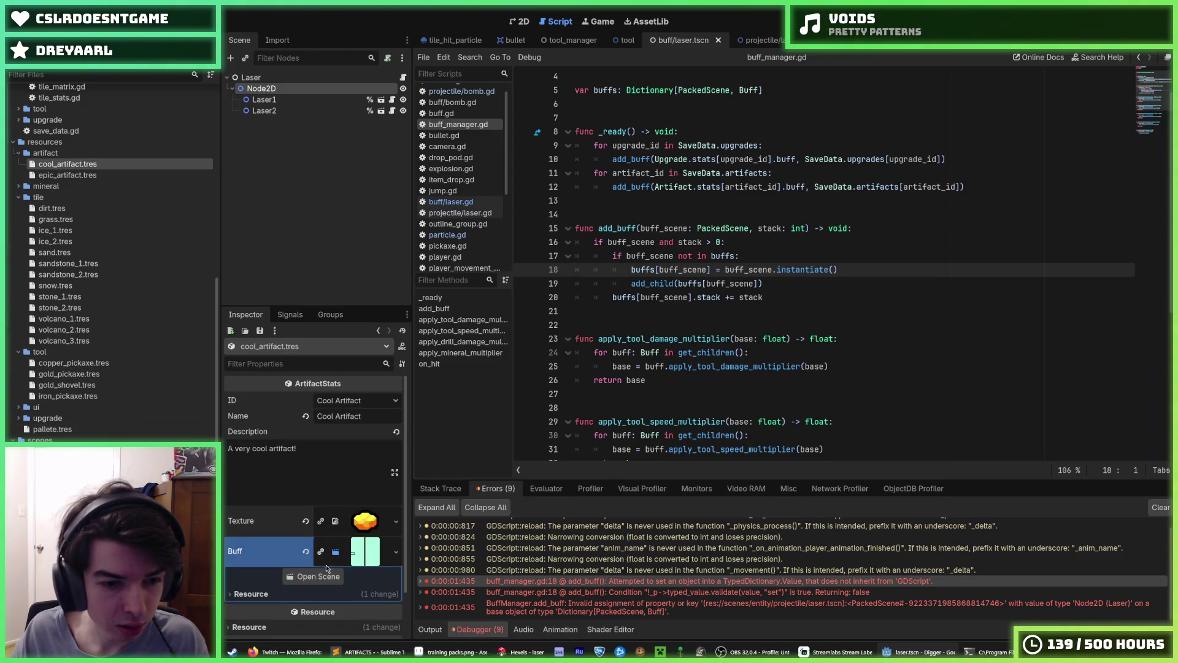
click(305, 553)
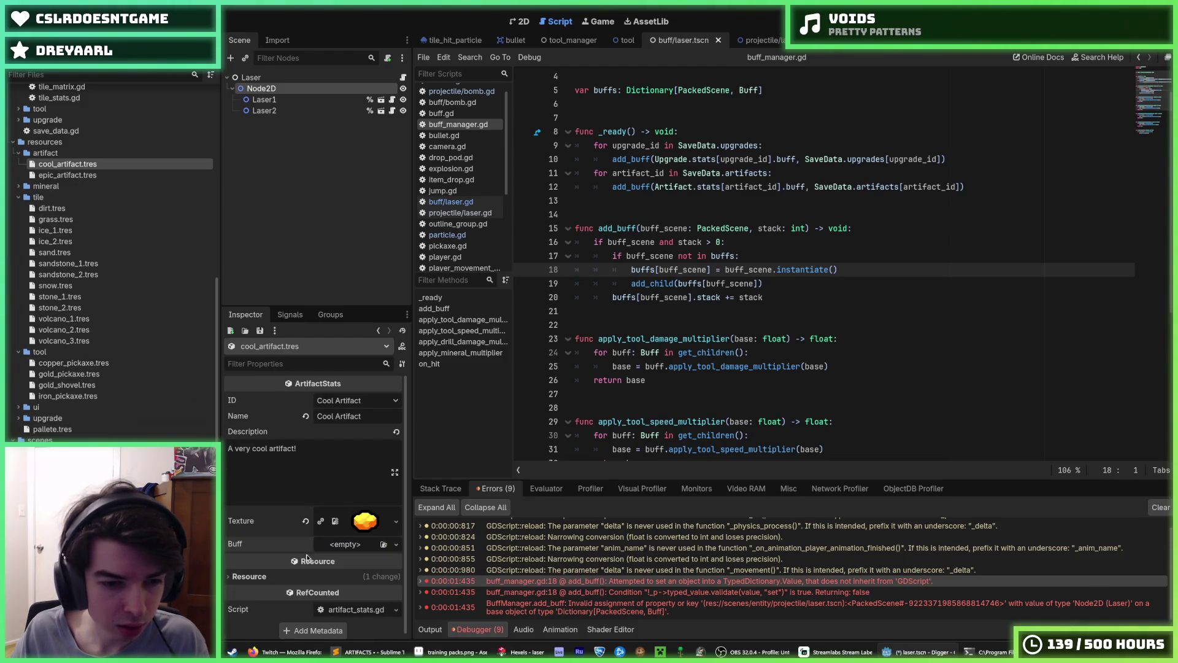
key(ctrl+s)
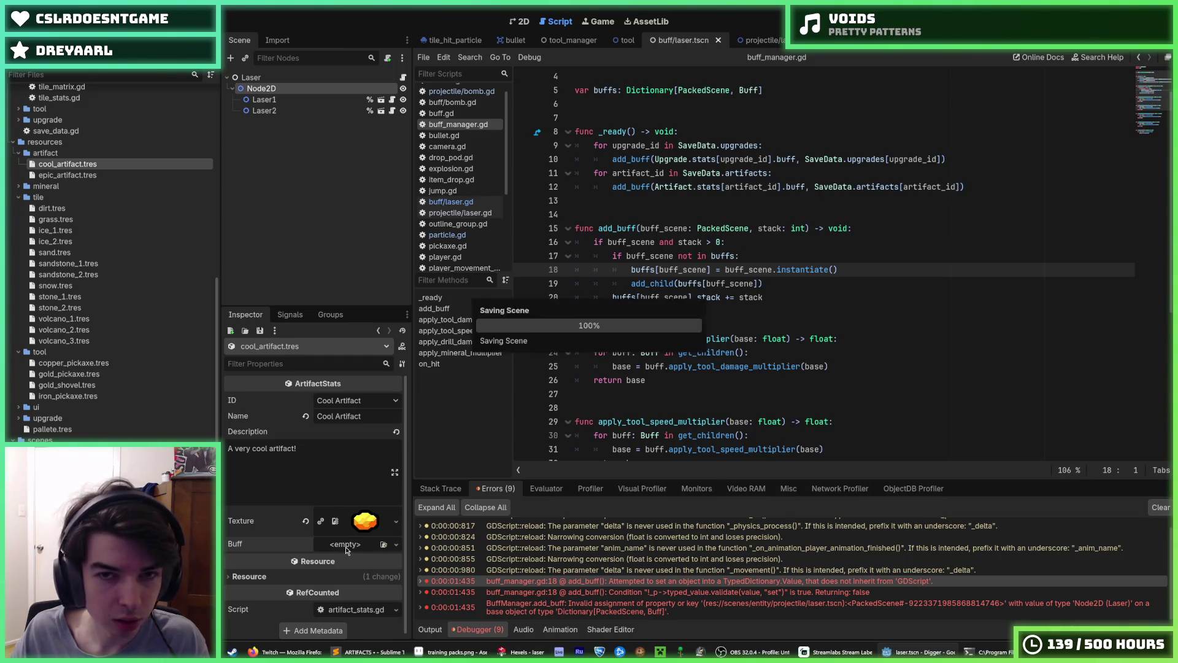
scroll(740, 382, up, 1)
click(743, 299)
key(ctrl+s)
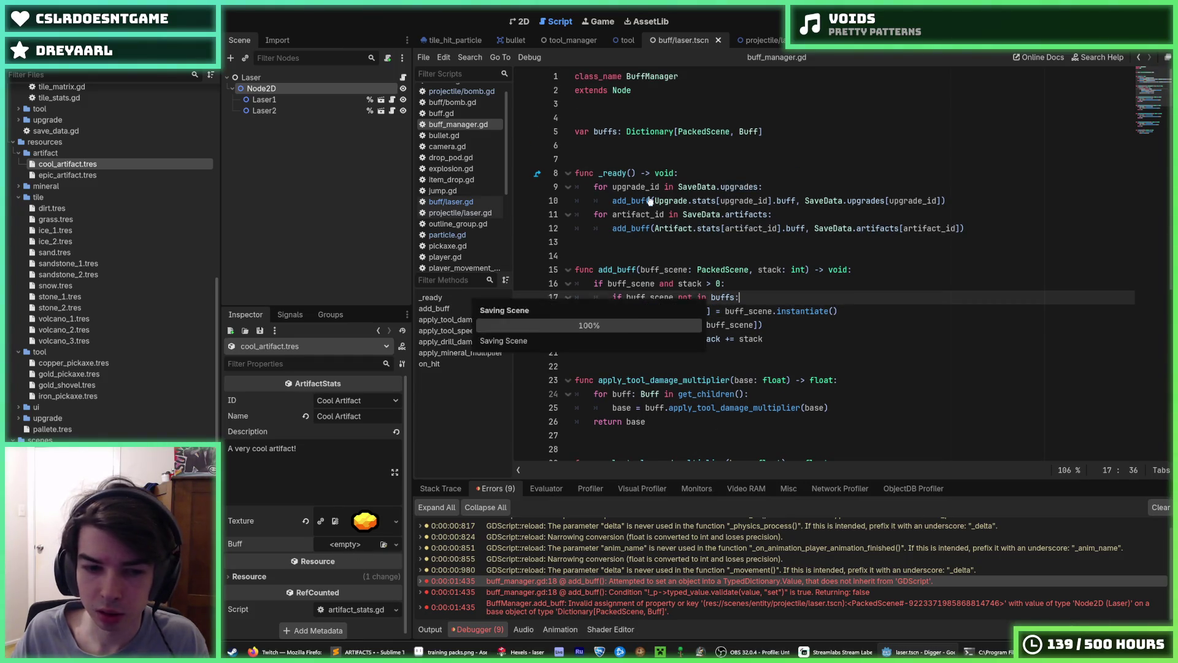
scroll(111, 258, down, 10)
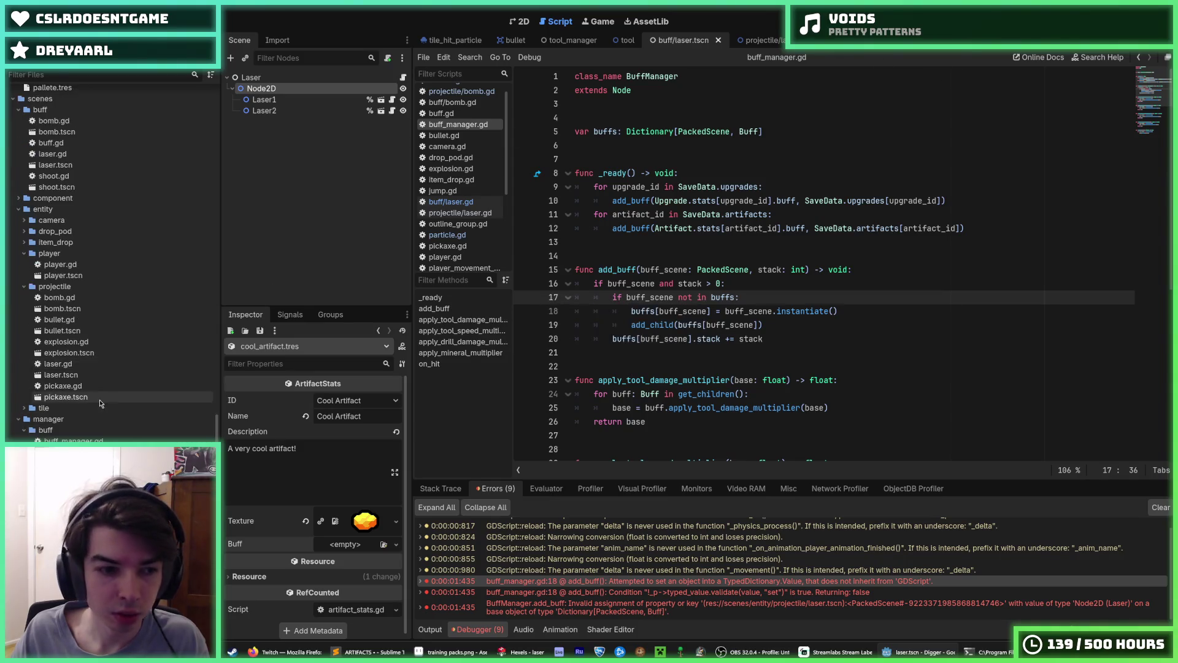
- In buff_manager.tscn, rename the TestBuff node to Bomb and save
double_click(68, 452)
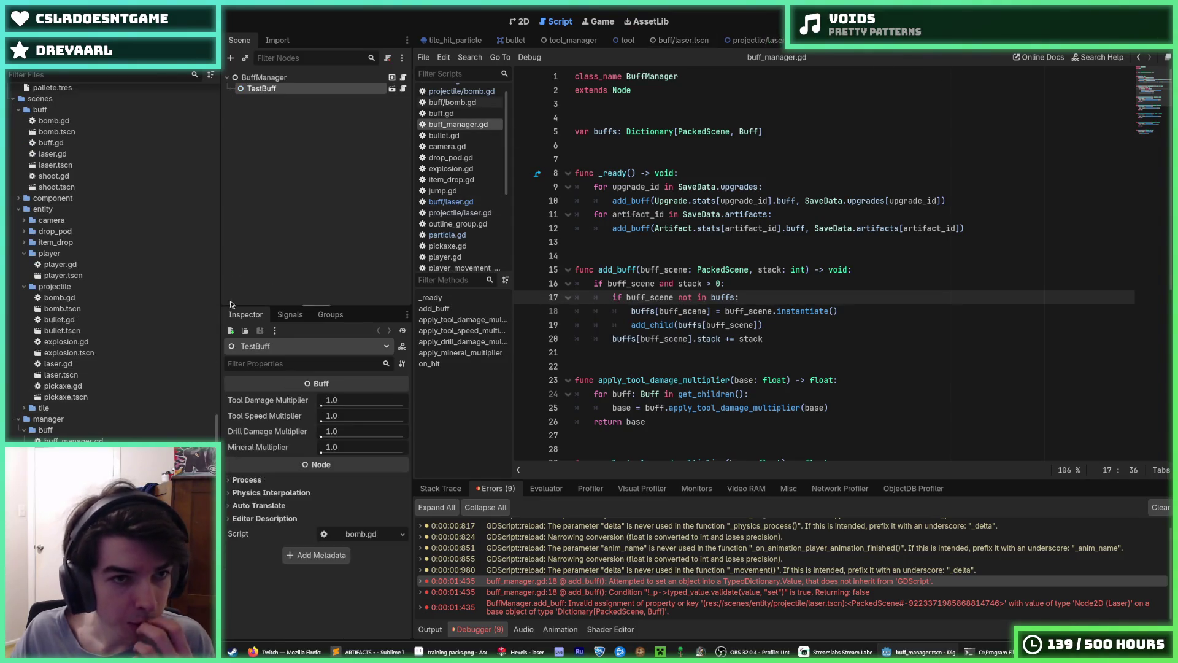
click(292, 78)
click(289, 89)
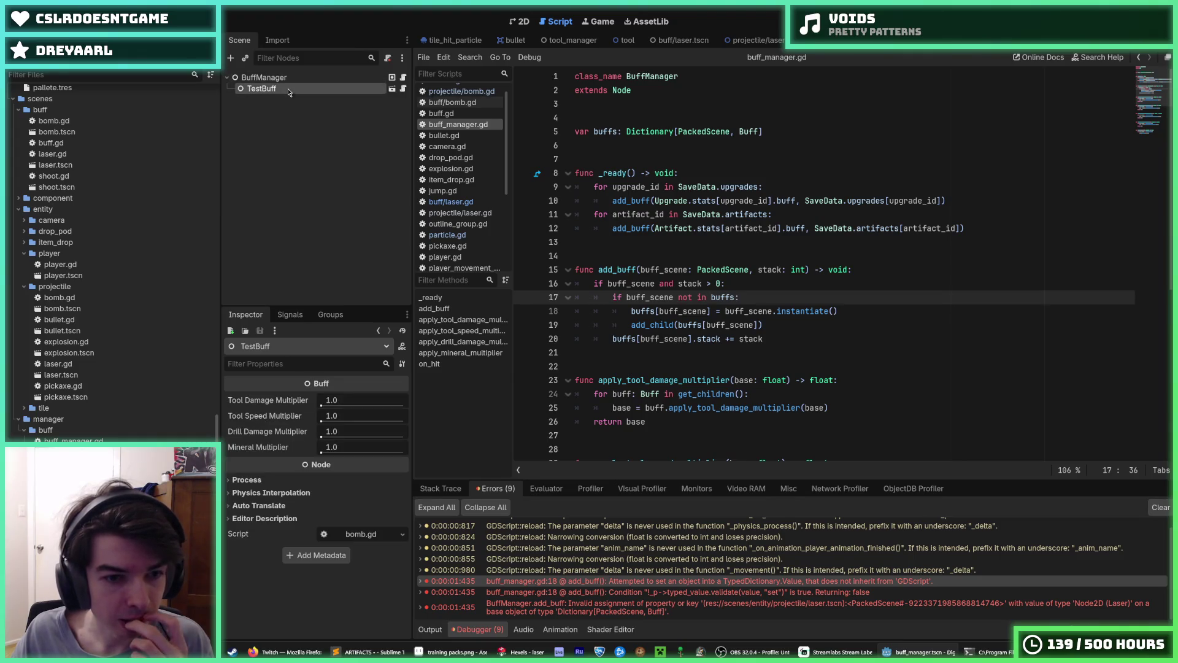
double_click(287, 88)
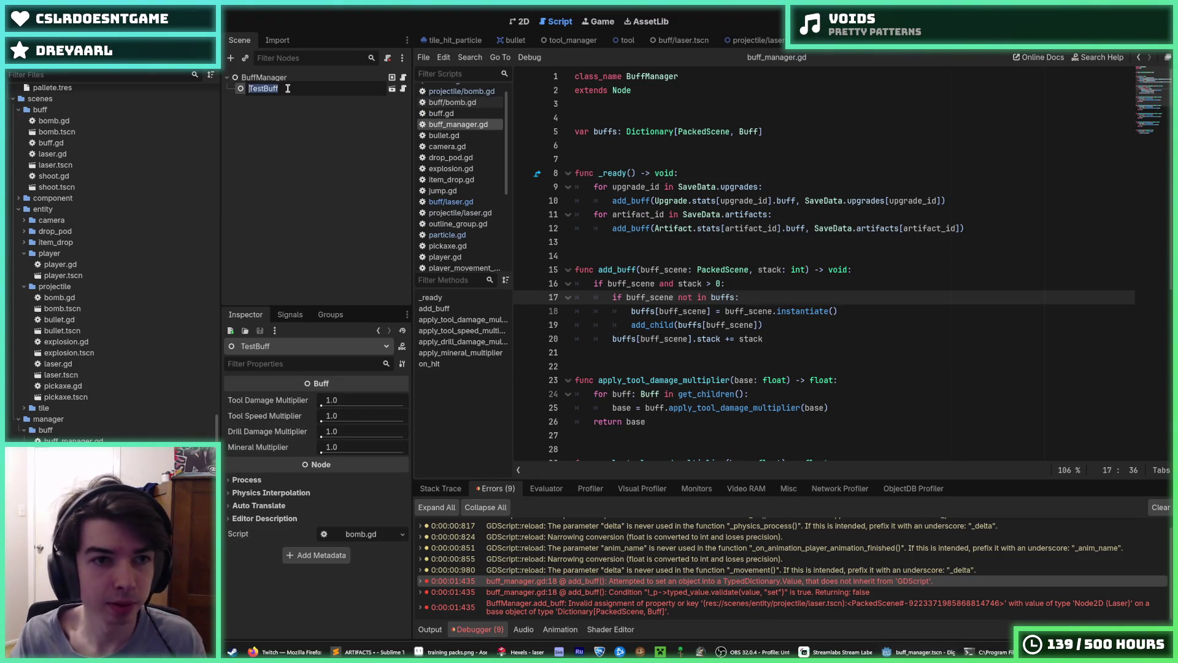
text(omb)
key(Return)
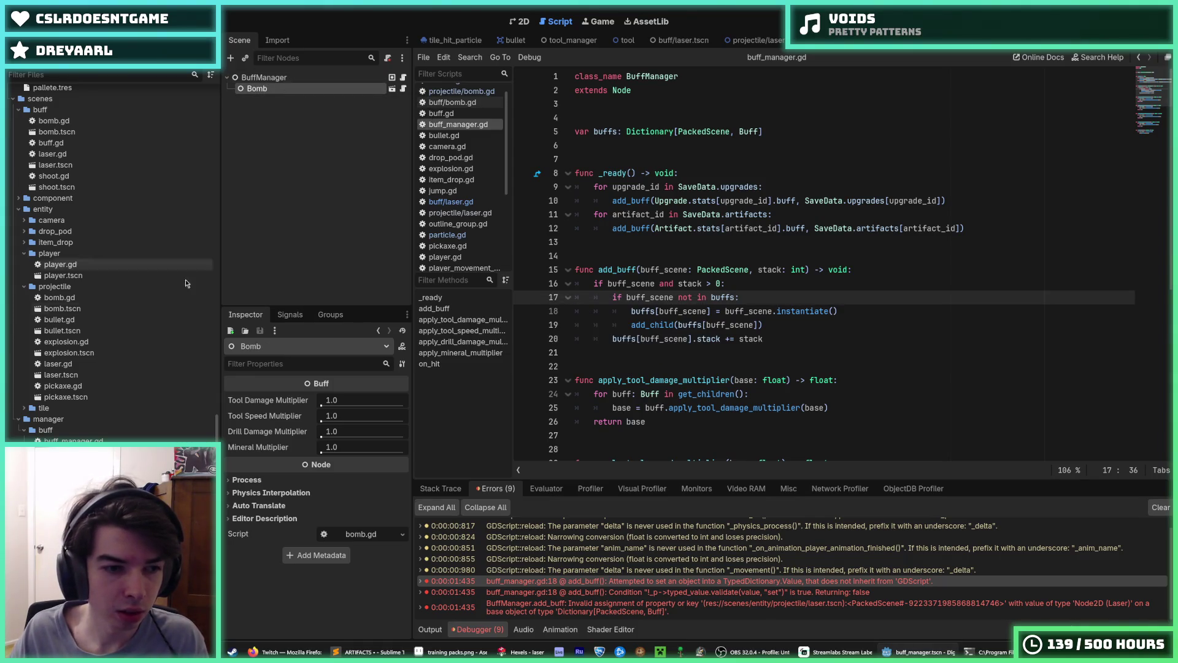
key(ctrl+s)
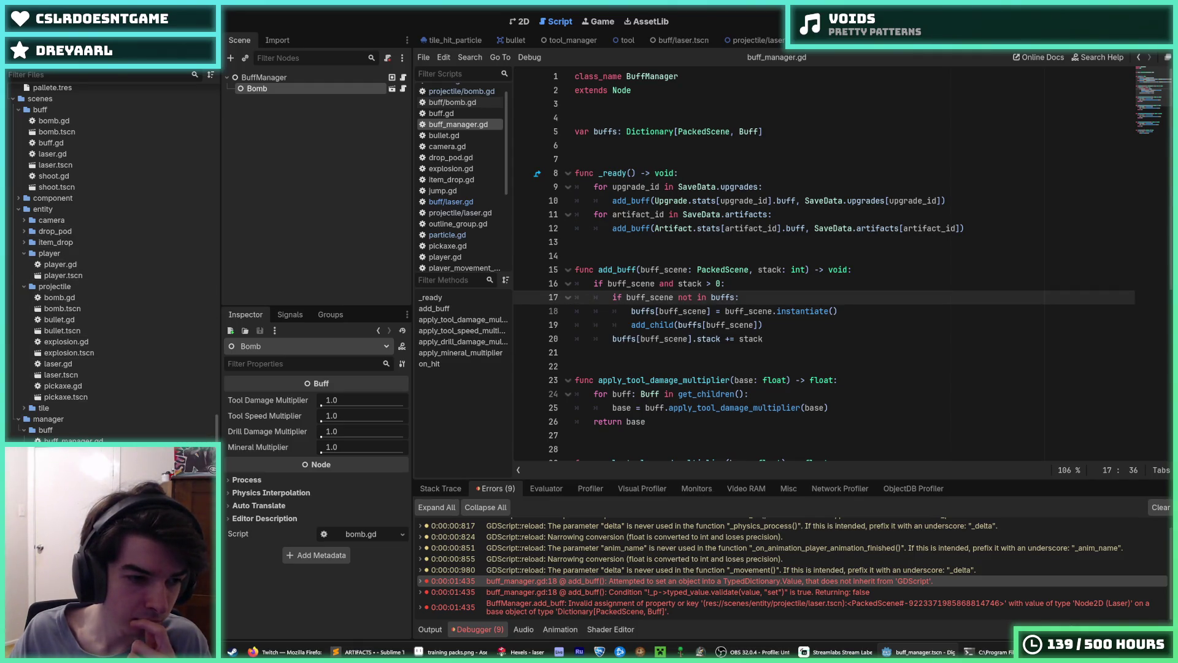
- Delete the Bomb node, leaving BuffManager with no children
scroll(111, 257, up, 5)
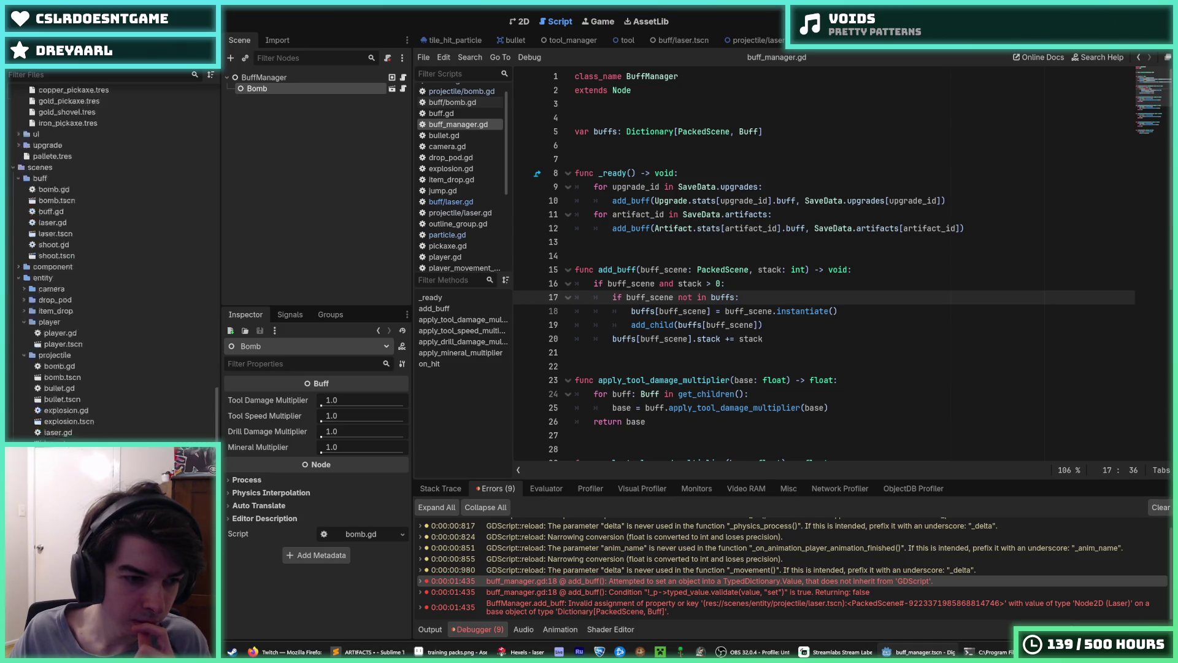
click(275, 78)
click(274, 89)
key(Delete)
key(Return)
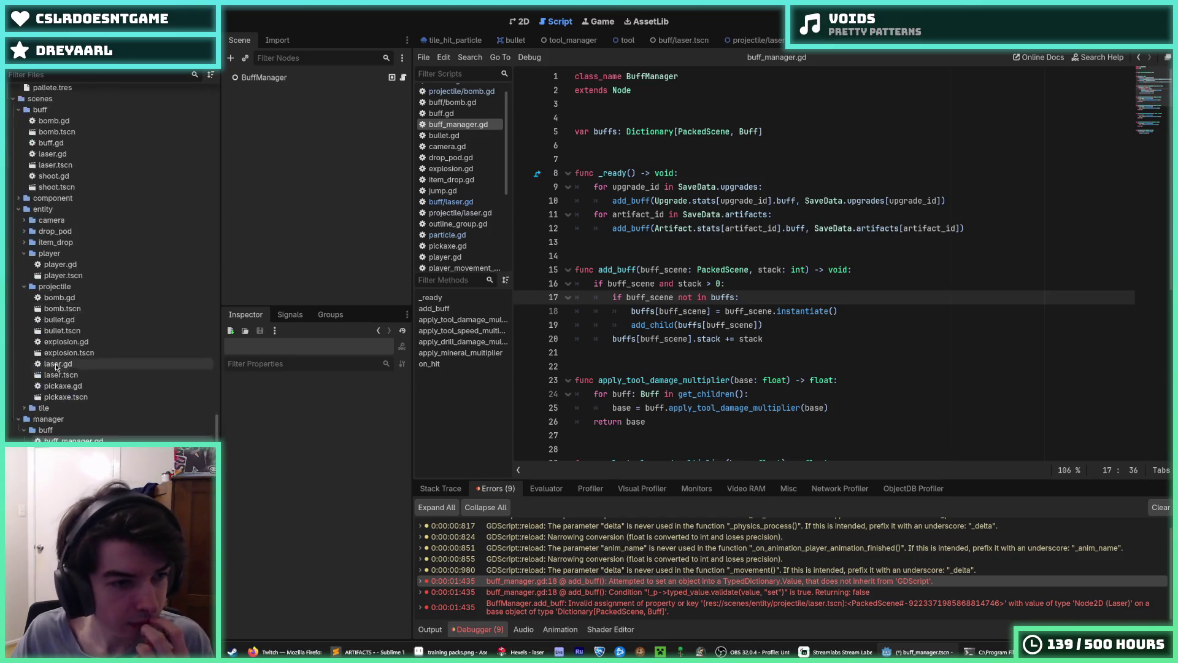
click(274, 80)
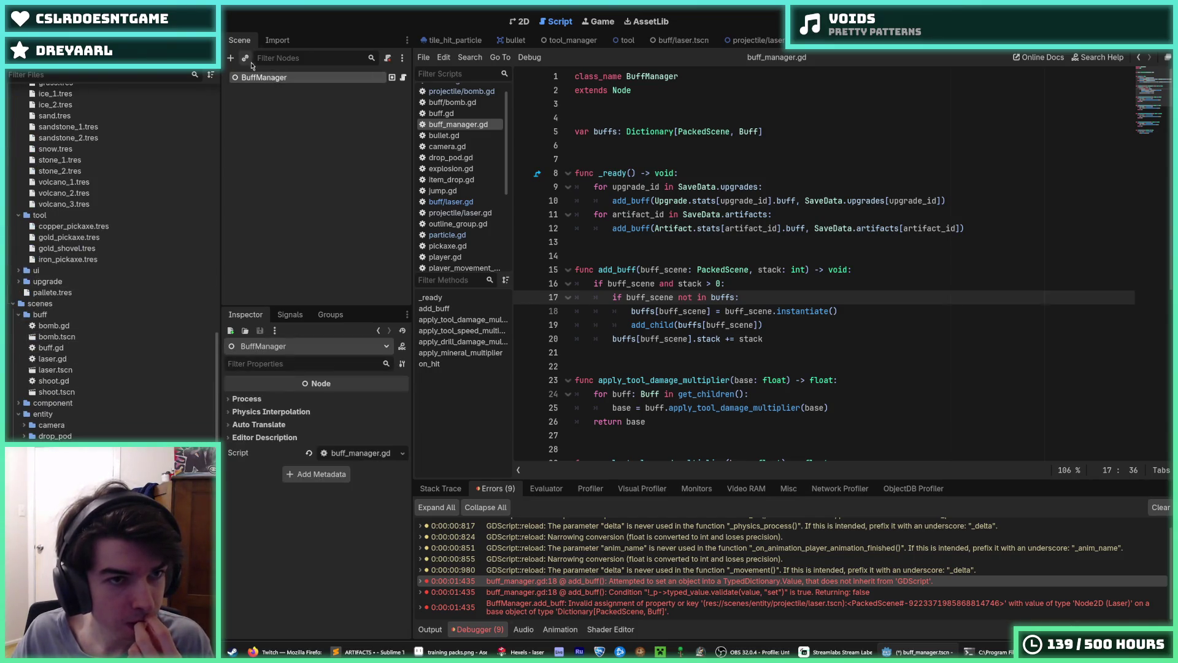
- Instantiate the buff laser.tscn scene as a child of BuffManager
click(246, 59)
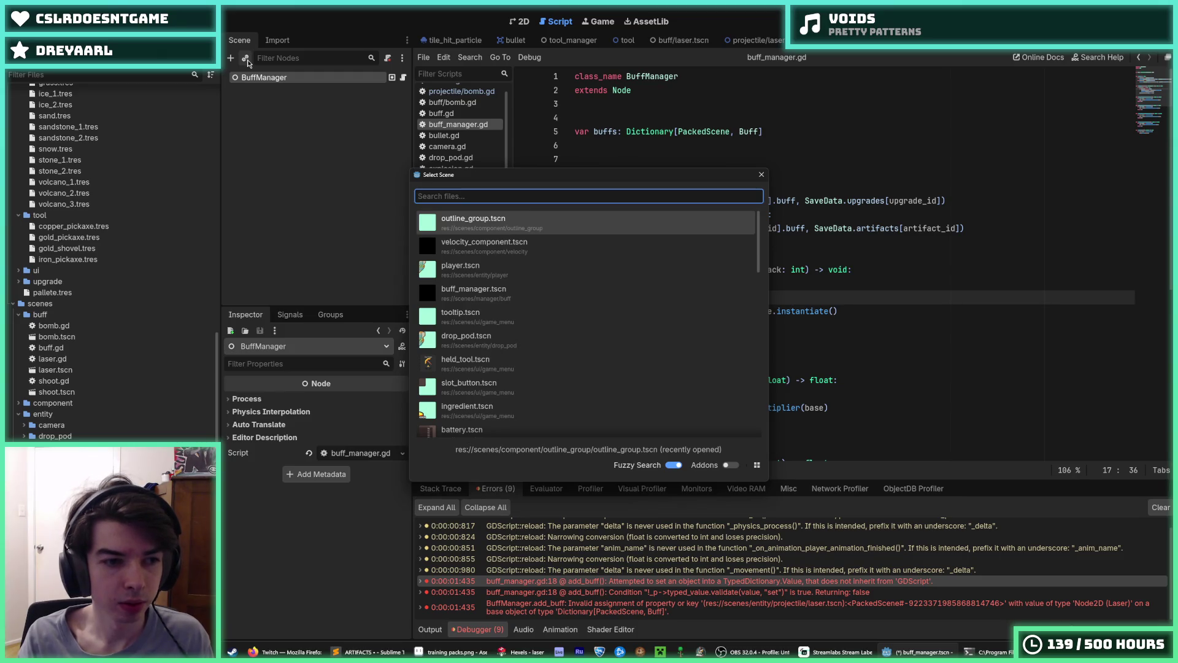
text(laser)
key(Down)
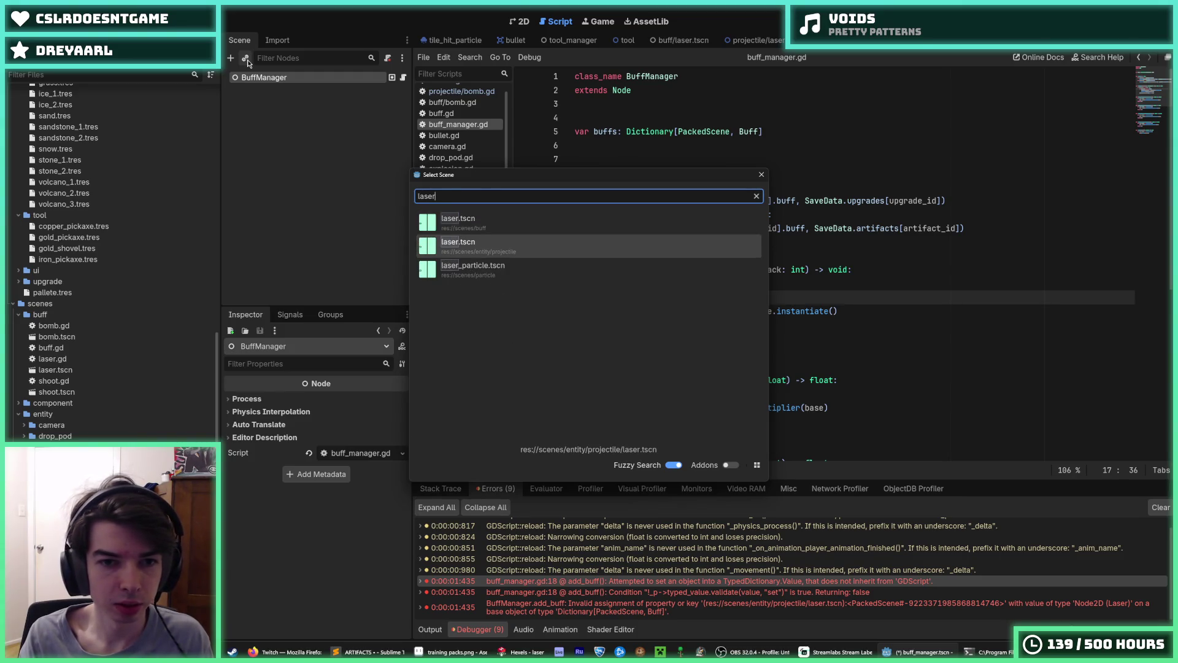
key(Up)
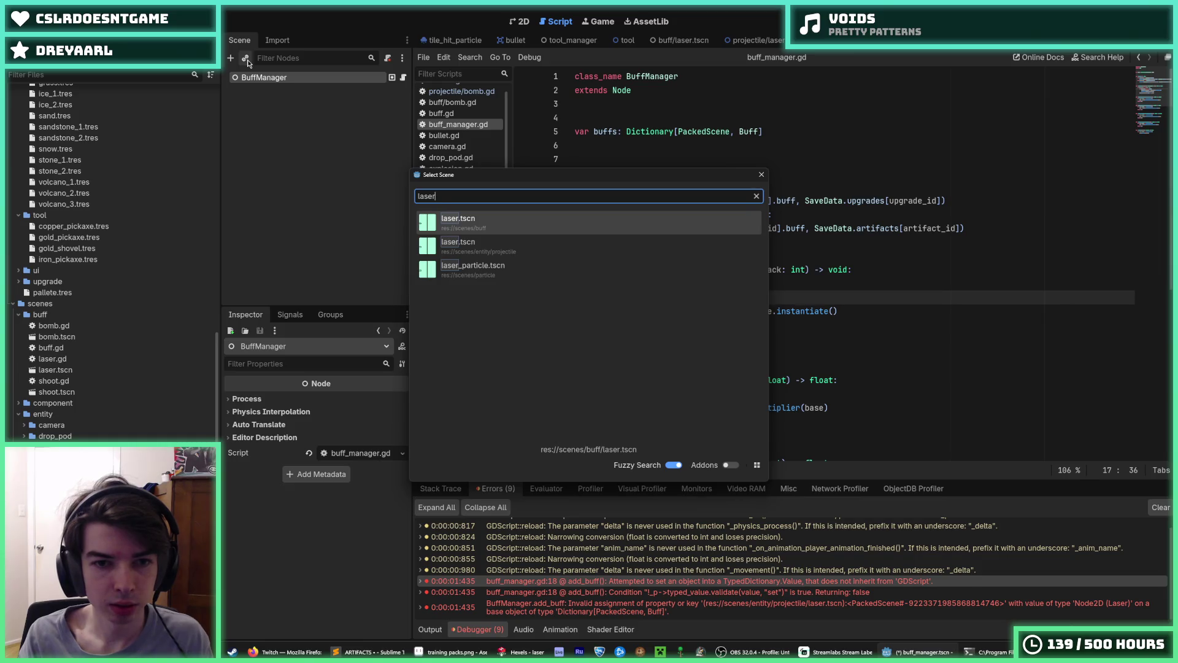
key(Return)
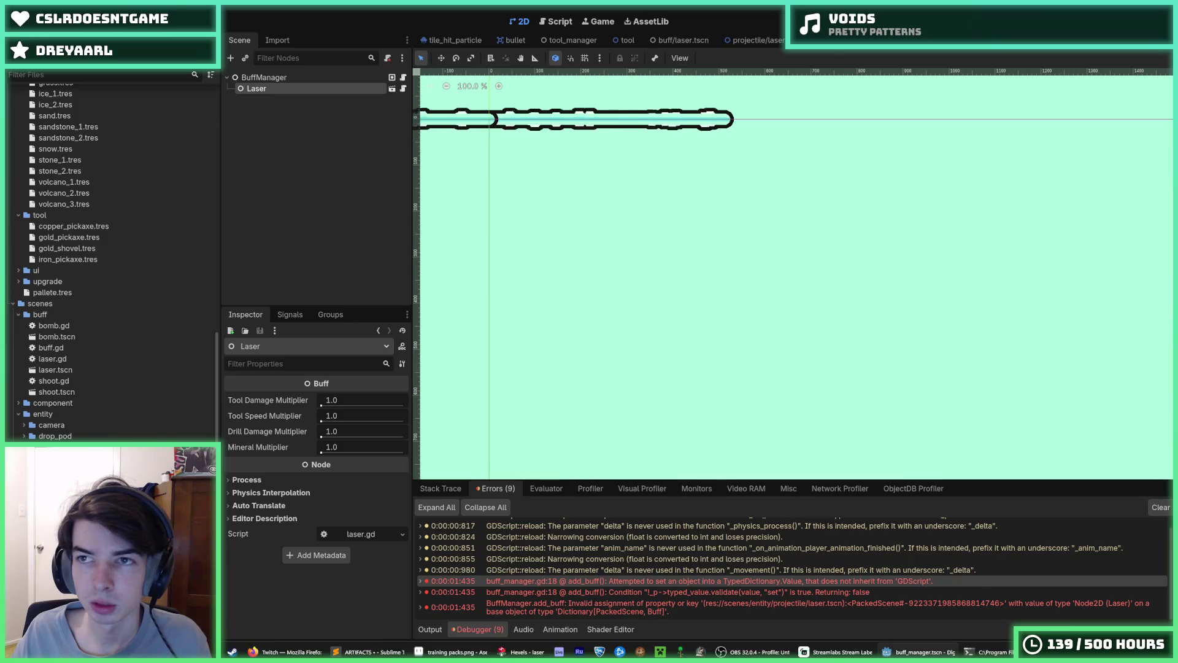
- Test-run the game to see the beam circling the player, then open laser.gd
key(F5)
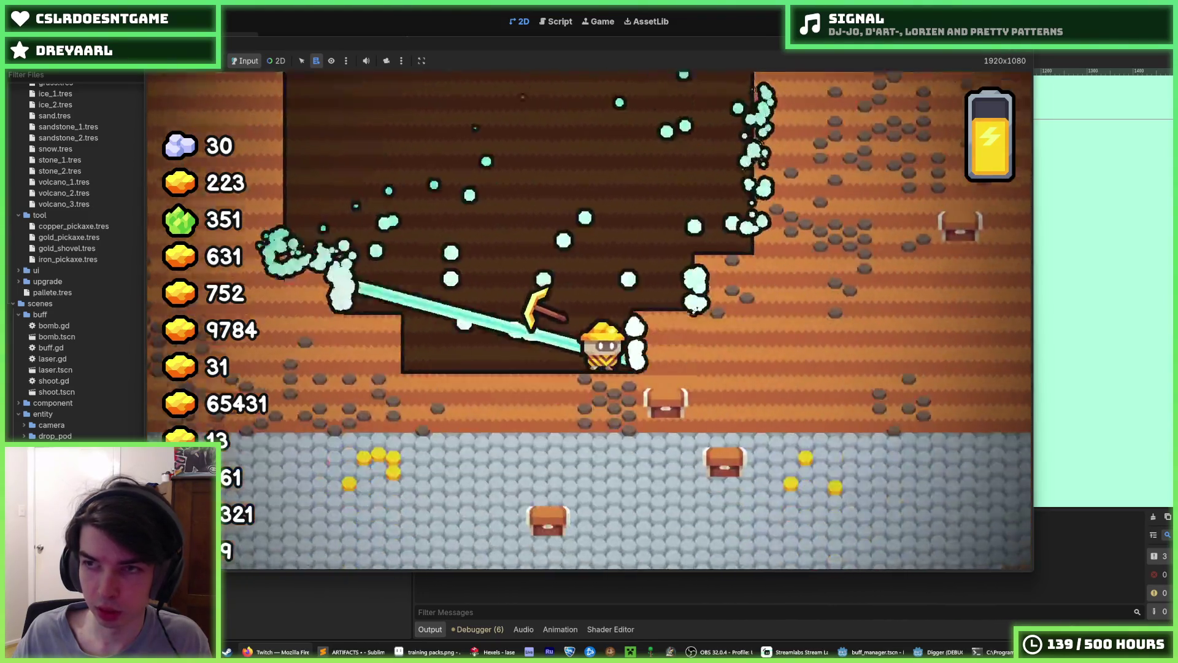
key(F8)
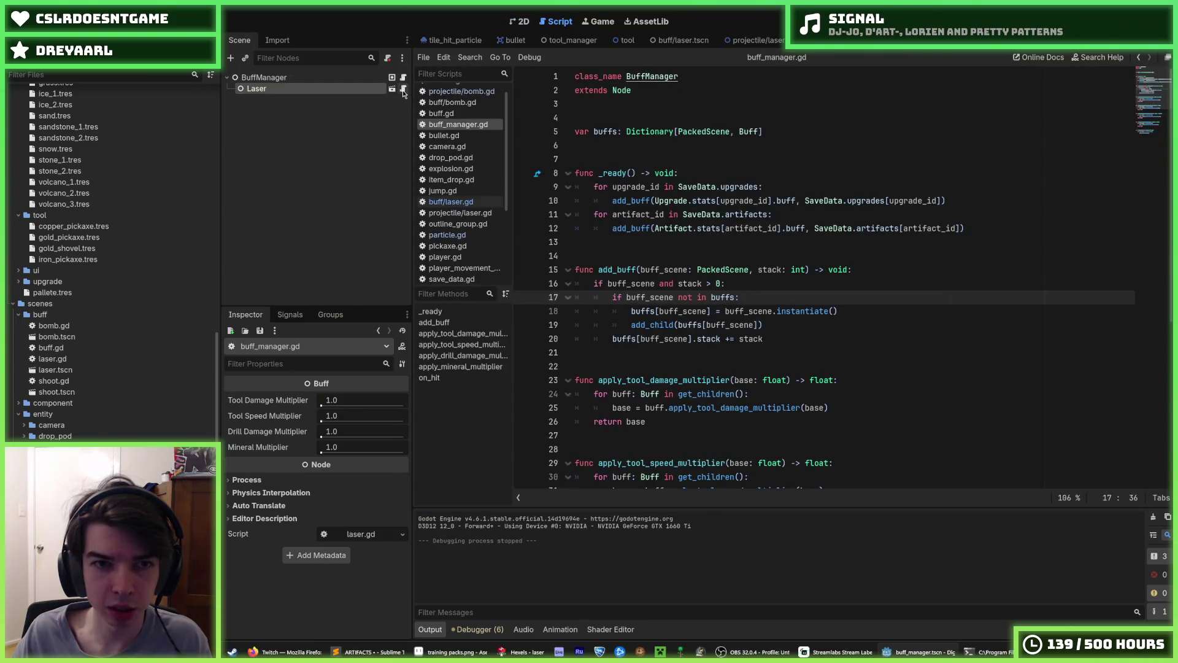
click(403, 89)
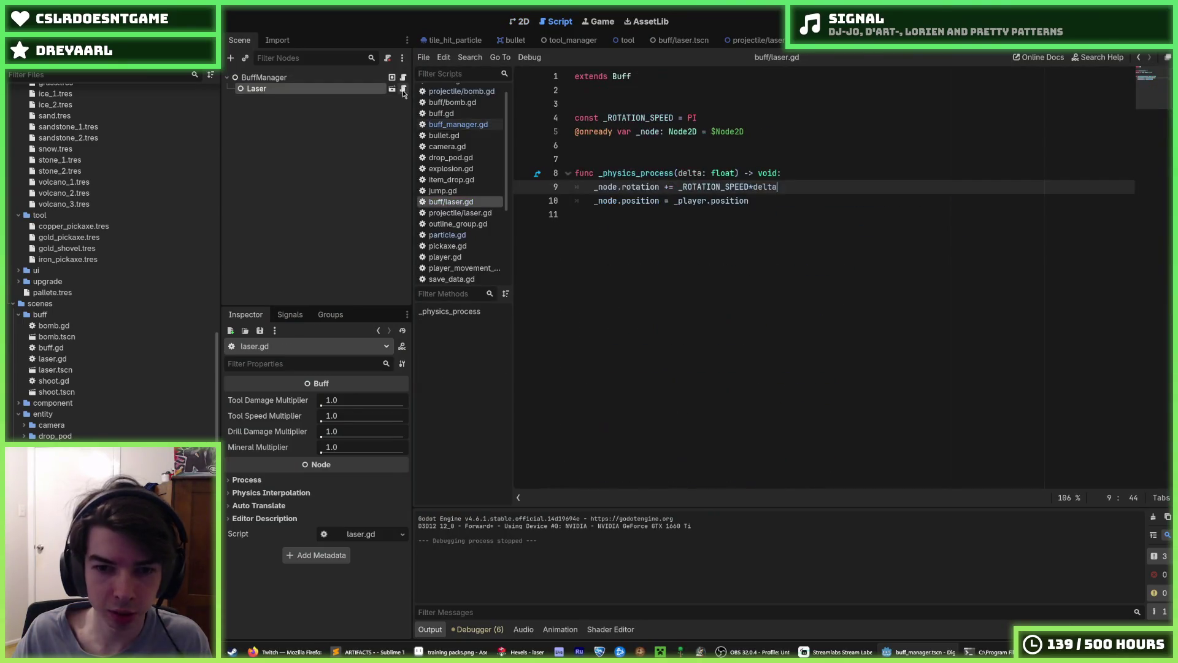
- In the projectile laser script, start rewriting line 25's amount_ratio expression
scroll(468, 131, up, 1)
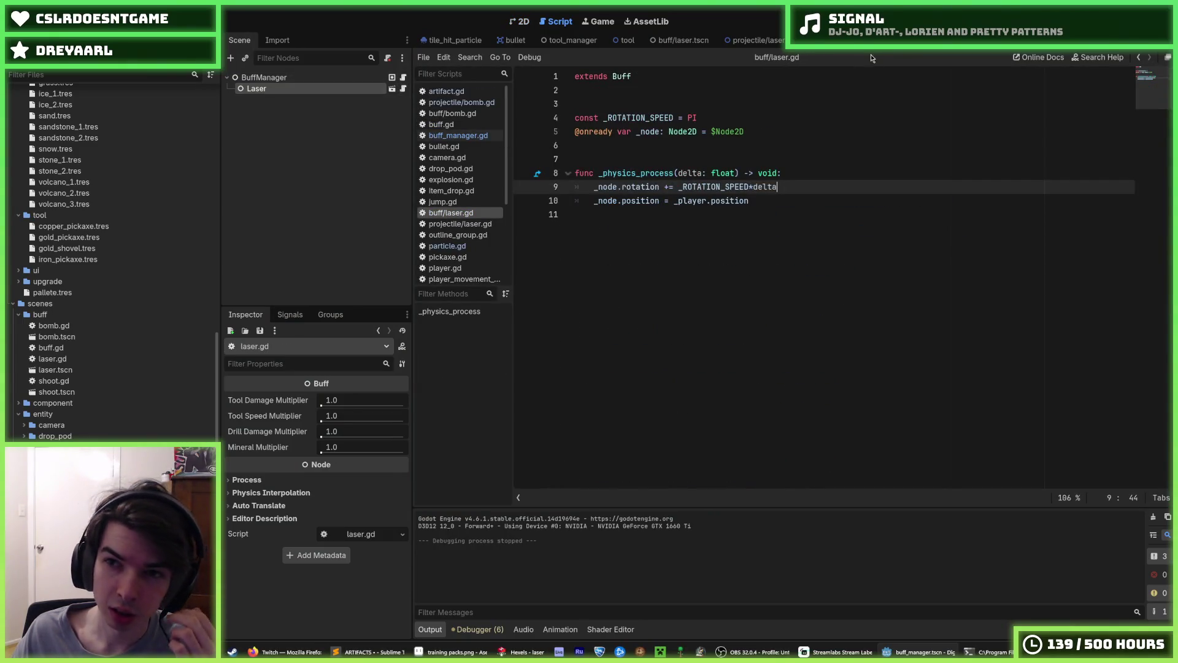
key(ctrl+Tab)
click(759, 41)
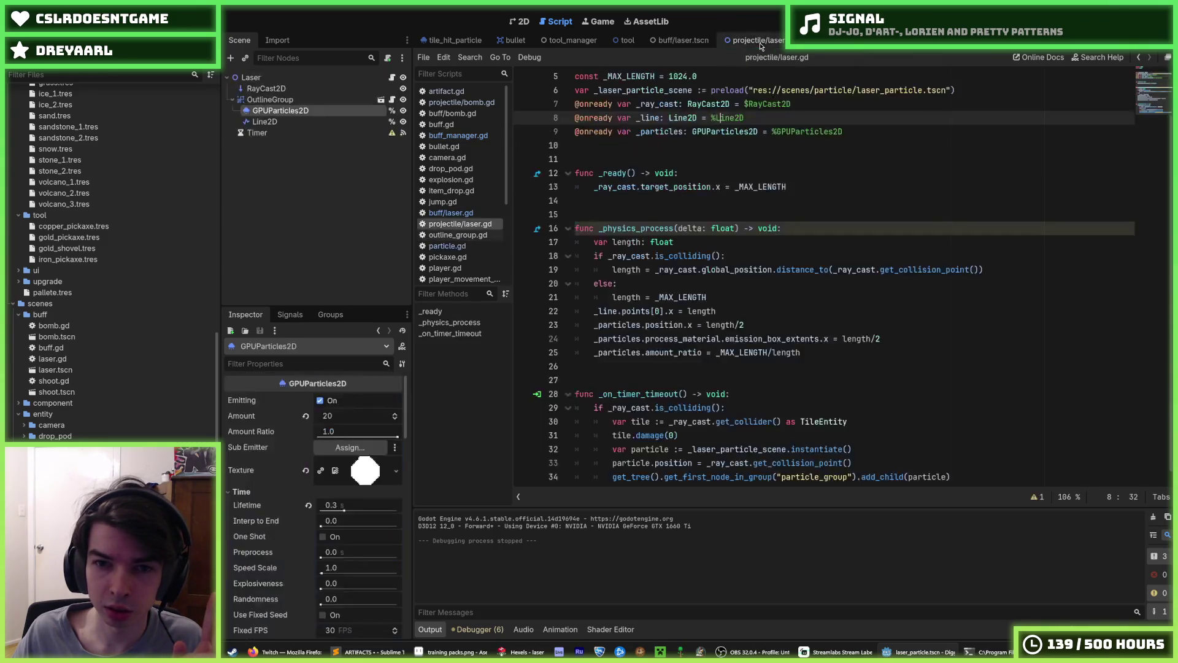
scroll(704, 188, down, 1)
drag(801, 340, 654, 340)
click(651, 343)
double_click(752, 342)
click(750, 341)
double_click(746, 340)
click(745, 340)
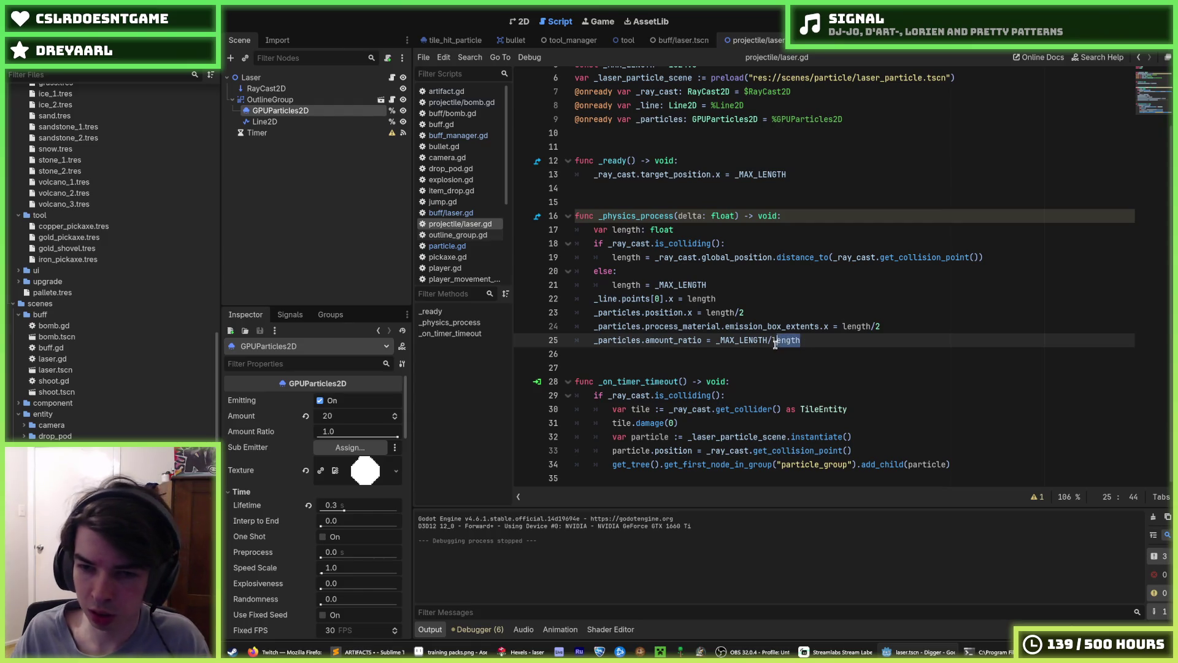
key(BackSpace)
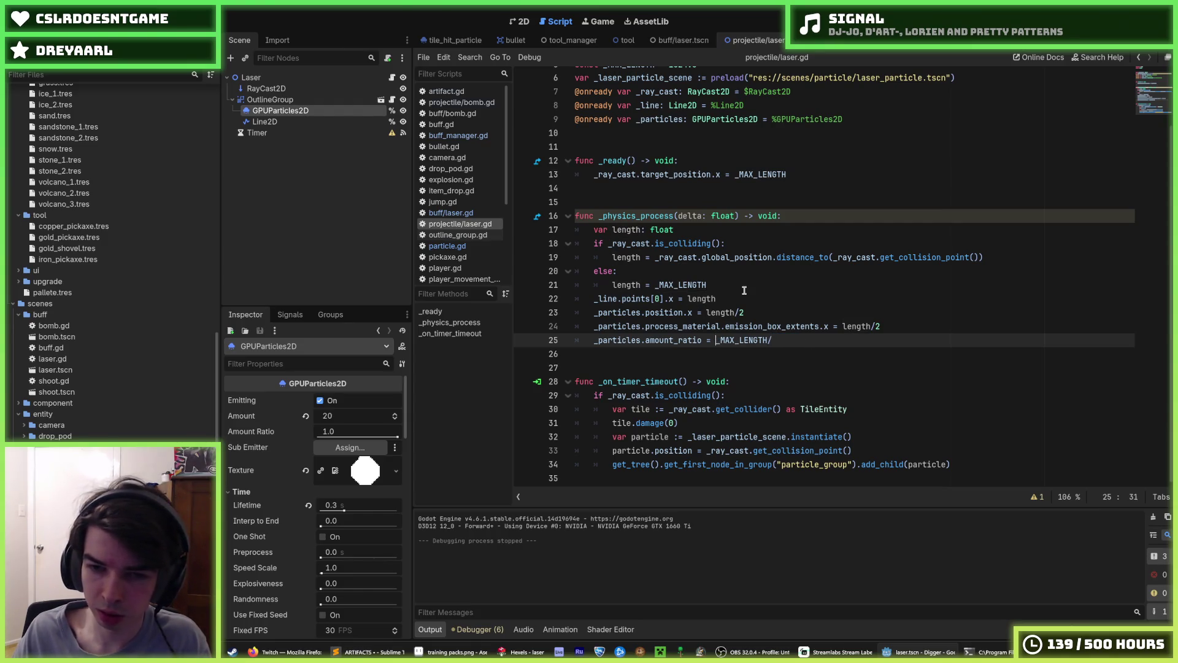
key(BackSpace)
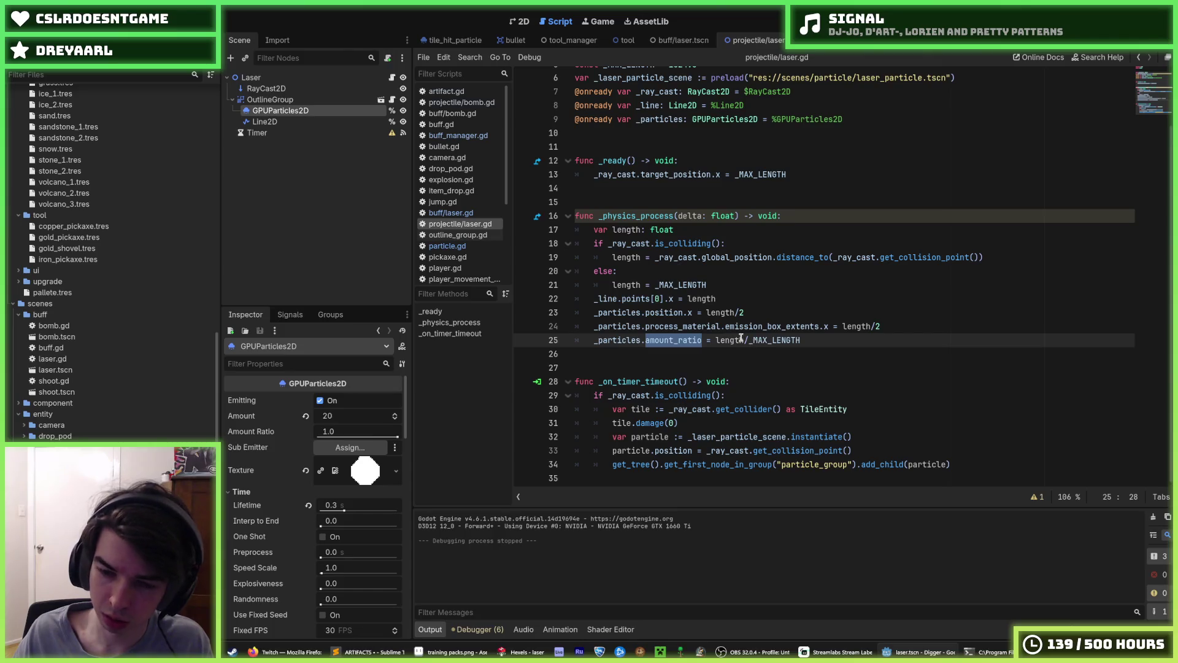
- Make line 25 read _particles.amount_ratio = length/_MAX_LENGTH and view the scene in 2D
click(683, 340)
triple_click(692, 341)
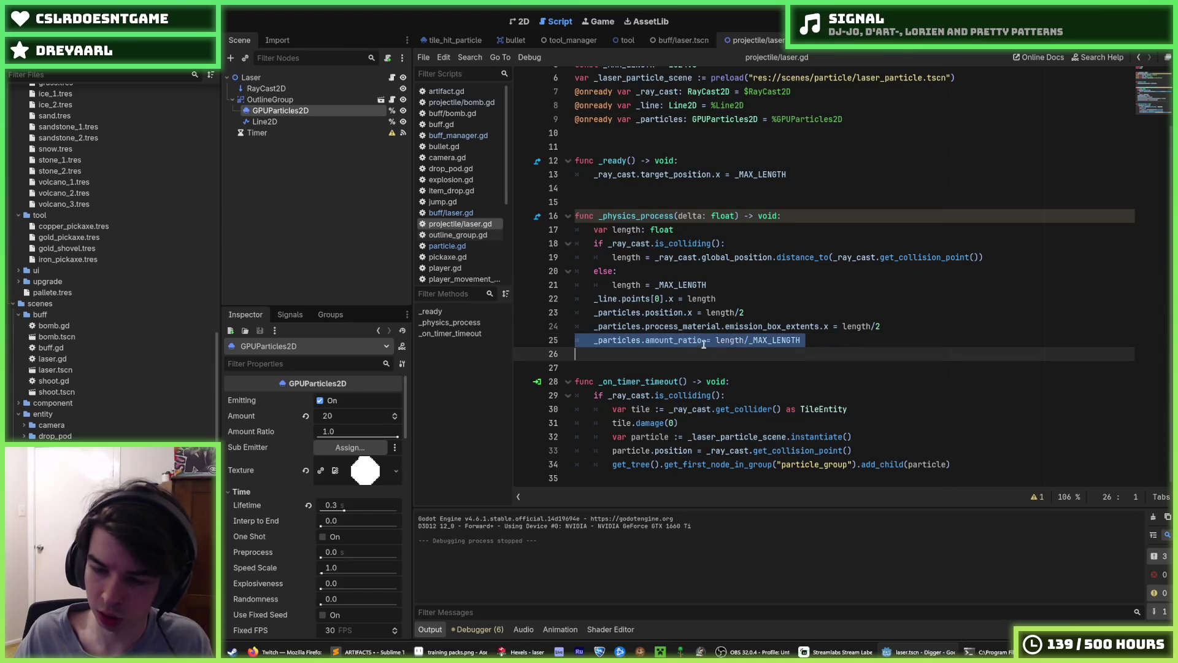
double_click(727, 339)
click(727, 340)
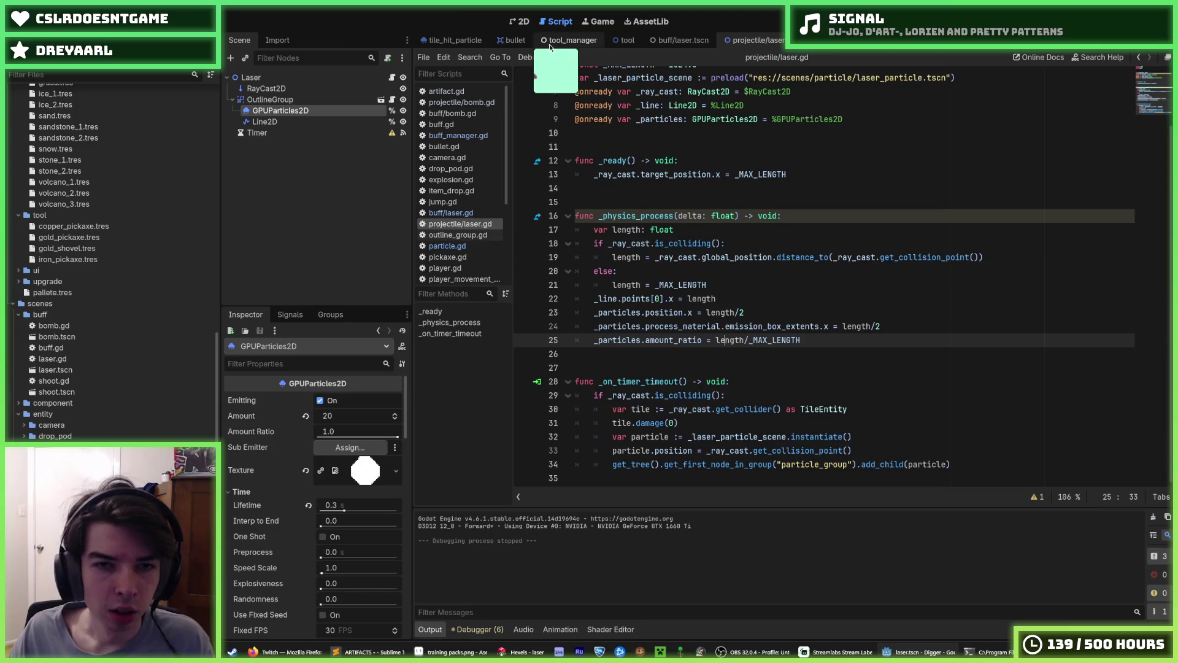
click(520, 24)
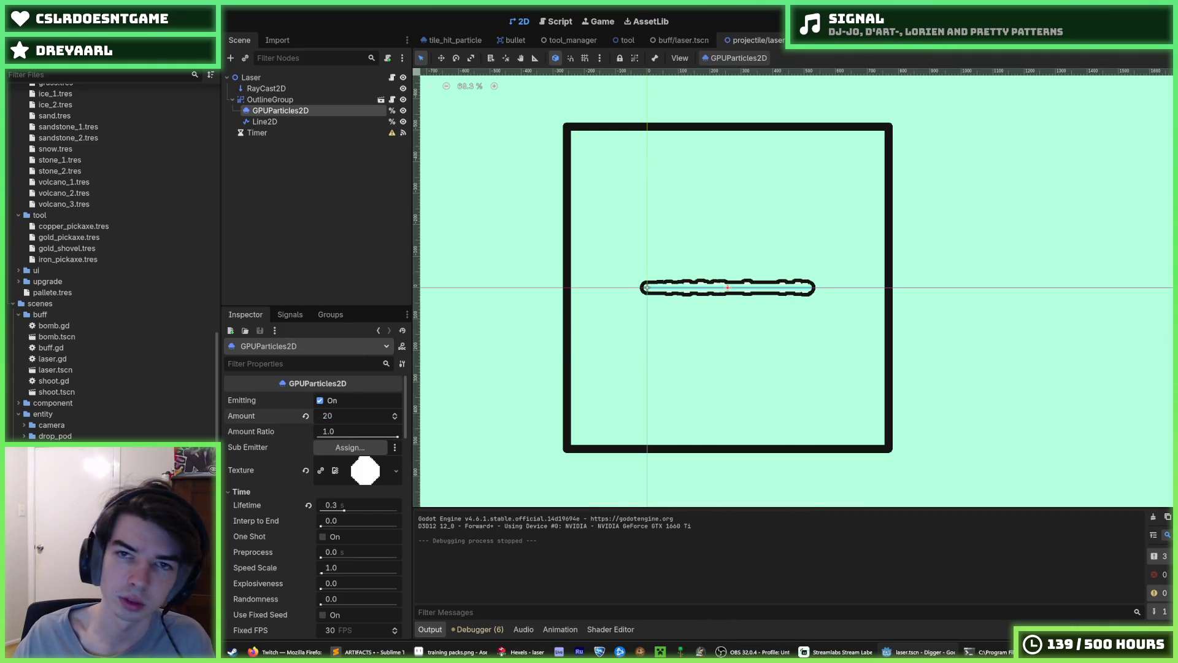
- Test-run the laser particles, then set their Lifetime to 0.2
key(F5)
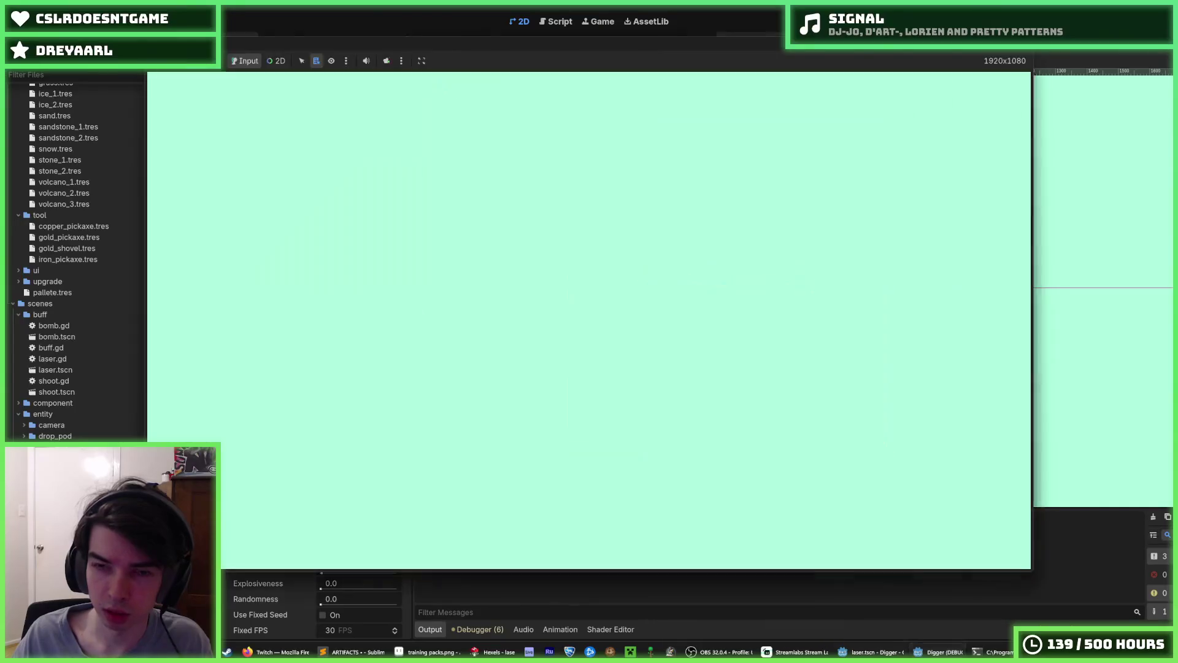
key(F8)
text(0.2)
key(Return)
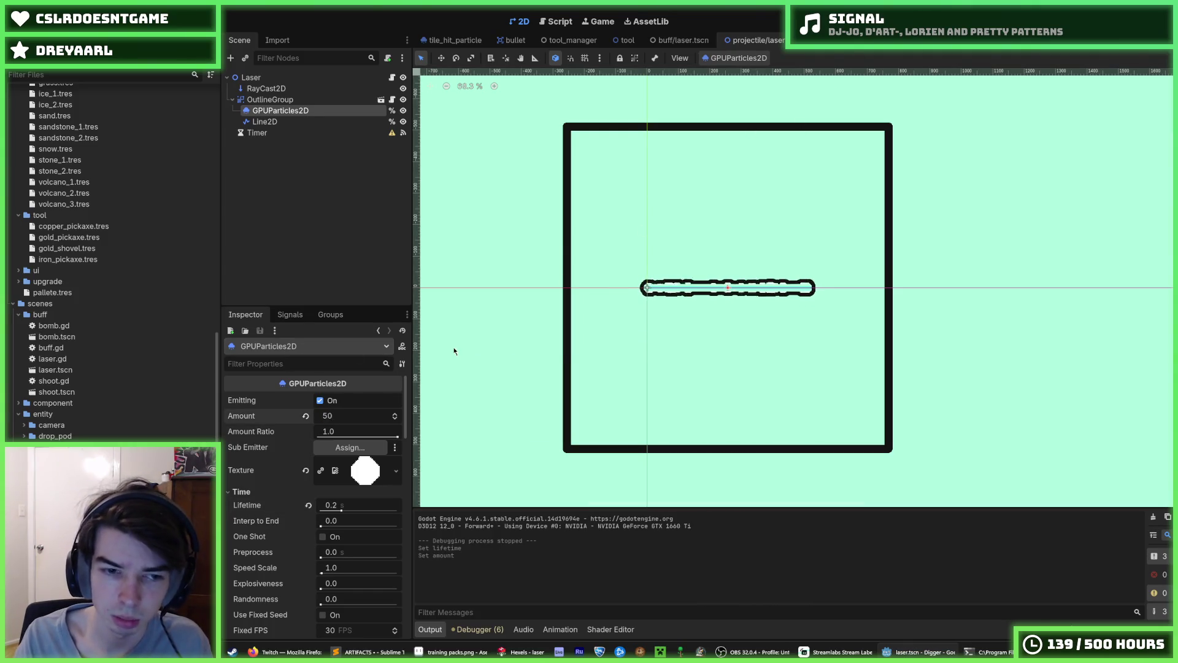
- Test the 0.2 s lifetime, enable Local Coords, and save and run again
key(F5)
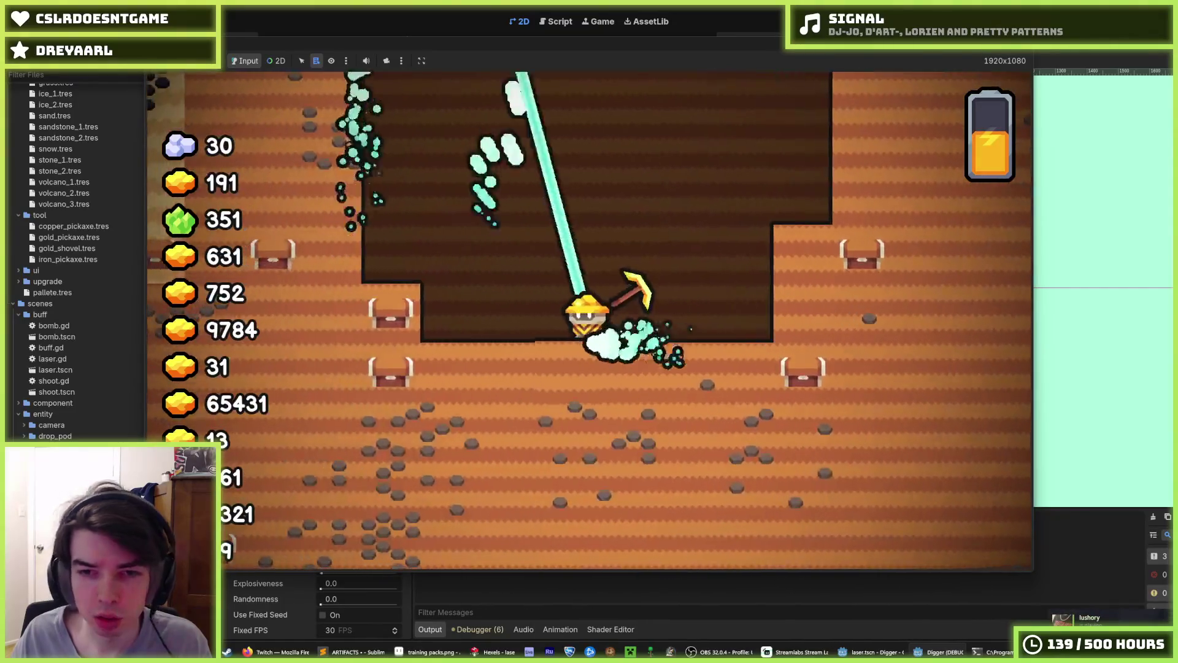
key(F8)
scroll(300, 484, down, 5)
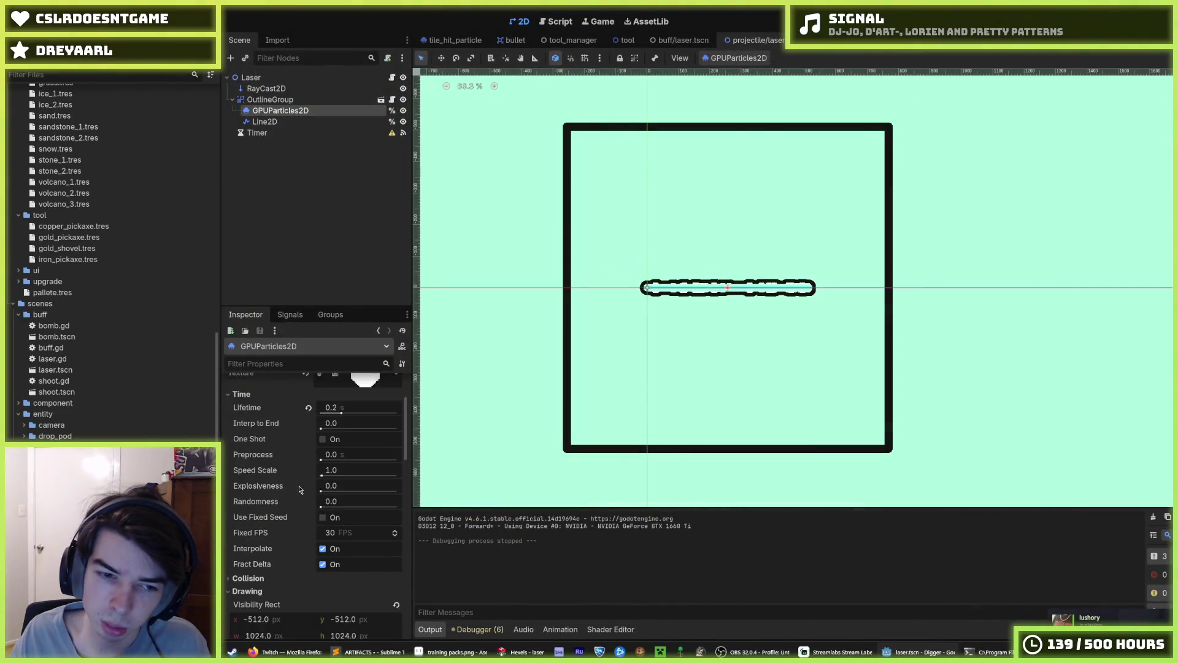
scroll(302, 491, down, 5)
scroll(304, 494, up, 4)
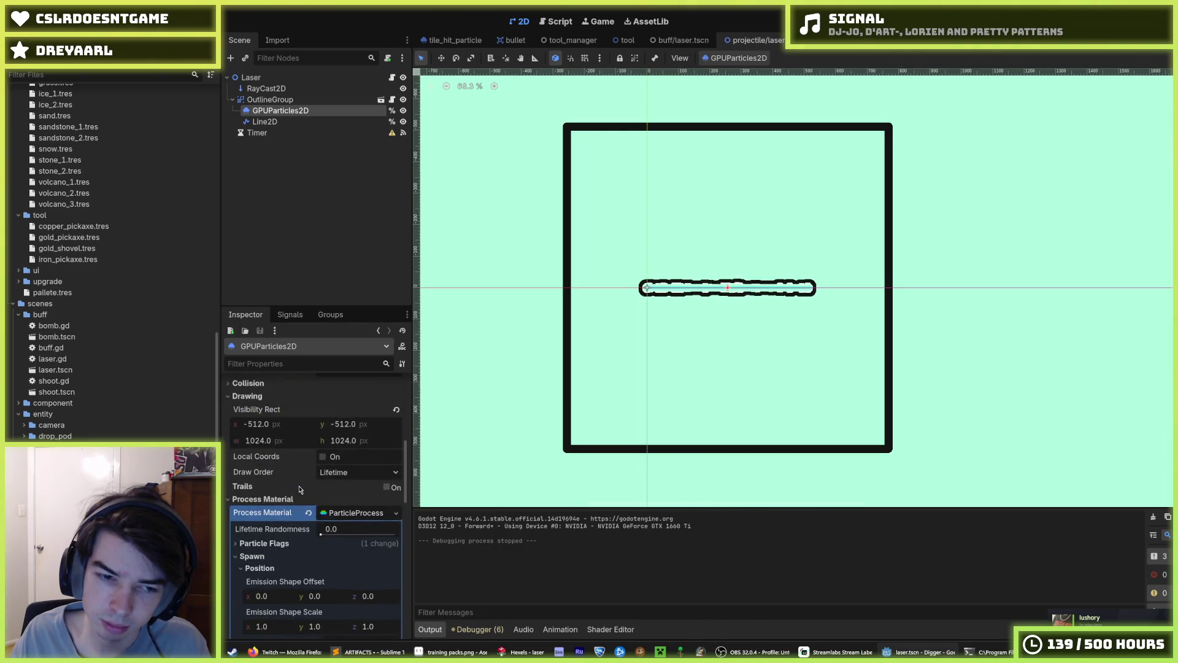
scroll(307, 496, down, 2)
scroll(301, 497, down, 5)
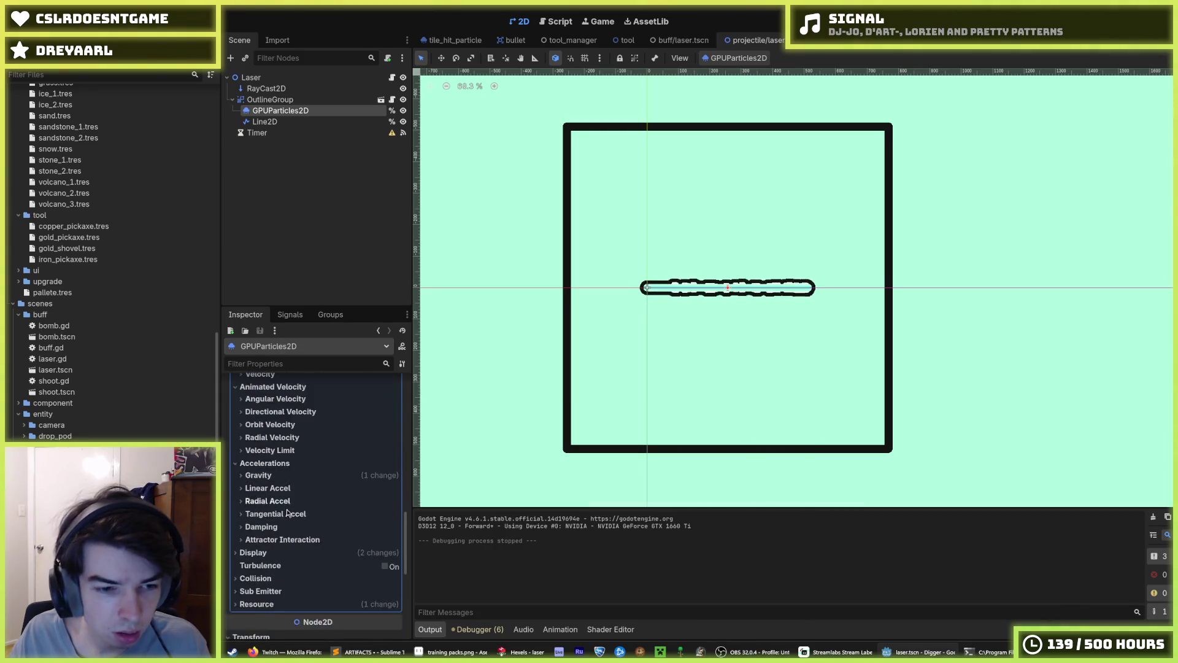
scroll(287, 500, up, 7)
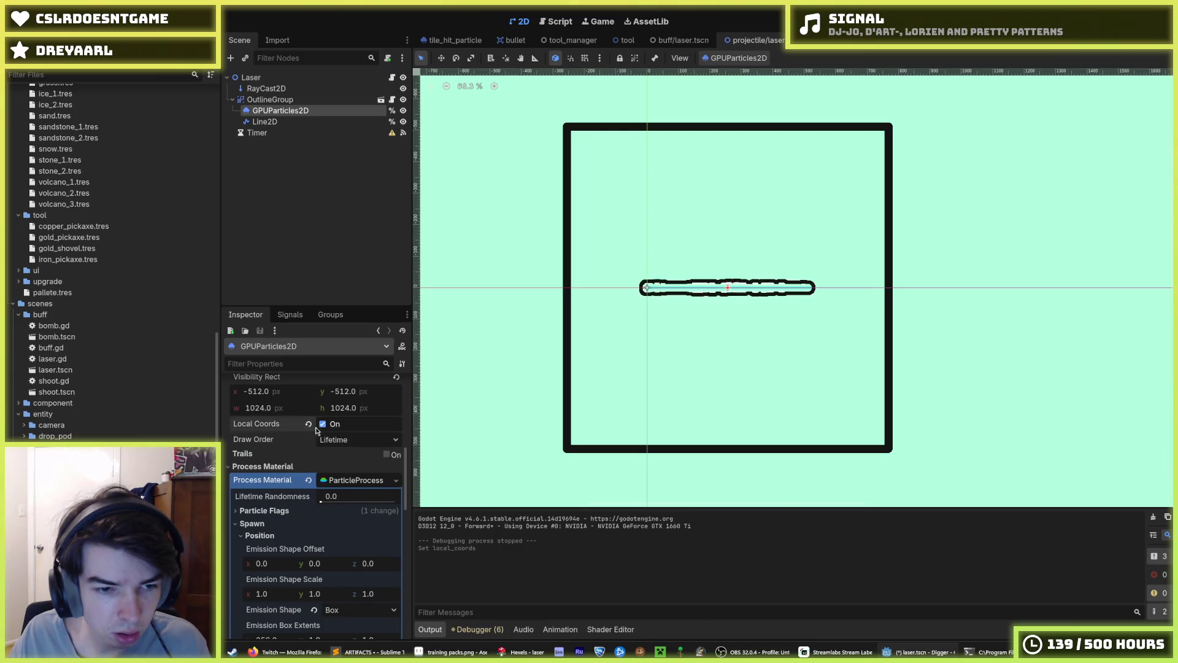
scroll(296, 445, up, 5)
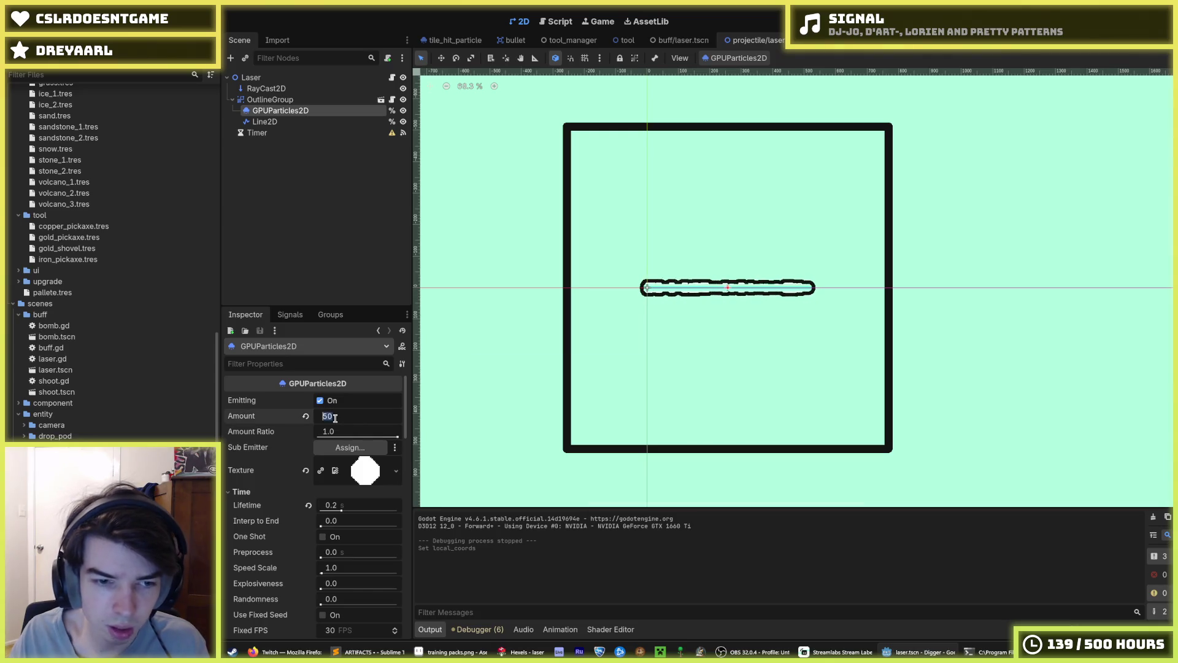
key(F5)
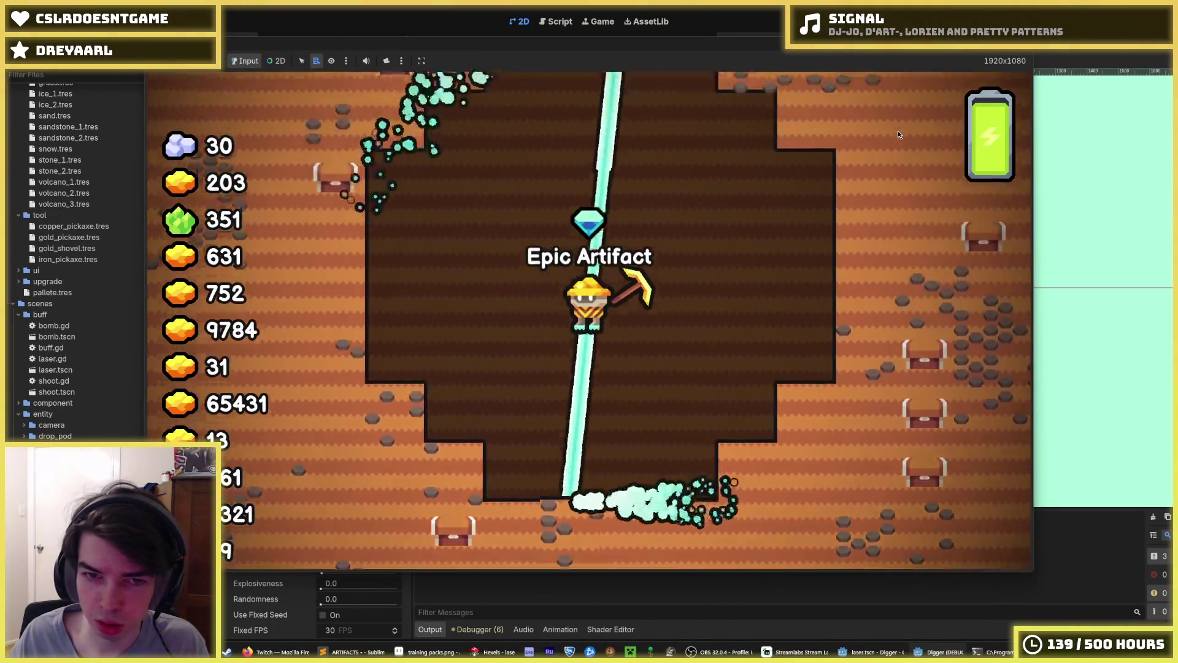
- Give the particles Spread 180, Direction x 0 and Initial Velocity 128, then run
key(F8)
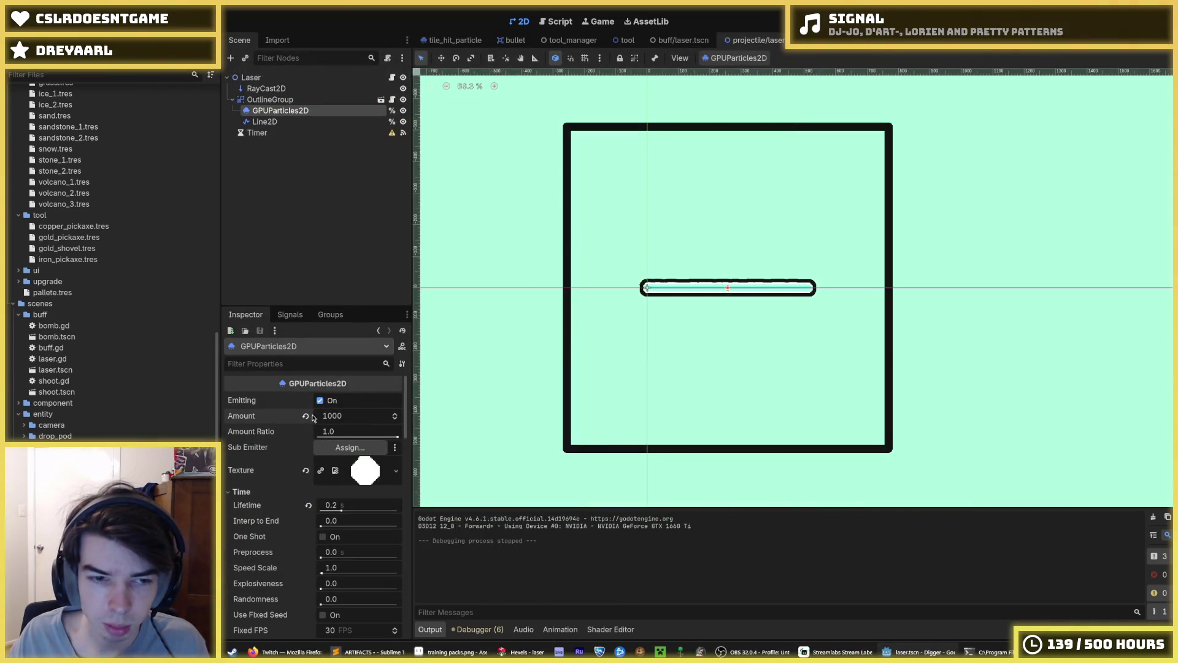
scroll(275, 421, down, 3)
scroll(277, 432, down, 10)
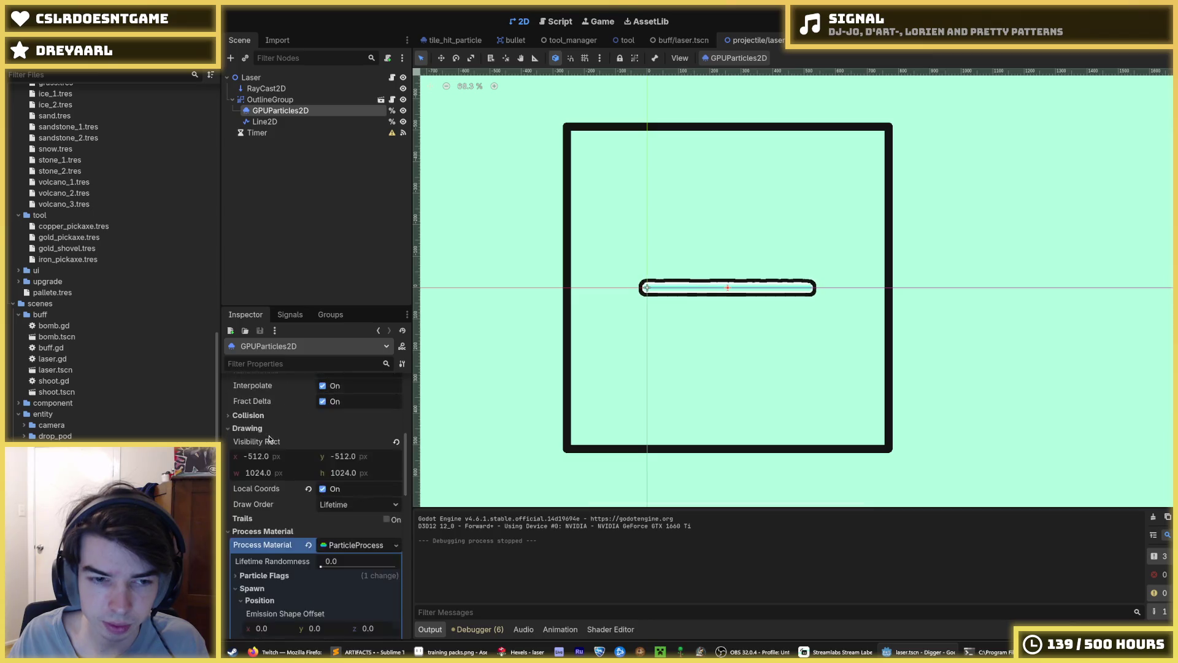
click(261, 439)
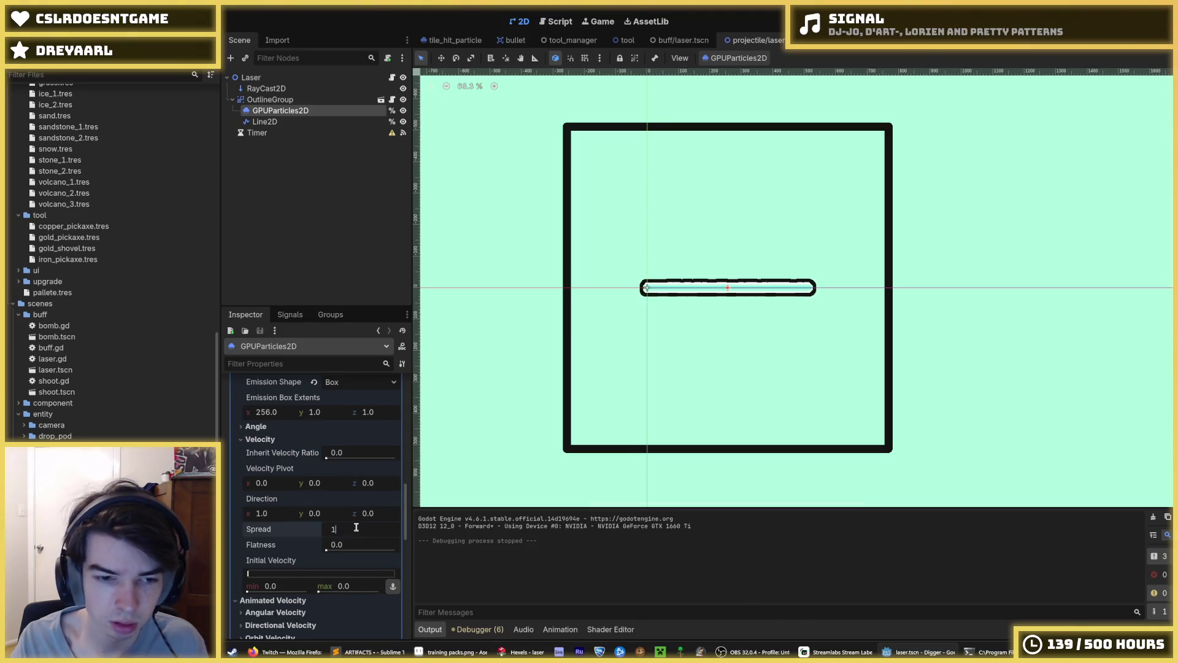
click(285, 514)
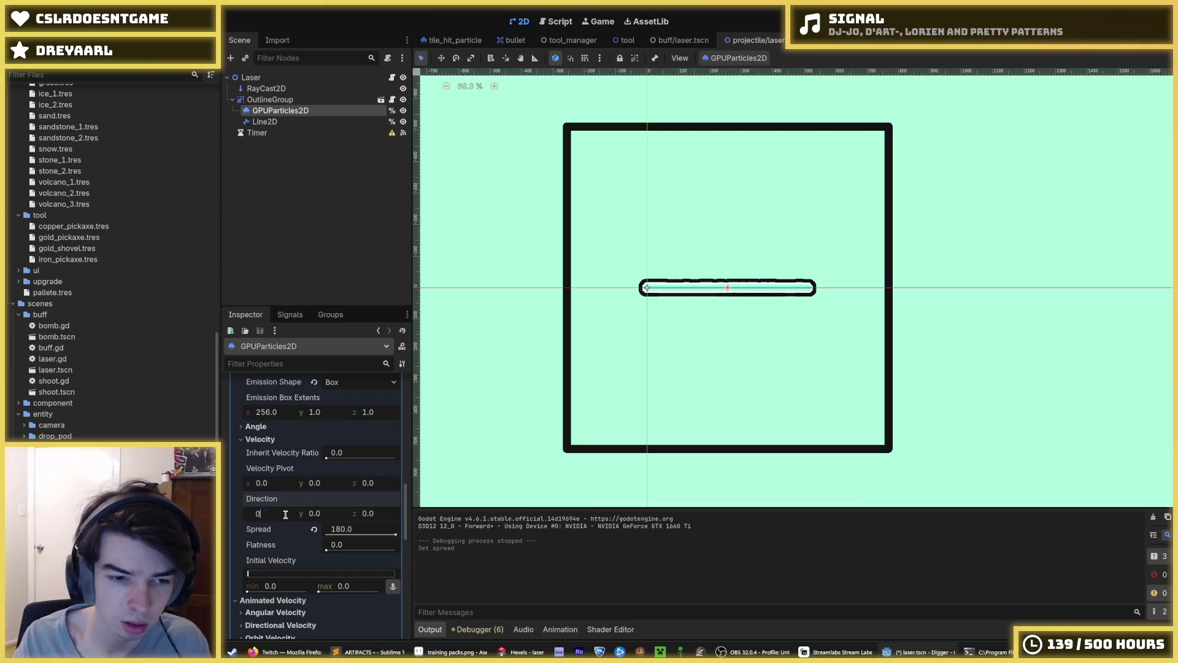
text(32)
key(Tab)
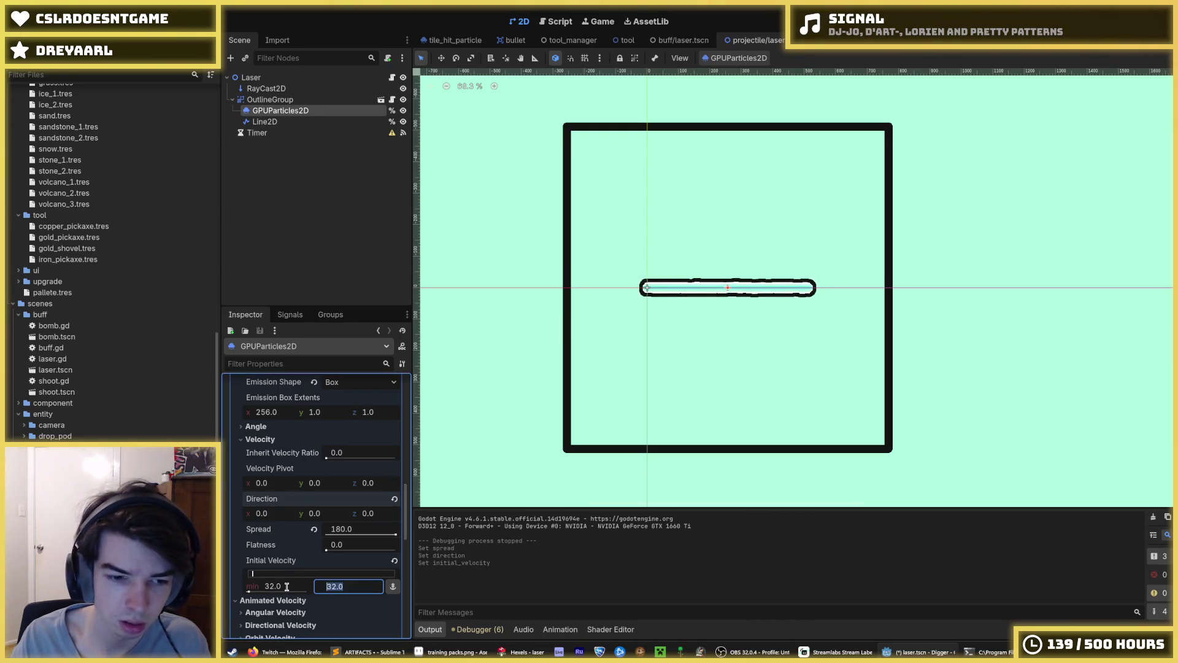
key(Tab)
text(64)
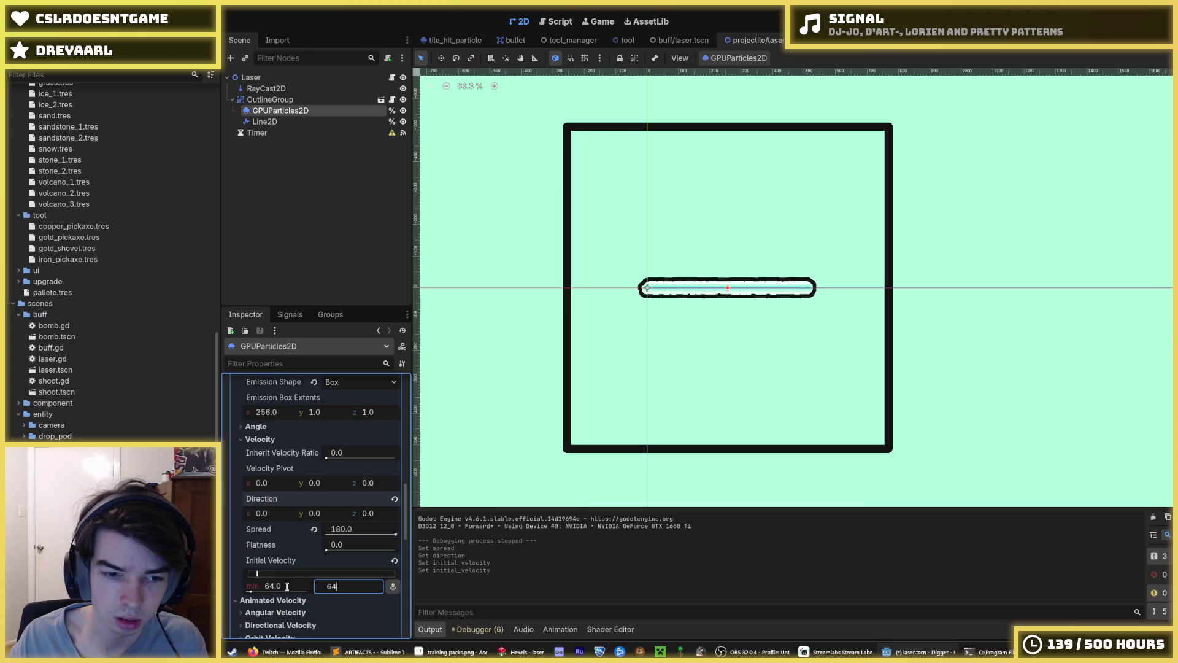
key(Tab)
text(128)
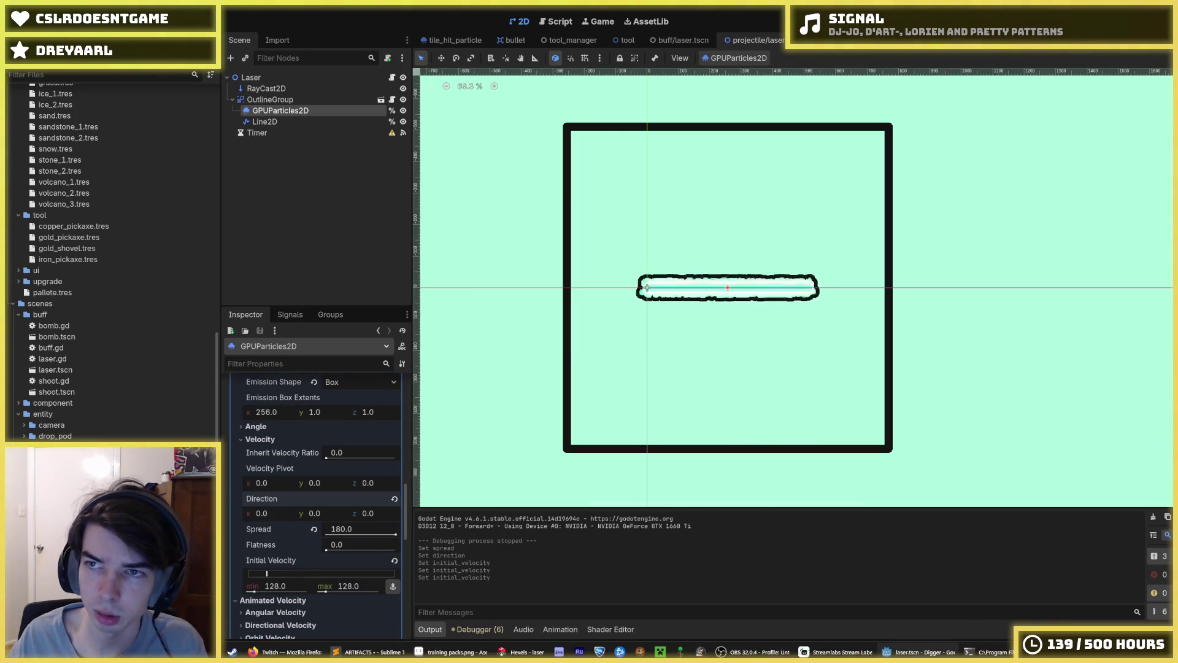
key(F5)
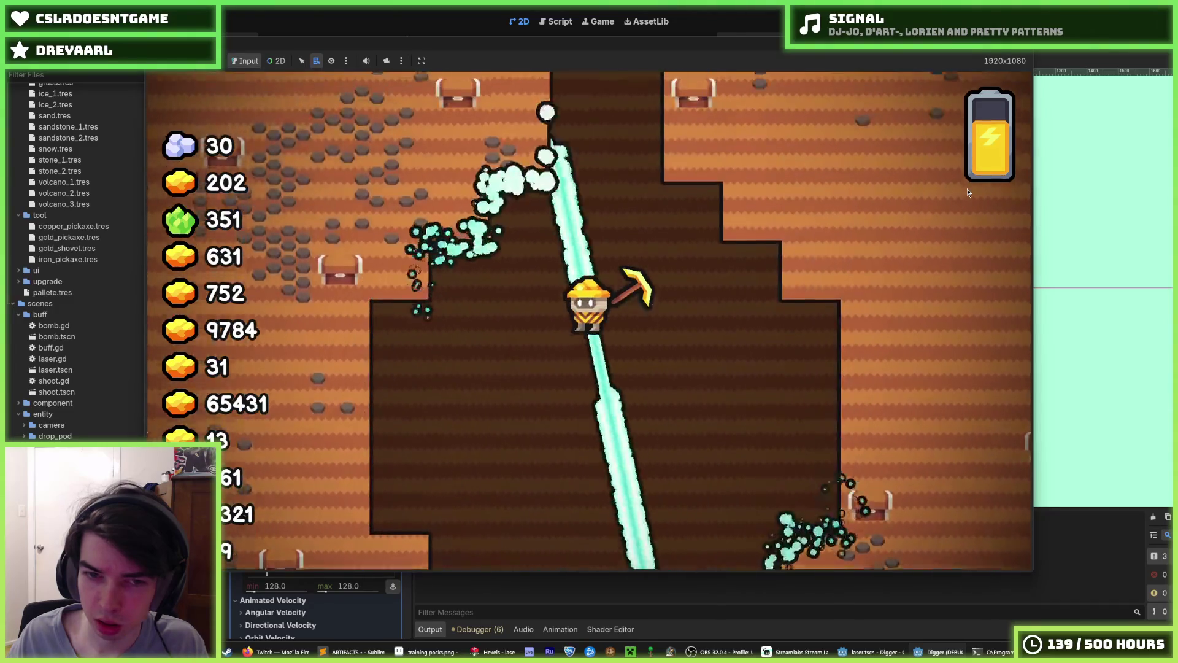
- Restart the game to test the laser beam with 500 particles at 256 initial velocity
key(F8)
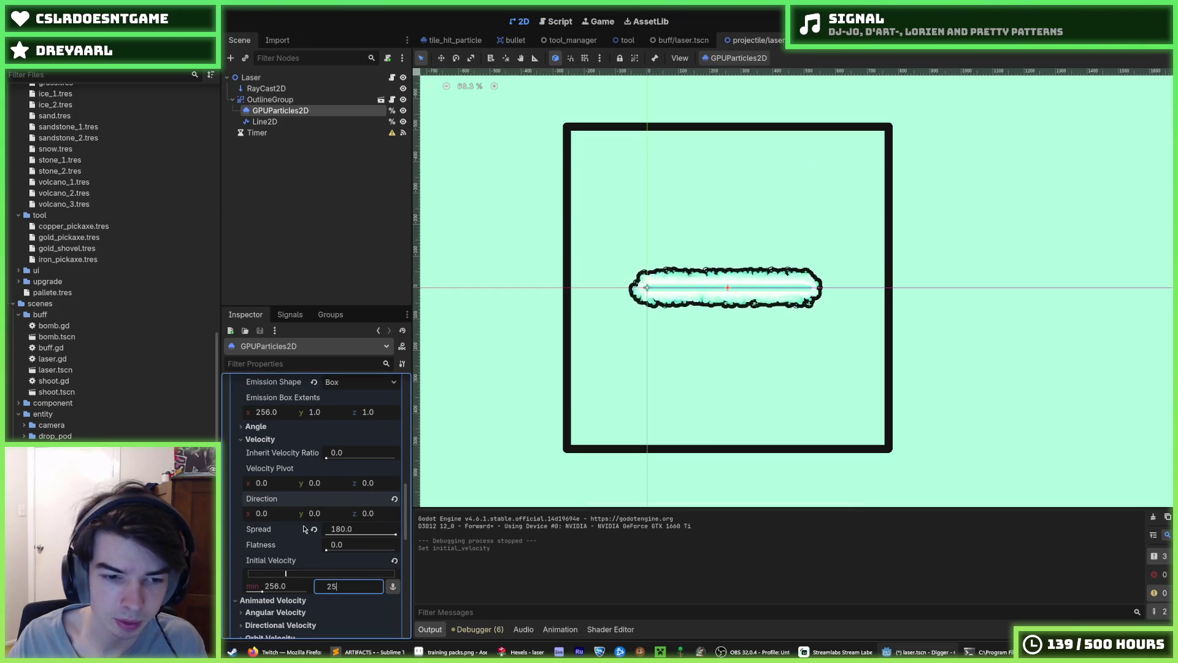
scroll(330, 455, up, 15)
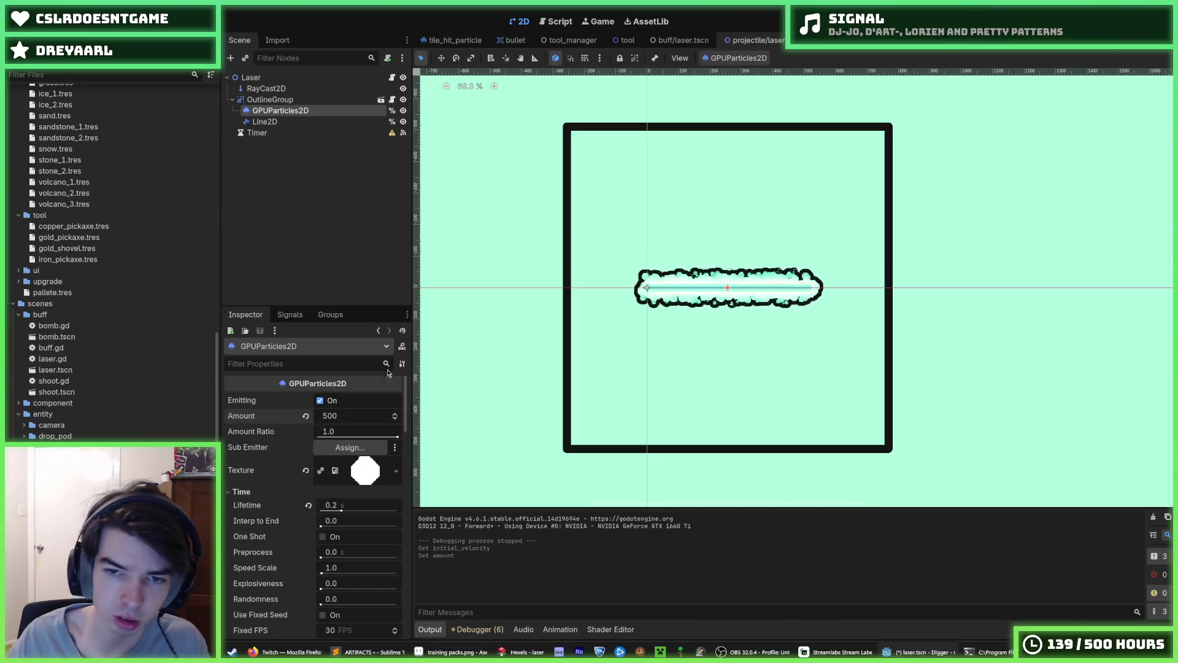
key(F5)
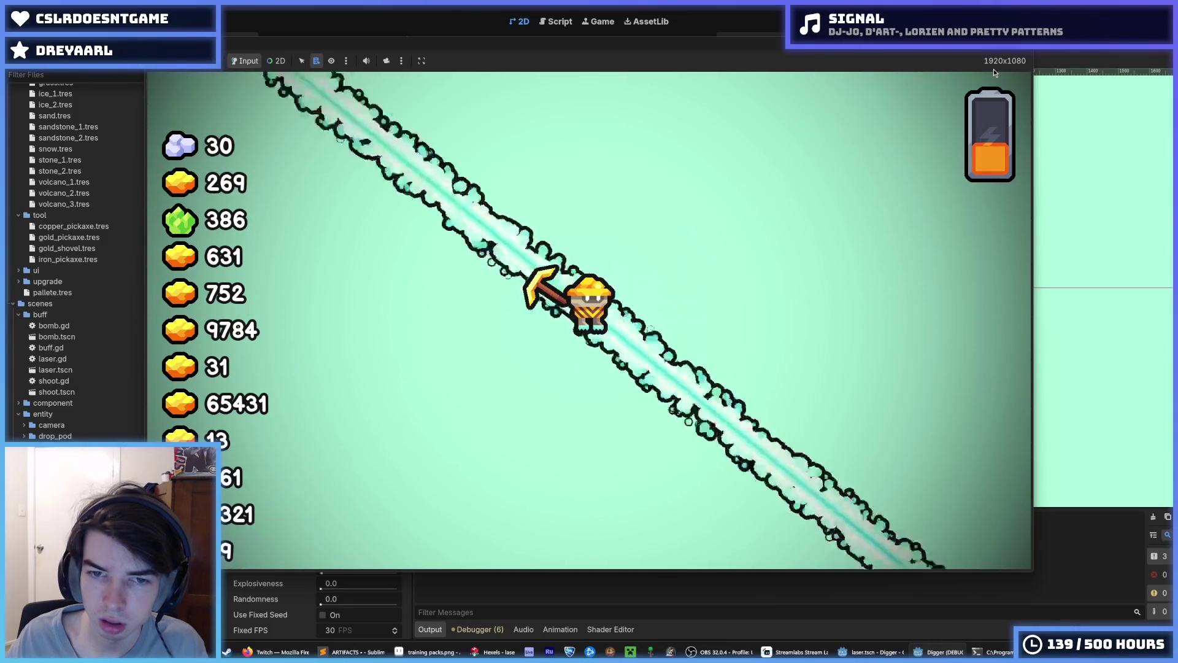
key(F8)
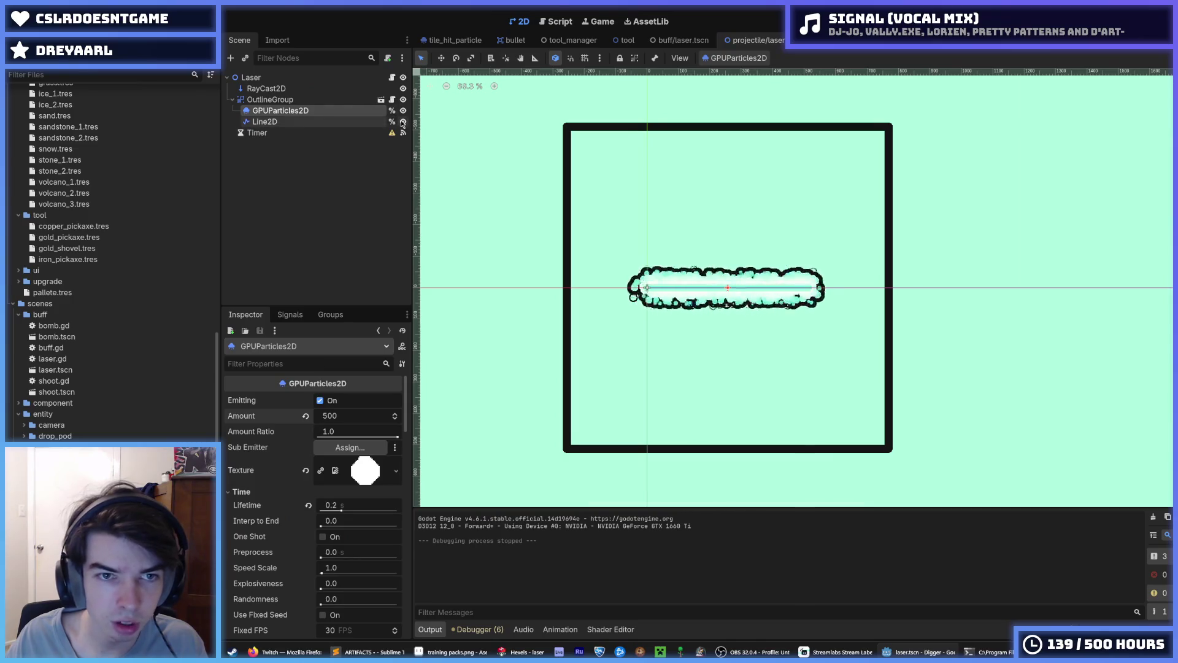
- Lower the laser particles' Amount to 200 in the Inspector
scroll(667, 282, up, 11)
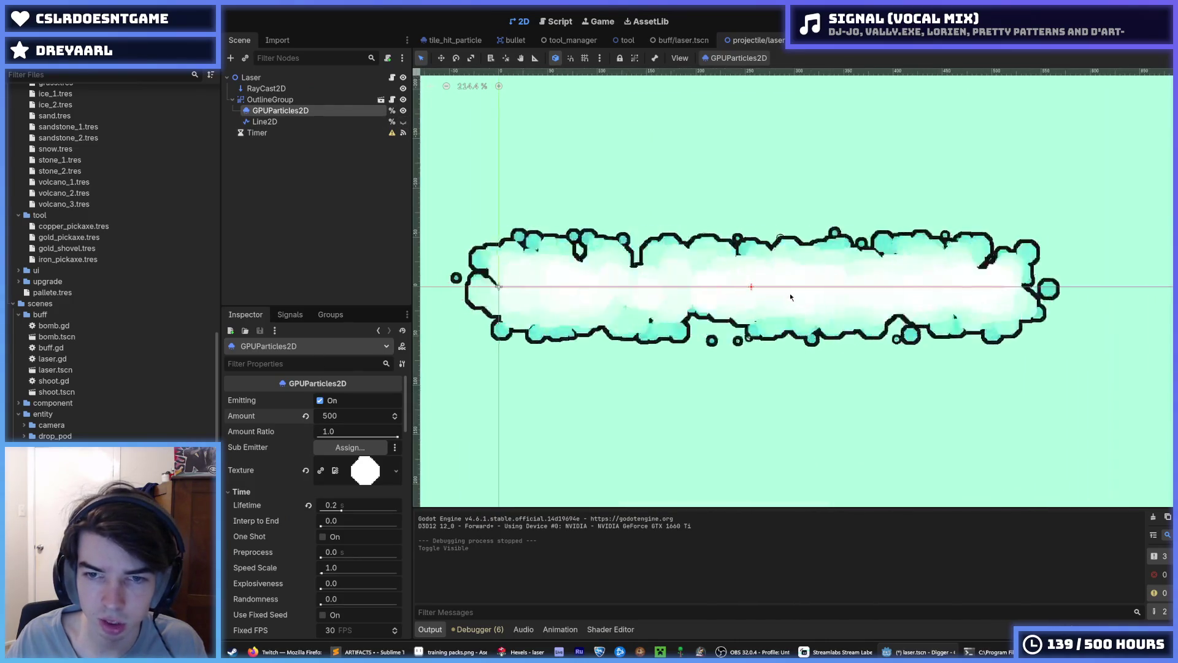
scroll(697, 338, down, 10)
click(343, 416)
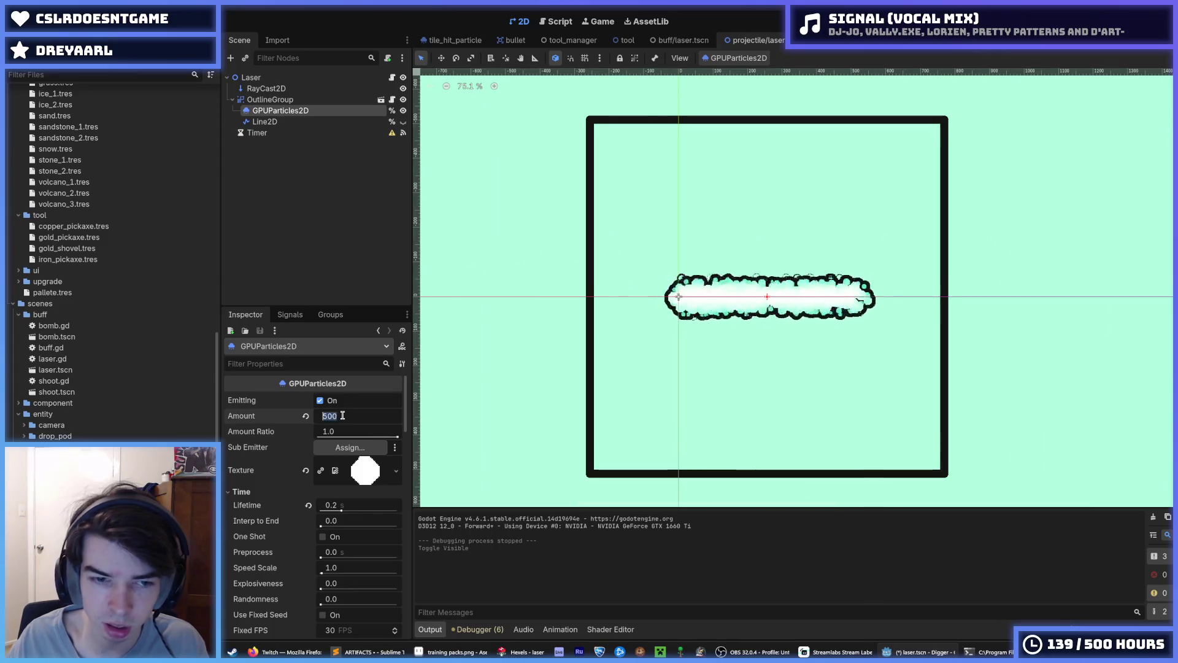
text(0)
key(Return)
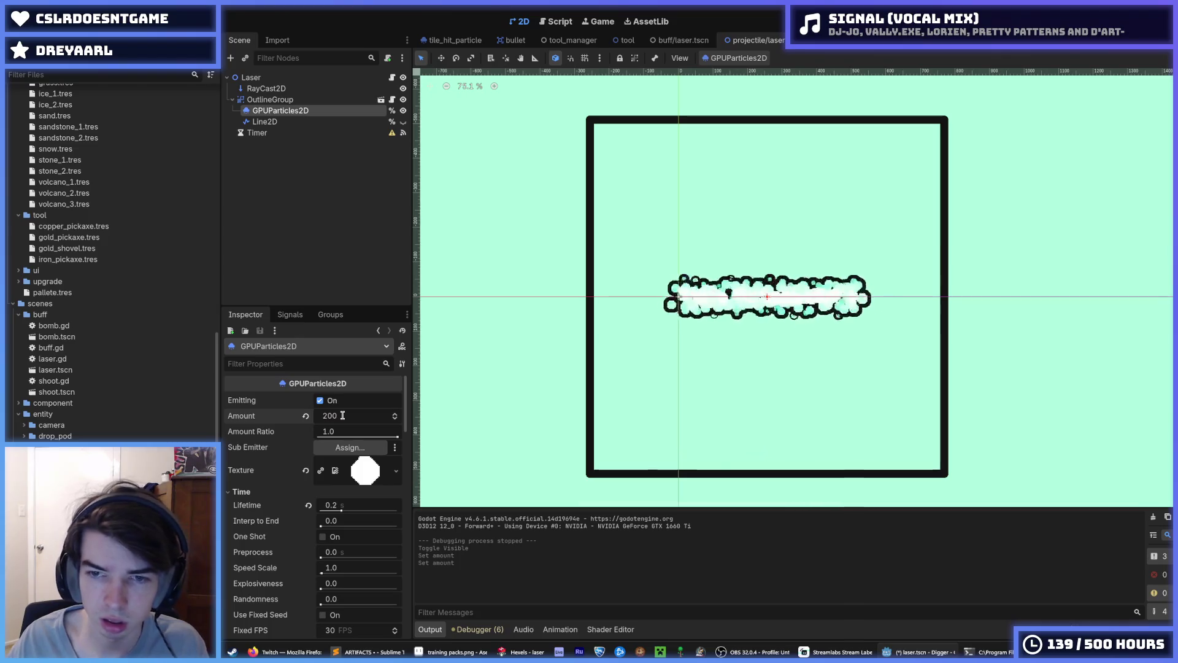
- Set the minimum initial velocity to 200, save the laser scene and run the game
scroll(343, 424, down, 10)
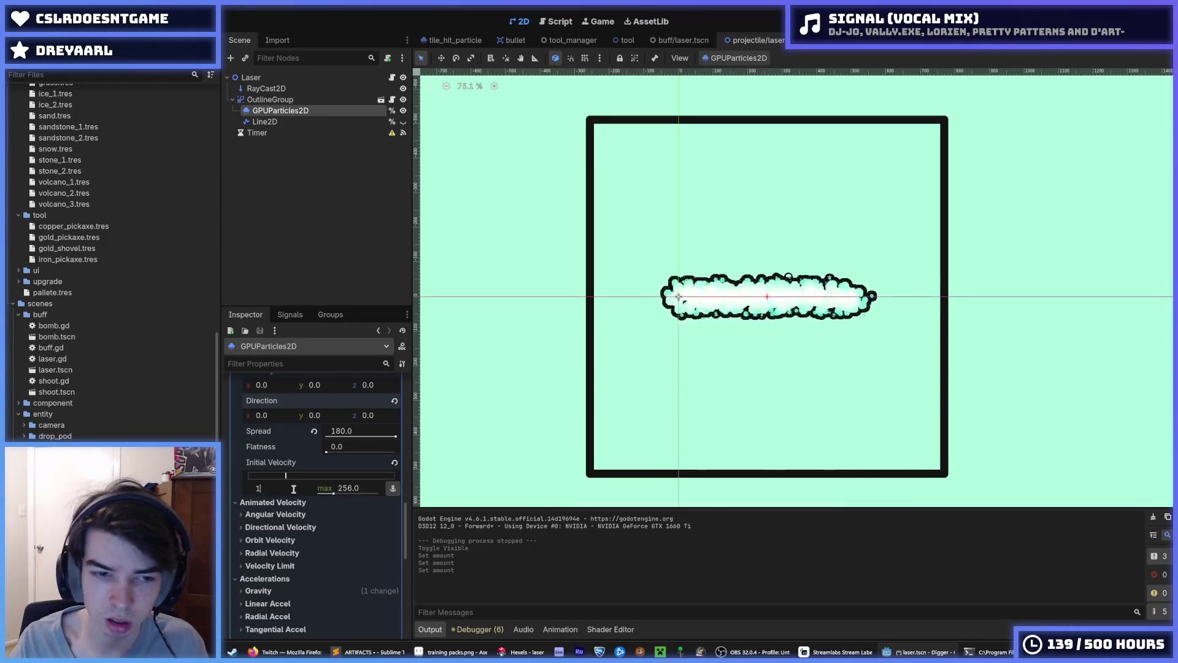
key(Tab)
text(128)
key(ctrl+s)
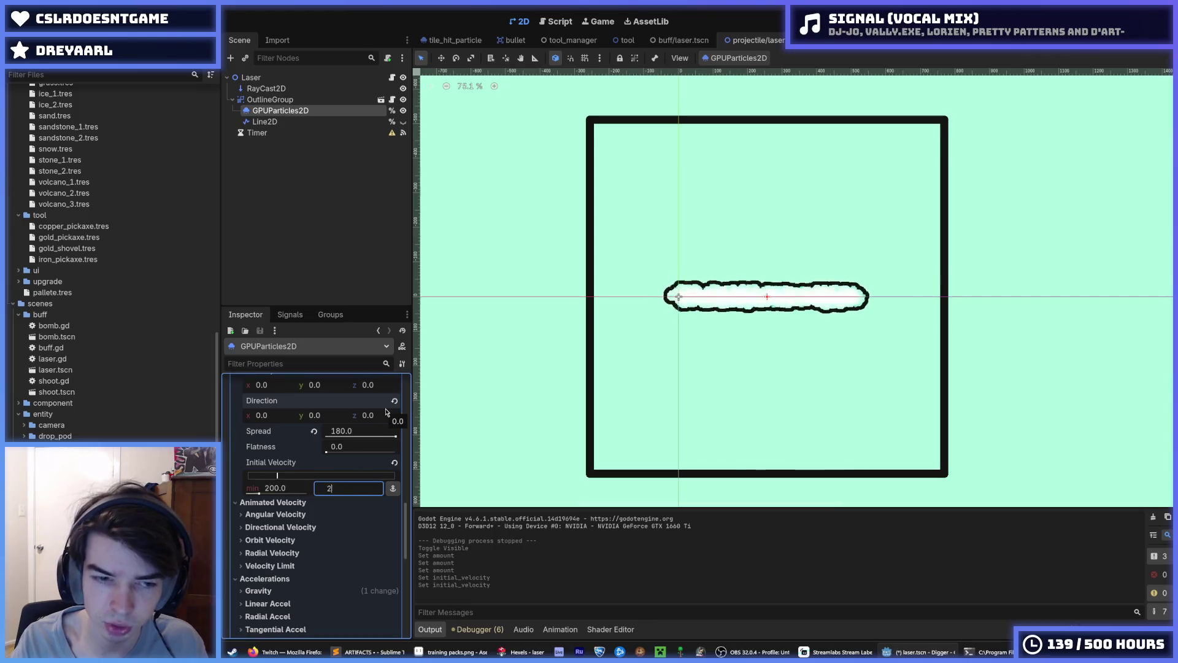
key(F5)
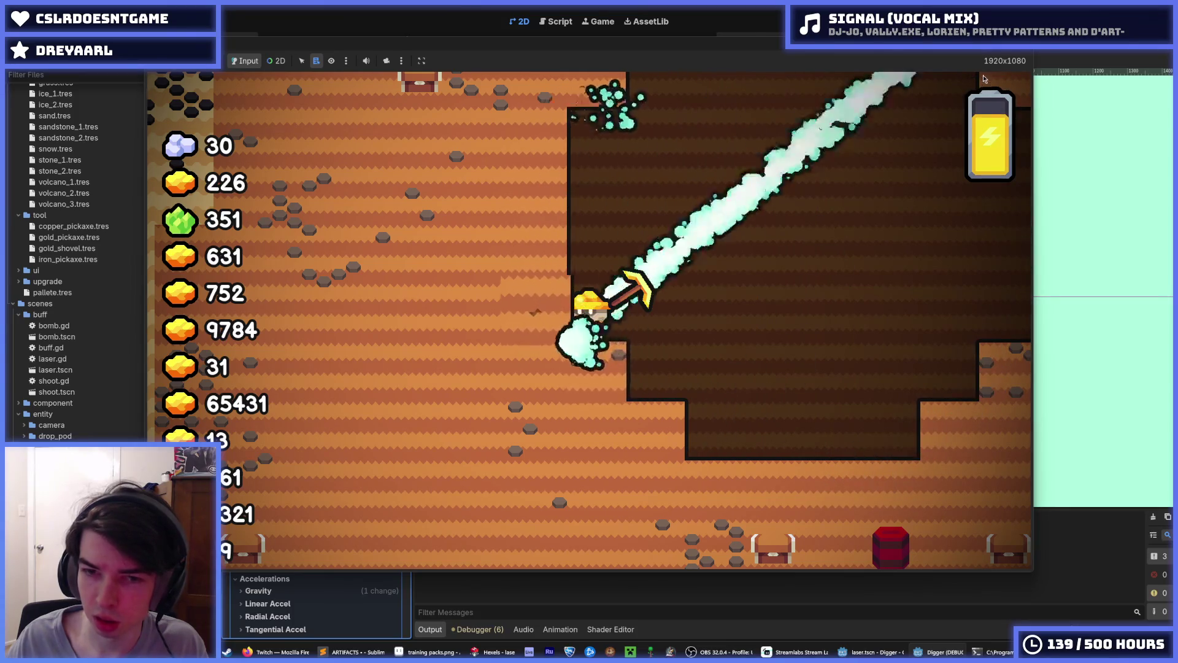
- Review the GPUParticles2D settings, then test-run the continuous laser beam with F6
key(F8)
scroll(335, 418, up, 15)
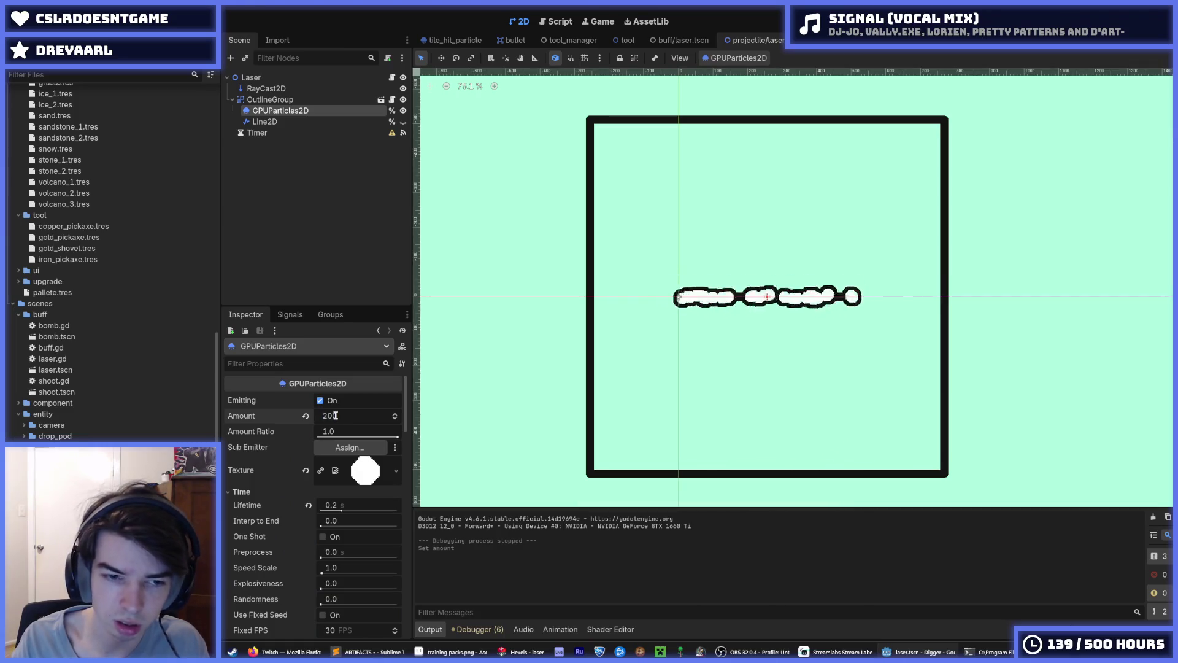
scroll(311, 488, down, 5)
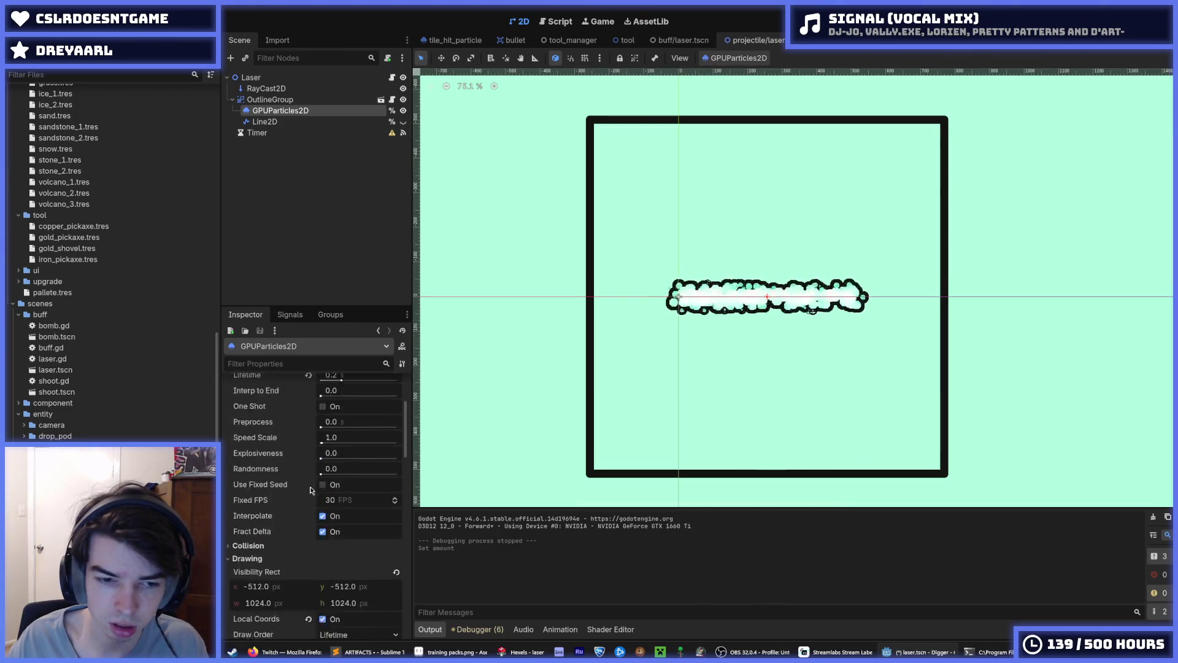
scroll(310, 487, up, 10)
scroll(303, 516, down, 9)
scroll(302, 515, up, 9)
scroll(319, 548, down, 10)
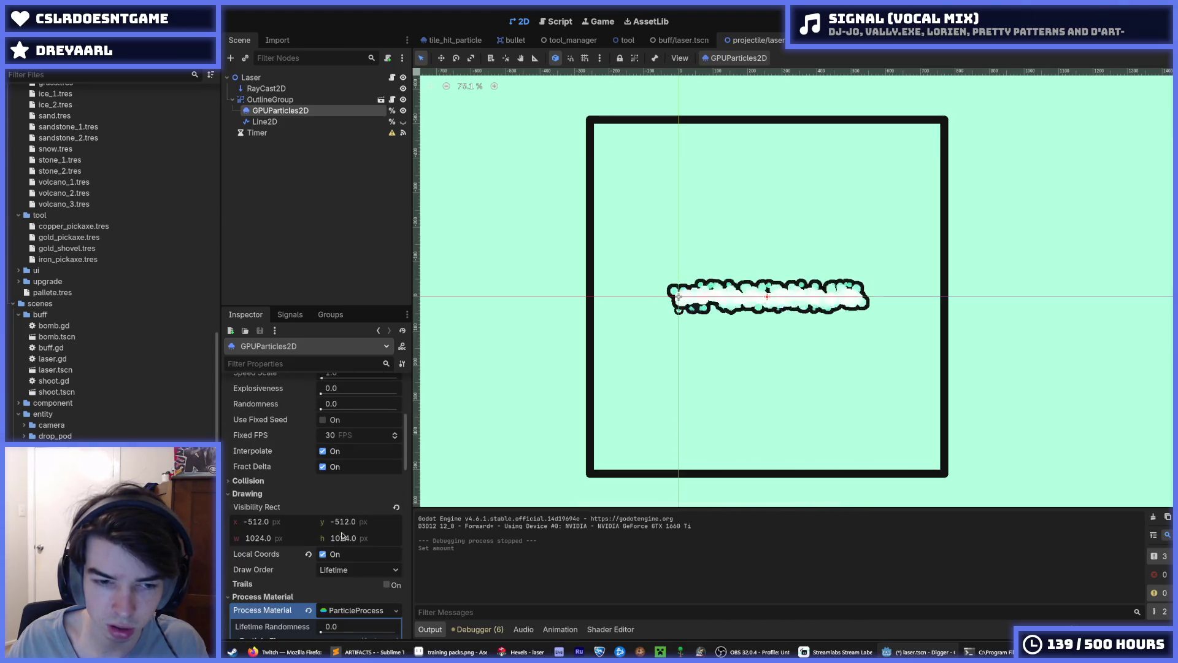
key(F6)
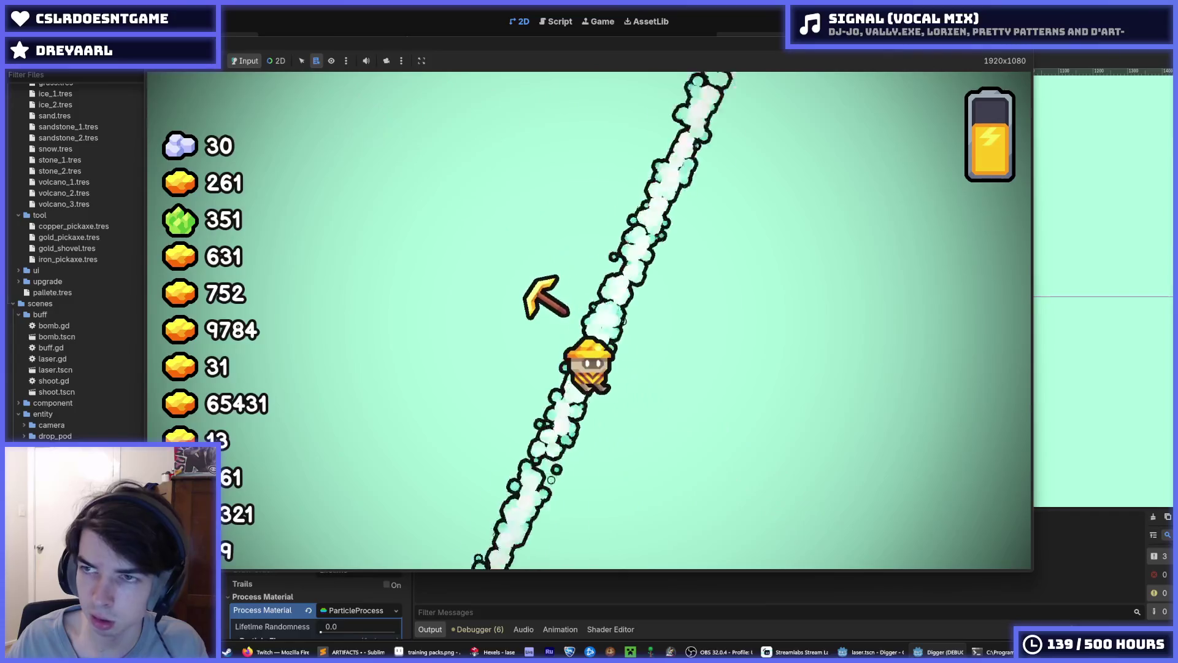
key(F8)
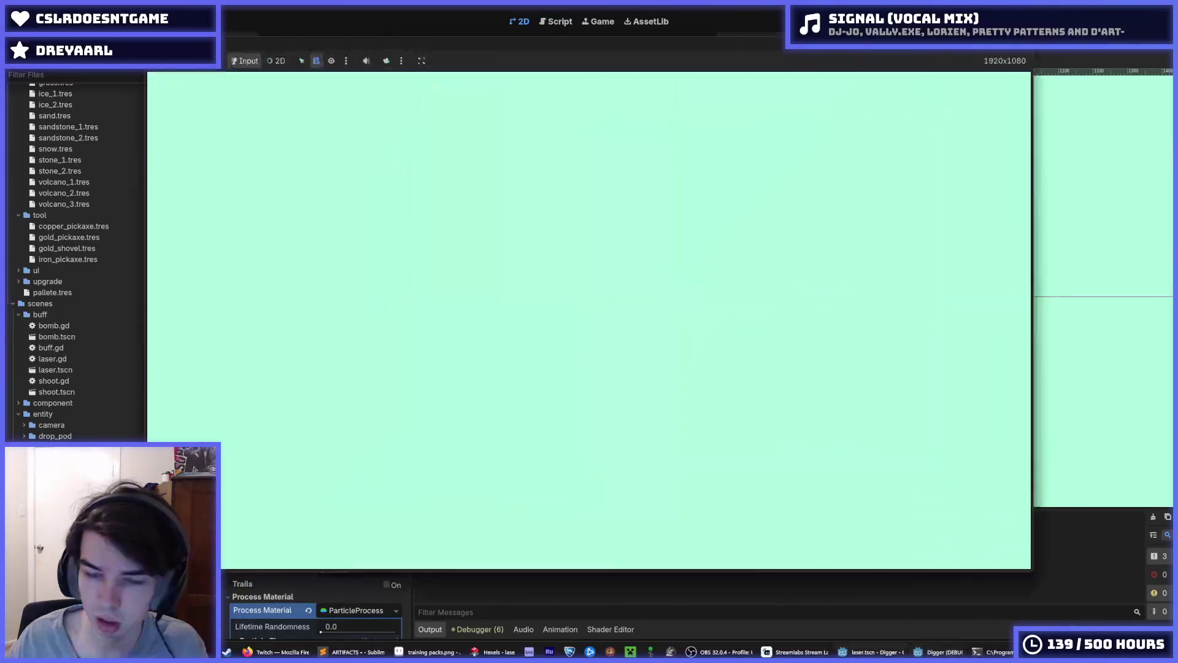
- Comment out the three per-hit particle spawn lines (32–34) in laser.gd
click(393, 78)
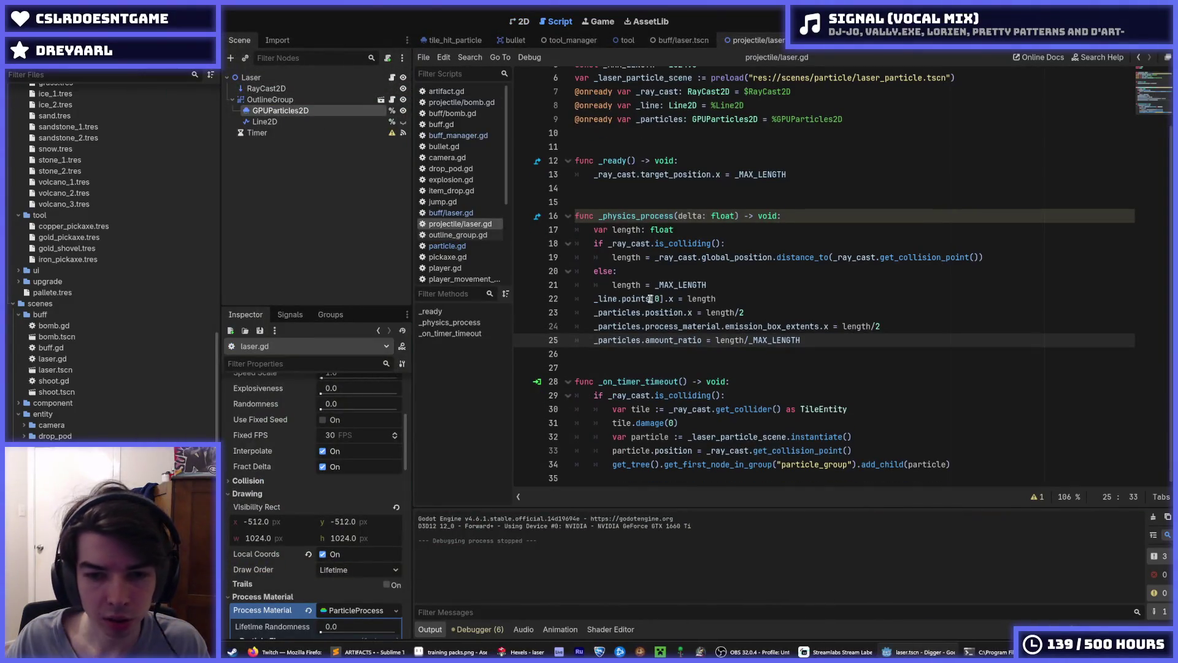
drag(828, 465, 707, 437)
key(ctrl+k)
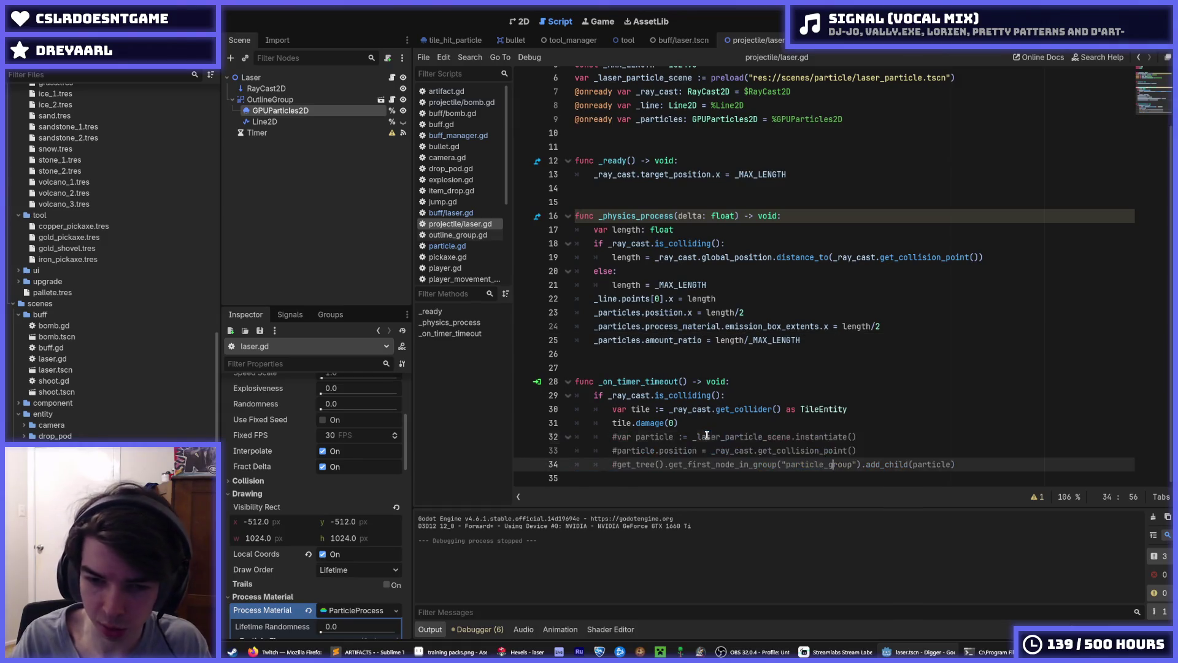
scroll(254, 470, up, 5)
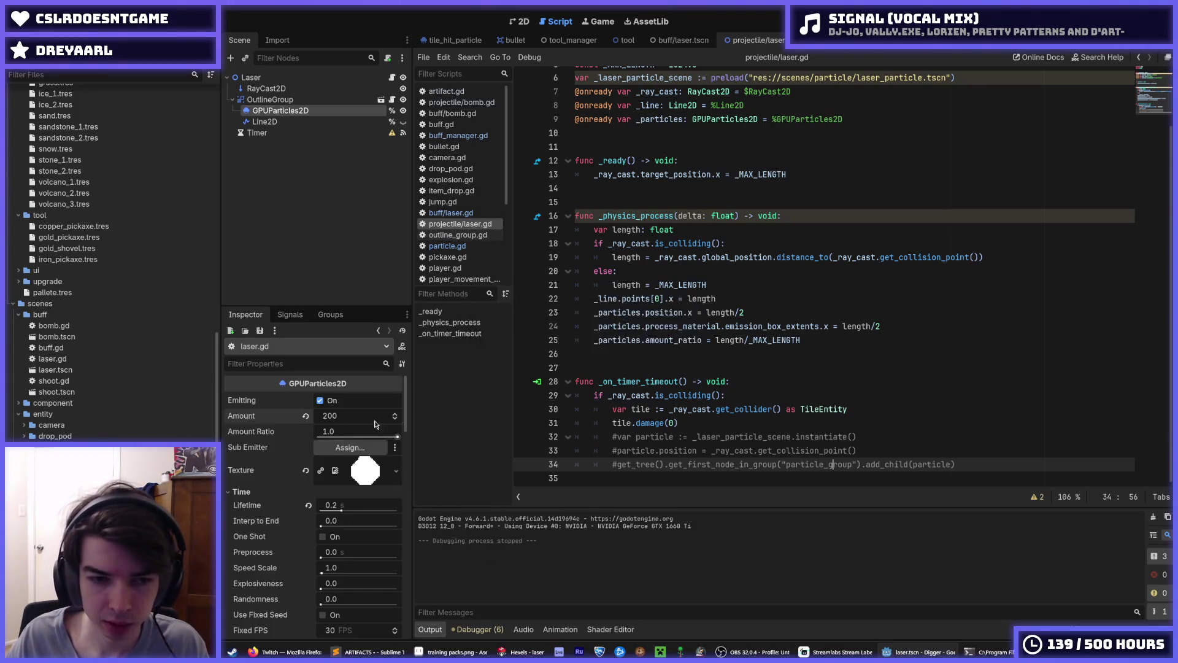
scroll(825, 288, up, 2)
- Save the laser scene and script, then inspect the OutlineGroup node
click(729, 283)
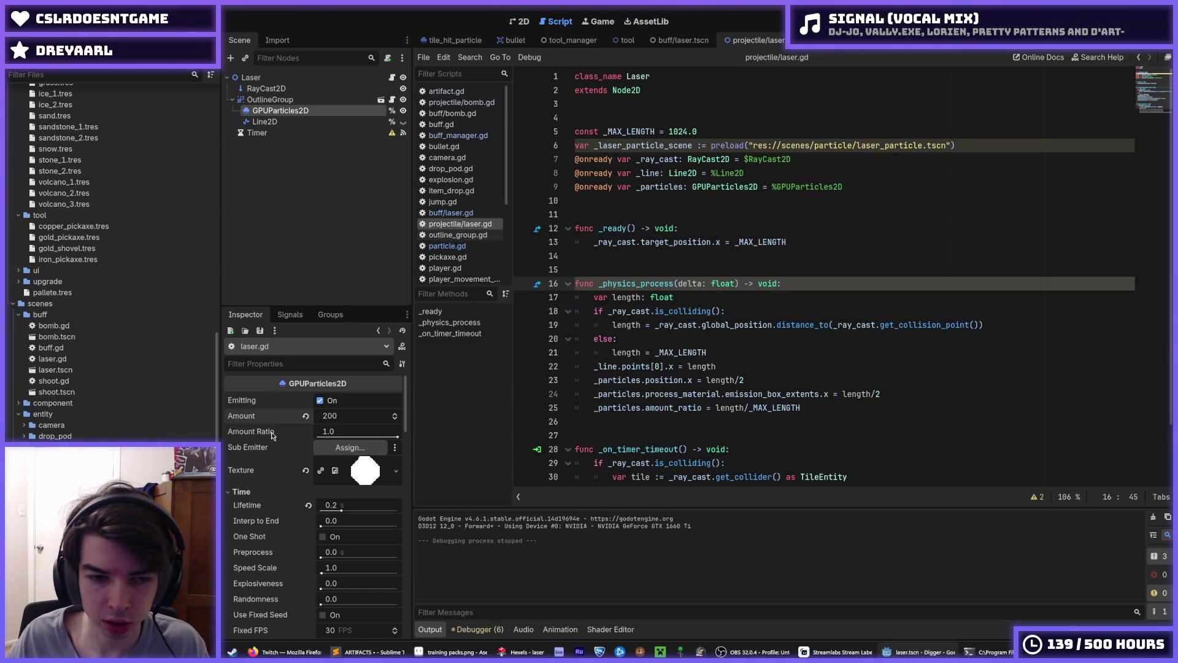
key(ctrl+s)
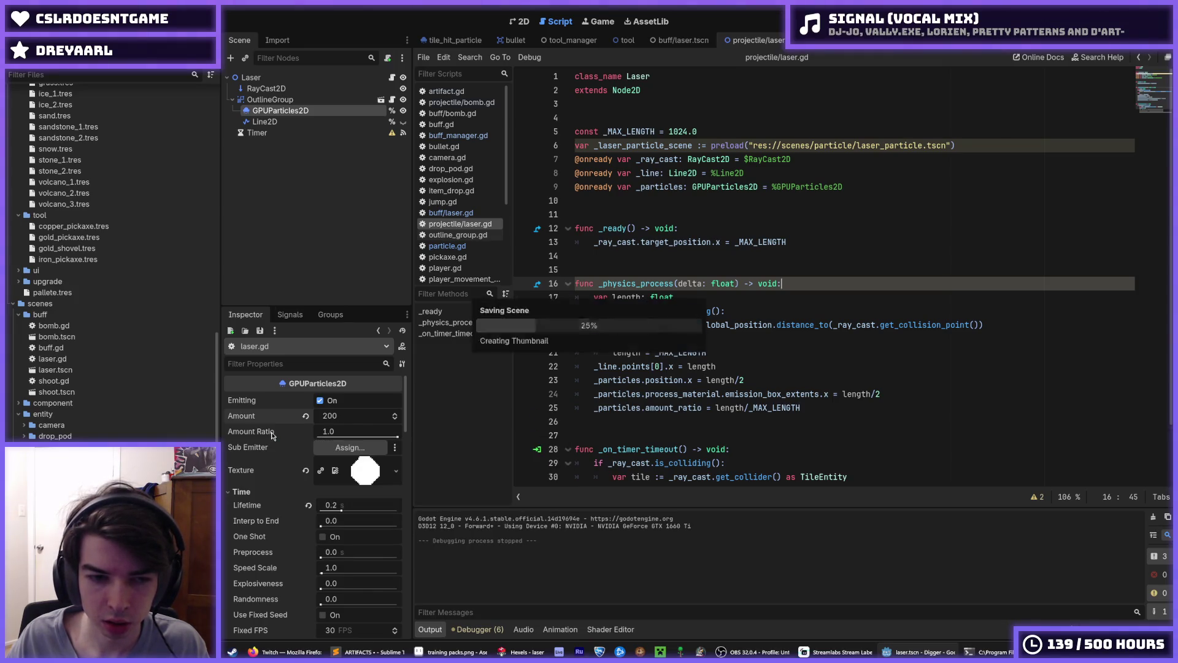
mouse_move(277, 437)
key(ctrl+s)
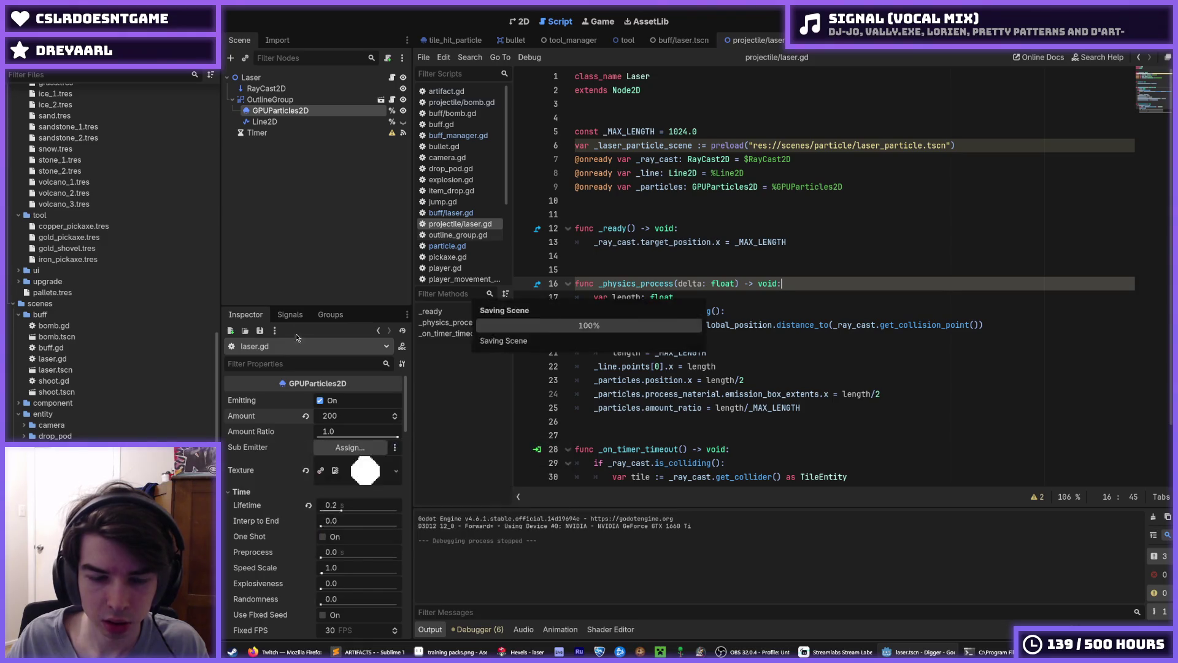
click(295, 100)
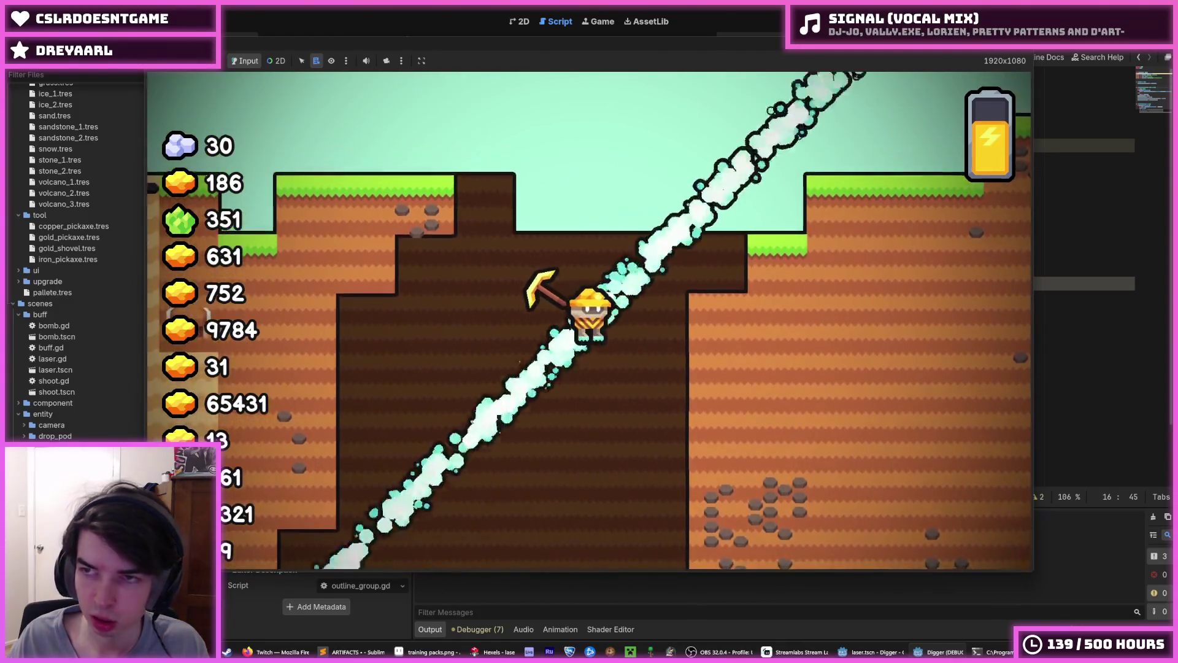
- Stop the game and review the line-length and particle-position lines in laser.gd
key(F8)
scroll(735, 246, down, 2)
click(735, 296)
click(766, 313)
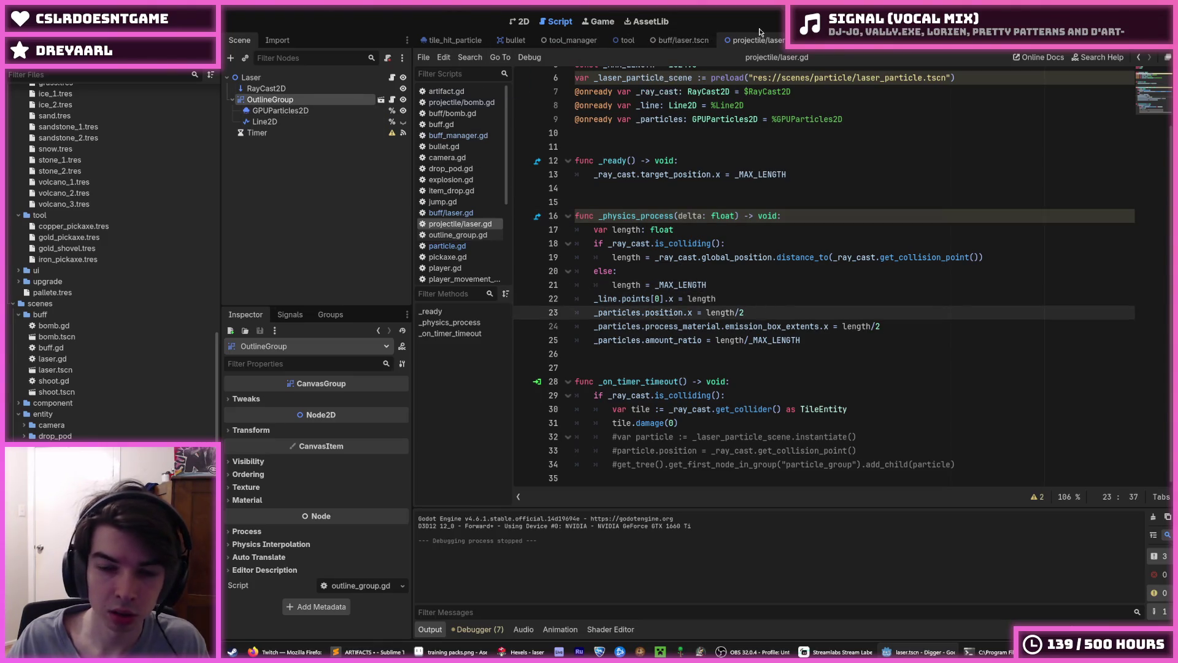
- Review the laser_particle.tscn settings, then return to the projectile laser scene
key(ctrl+Tab)
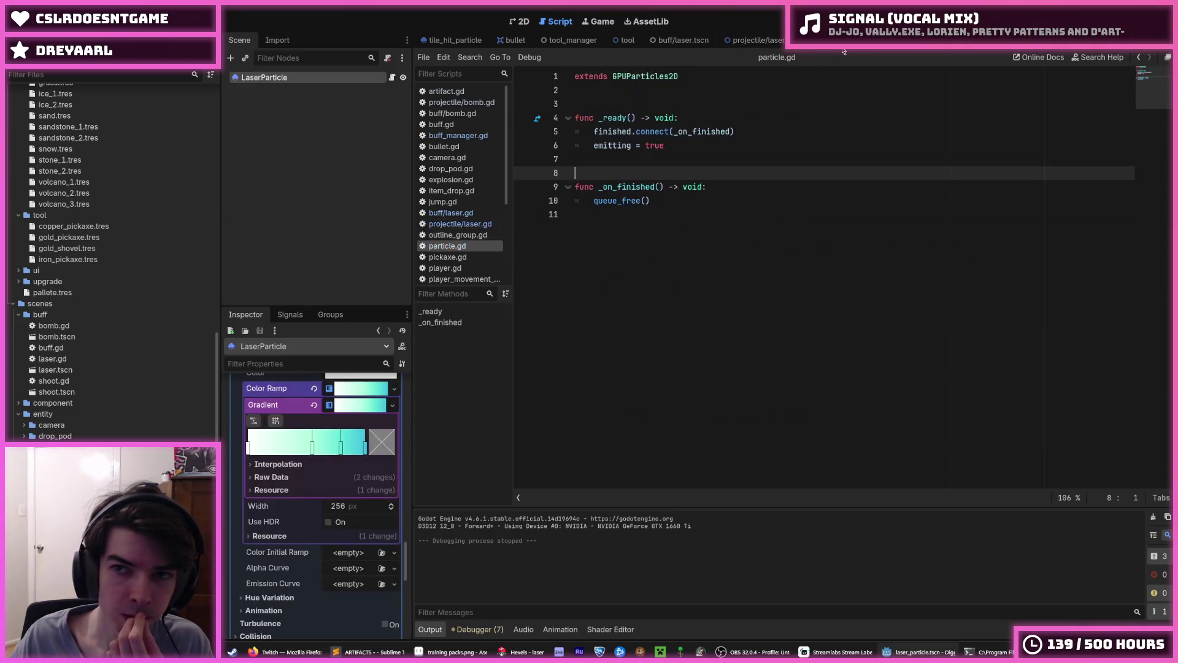
scroll(276, 481, down, 10)
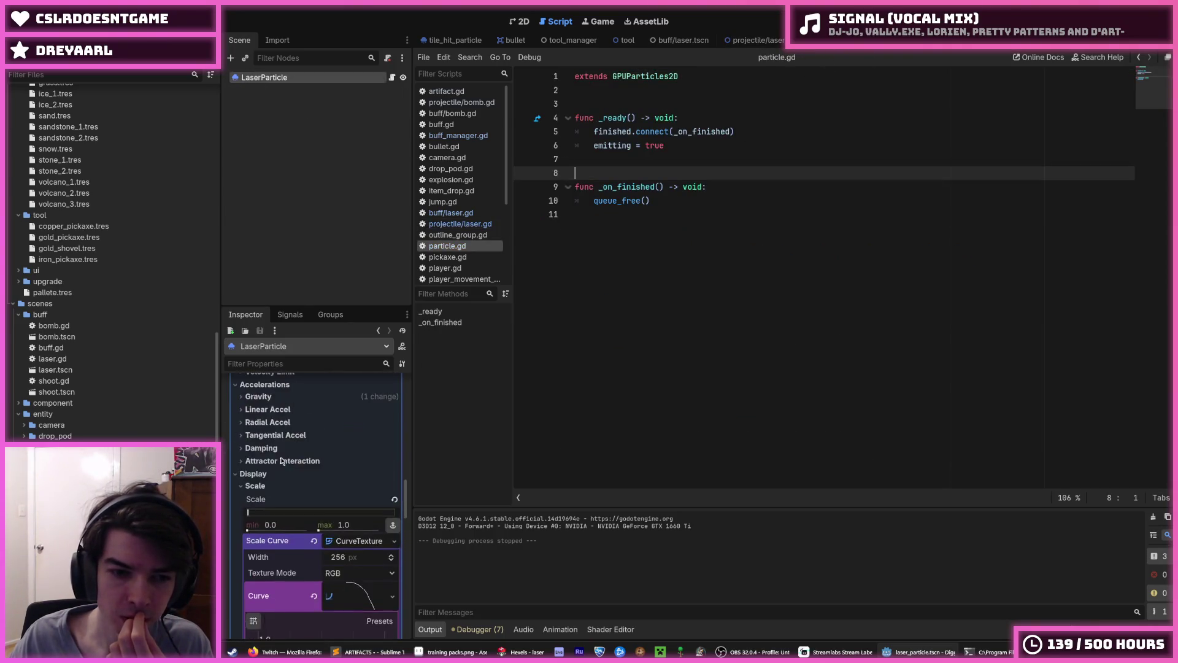
scroll(286, 460, up, 10)
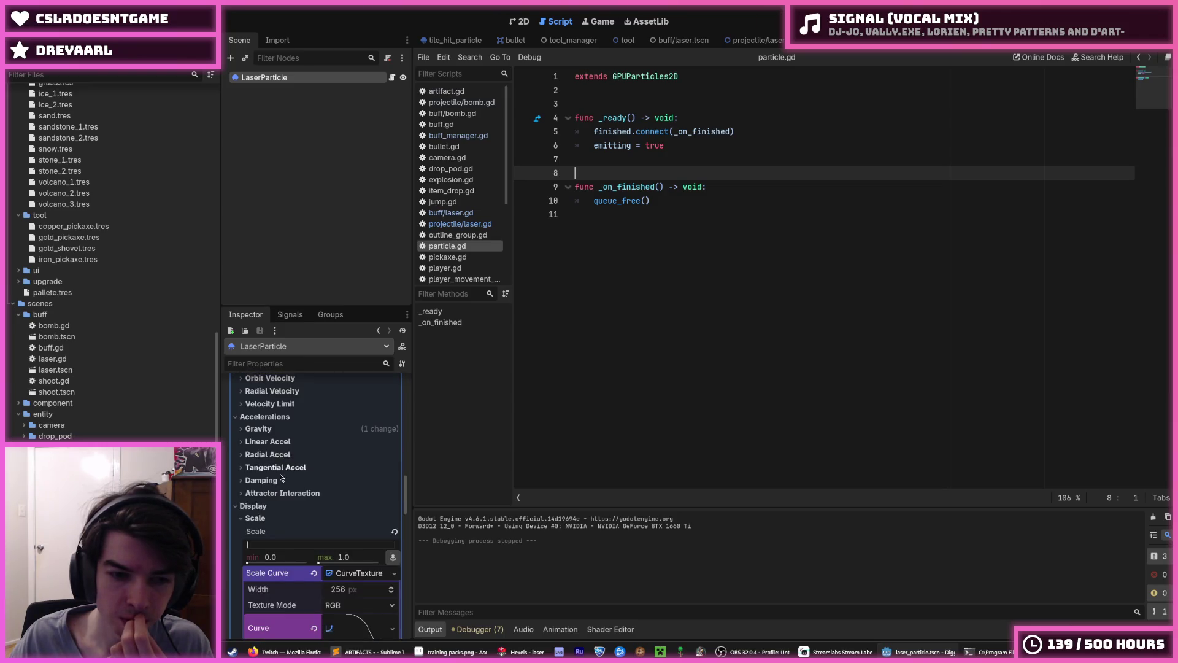
scroll(291, 574, down, 2)
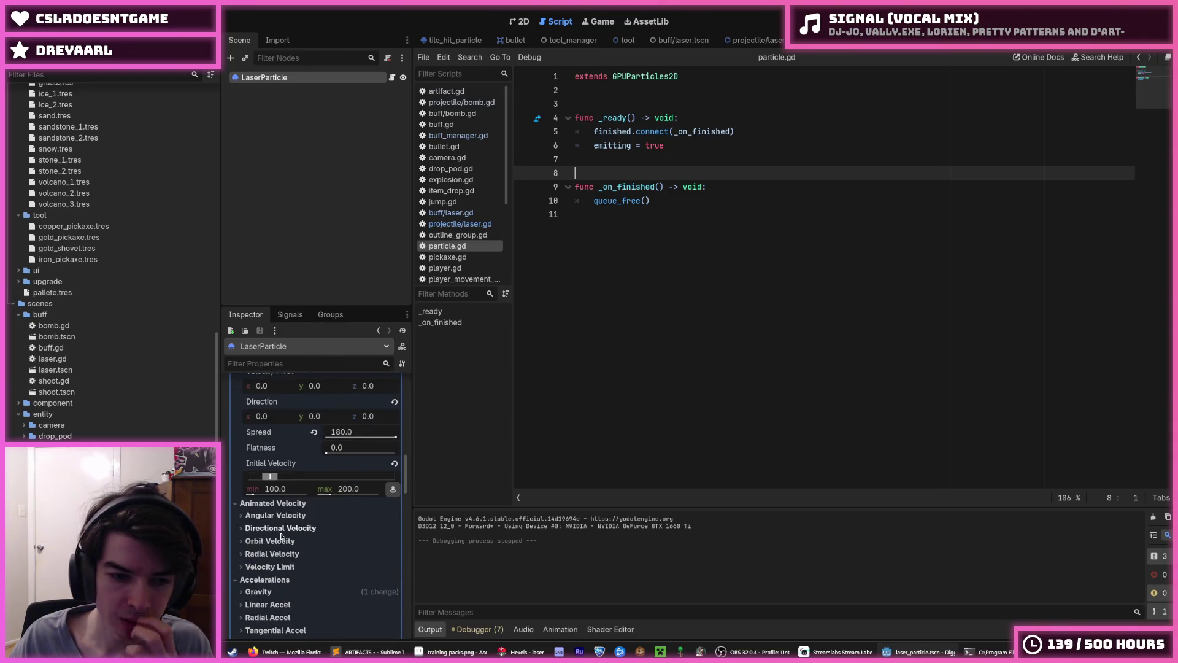
click(759, 40)
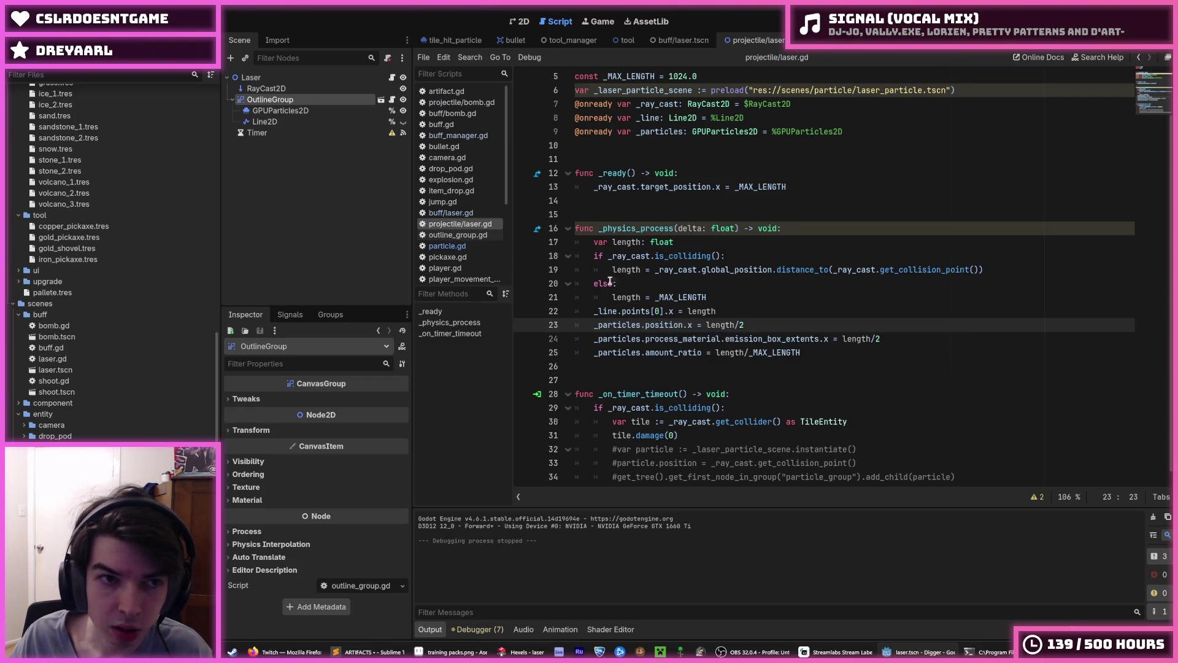
click(283, 114)
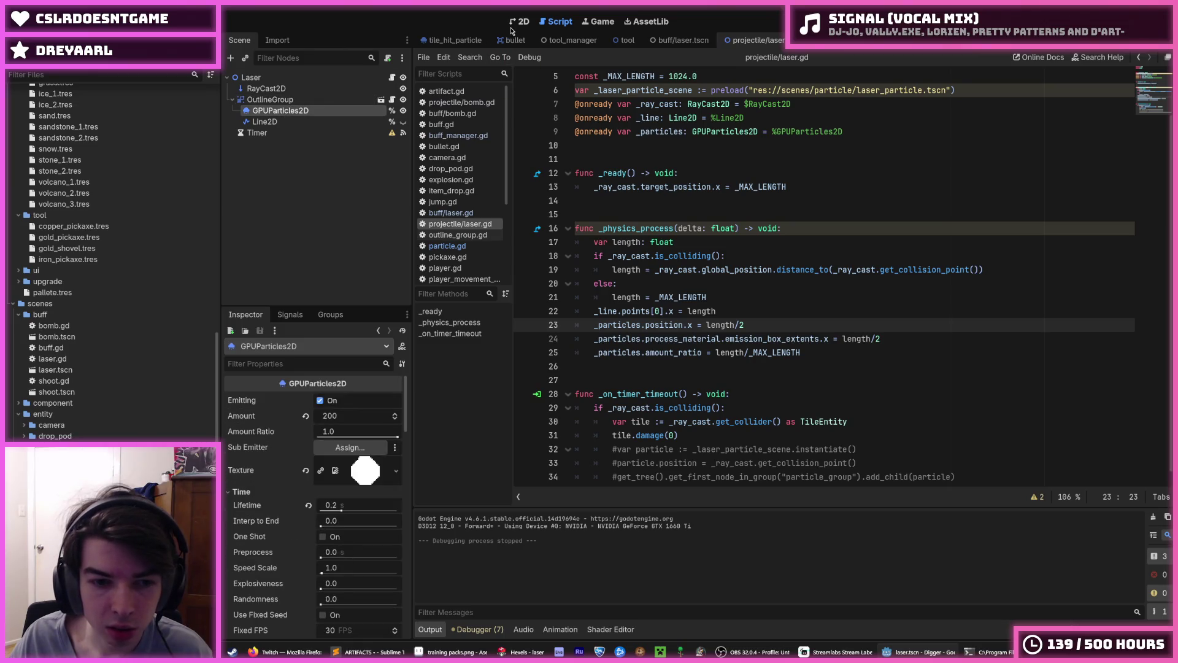
scroll(264, 475, down, 15)
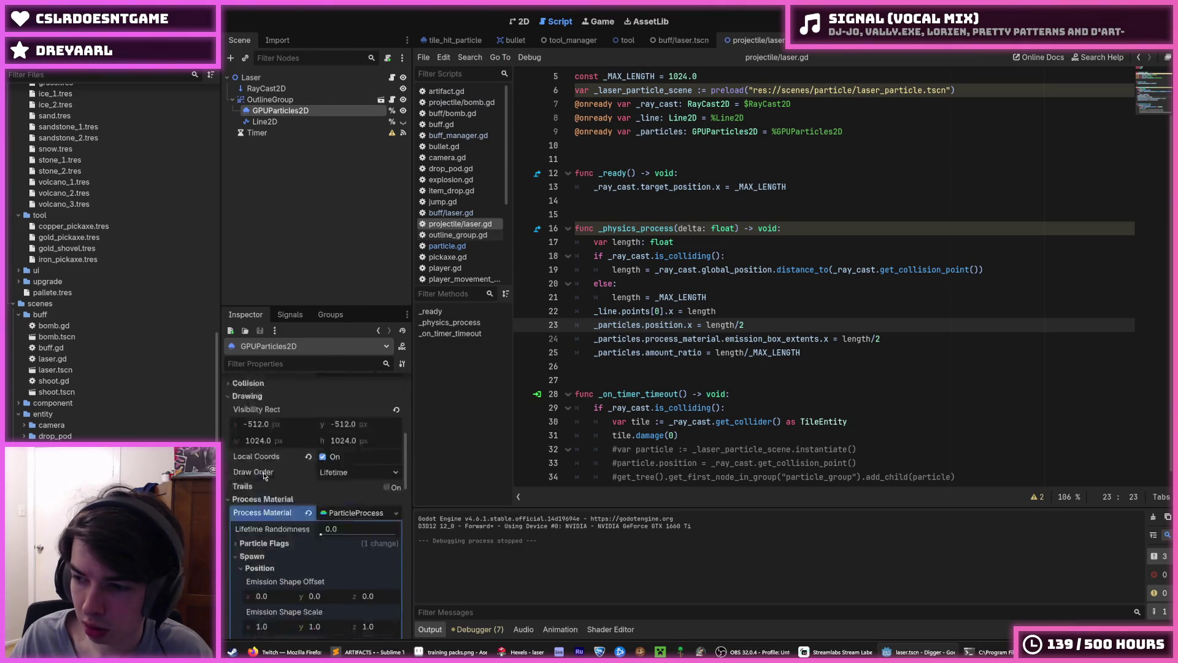
scroll(264, 475, down, 15)
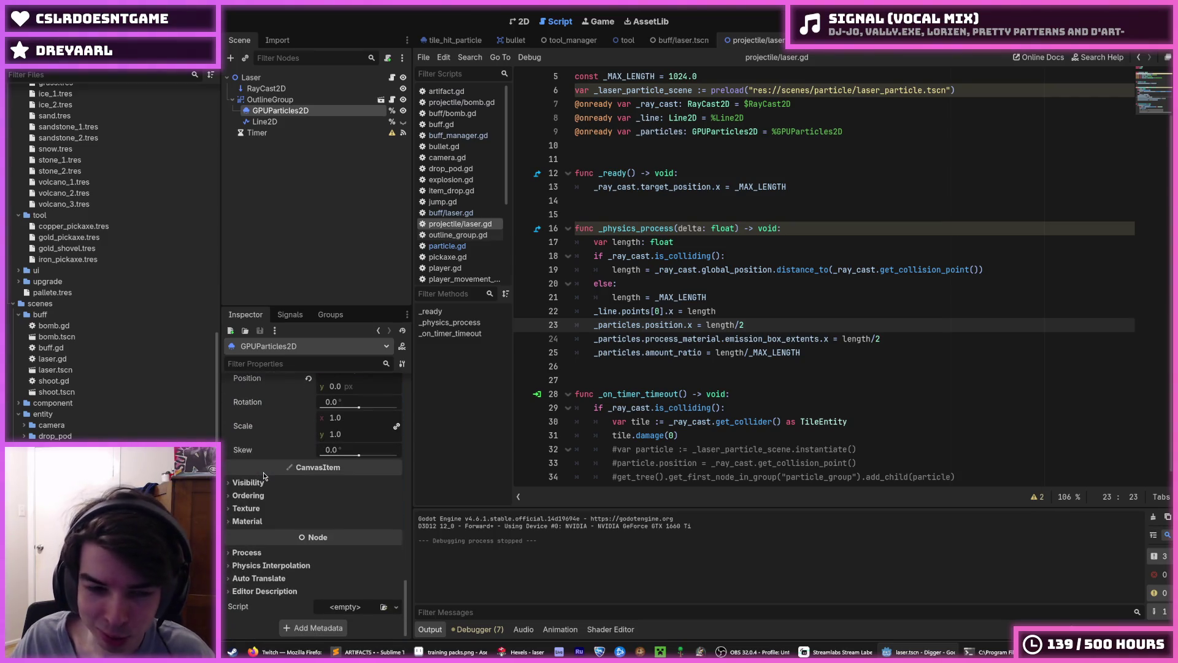
click(248, 489)
click(248, 490)
scroll(256, 477, up, 5)
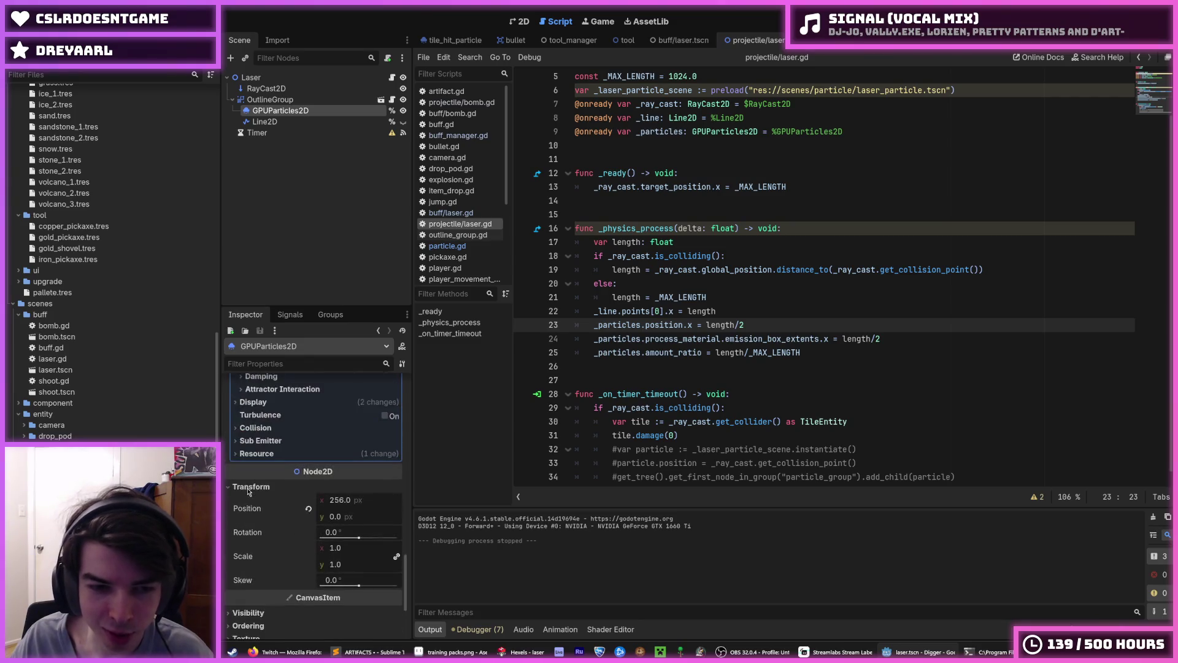
scroll(257, 477, up, 1)
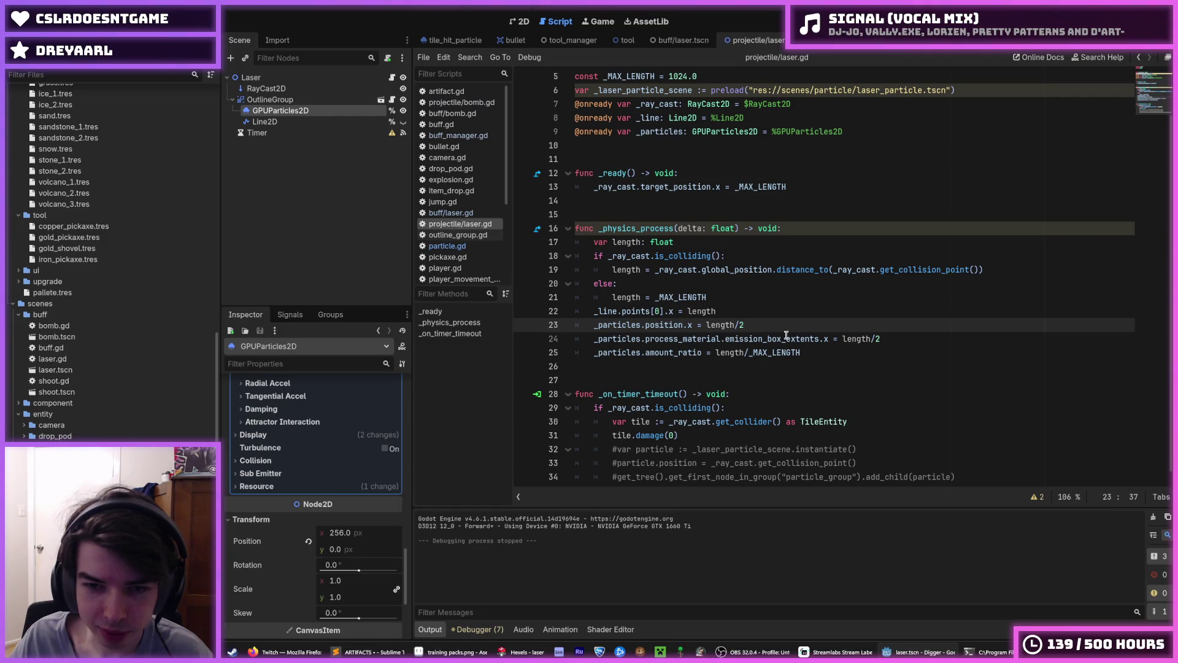
drag(829, 338, 816, 339)
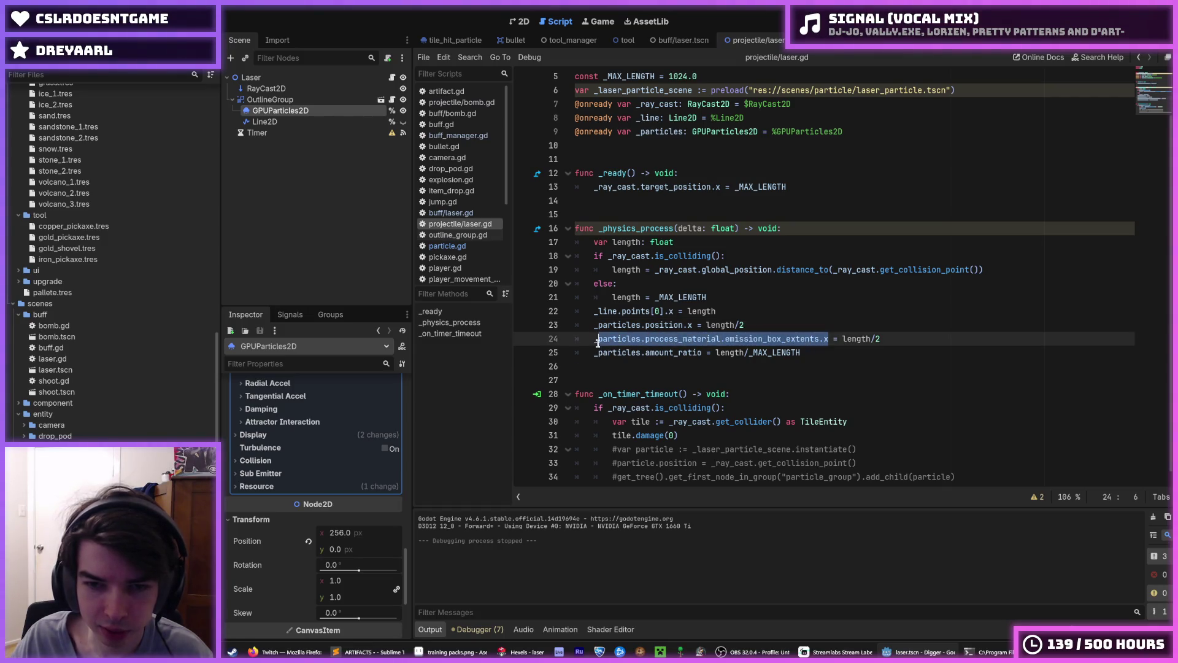